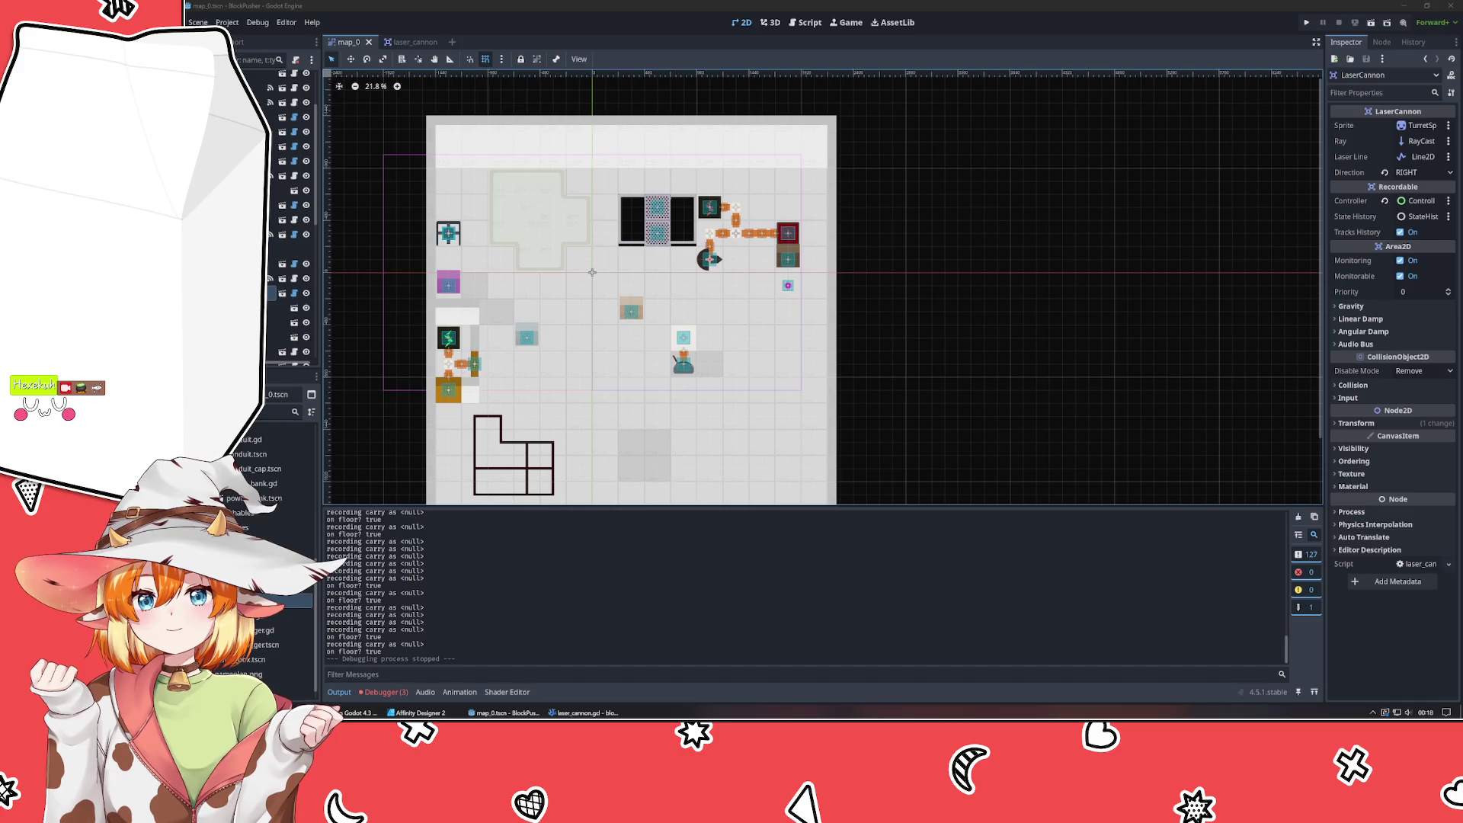
Test-play BlockPusher, move the player up to the laser row, then close the game
click(909, 404)
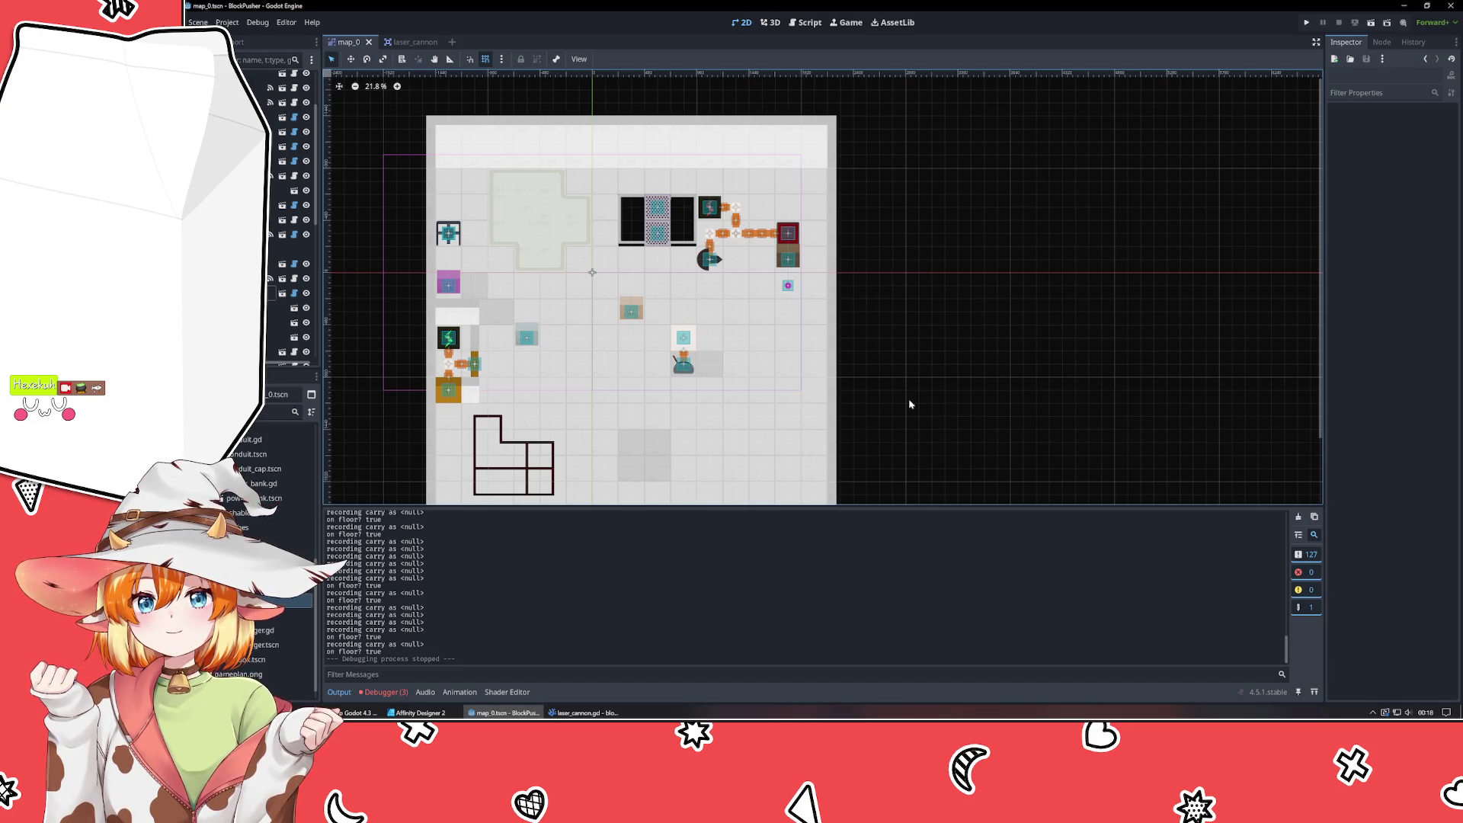
key(F5)
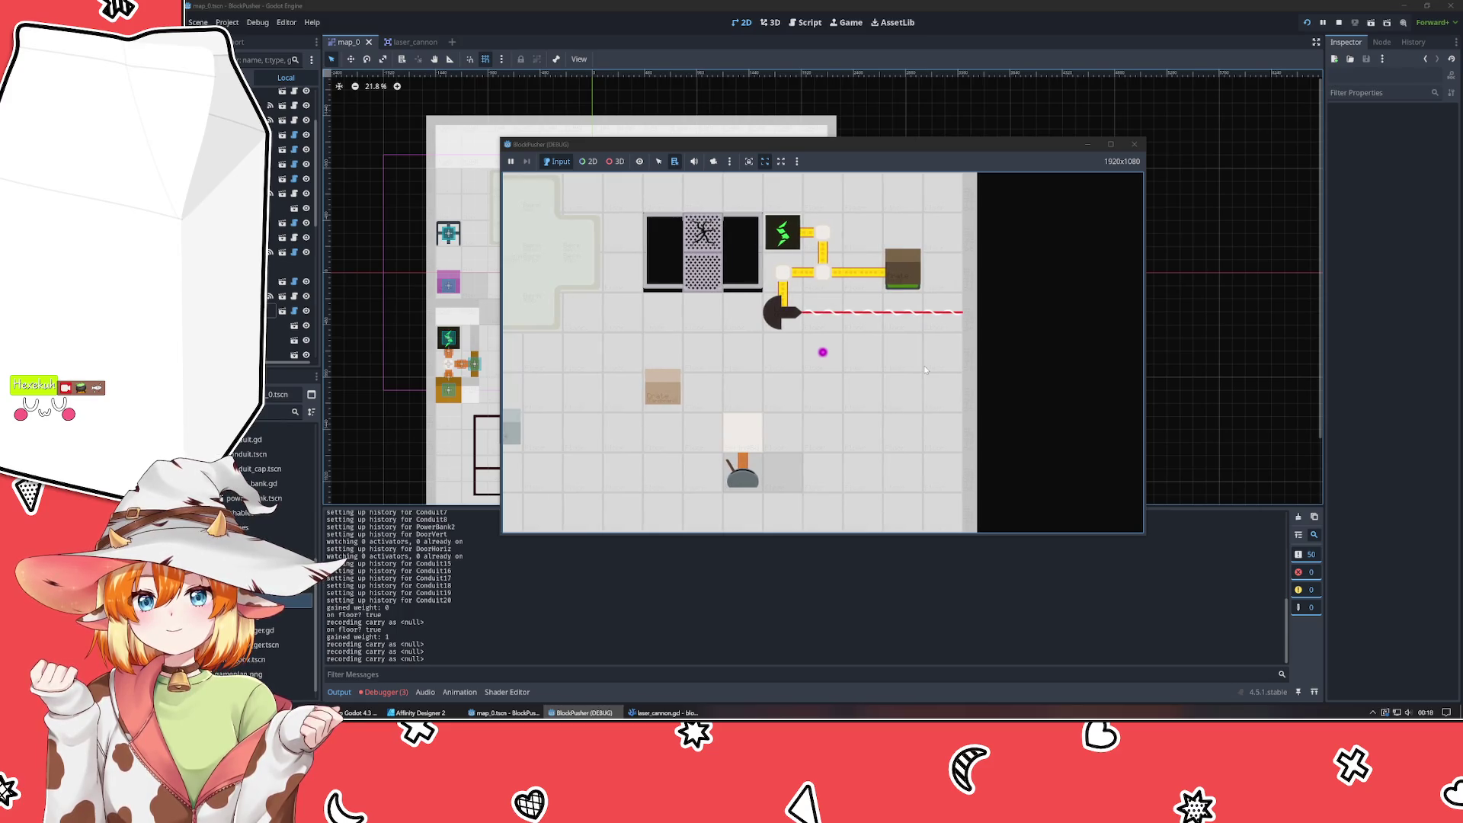
key(Up)
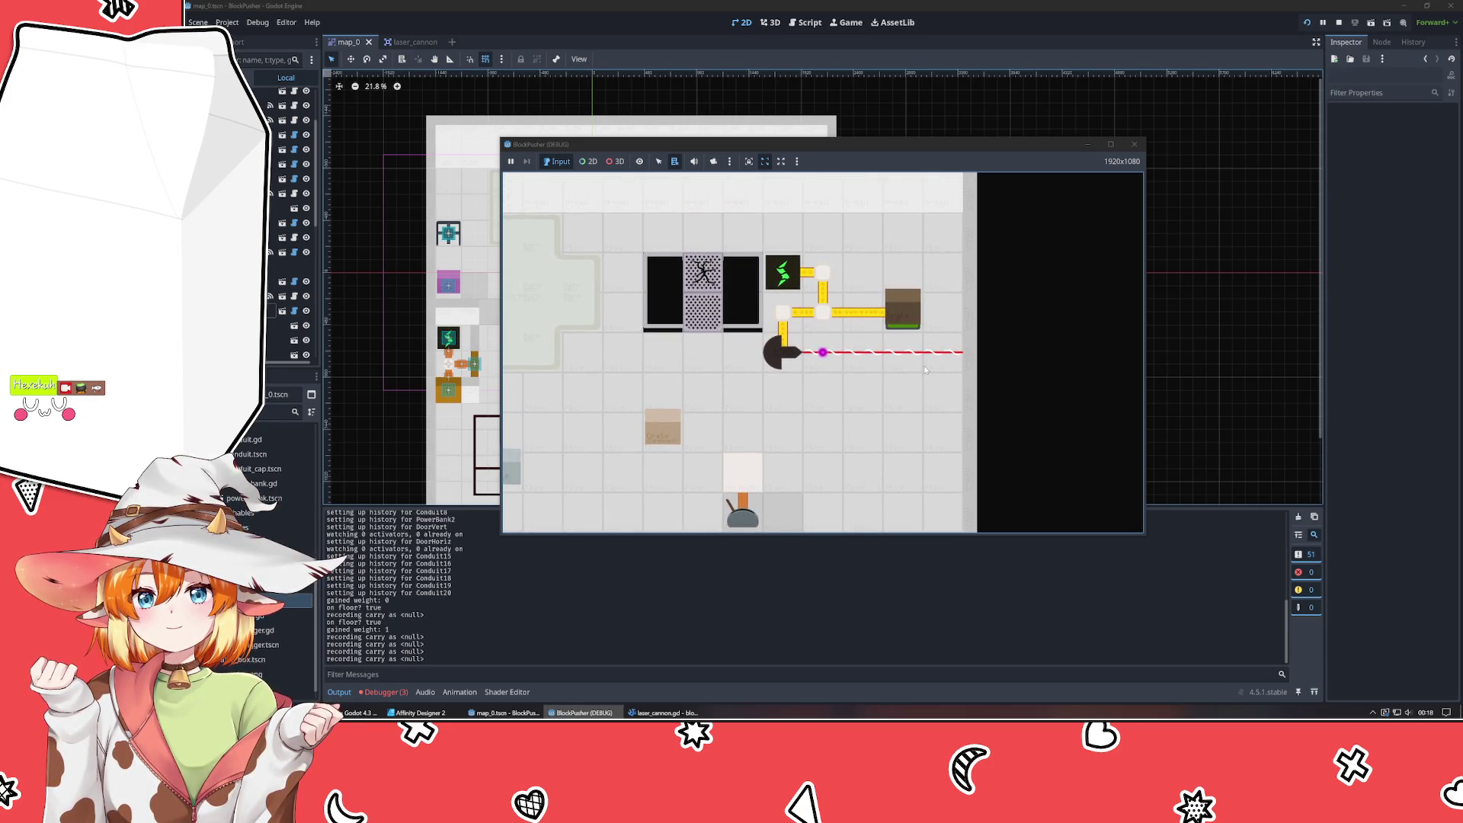
click(1133, 144)
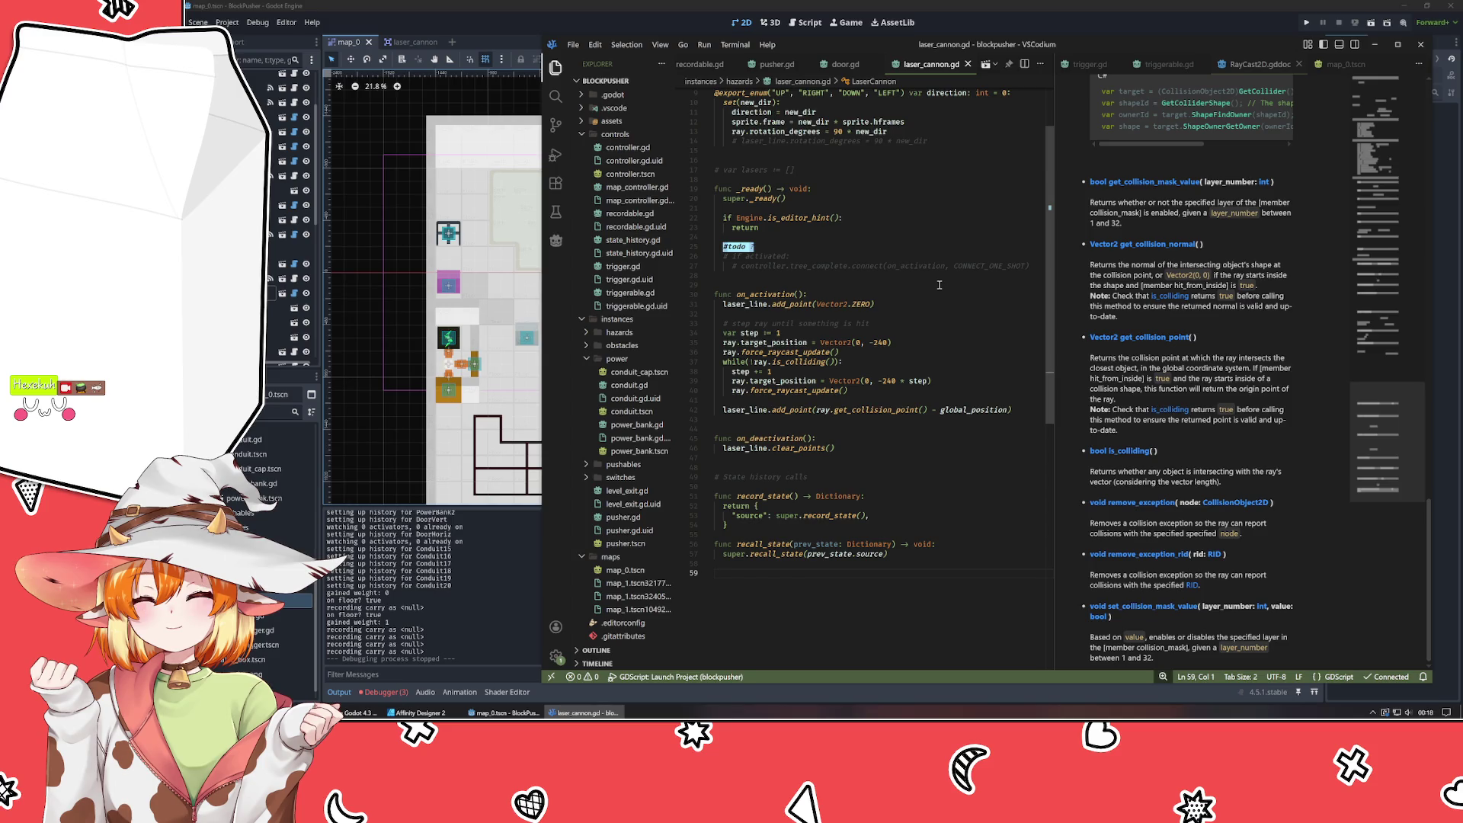
Replace the #todo block in _ready with controller.advance_time_forward.connect(fire_lazer())
mouse_move(1034, 267)
mouse_down()
mouse_move(762, 217)
mouse_move(610, 239)
mouse_up()
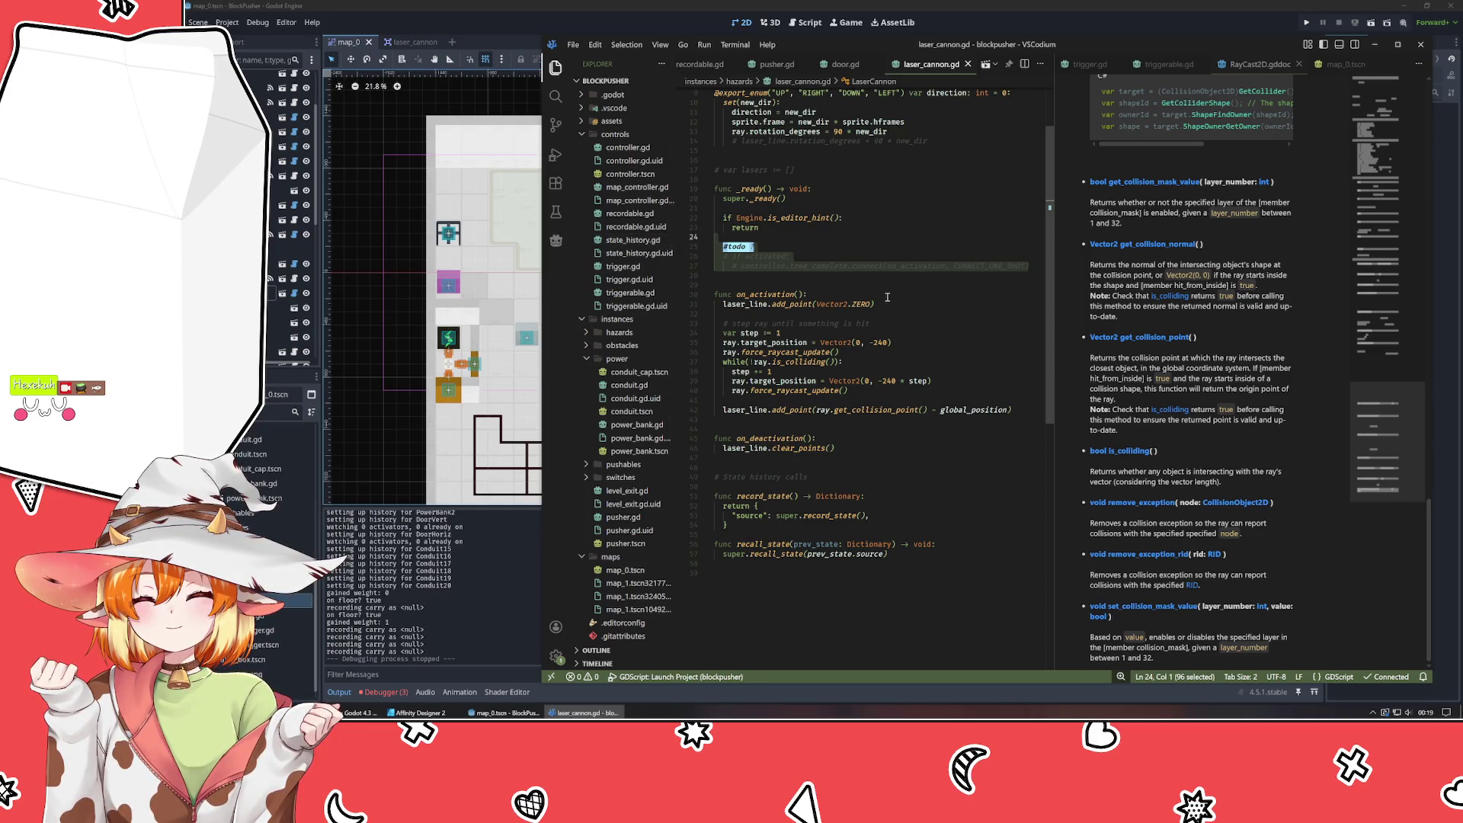
key(BackSpace)
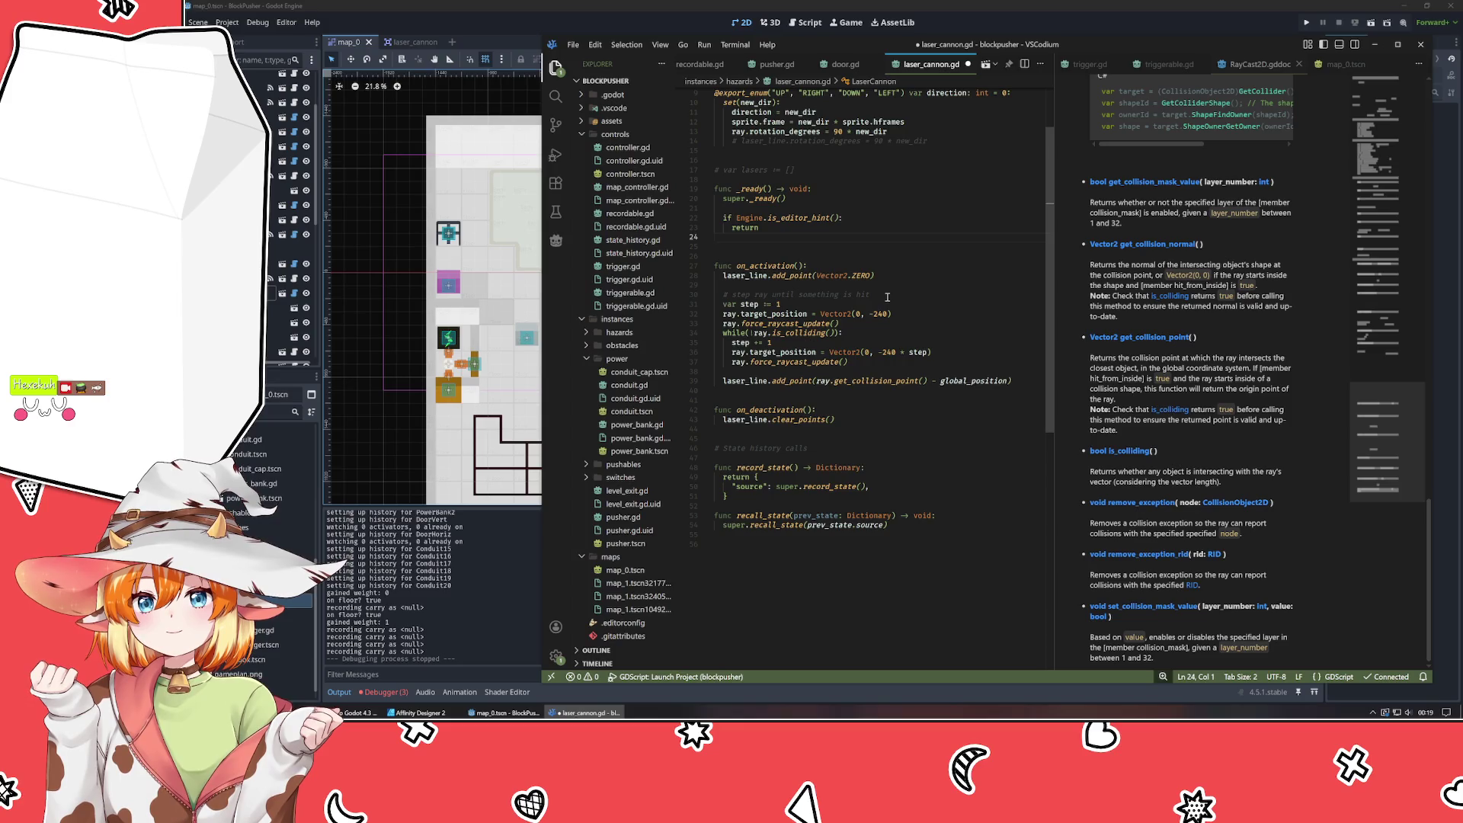
key(Return)
text(controller.)
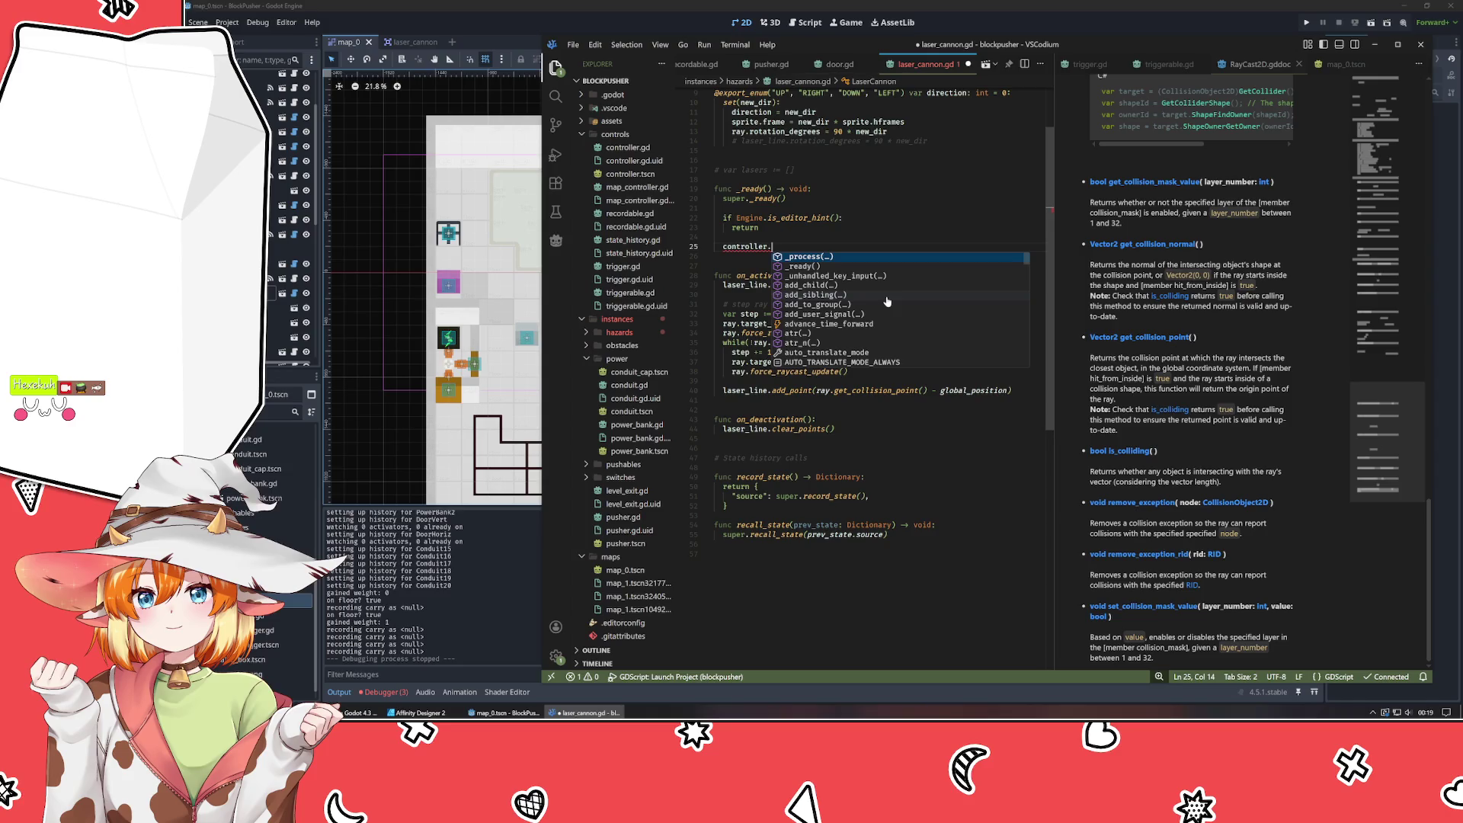
text(advance_time_forward.)
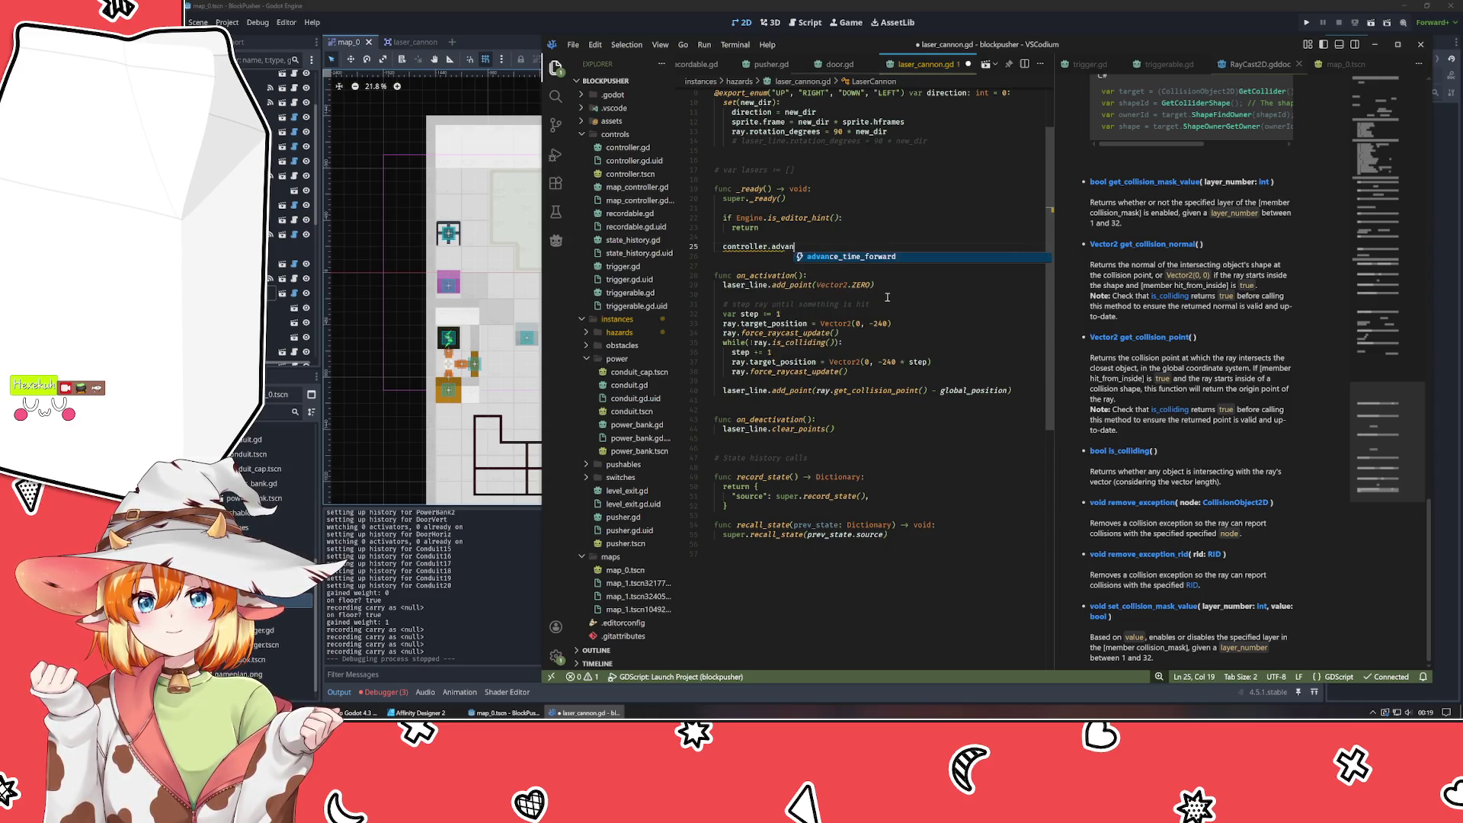
text(connect()
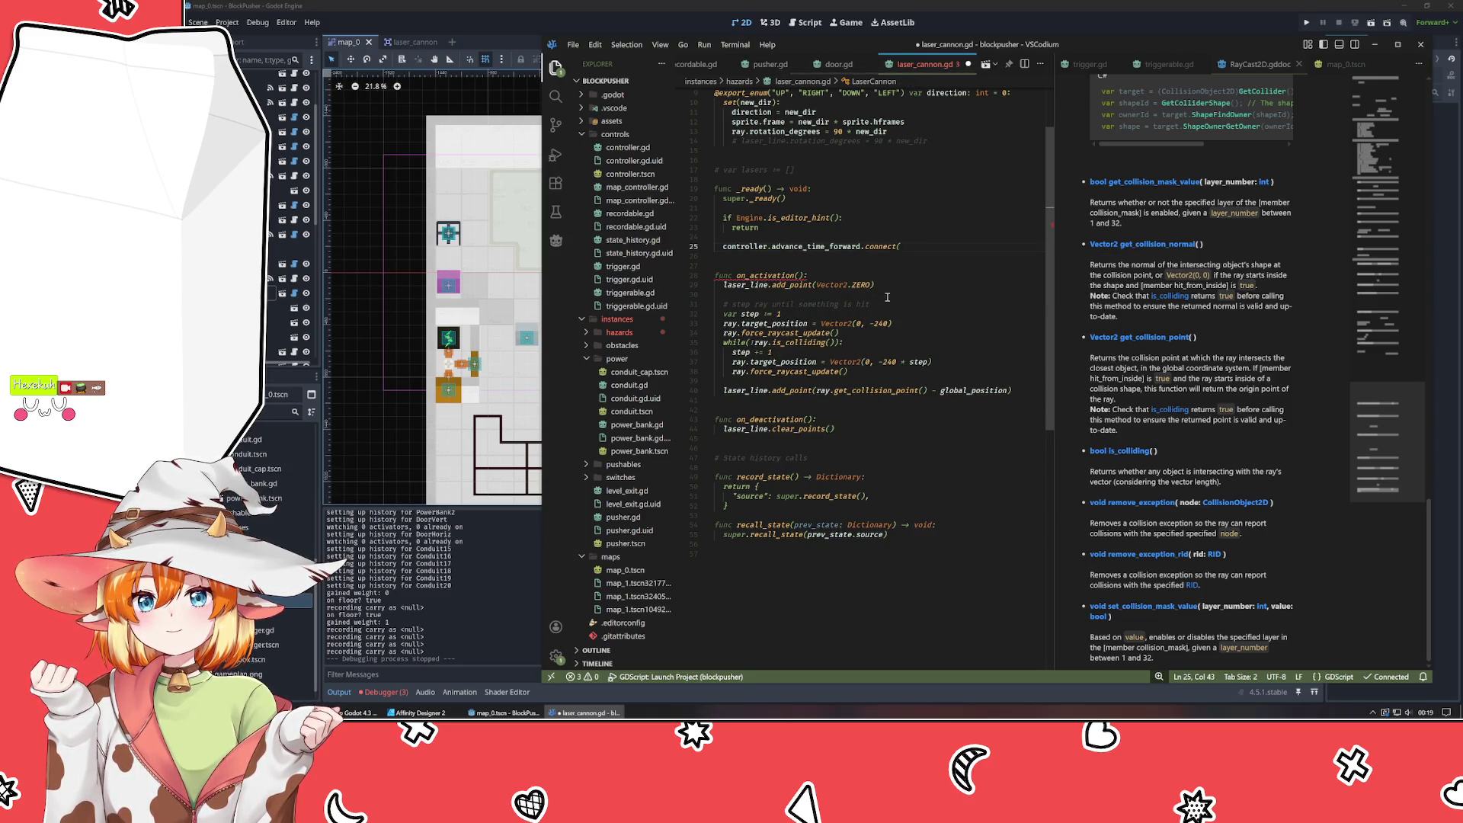
text())
key(Left)
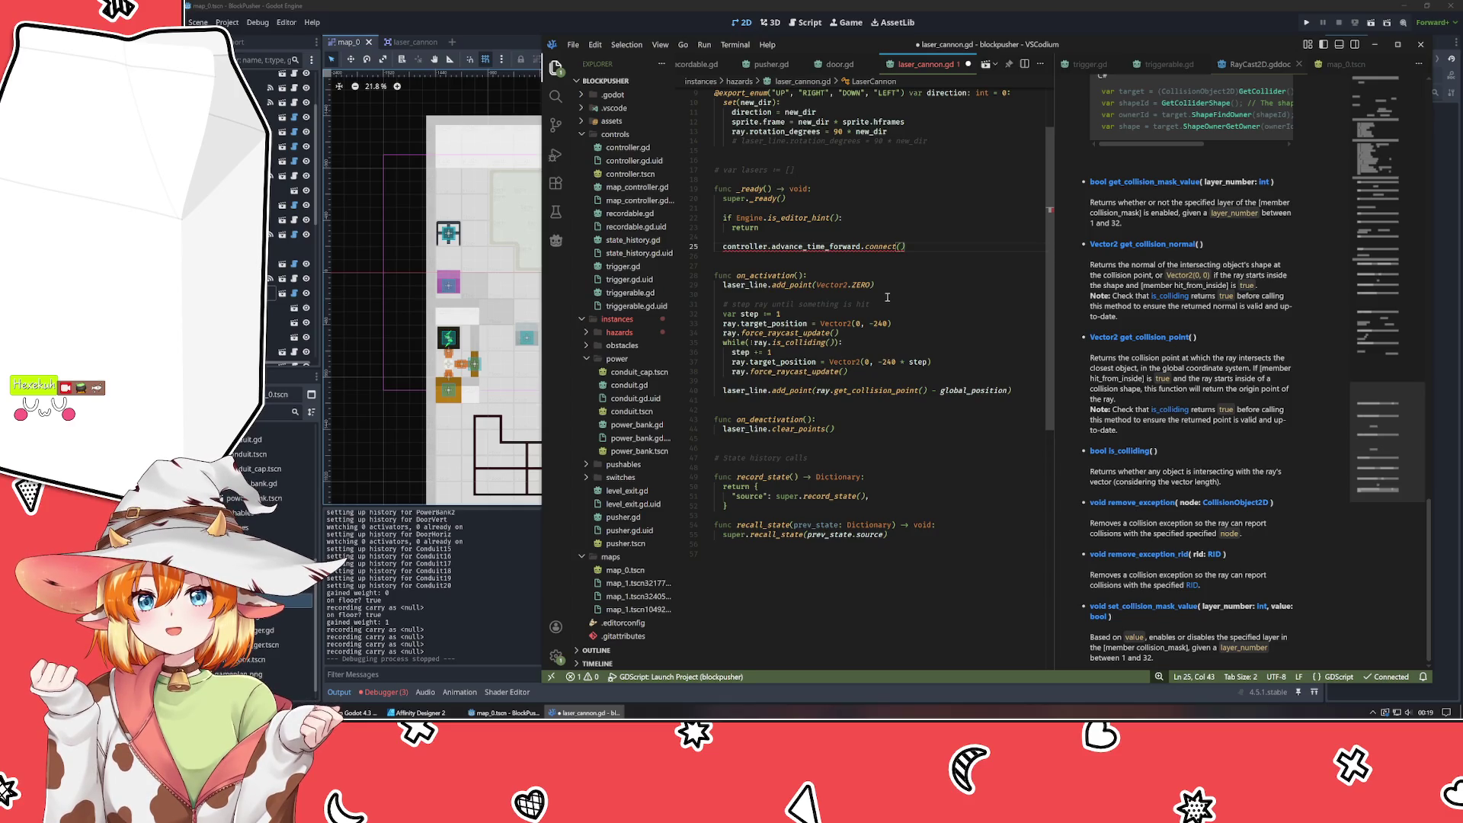
text(fire_lazer())
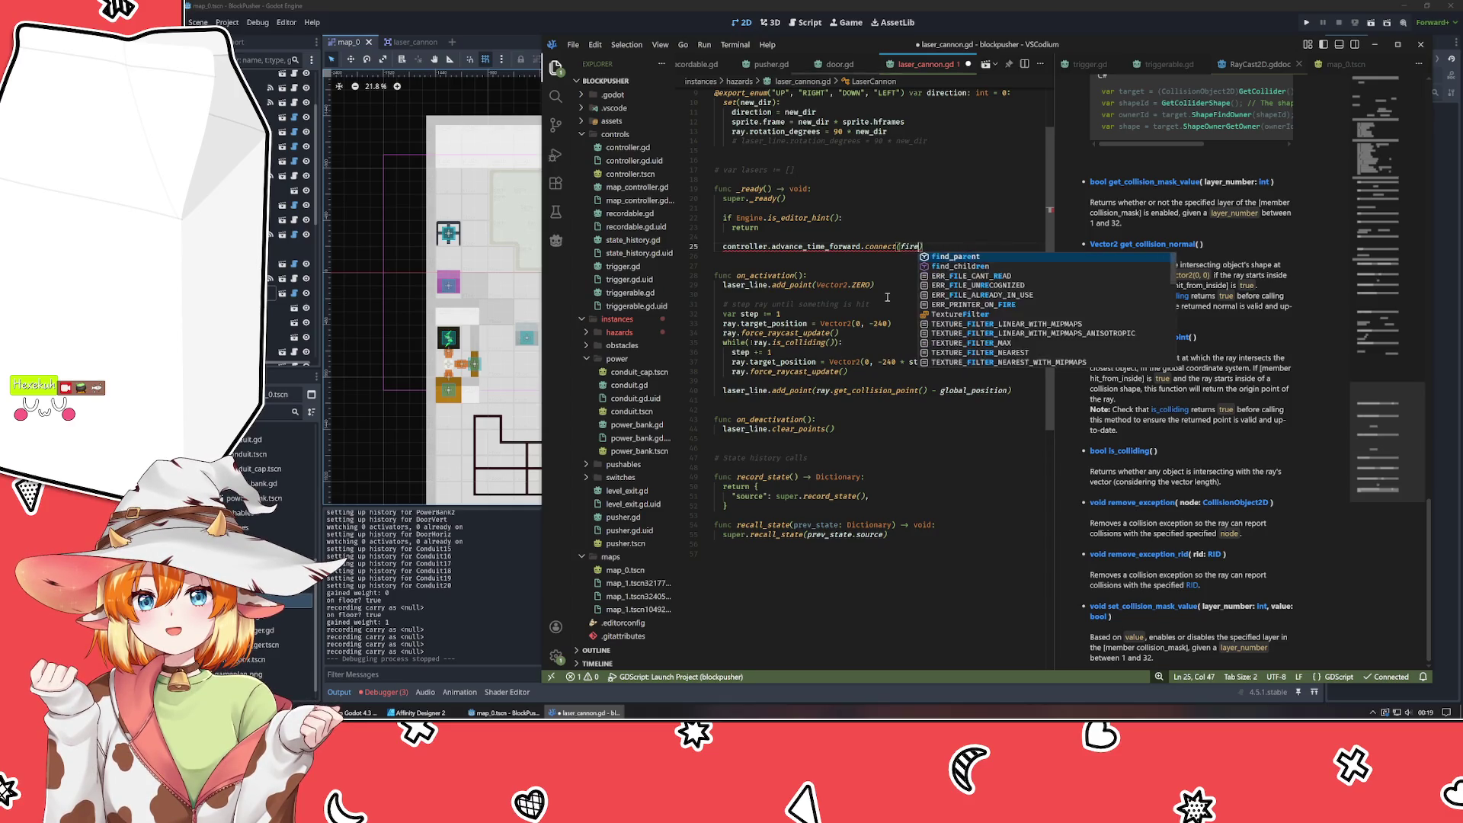
key(Left)
key(Left)
key(ctrl+shift+Left)
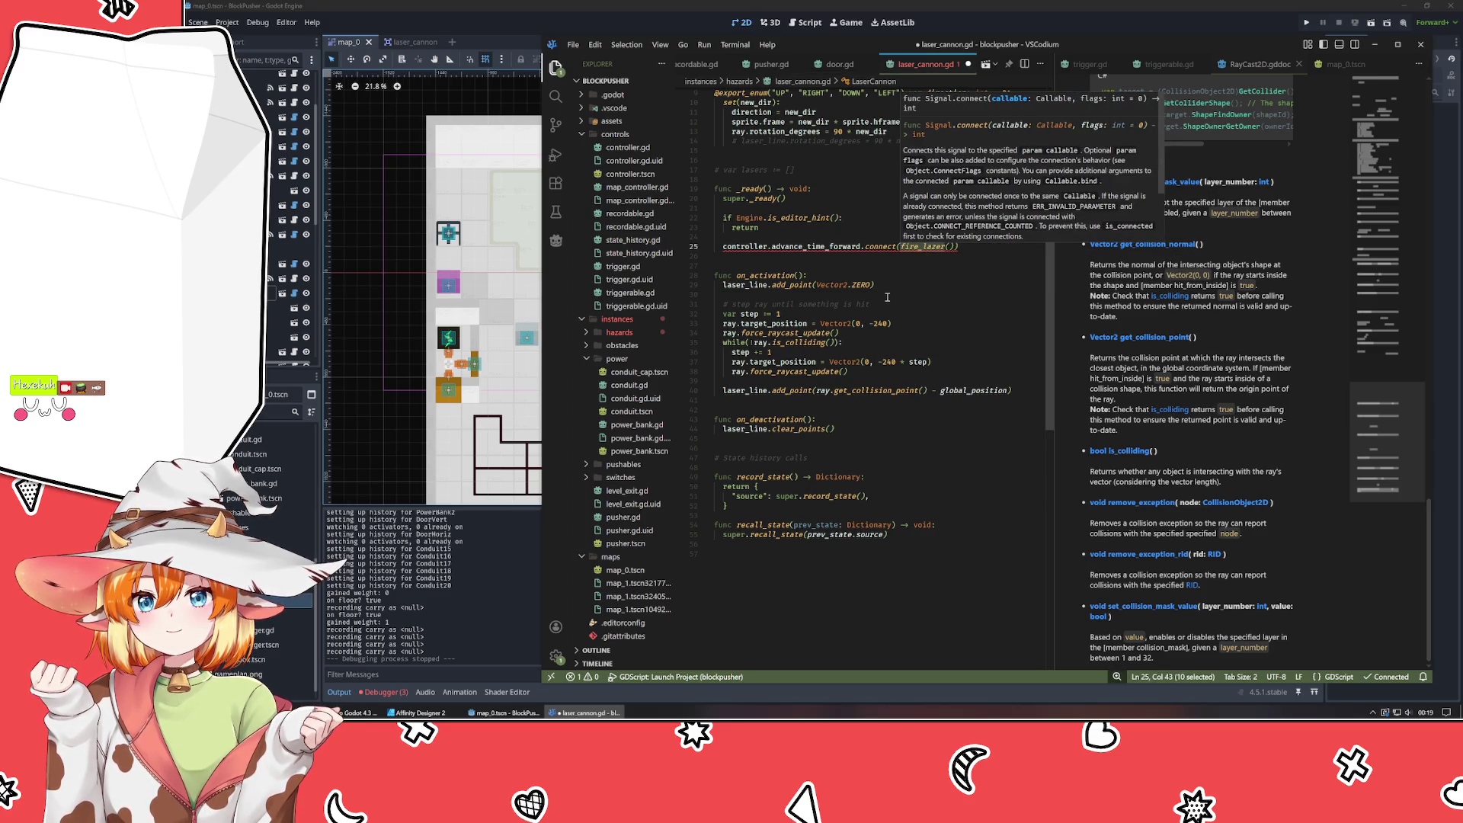
Add a fire_lazer() call inside on_activation
key(Escape)
key(Down)
key(Down)
key(Down)
key(Return)
text(fire_lazer())
key(Return)
key(Return)
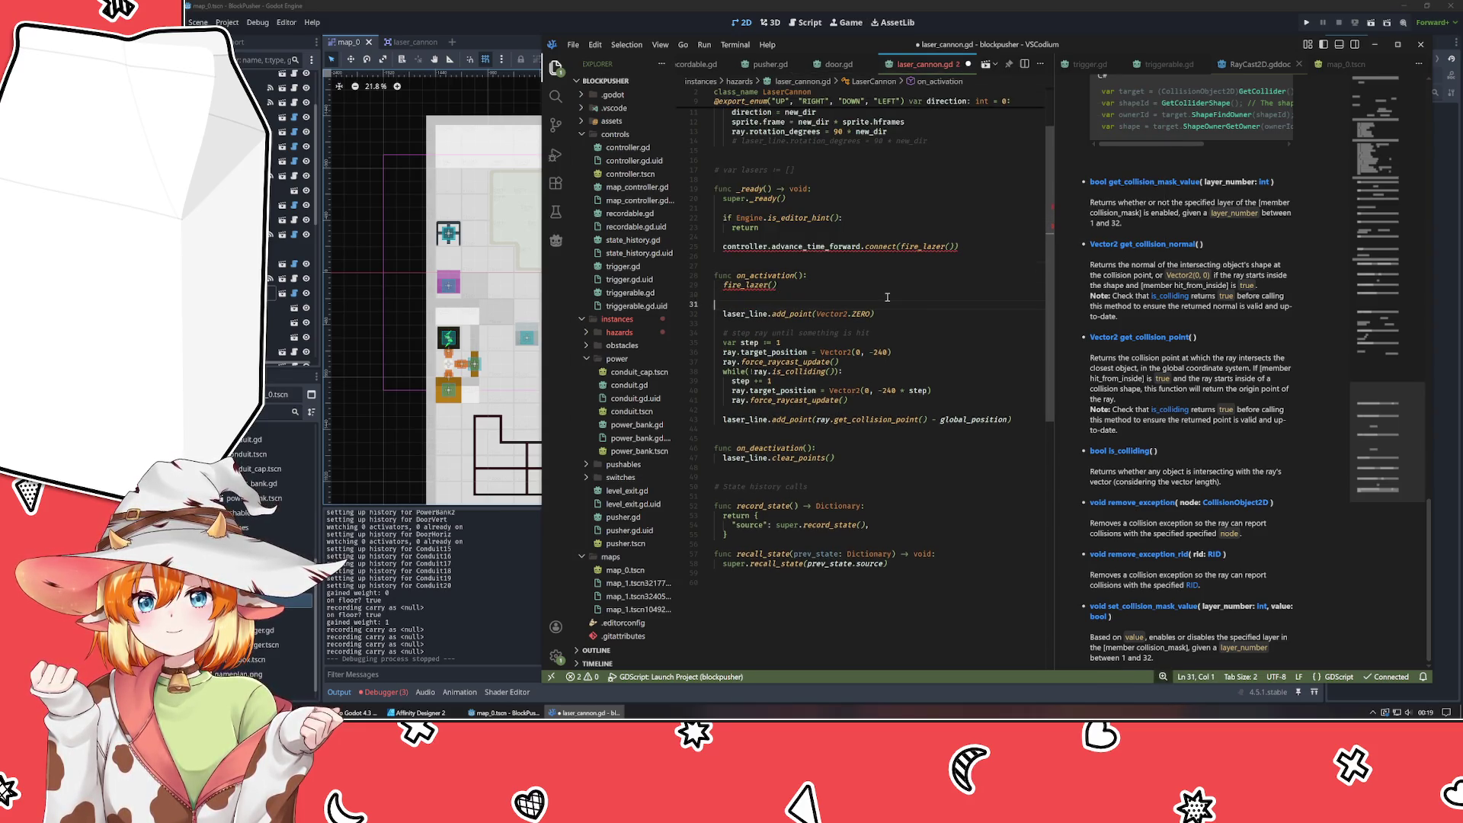
Create func fire_lazer(): around the ray code, move on_activation below it, and save
text(func fire_lazer():)
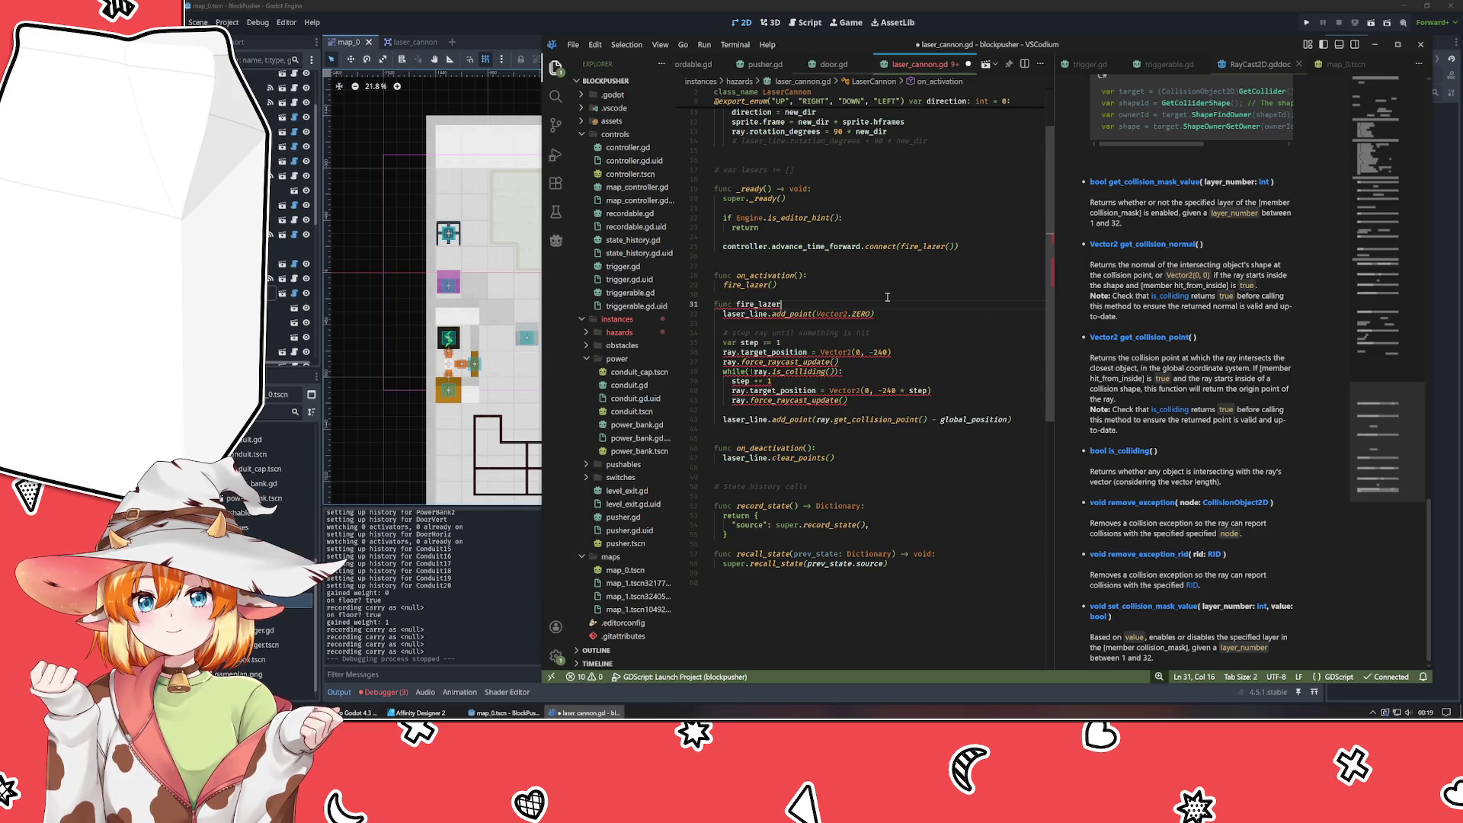
key(Left)
key(Up)
key(Up)
key(shift+Up)
key(shift+Up)
key(alt+Down)
key(alt+Down)
key(alt+Down)
key(alt+Down)
key(alt+Down)
key(alt+Down)
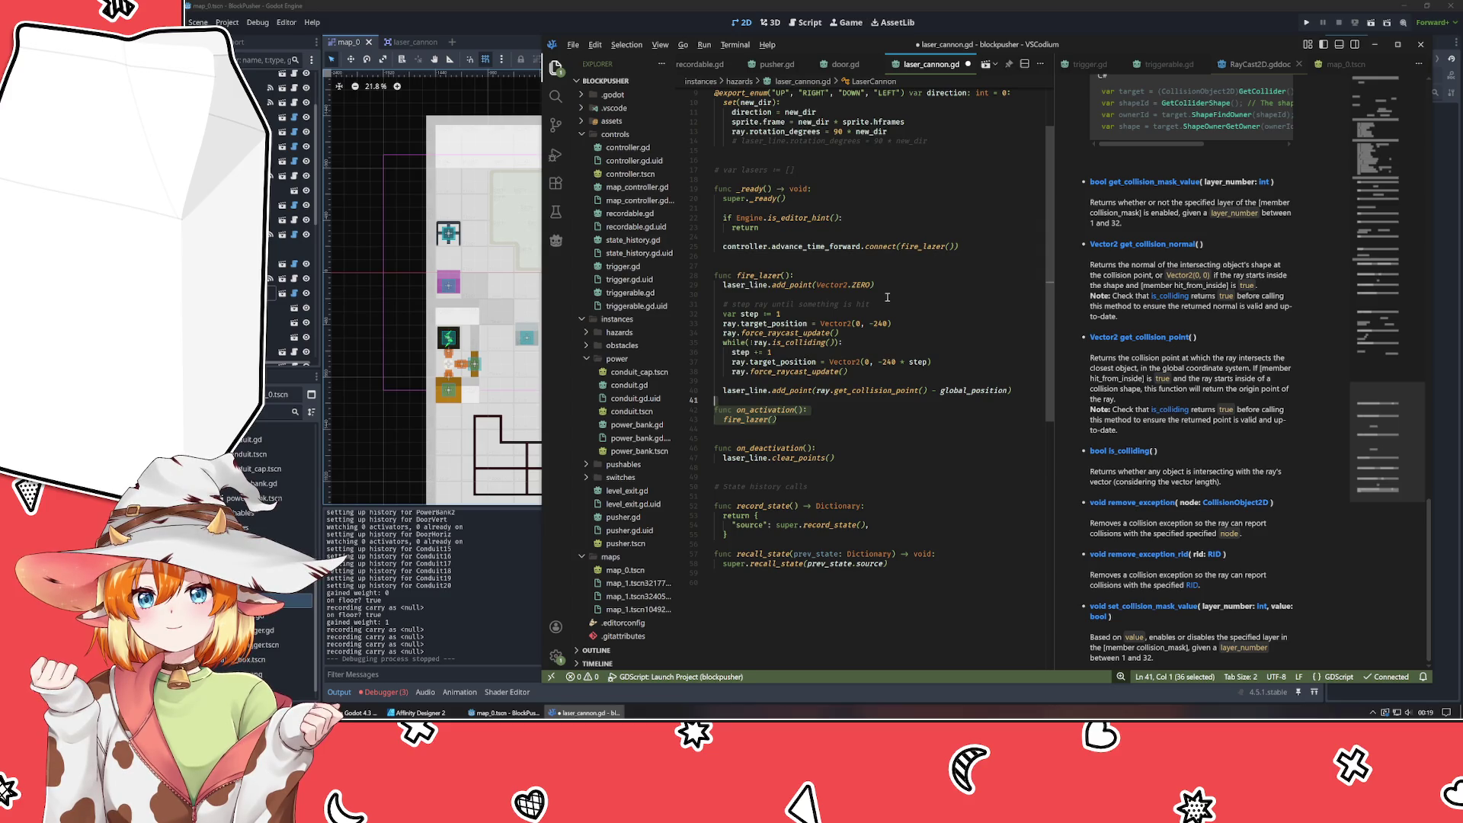
key(alt+Down)
key(Up)
Add an 'if !activated: return' guard at the top of fire_lazer and save
key(Up)
key(Up)
key(Up)
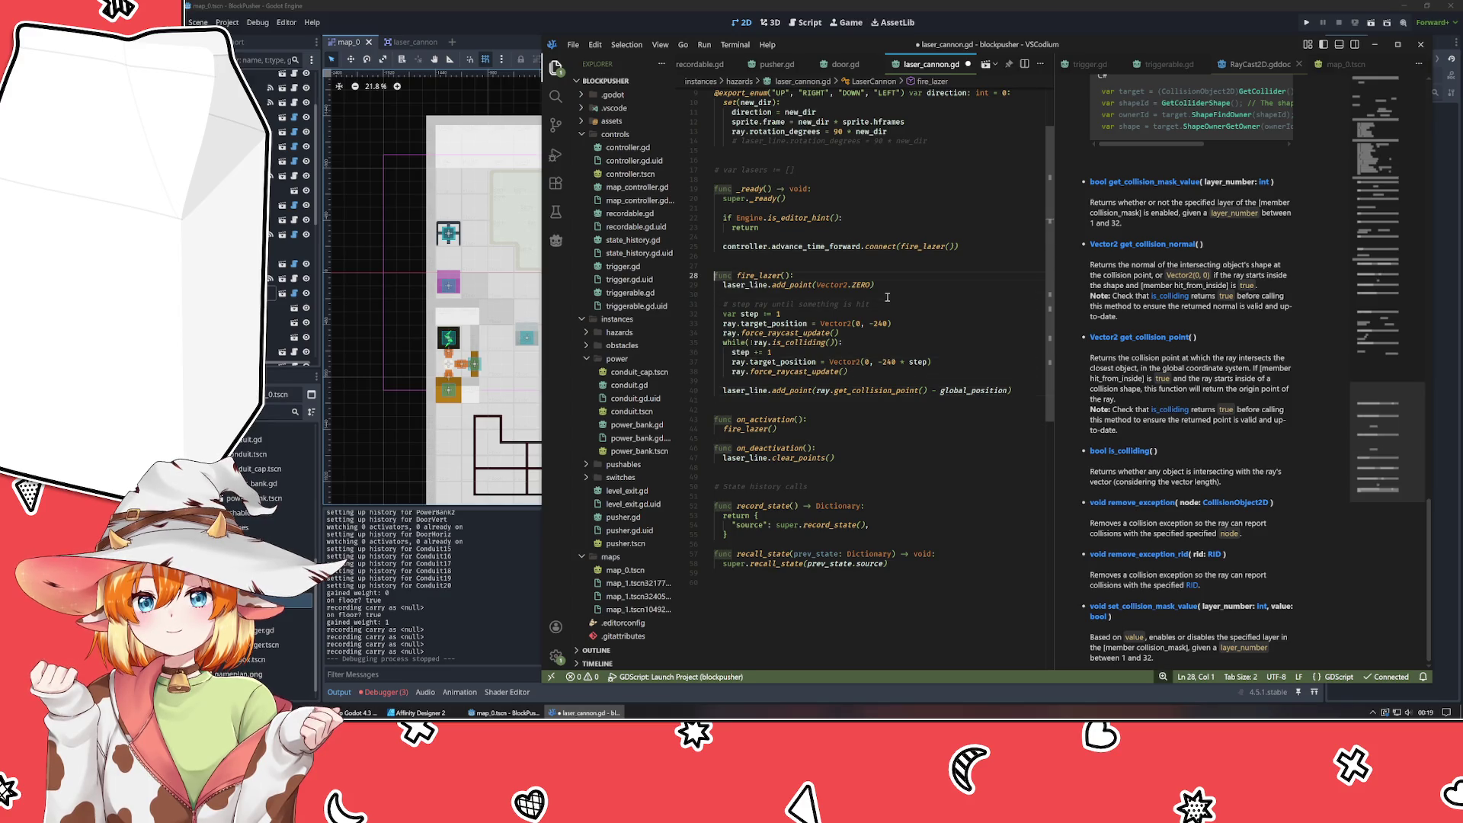
key(Down)
key(Down)
key(ctrl+s)
key(Up)
key(Up)
key(Up)
key(Up)
key(Down)
key(Down)
key(Down)
key(End)
key(Return)
key(Return)
key(Up)
text(if activated)
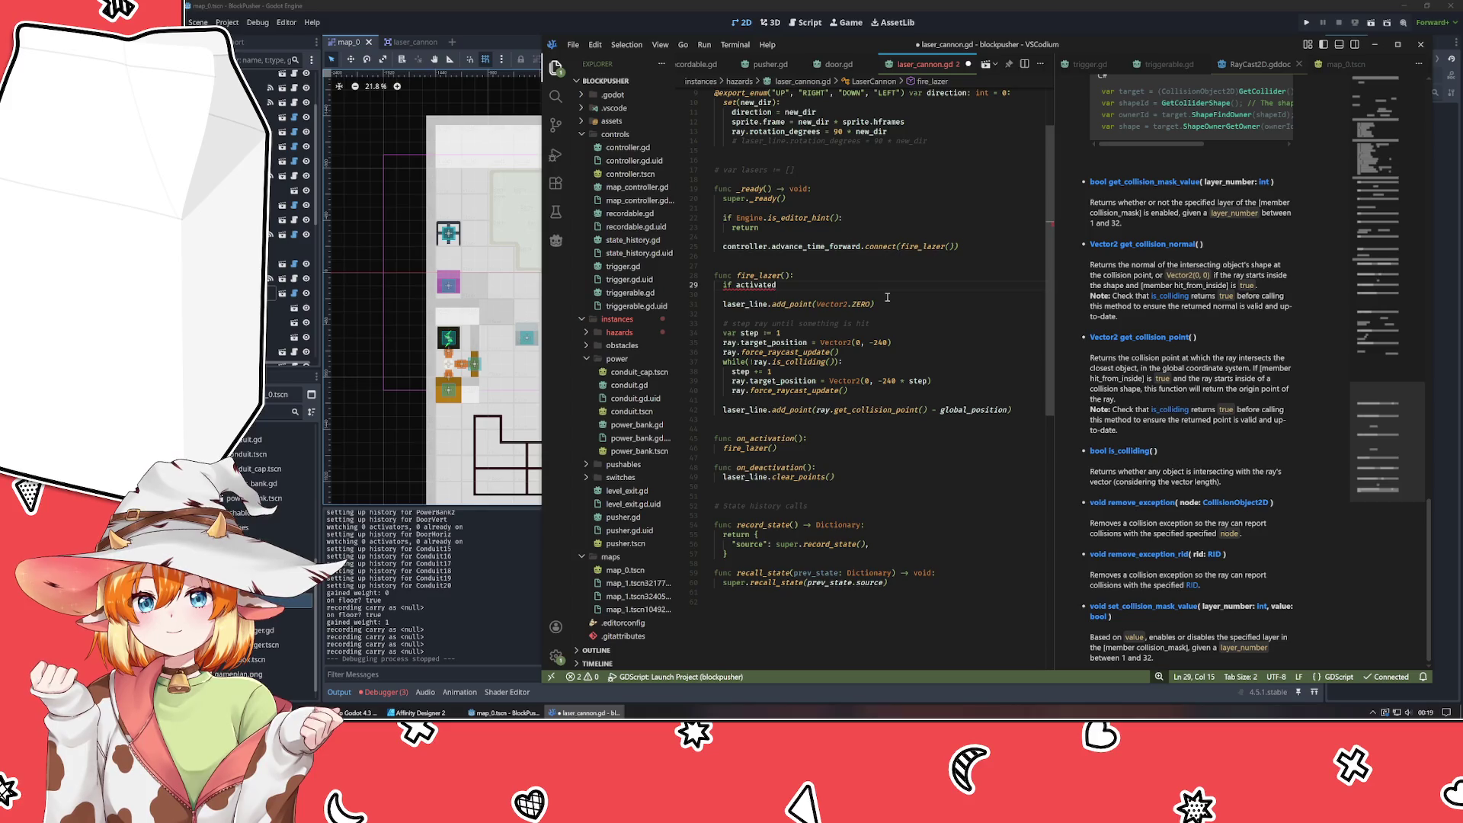
text(:)
key(Return)
text(return)
key(Escape)
key(Up)
key(ctrl+Left)
text(!)
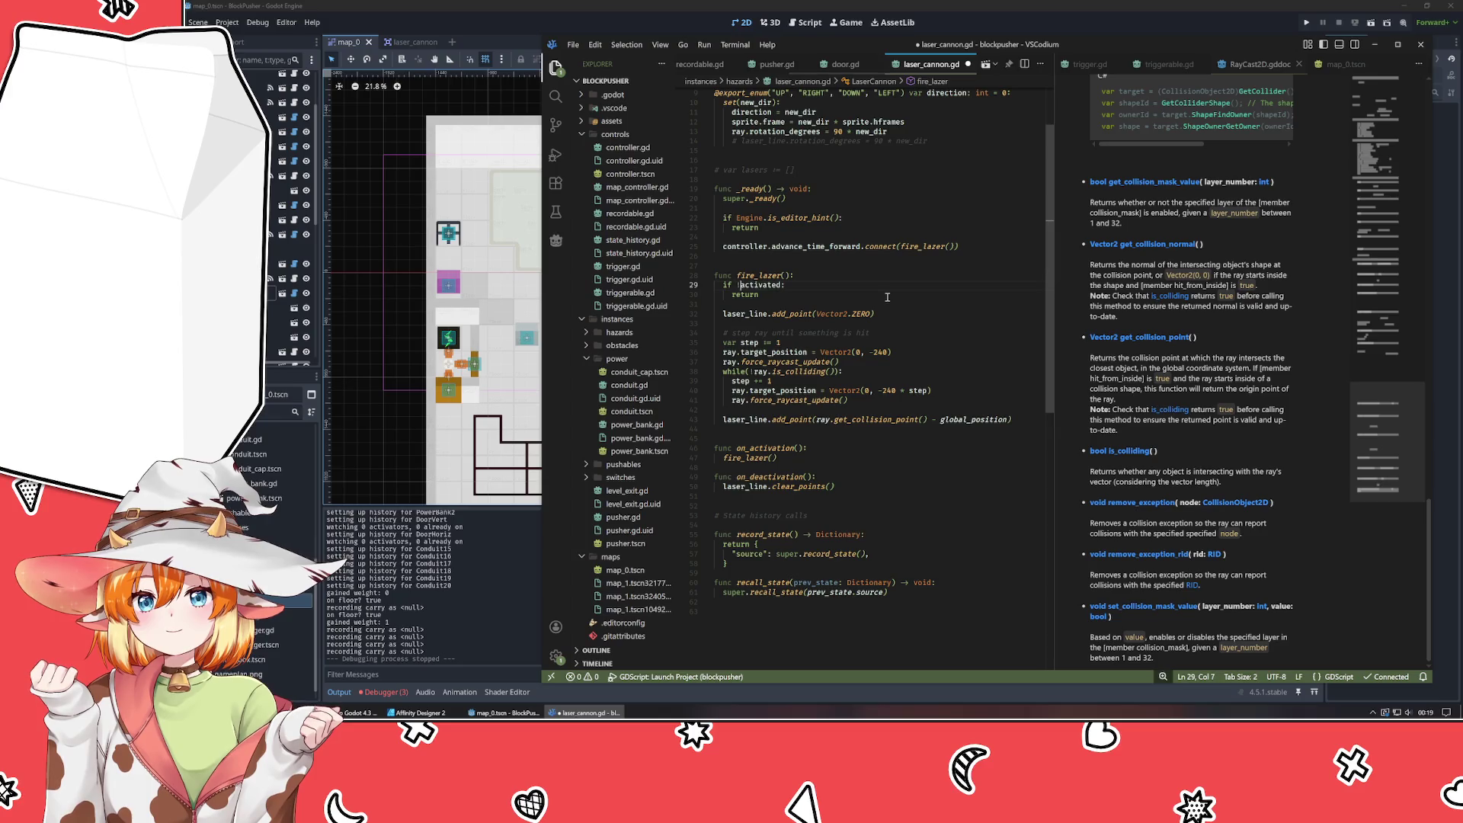
key(ctrl+s)
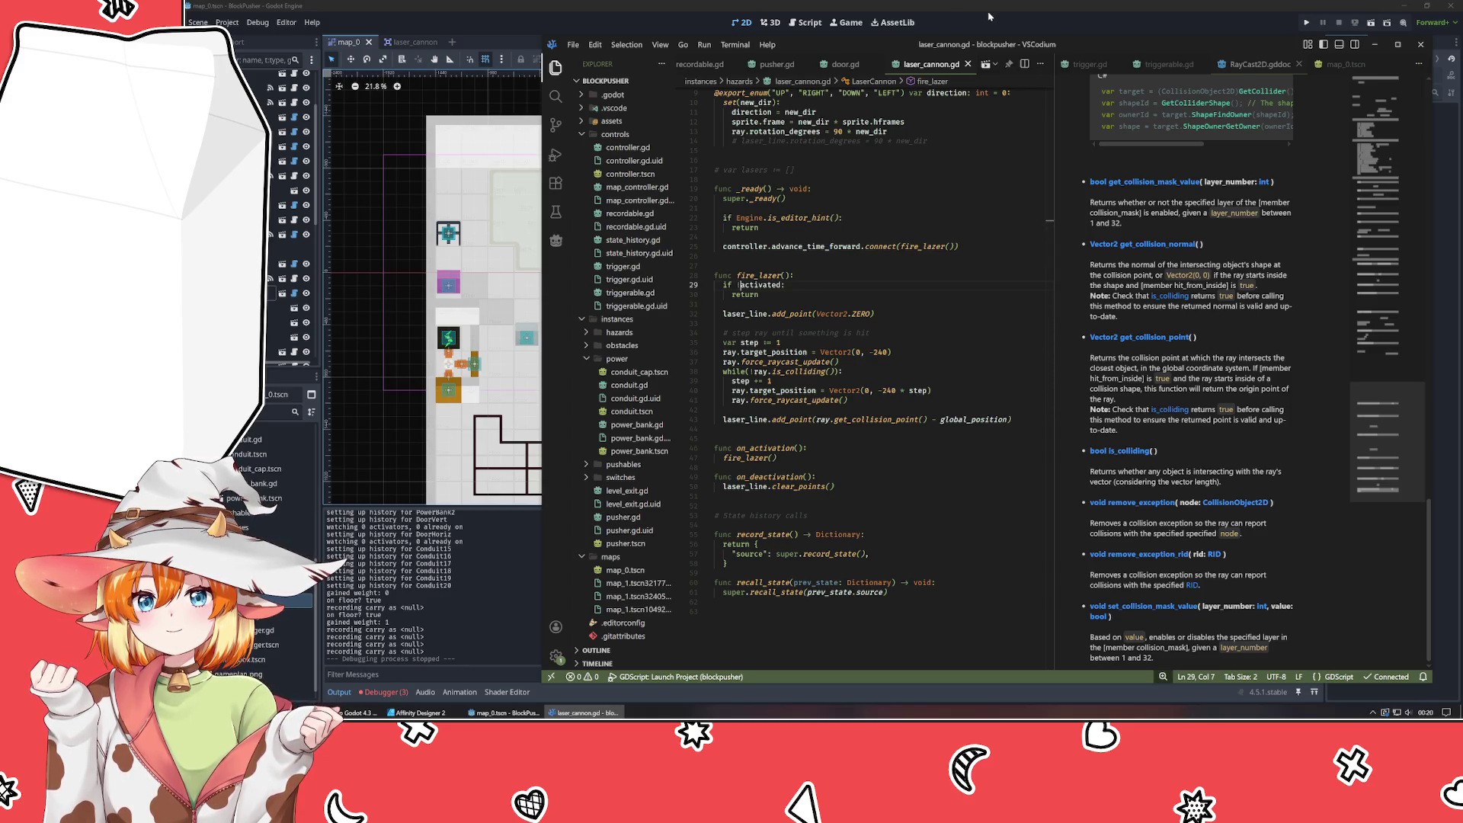
mouse_move(838, 247)
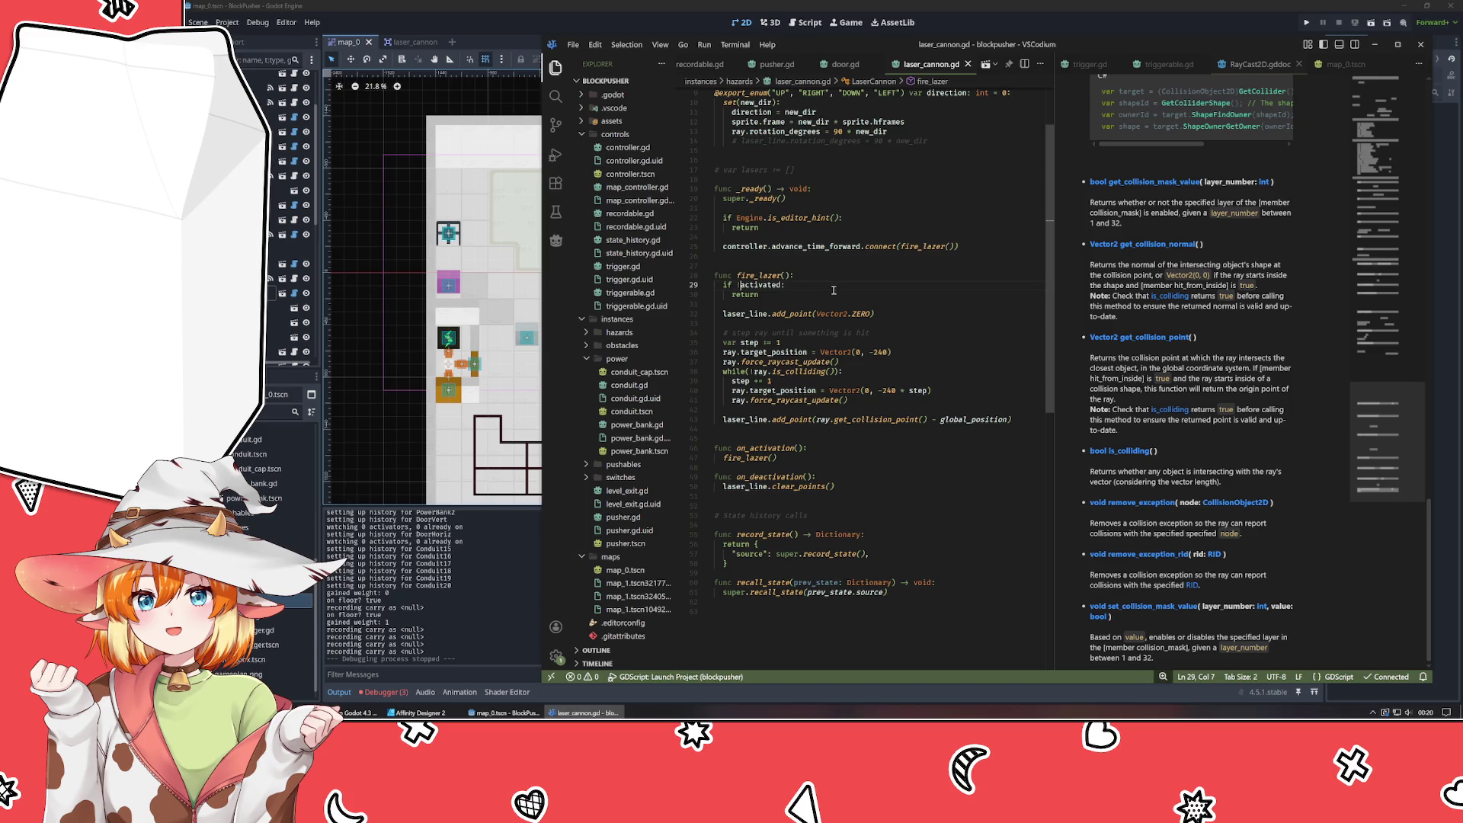
click(1112, 23)
Rerun to read the connect error, then assign the LaserCannon's Controller node in the Inspector
key(F5)
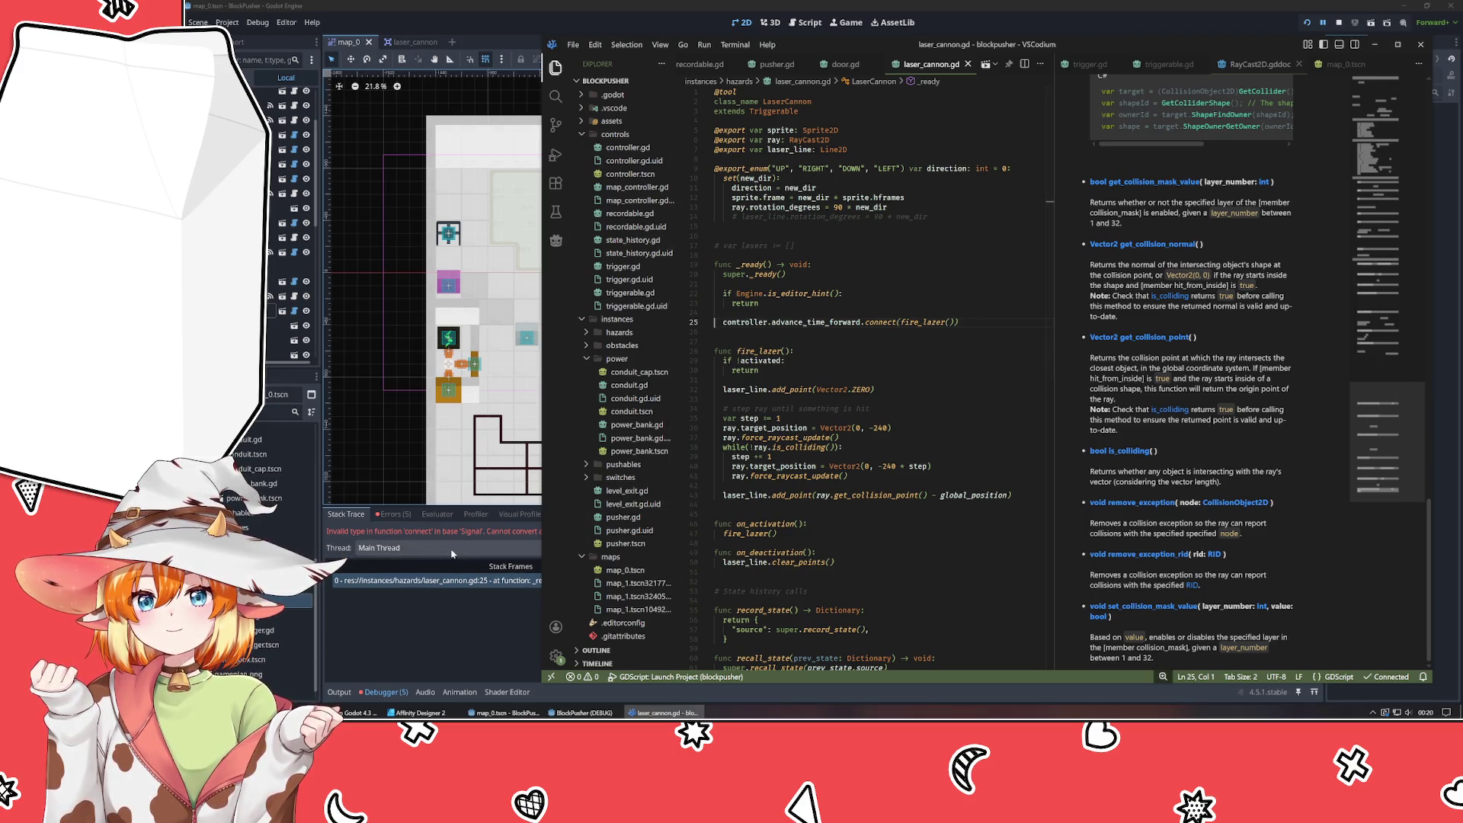
mouse_move(859, 44)
mouse_down()
mouse_move(1071, 46)
mouse_move(724, 44)
mouse_move(827, 41)
mouse_up()
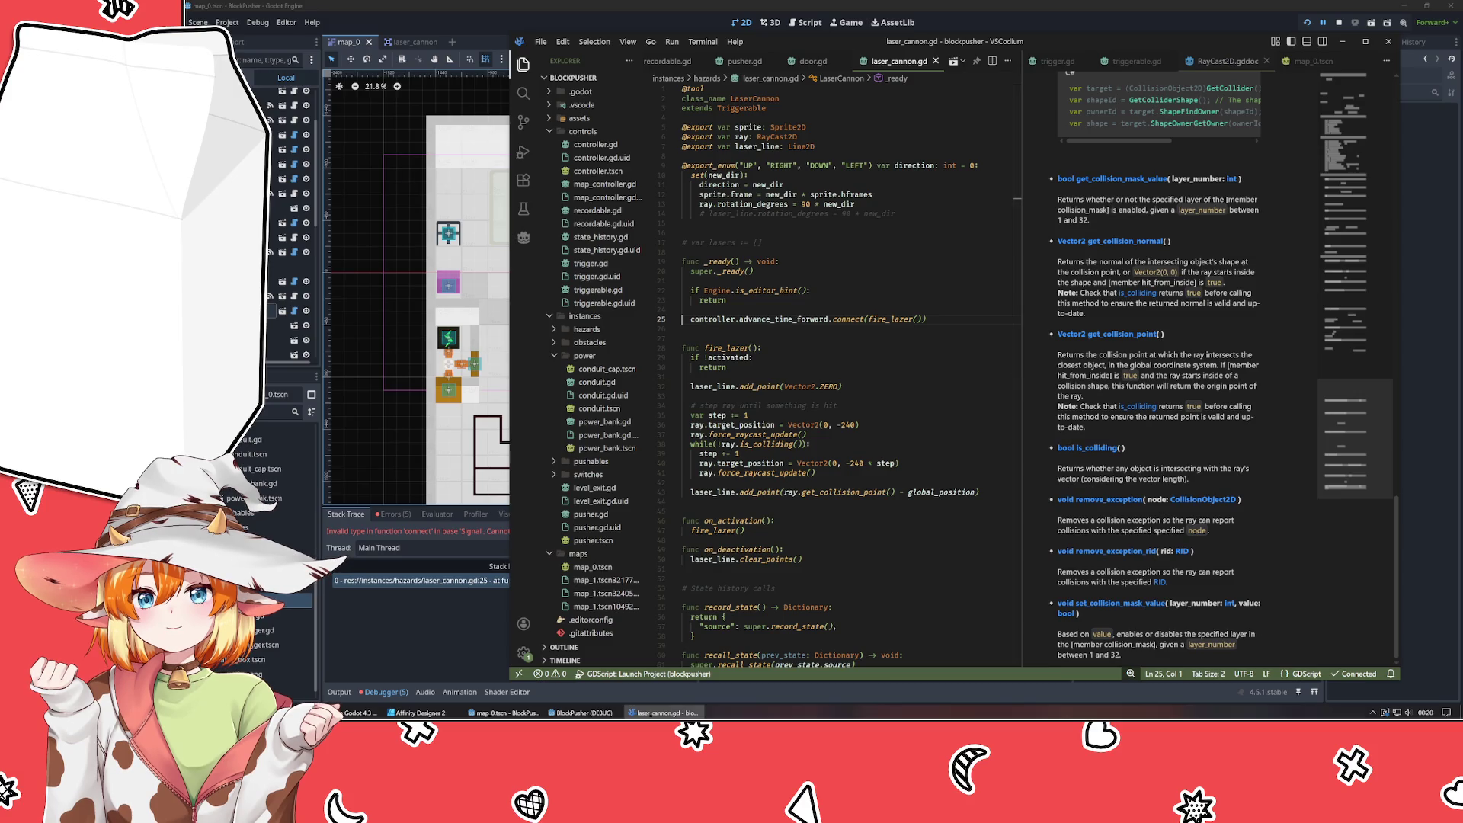
click(301, 312)
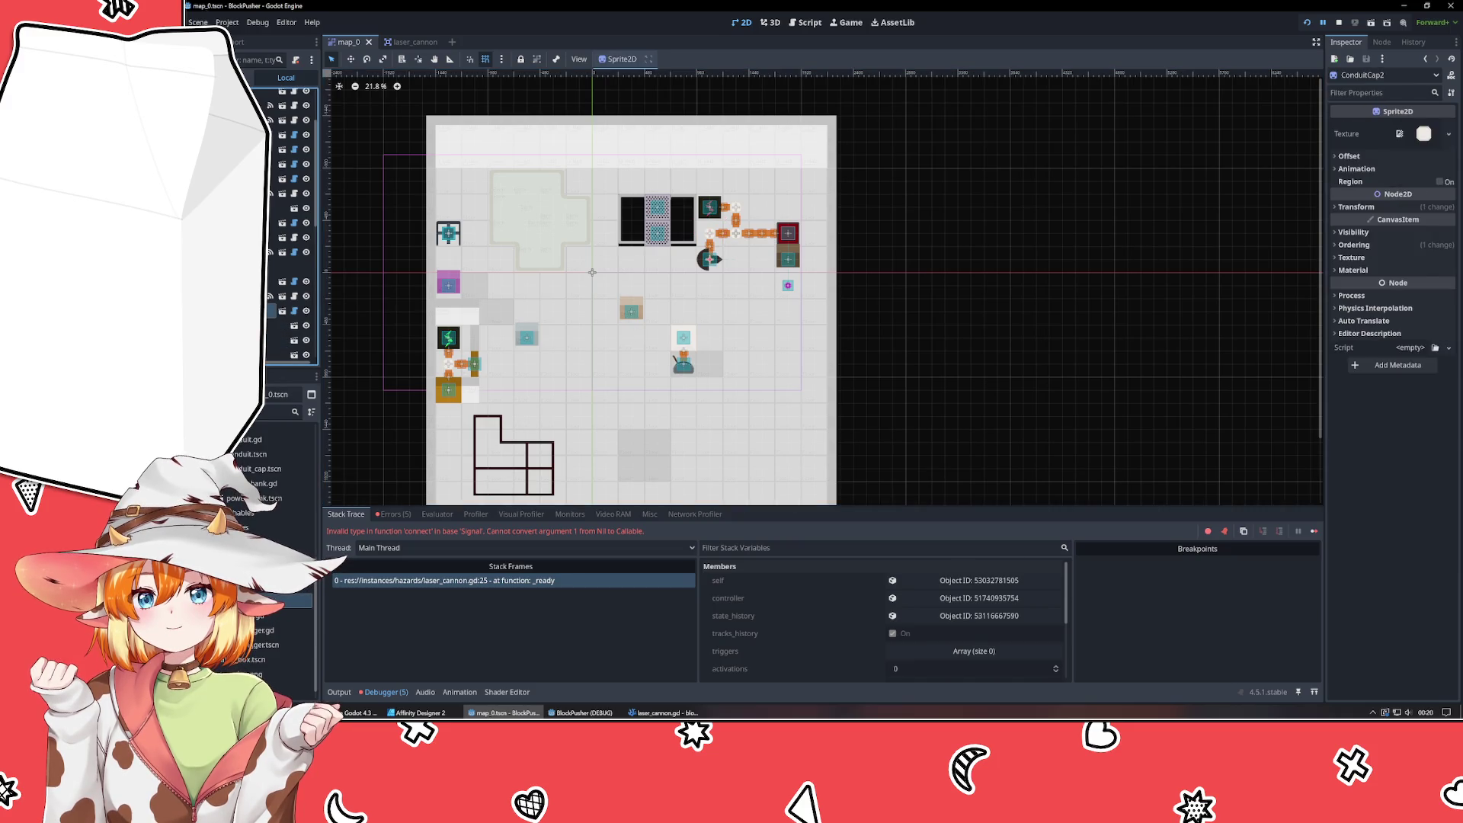
click(1415, 201)
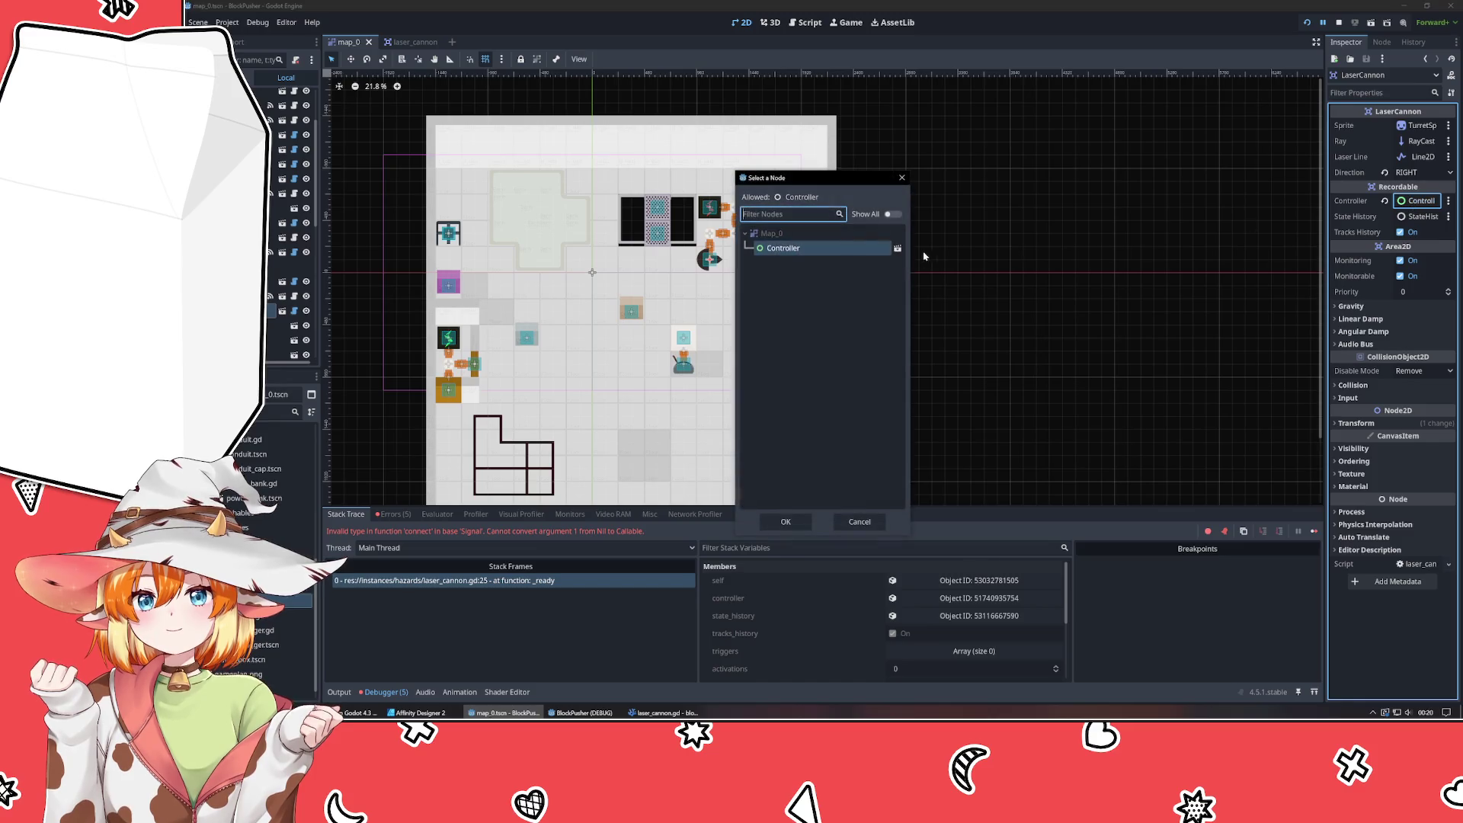
double_click(799, 257)
Drop the brackets after fire_lazer in the connect call, save, and rerun the game
click(660, 712)
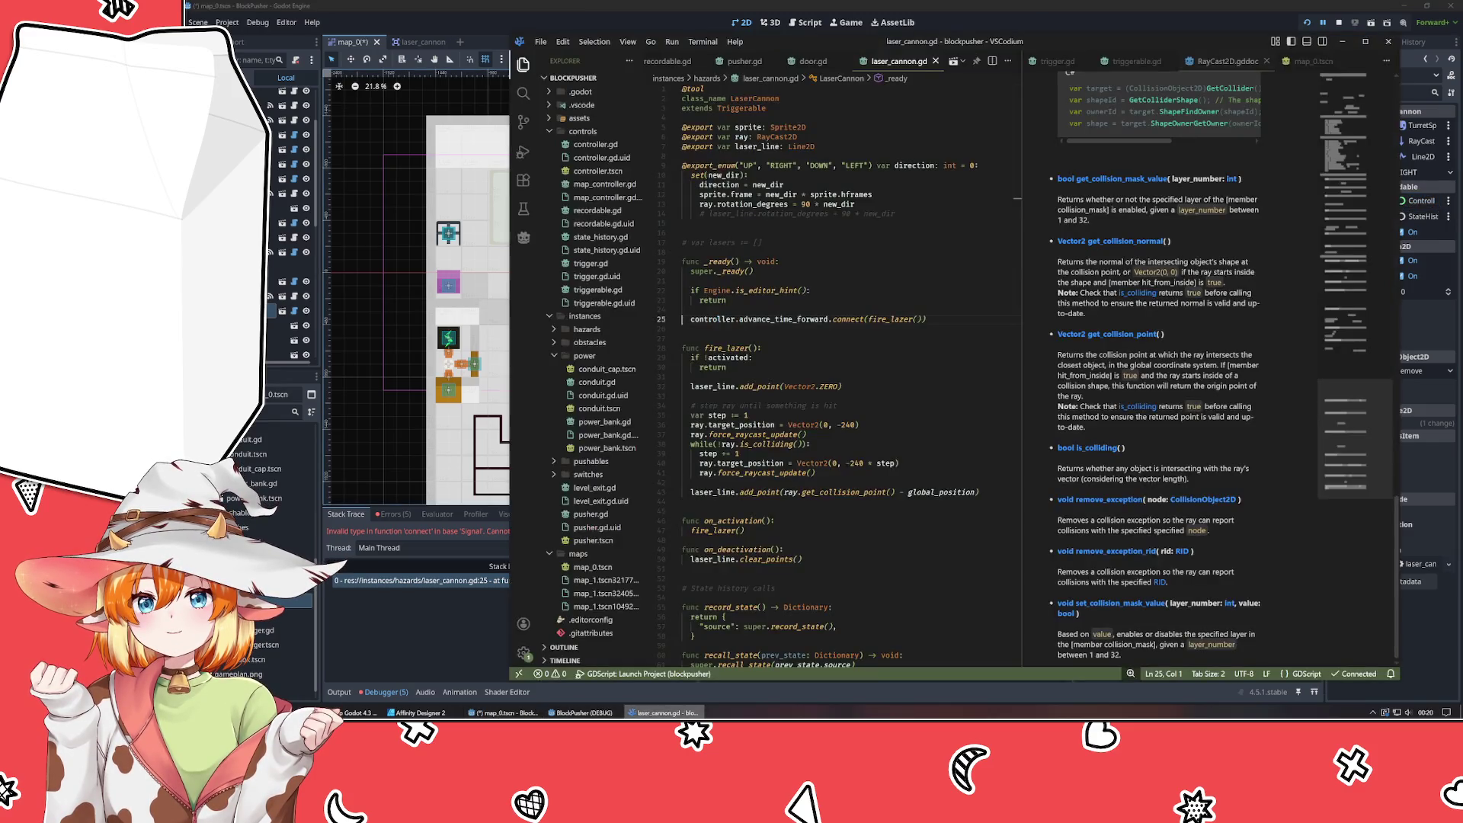
mouse_move(704, 319)
click(917, 319)
key(BackSpace)
key(ctrl+s)
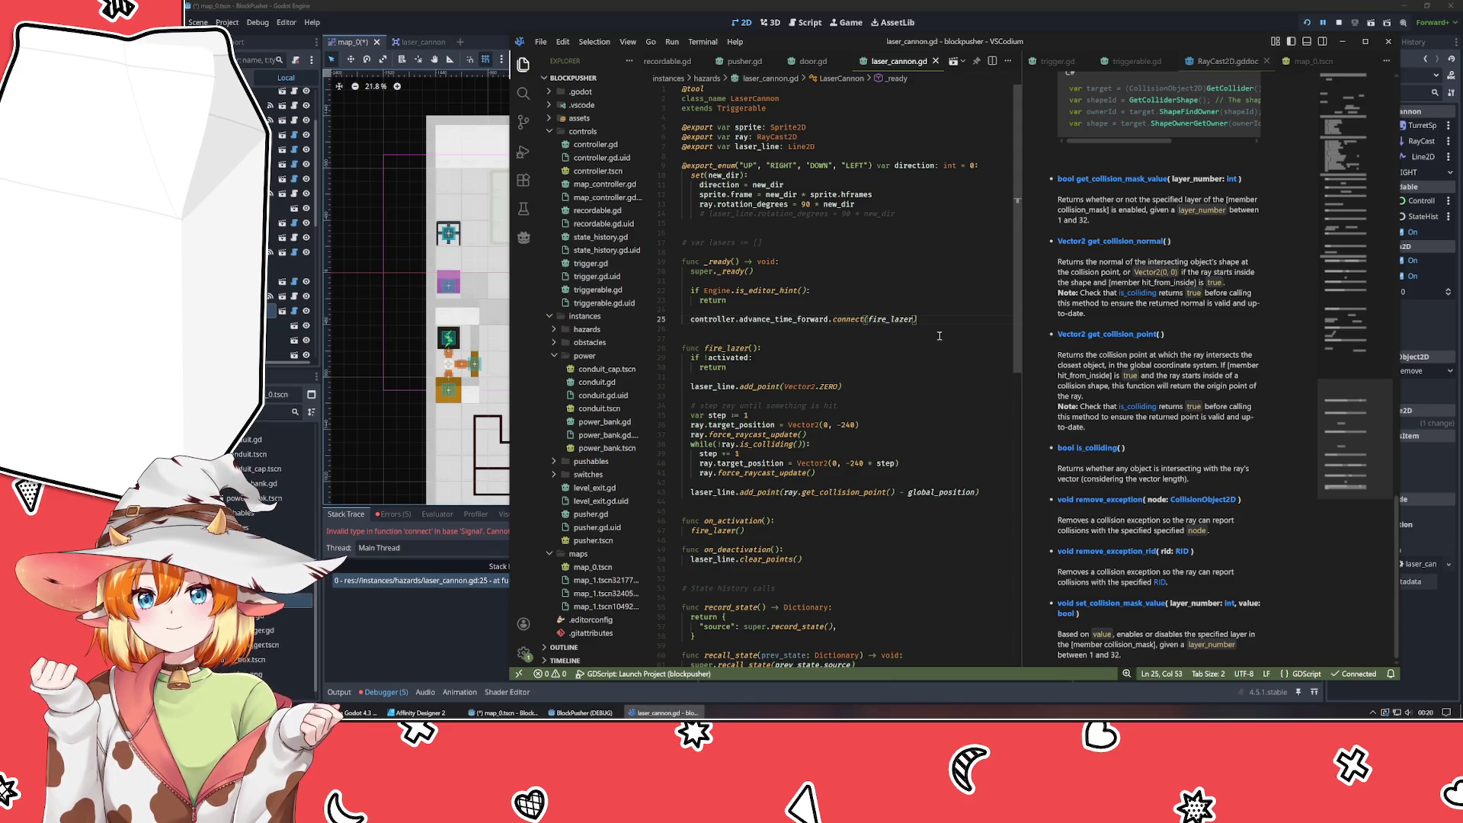
key(alt+Tab)
key(F5)
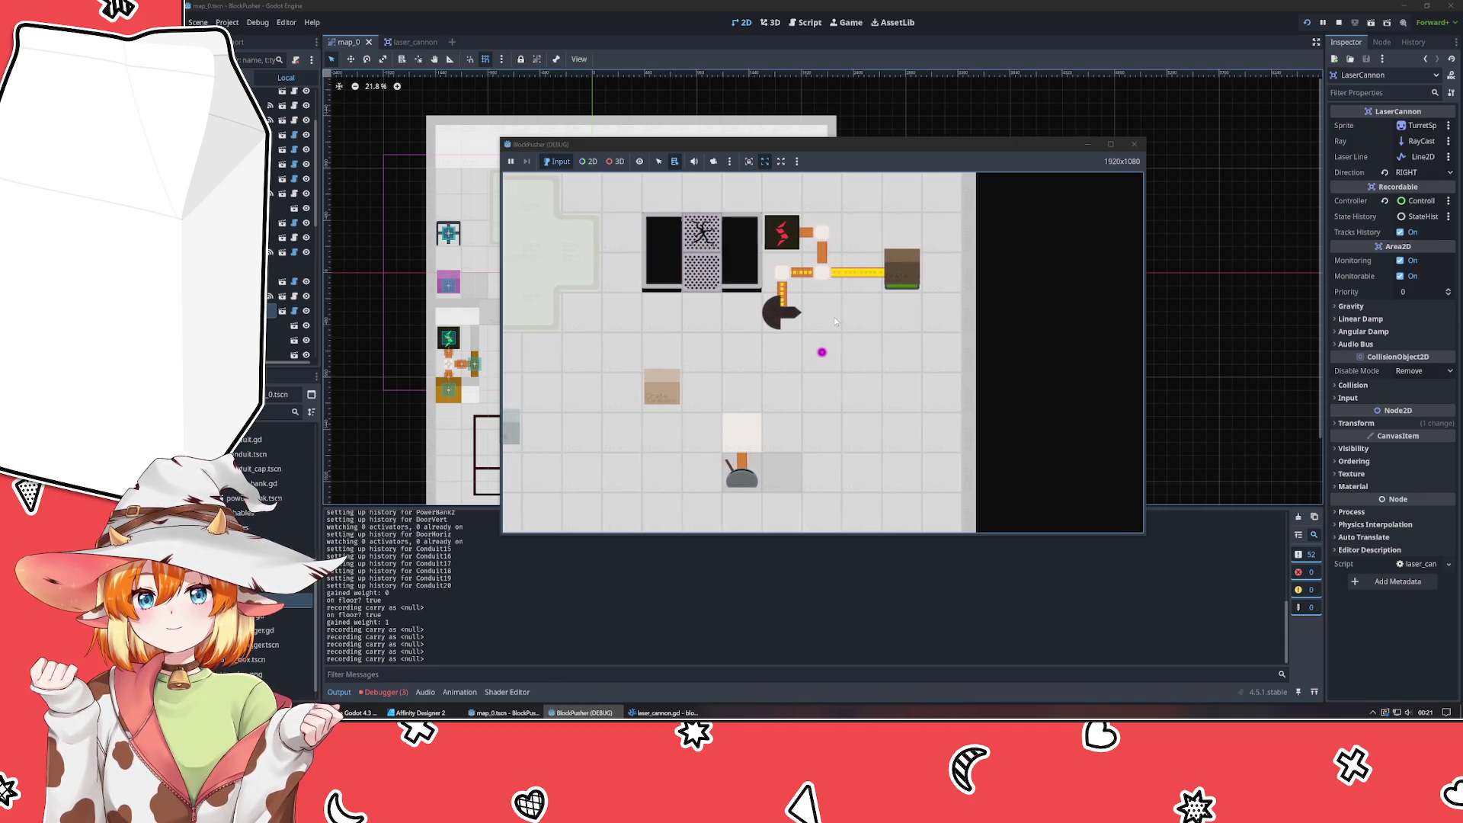
Copy clear_points into fire_lazer above add_point, indent it, save, and rerun the game
click(1133, 144)
key(alt+Tab)
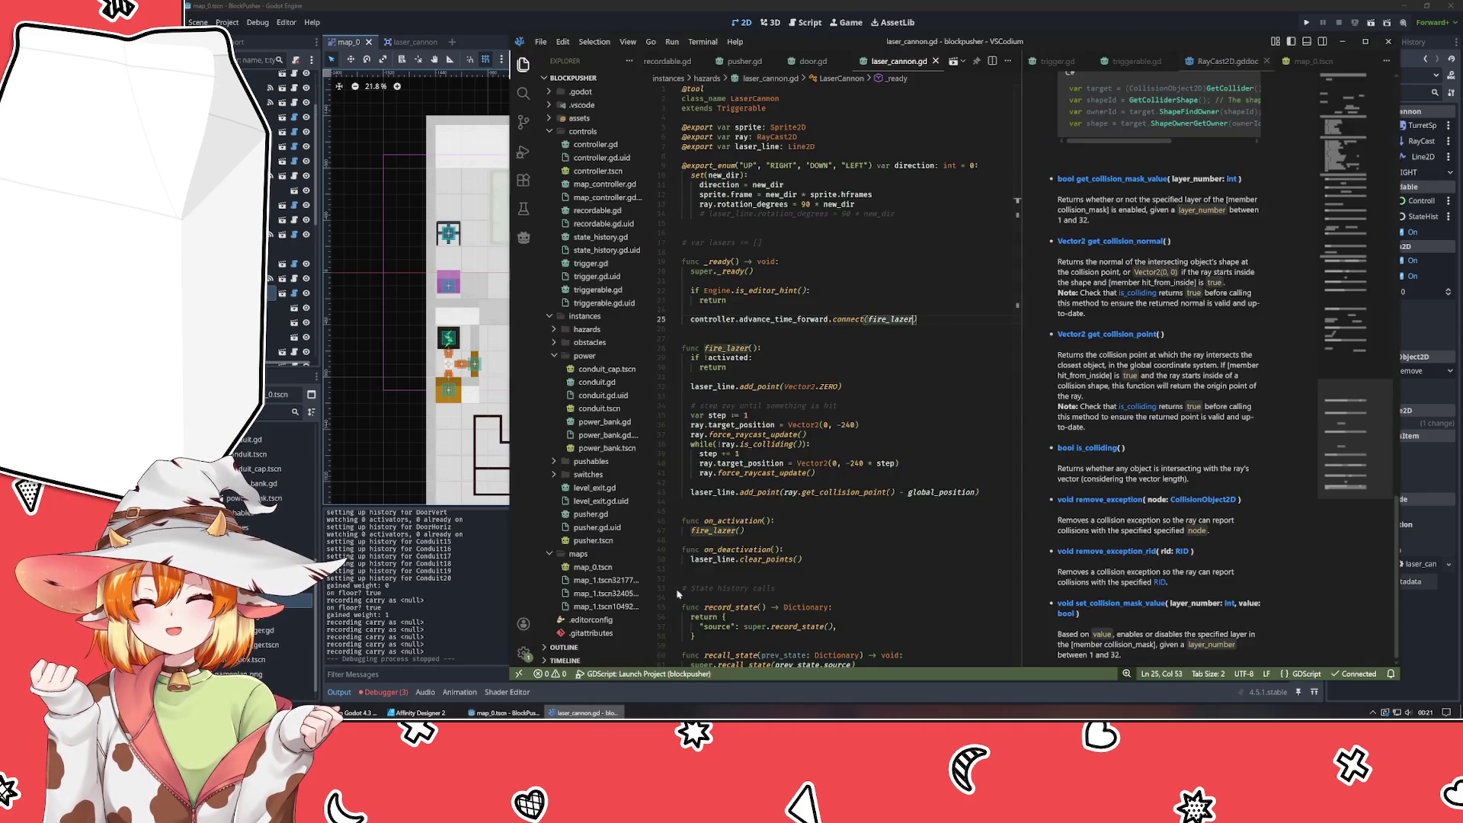
scroll(876, 424, down, 1)
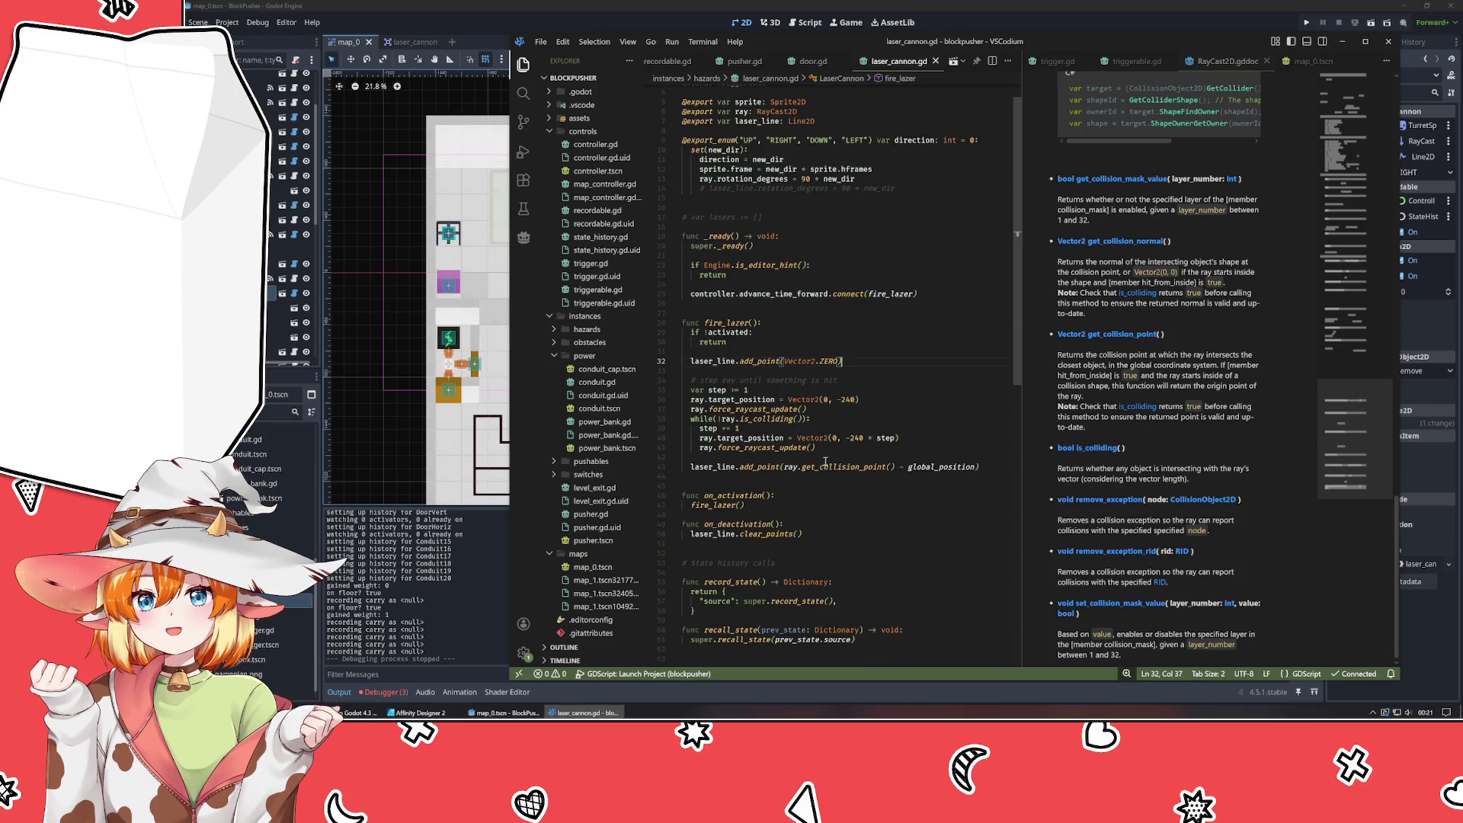
click(823, 537)
key(shift+Home)
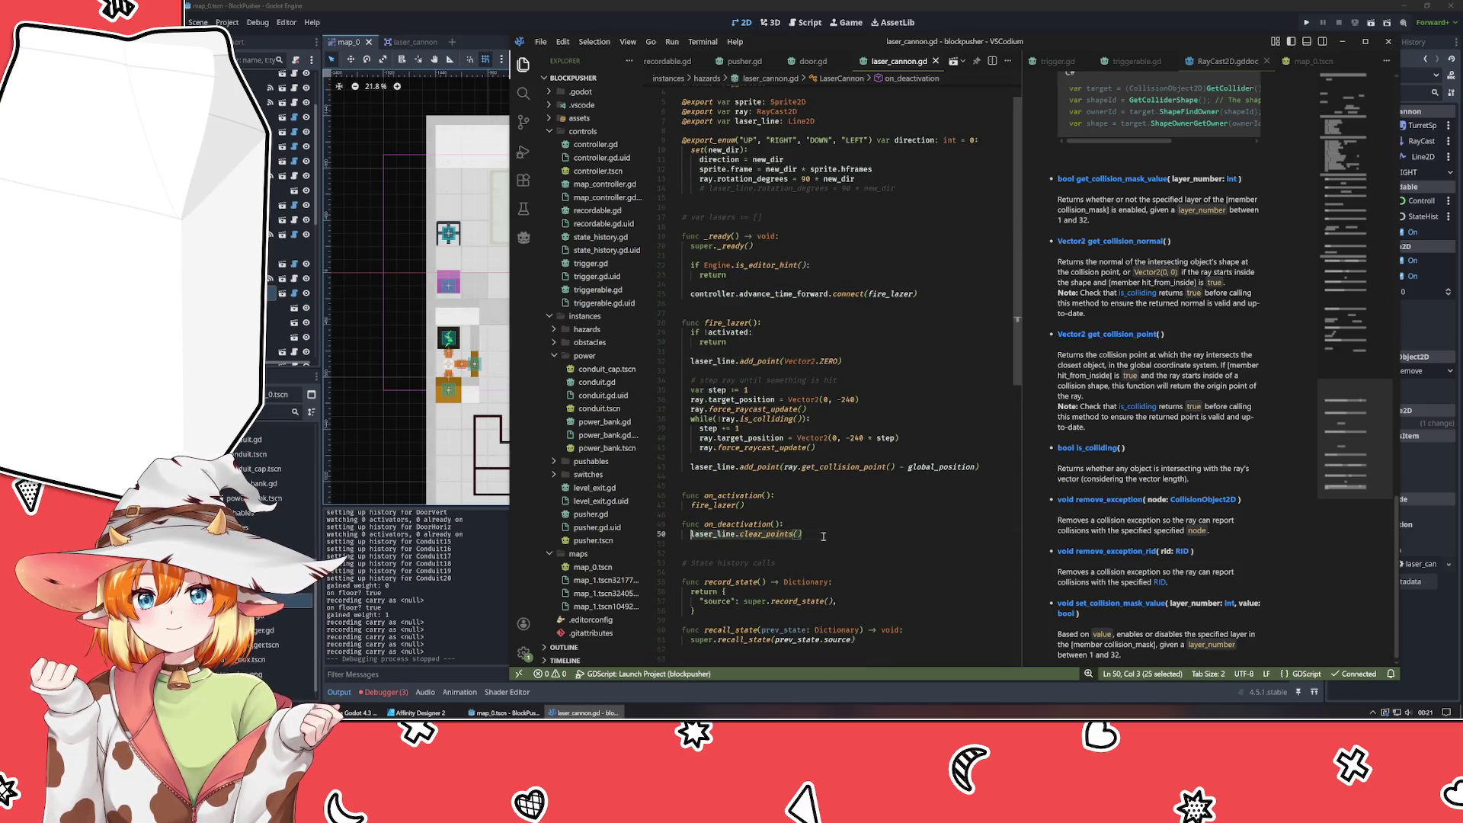
key(ctrl+c)
click(783, 352)
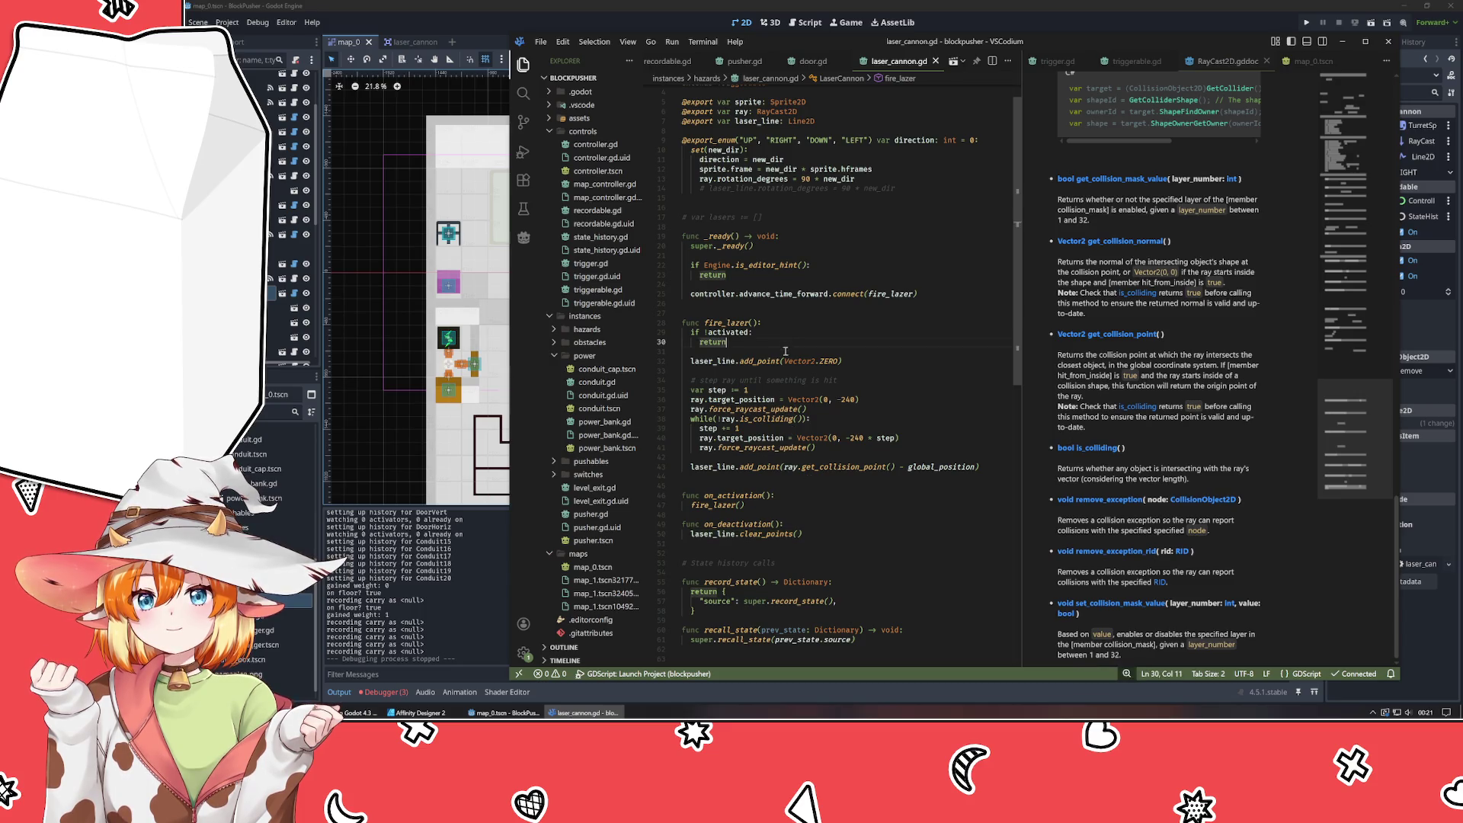
key(ctrl+v)
key(Tab)
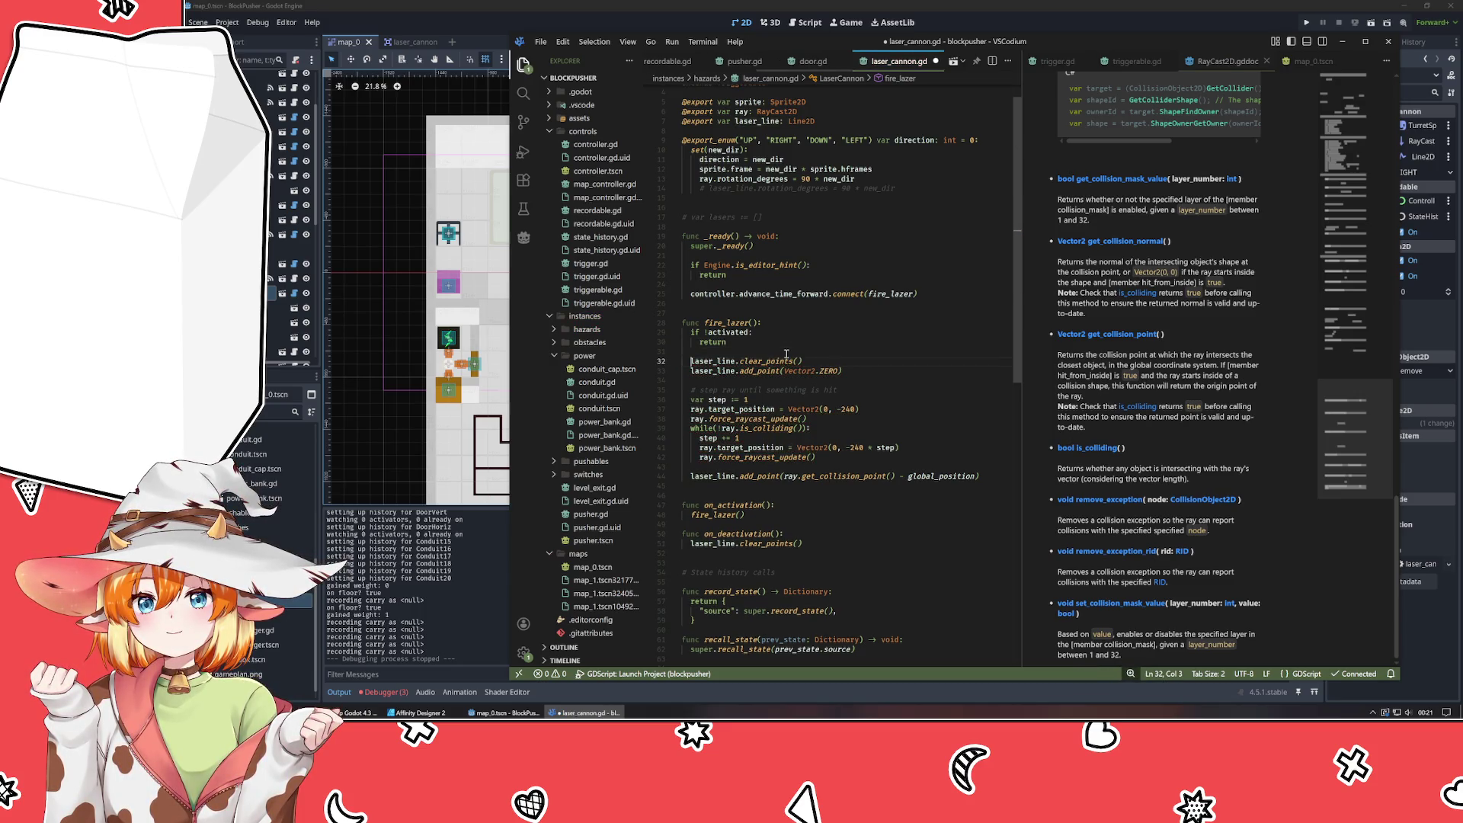
key(ctrl+s)
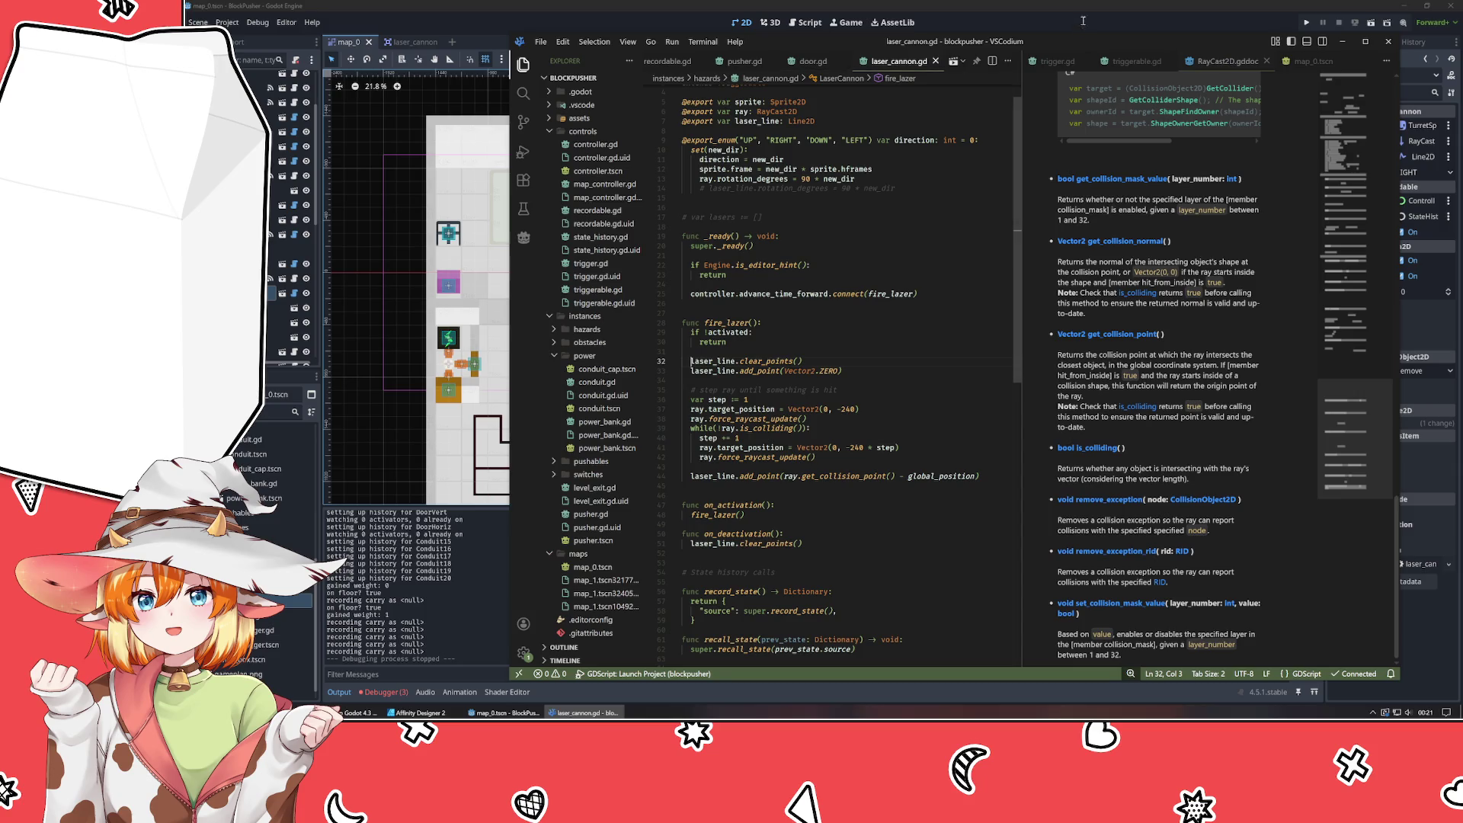
click(1104, 21)
key(F5)
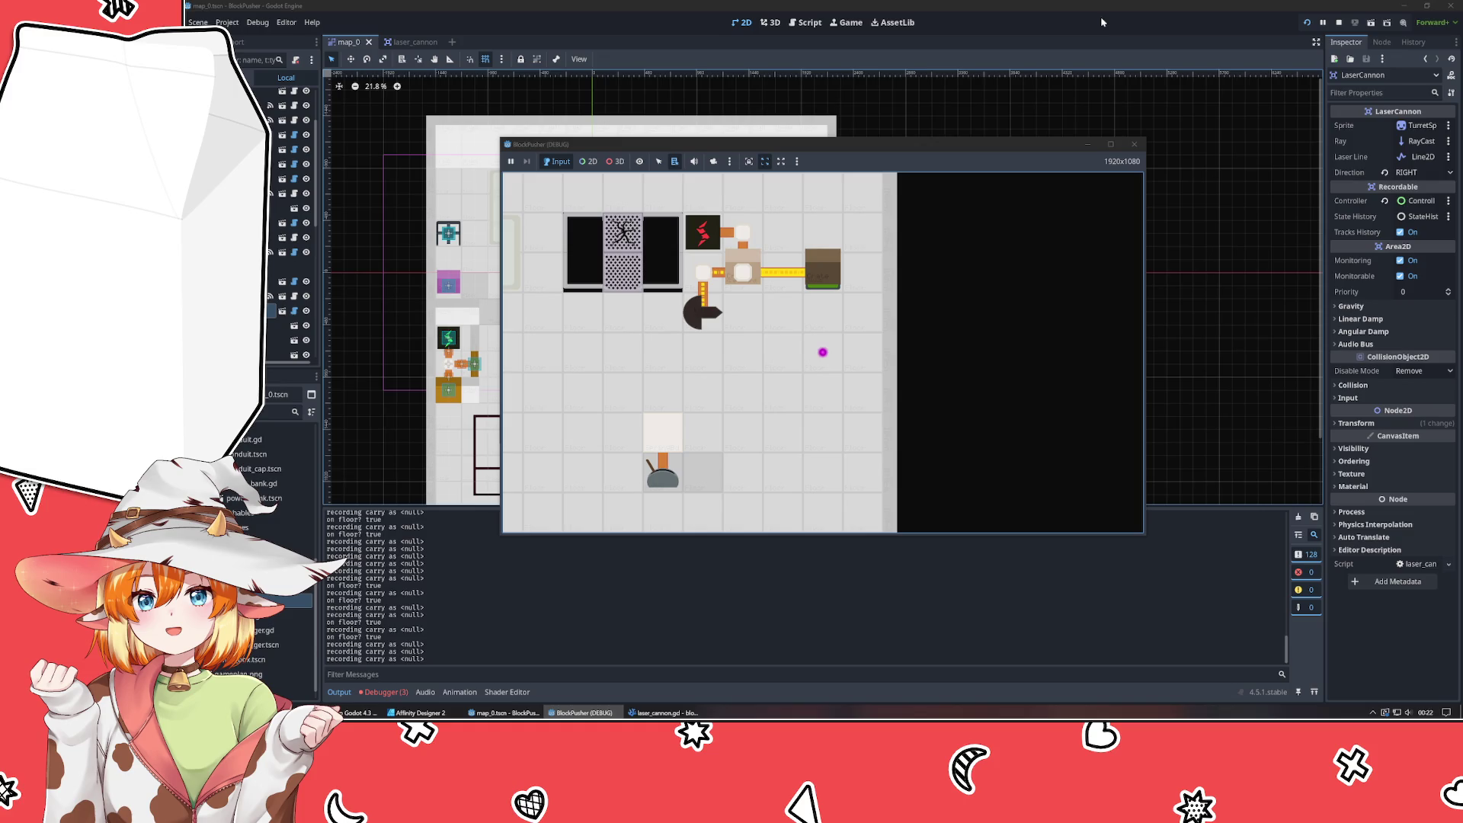
Set the LaserCannon's Direction to LEFT and save the map scene
click(1134, 144)
scroll(911, 309, up, 2)
scroll(911, 309, up, 1)
scroll(911, 309, down, 1)
scroll(912, 310, up, 1)
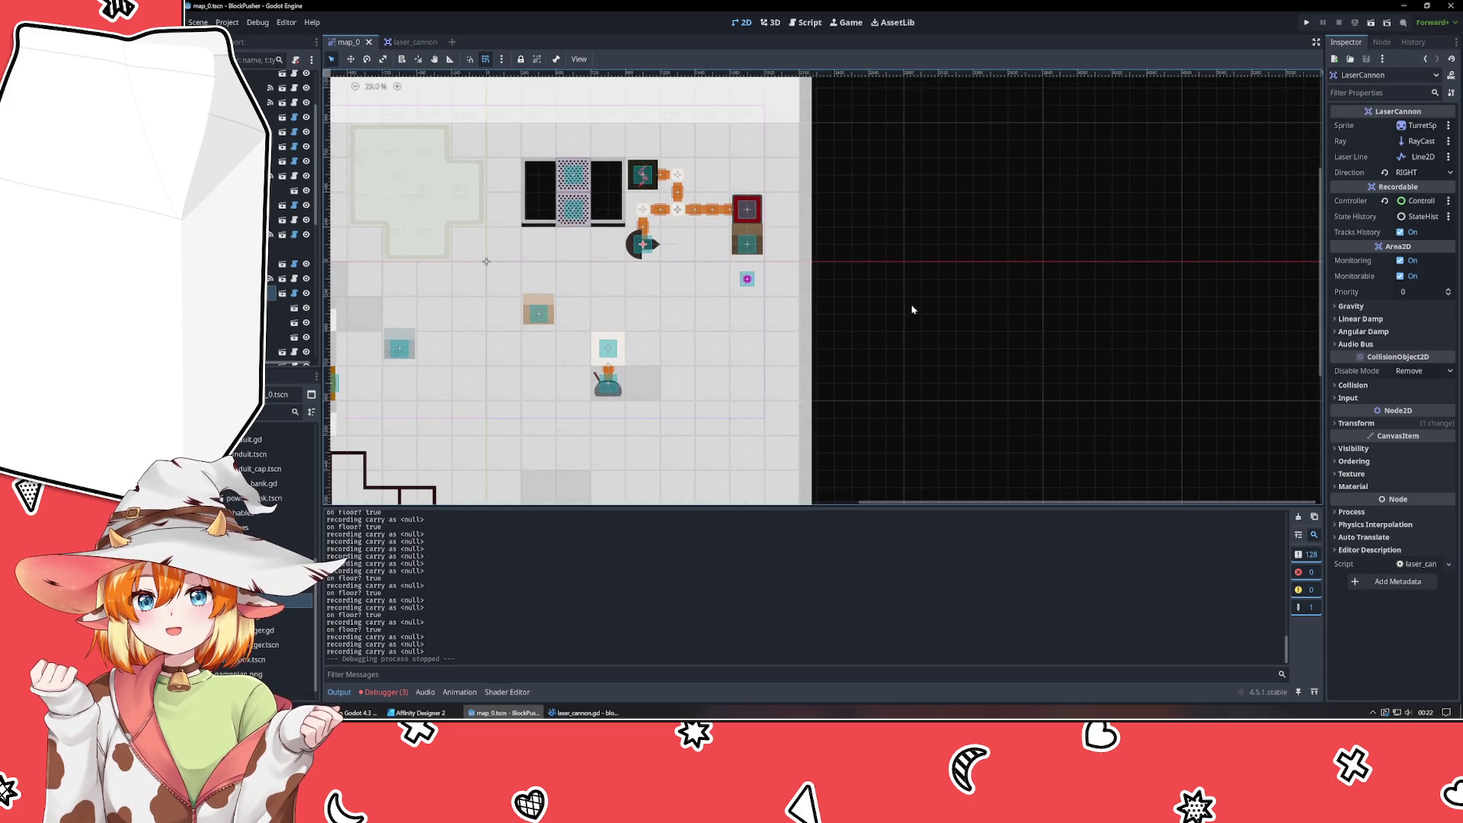
mouse_move(894, 313)
mouse_down()
mouse_move(1003, 336)
mouse_move(1085, 316)
mouse_up()
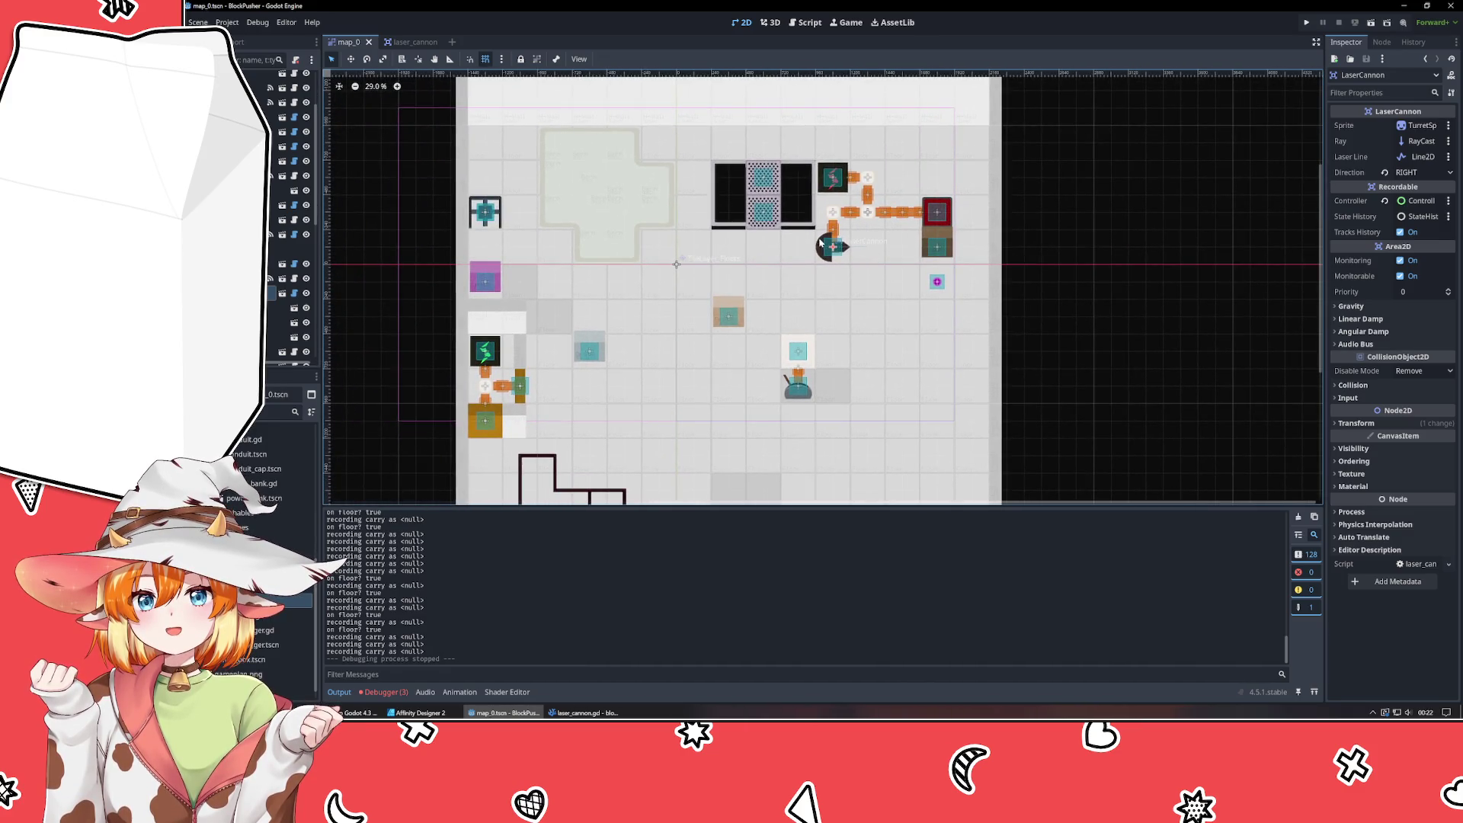
click(1004, 266)
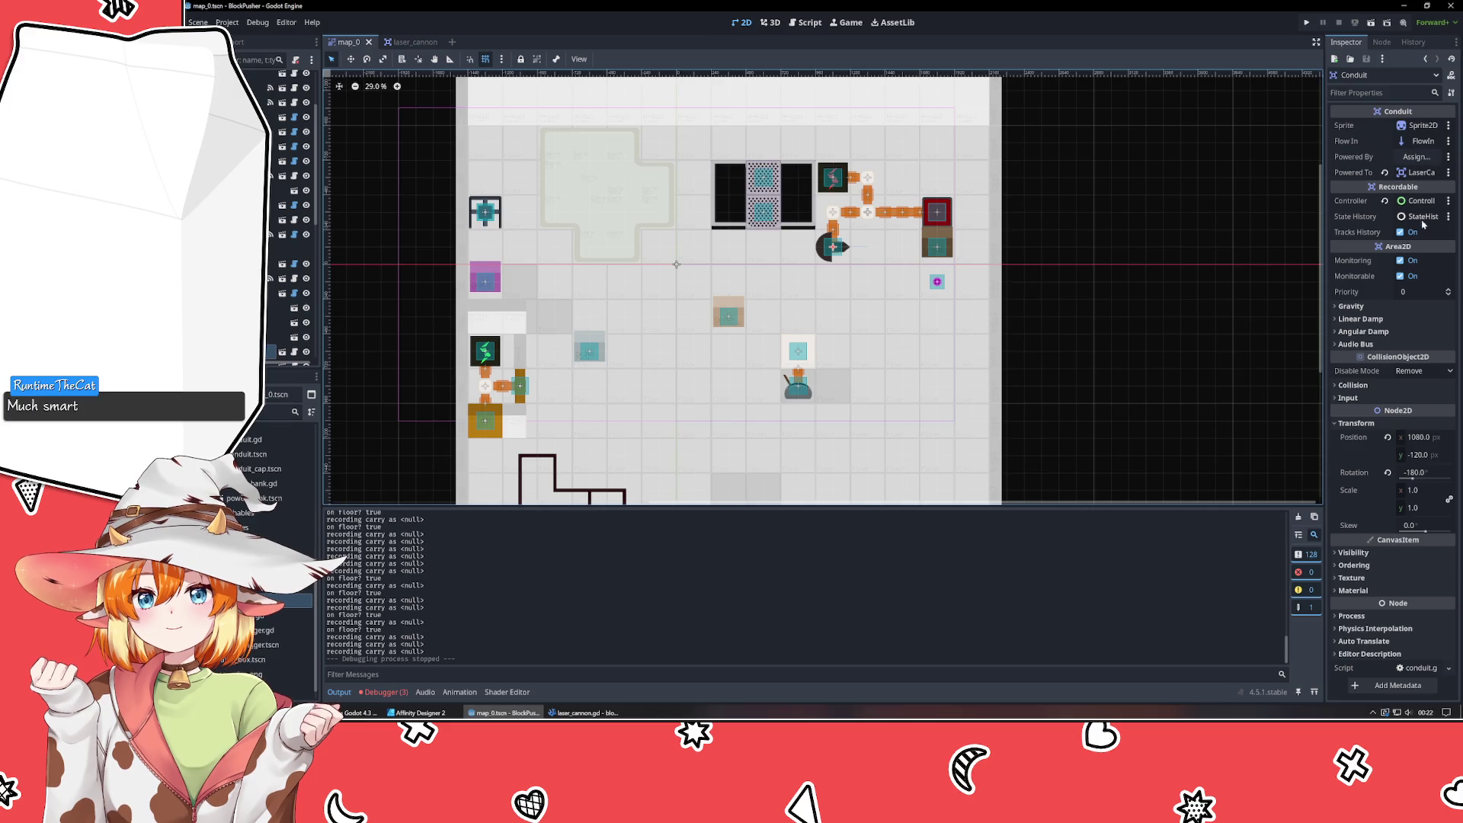
click(825, 250)
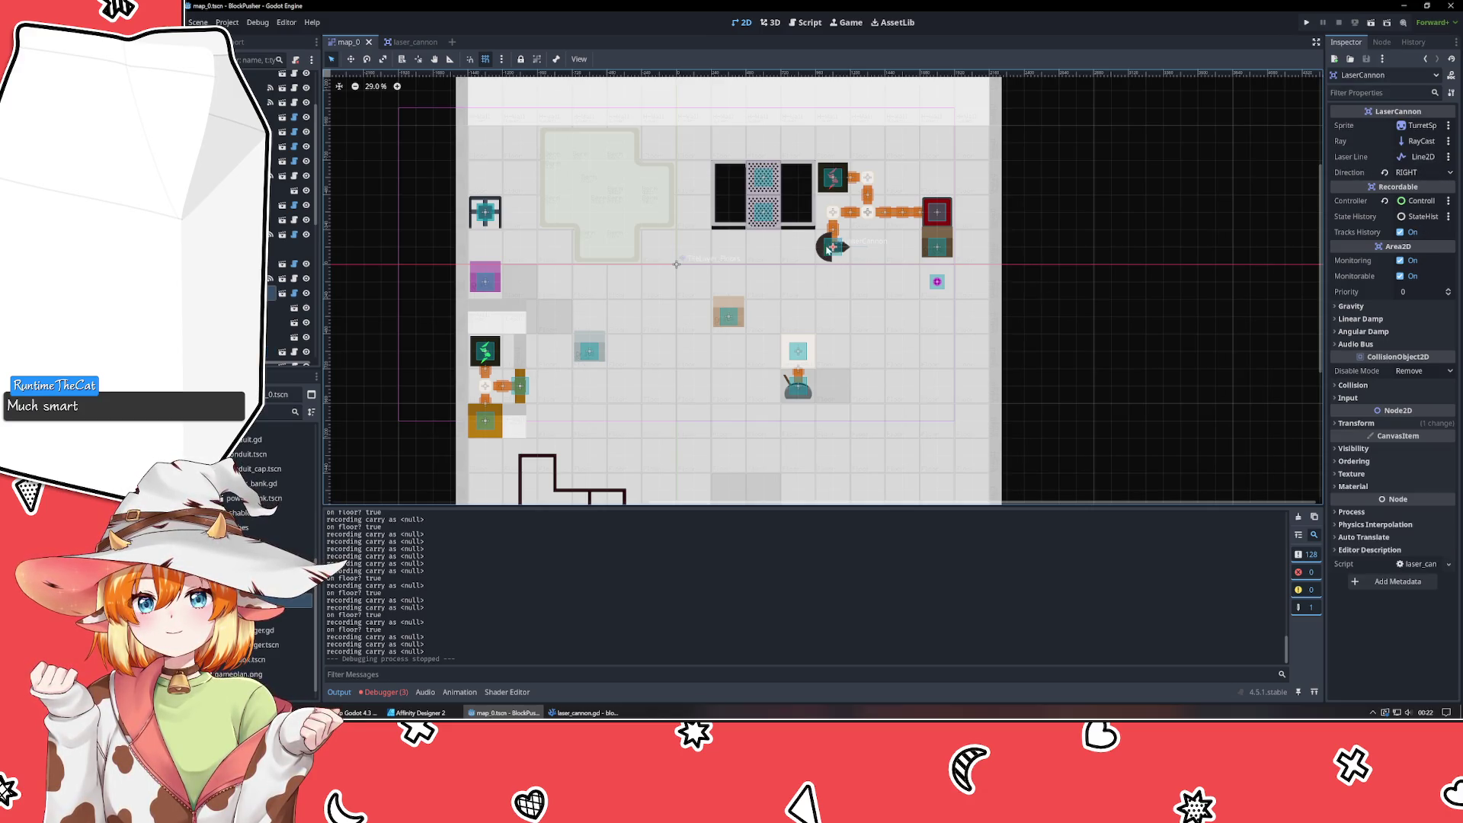
click(1414, 173)
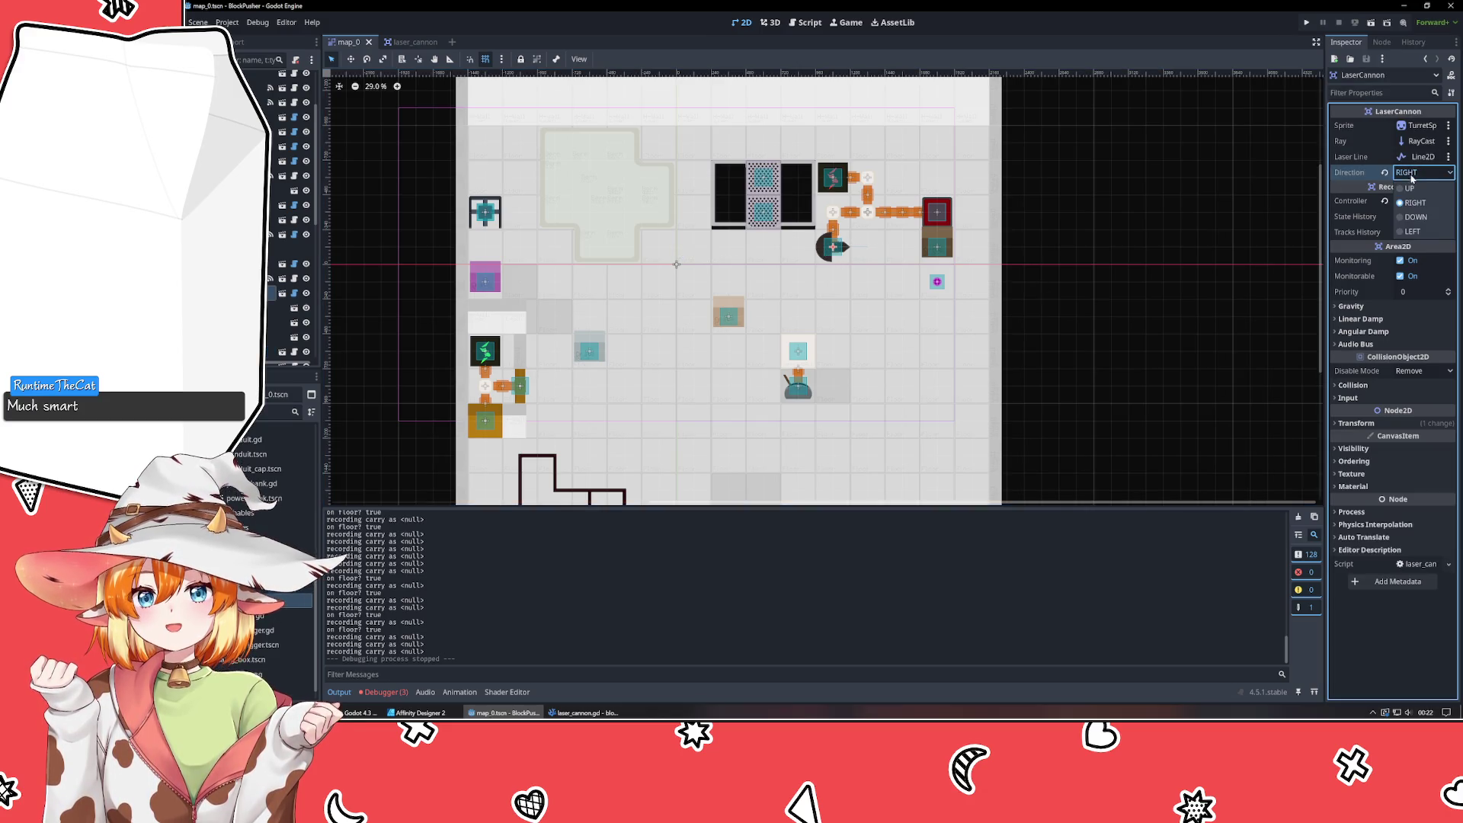
click(1414, 233)
click(1166, 294)
key(ctrl+s)
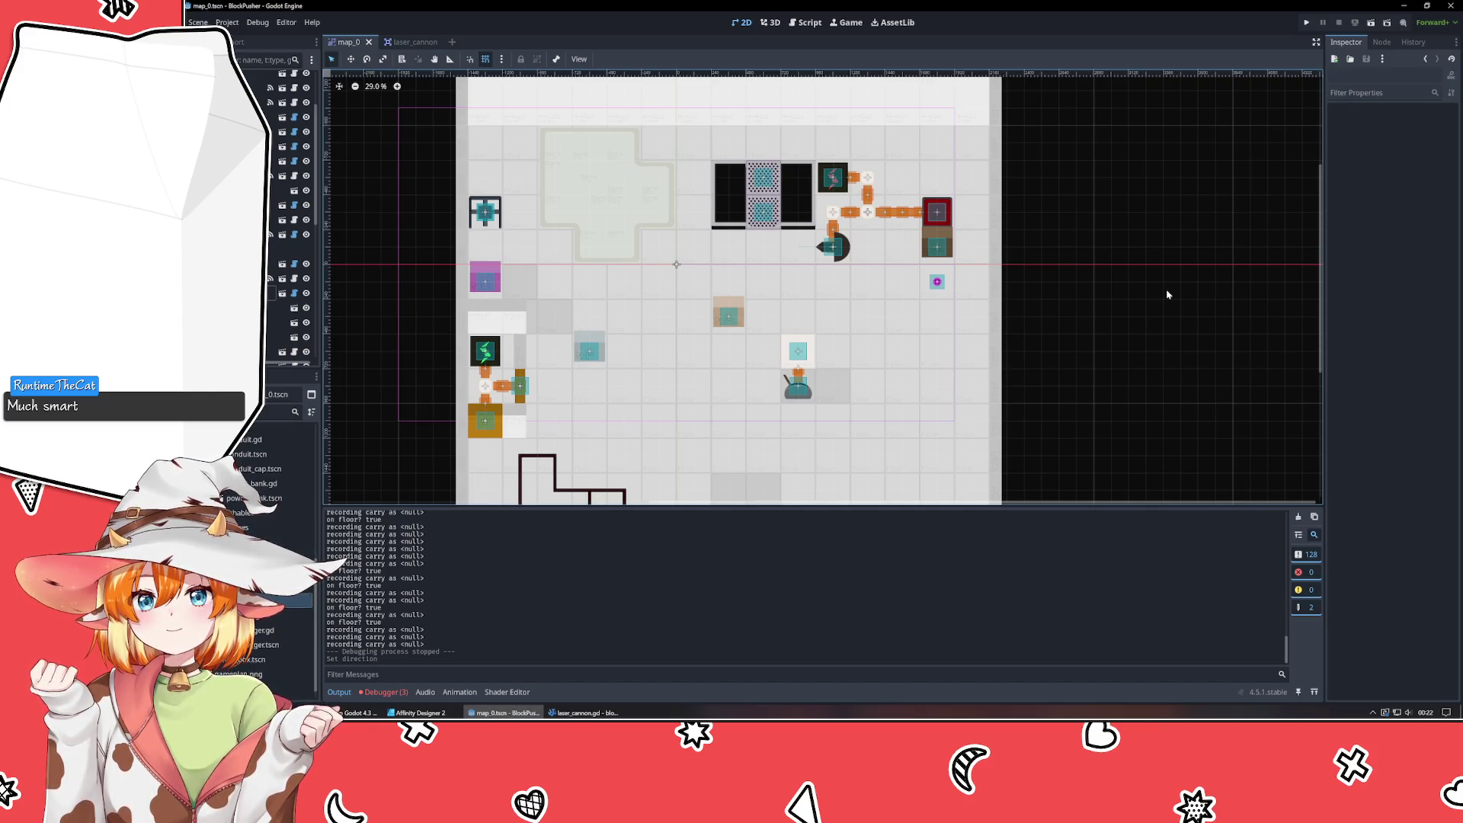
Turn on the PressurePad's Trigger Active property and place PushBlock2 on the pad
click(293, 249)
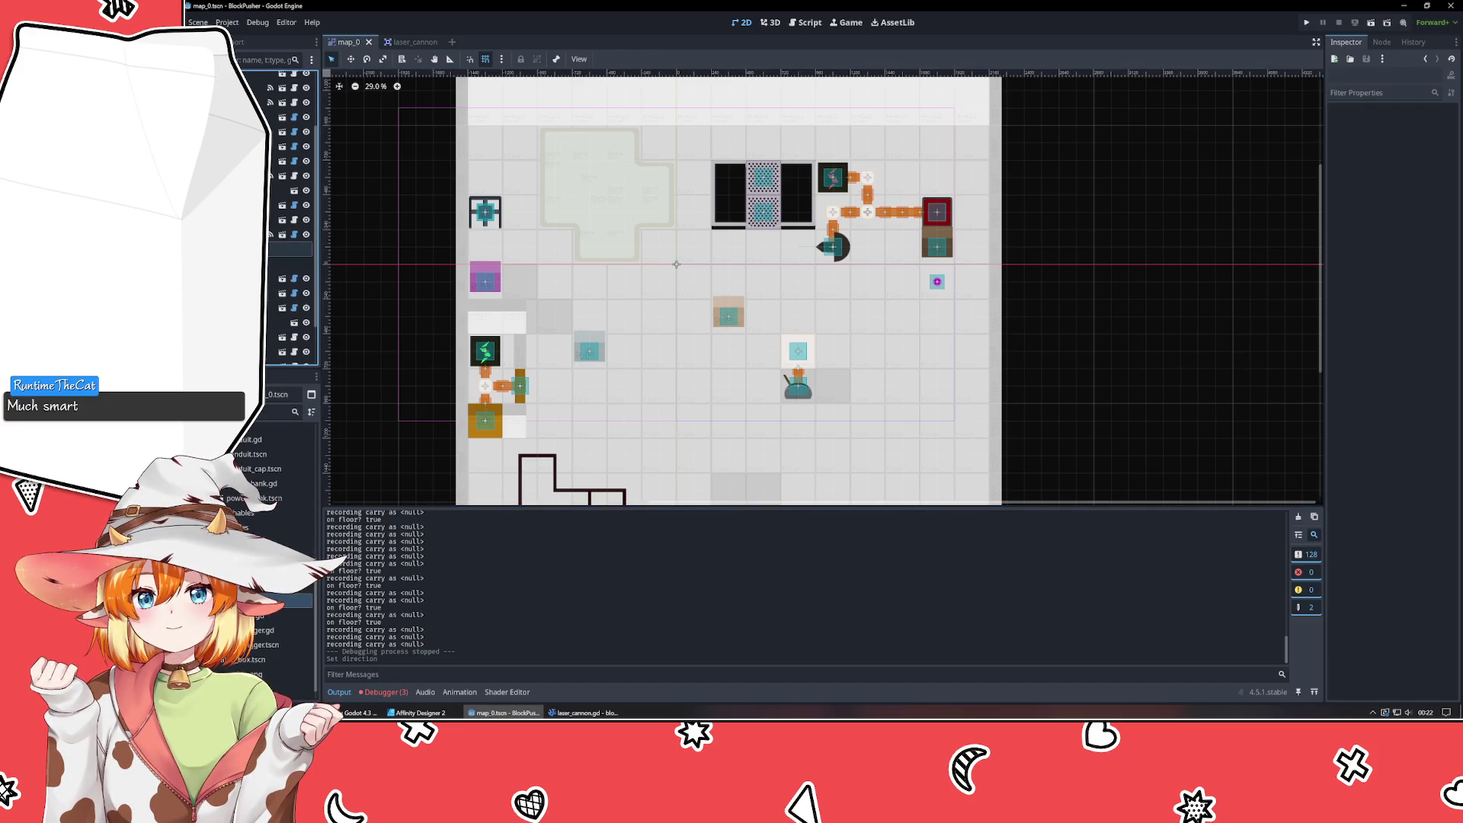
scroll(289, 213, up, 3)
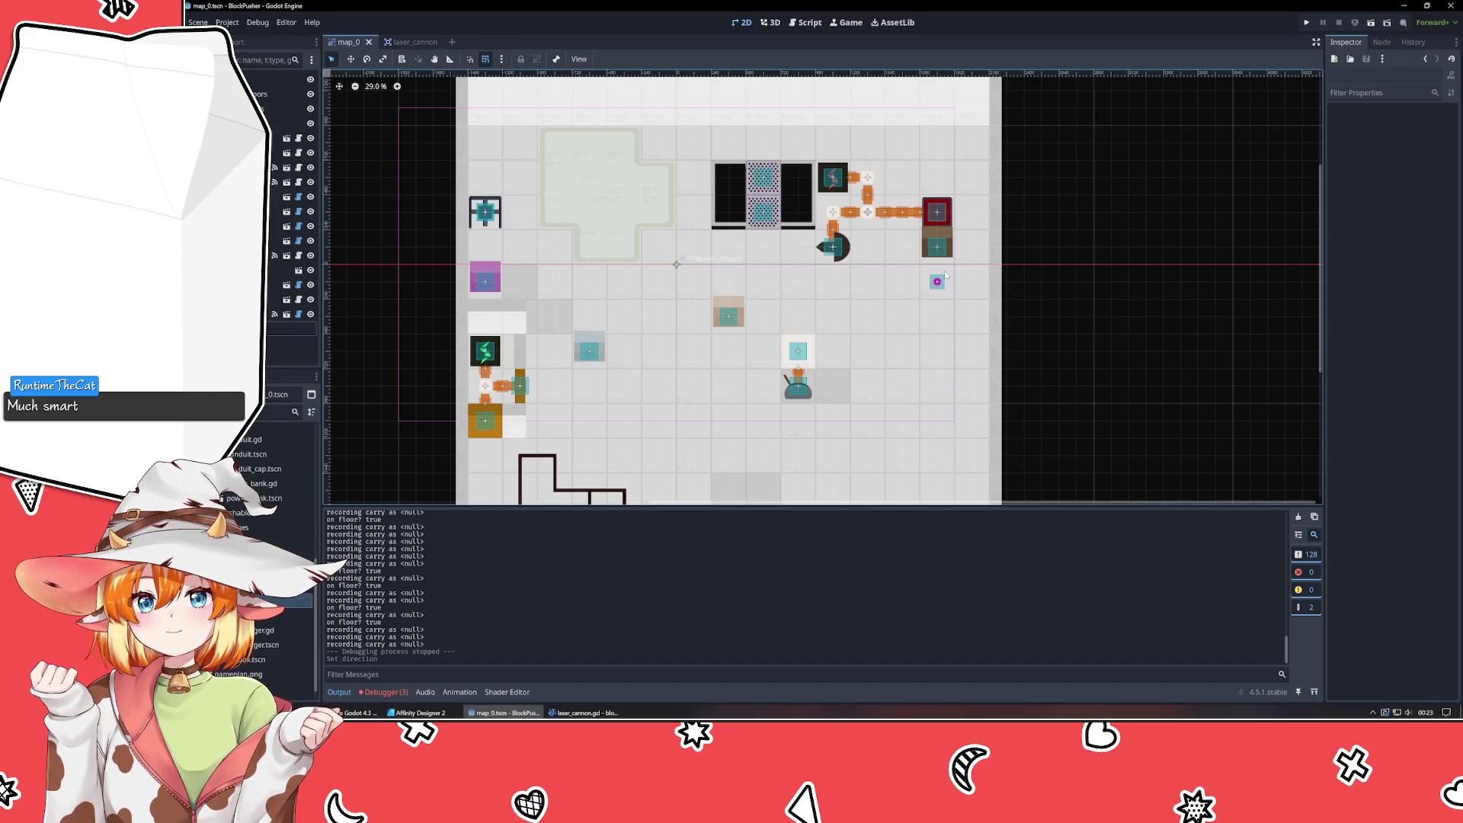
click(937, 215)
click(1401, 170)
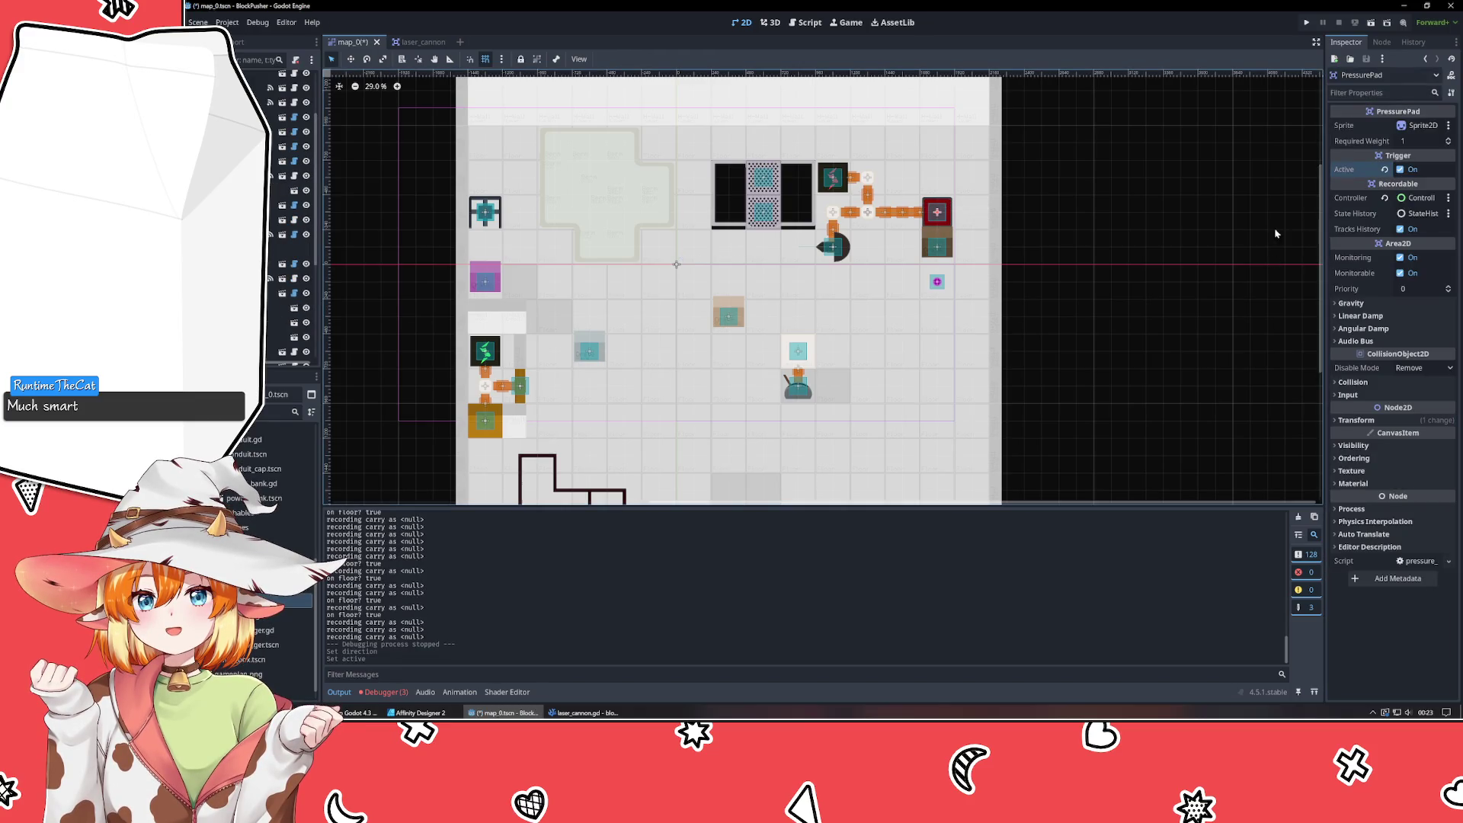
drag(937, 248, 938, 221)
click(1304, 24)
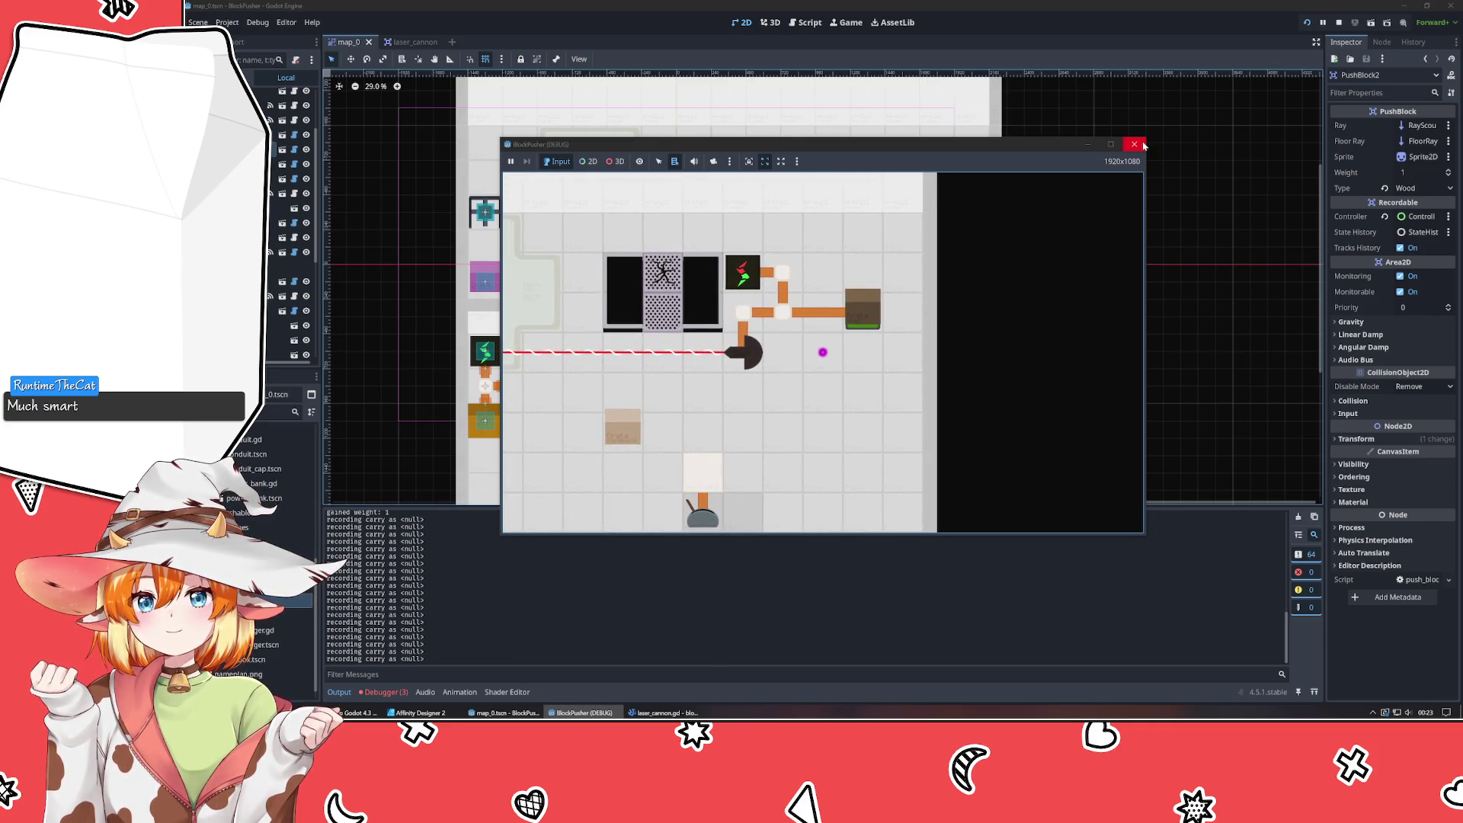
Close the test run and select the pressure pad under the push block
click(1134, 144)
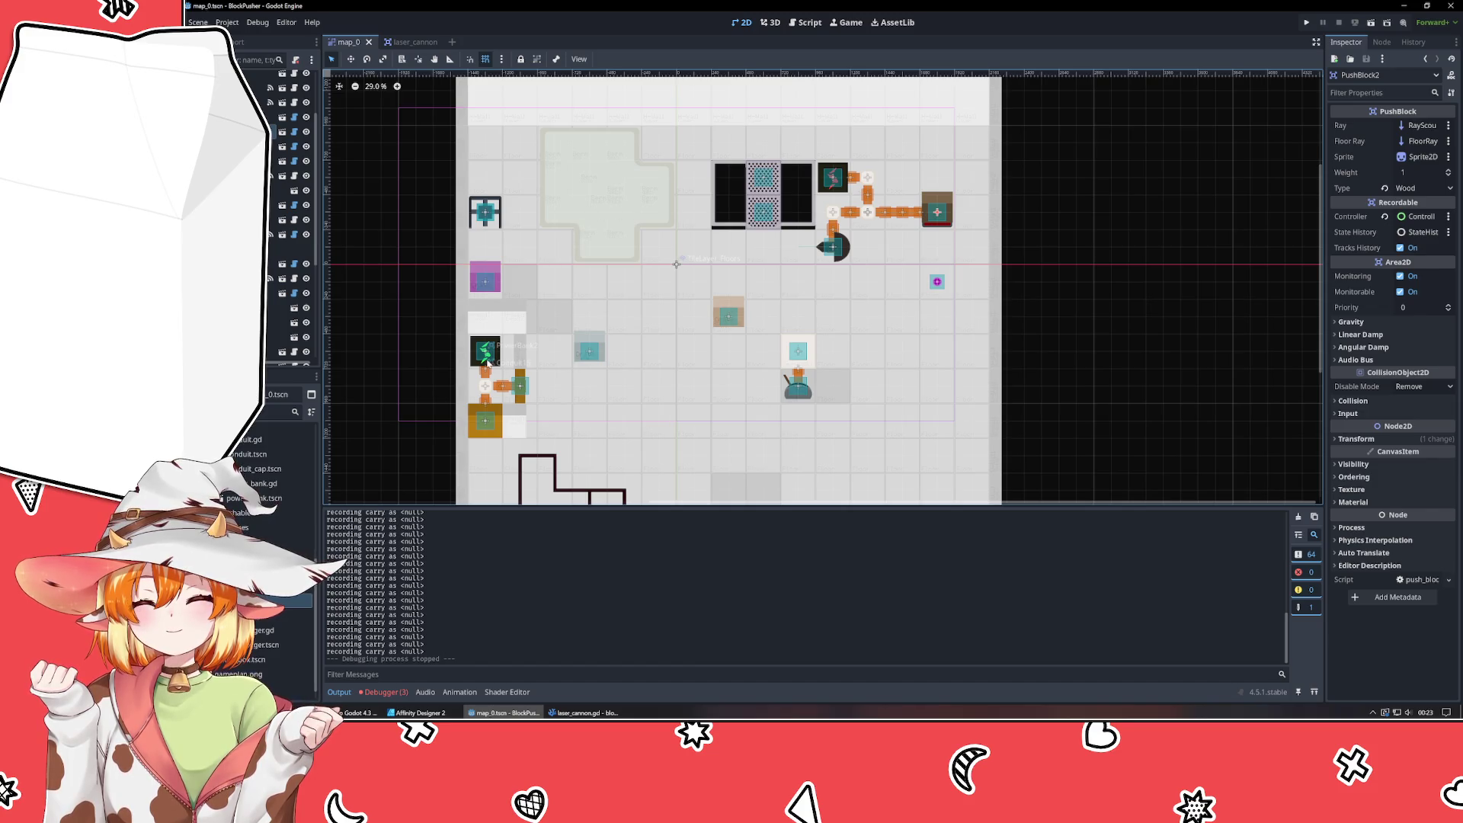
click(934, 221)
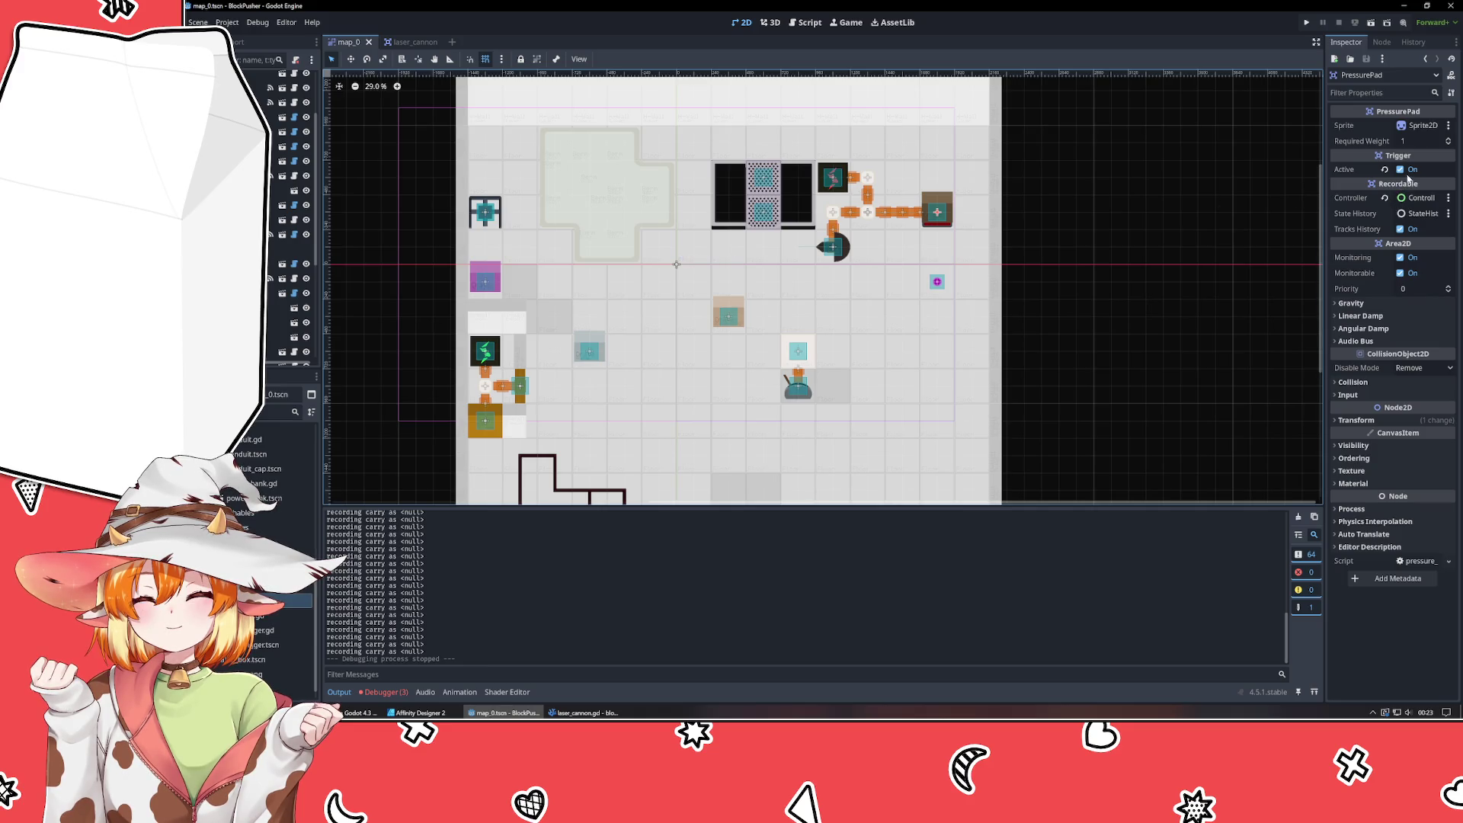
Untick the pressure pad's Trigger Active property and run the level
click(1410, 171)
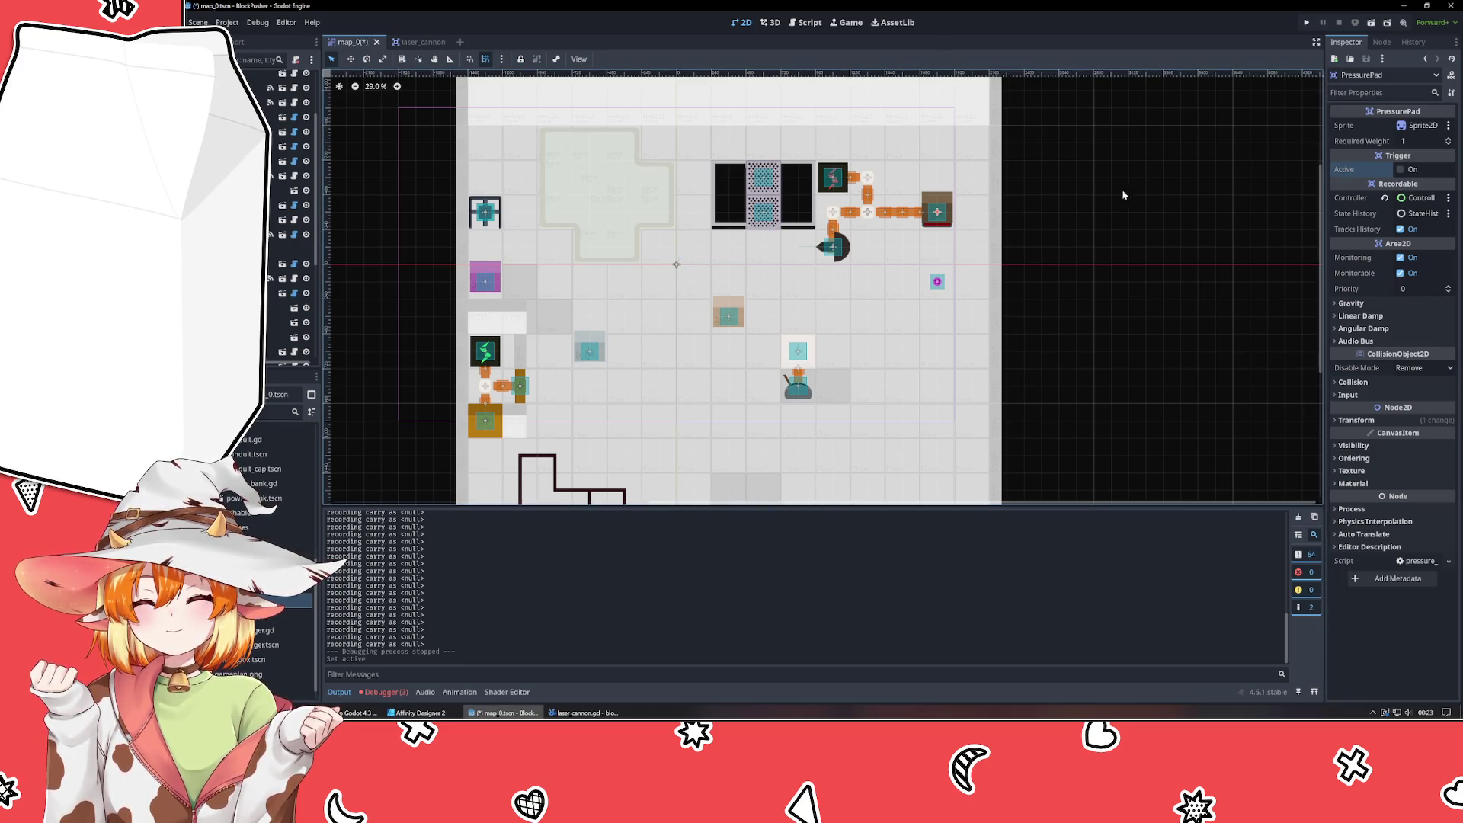
click(1064, 211)
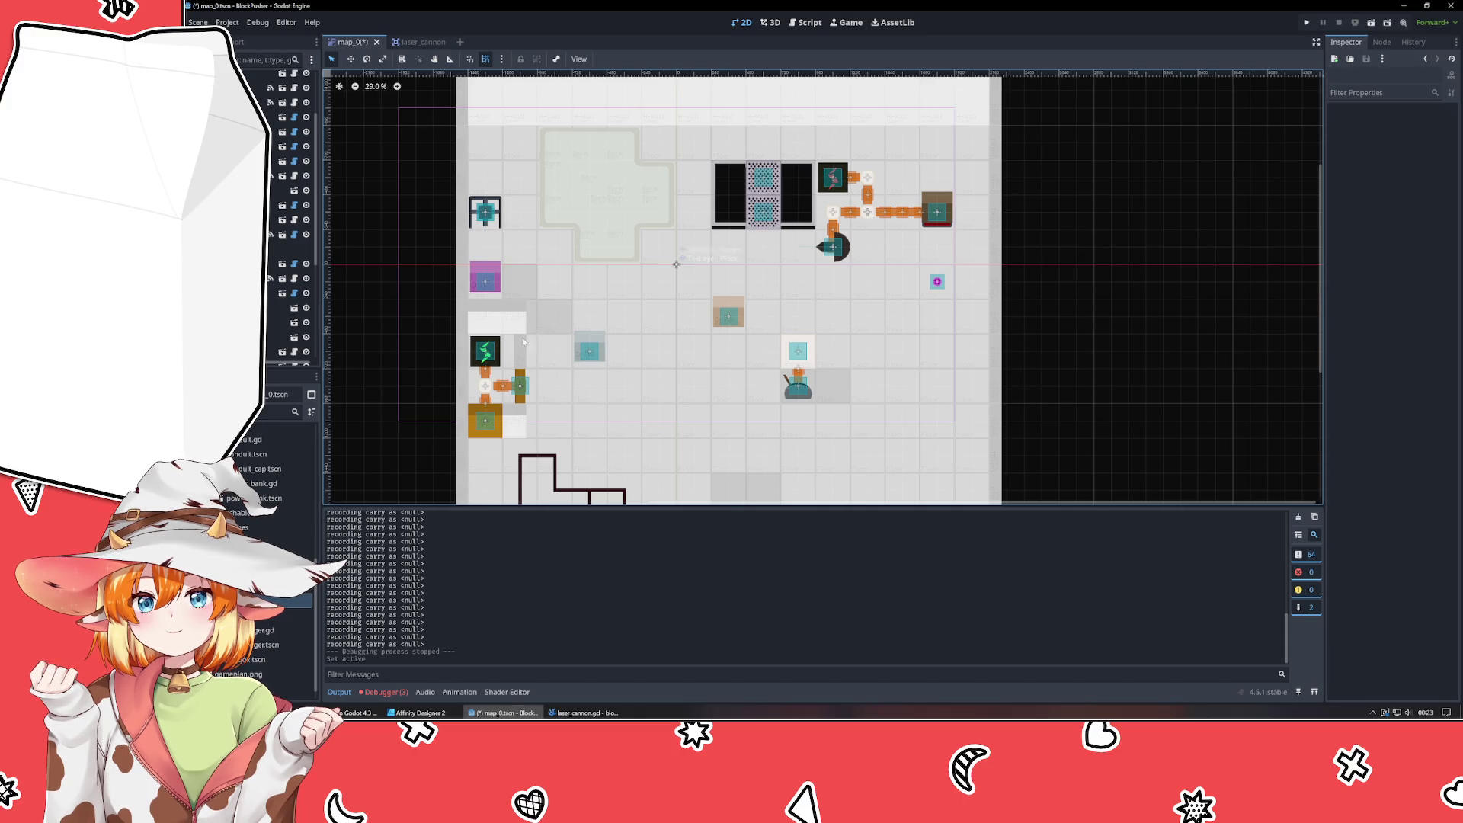
click(1304, 24)
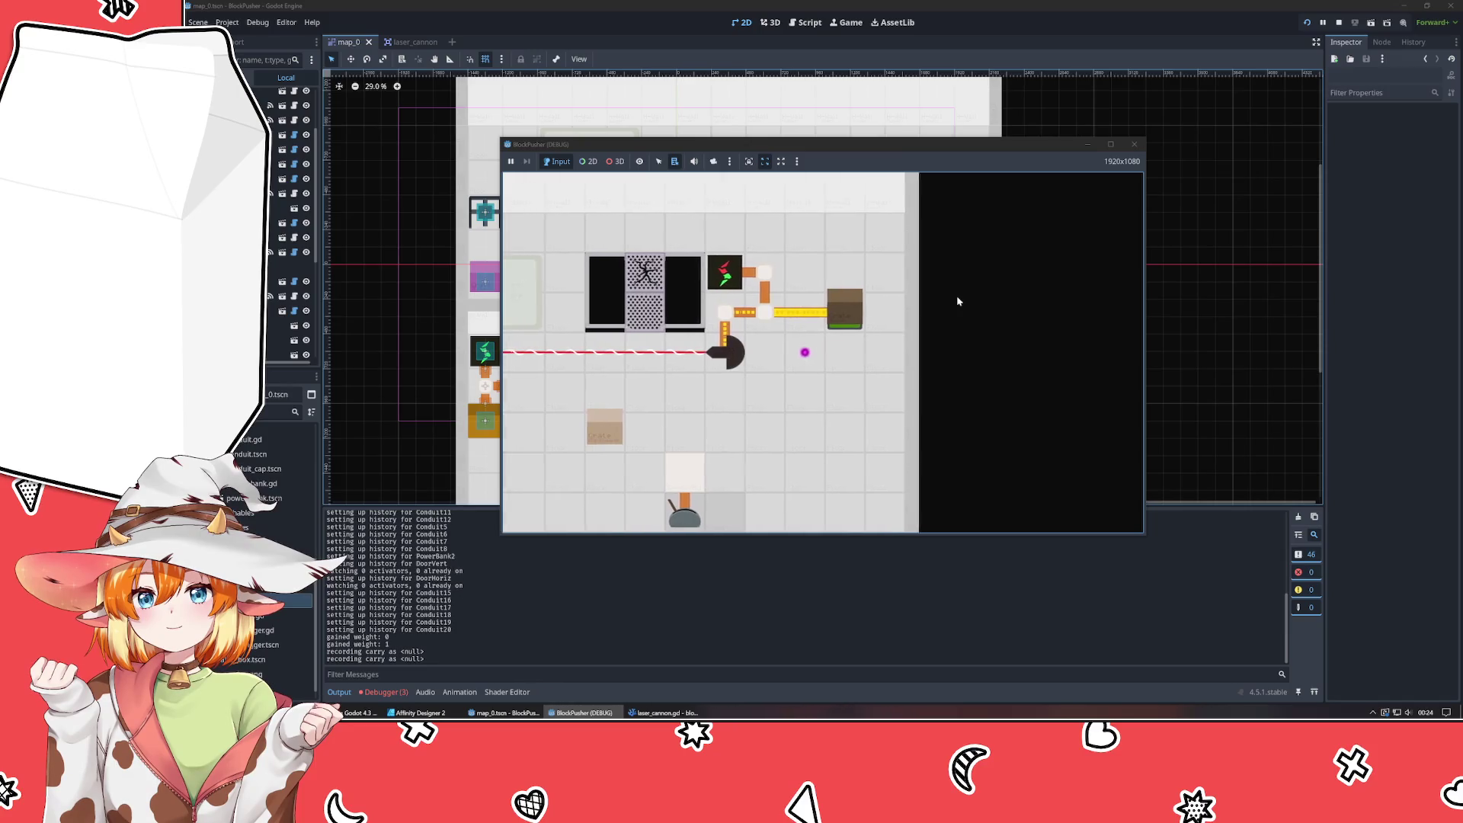
Move the player left, down and right to cut the laser's power, then close the game
key(Left)
key(Down)
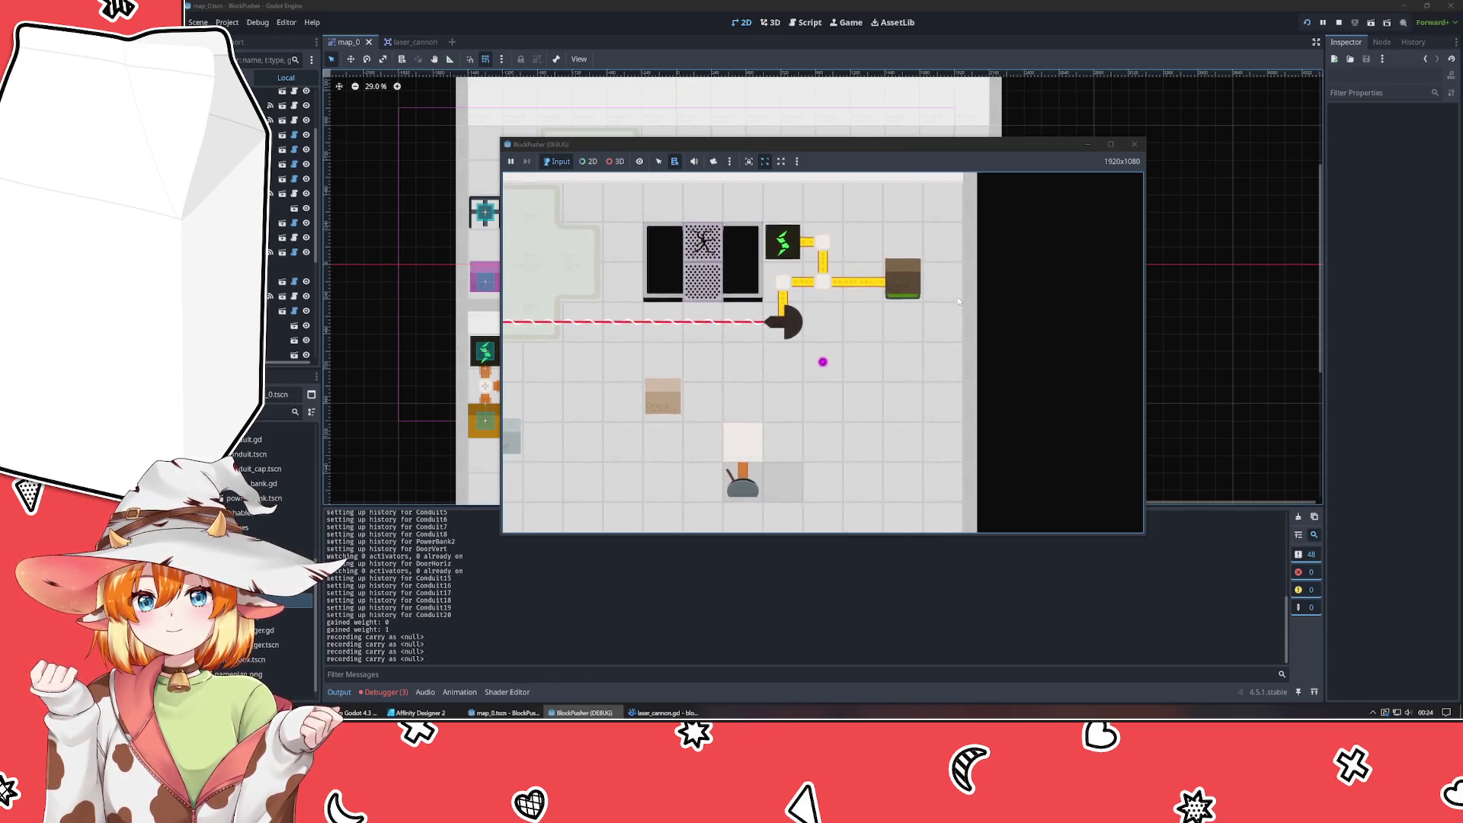
key(Right)
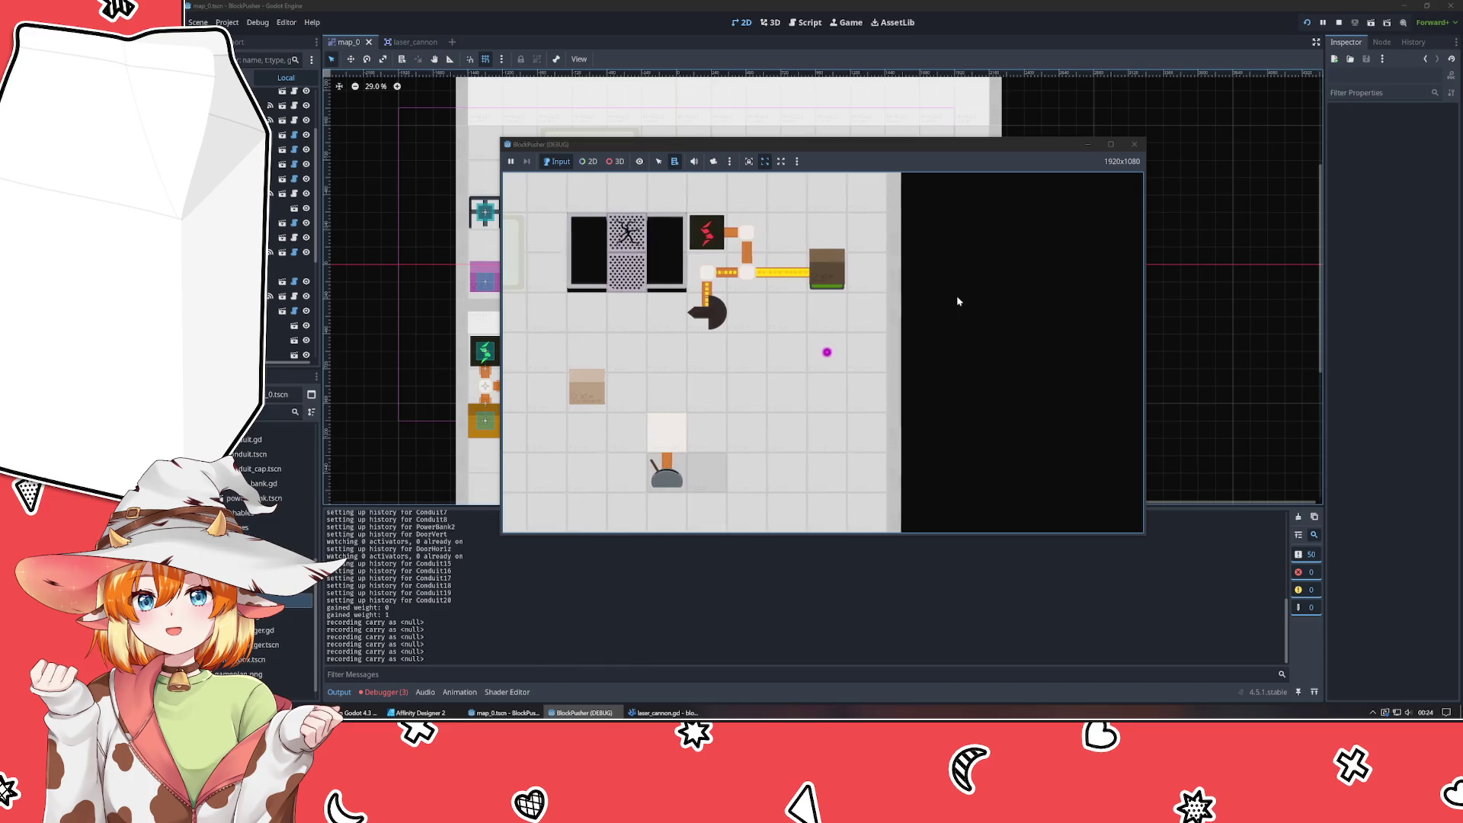
click(1134, 144)
mouse_move(939, 210)
mouse_down()
mouse_move(937, 189)
mouse_move(909, 277)
mouse_up()
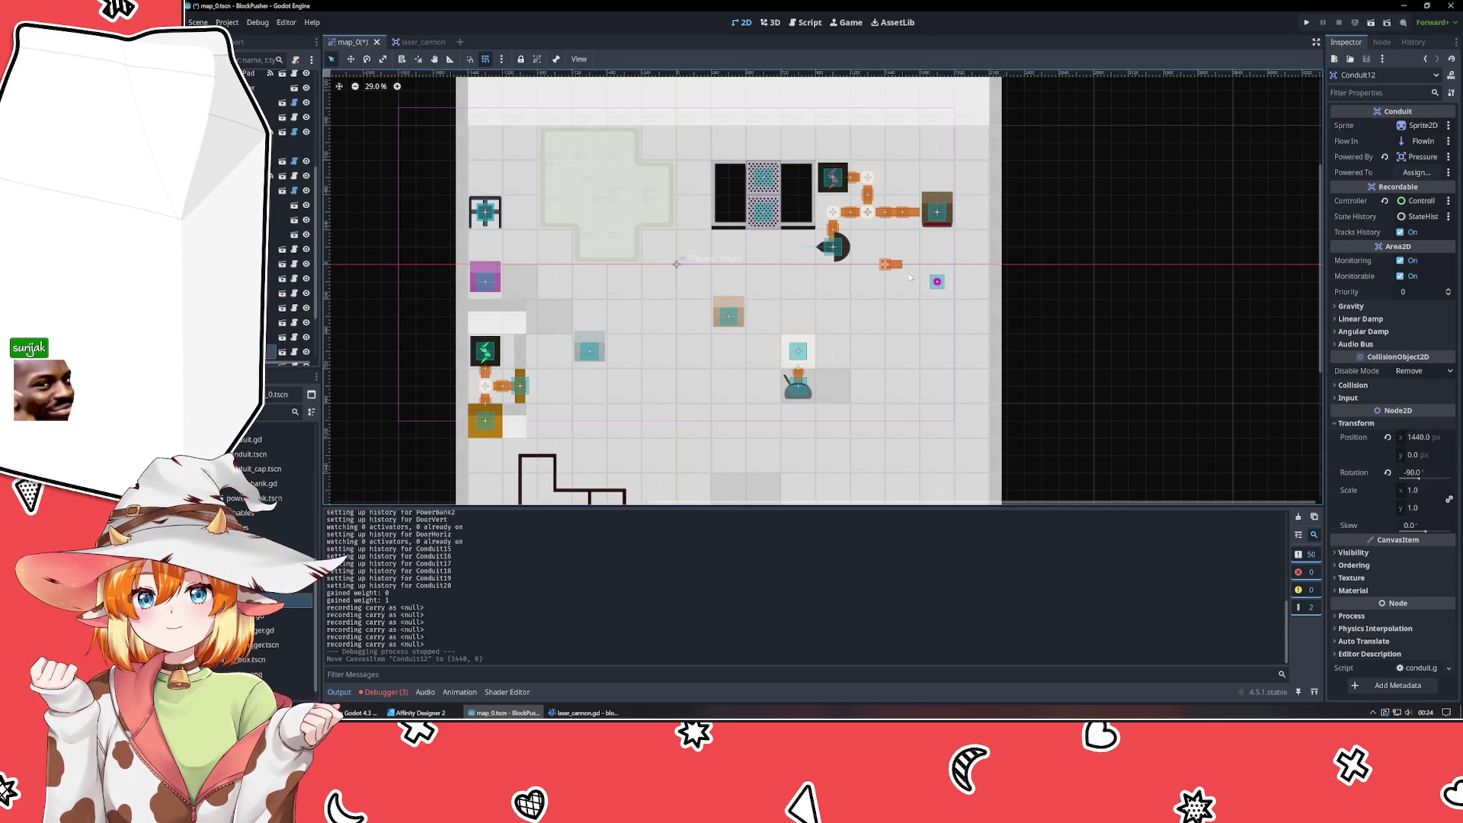
Undo the accidental conduit move, shift PushBlock2 240 px right, and test-run the level
key(ctrl+z)
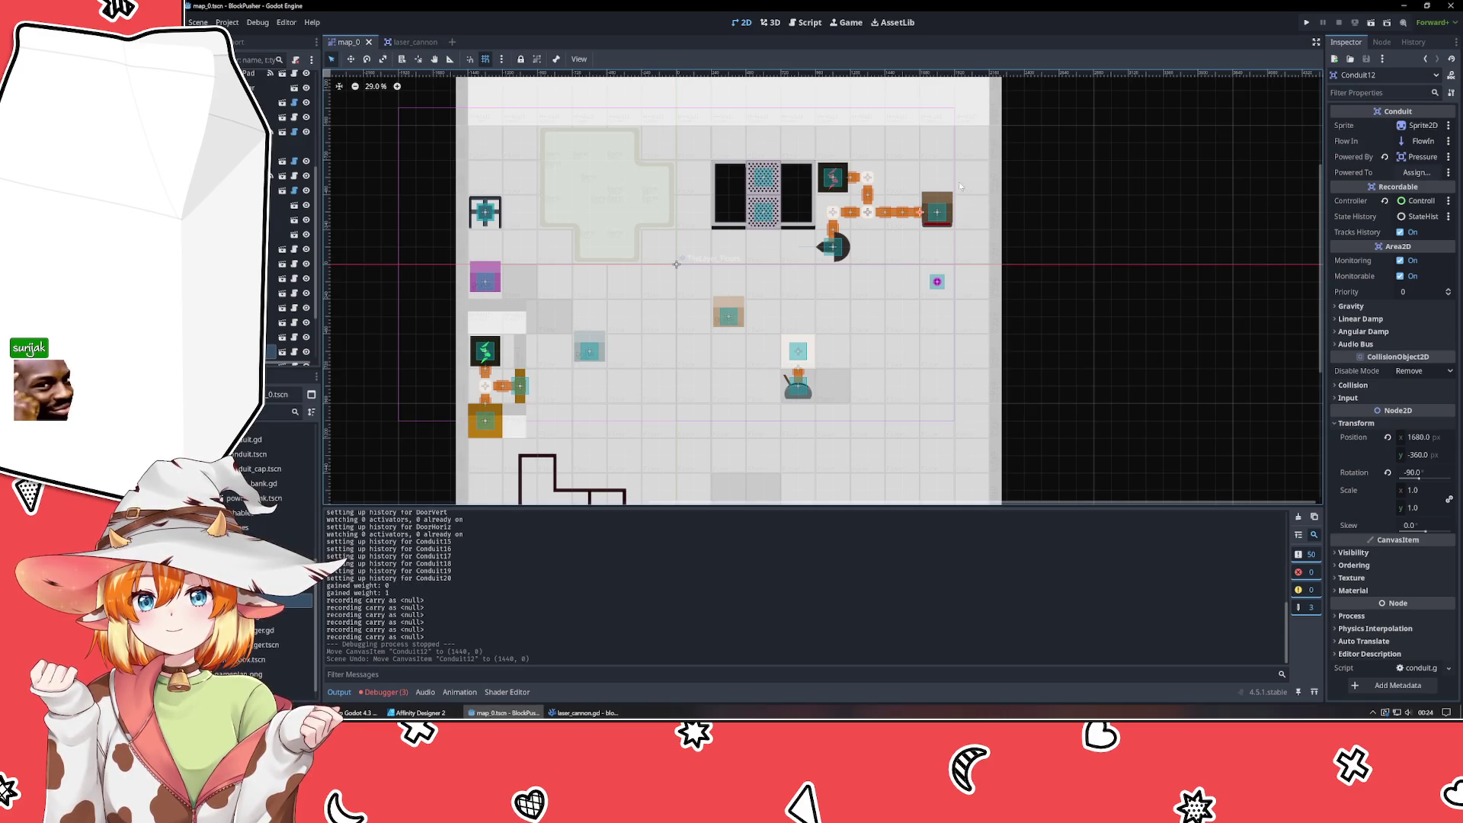
mouse_move(938, 202)
mouse_down()
mouse_move(973, 201)
mouse_move(938, 241)
mouse_up()
click(1307, 25)
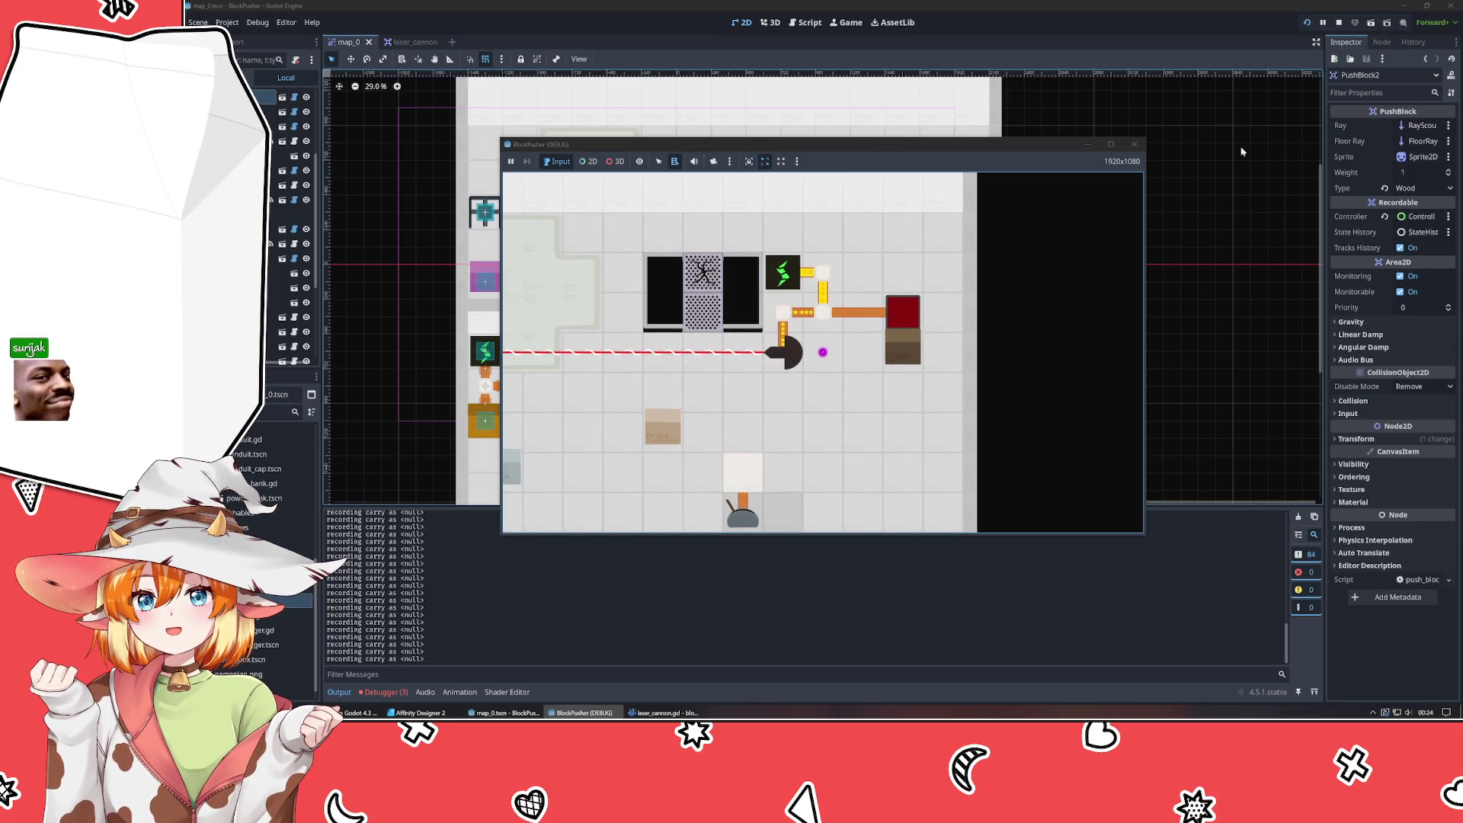
click(1134, 144)
Comment out the advance_time_forward connect line in _ready, then run and close the game
key(alt+Tab)
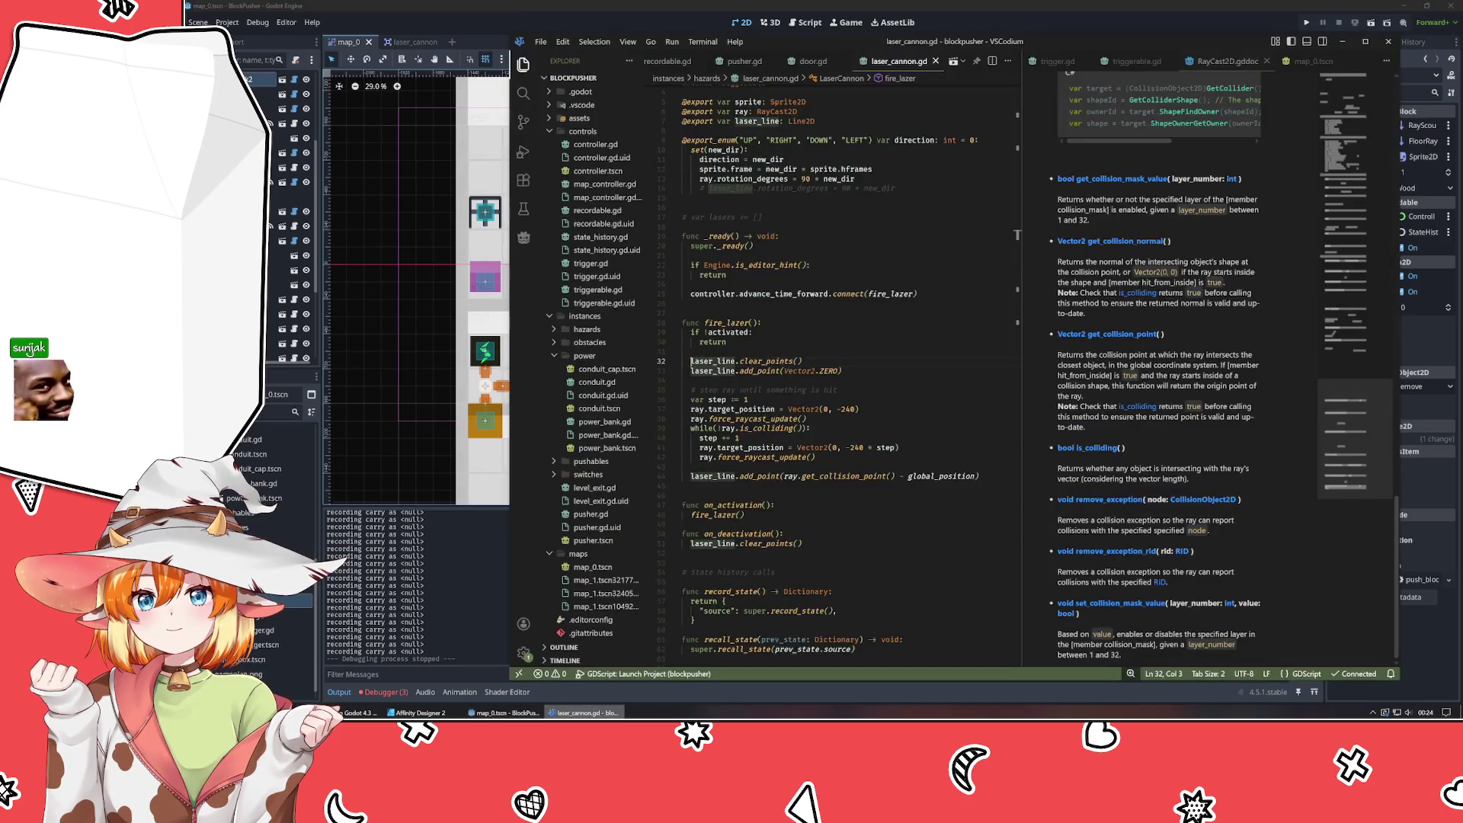
click(729, 333)
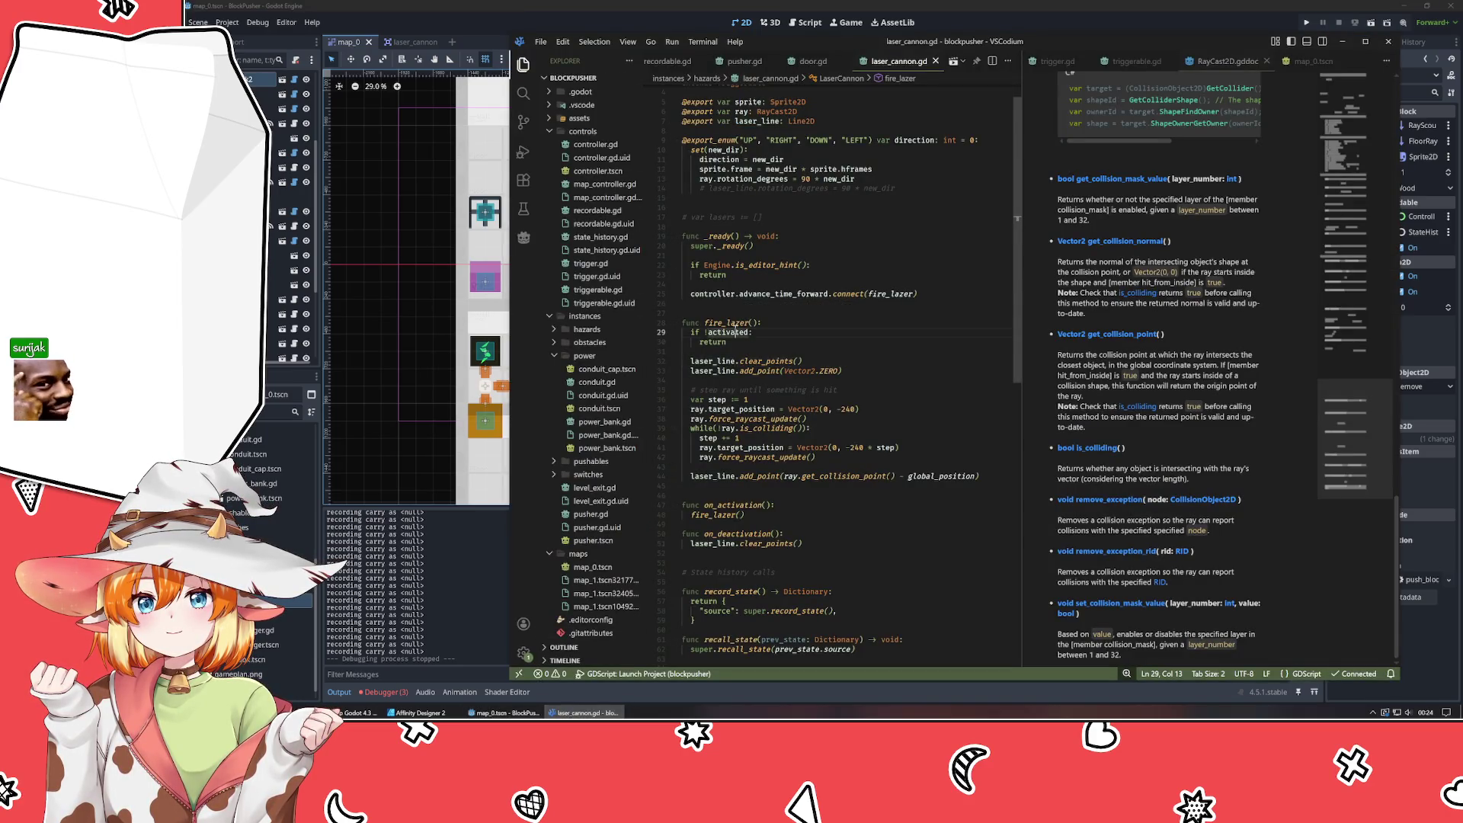
key(ctrl+slash)
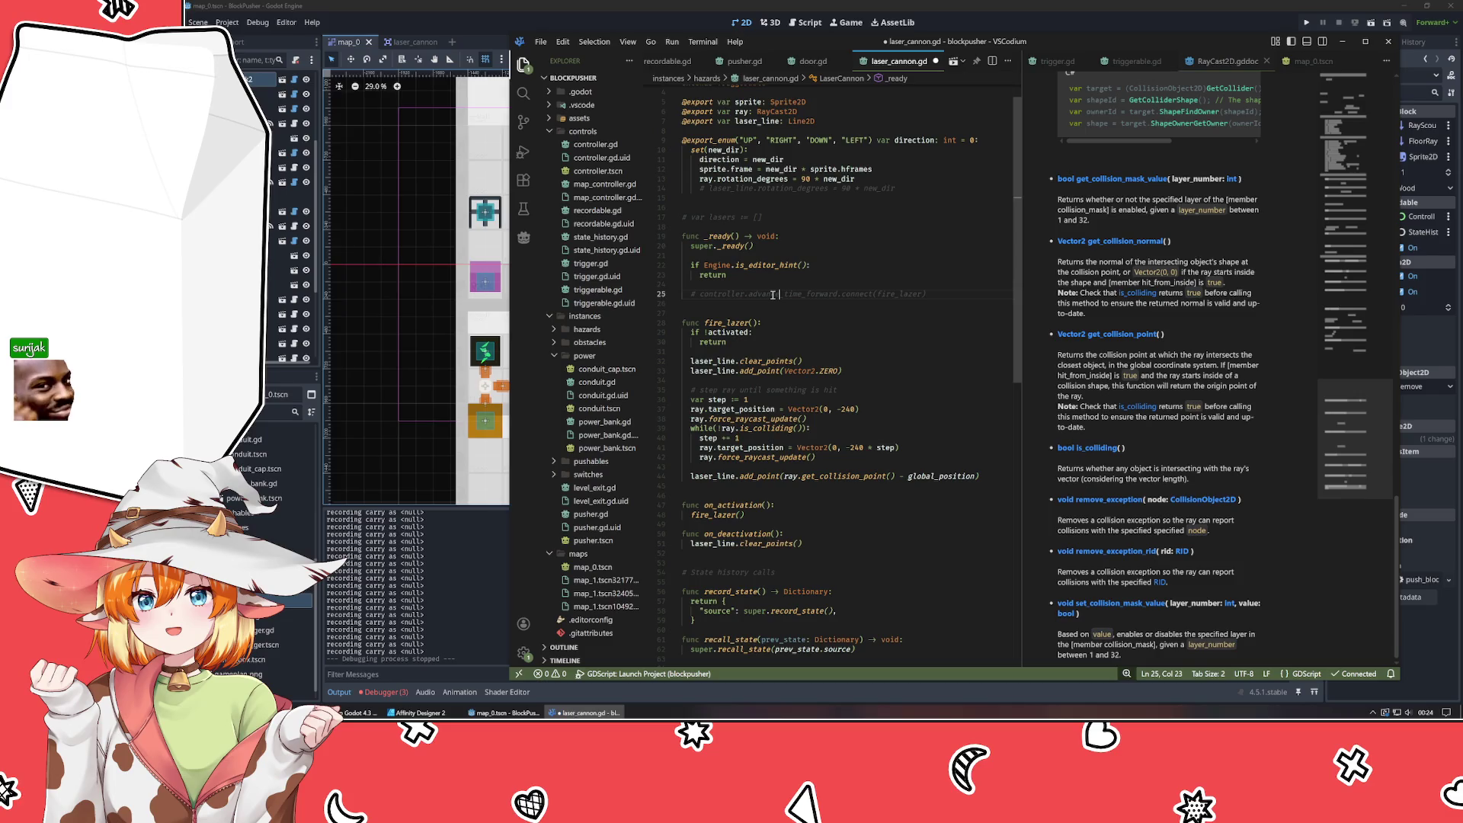
click(840, 13)
key(F5)
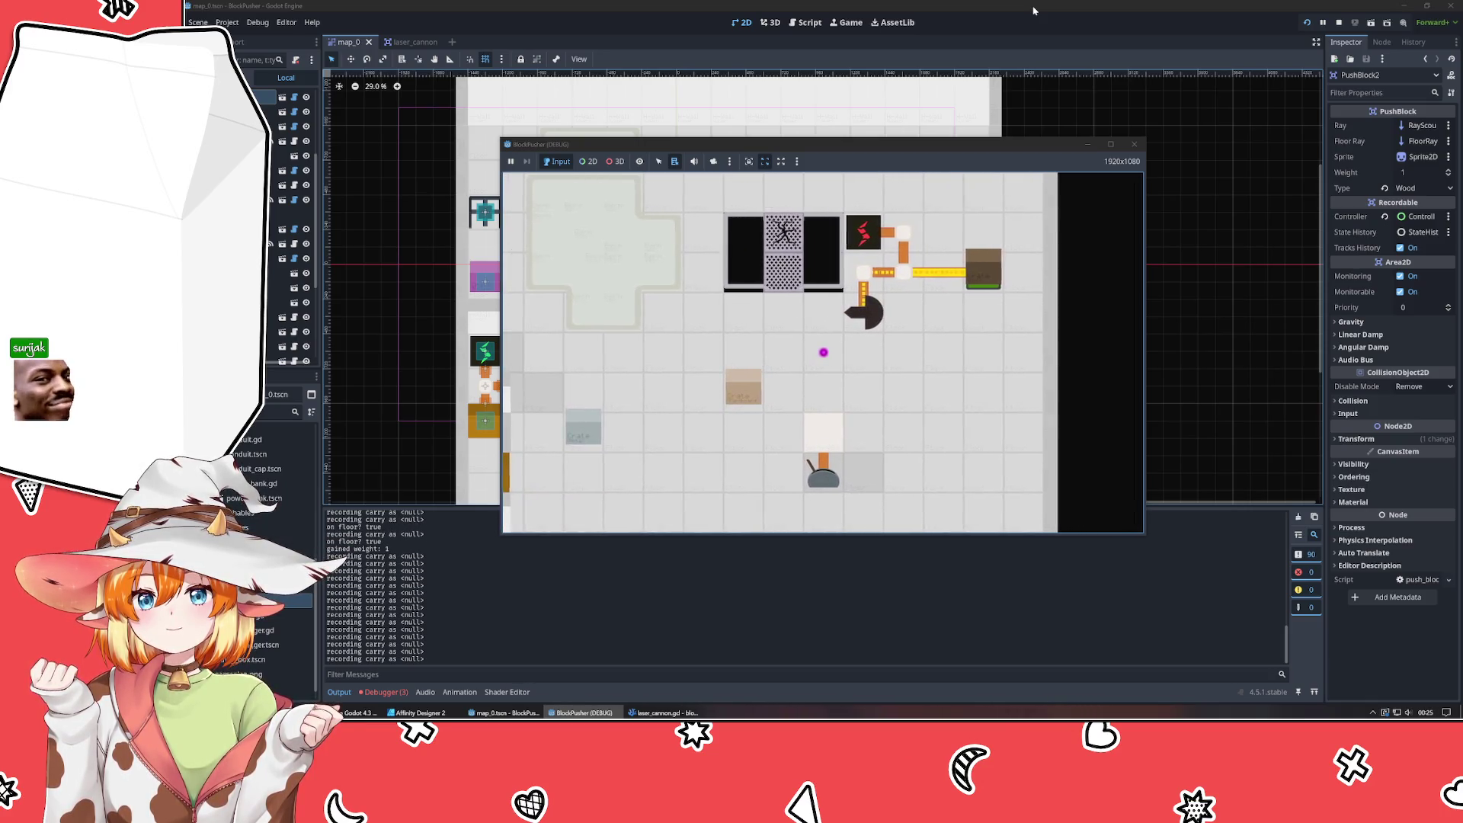
click(1134, 144)
Ctrl+click Triggerable in laser_cannon.gd and dock triggerable.gd in the right editor group
click(582, 712)
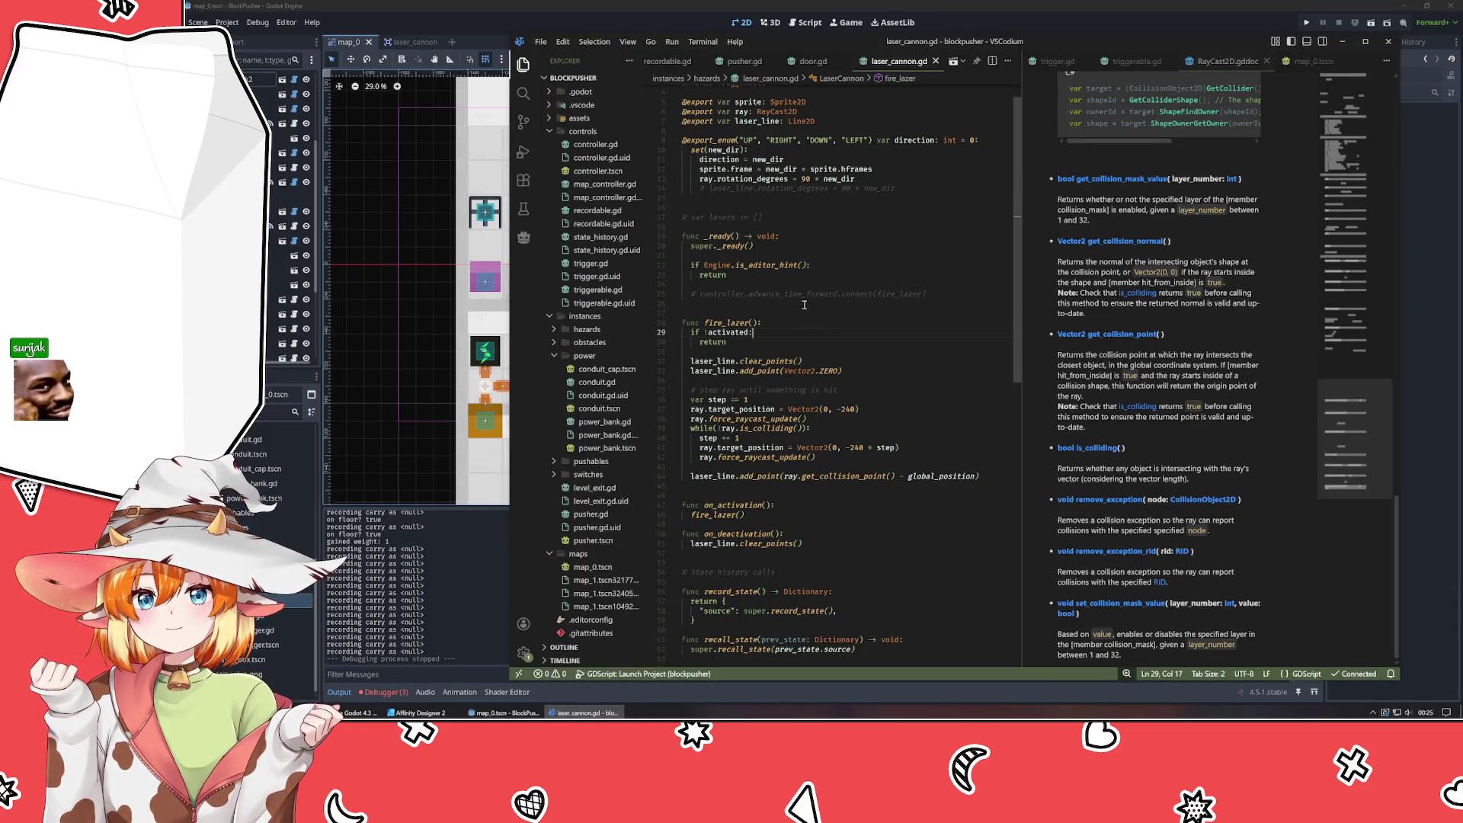
mouse_move(721, 334)
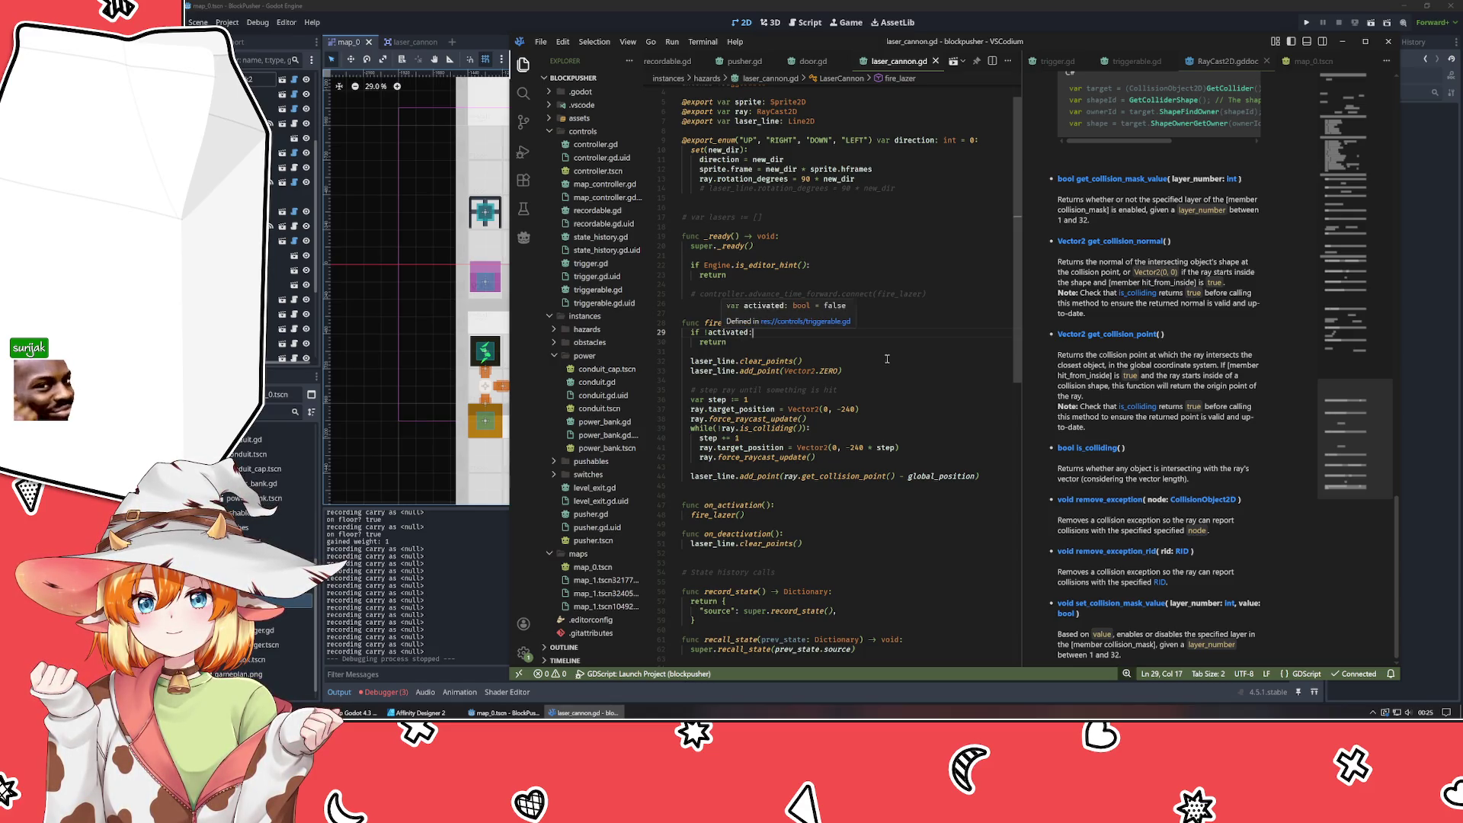
scroll(778, 199, up, 2)
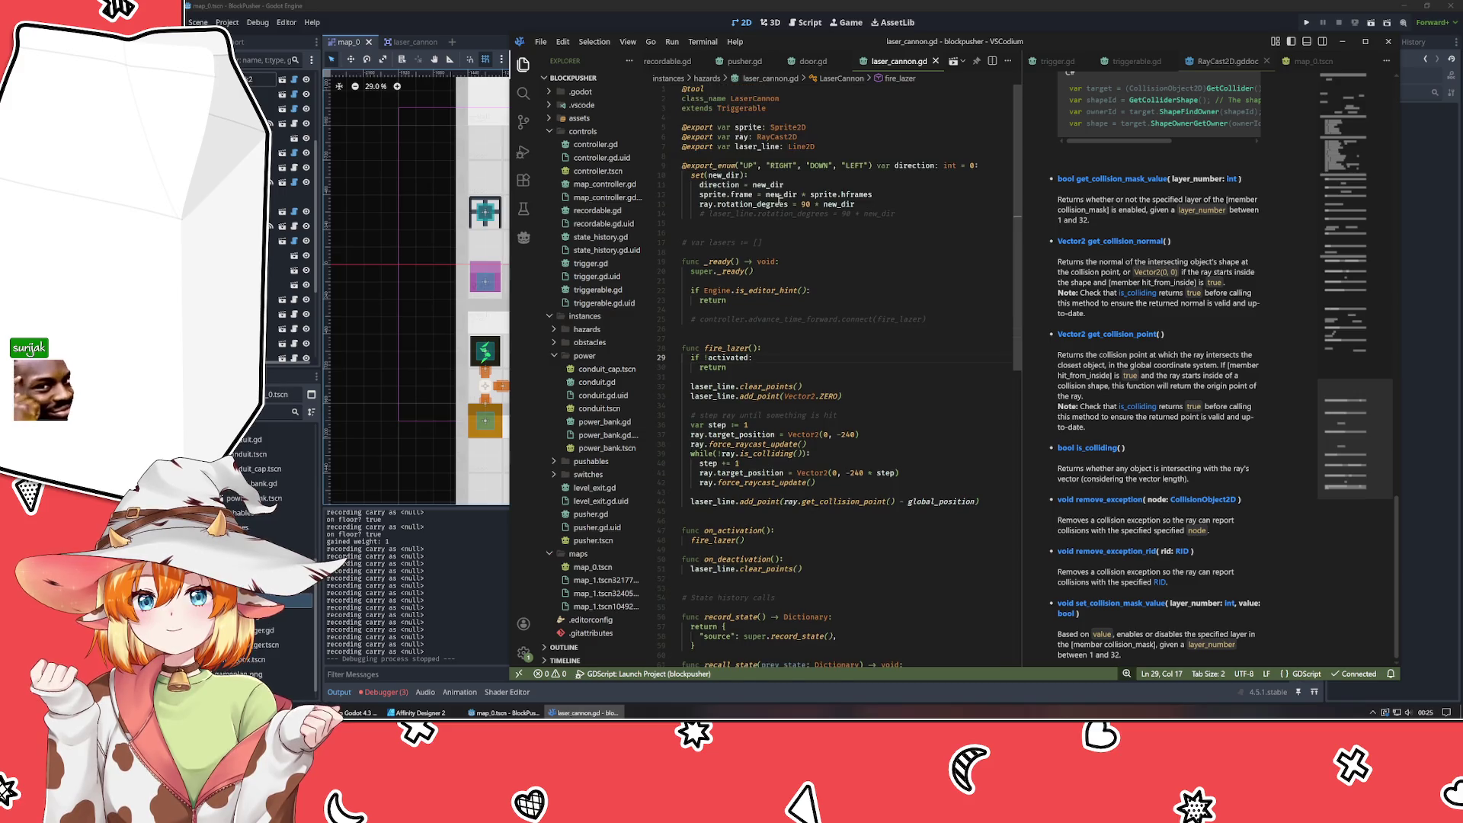
ctrl+click(750, 108)
mouse_move(893, 67)
mouse_down()
mouse_move(1044, 98)
mouse_move(1136, 79)
mouse_up()
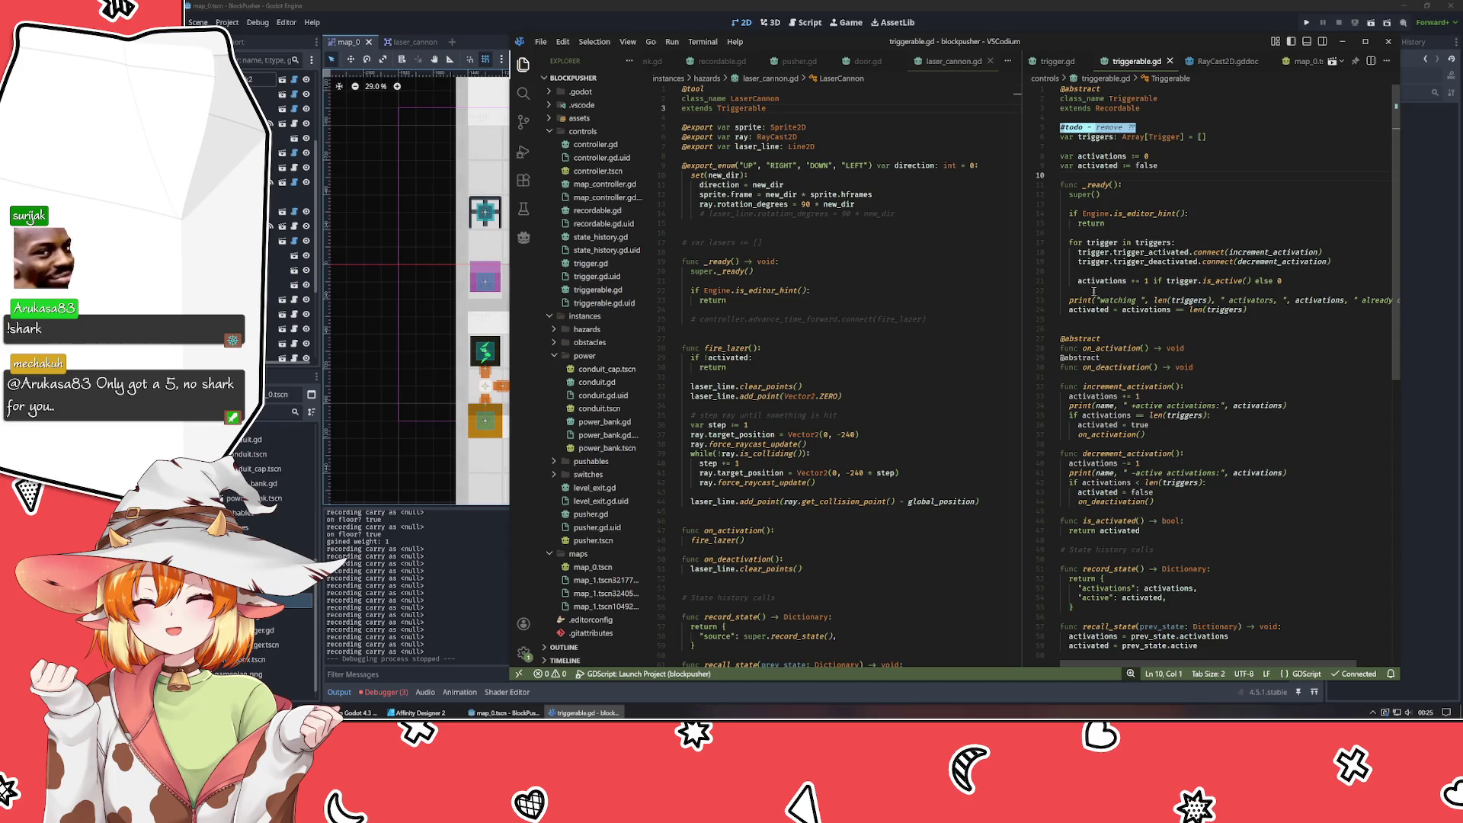
Add print("am i activated?", activated) at the top of fire_lazer in laser_cannon.gd
scroll(1094, 292, down, 4)
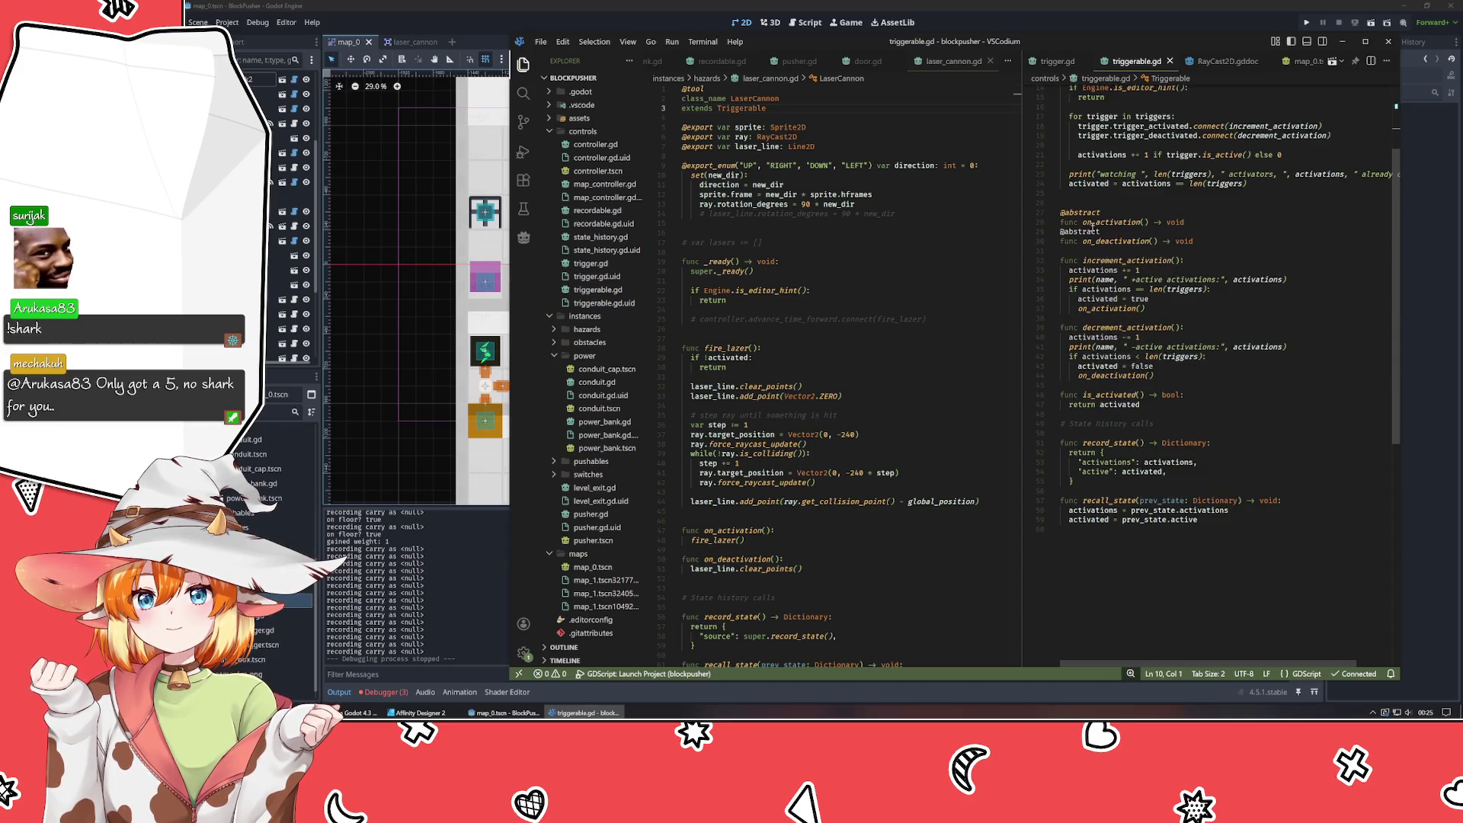
click(1105, 300)
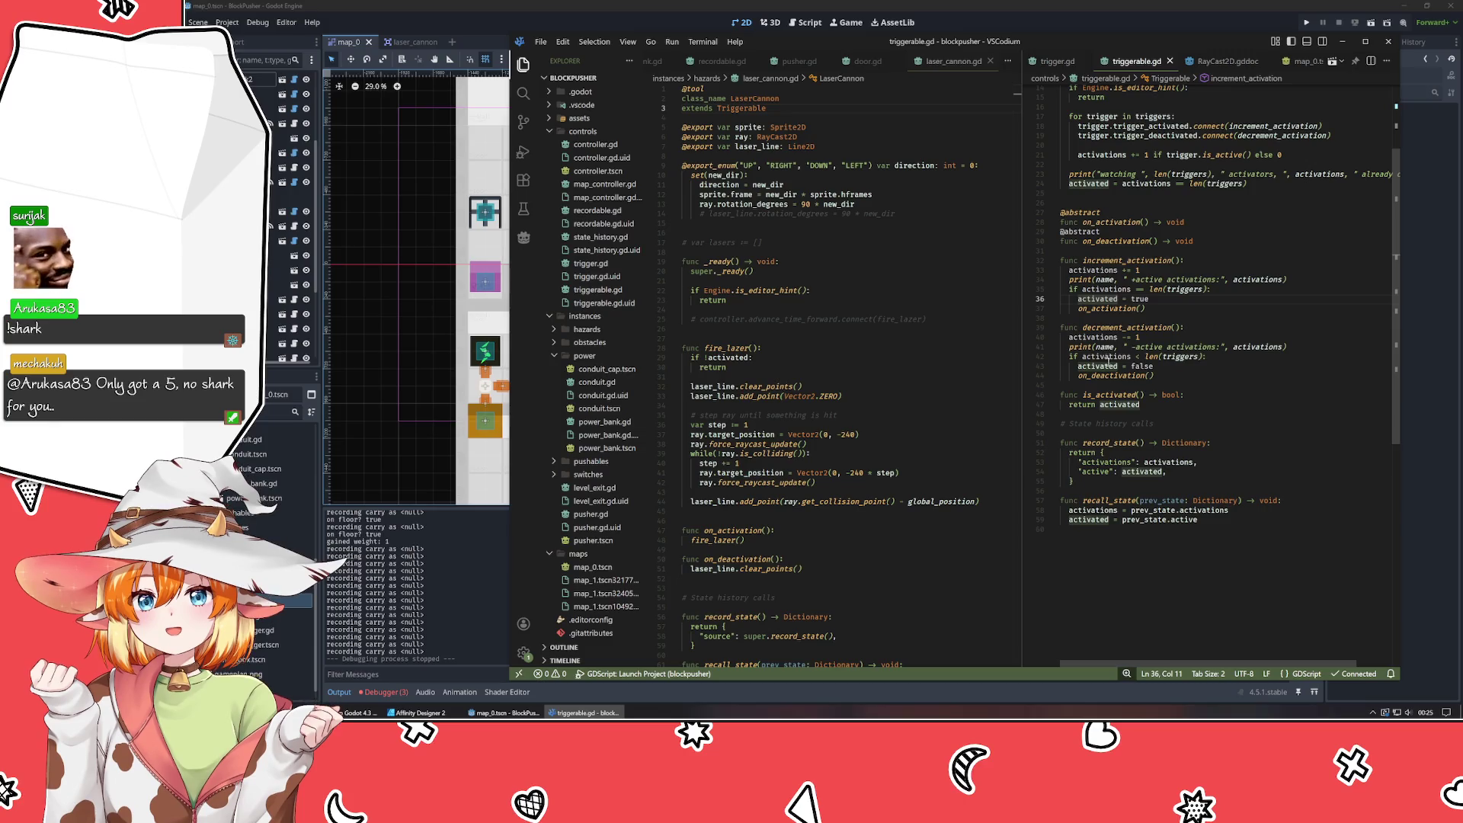
click(790, 357)
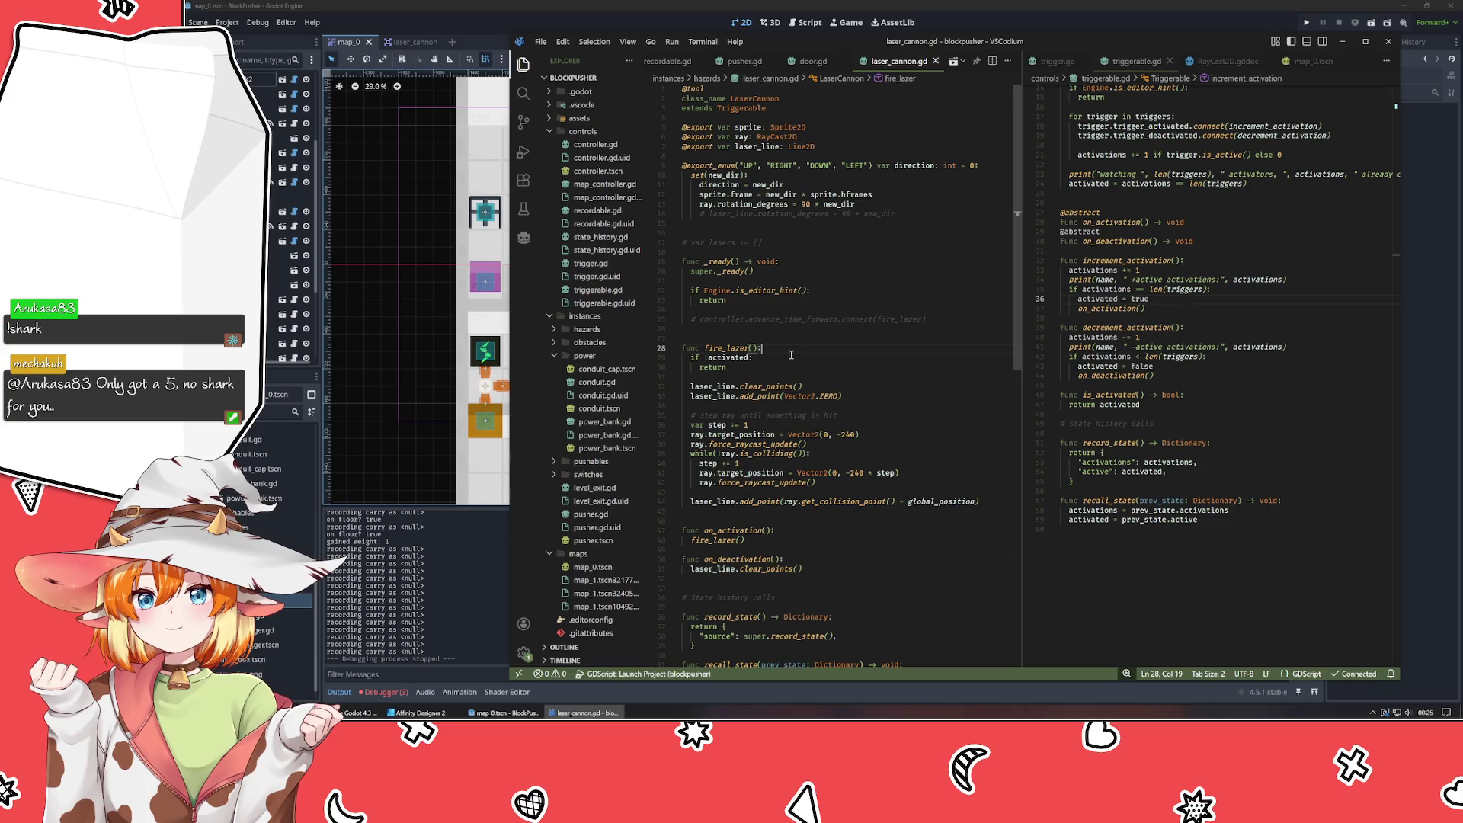
key(ctrl+shift+Return)
text(prin)
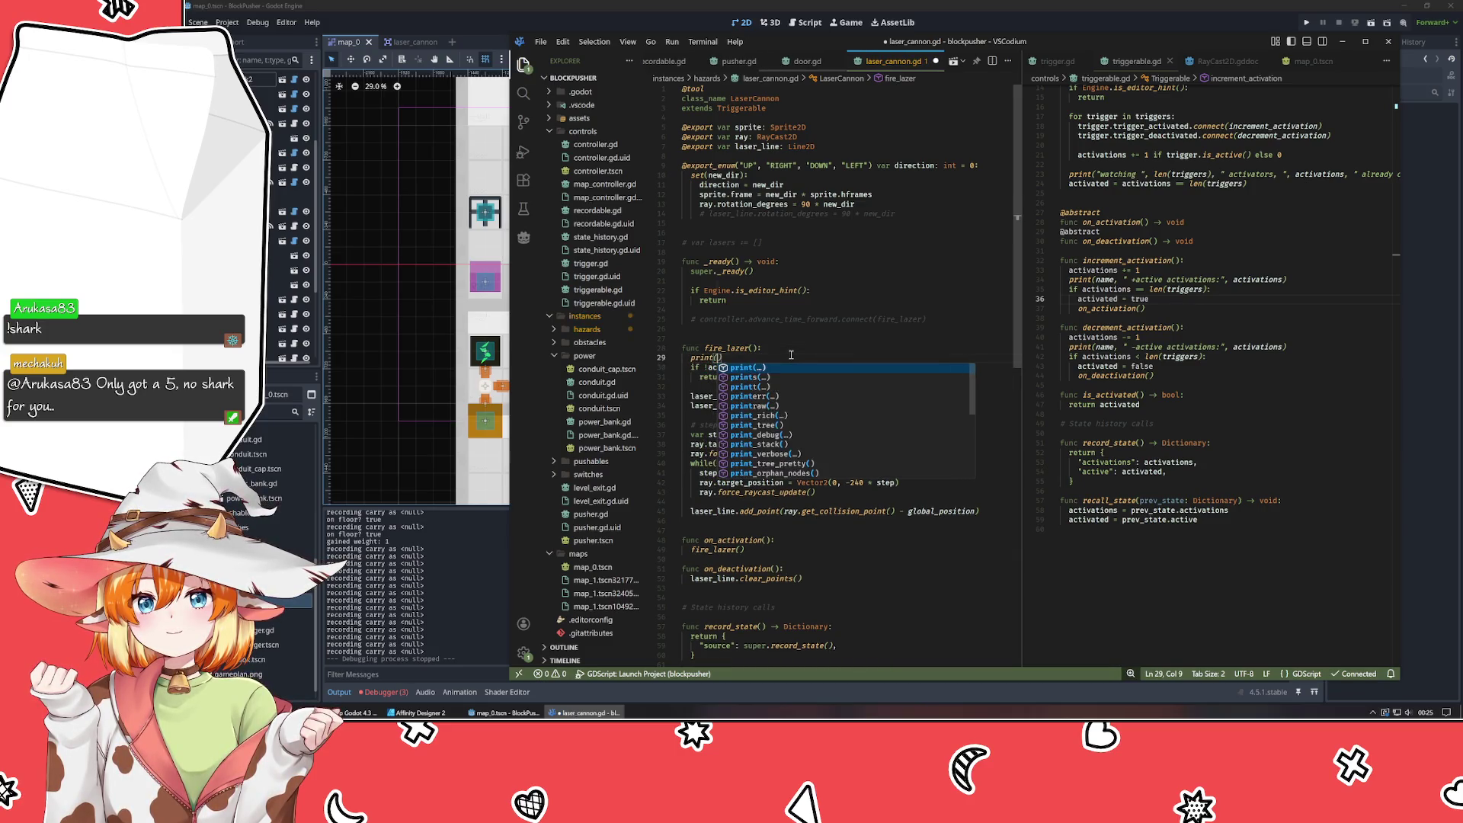
text(t("am i )
text(activated?)
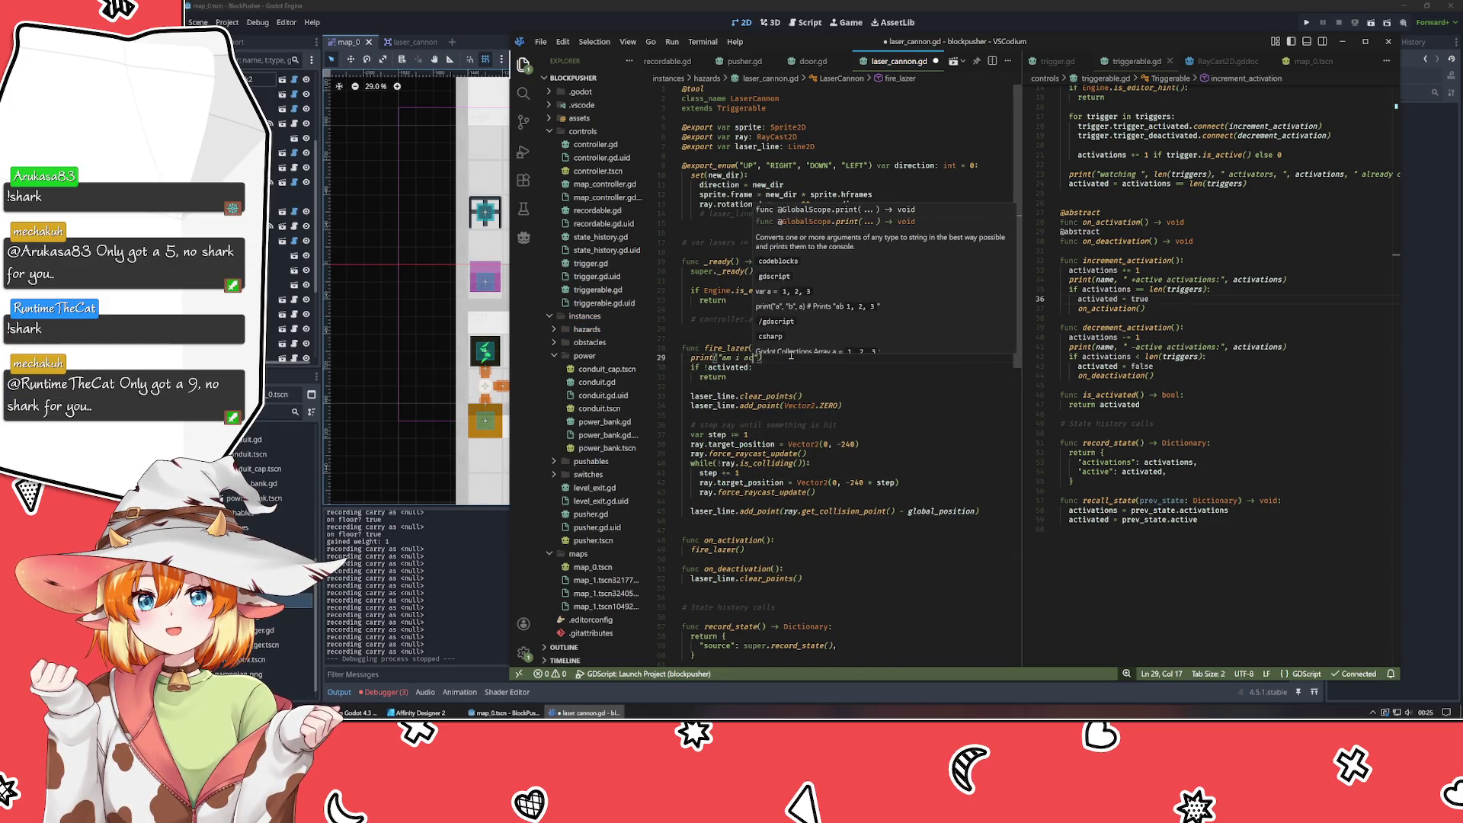
text(", activated))
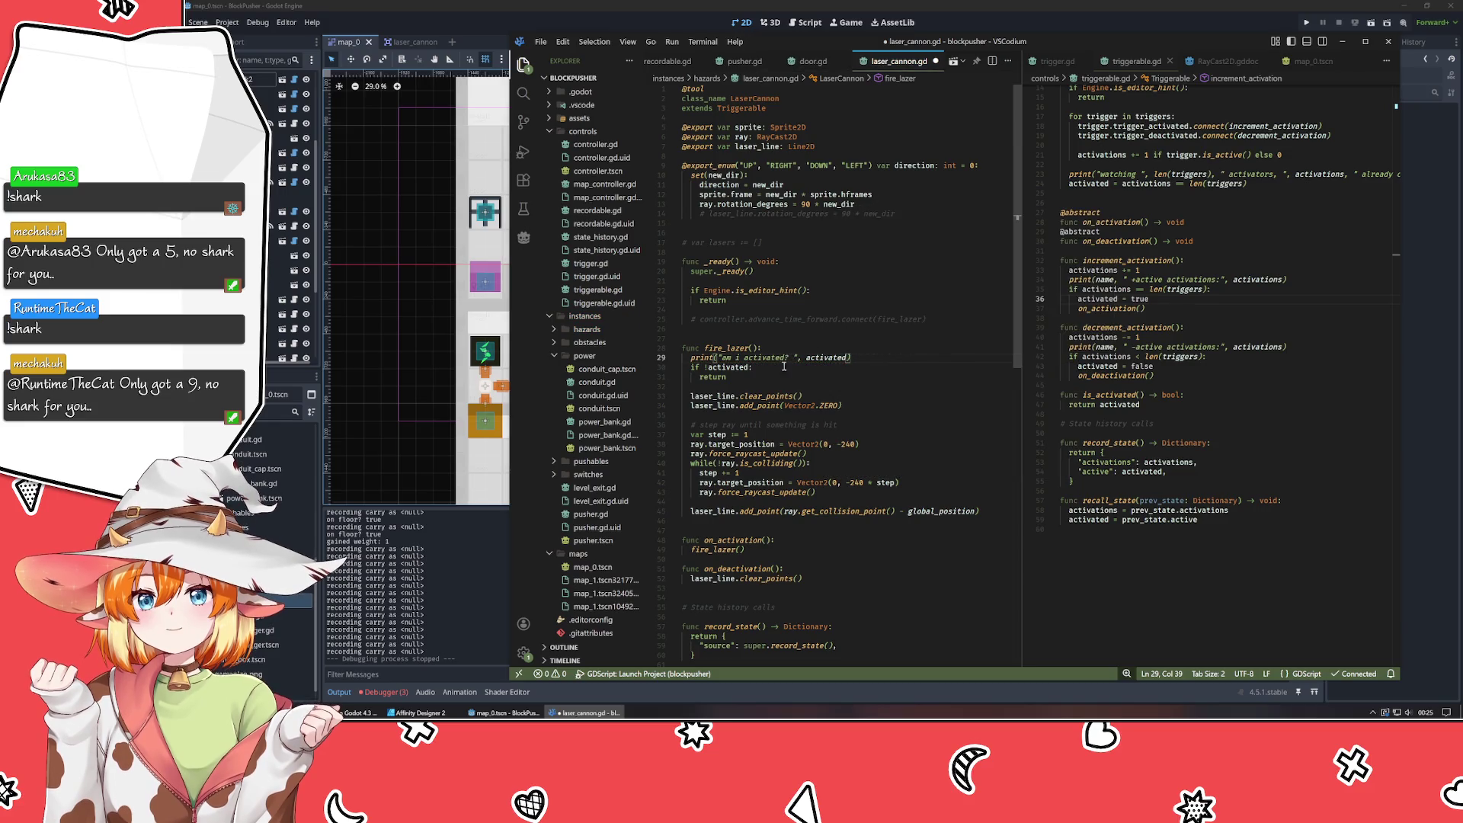
Uncomment the advance_time_forward connection in _ready, save laser_cannon.gd and launch the game
click(815, 320)
key(ctrl+slash)
key(ctrl+s)
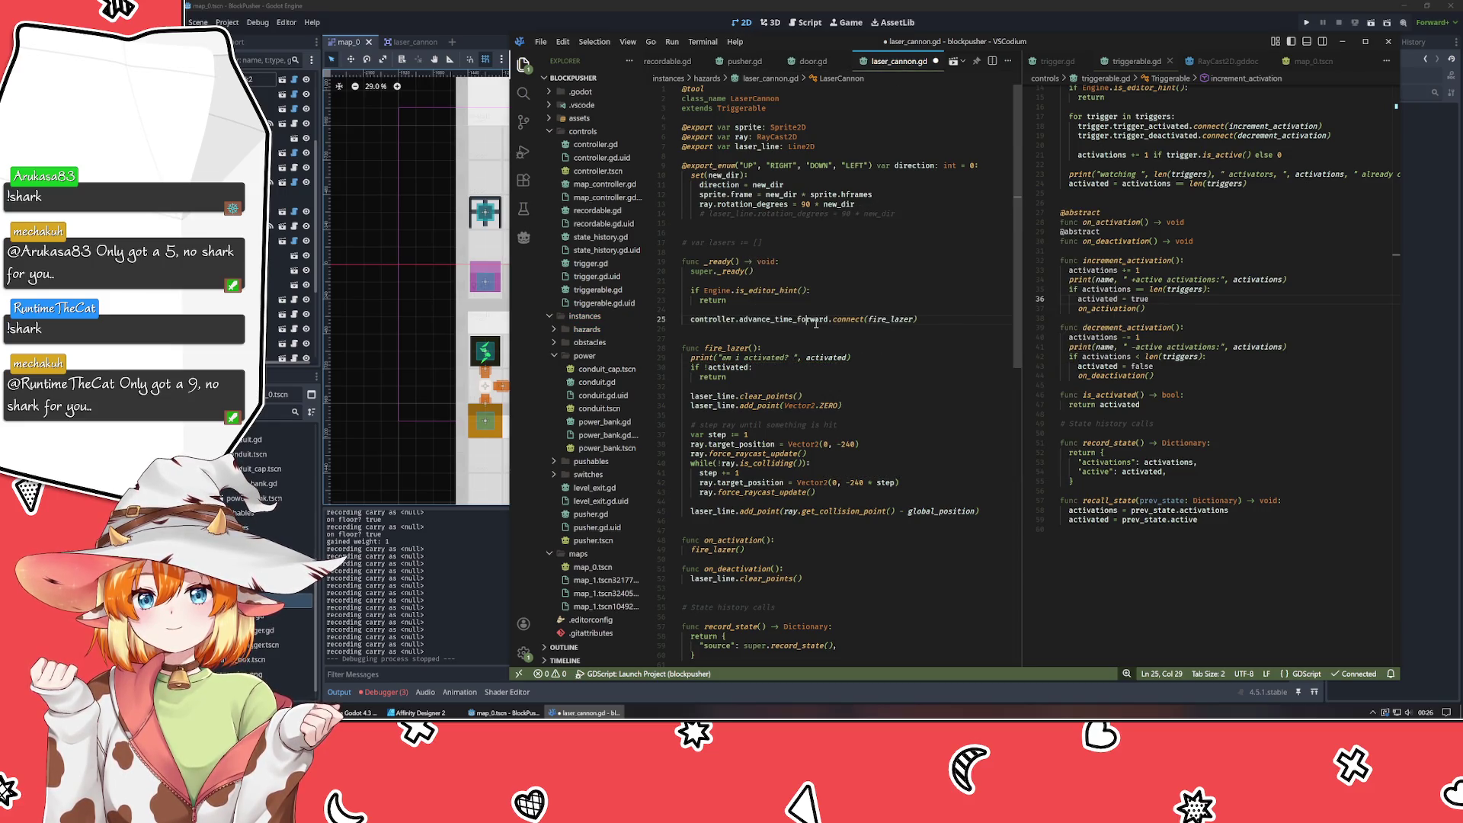
click(1305, 23)
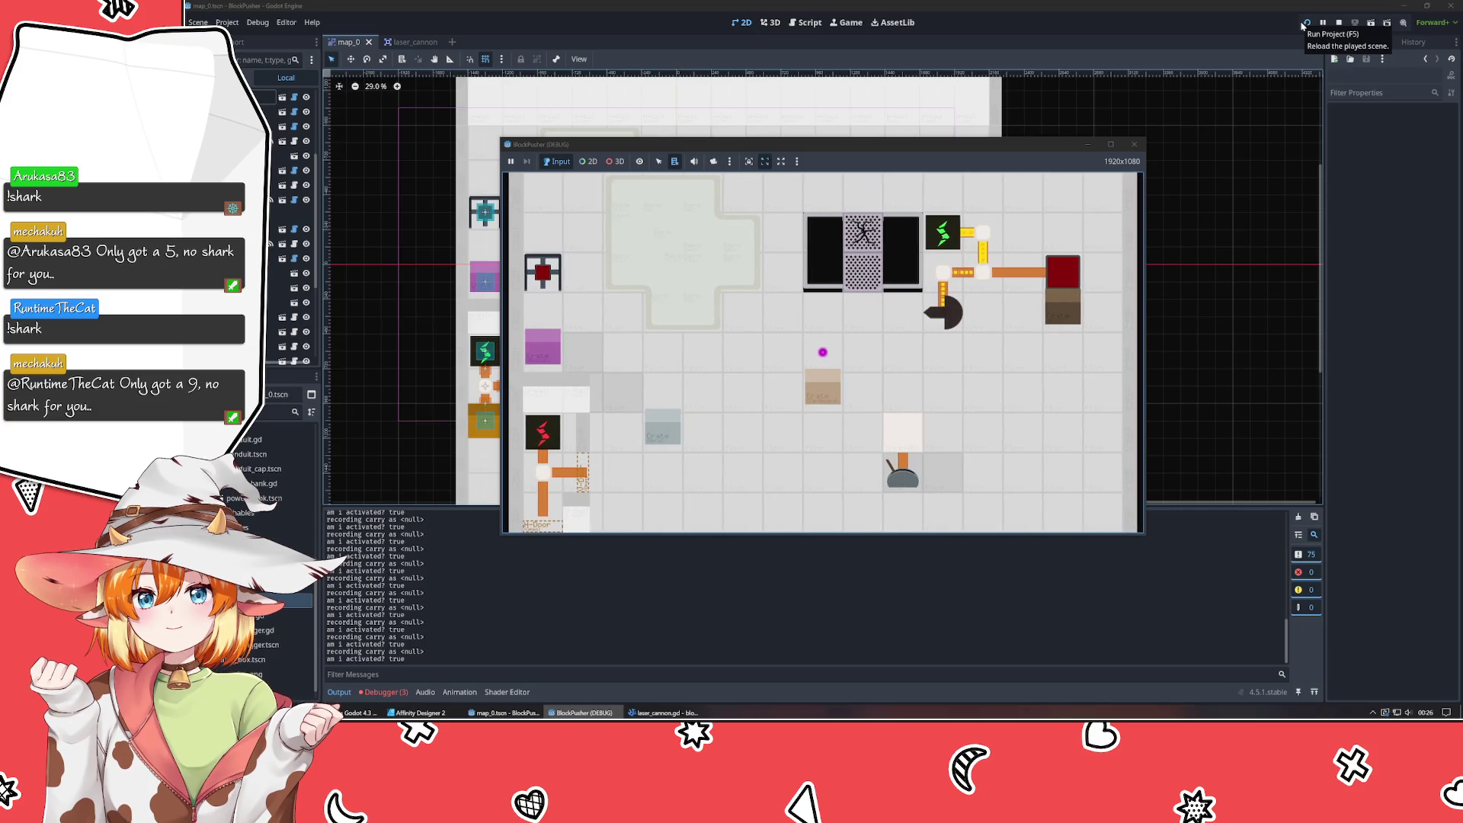
Stop the running game and return to the Godot editor
click(1134, 144)
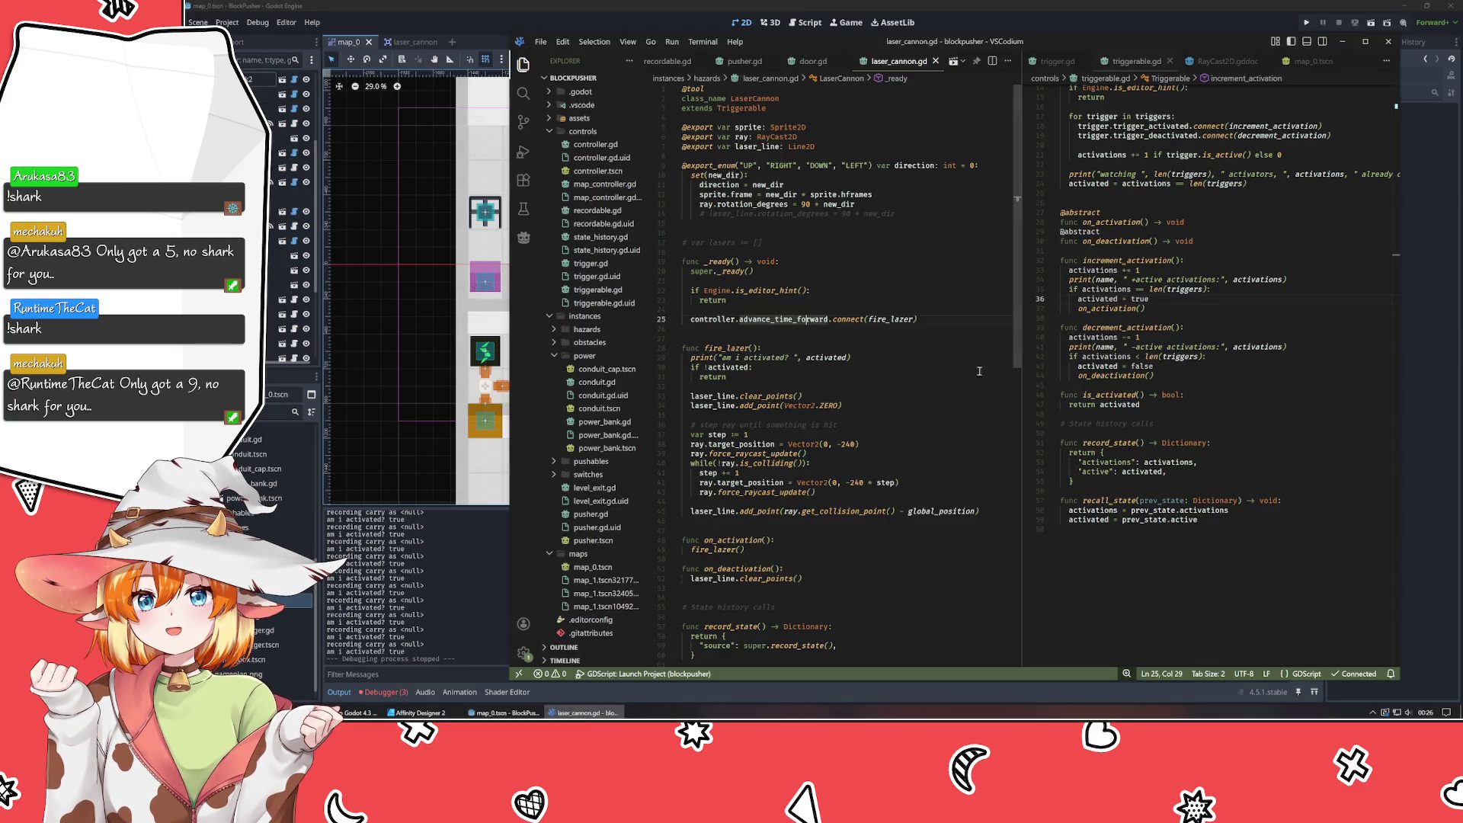
click(451, 297)
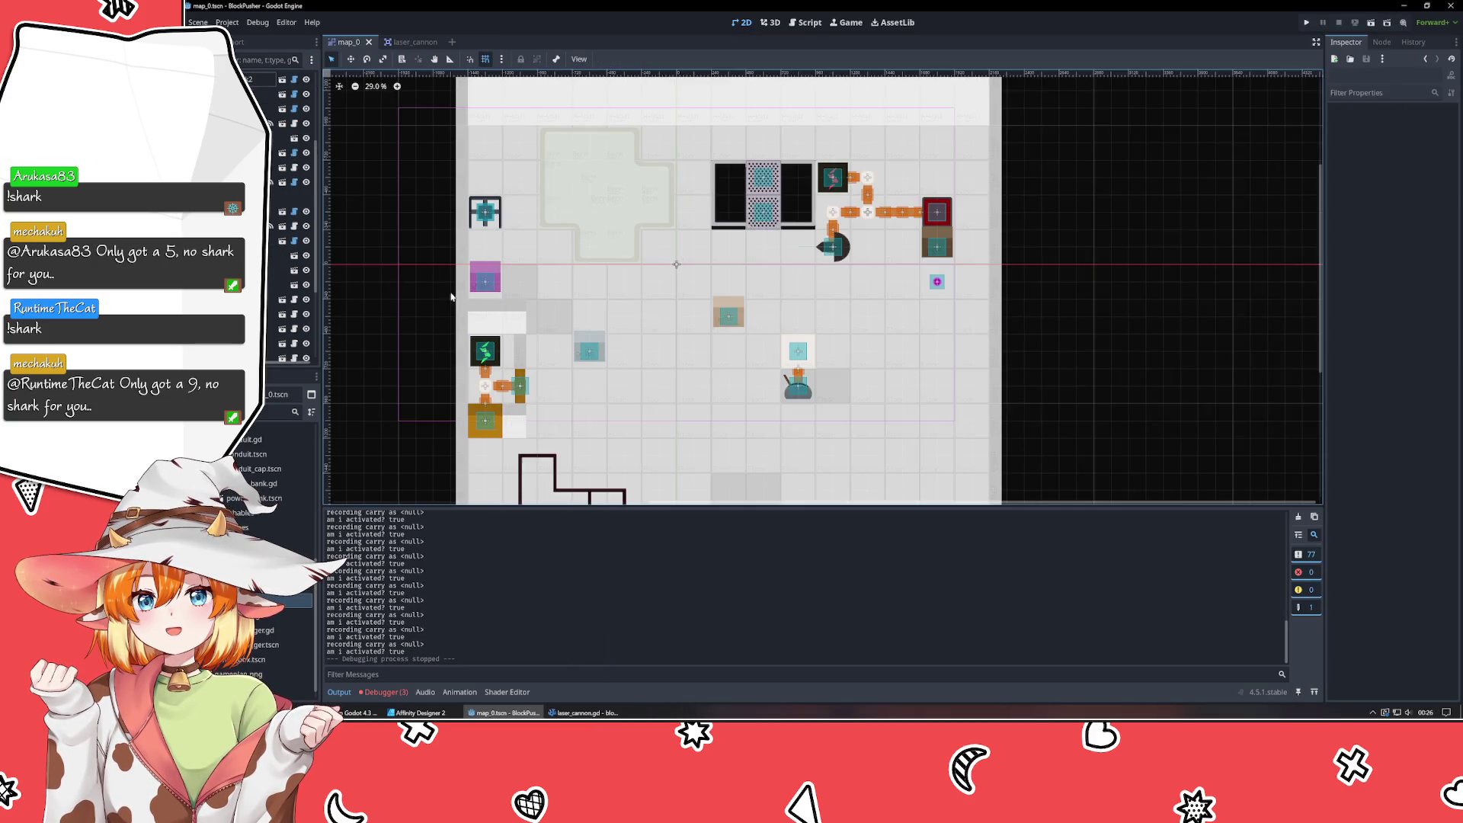
Inspect the laser cannon's LaserCannon properties, then bring VSCodium back to the front
click(837, 256)
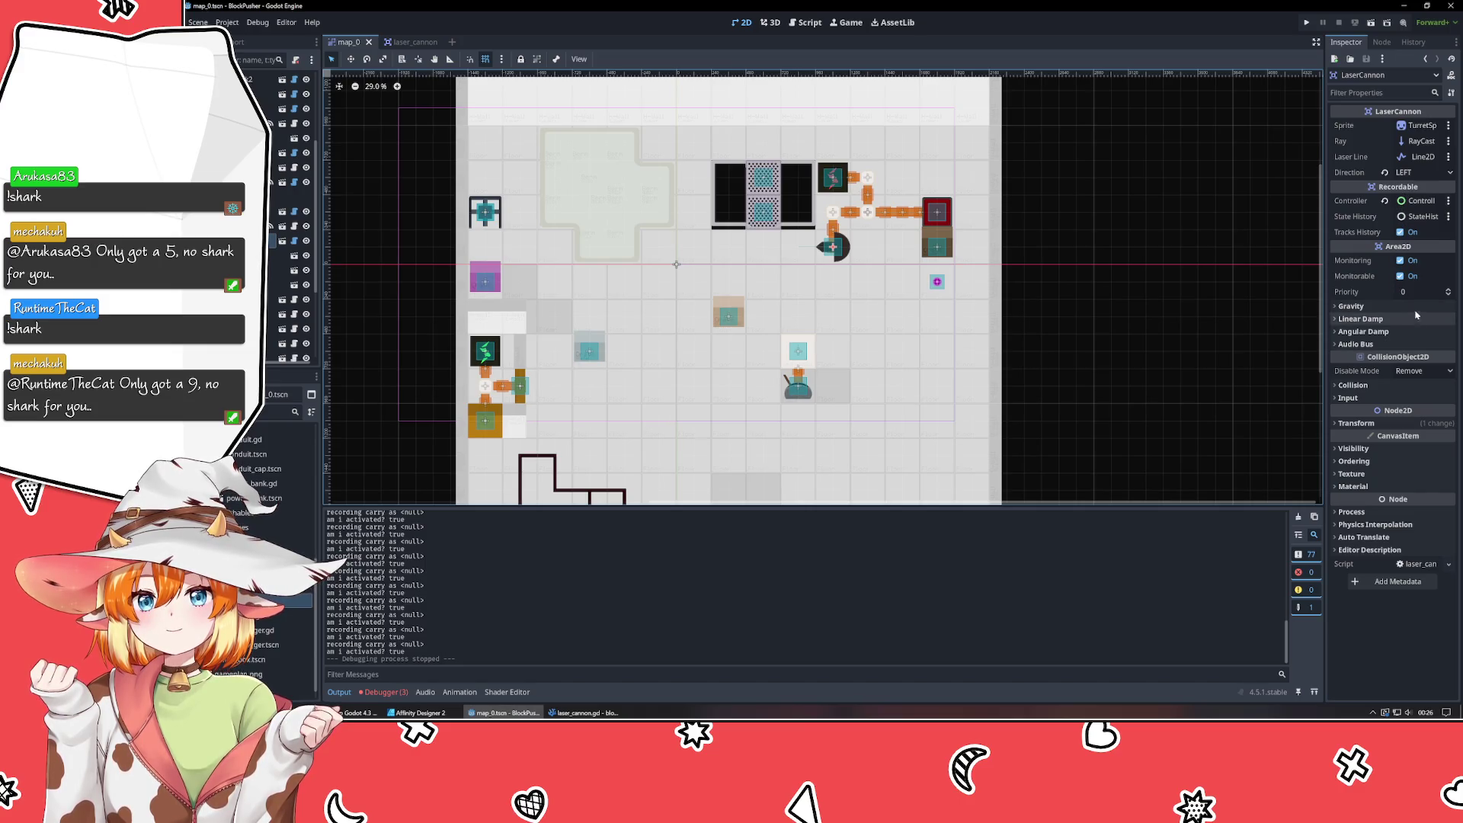
click(583, 712)
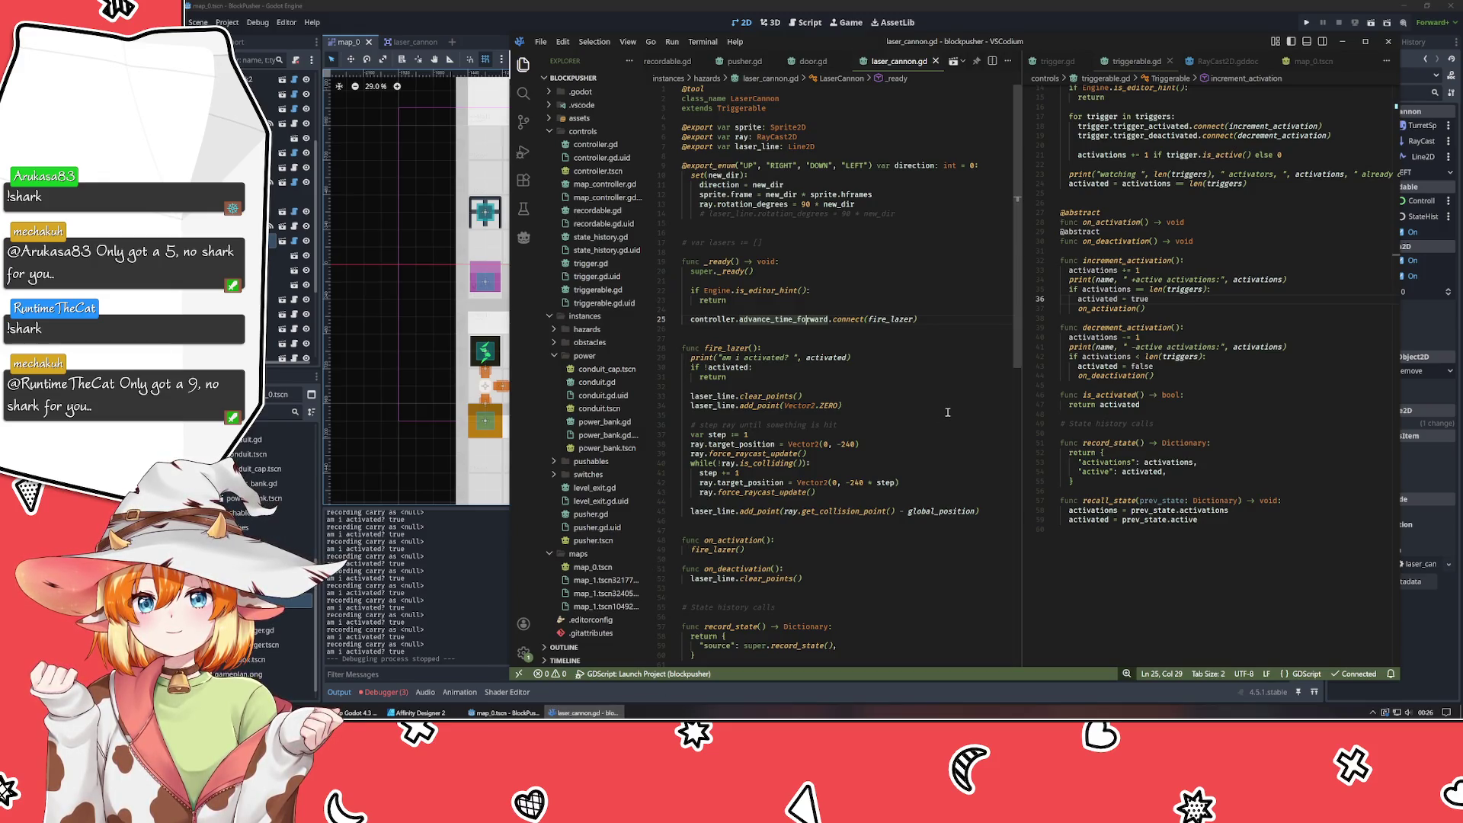
Highlight the activated variable's uses in triggerable.gd, then return to Godot
click(1212, 120)
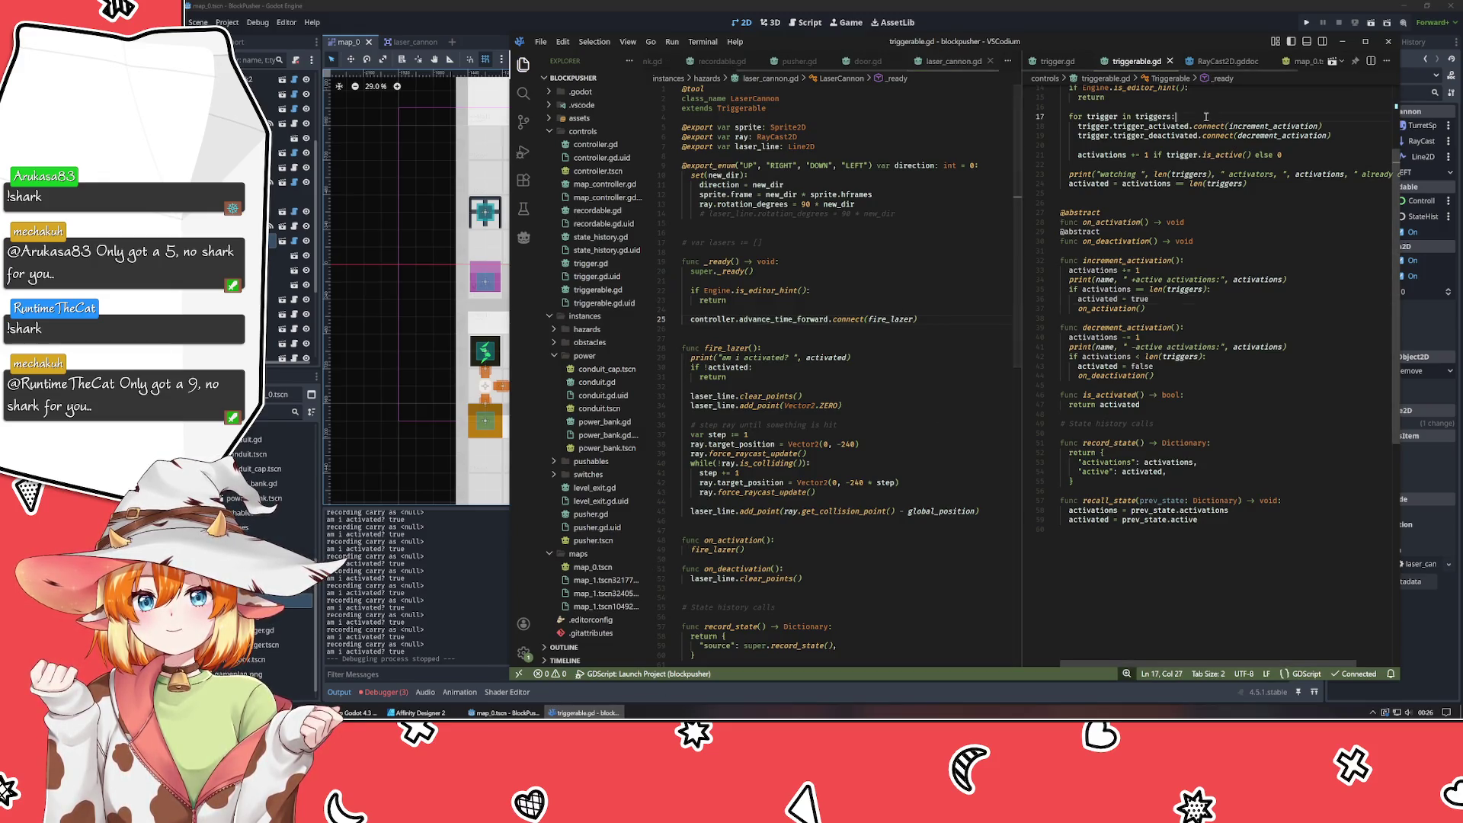
scroll(1188, 229, up, 5)
click(1131, 100)
click(1094, 166)
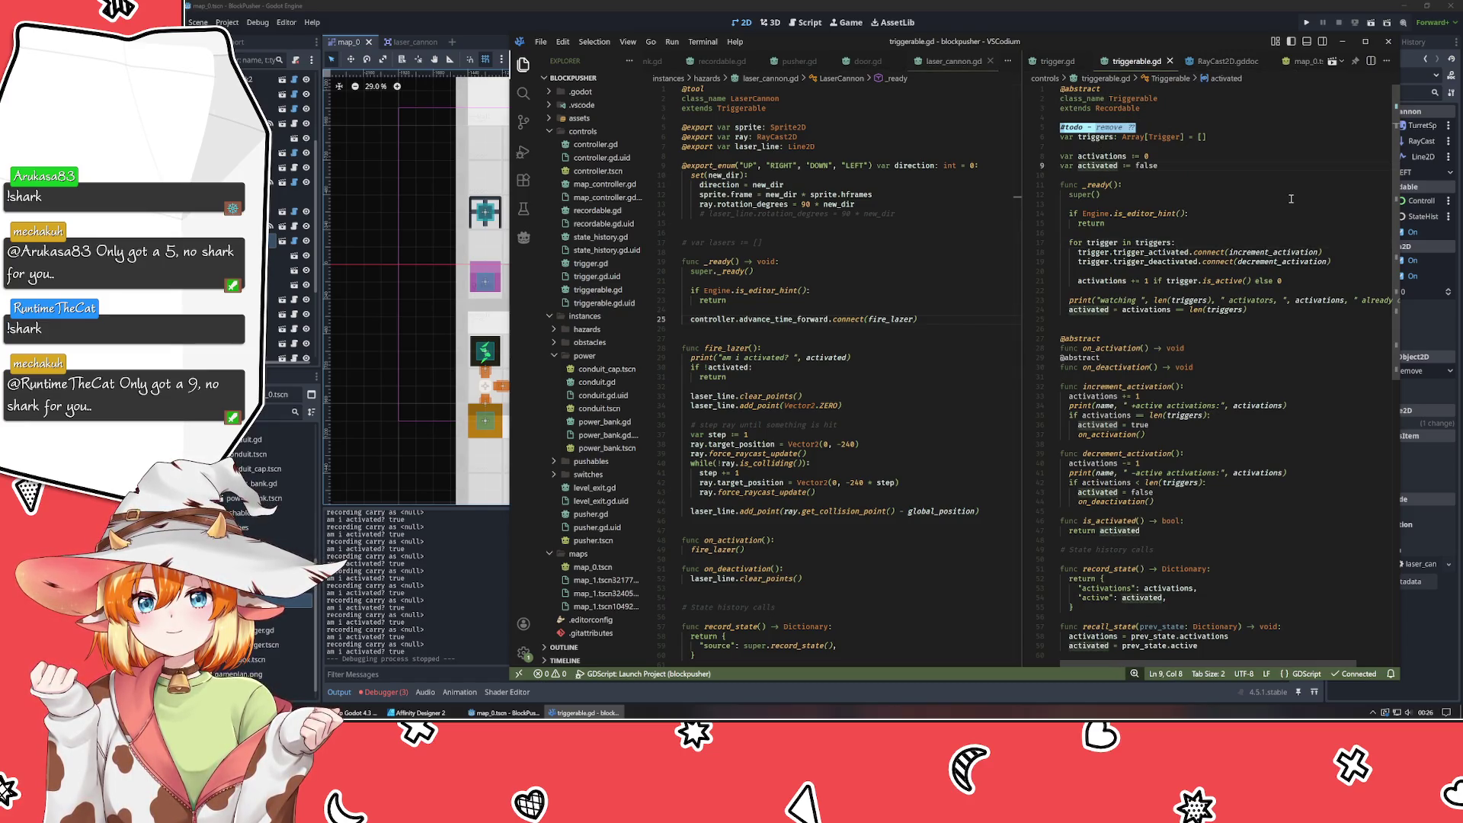
scroll(1291, 198, down, 3)
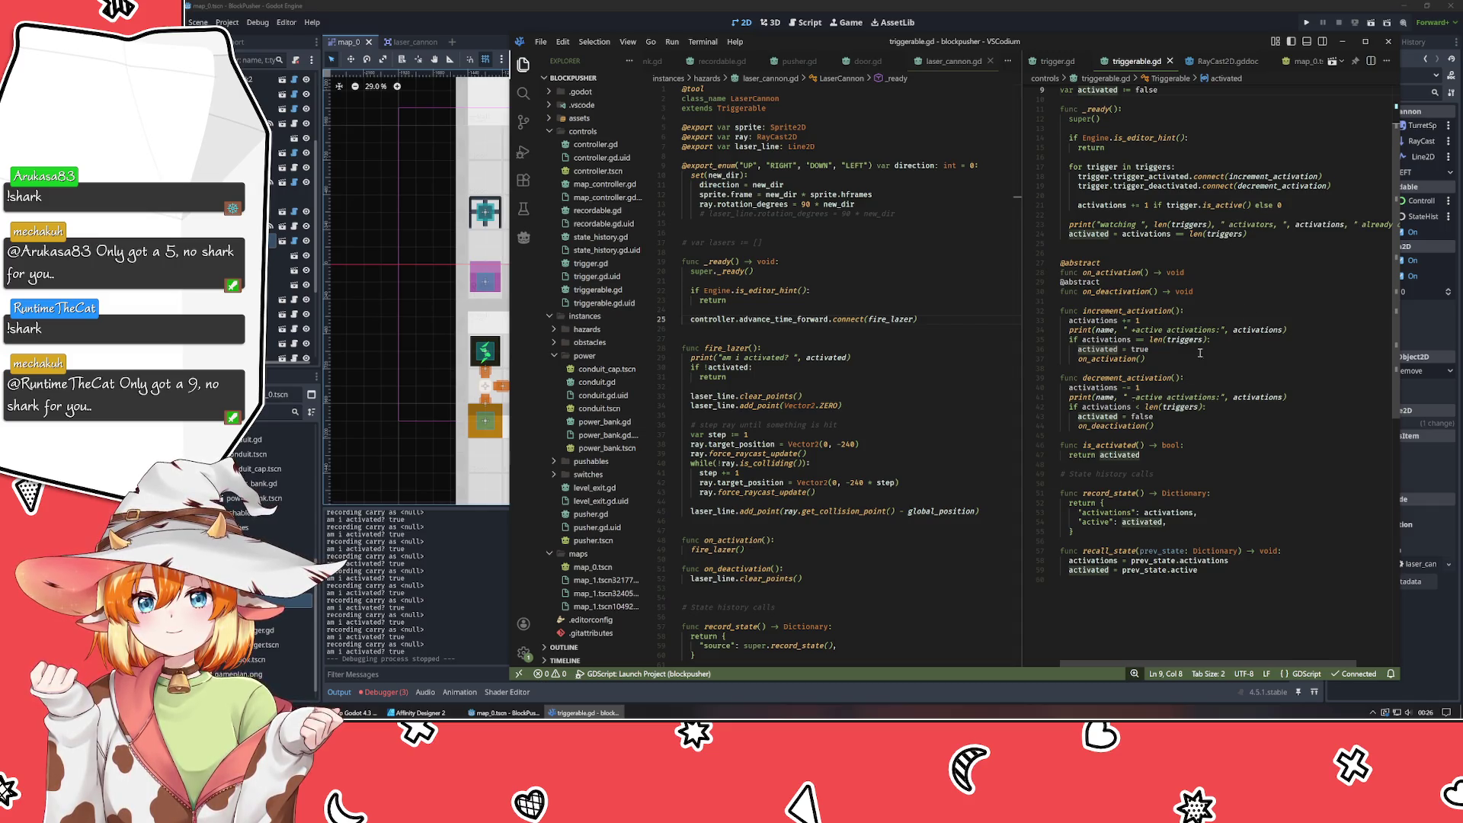
click(379, 613)
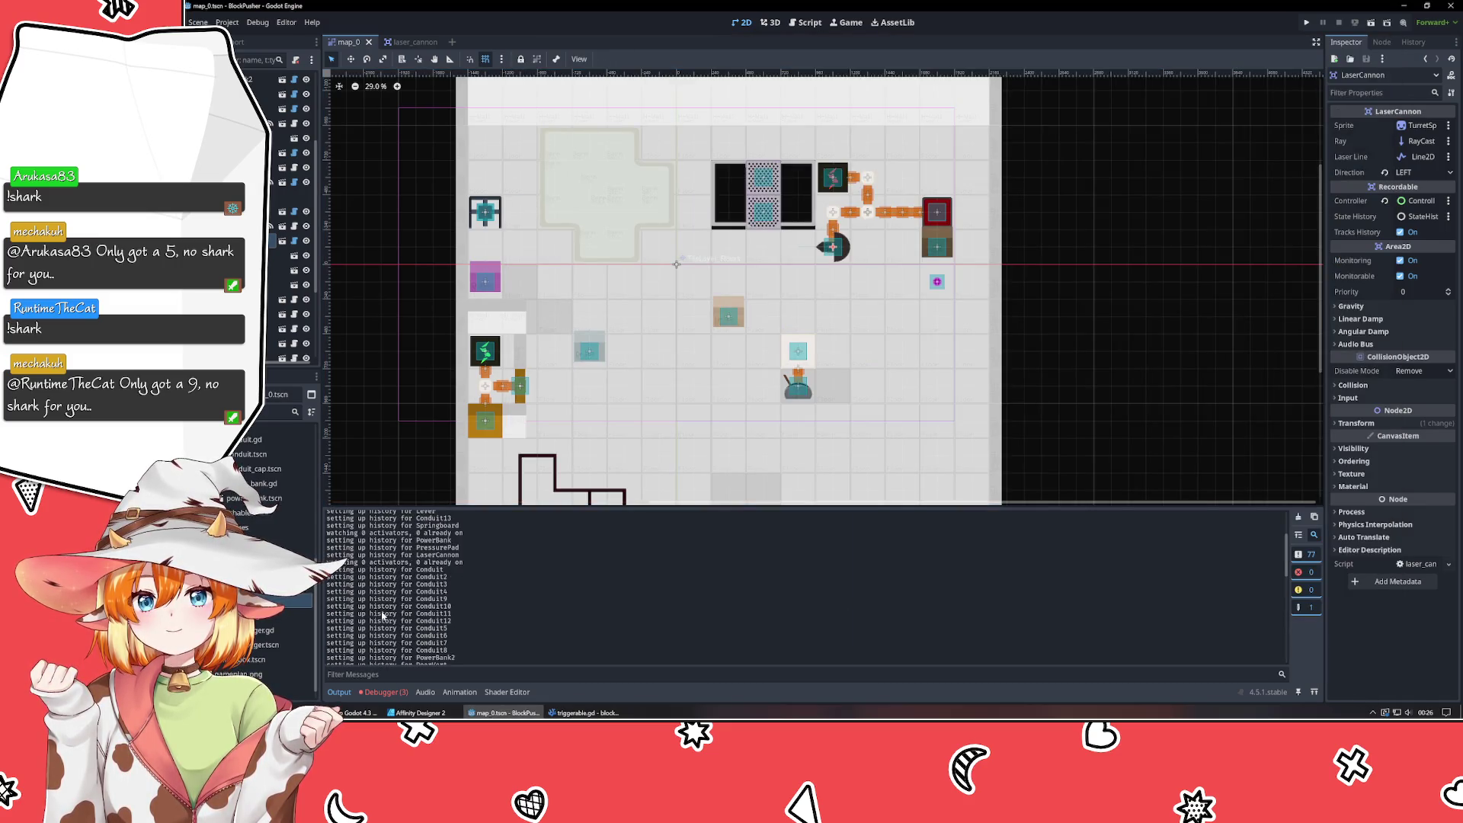
Find the laser cannon's 'watching 0 activators' lines in the Output log, then return to VSCodium
scroll(383, 616, up, 4)
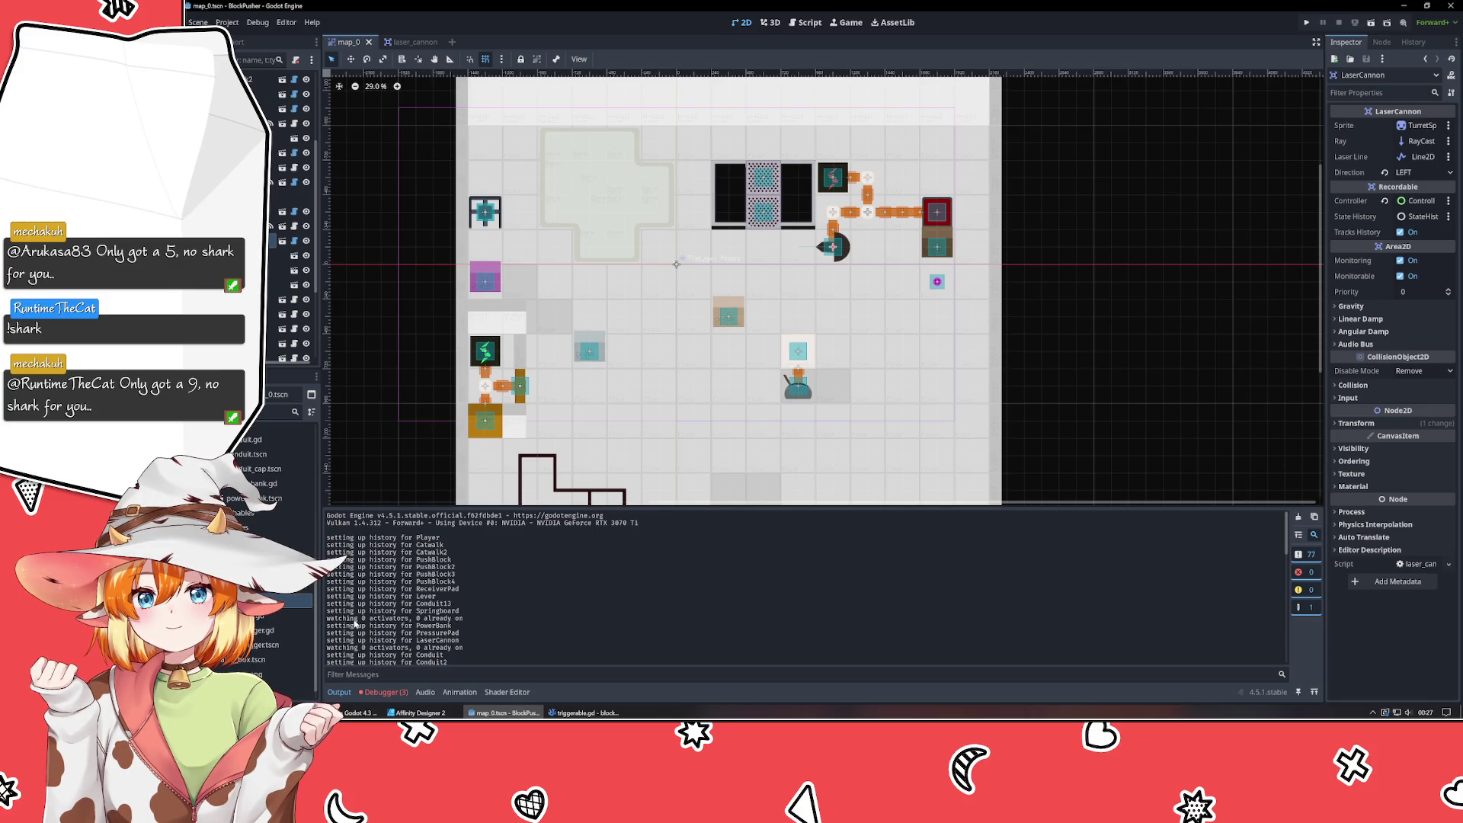
drag(356, 618, 466, 618)
scroll(466, 639, down, 3)
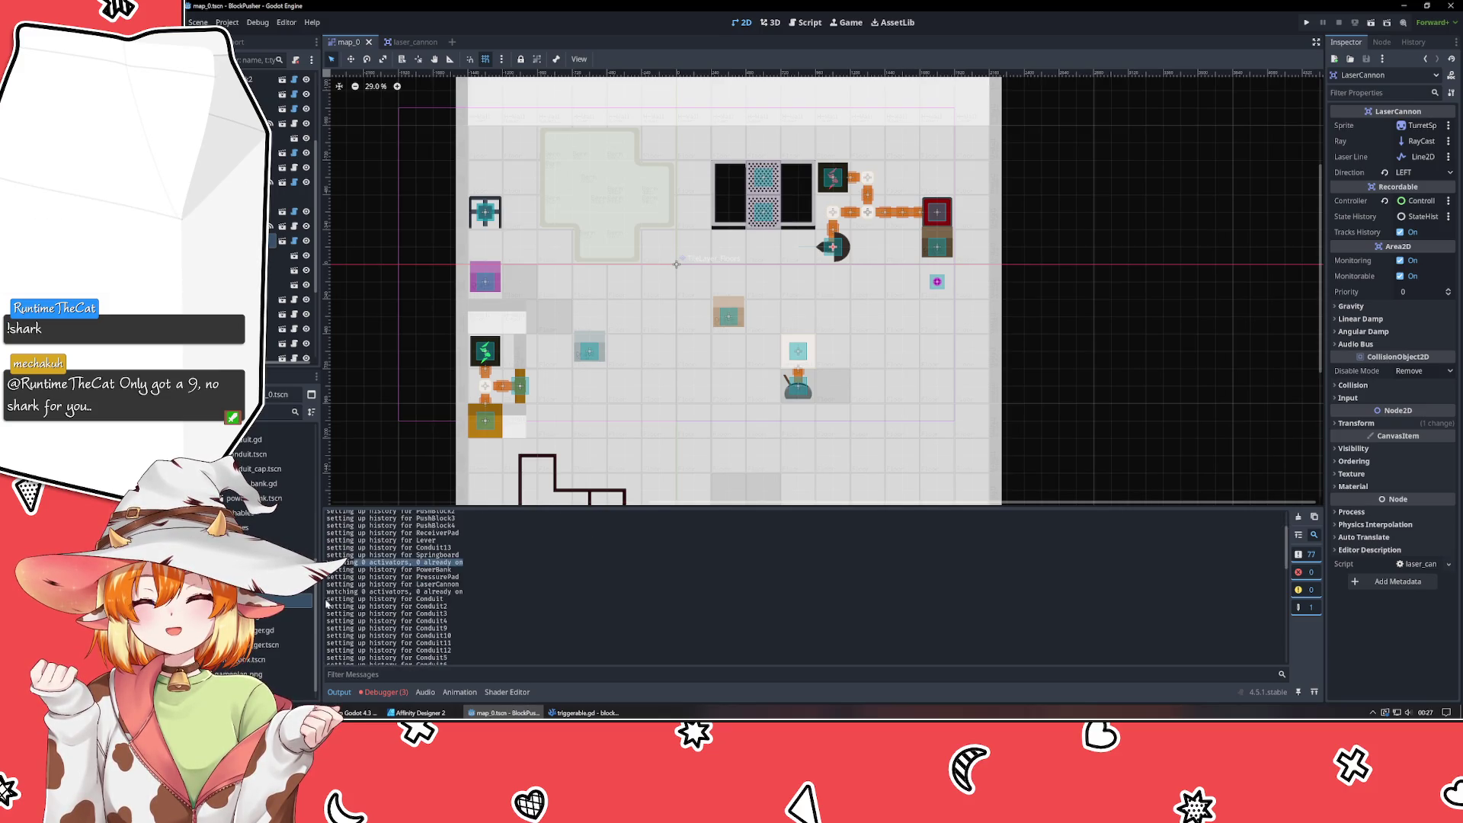
scroll(501, 620, down, 5)
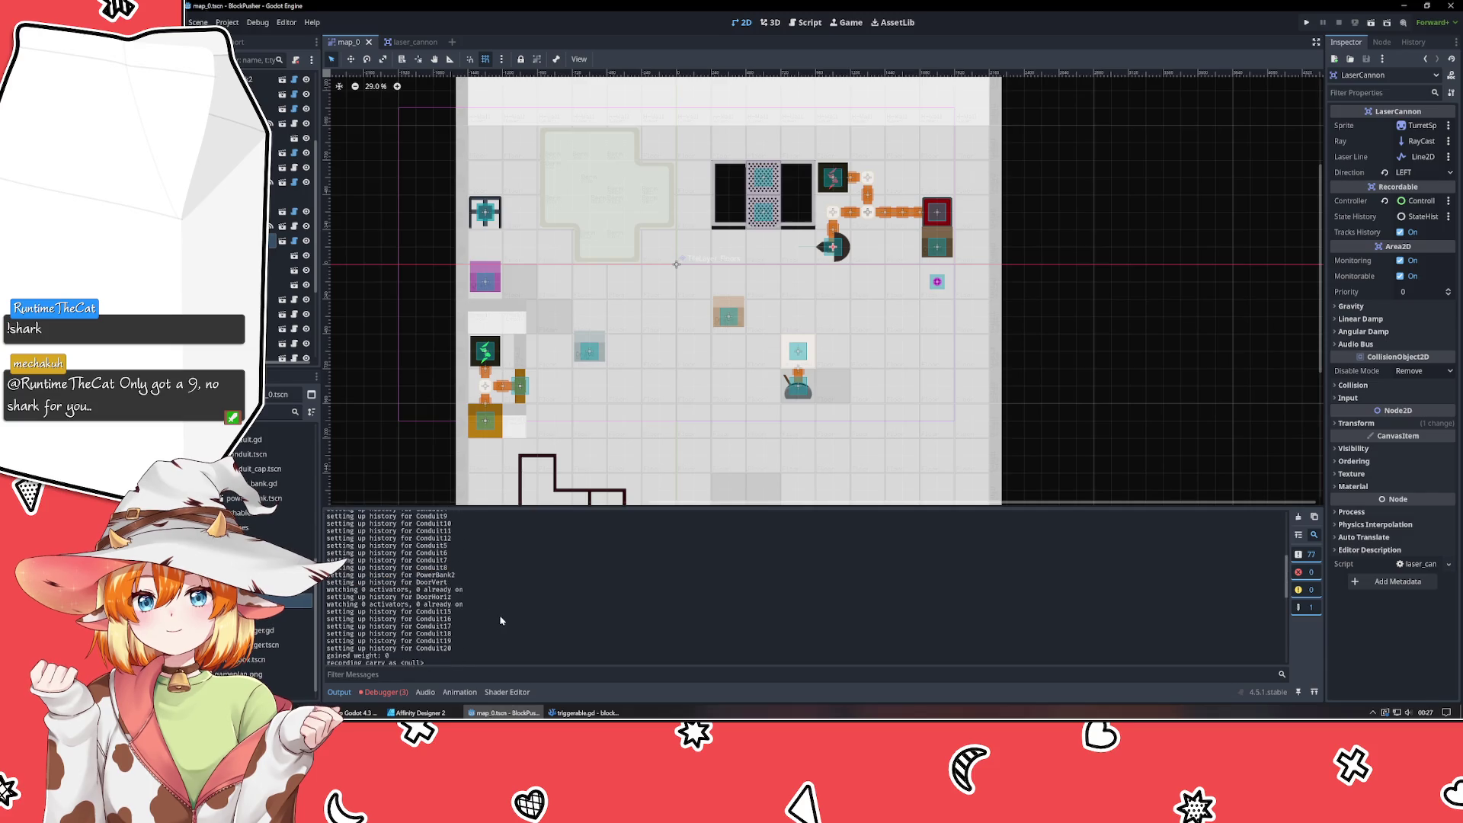
scroll(457, 610, down, 3)
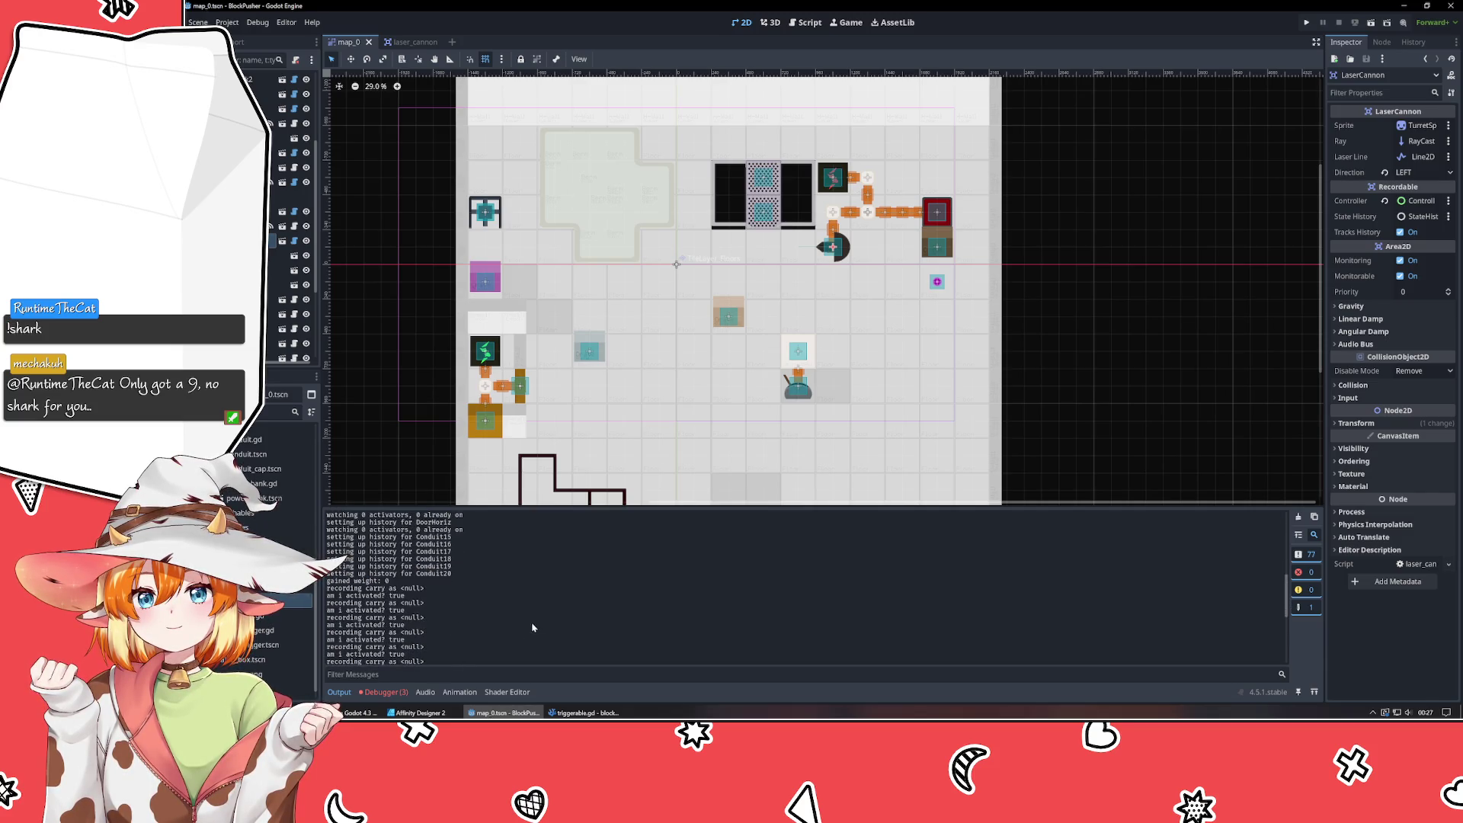
click(582, 712)
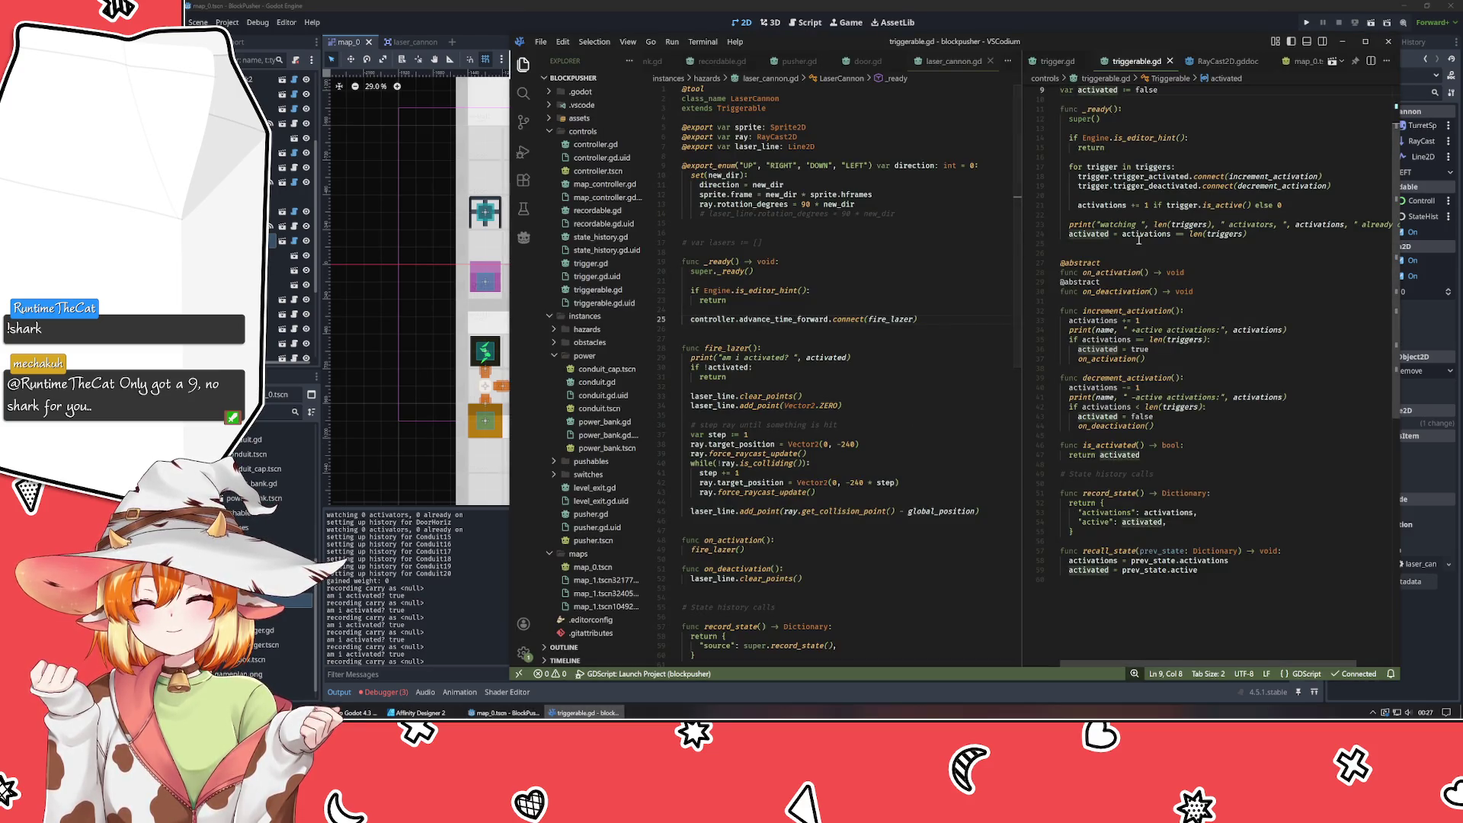
scroll(1136, 238, up, 3)
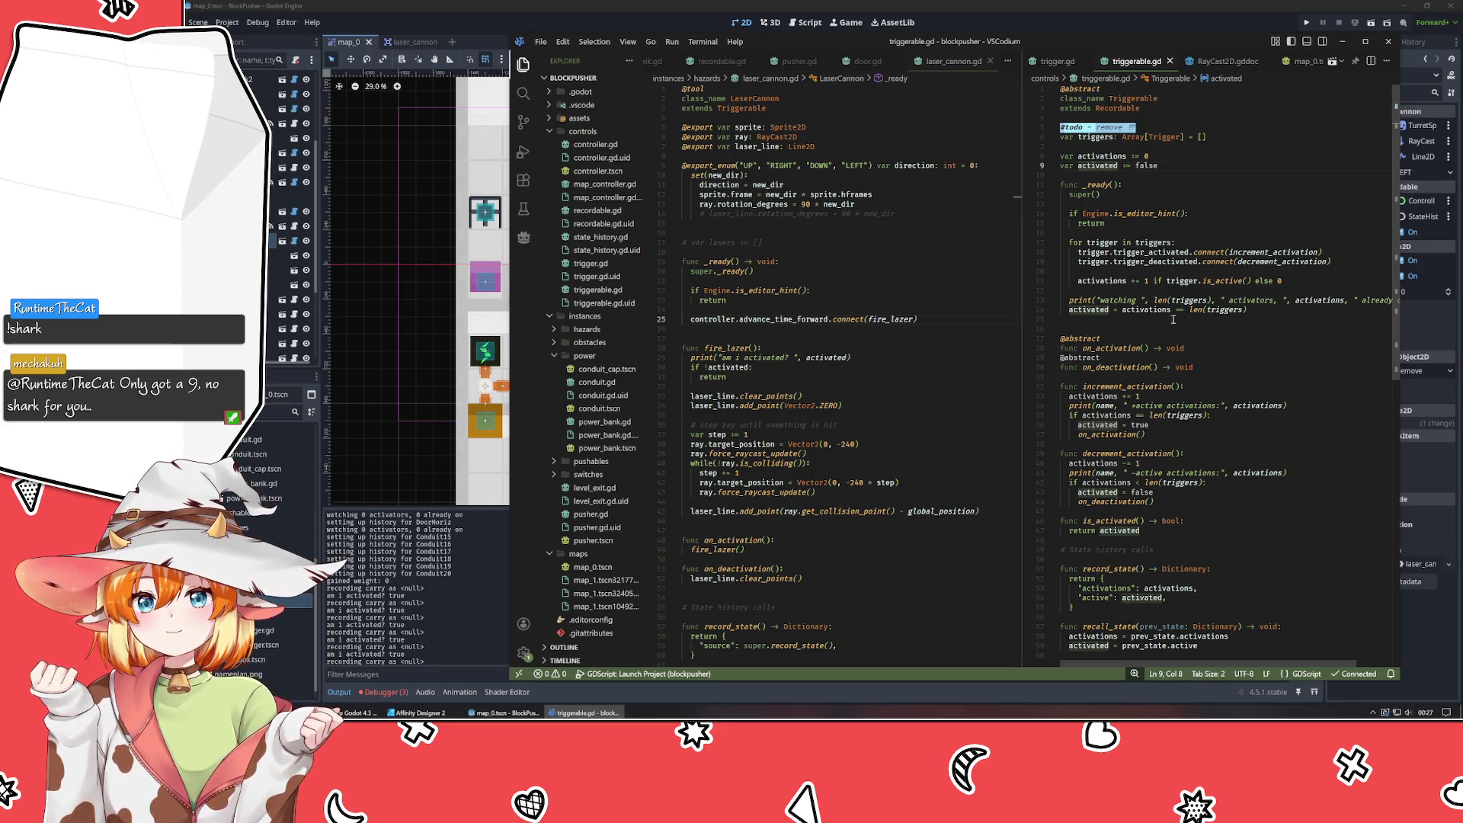
Widen the triggerable.gd pane and comment out the watching print and activated assignment in _ready
mouse_move(1027, 328)
mouse_down()
mouse_move(876, 329)
mouse_move(966, 329)
mouse_up()
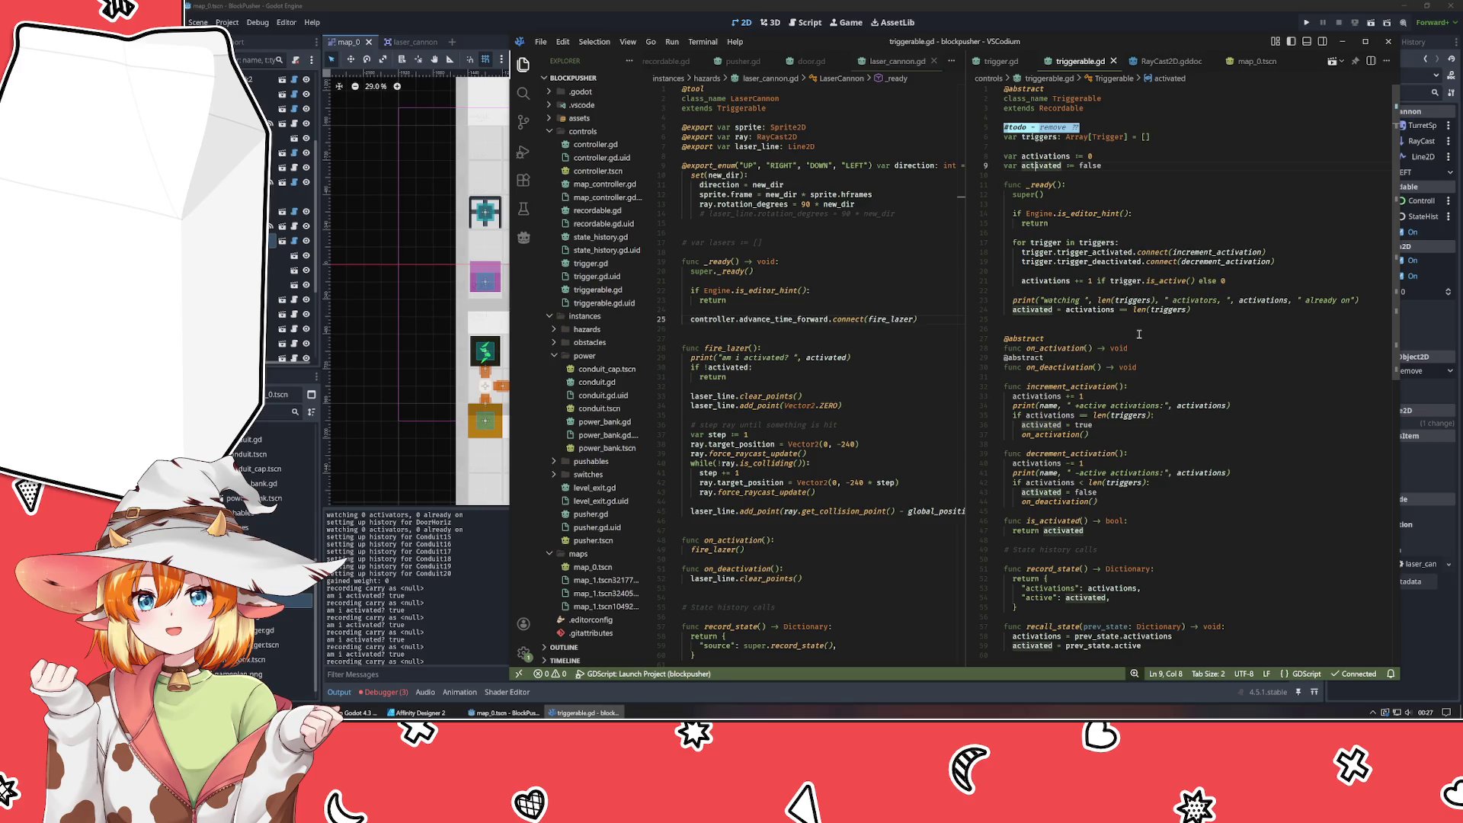
drag(1102, 300, 1188, 310)
key(ctrl+slash)
click(1141, 335)
click(1134, 330)
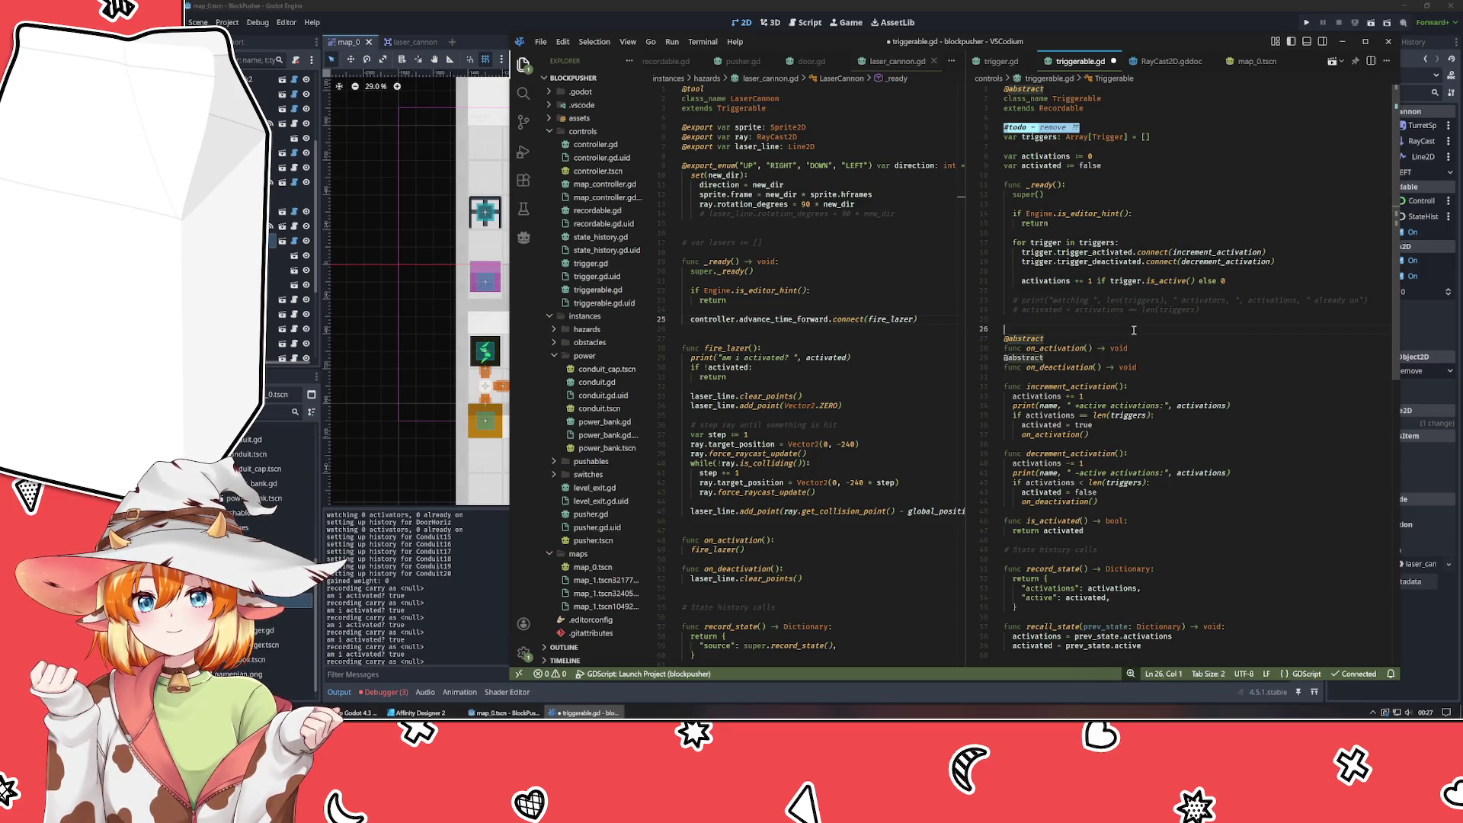
Review the triggers uses and activation functions, save triggerable.gd and switch to Godot
click(1055, 137)
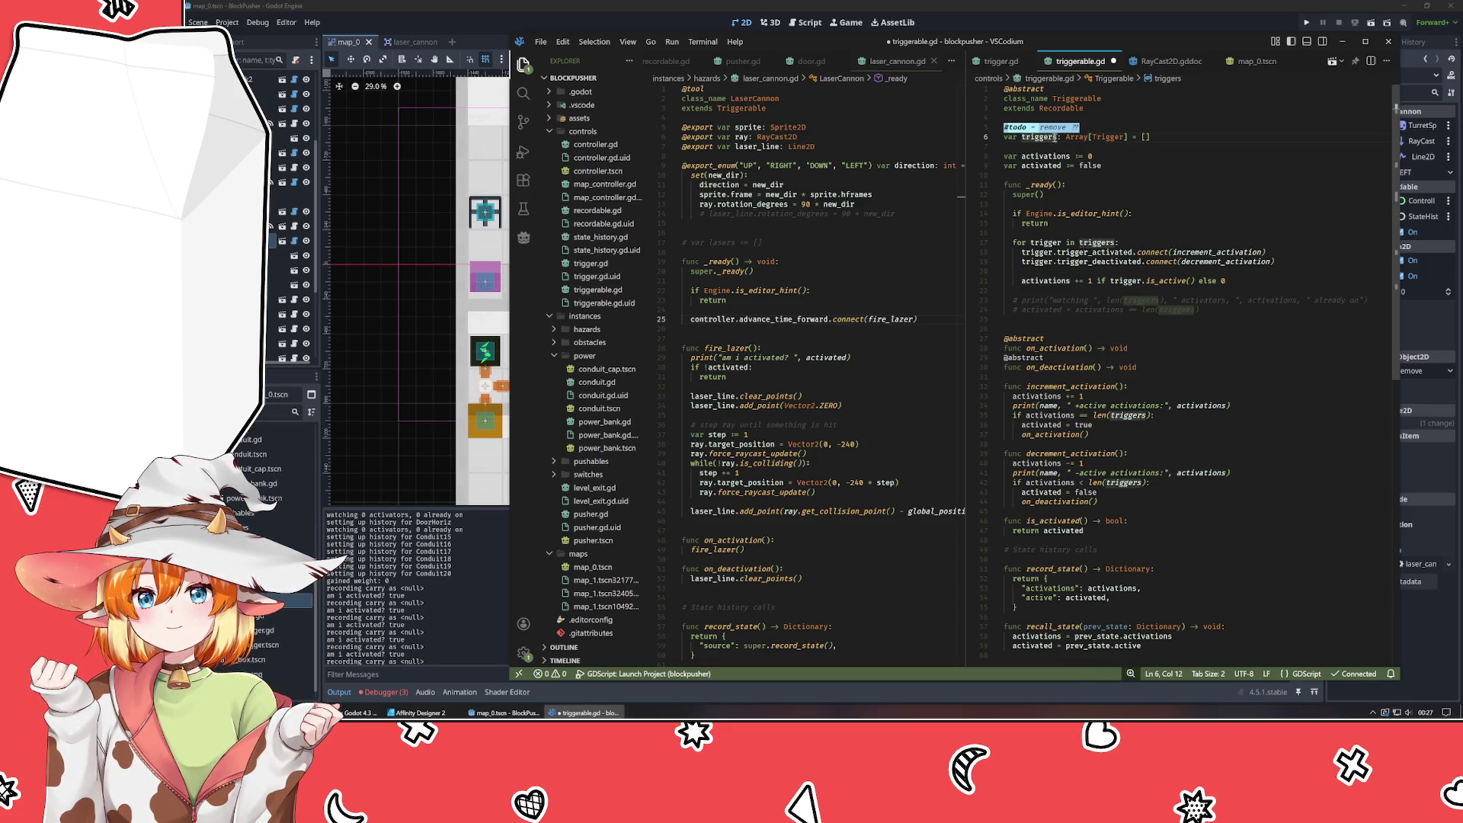
mouse_move(1153, 312)
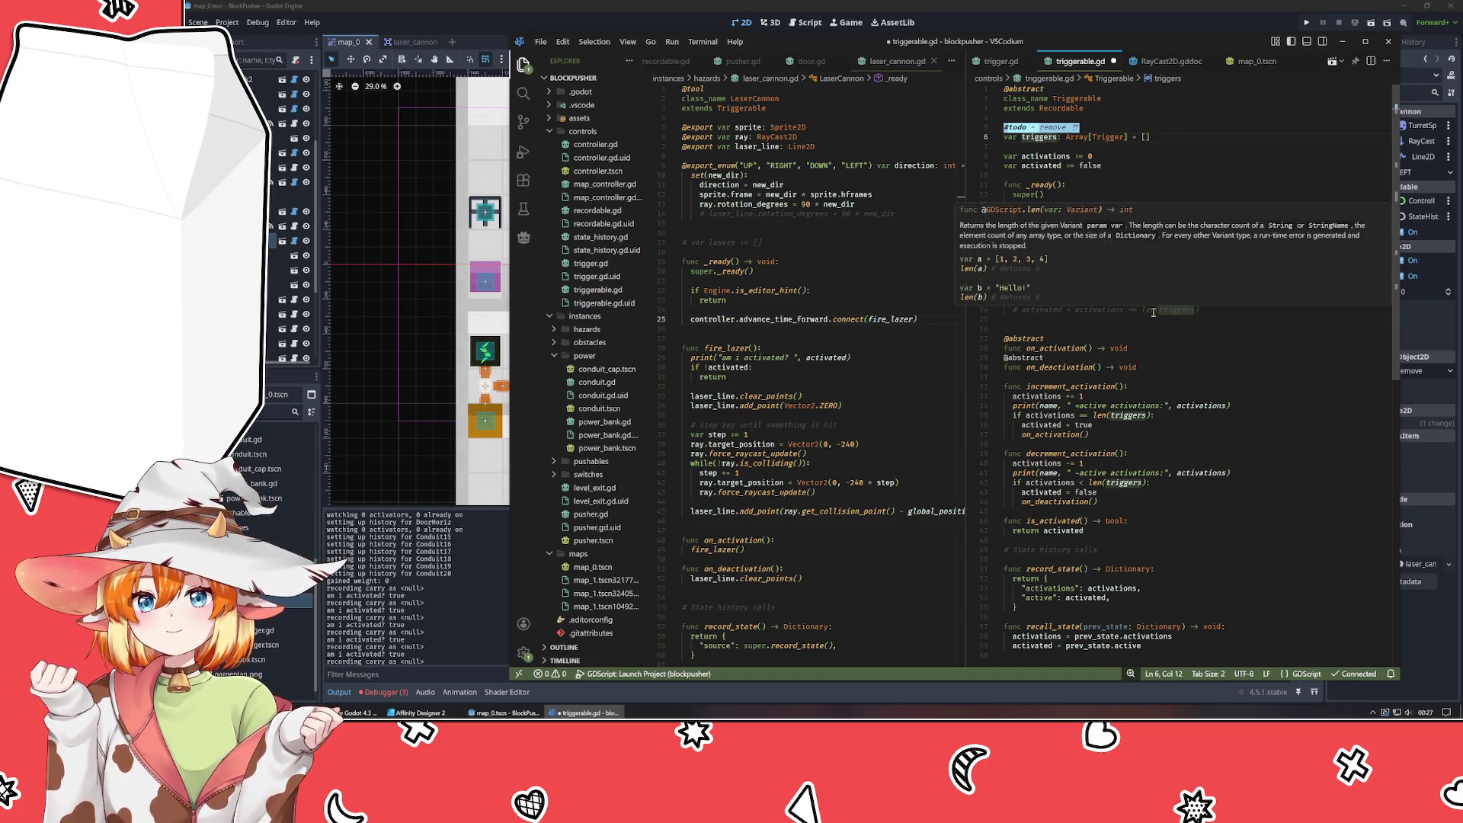
click(1165, 449)
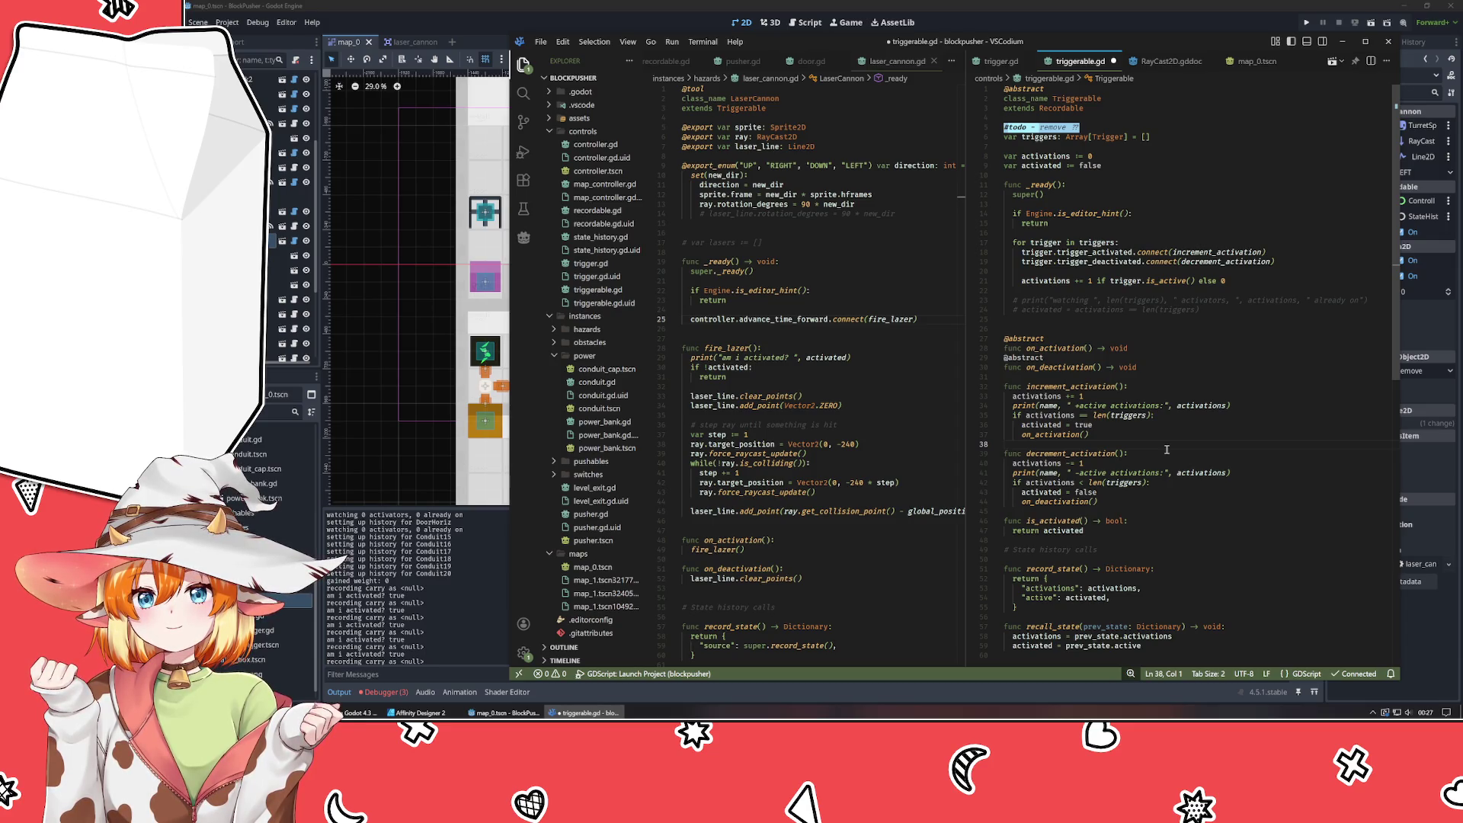
drag(1057, 385, 1133, 512)
click(1133, 515)
key(ctrl+s)
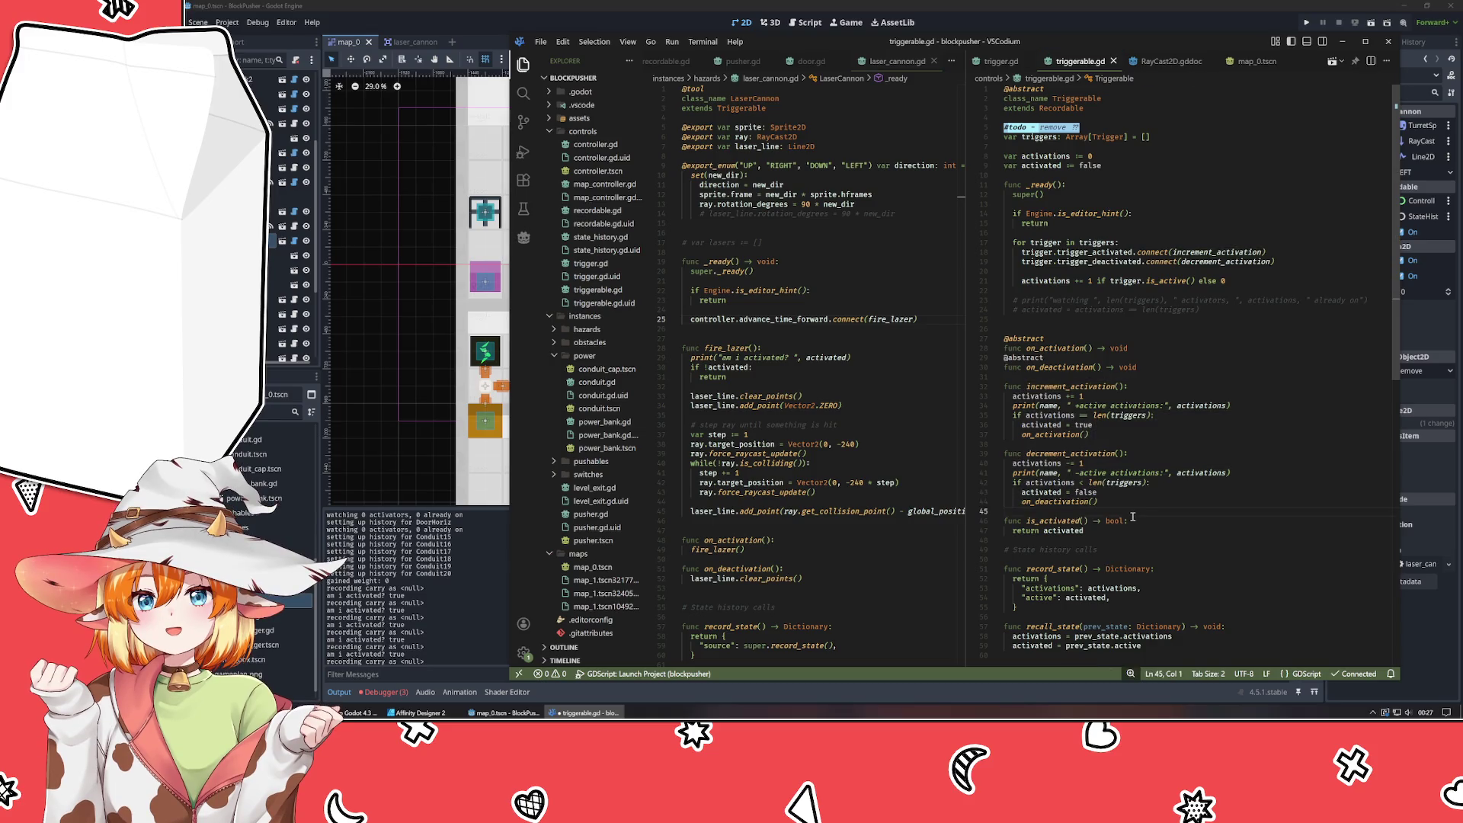
key(alt+Tab)
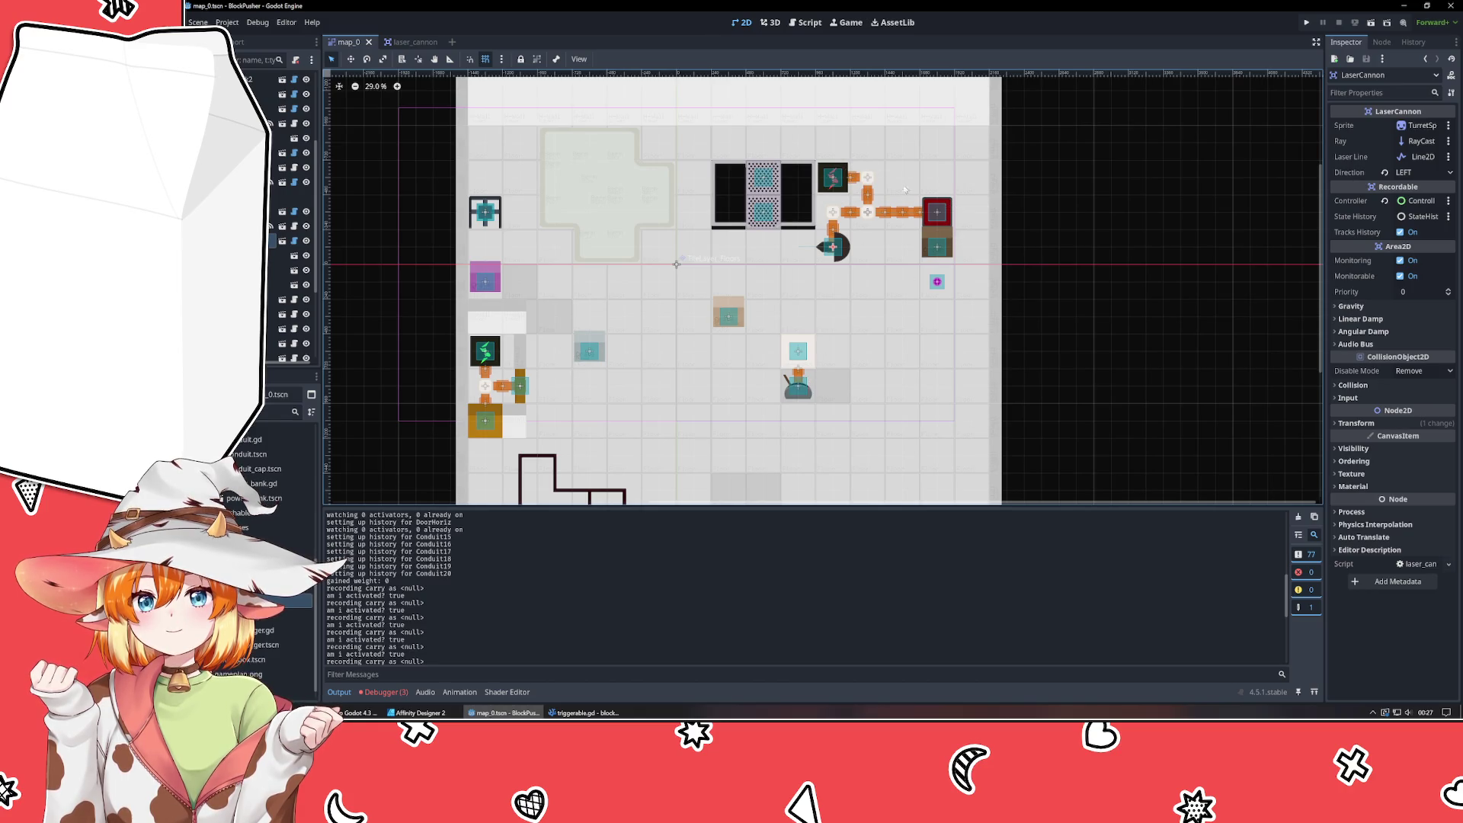
Run the game again and push the brown block onto the red plate
key(F5)
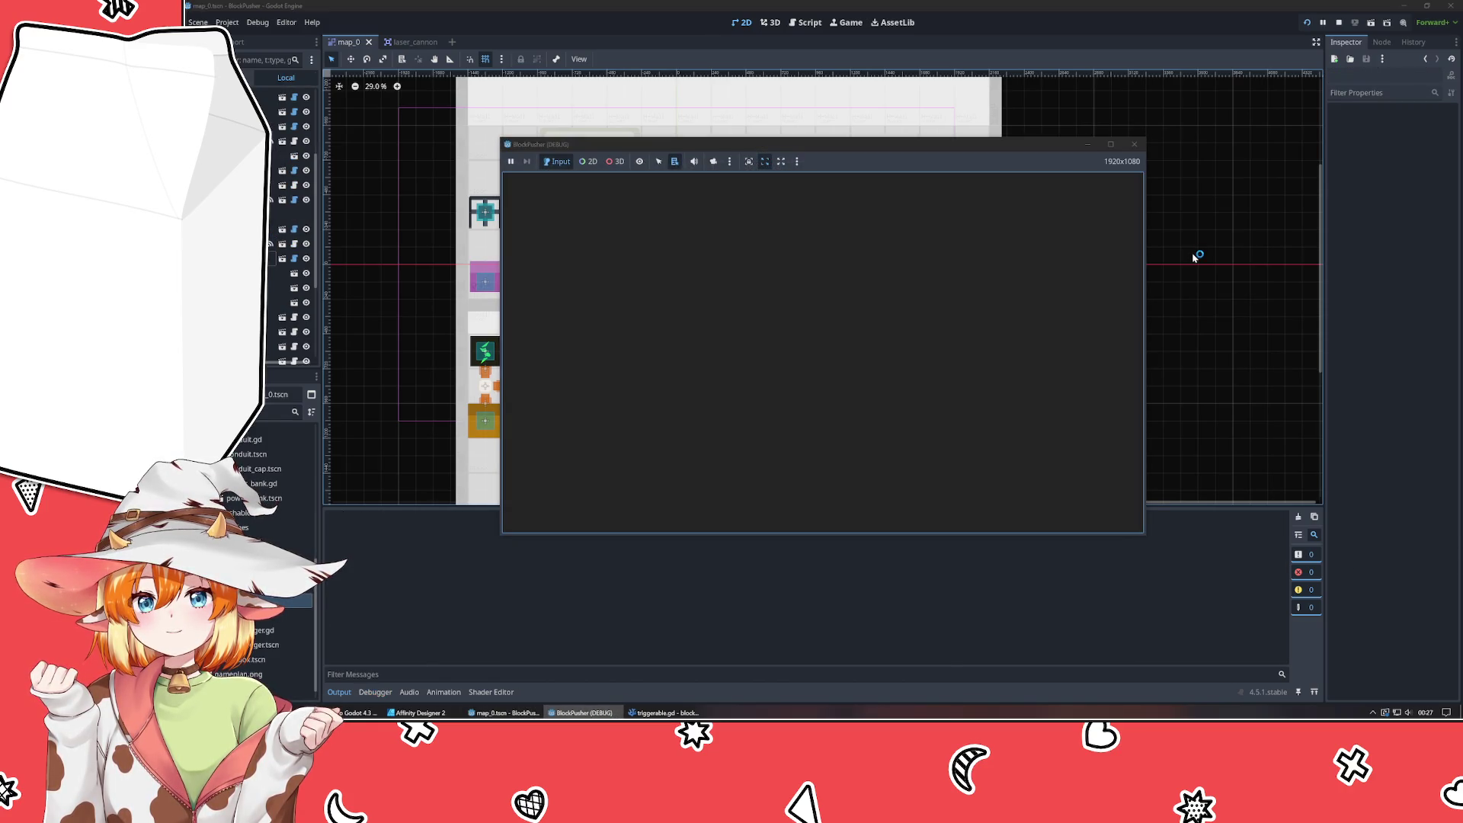
key(Left)
key(Left)
key(Left)
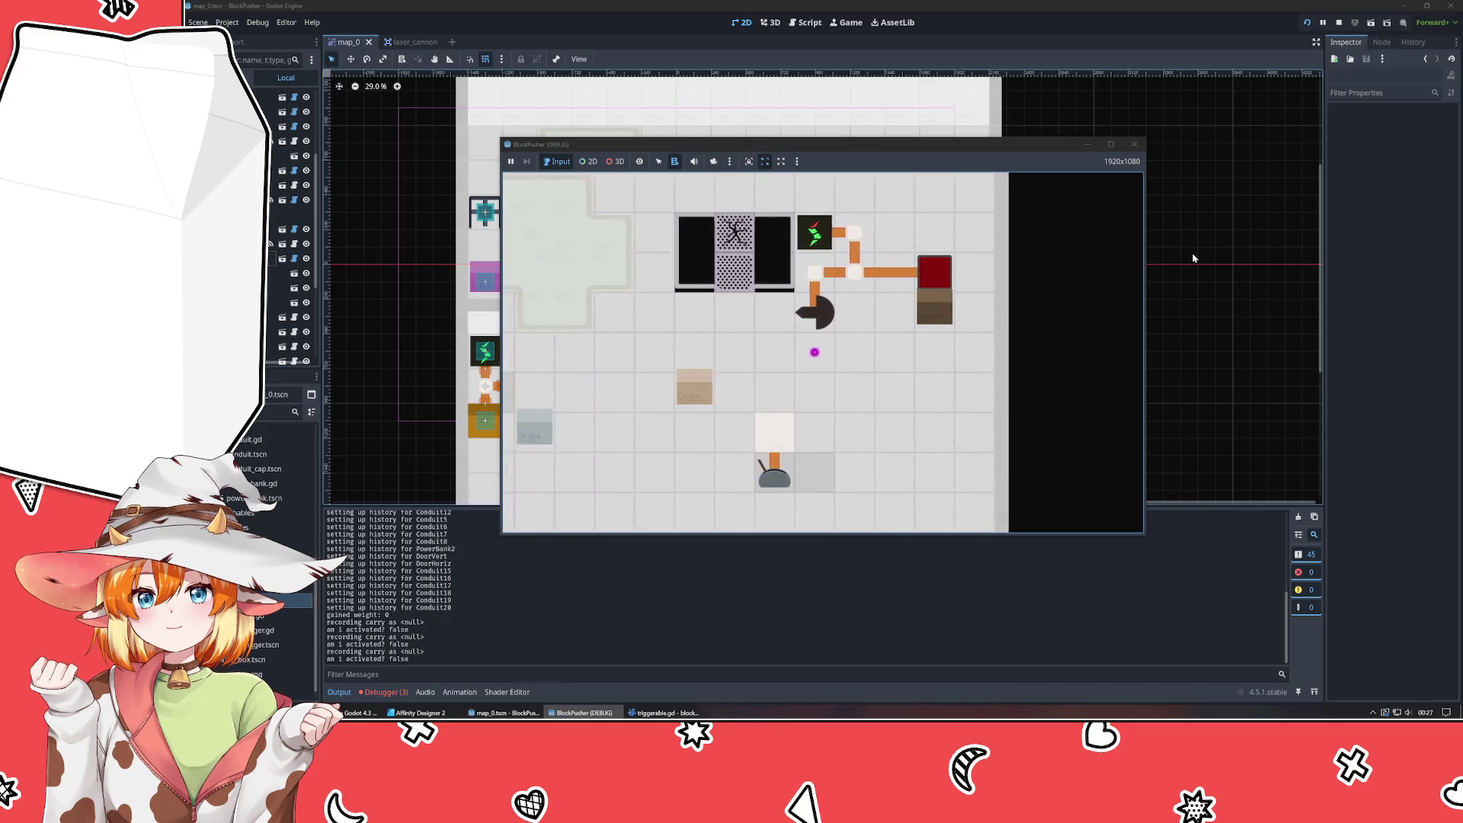
key(Right)
key(Right)
key(Right)
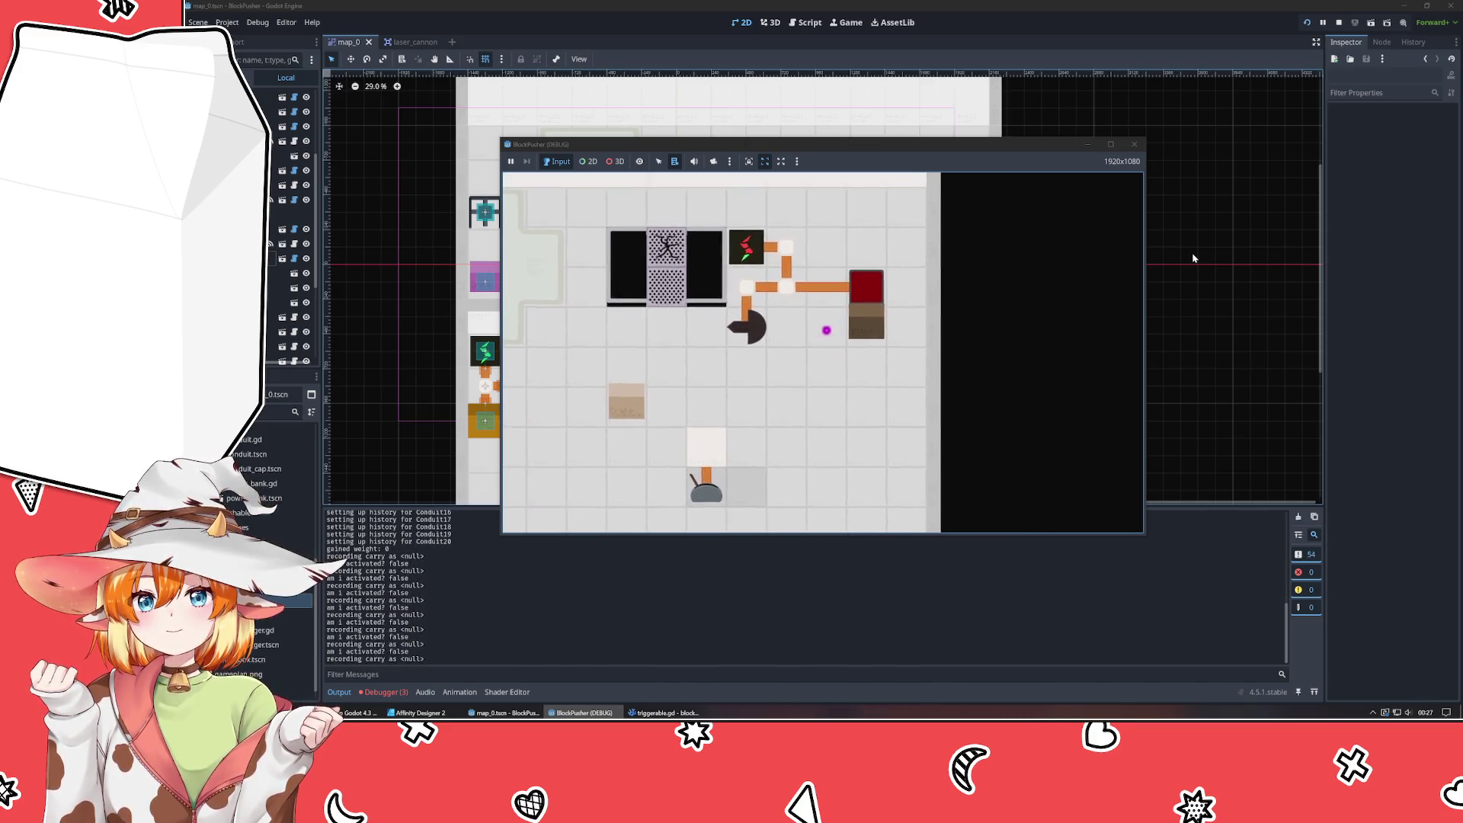
key(Right)
key(Up)
key(Left)
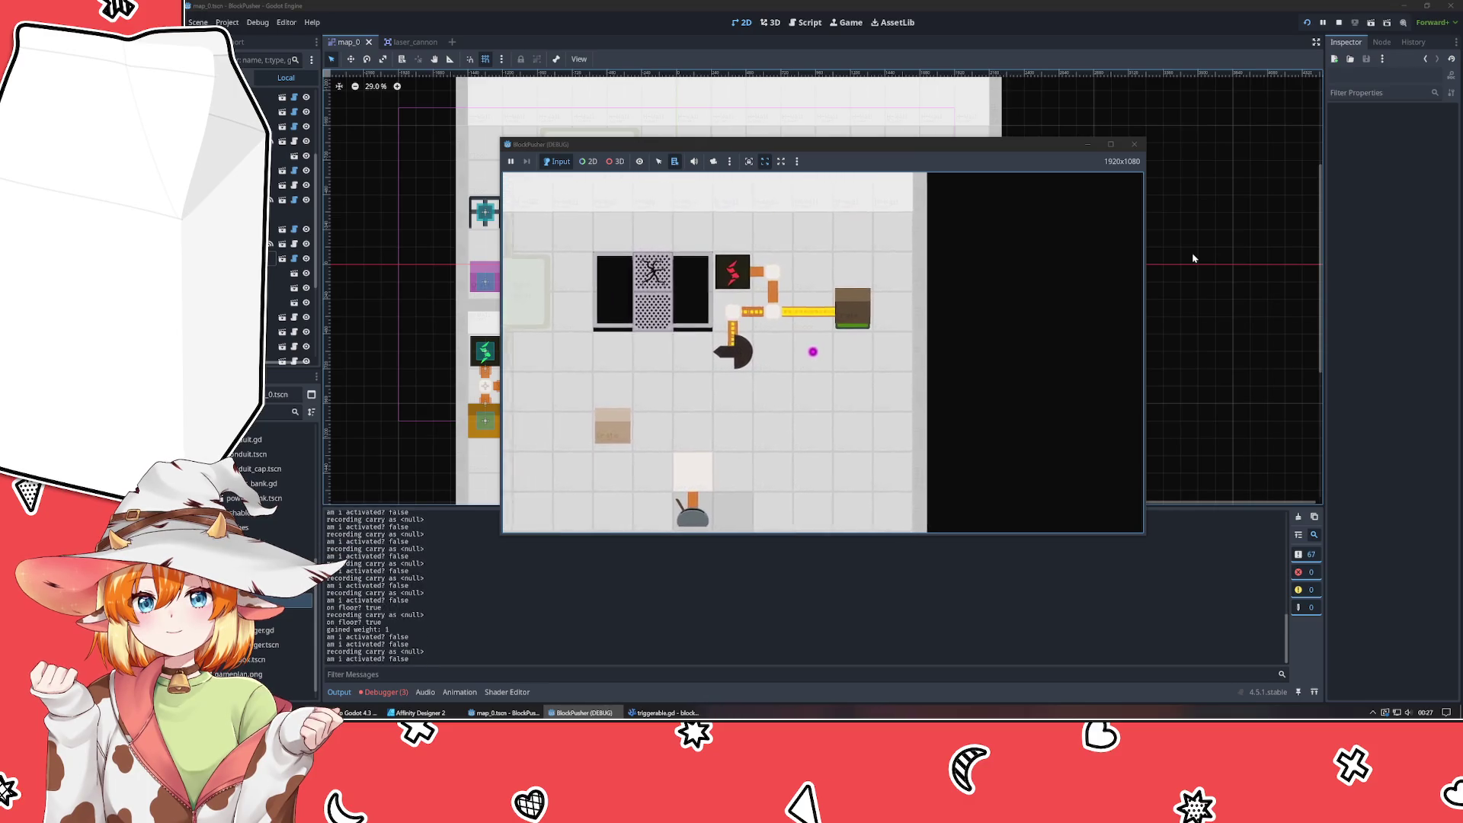
key(Down)
Move the player left, stop the game and bring VSCodium to the front
key(Left)
key(Left)
key(Left)
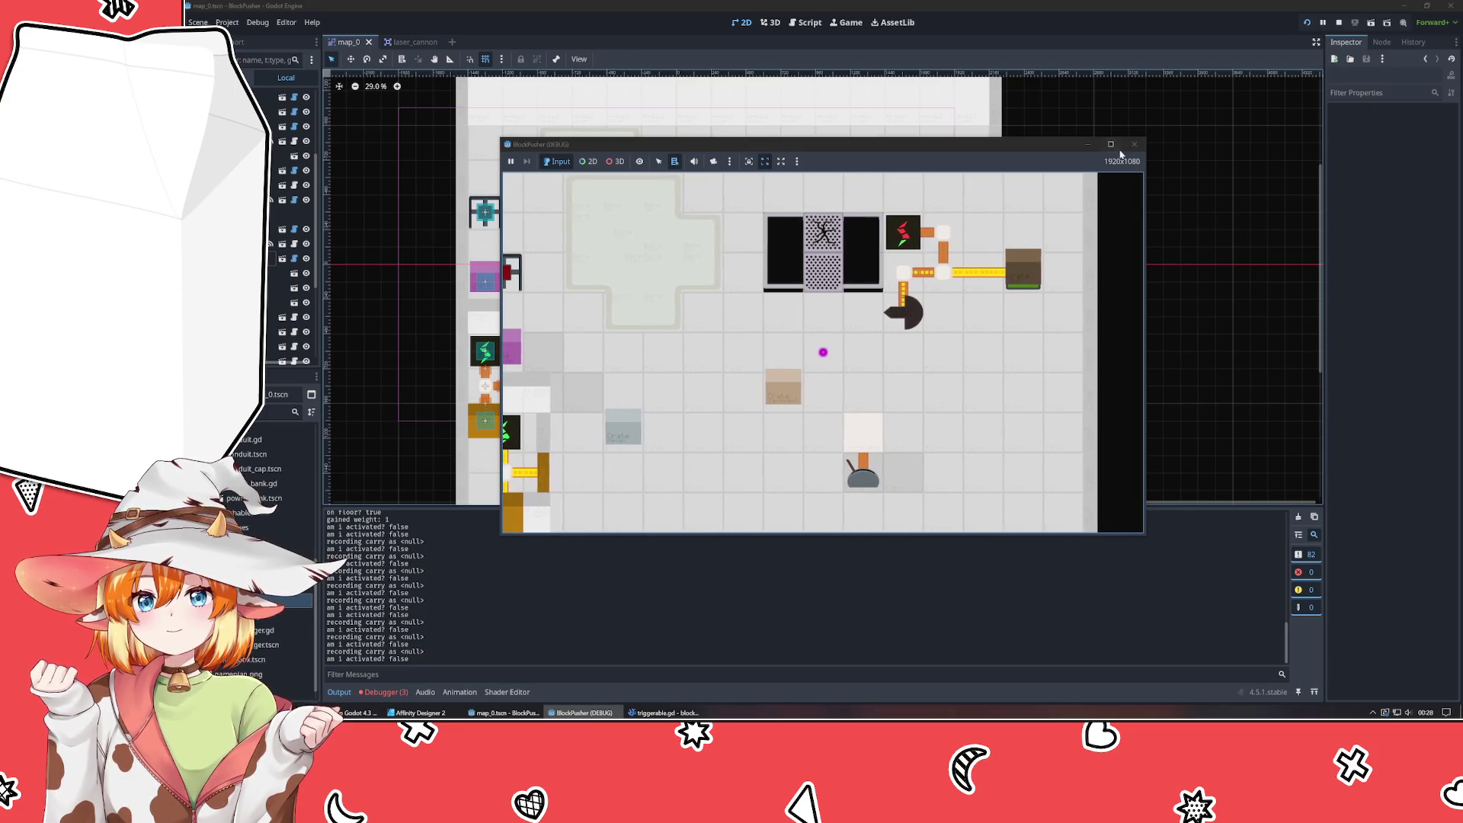
click(1152, 150)
click(661, 713)
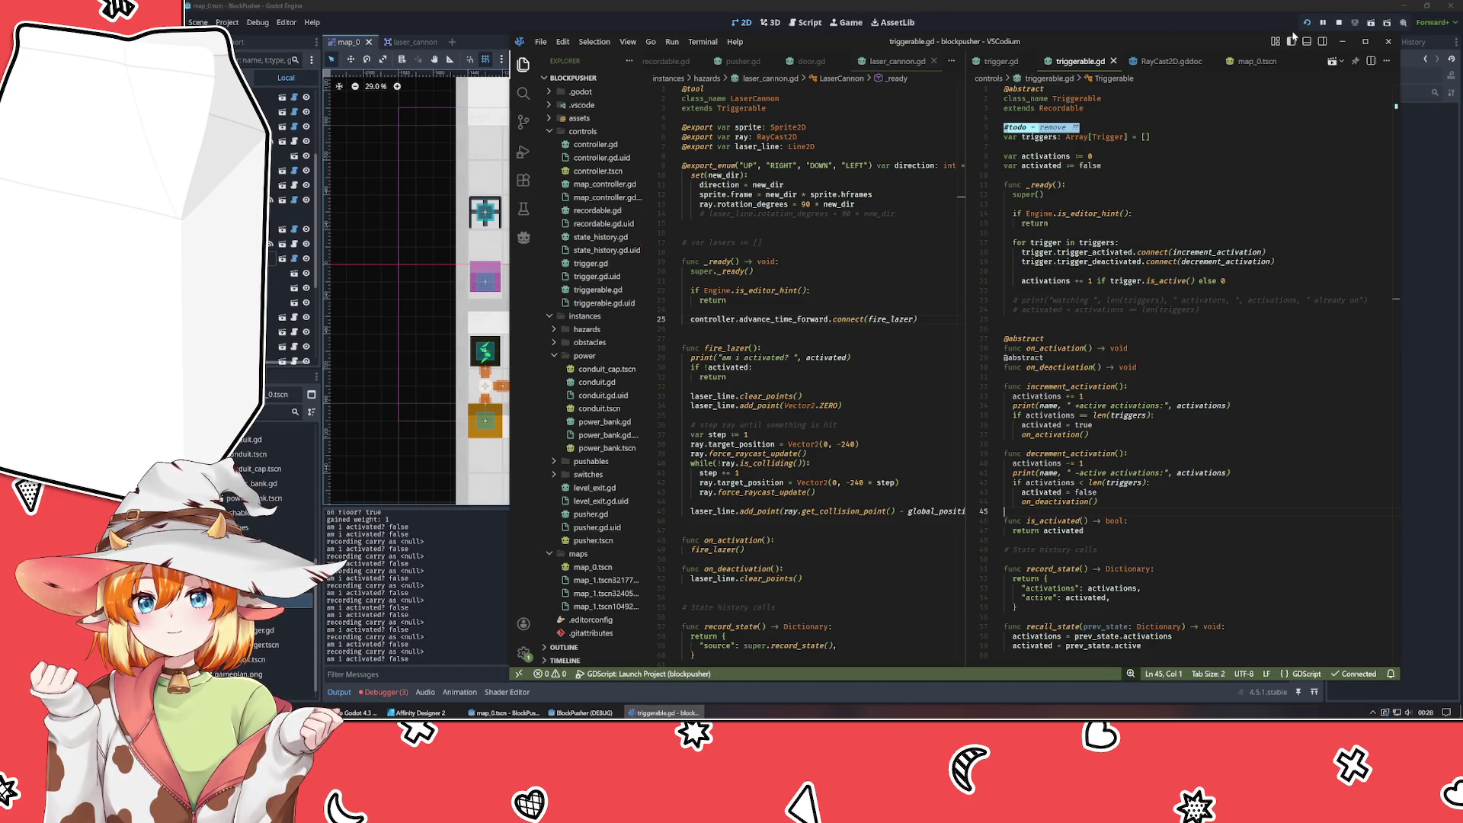
Close RayCast2D.gddoc, recordable.gd, pusher.gd, door.gd and power_bank.gd; show conduit.gd left, triggerable.gd right
click(1210, 61)
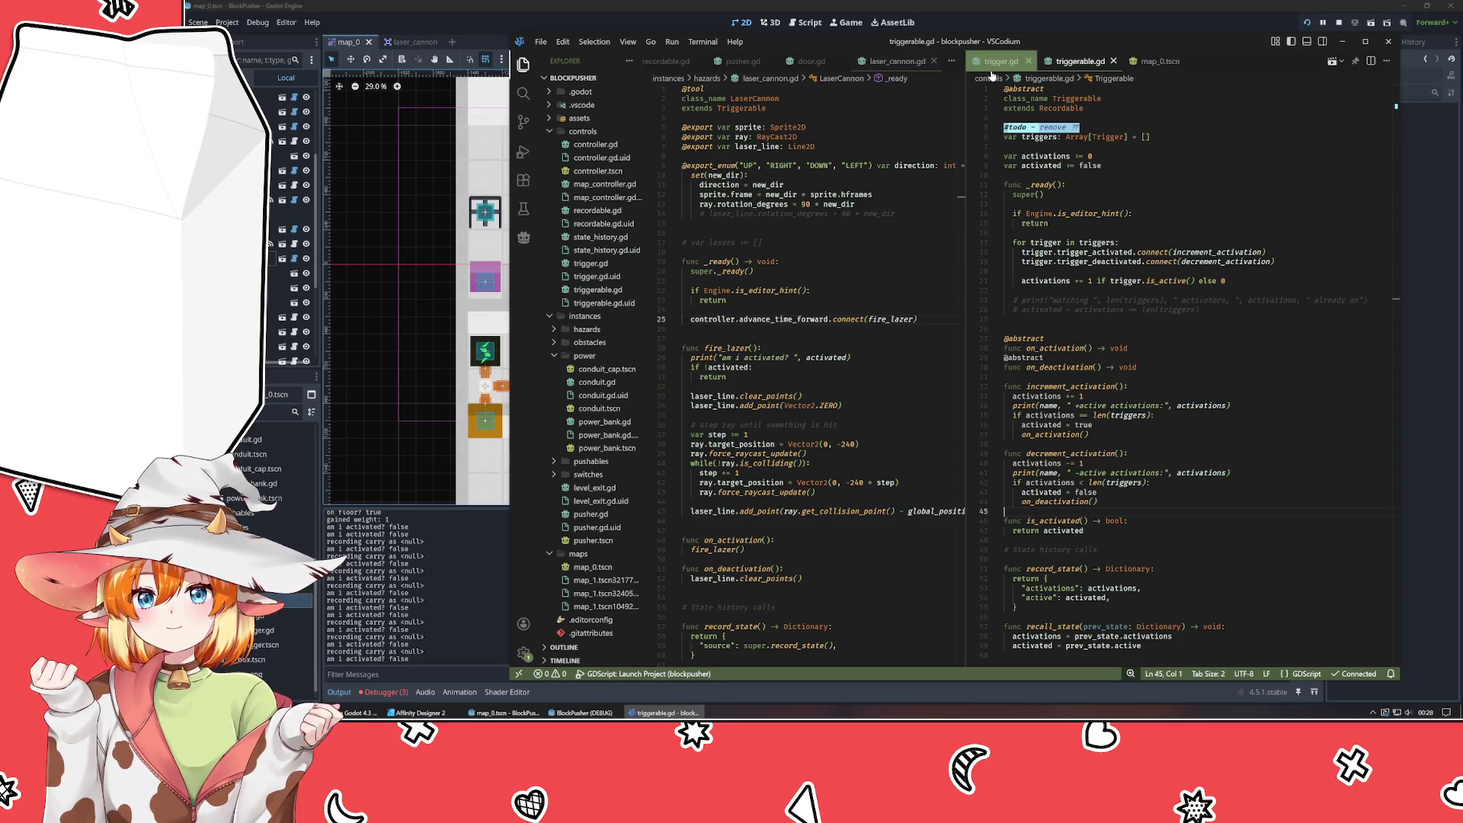
click(1000, 61)
click(699, 61)
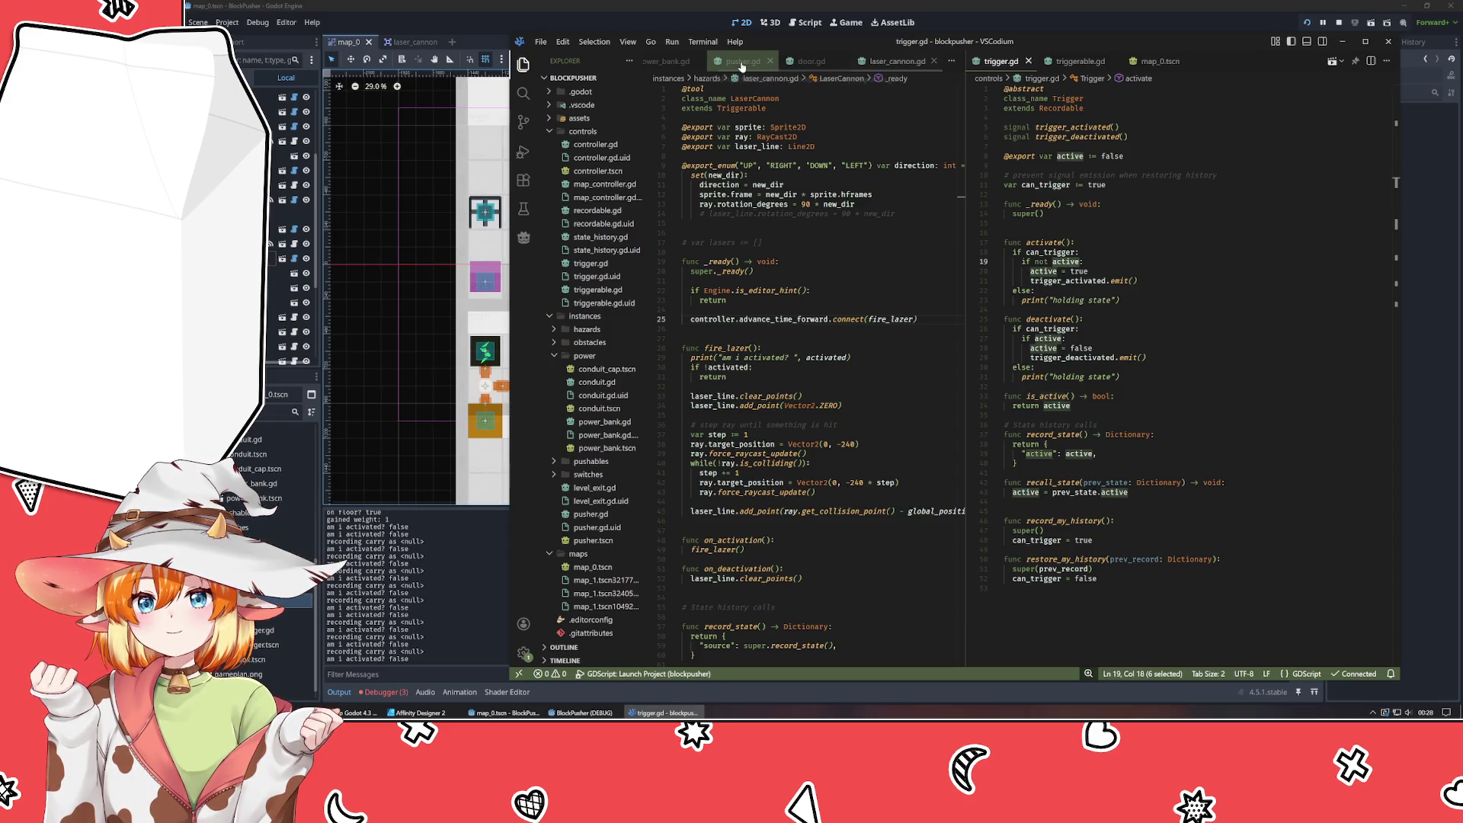
click(769, 60)
click(823, 61)
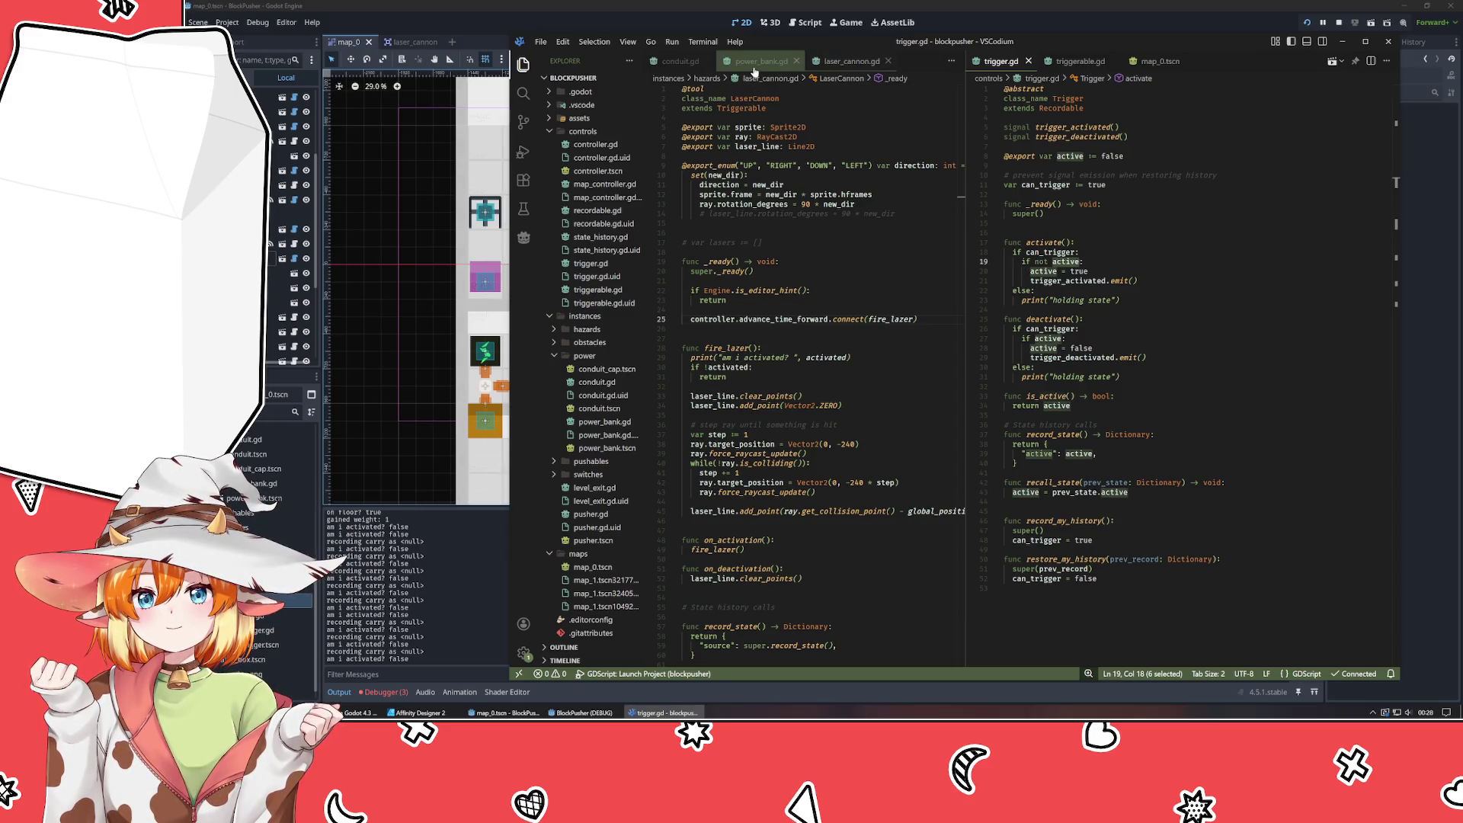
click(796, 61)
click(674, 61)
click(1081, 61)
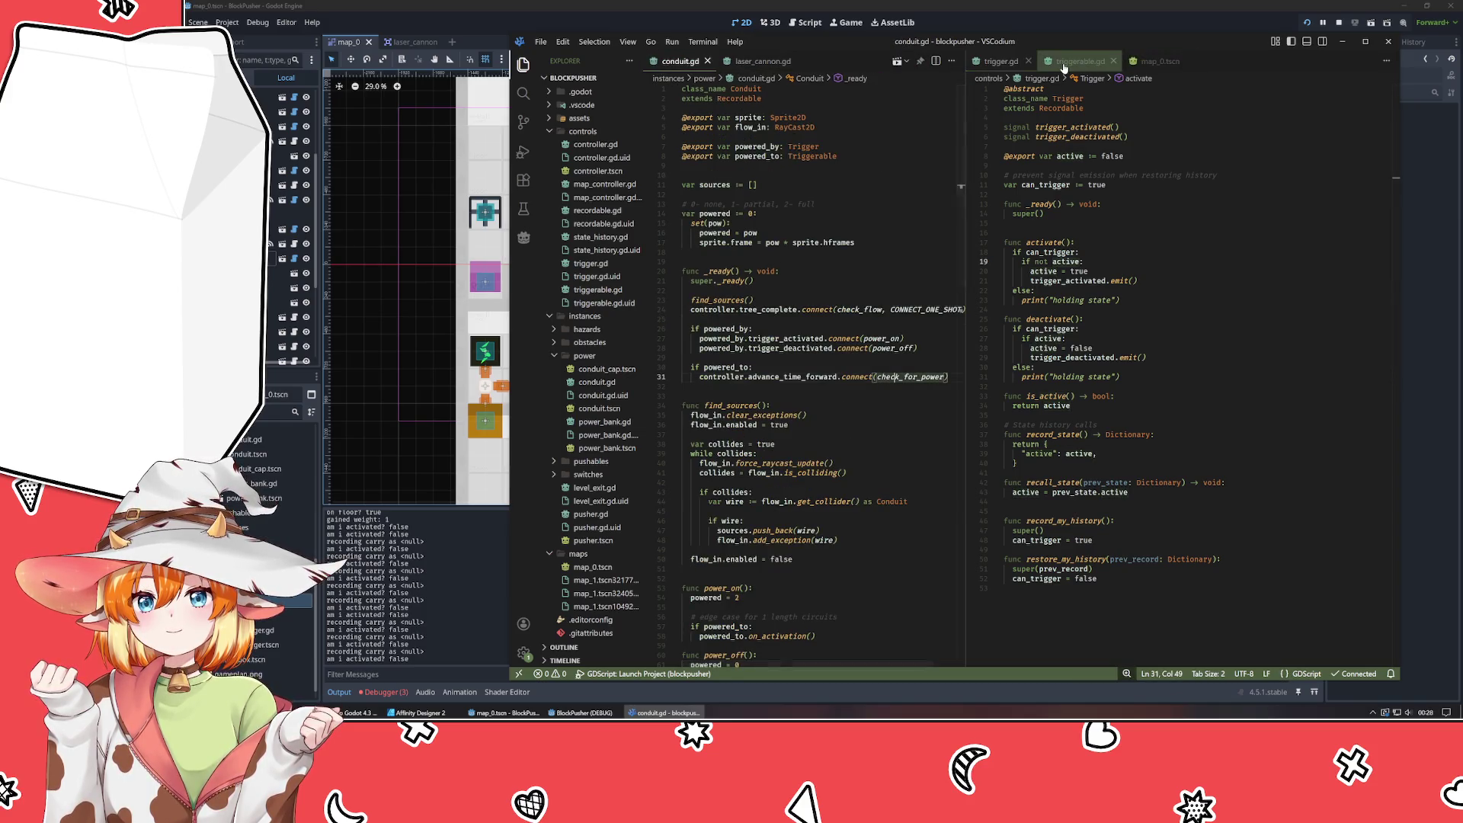
Jump to the powered_to declaration and read through conduit.gd
ctrl+click(740, 367)
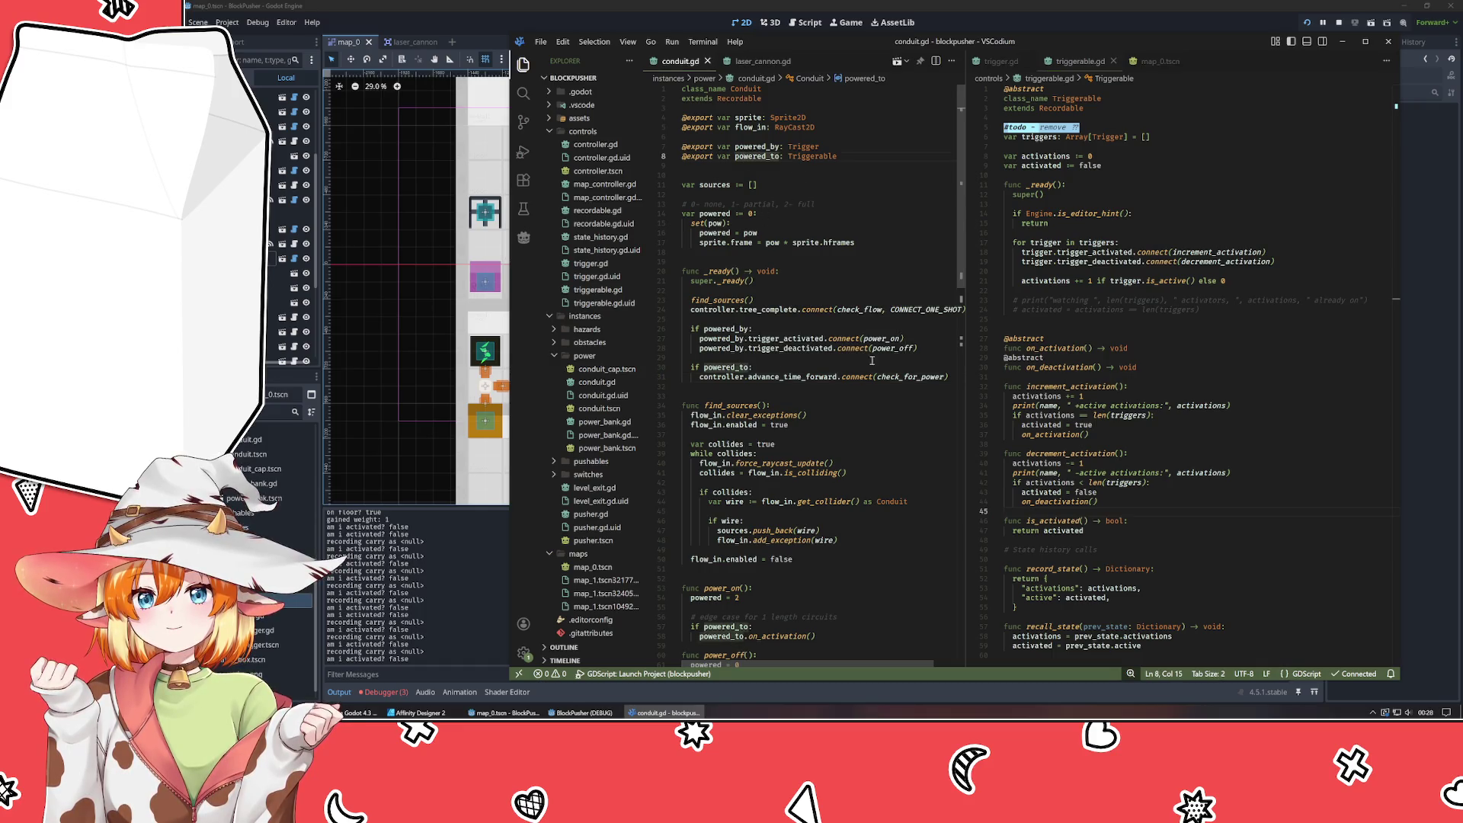
scroll(872, 360, down, 4)
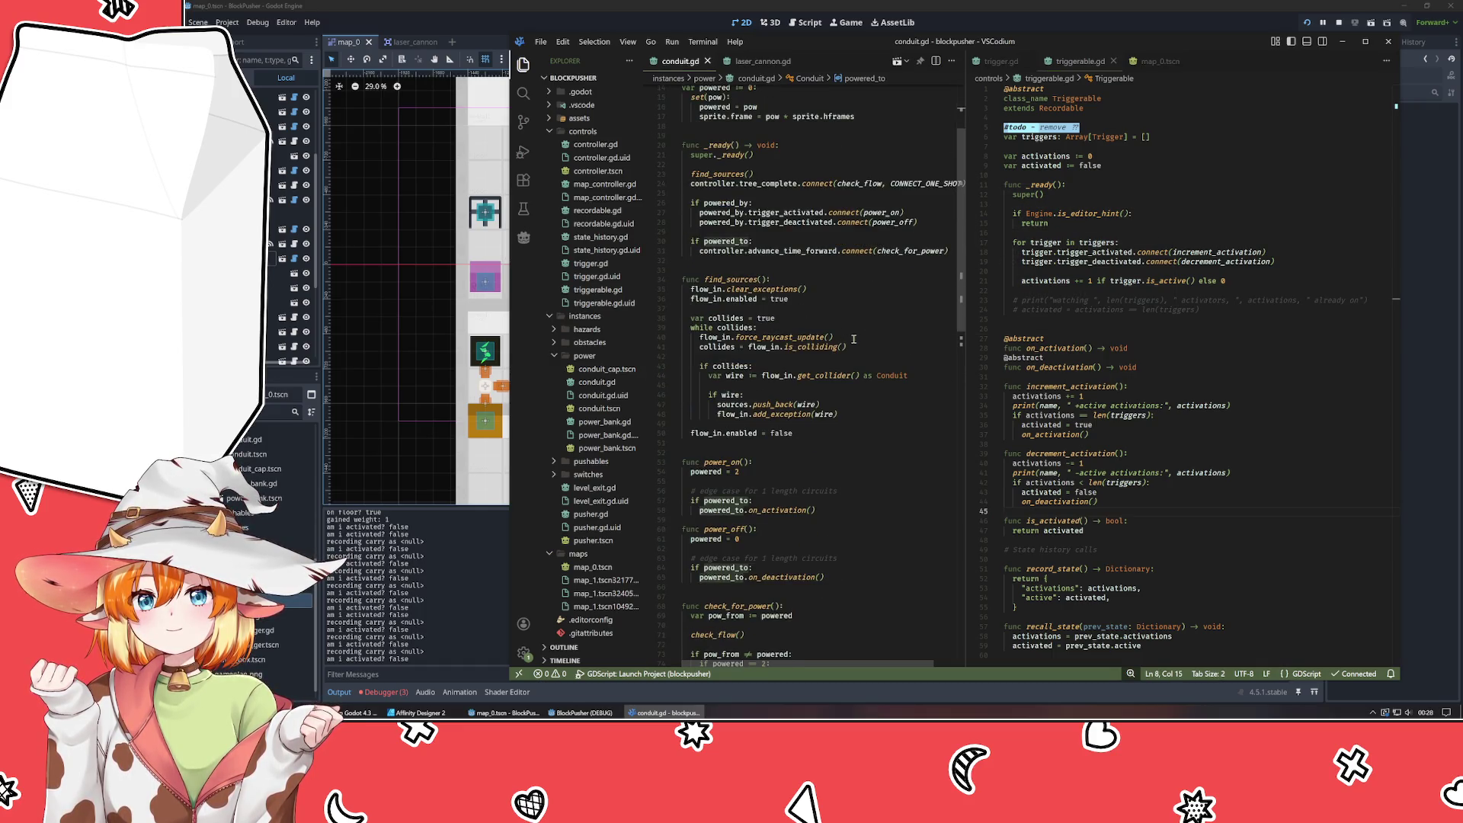
scroll(853, 339, down, 3)
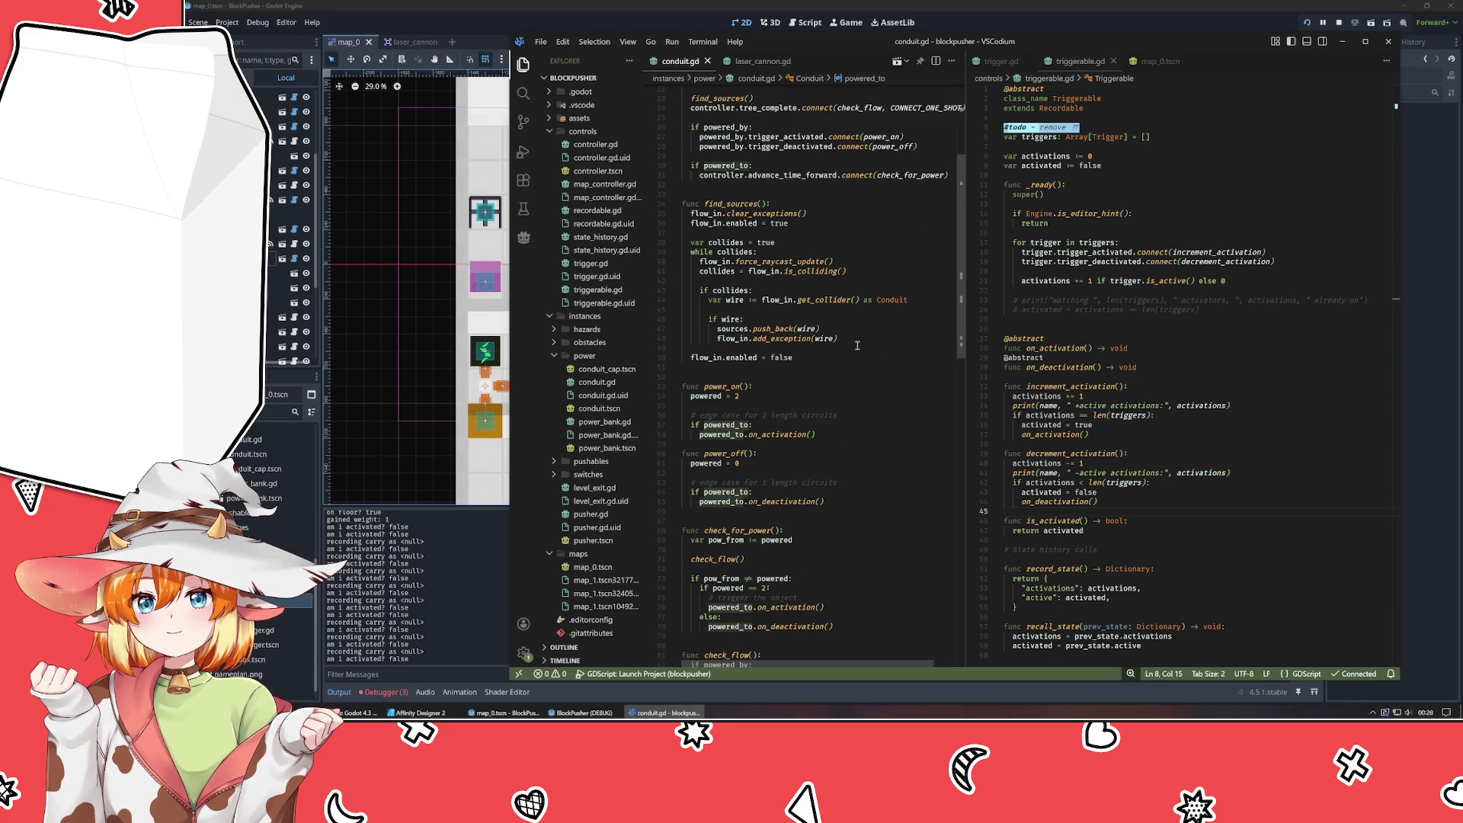
scroll(857, 345, down, 7)
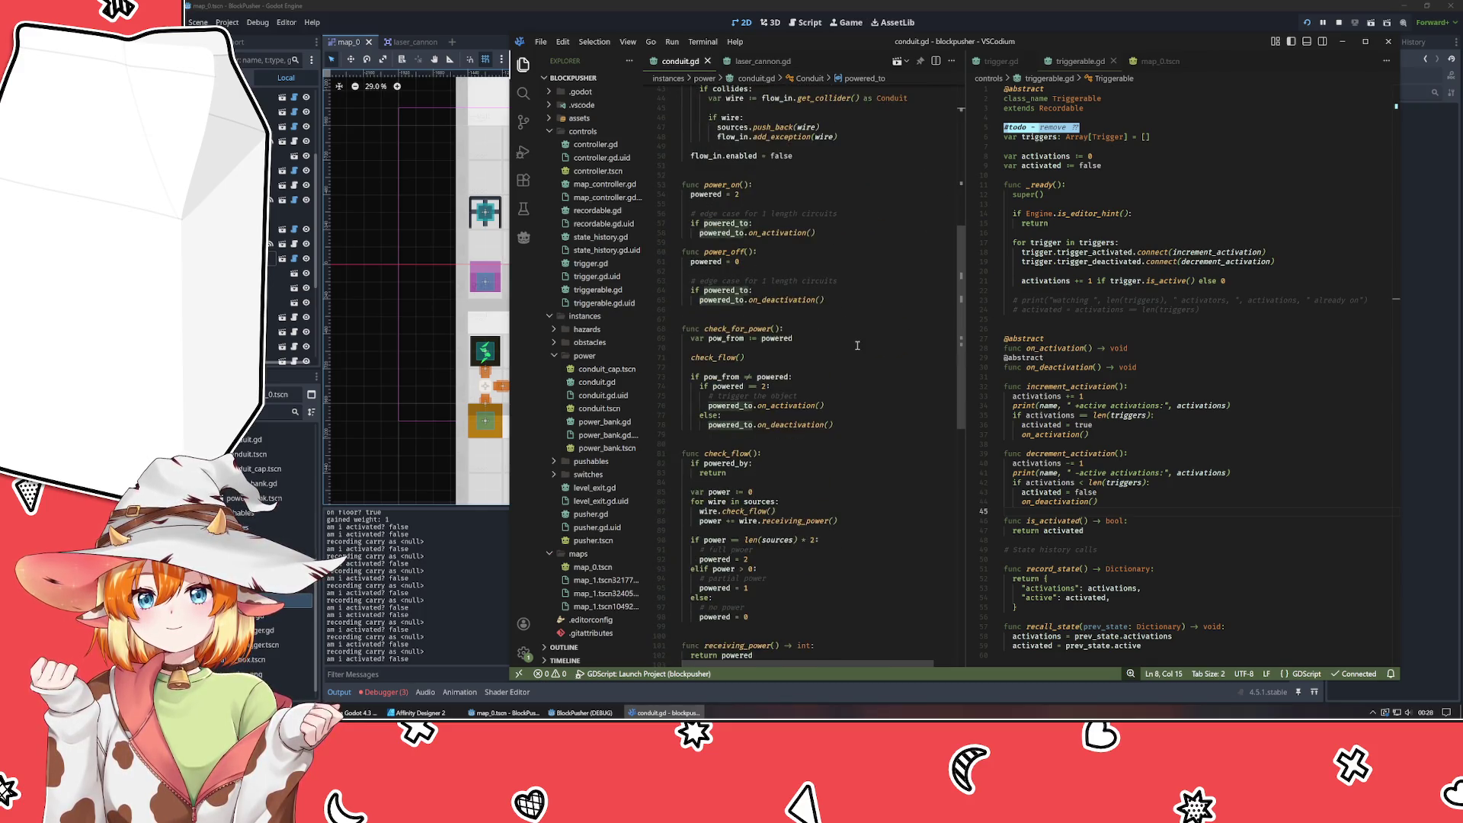
scroll(857, 345, down, 3)
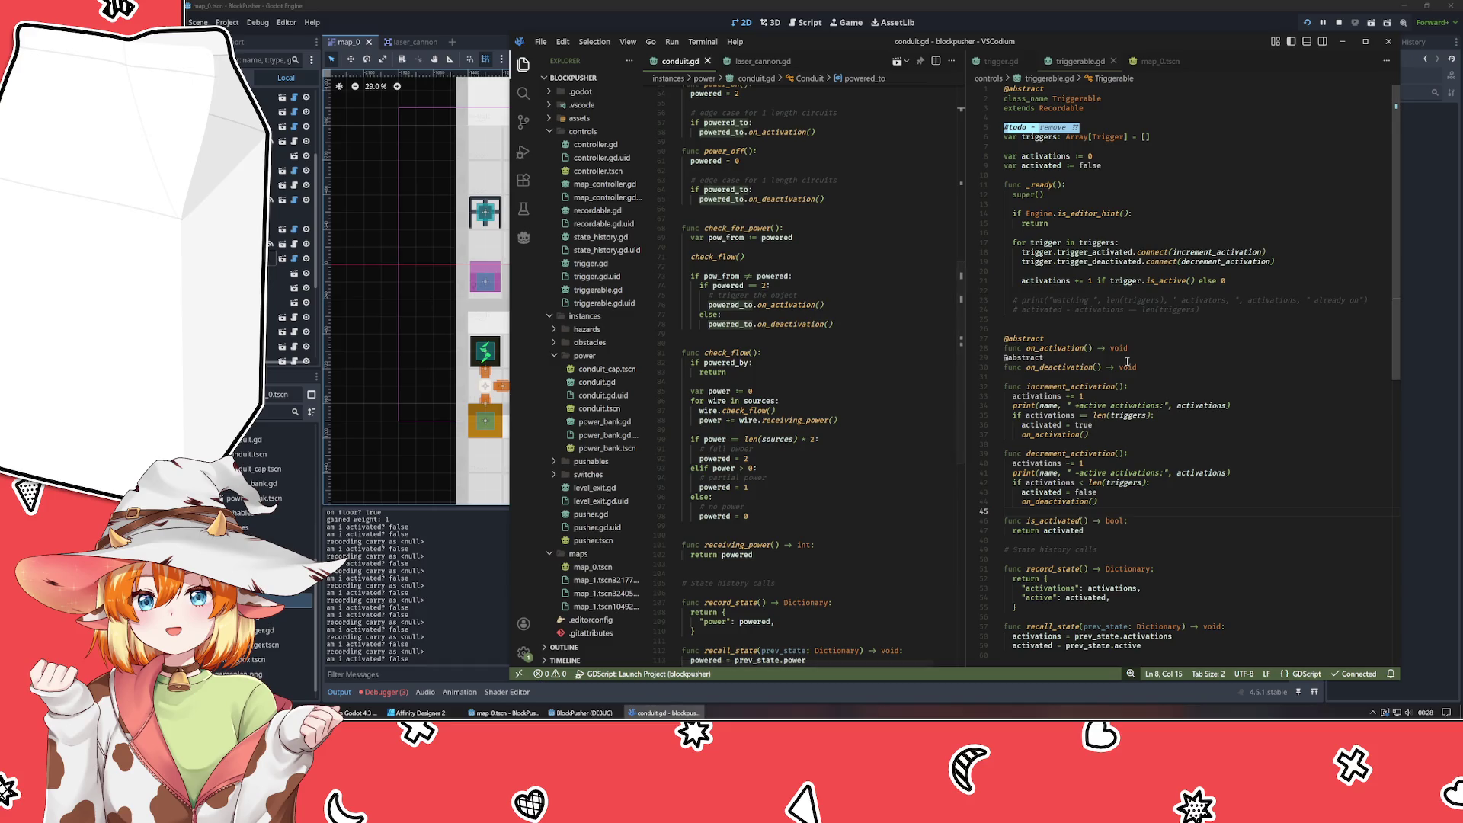
Add blank lines after the abstract on_activation/on_deactivation declarations in triggerable.gd
click(1062, 347)
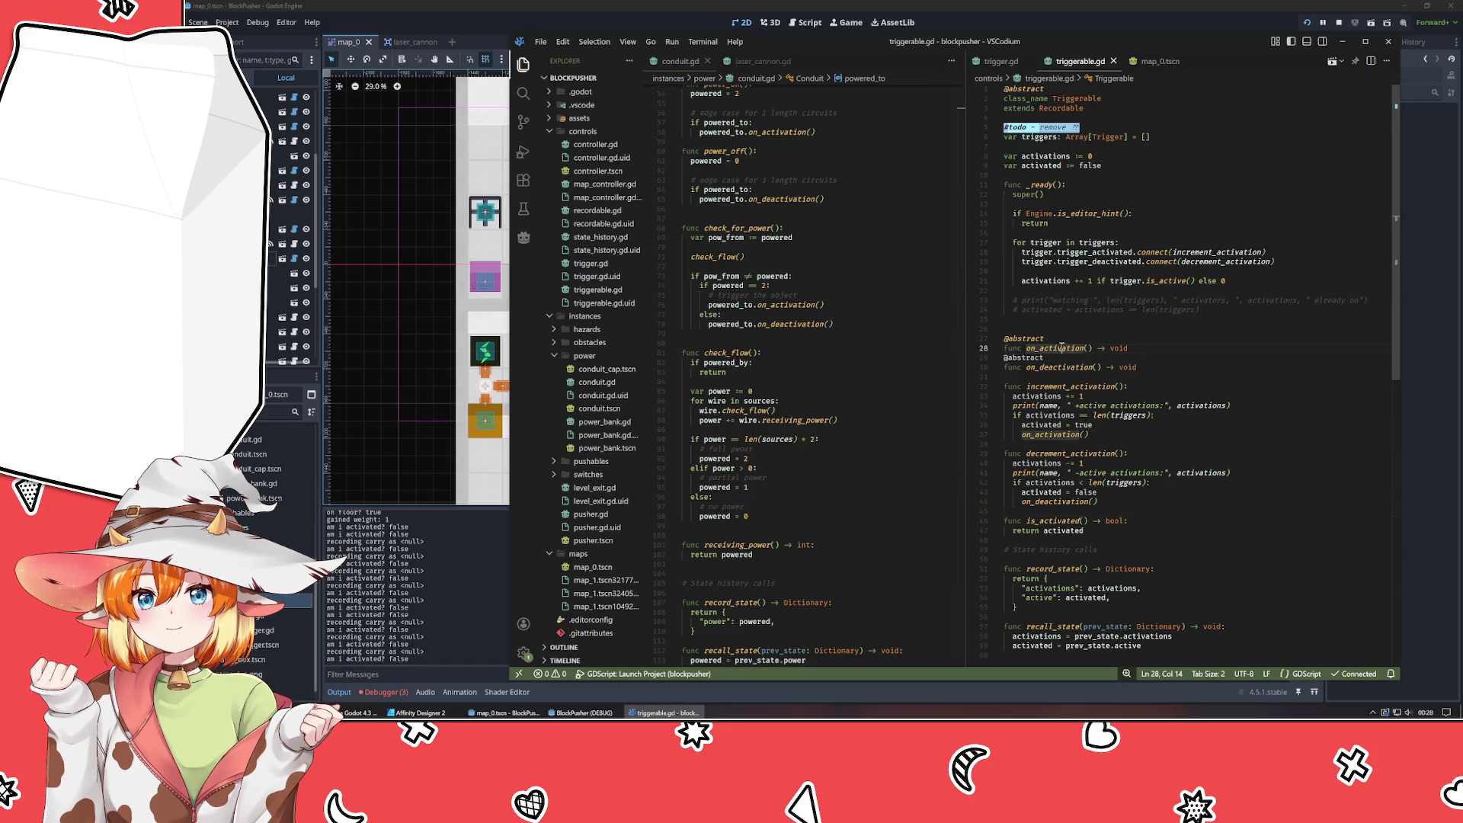
click(1172, 375)
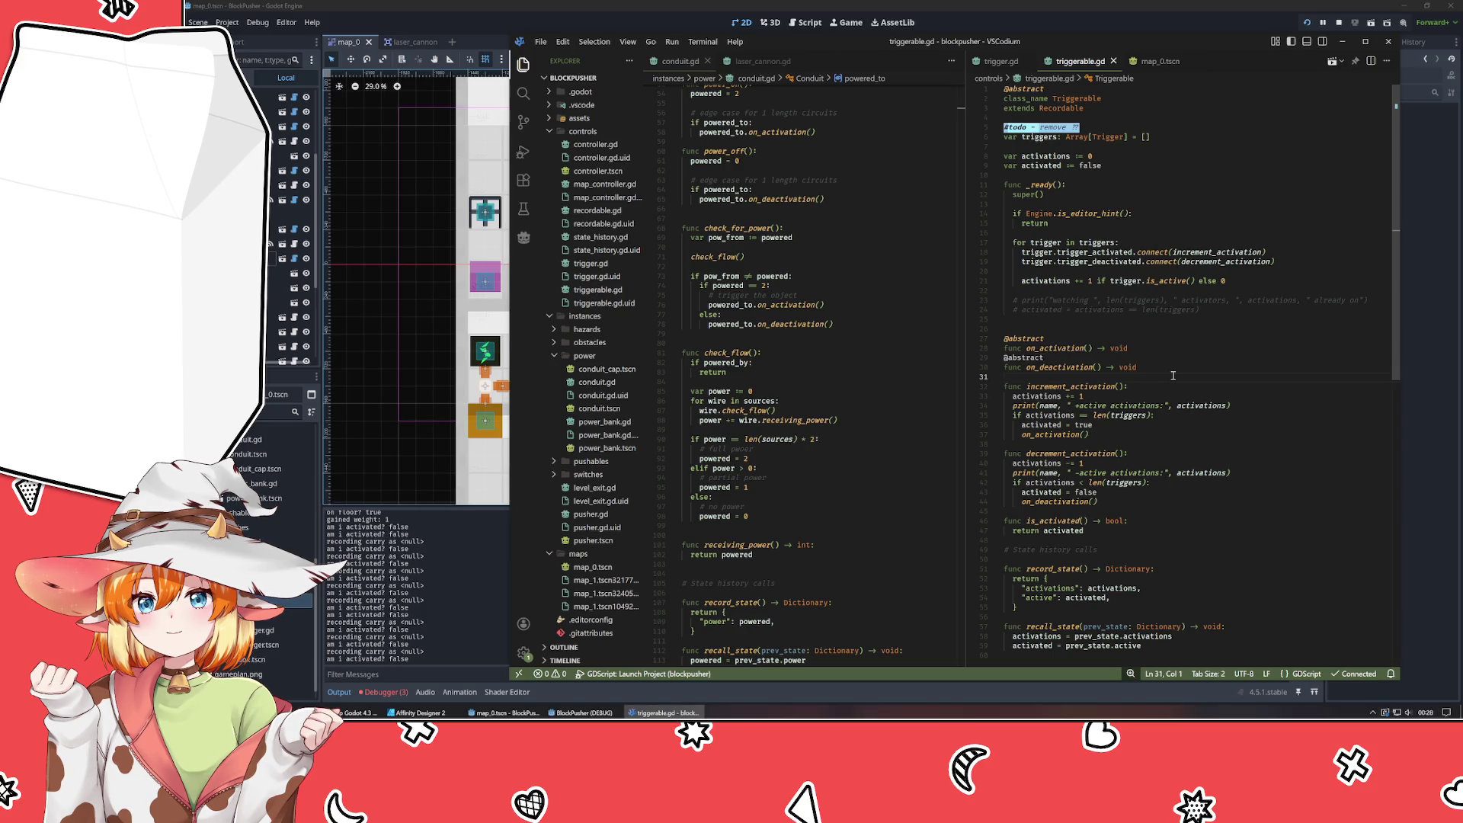
scroll(1173, 375, down, 5)
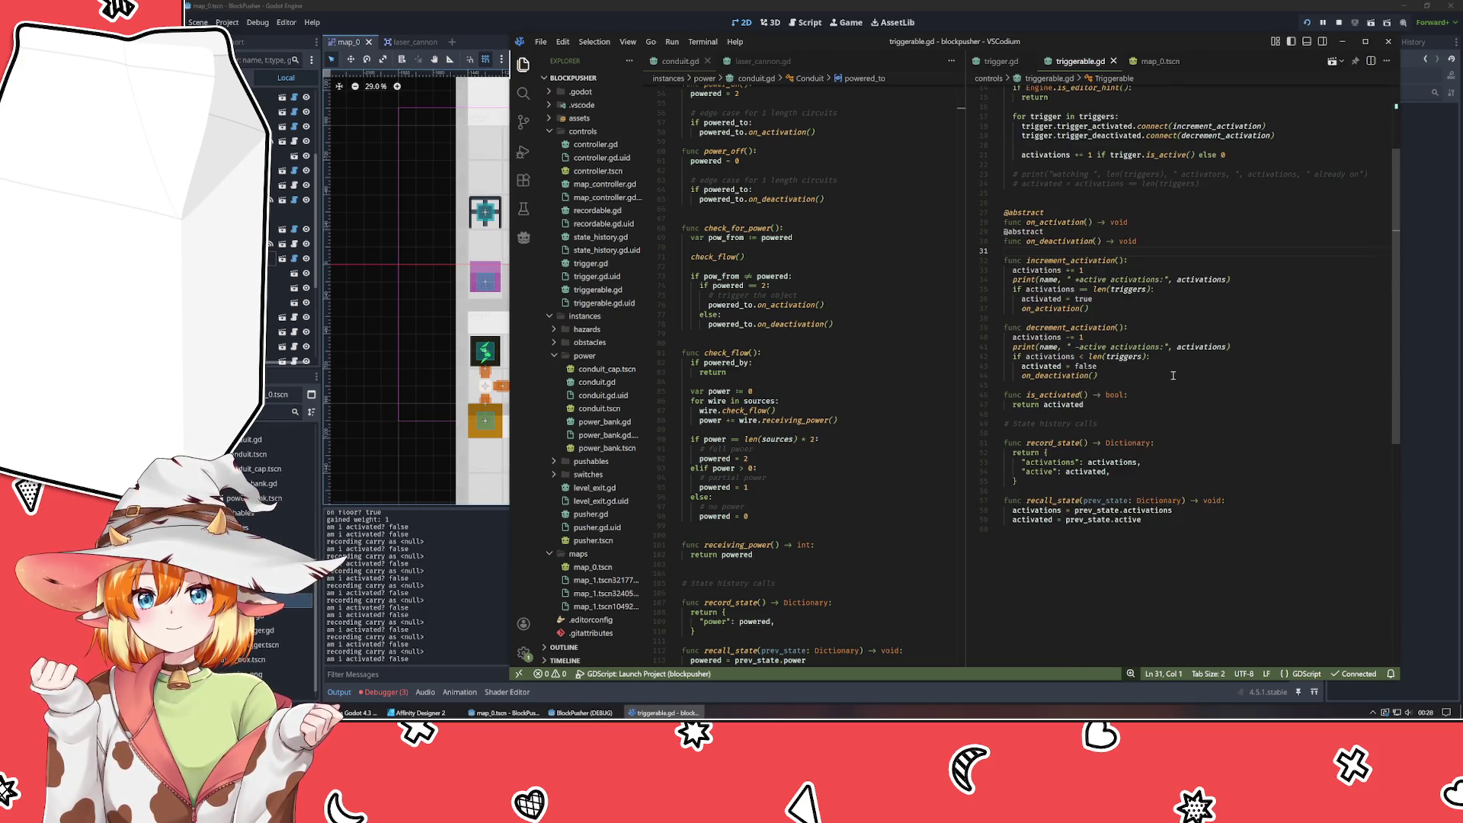
scroll(1172, 375, up, 5)
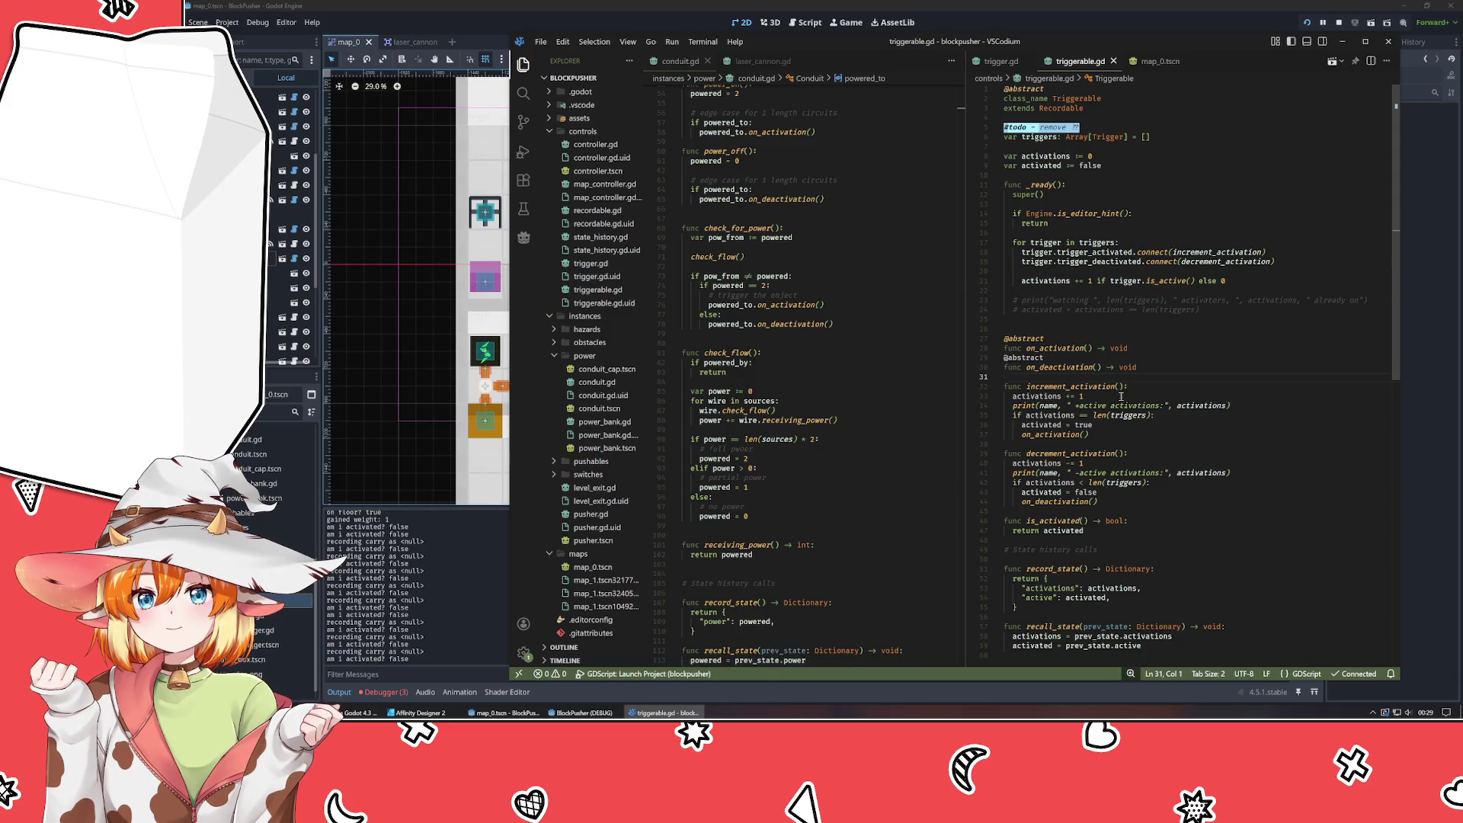
key(Return)
key(Return)
key(Return)
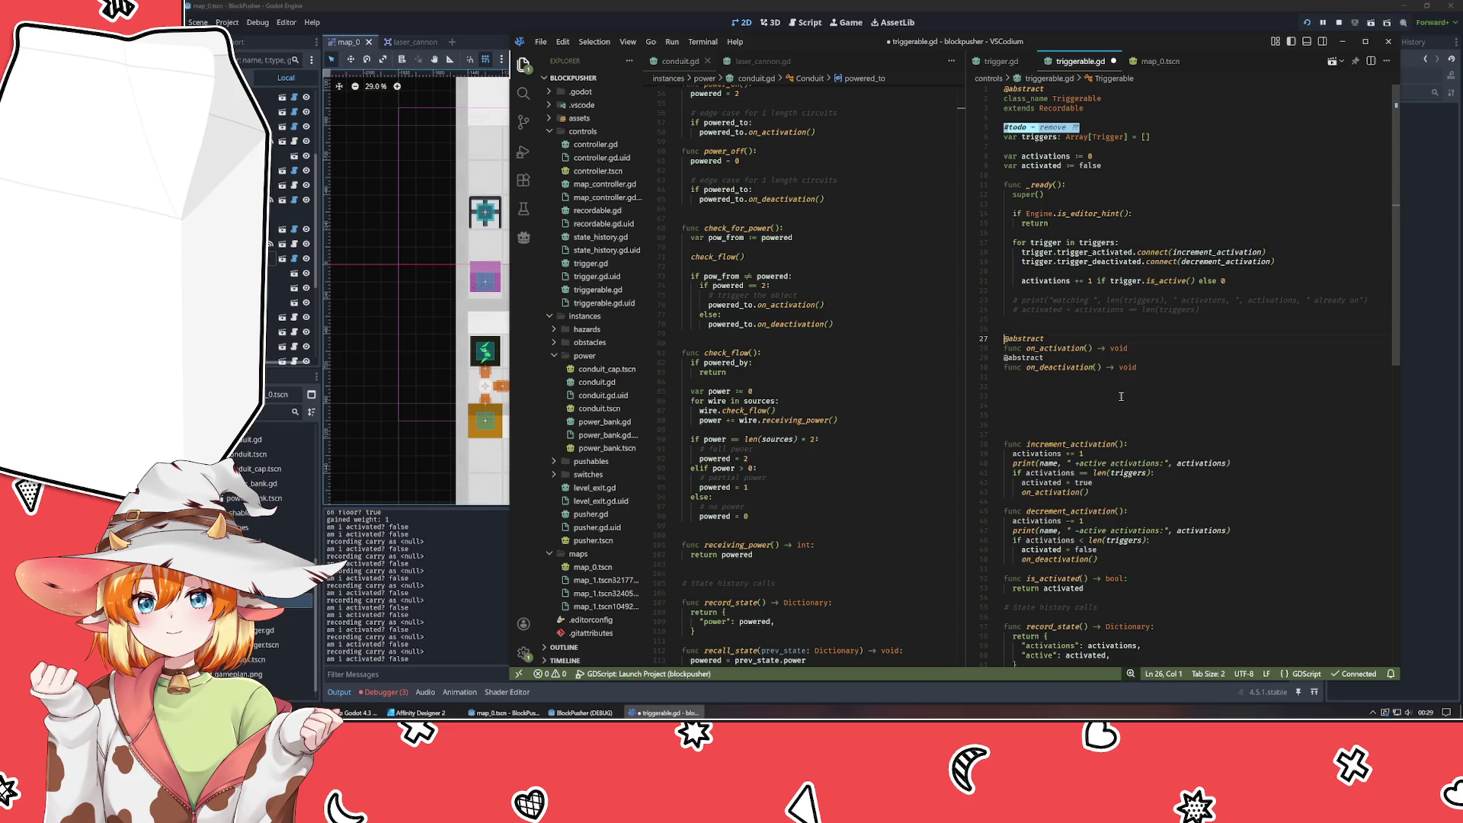
key(Down)
key(Down)
key(Return)
key(Up)
key(Up)
key(Up)
key(Return)
key(Return)
key(Return)
key(Up)
key(Return)
key(Up)
key(Up)
key(BackSpace)
key(BackSpace)
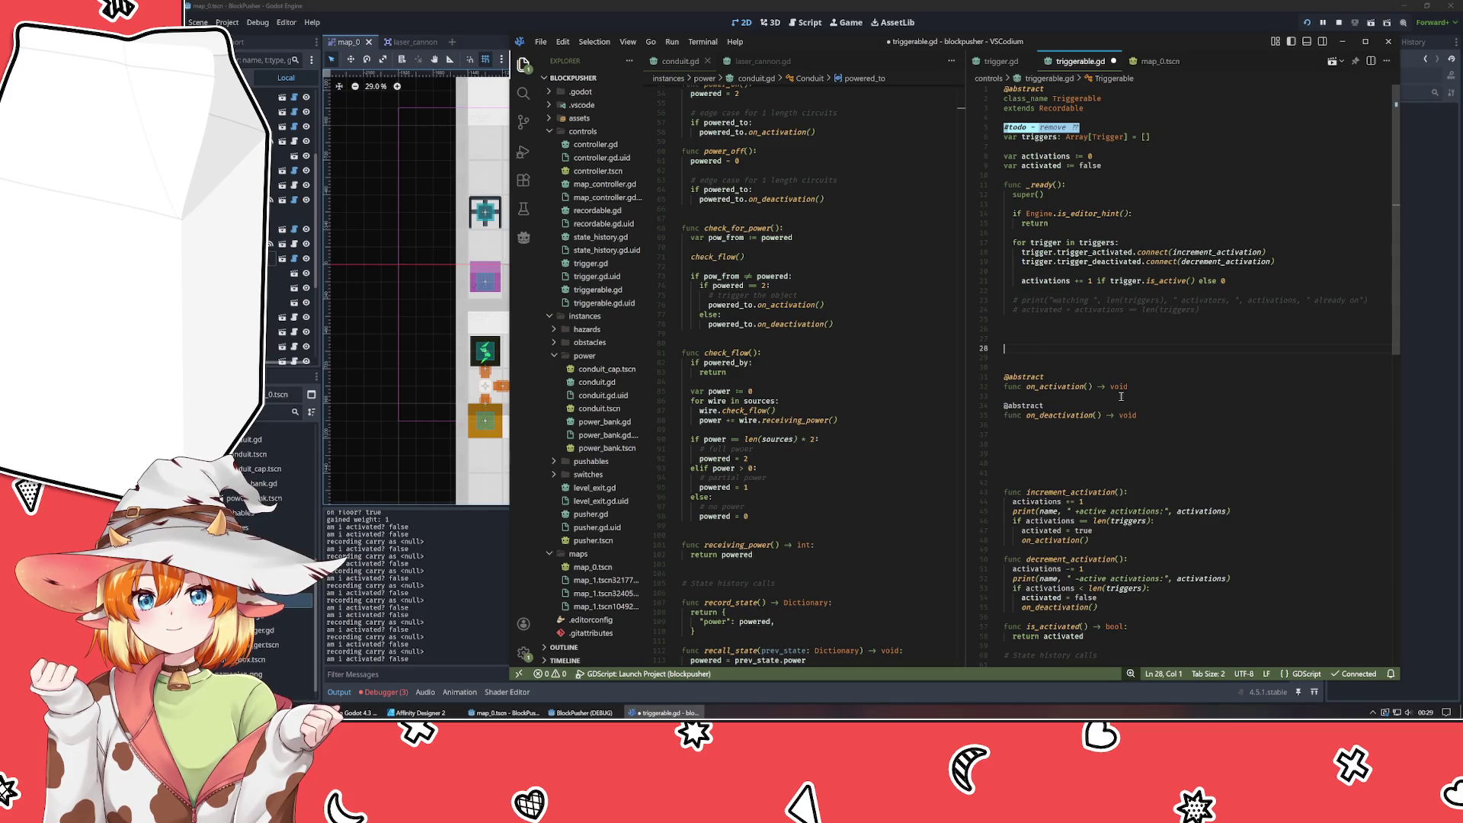
Write func activate() calling on_activation(), and start func deactivate() with on_deactivation()
text(func activa)
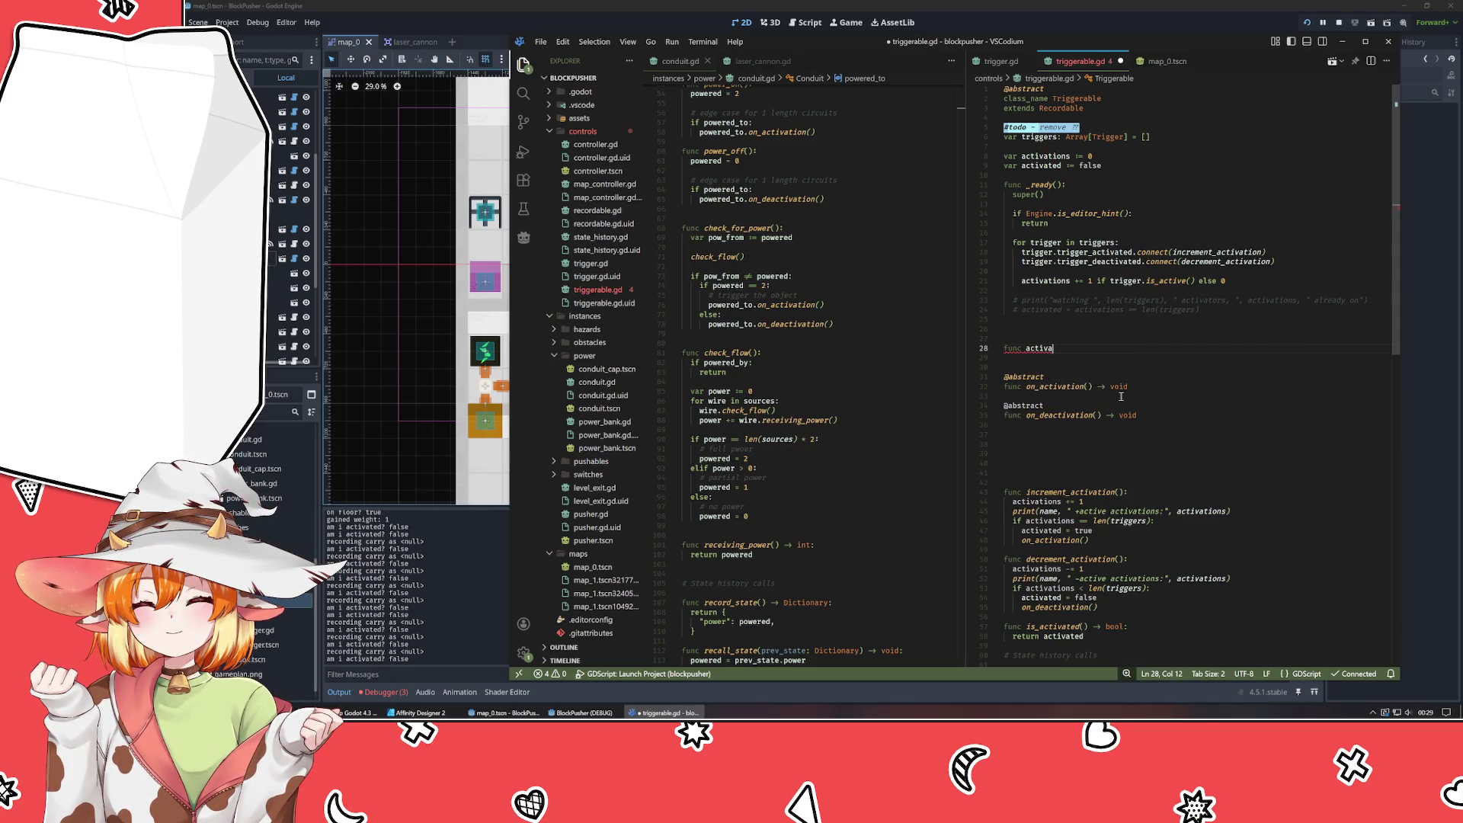
text(te():)
key(Return)
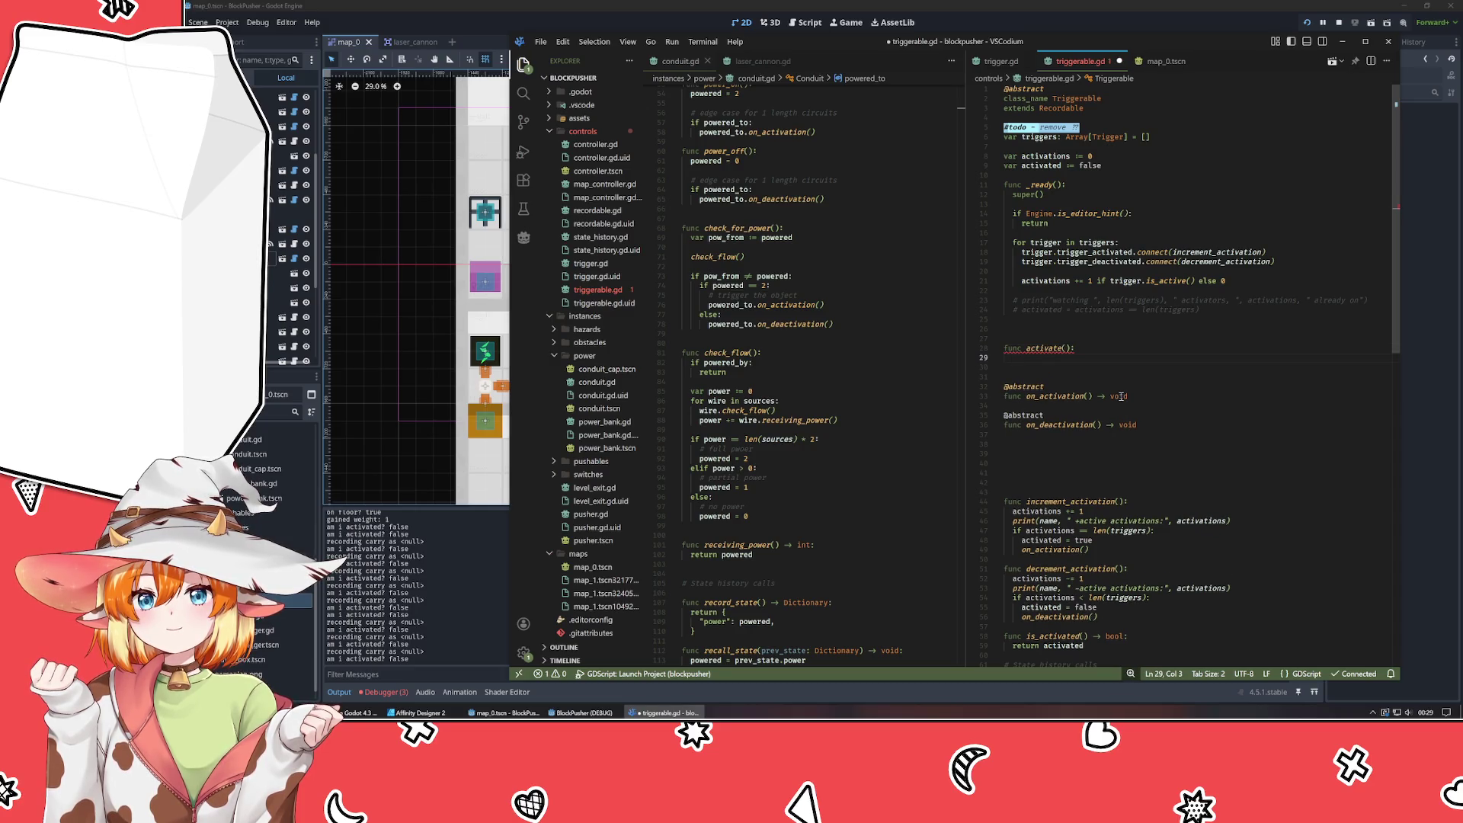
key(Return)
text(on_activation())
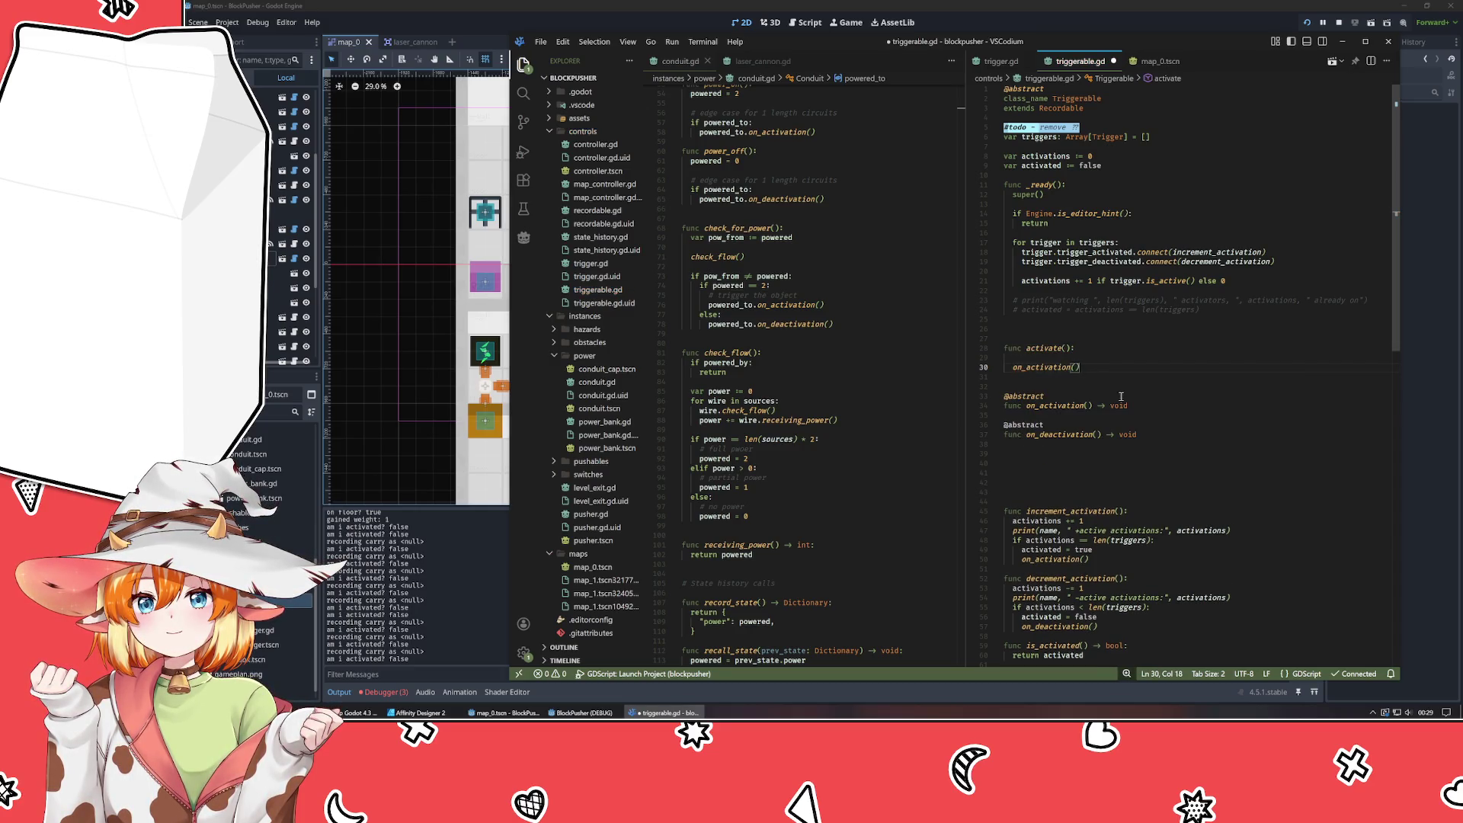
key(Return)
key(Return)
text(func )
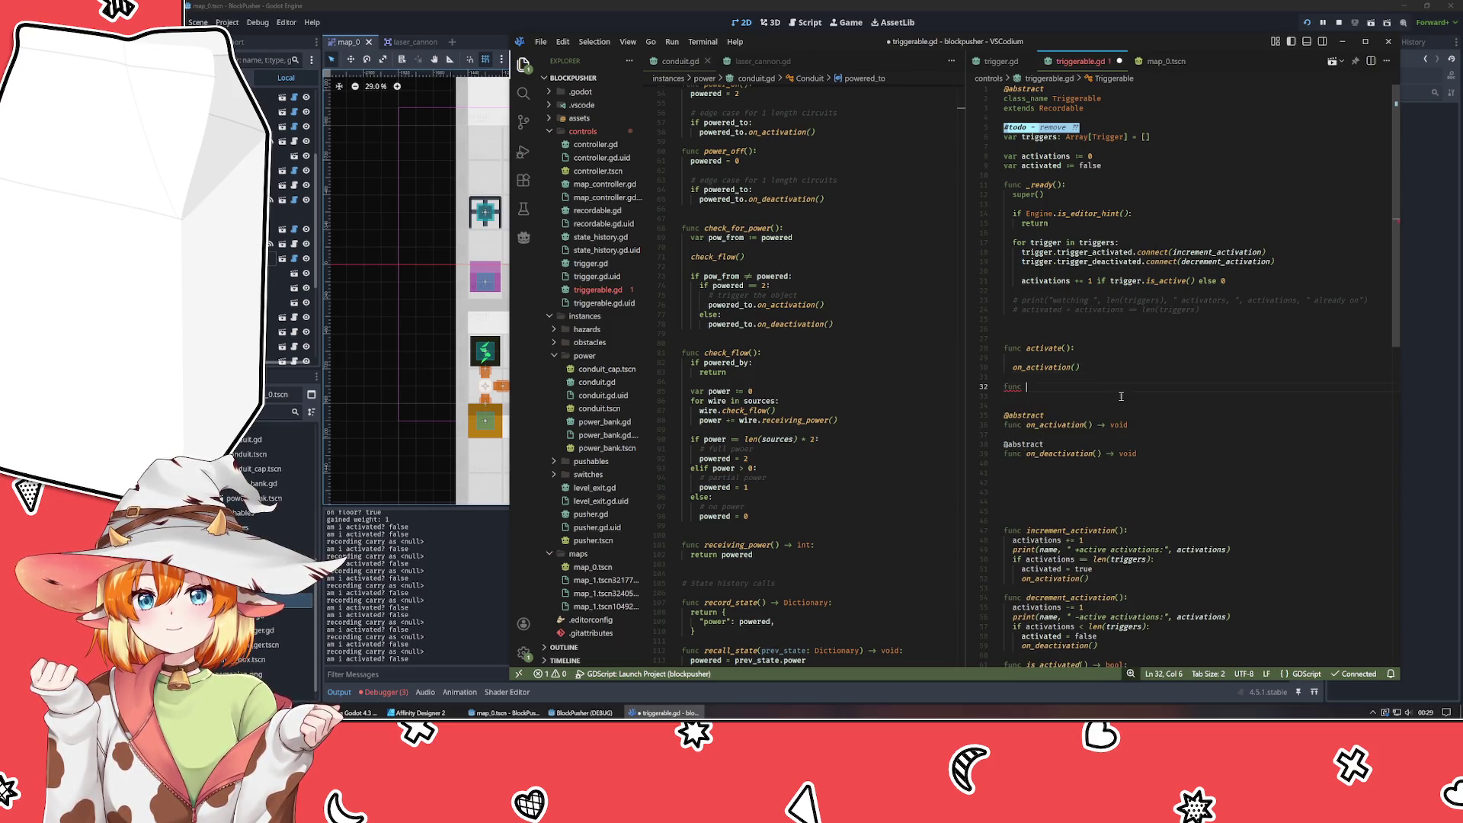
text(deactivate())
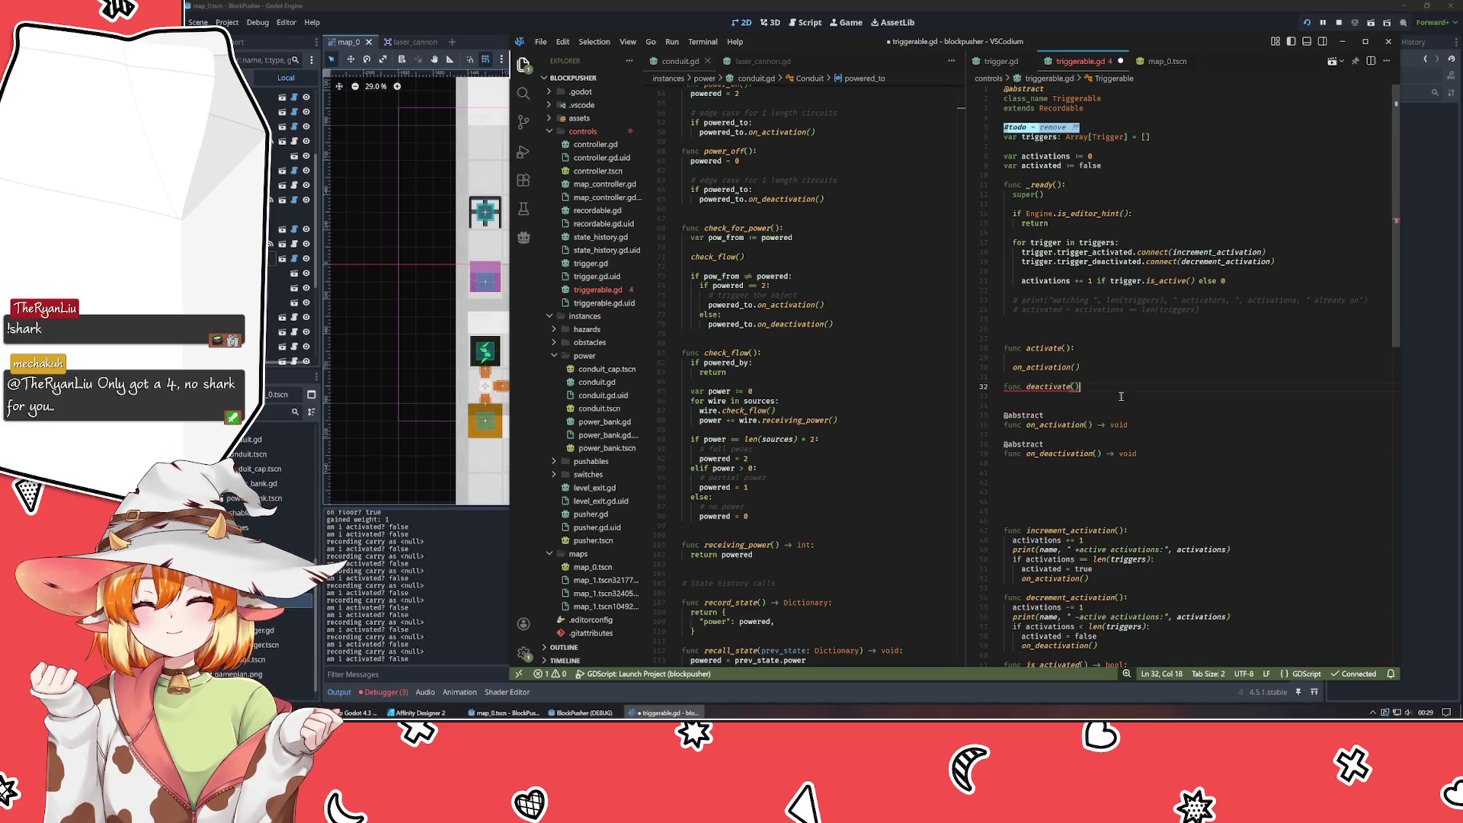
text(:)
key(Return)
key(Return)
text(on_dec)
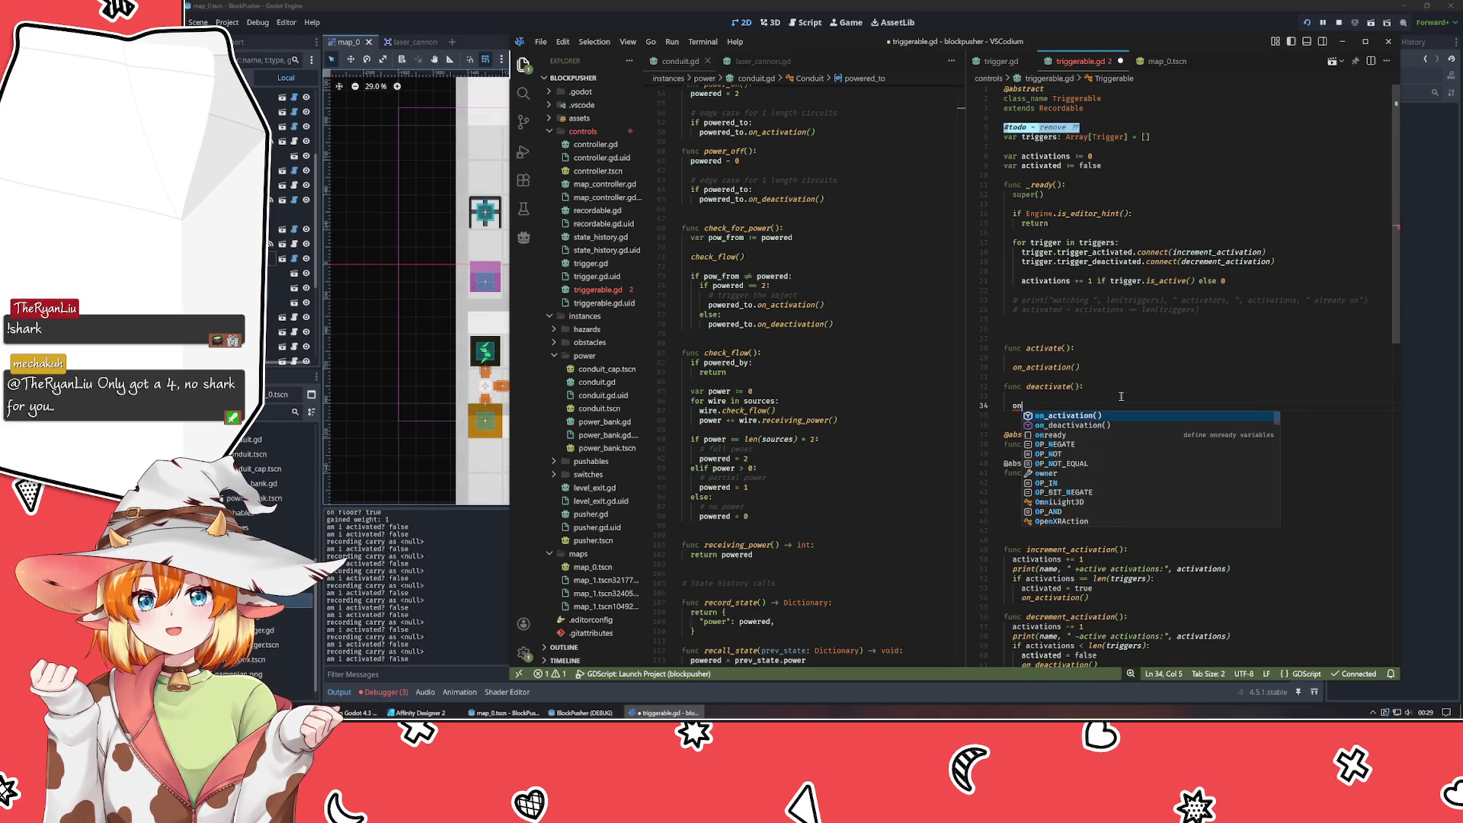
key(Return)
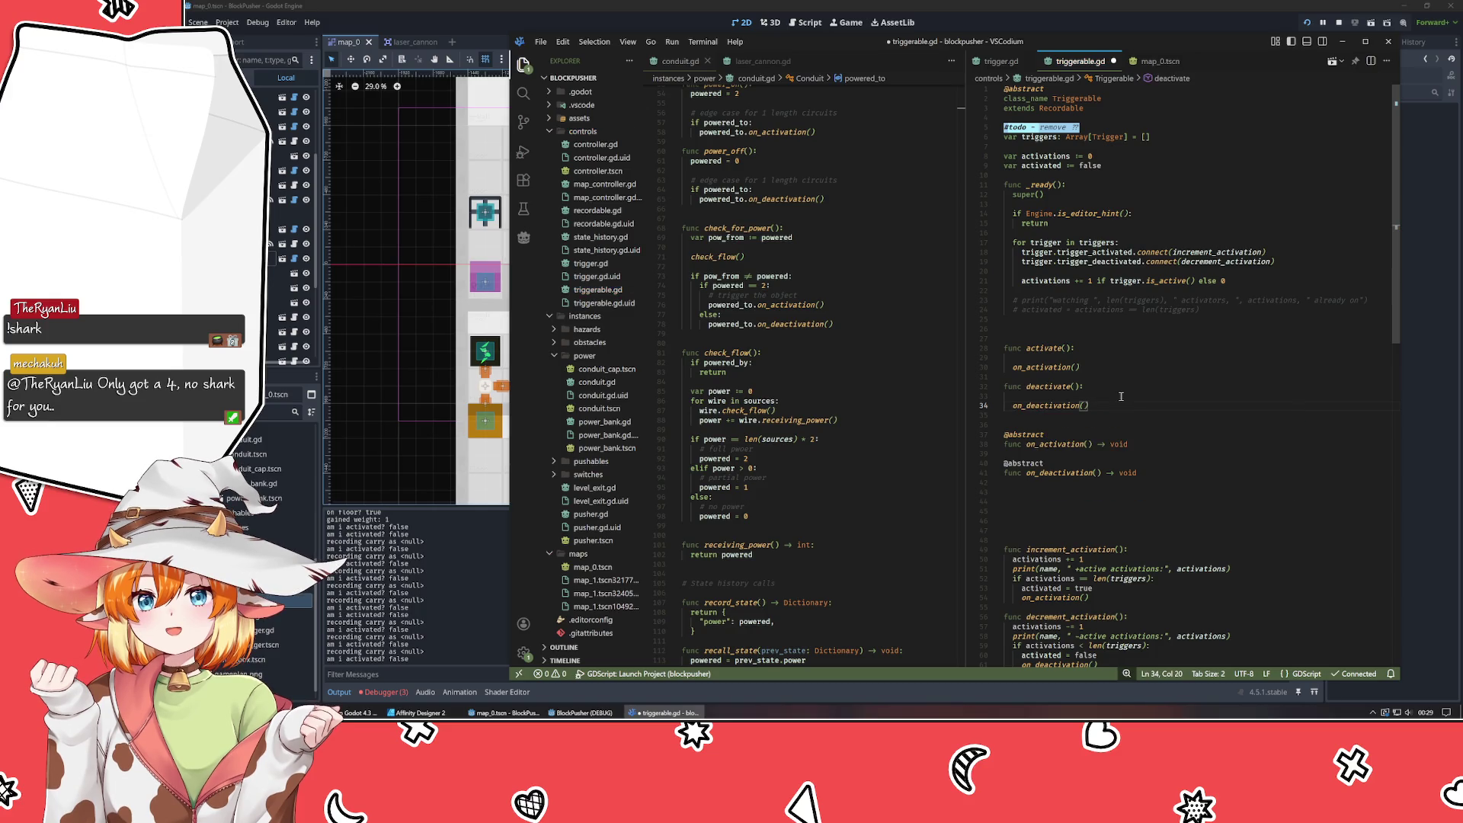
Guard activate with if !activated, setting activated = true before on_activation()
key(Up)
key(Up)
key(Up)
key(Up)
text(if i)
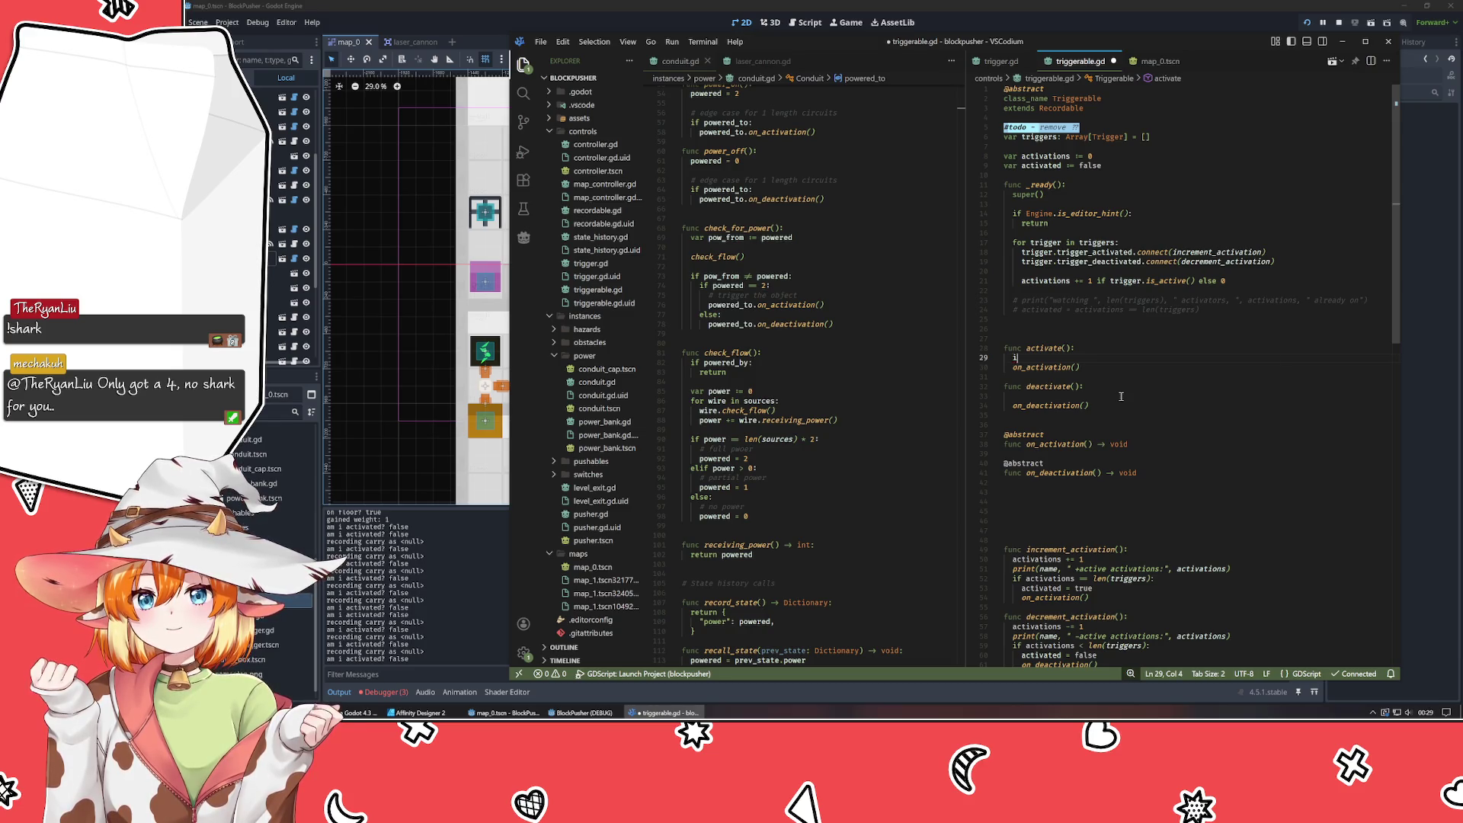
text(activated)
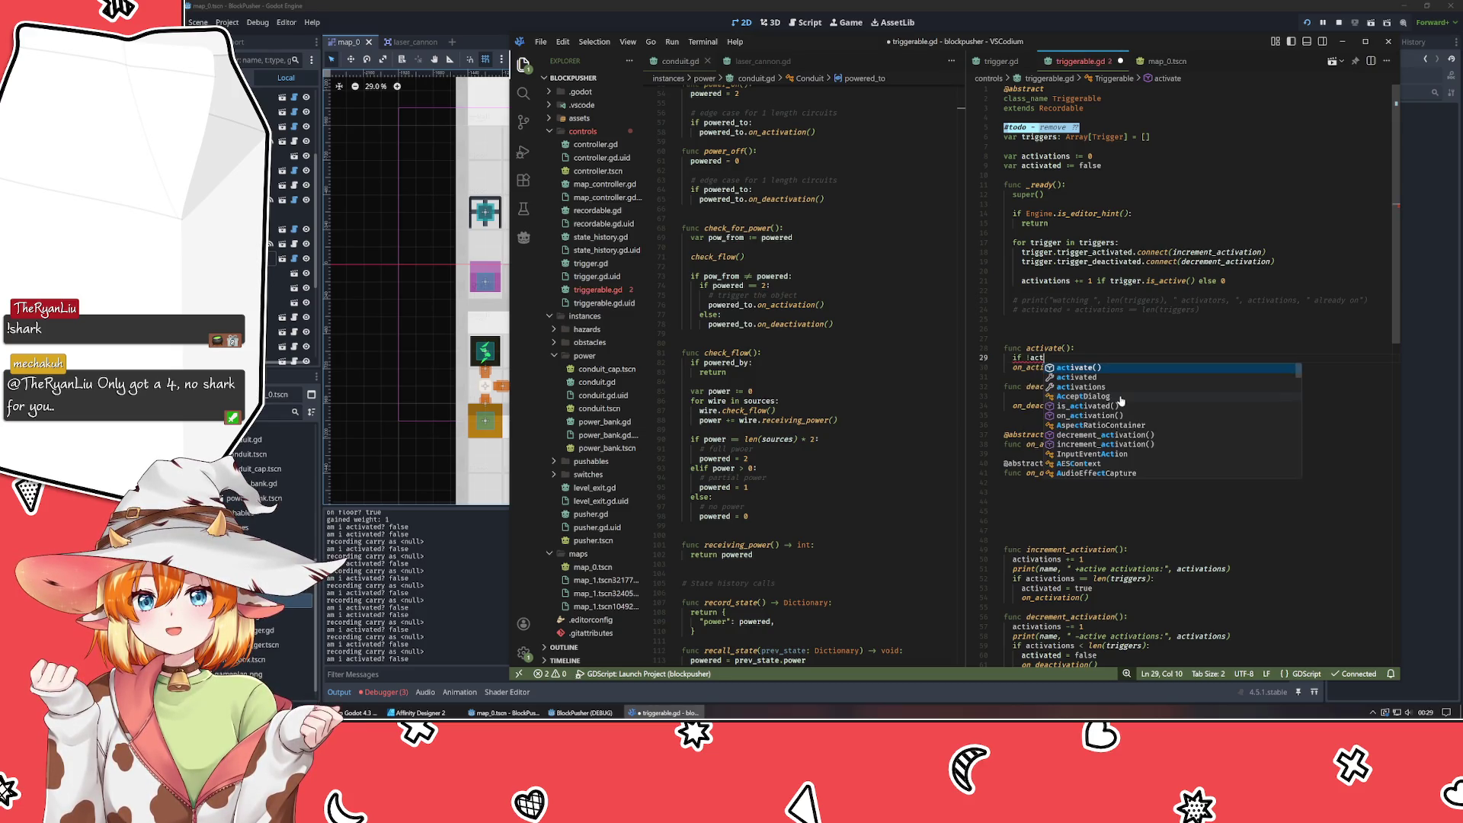
text(:)
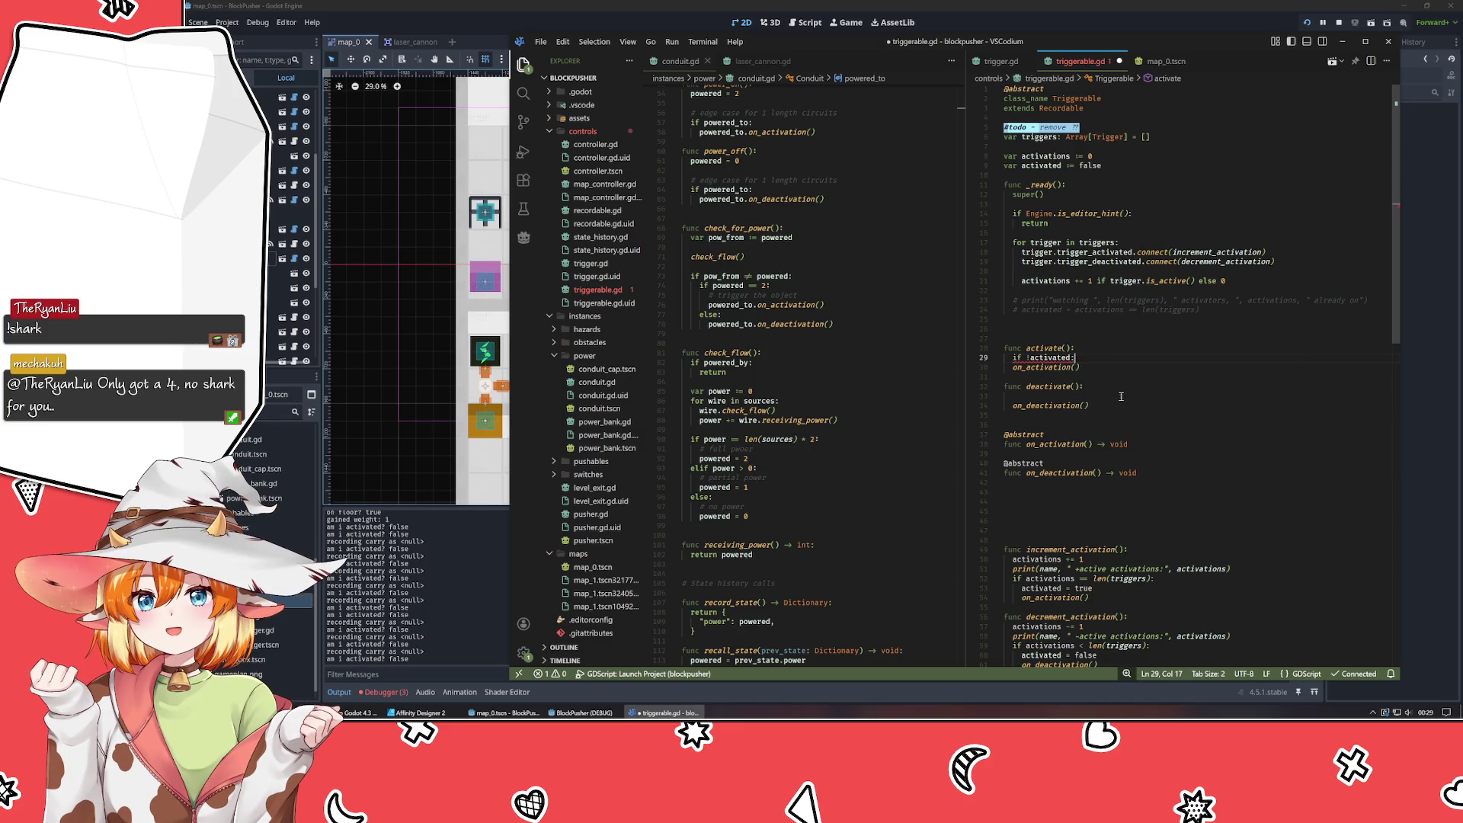
key(Return)
text(activated = tru)
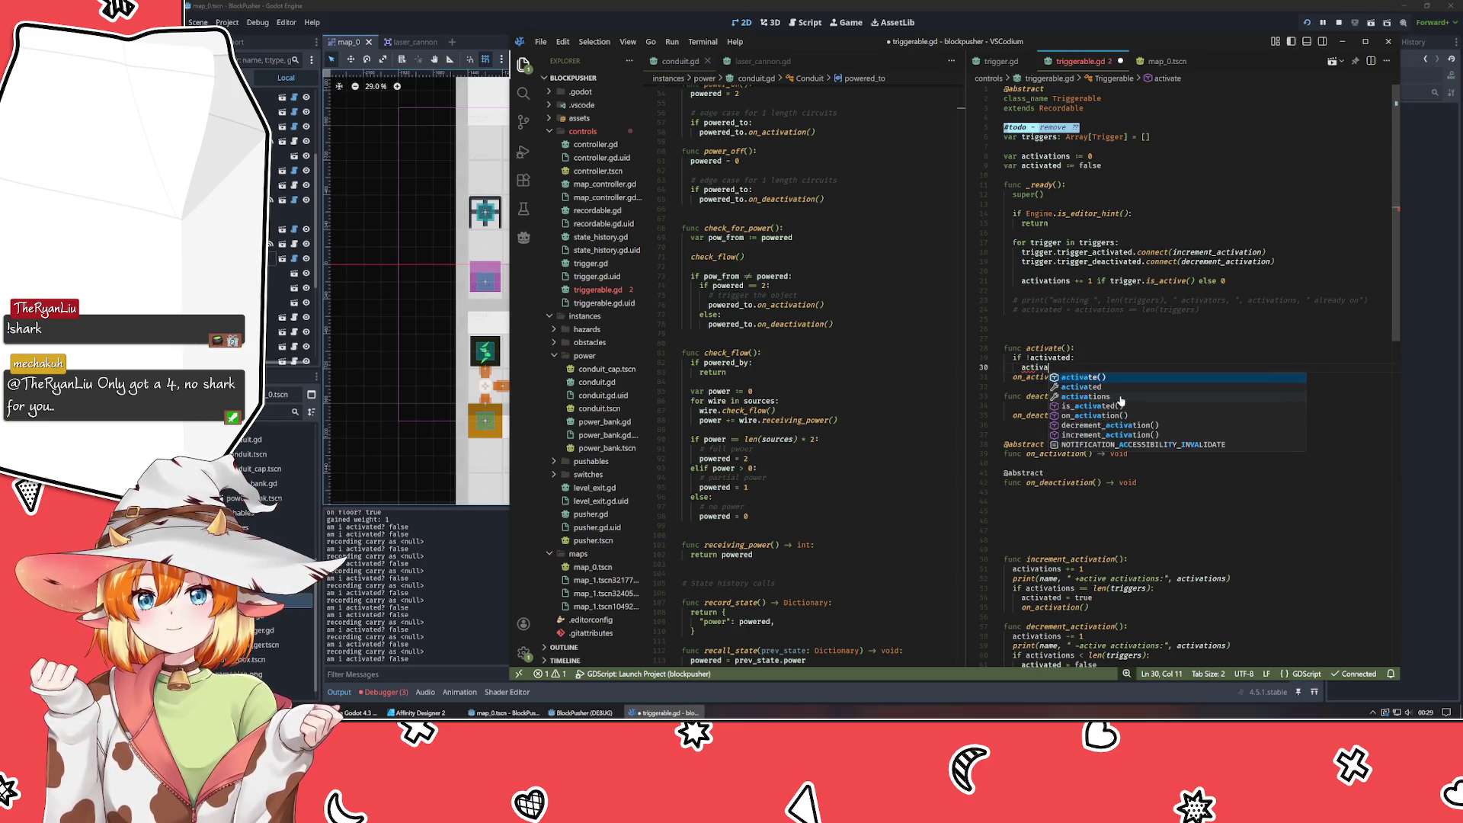
key(Tab)
key(Down)
key(Home)
key(Tab)
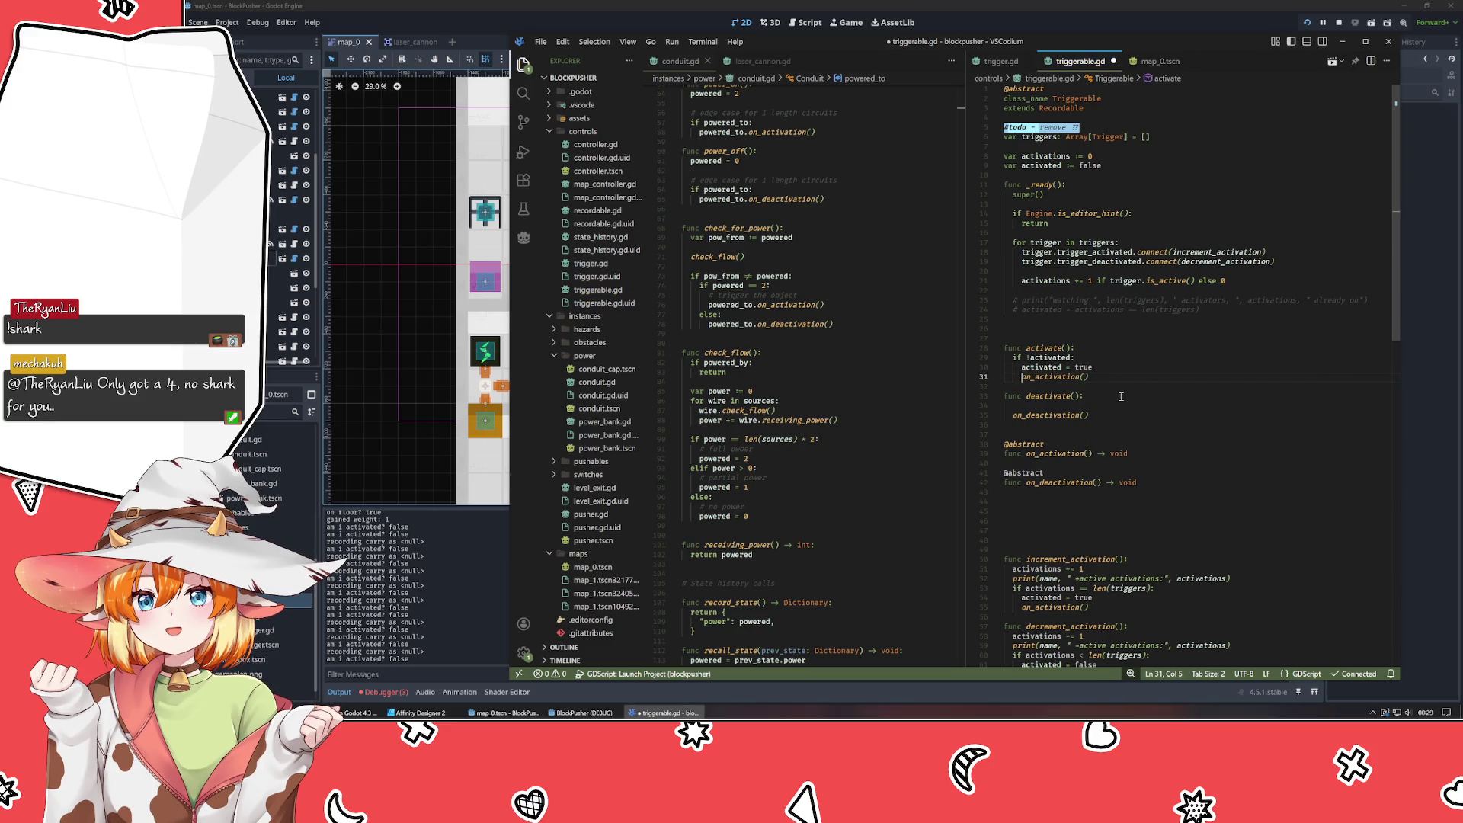
Guard deactivate with if activated, setting activated = false before on_deactivation()
key(Down)
key(Down)
key(Down)
text(if activated:)
key(Return)
text(activated = false)
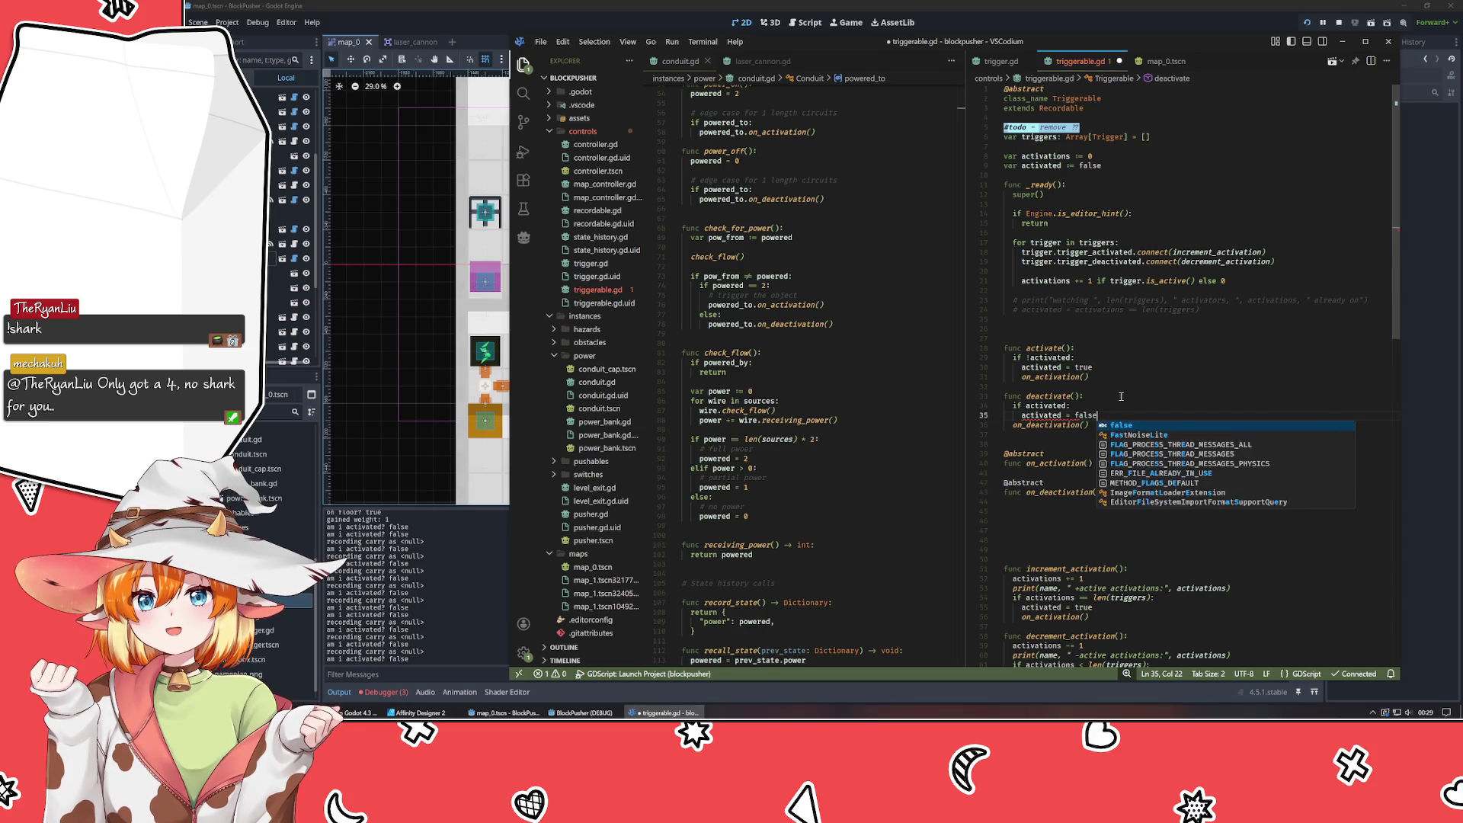
key(Home)
key(Down)
key(Tab)
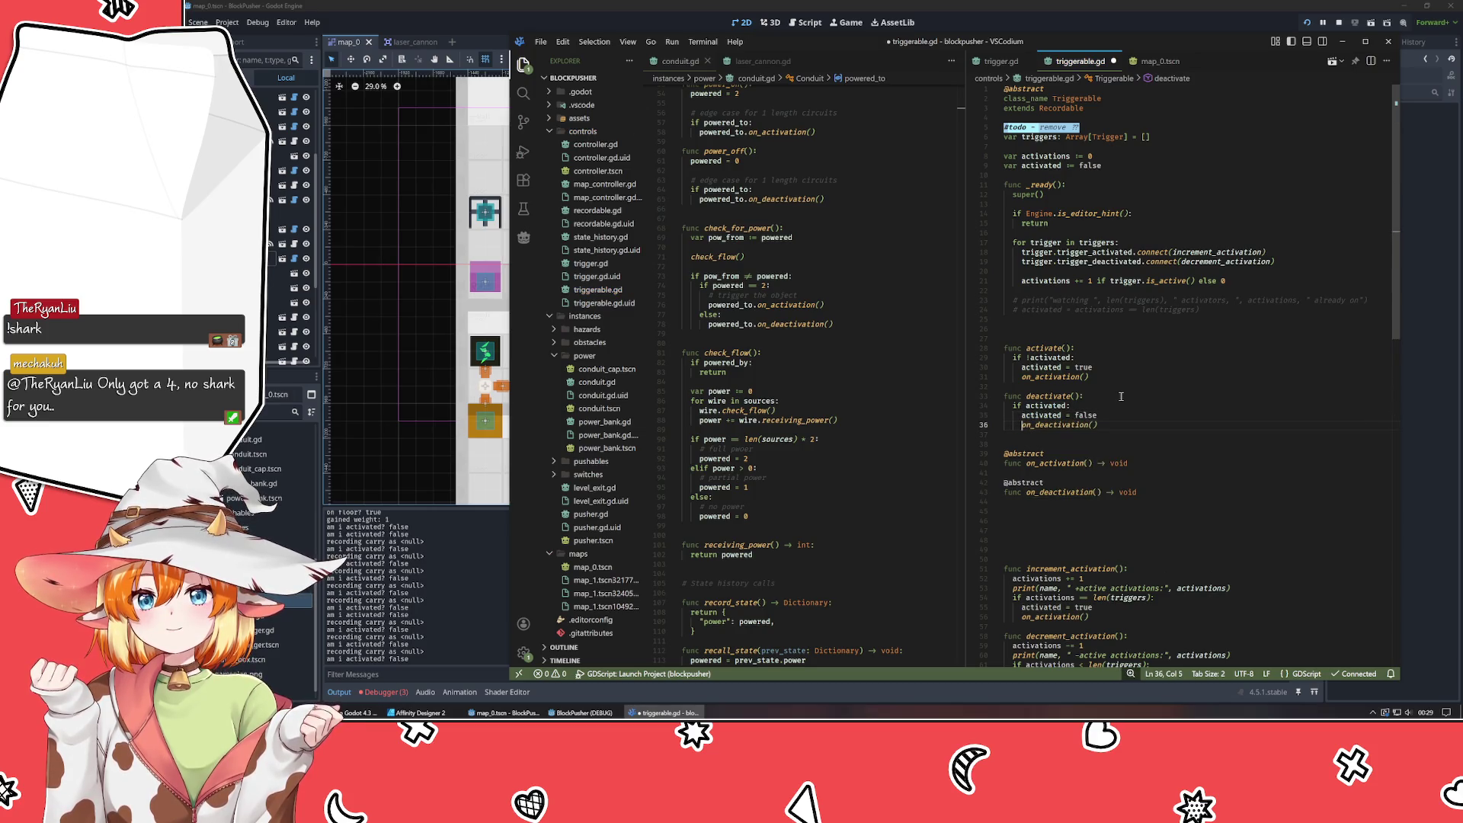
Replace the calls on lines 76 and 78 of conduit.gd with activate() and deactivate()
double_click(787, 305)
text(activa)
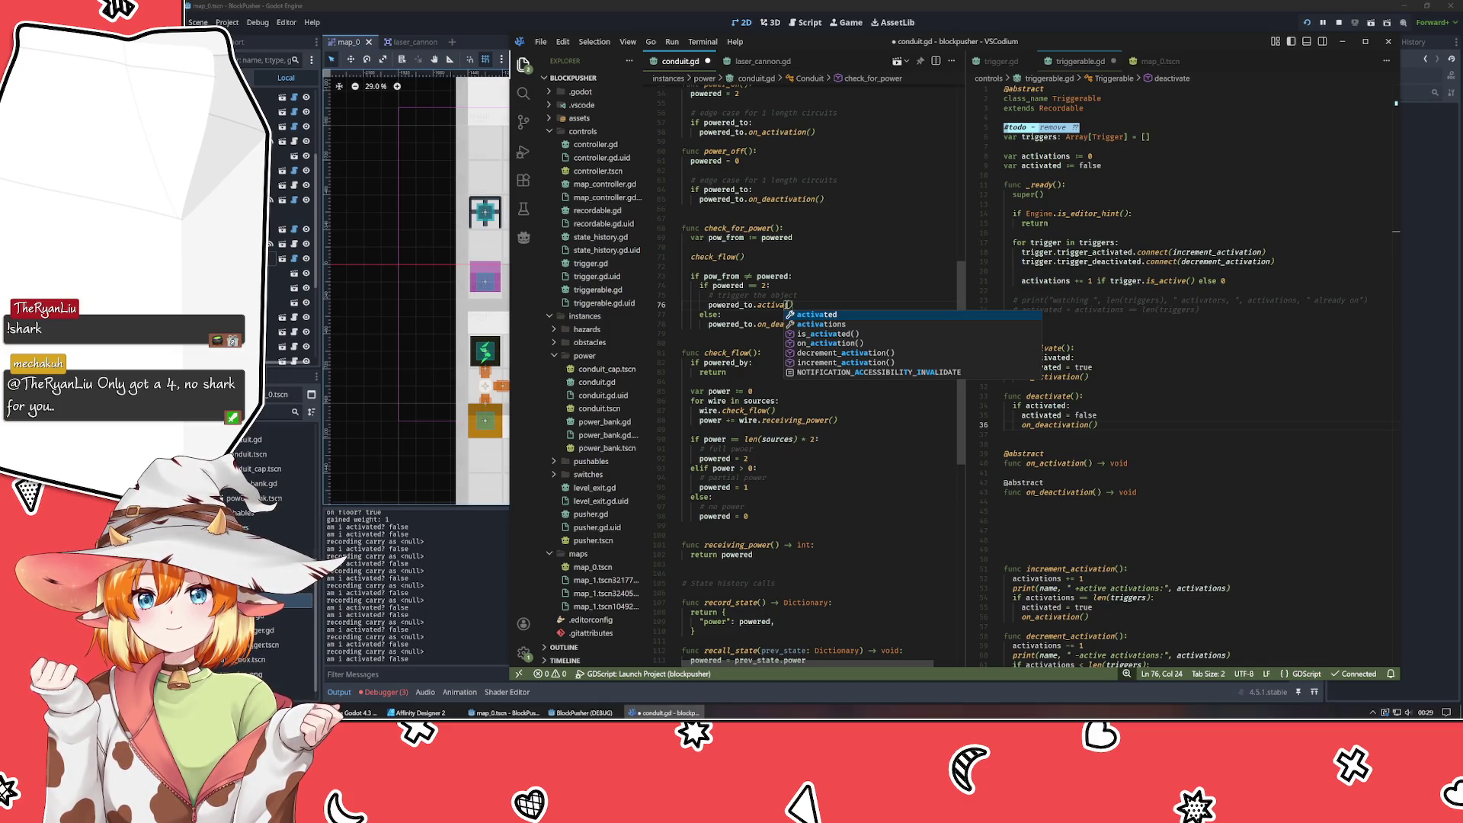
text(te)
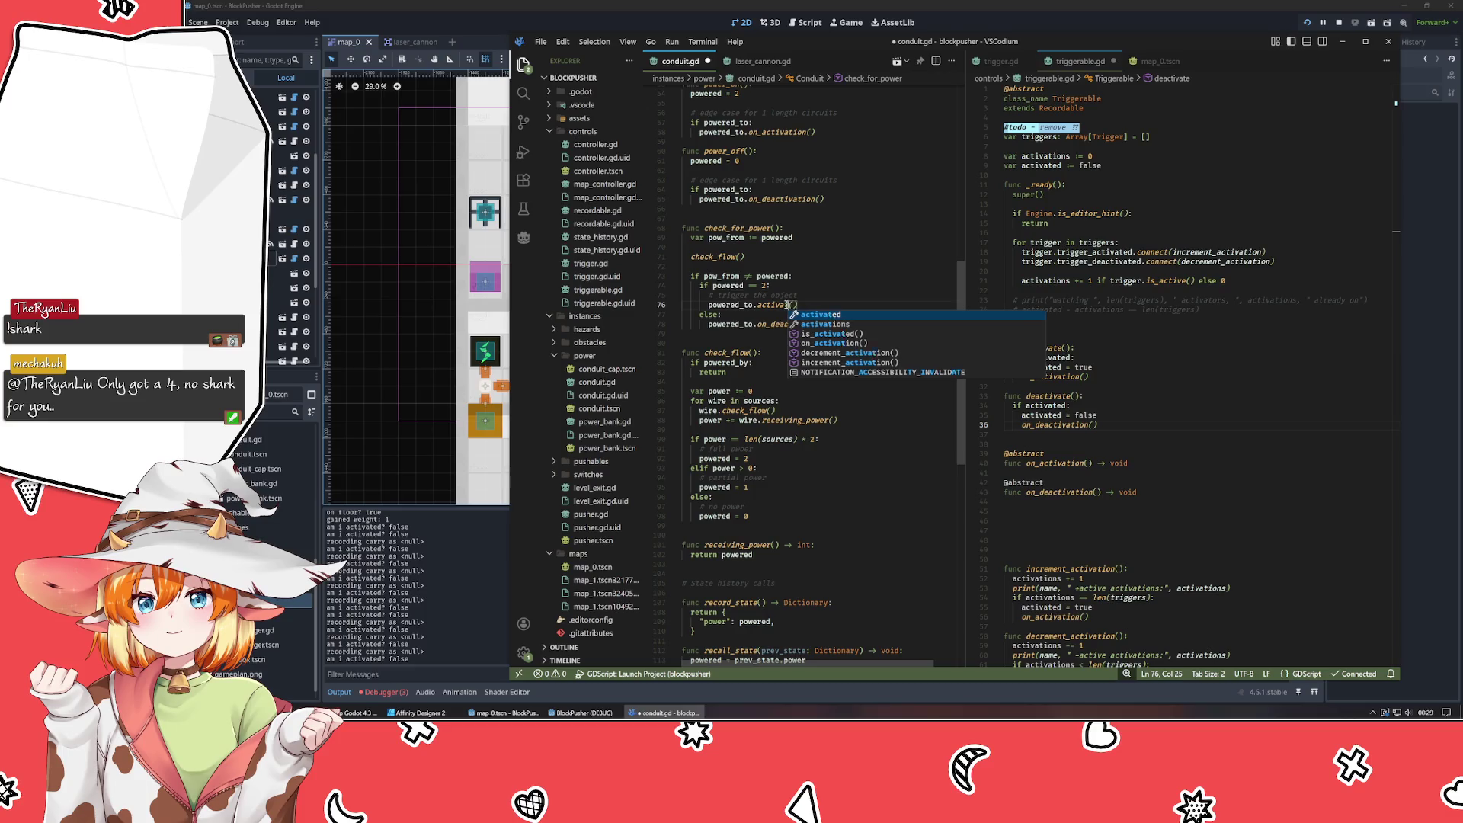
click(1172, 409)
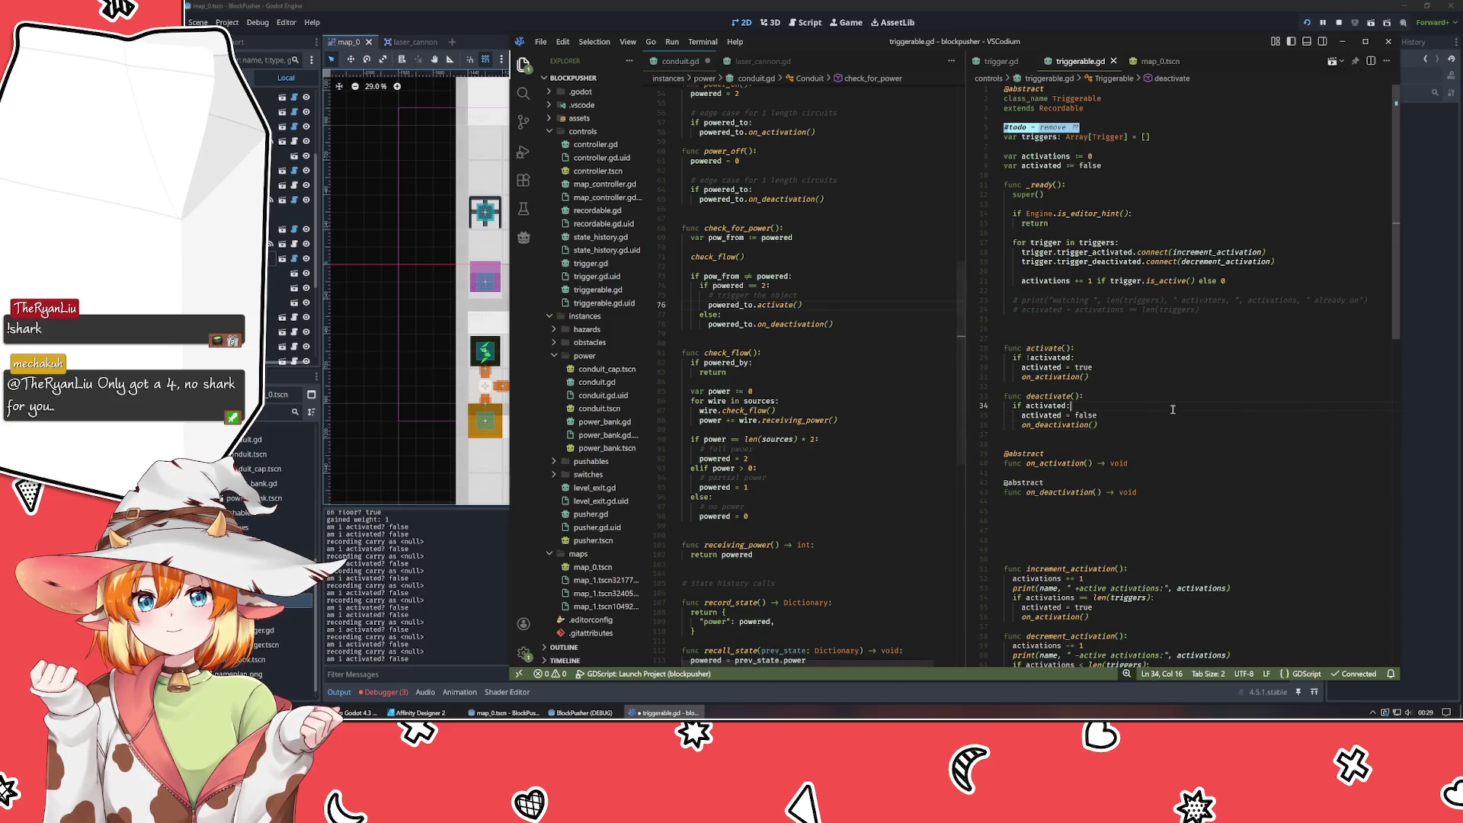
double_click(774, 324)
text(deac)
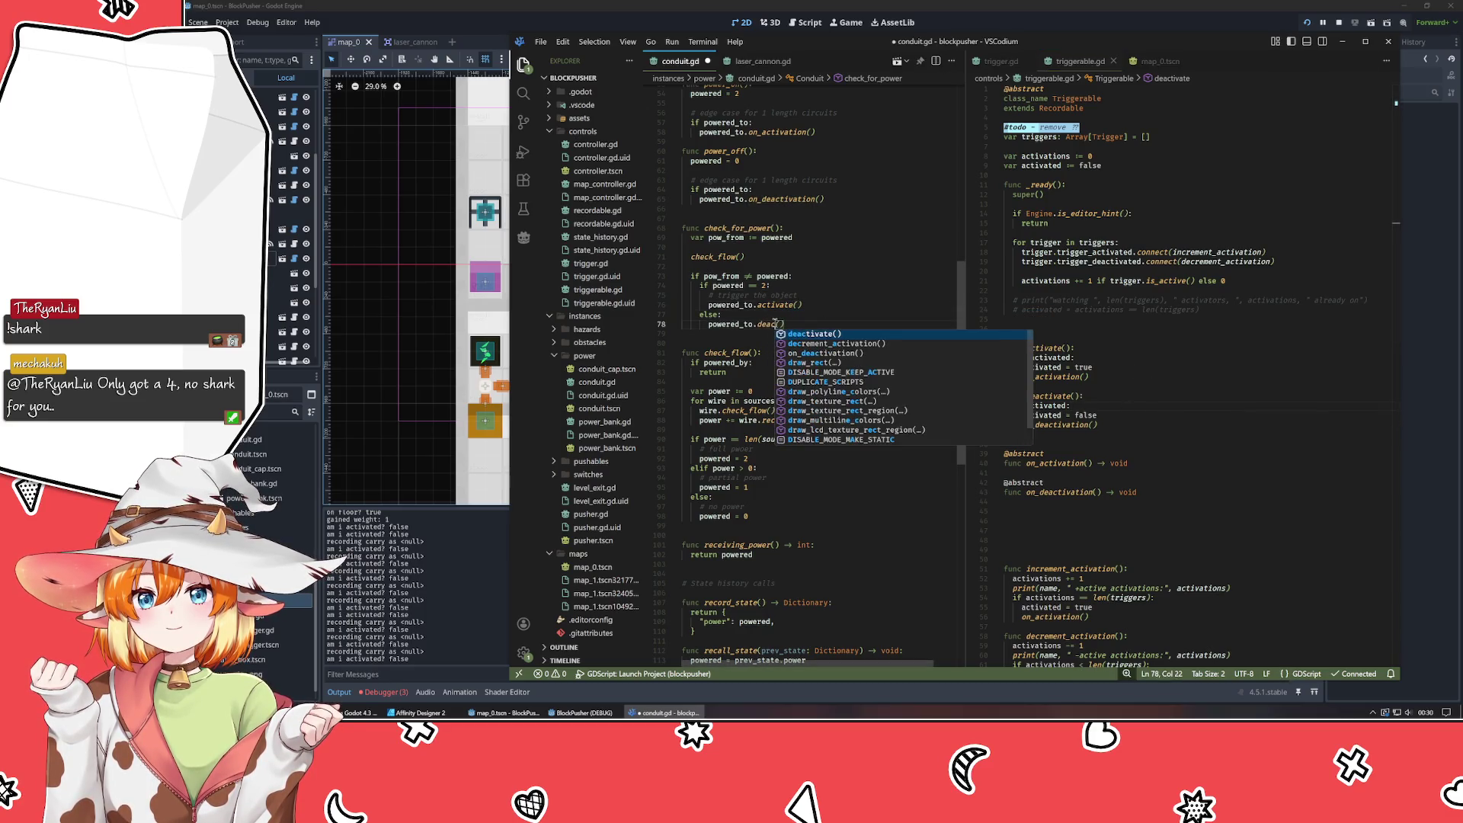
key(Return)
key(Delete)
key(Delete)
Change line 65 to deactivate() and line 58 to activate() in conduit.gd
double_click(782, 198)
text(deac)
key(Return)
key(Delete)
key(Delete)
double_click(778, 132)
text(acti)
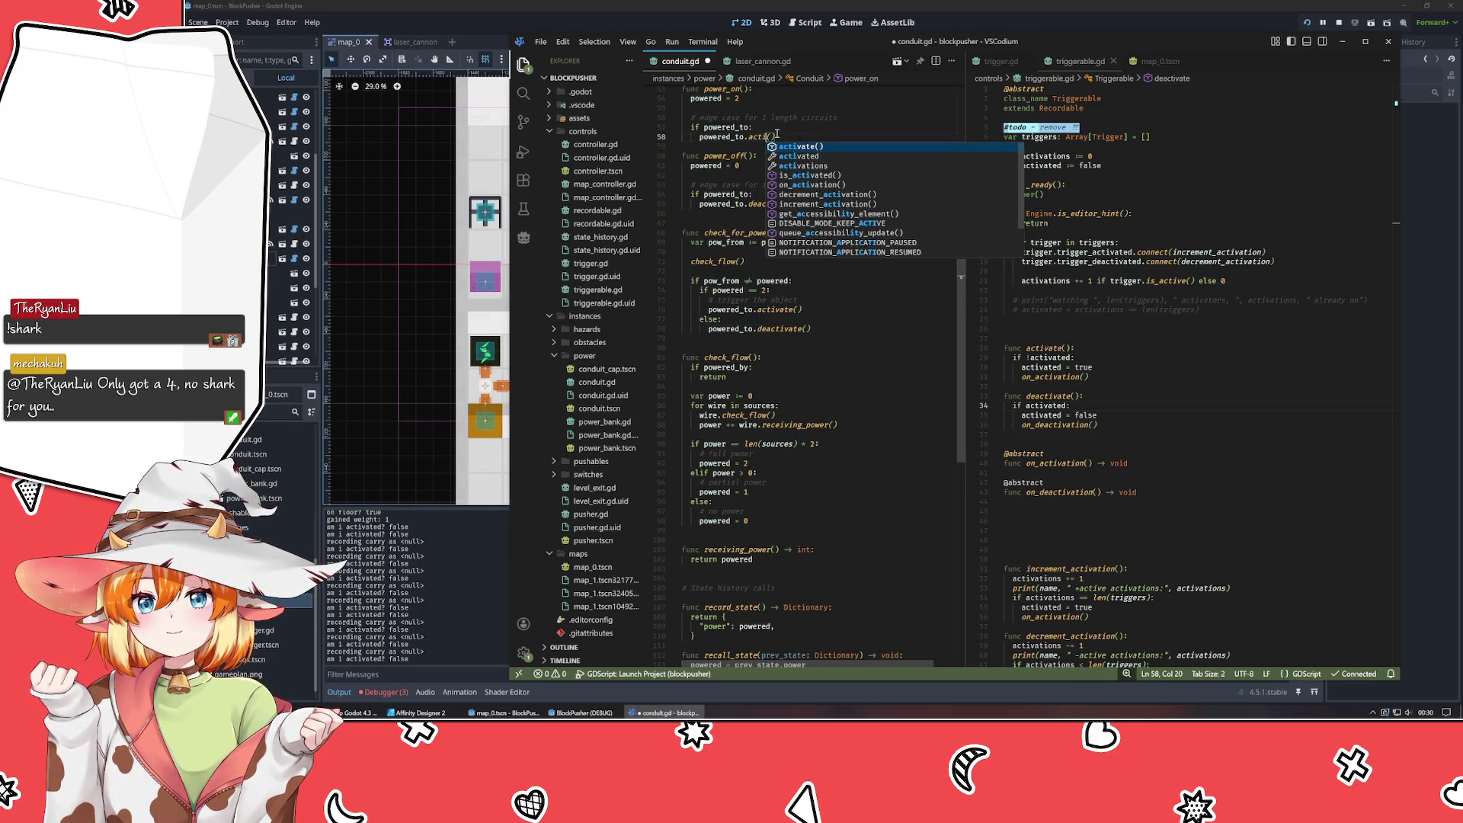
key(Return)
Review the edited calls and check_flow in conduit.gd, then return to triggerable.gd
click(862, 203)
scroll(862, 203, up, 4)
scroll(778, 333, down, 6)
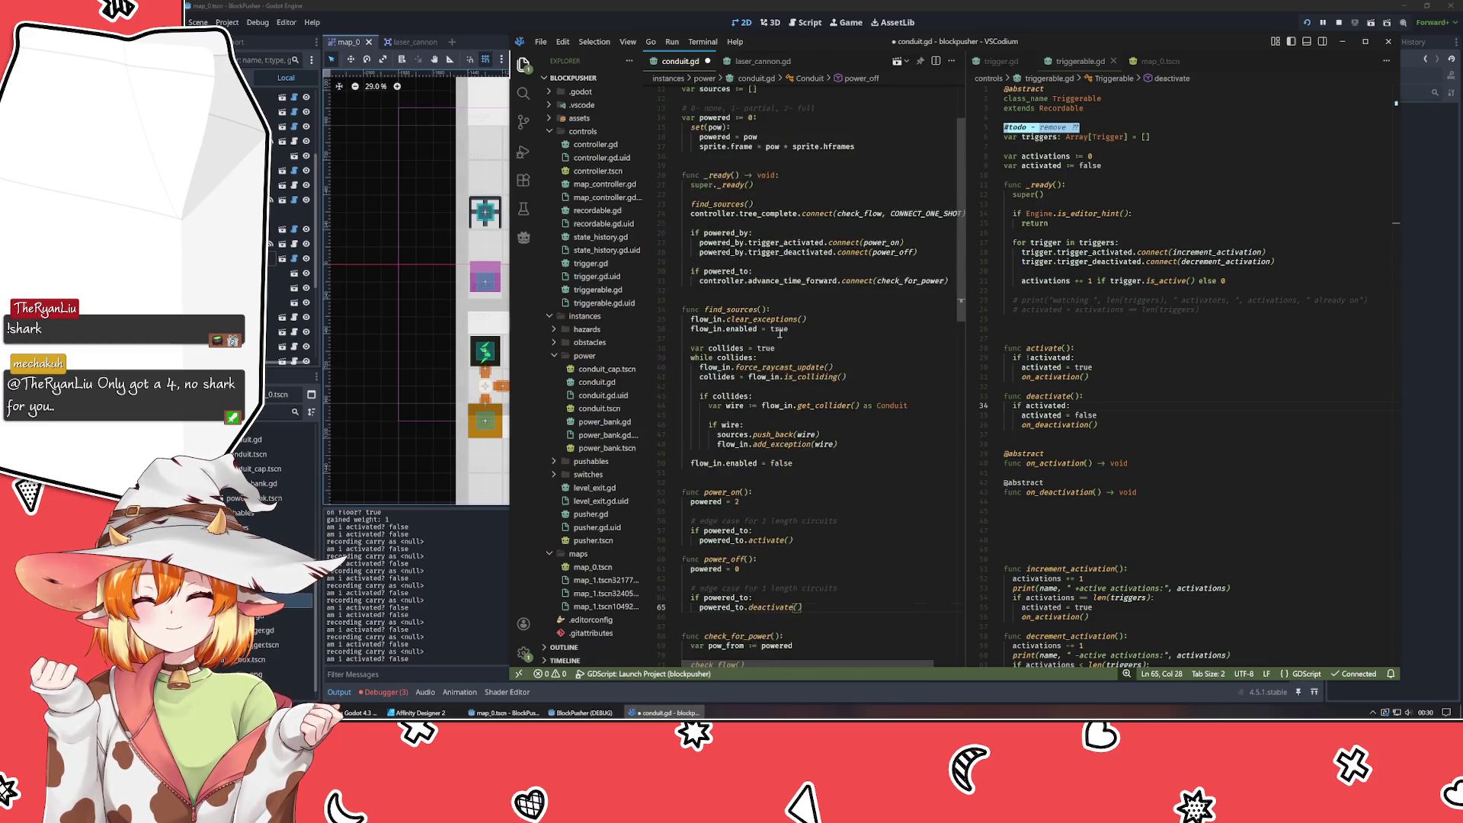
click(778, 426)
click(1034, 367)
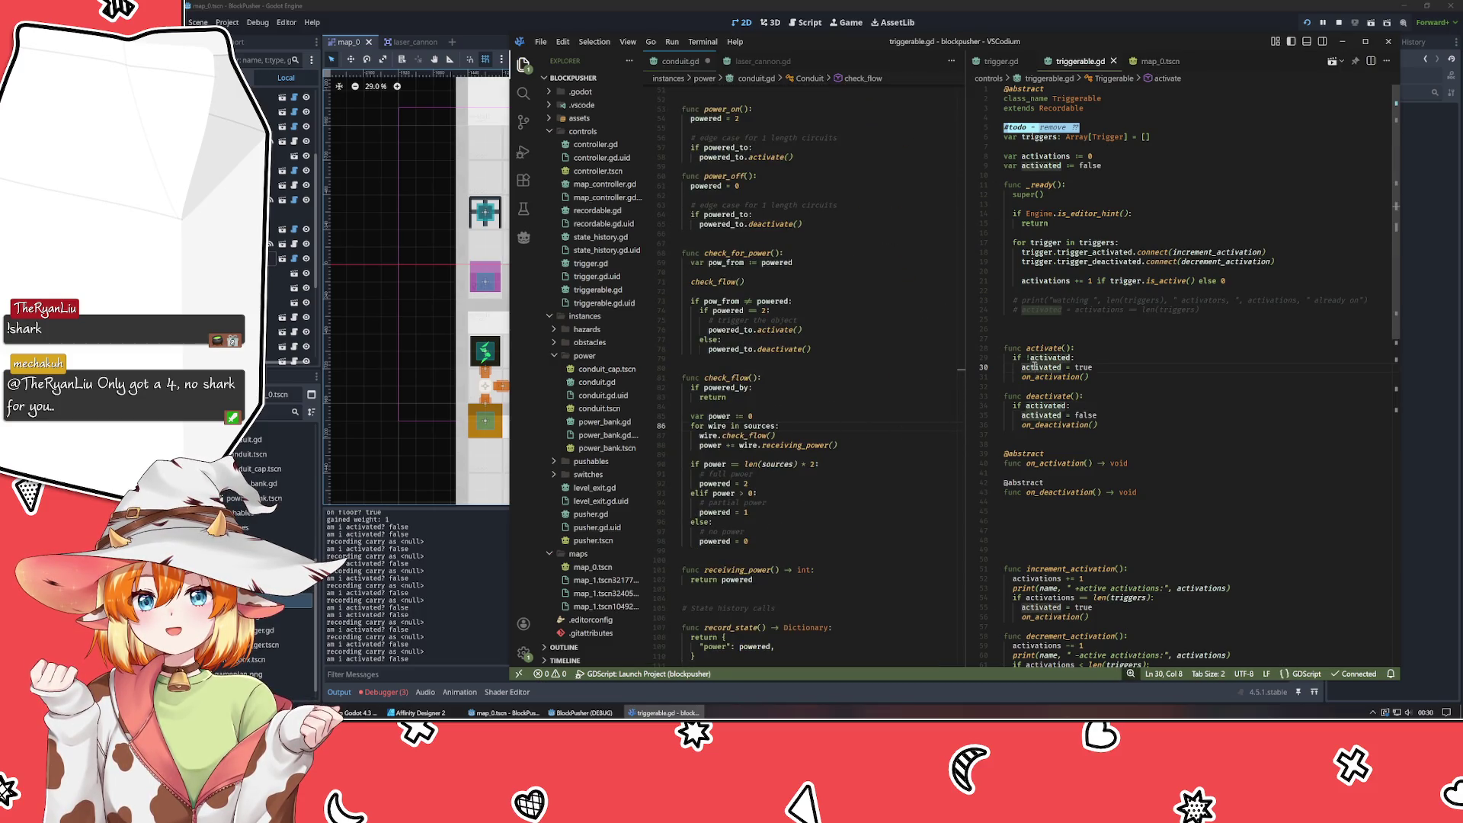
Delete the todo comment, the triggers variable, the trigger connection loop and the _ready() function
drag(1151, 139, 1084, 108)
key(BackSpace)
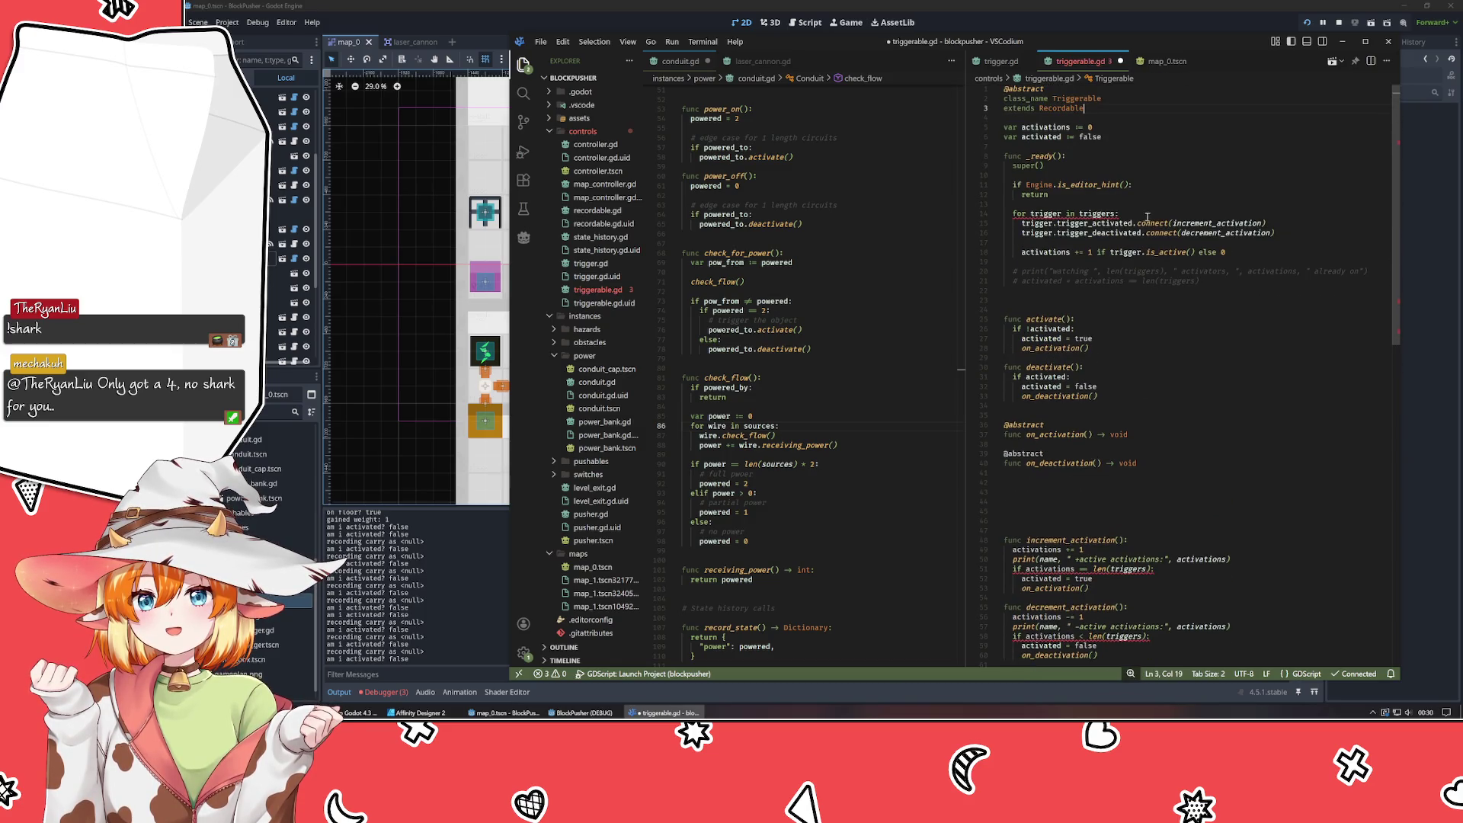
drag(1217, 282, 1004, 204)
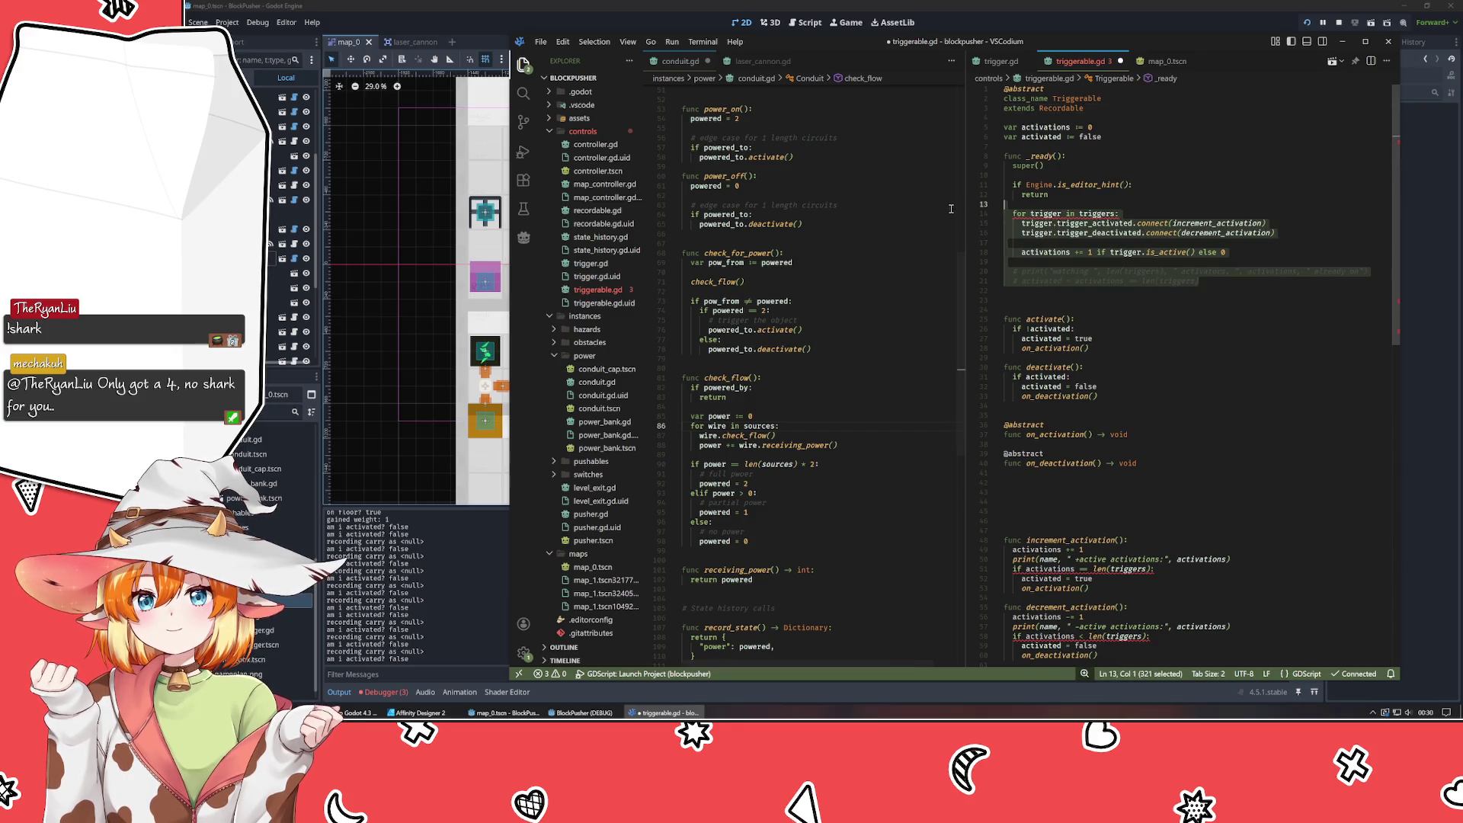
key(BackSpace)
key(BackSpace)
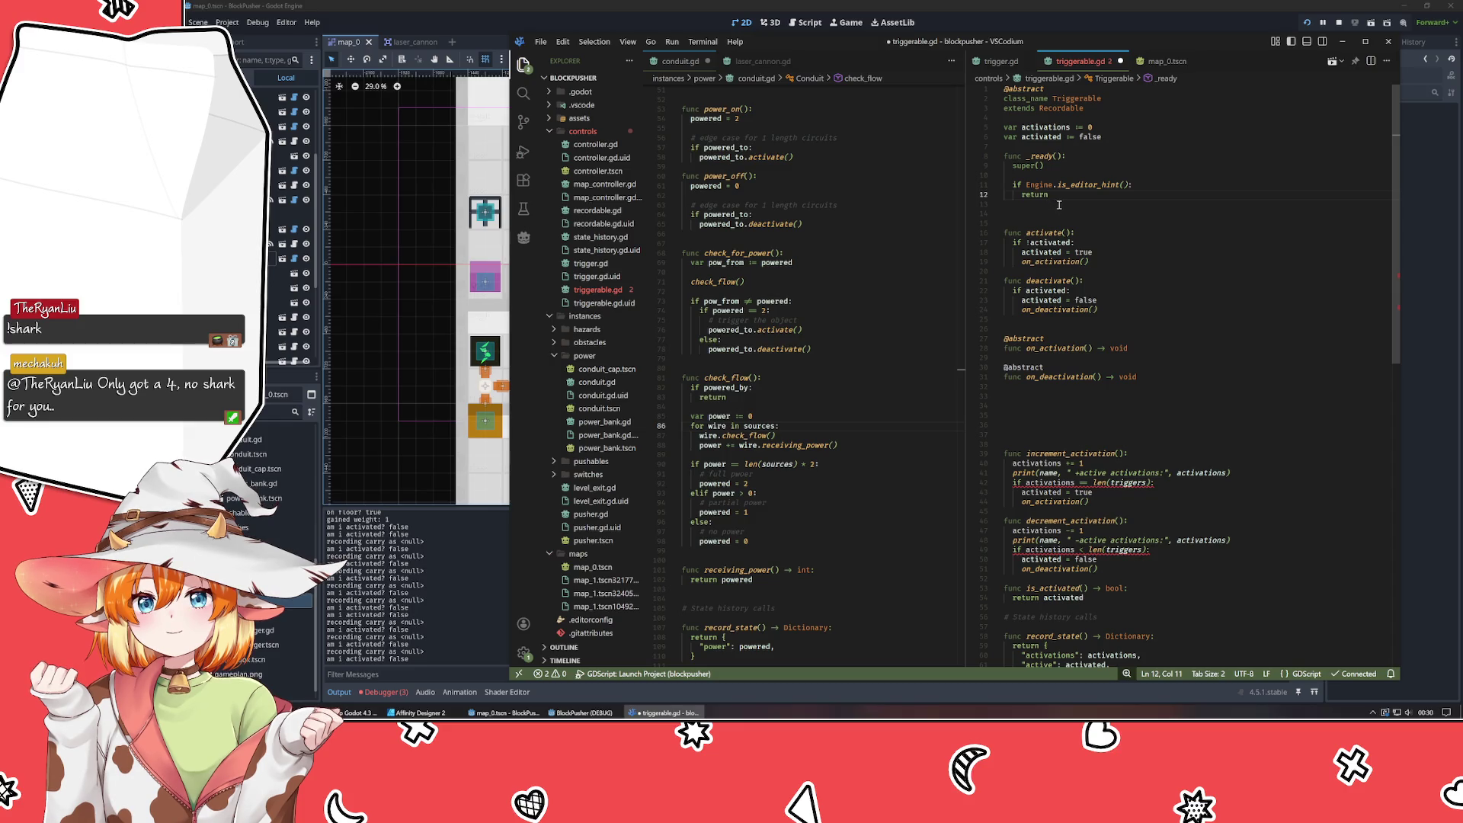
drag(1059, 205, 1004, 146)
key(BackSpace)
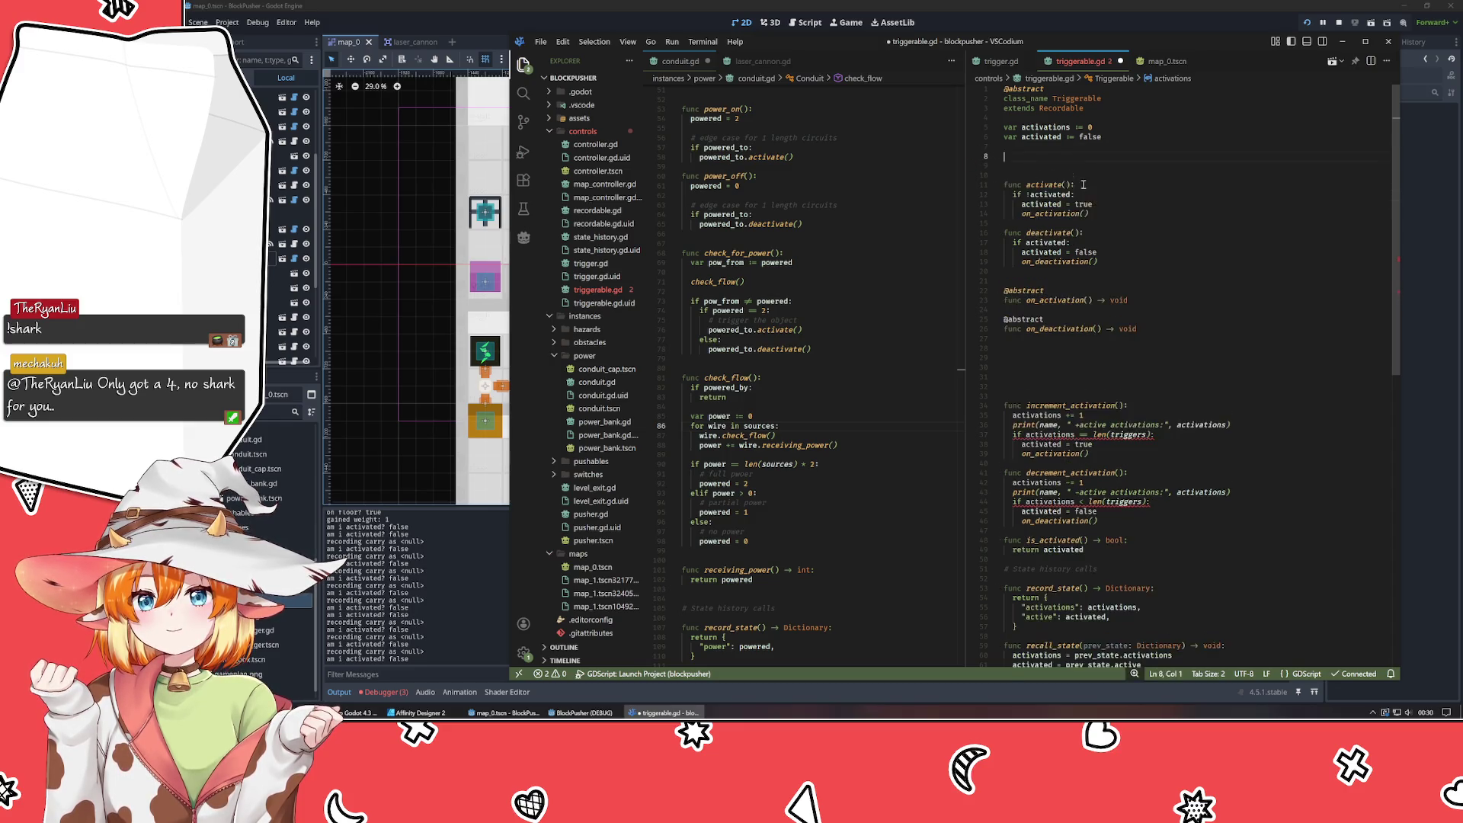
Remove the increment_activation and decrement_activation functions and the leftover blank lines
click(1022, 379)
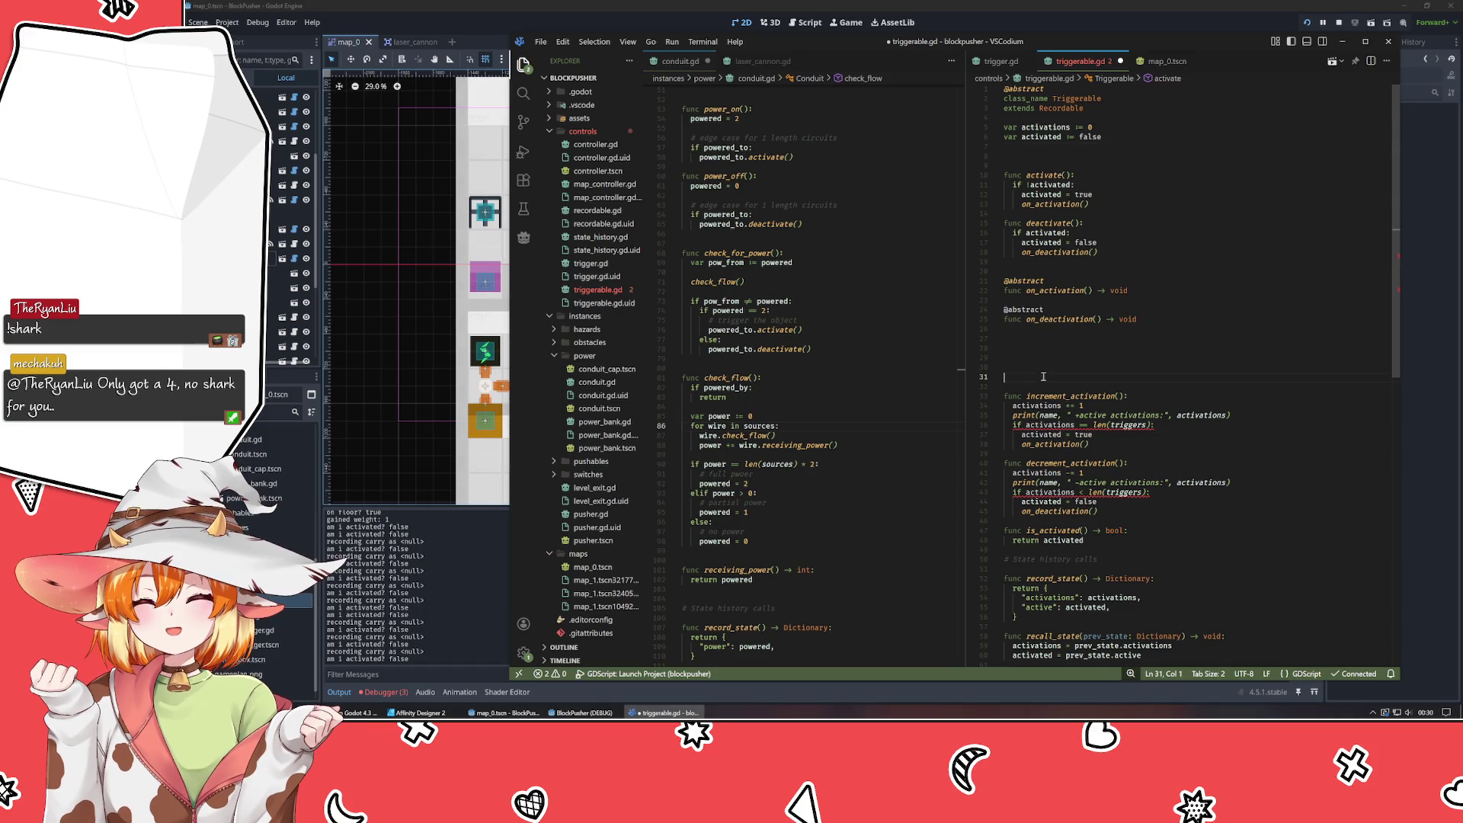
key(BackSpace)
key(BackSpace)
key(BackSpace)
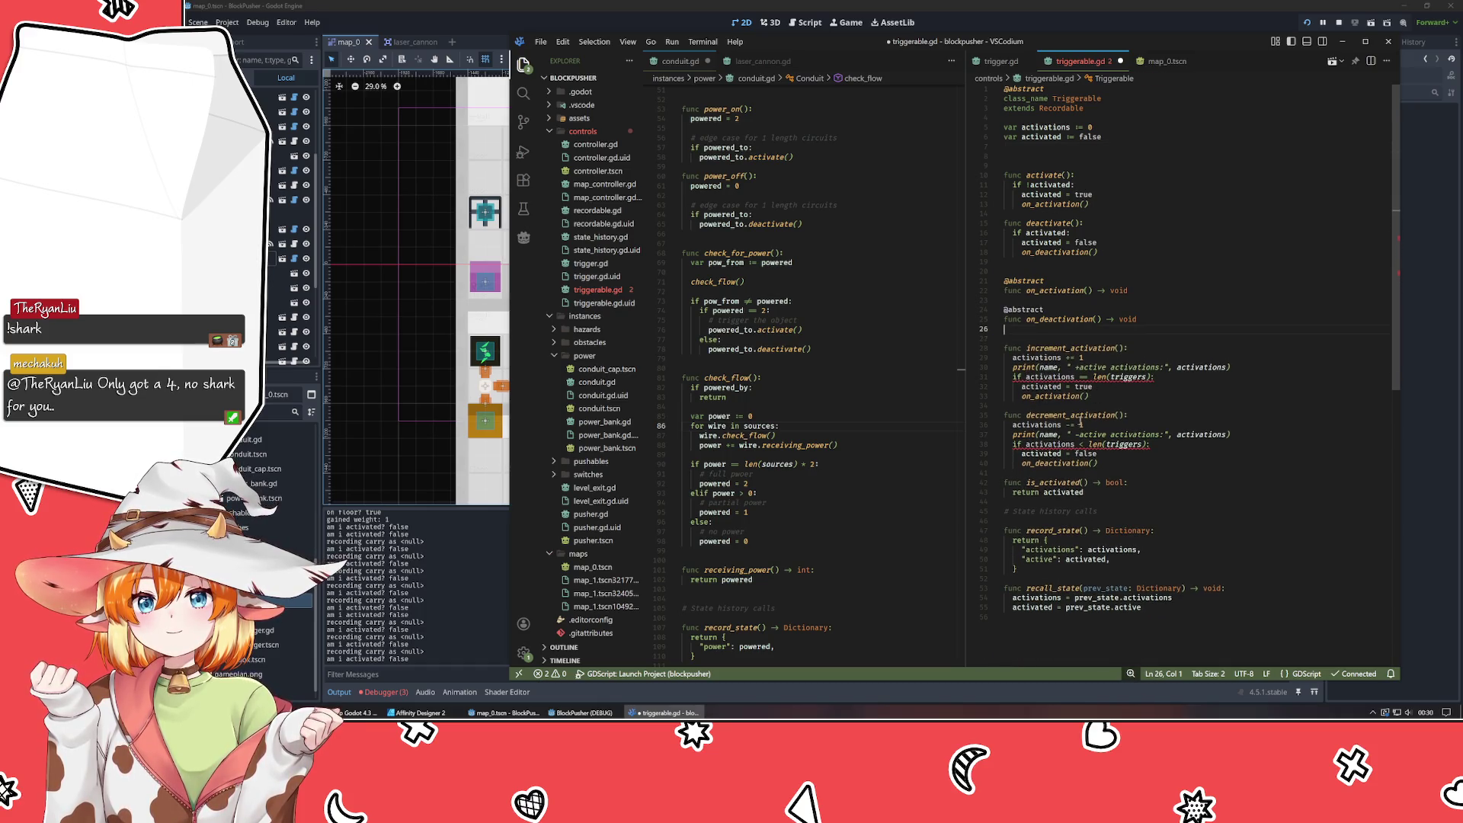
key(Down)
shift+click(1105, 466)
key(BackSpace)
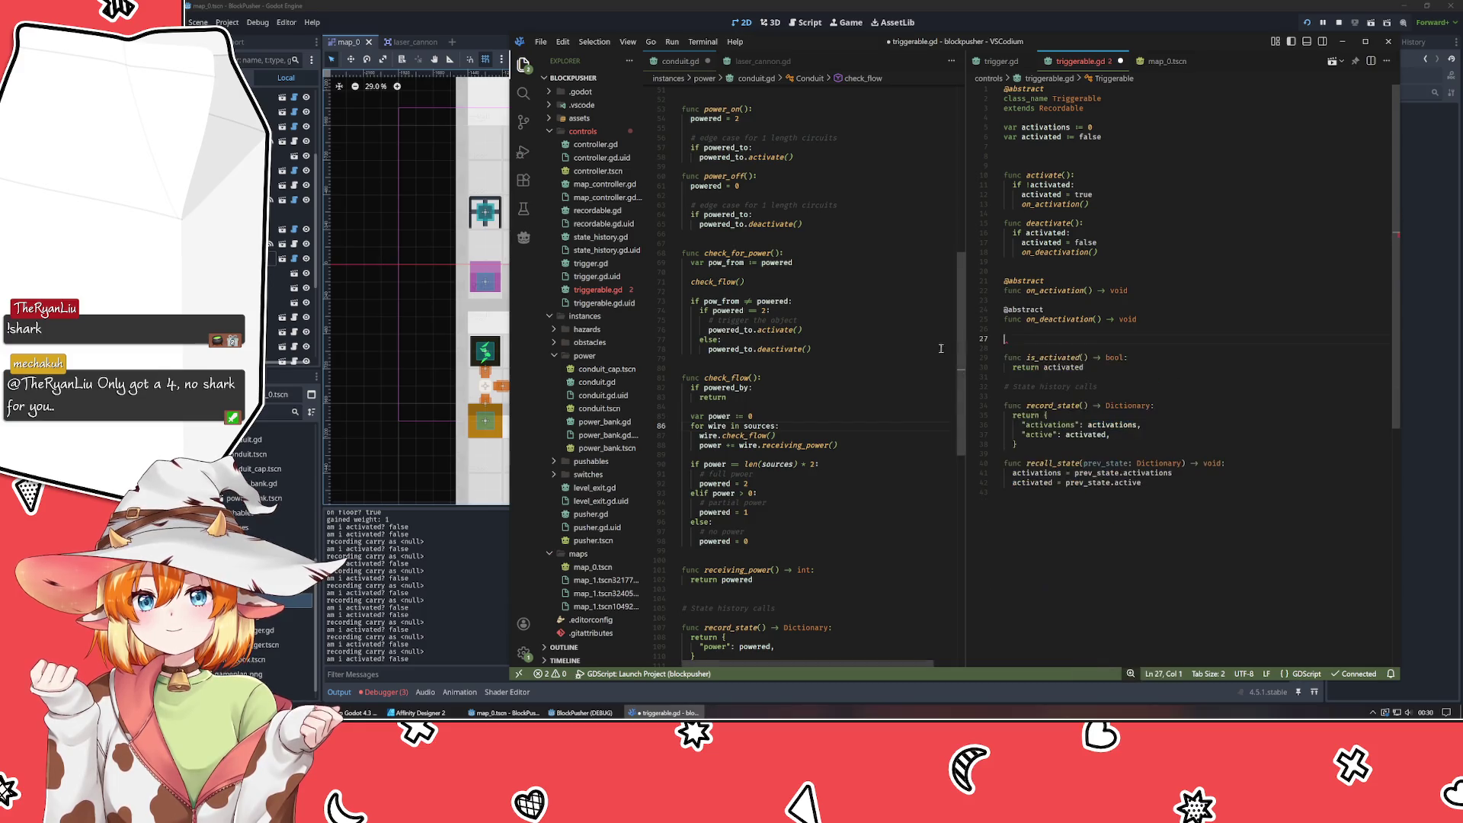
key(BackSpace)
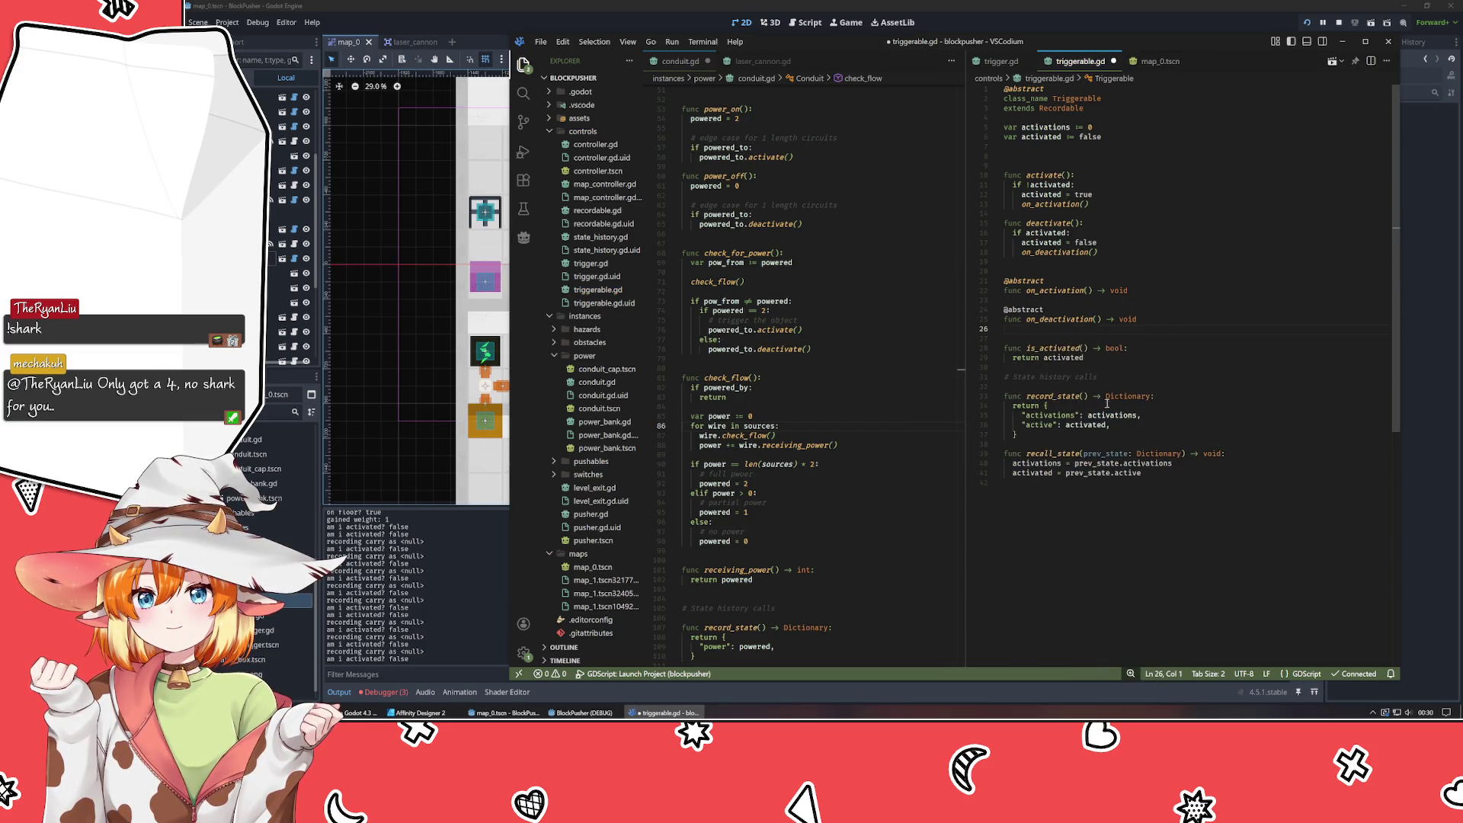
Remove the activations entries from record_state and recall_state and the var activations declaration
click(1159, 416)
key(shift+Up)
key(BackSpace)
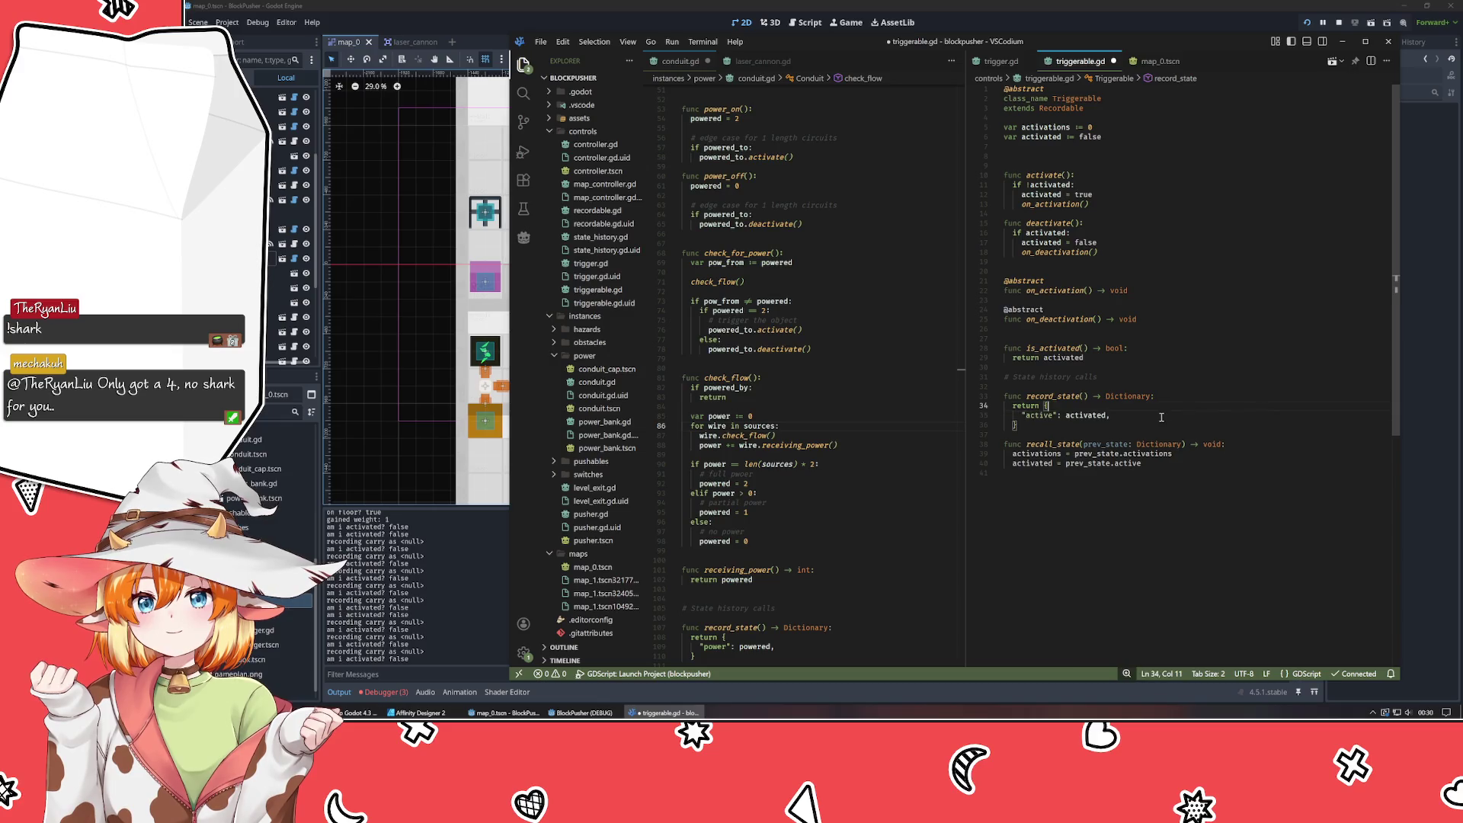
triple_click(1180, 453)
key(BackSpace)
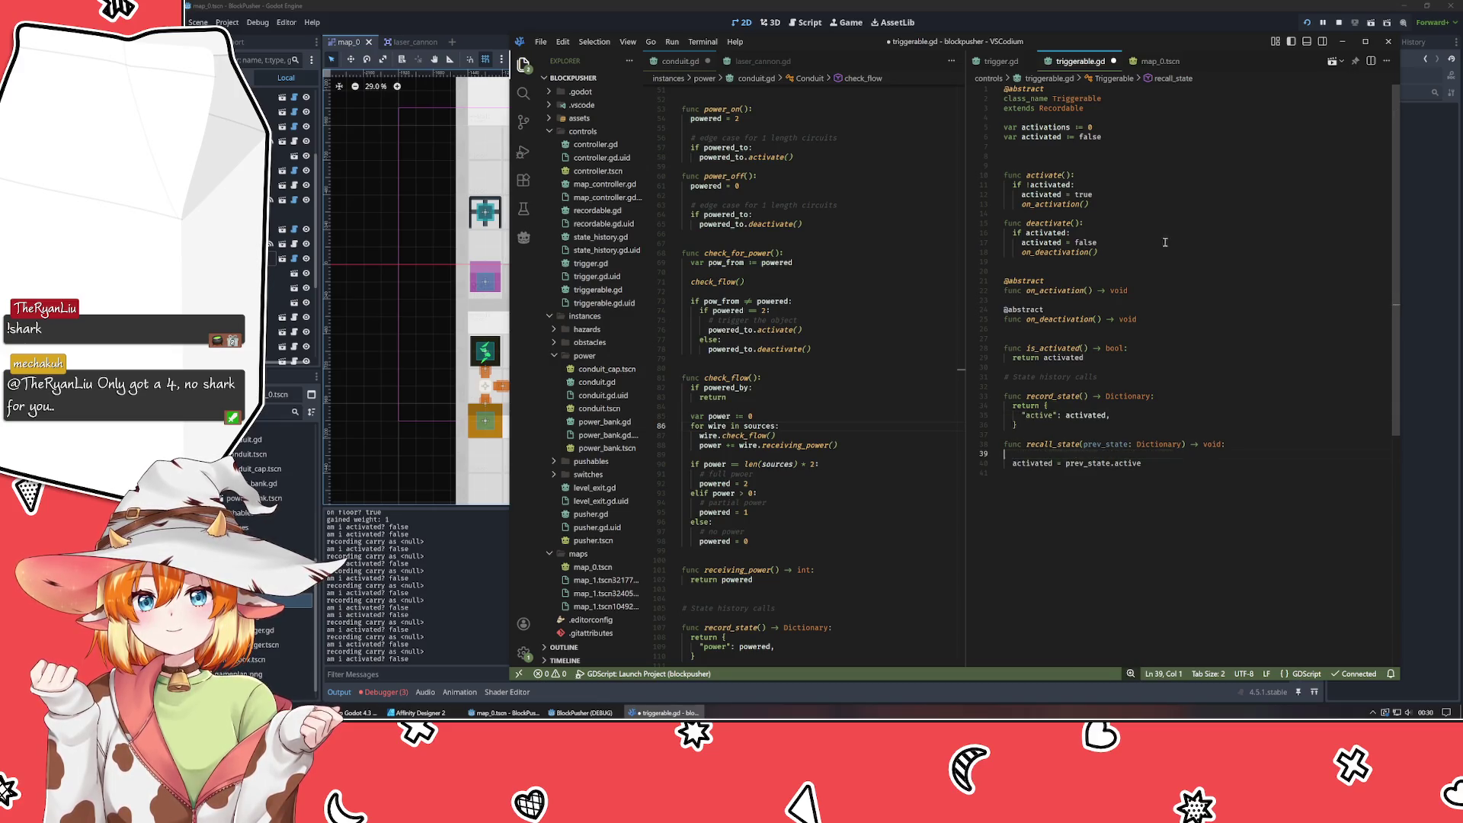
click(1116, 126)
key(shift+Home)
key(BackSpace)
key(BackSpace)
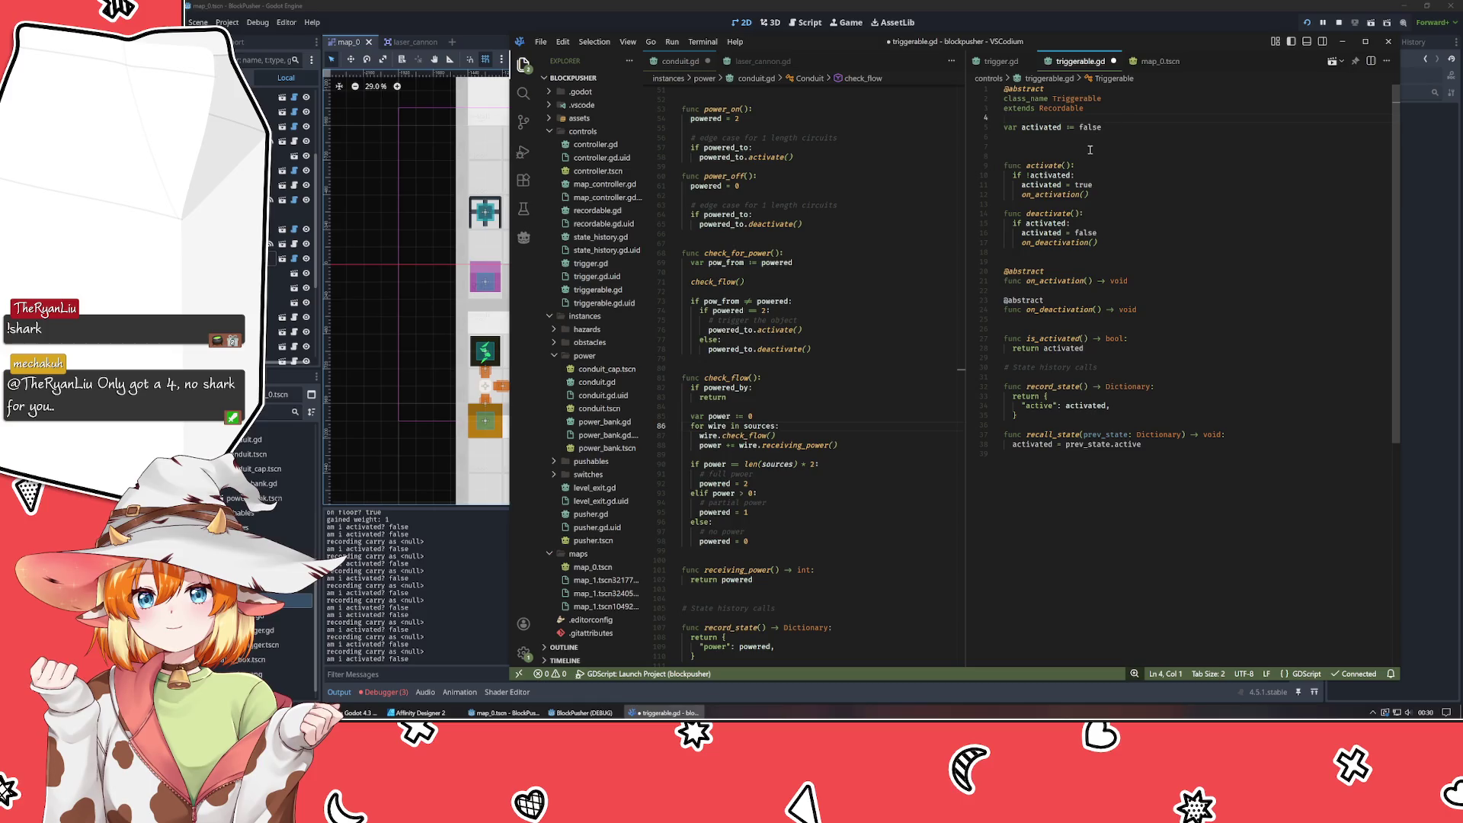
key(BackSpace)
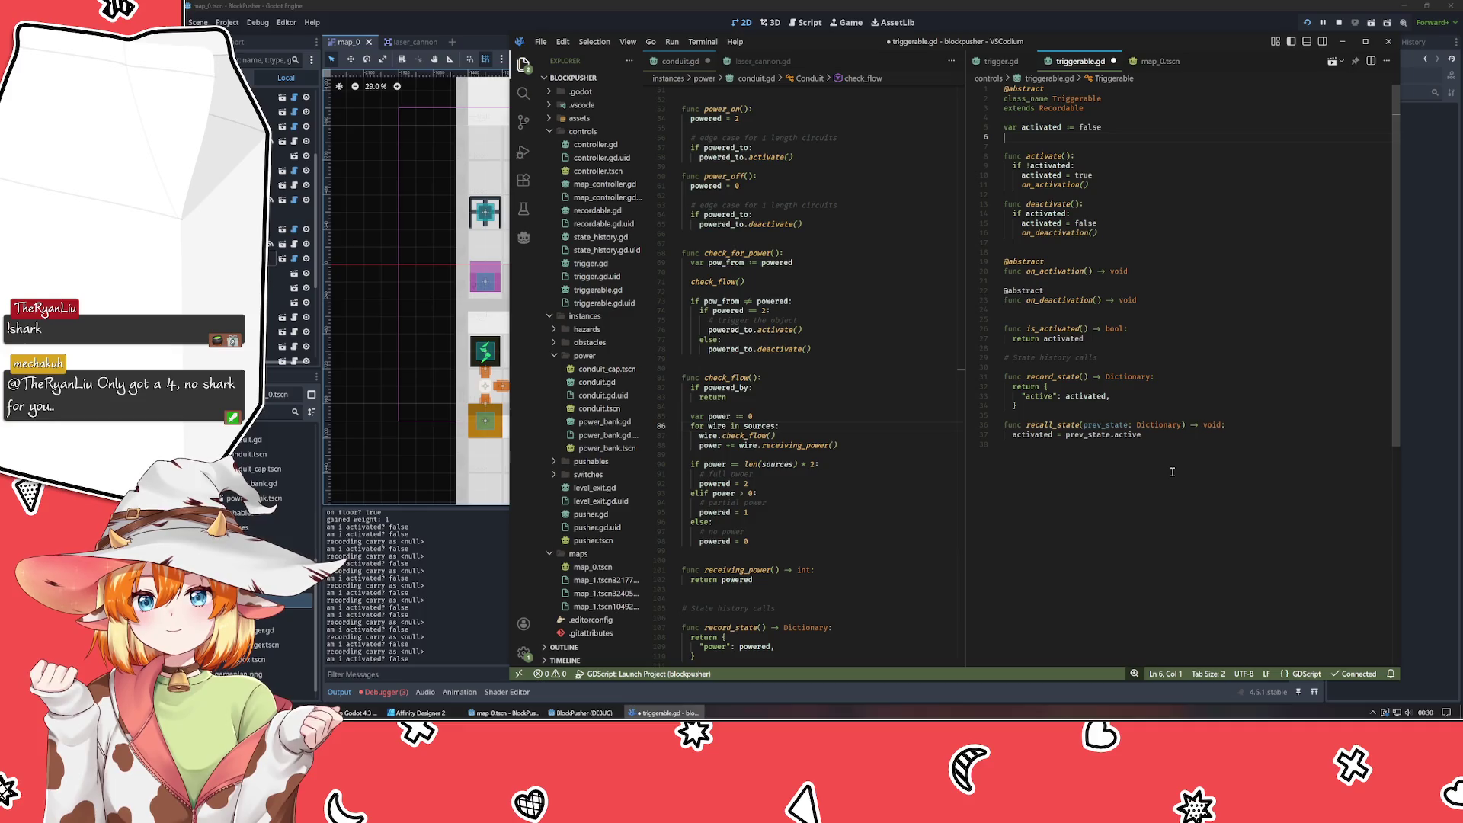
Add a trailing blank line, save triggerable.gd and run the project with F5
click(1112, 349)
key(Return)
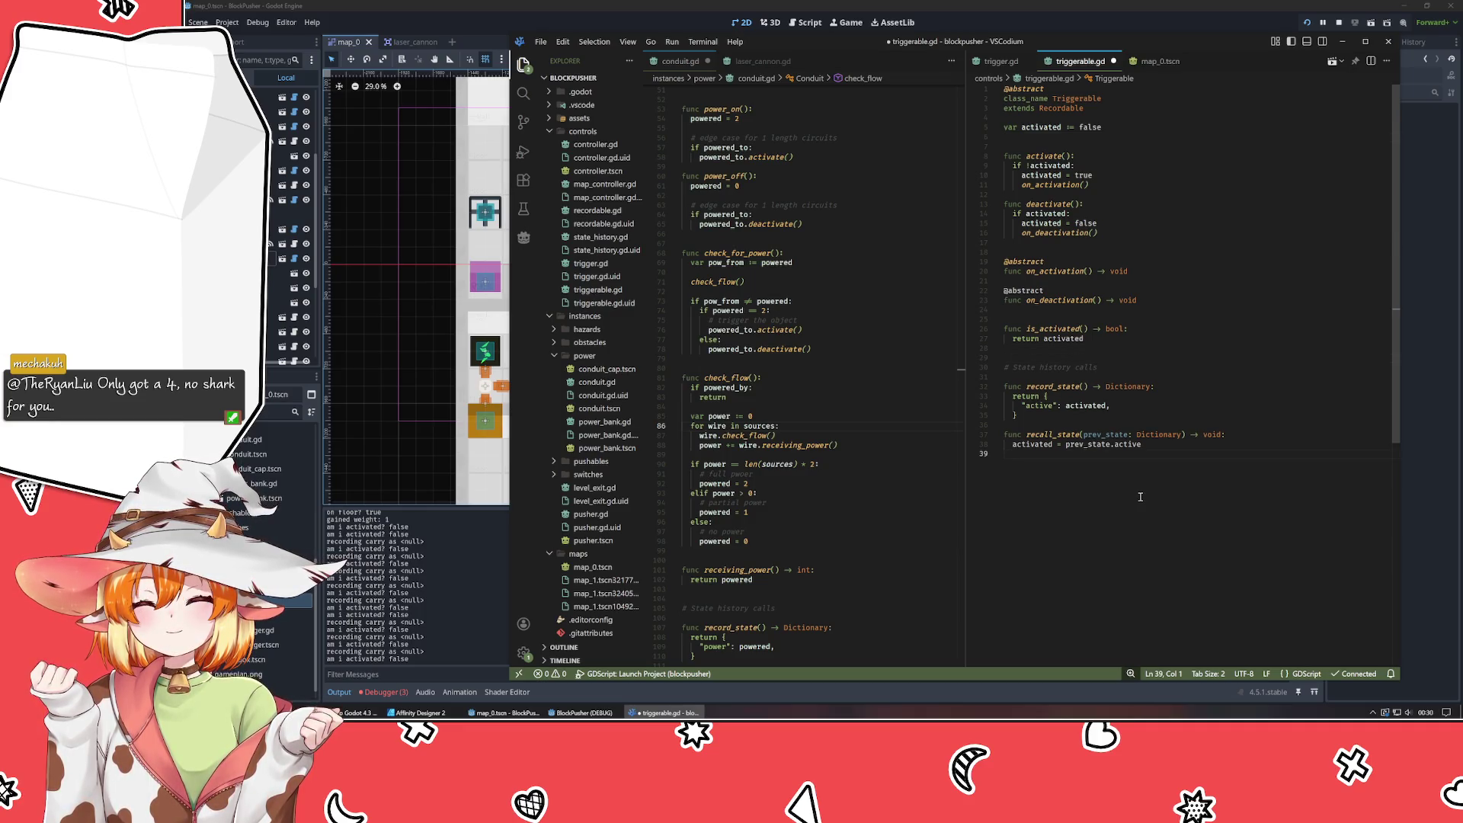
key(ctrl+s)
click(900, 346)
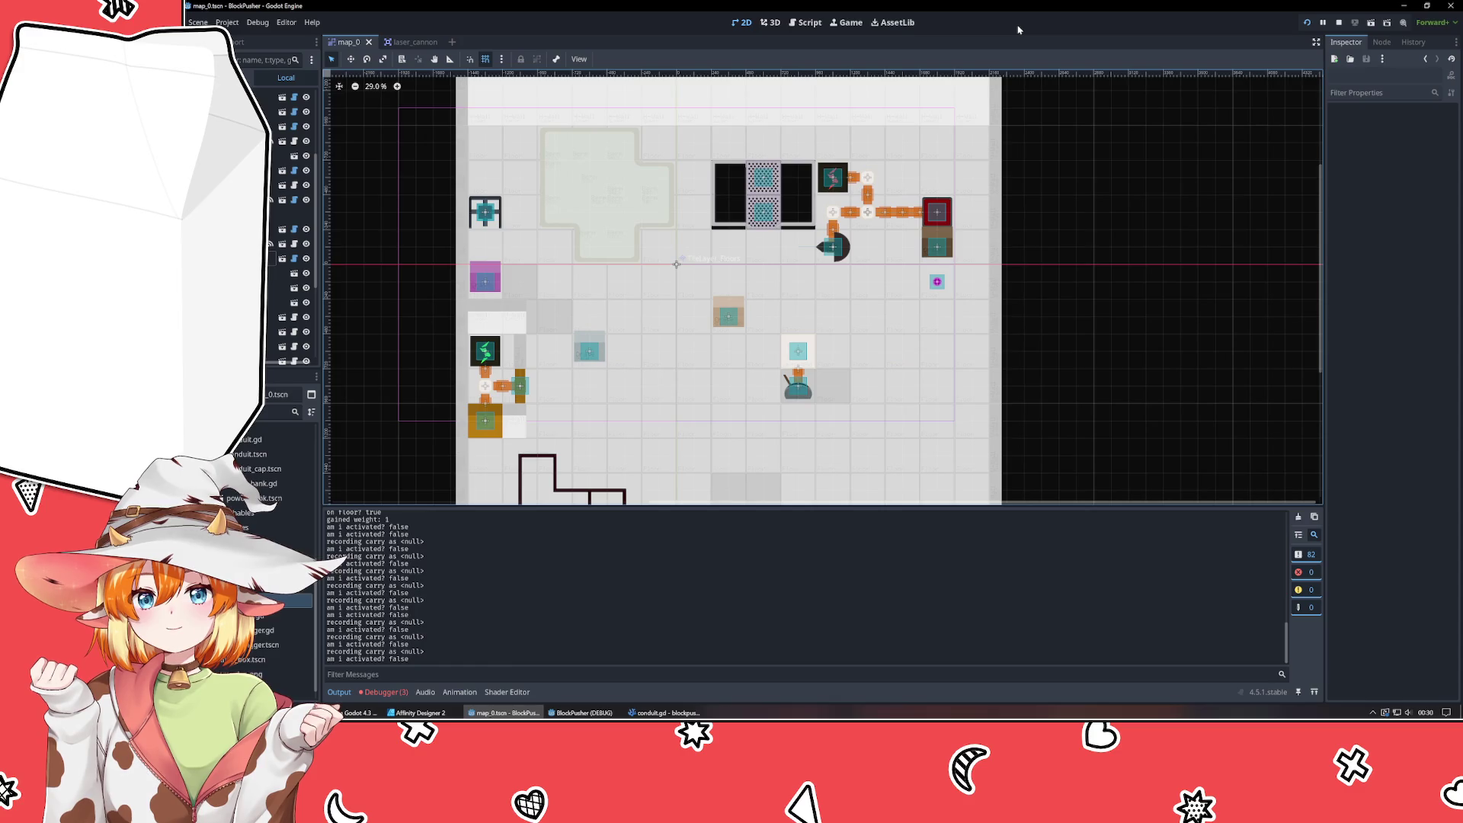
click(1020, 28)
key(F5)
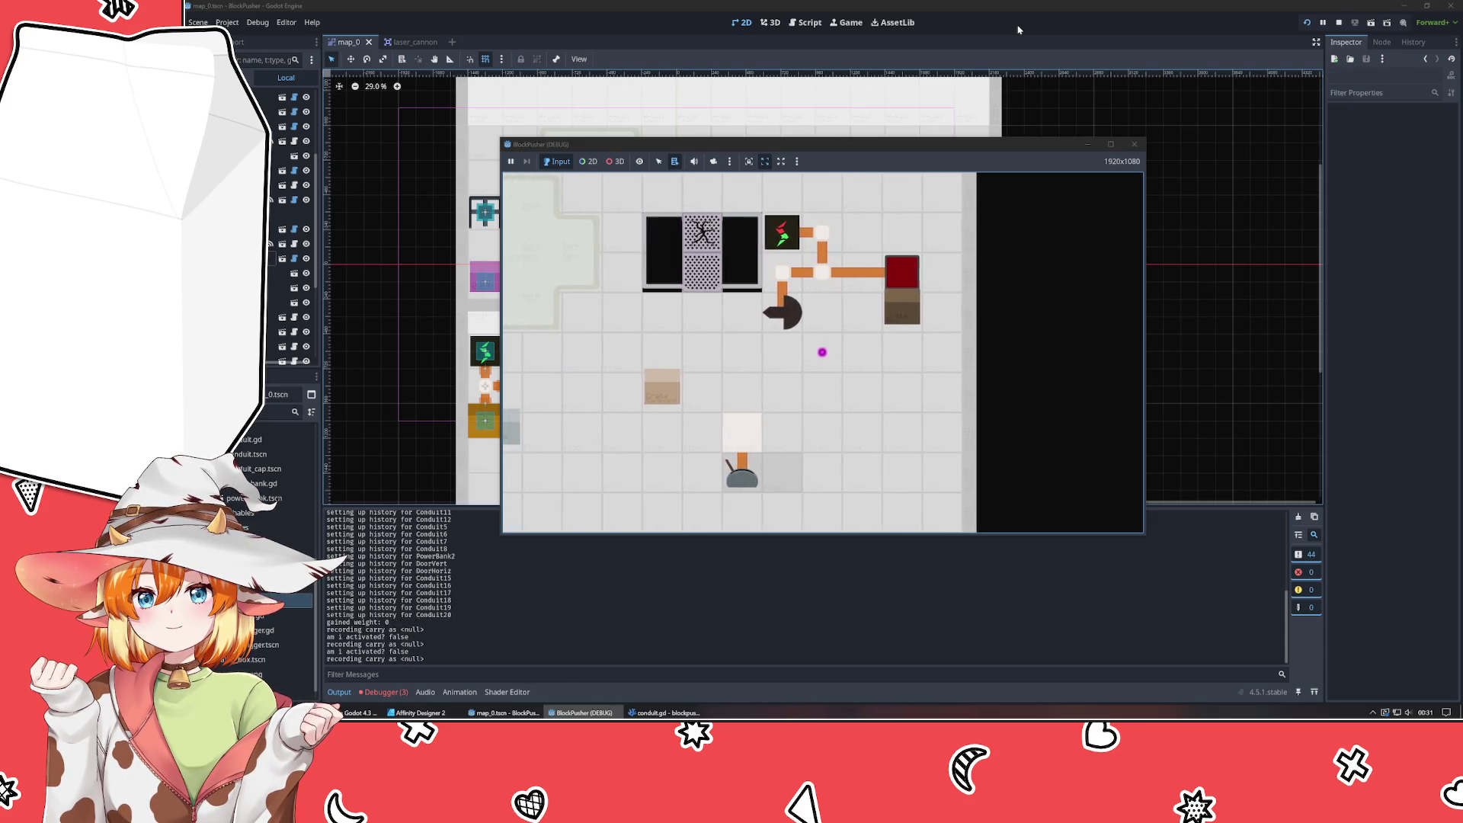
key(Right)
key(Right)
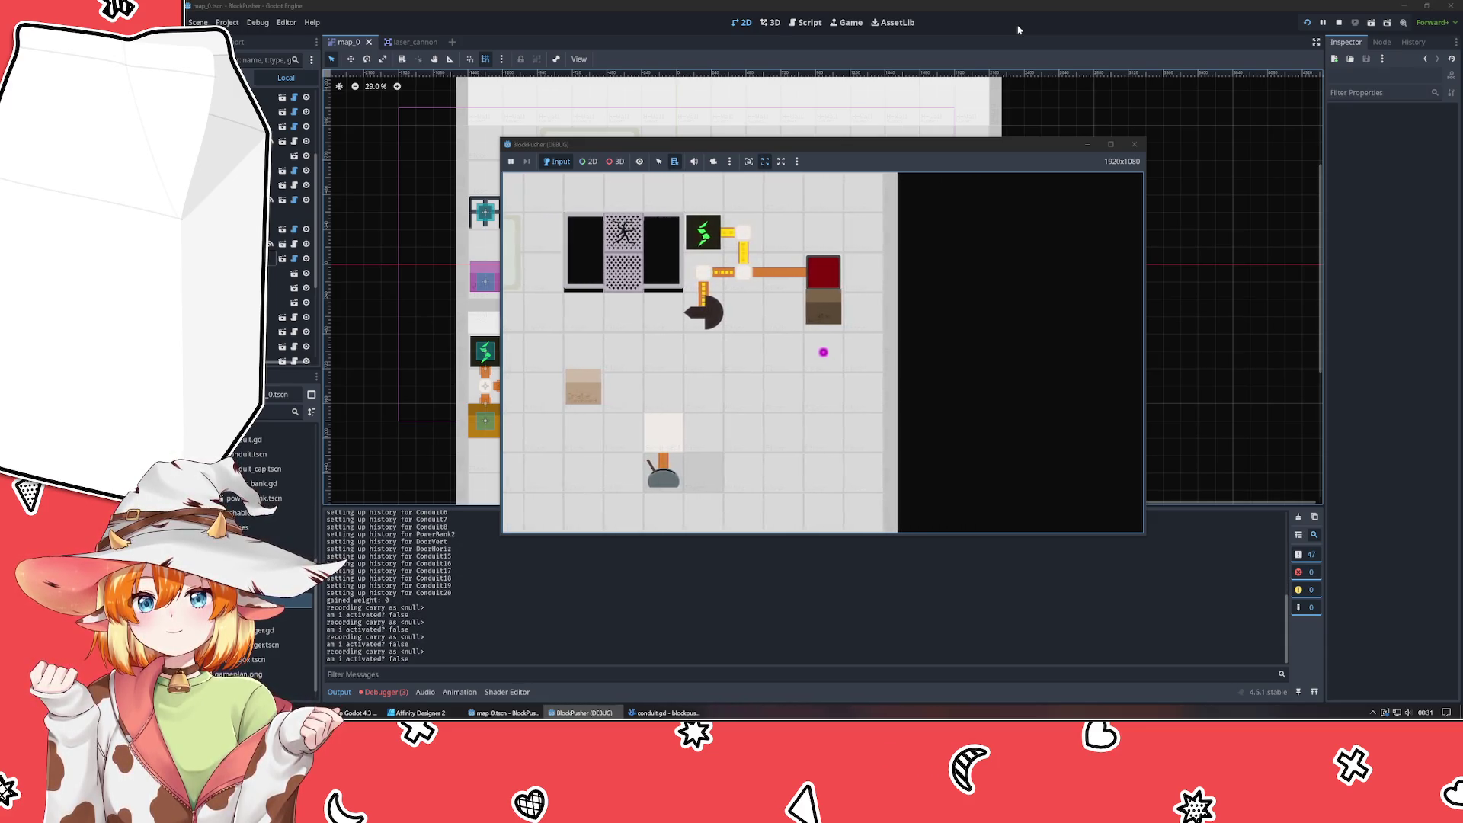
key(Up)
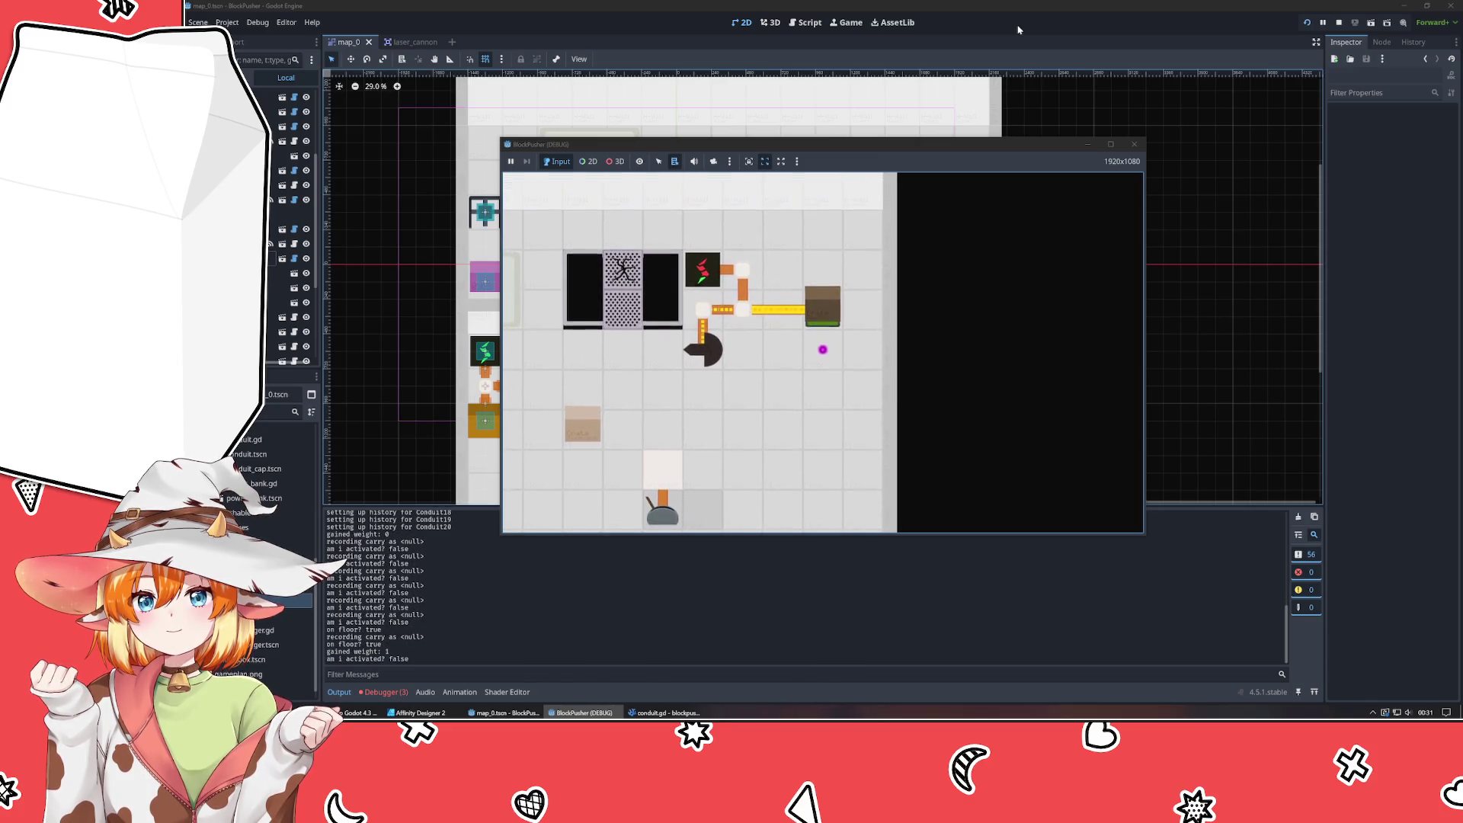
key(Left)
key(Down)
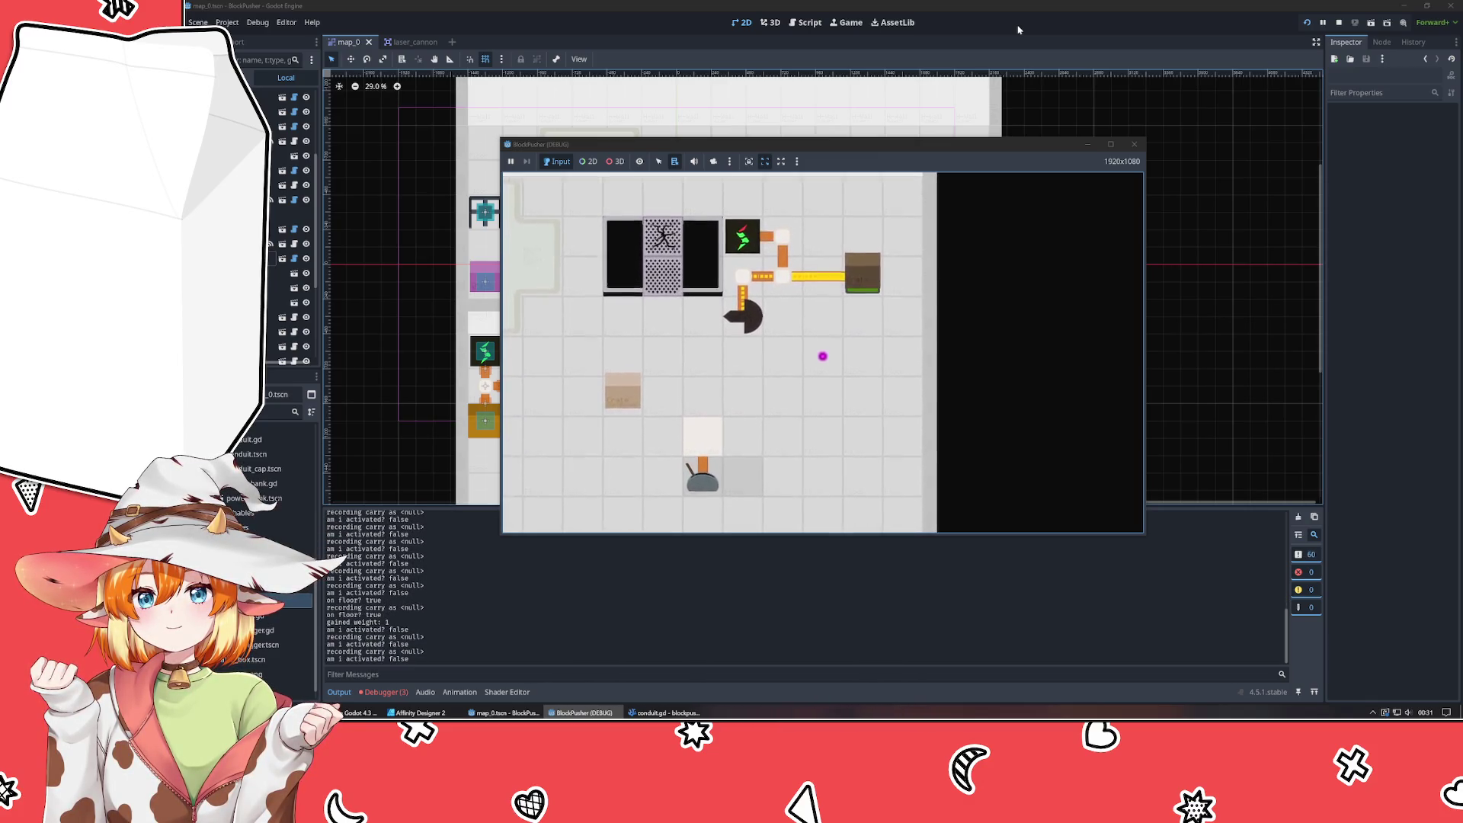
key(Left)
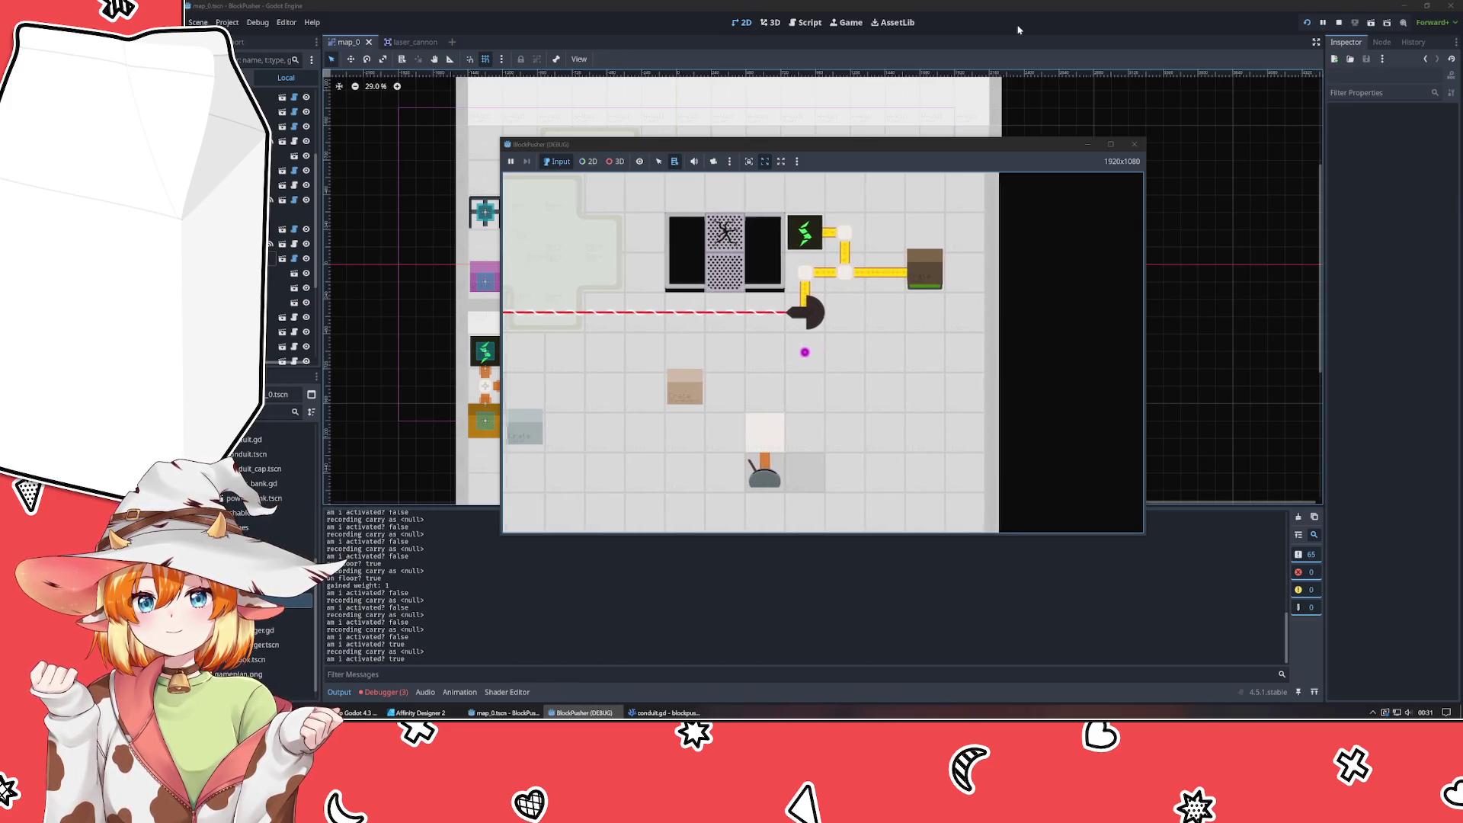
key(Right)
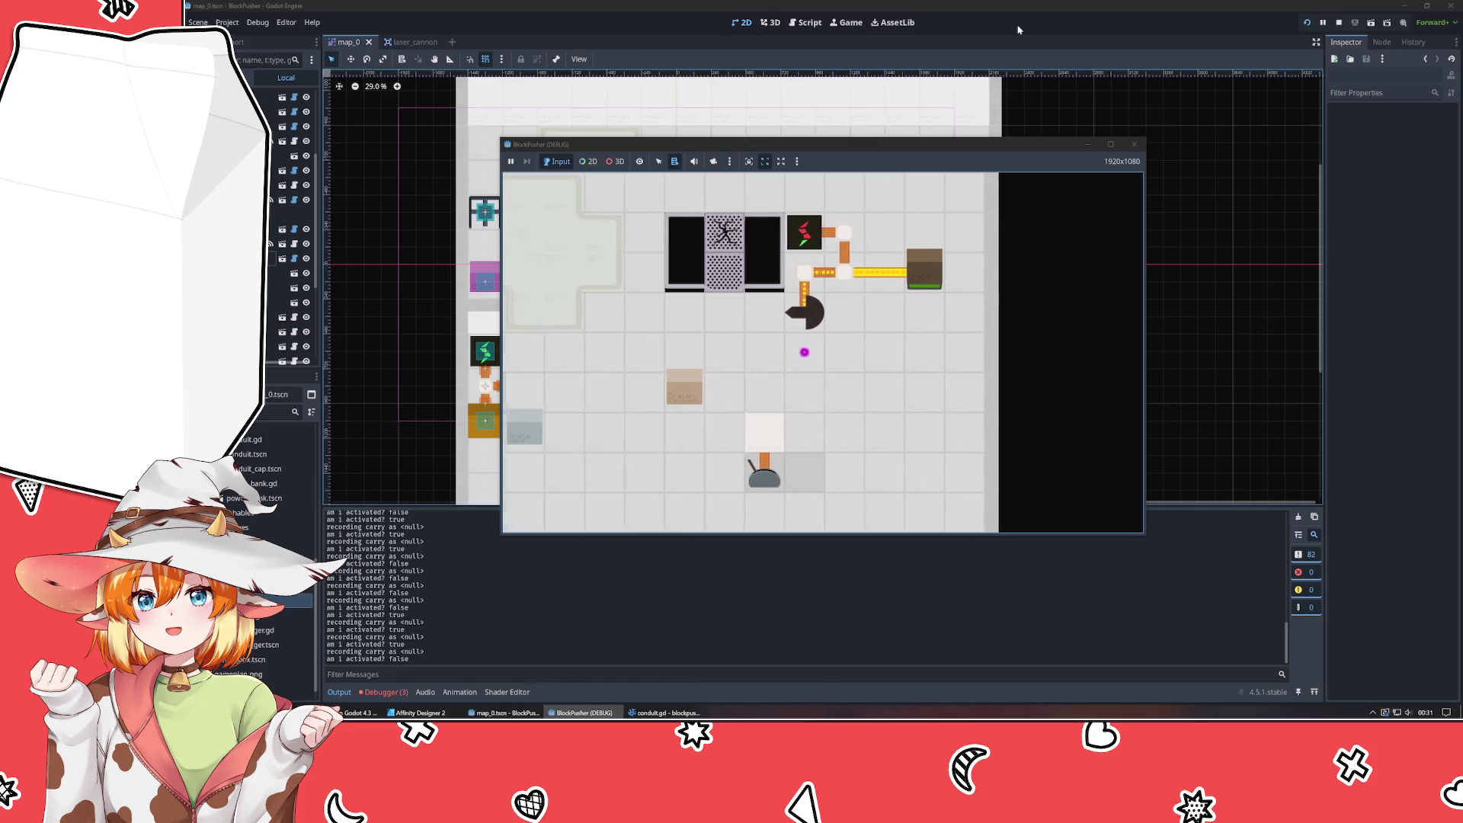
key(Right)
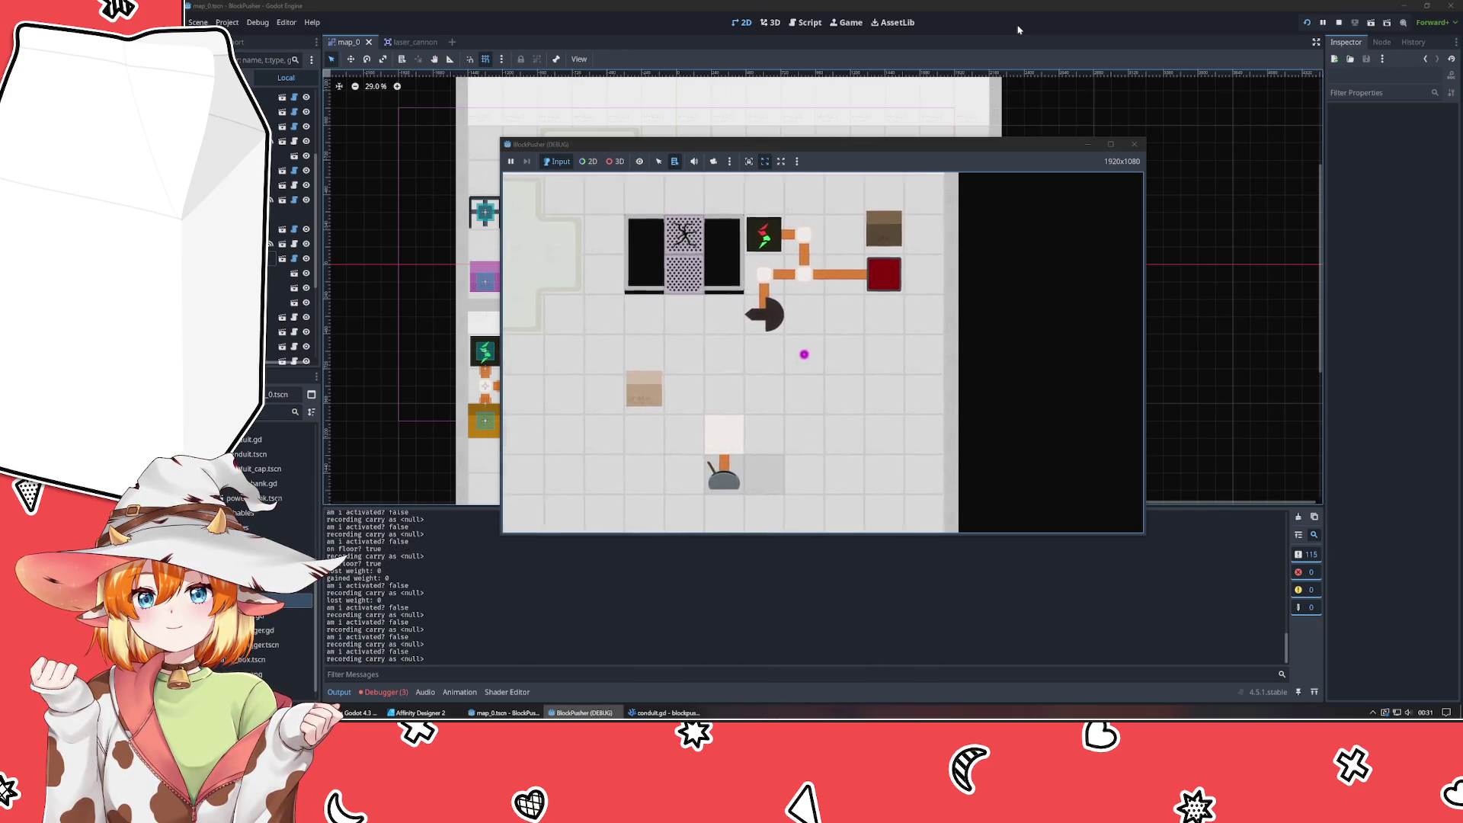
key(Left)
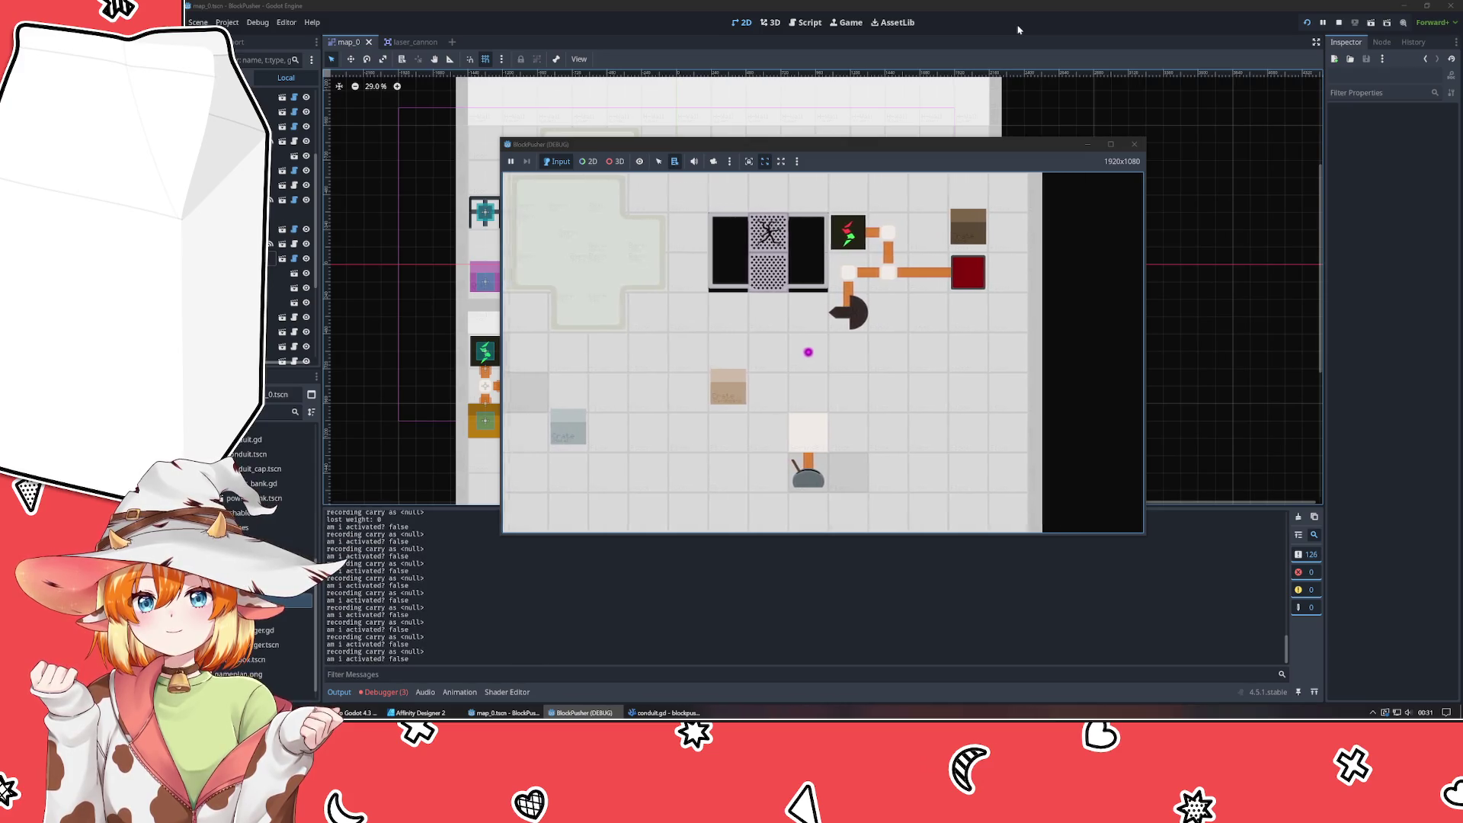
key(Left)
key(Left)
key(Left)
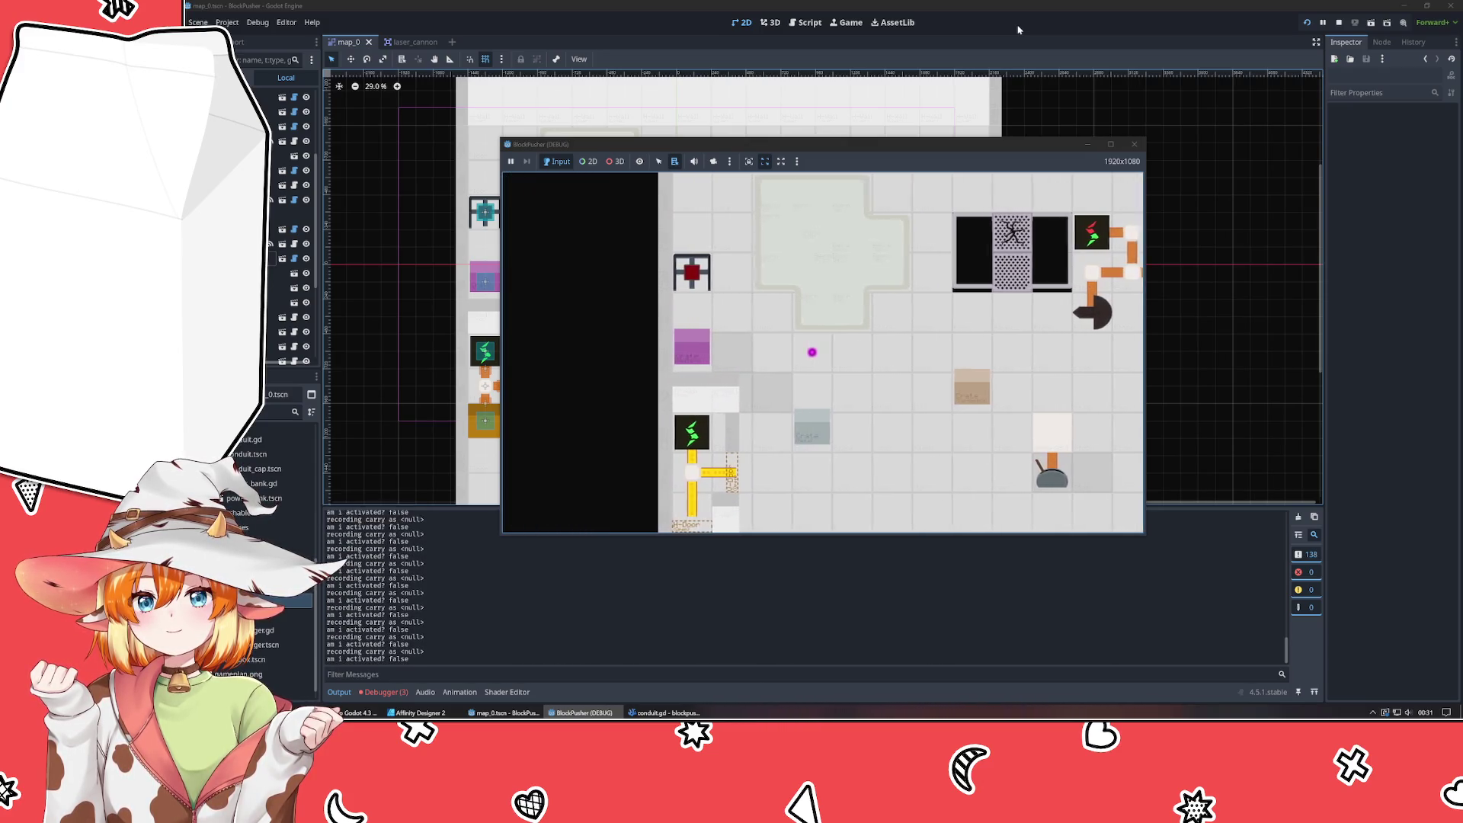
key(Right)
key(Right)
key(Right)
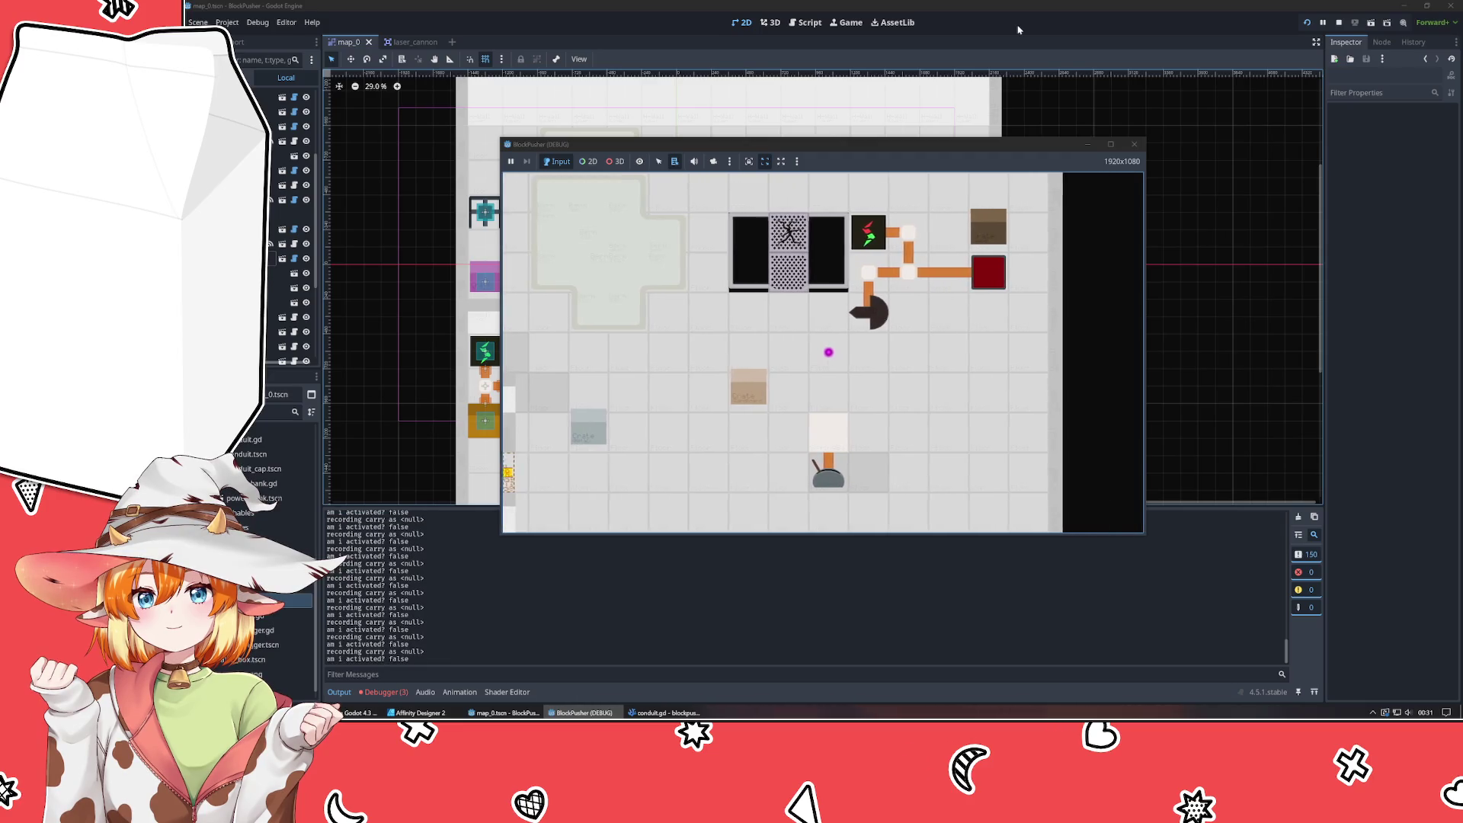
key(z)
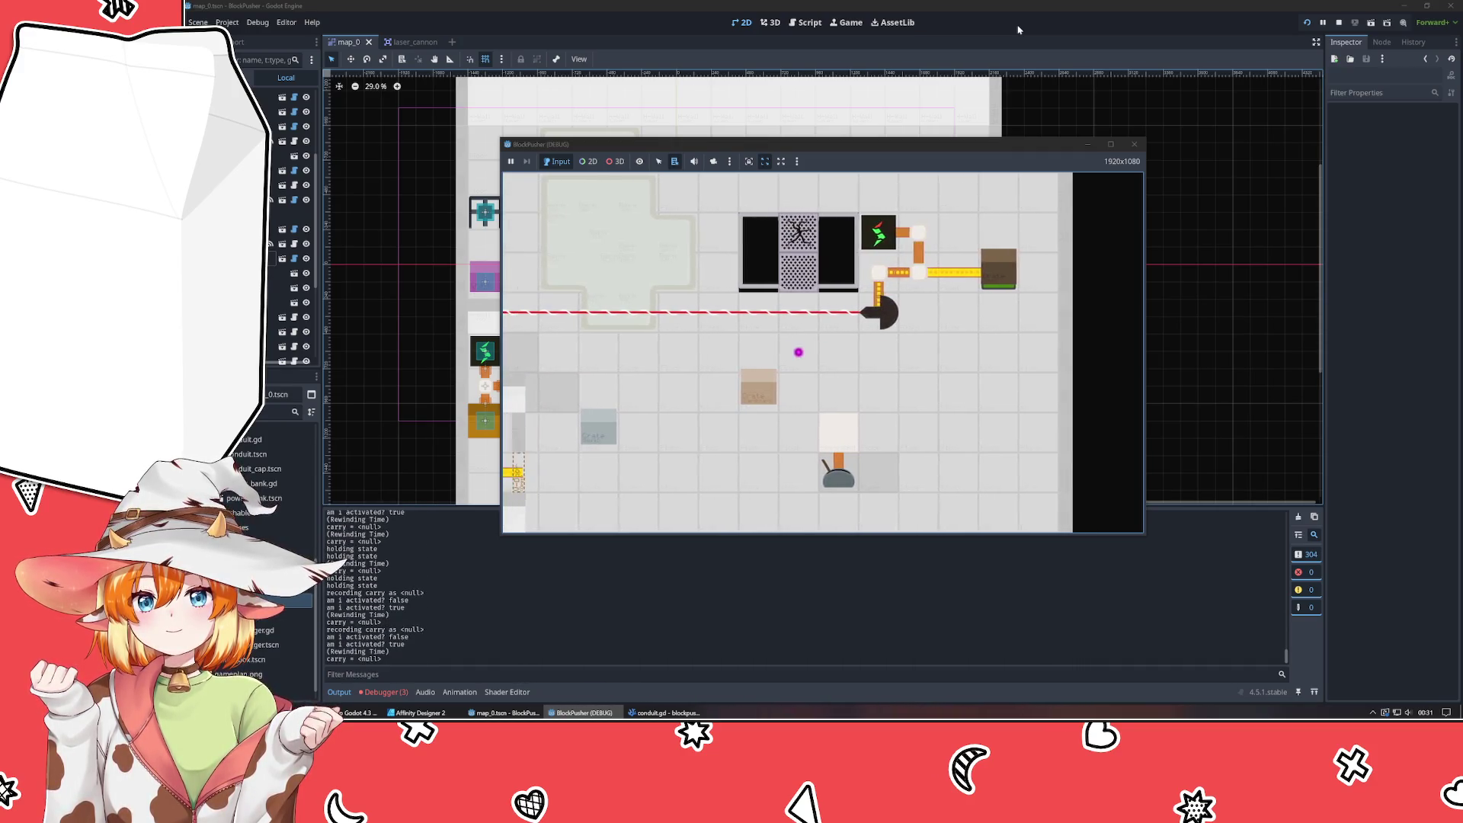
click(1134, 144)
click(586, 713)
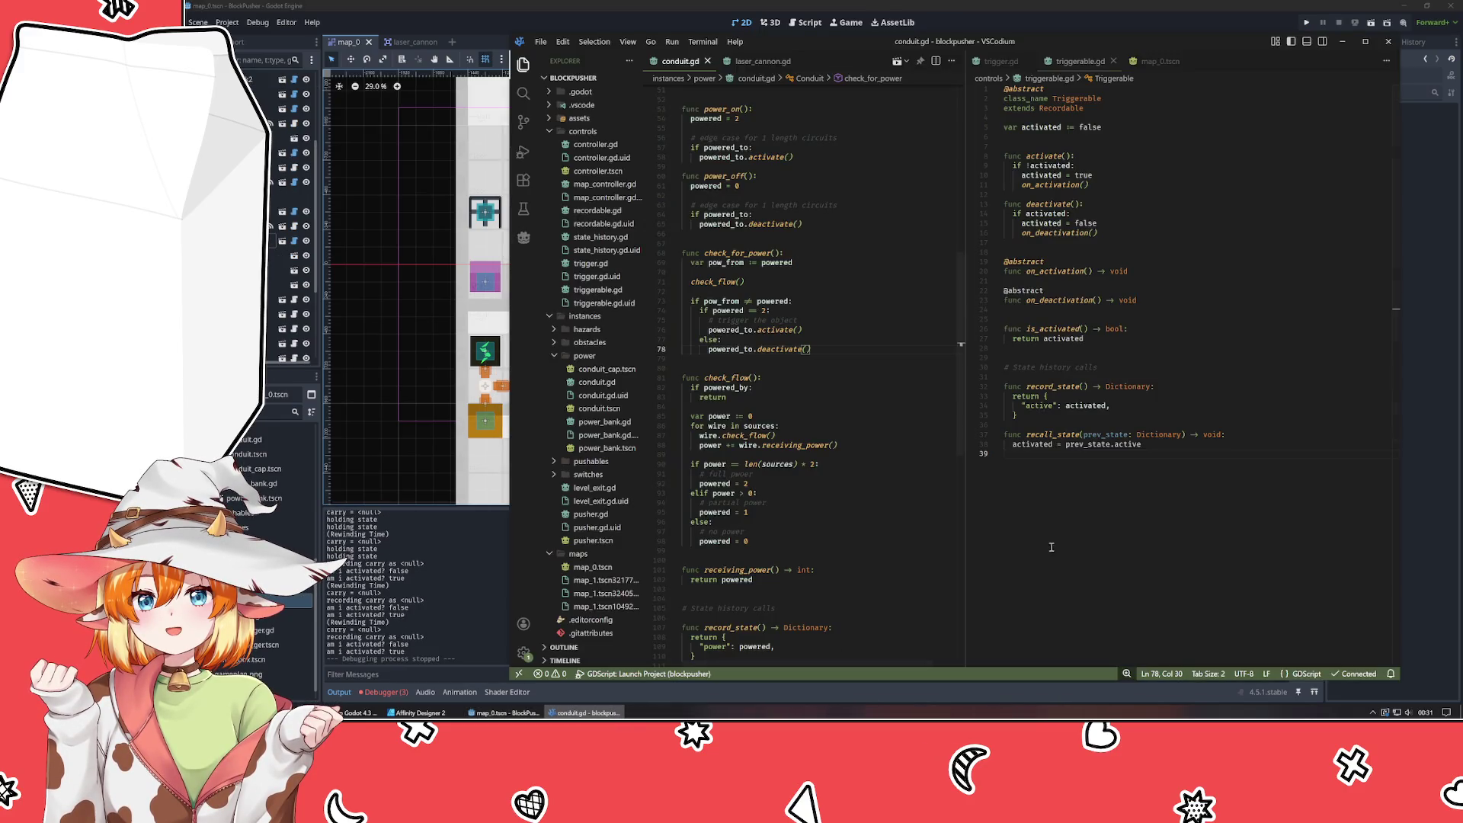
In laser_cannon.gd, place the caret after the super.recall_state() call in recall_state
click(1093, 508)
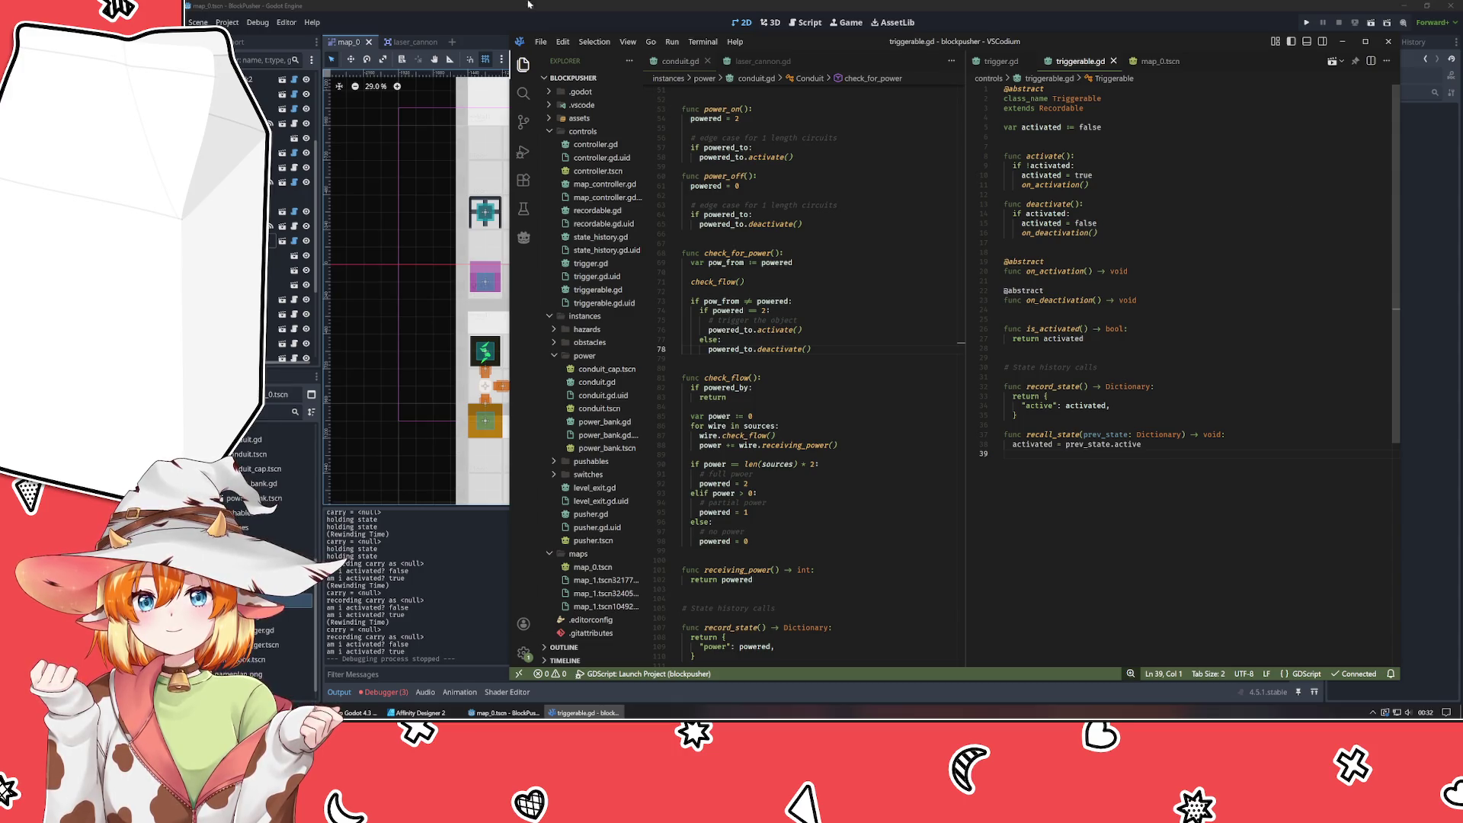
click(758, 61)
scroll(908, 494, down, 5)
drag(748, 399, 754, 499)
click(754, 499)
key(Up)
key(Up)
key(End)
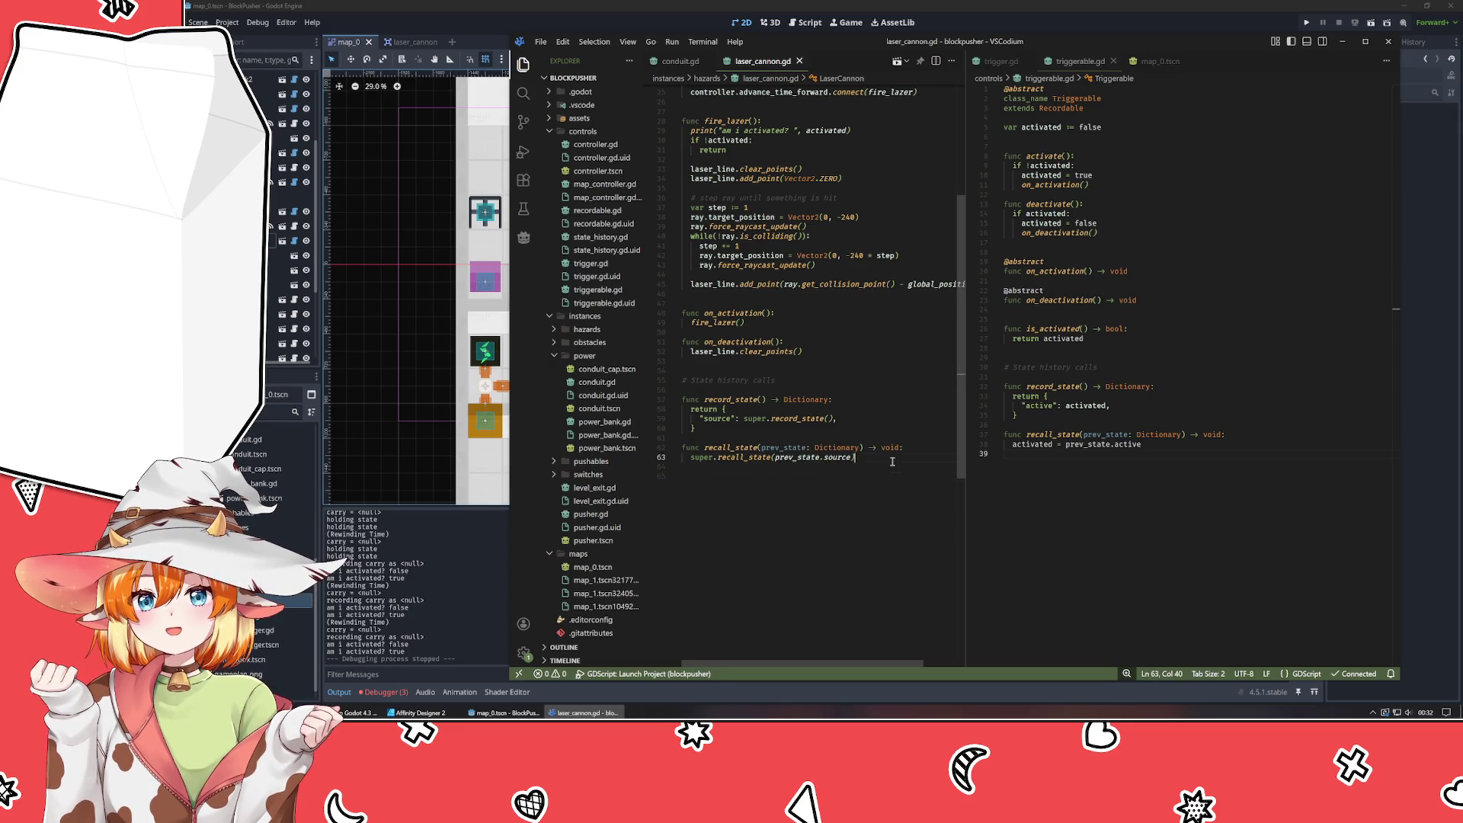
scroll(830, 477, up, 5)
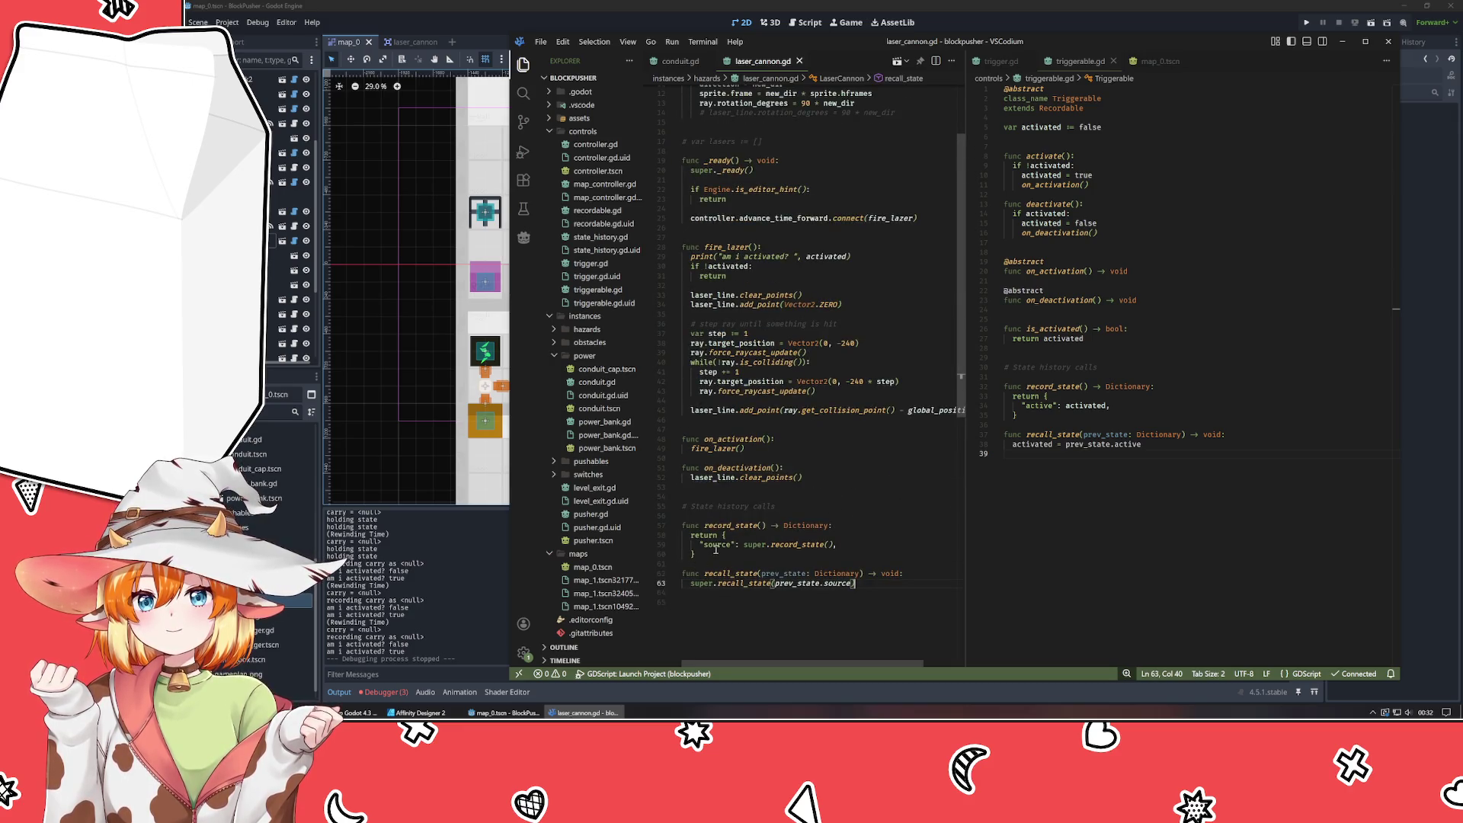
click(921, 556)
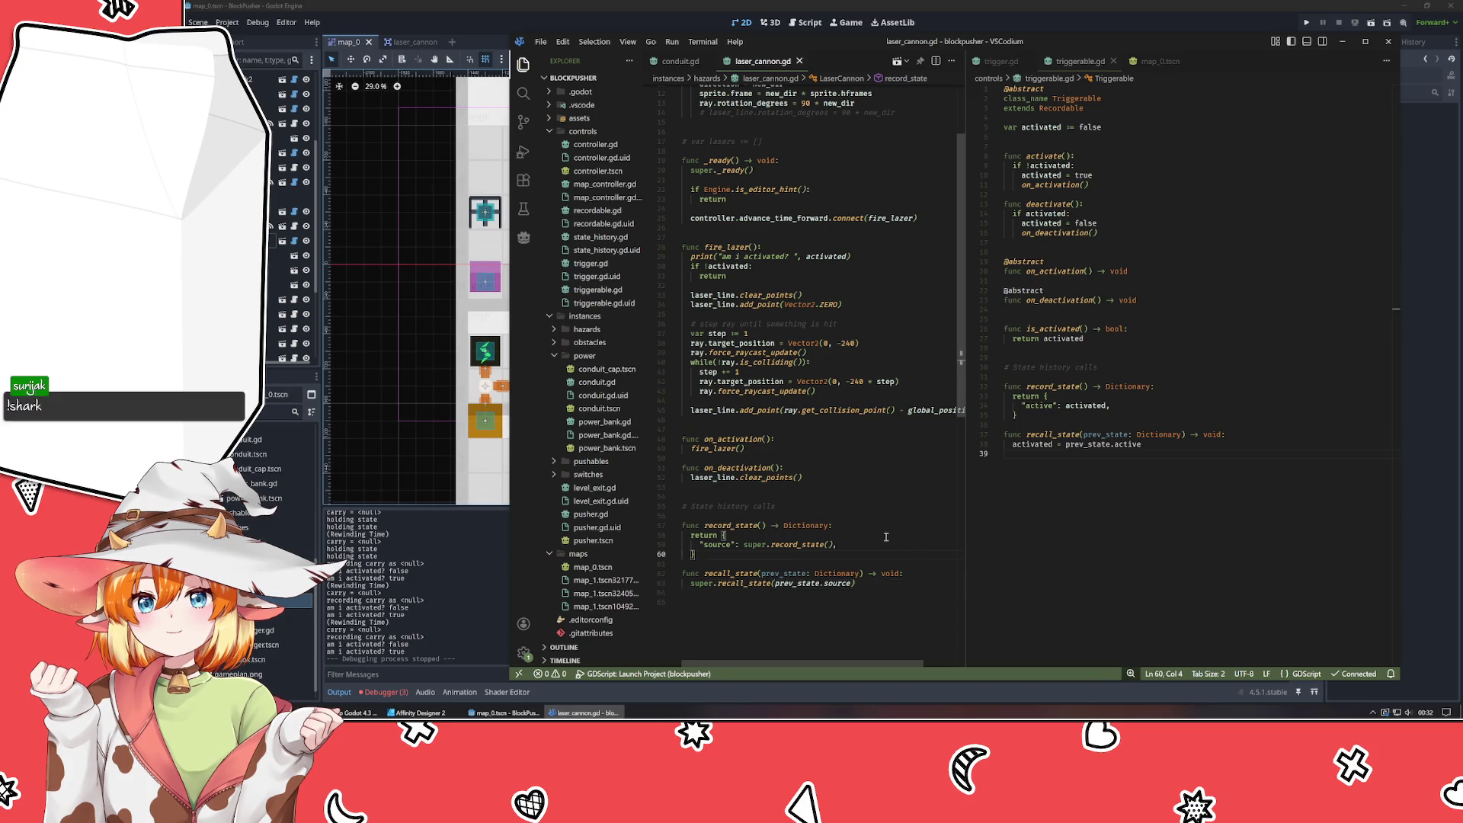
scroll(886, 537, up, 3)
scroll(886, 537, down, 5)
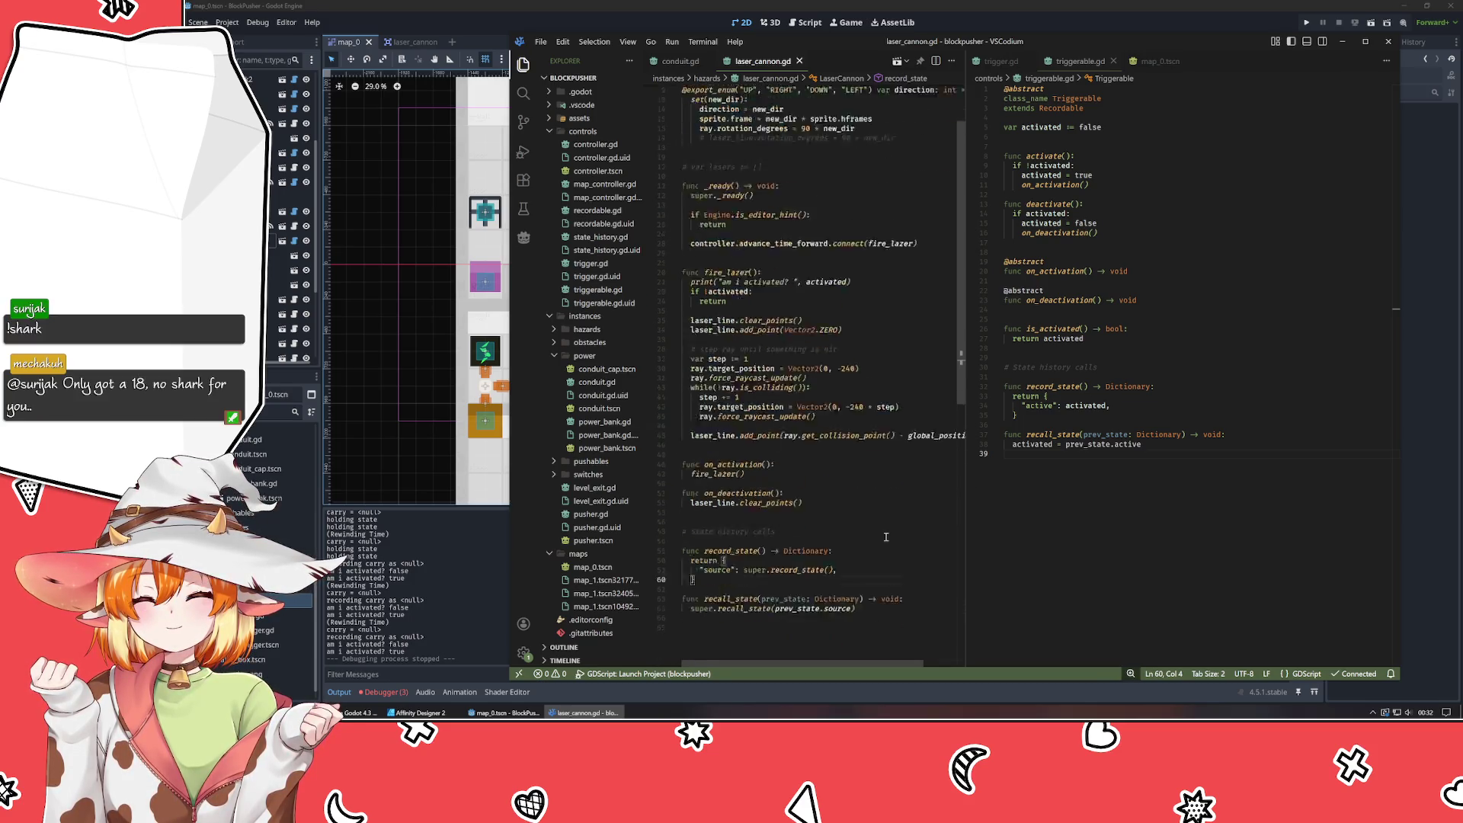
click(874, 487)
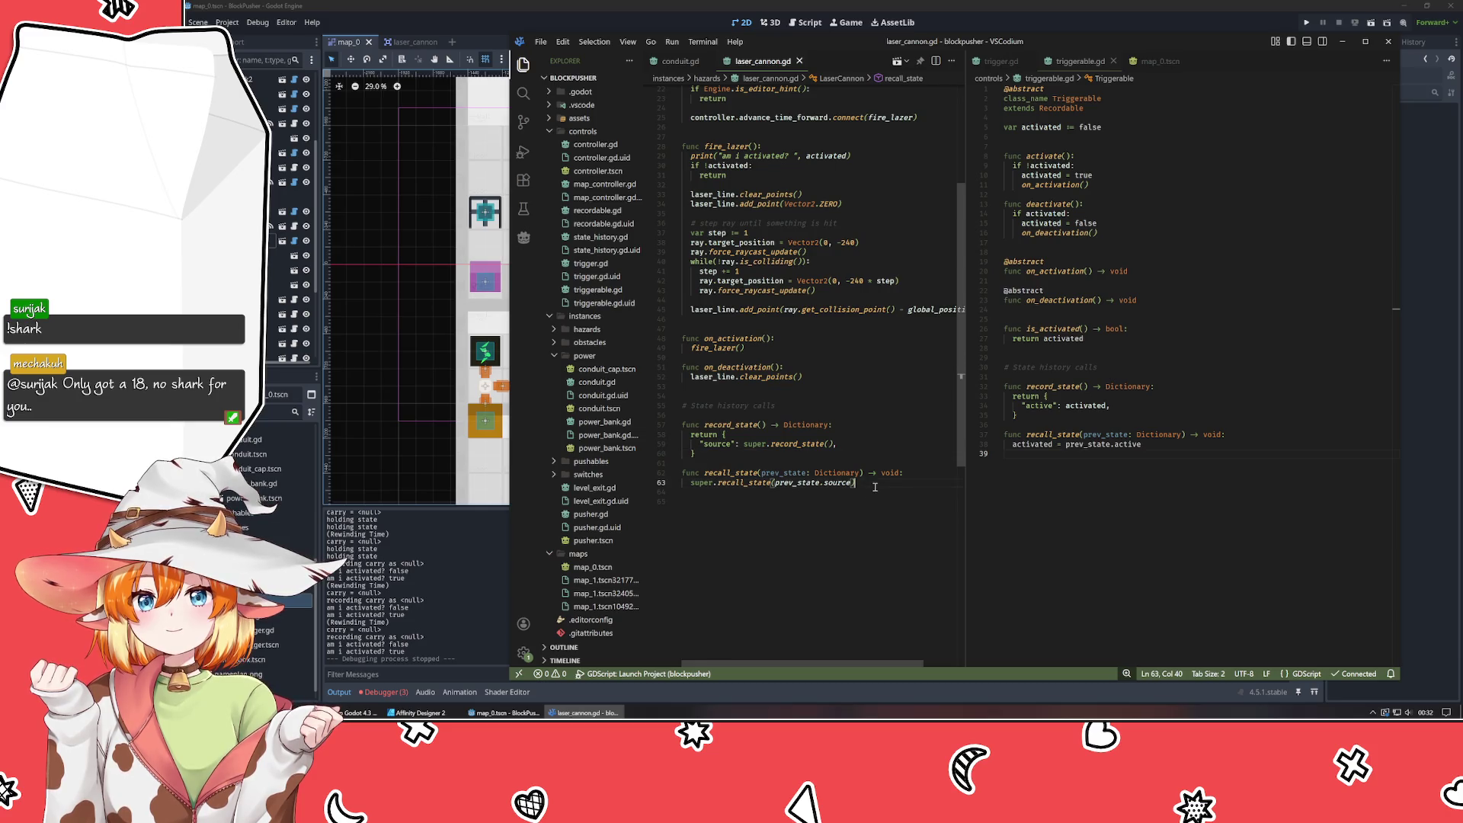
Add an 'if activated:' block after the super.recall_state() call
key(Return)
key(Return)
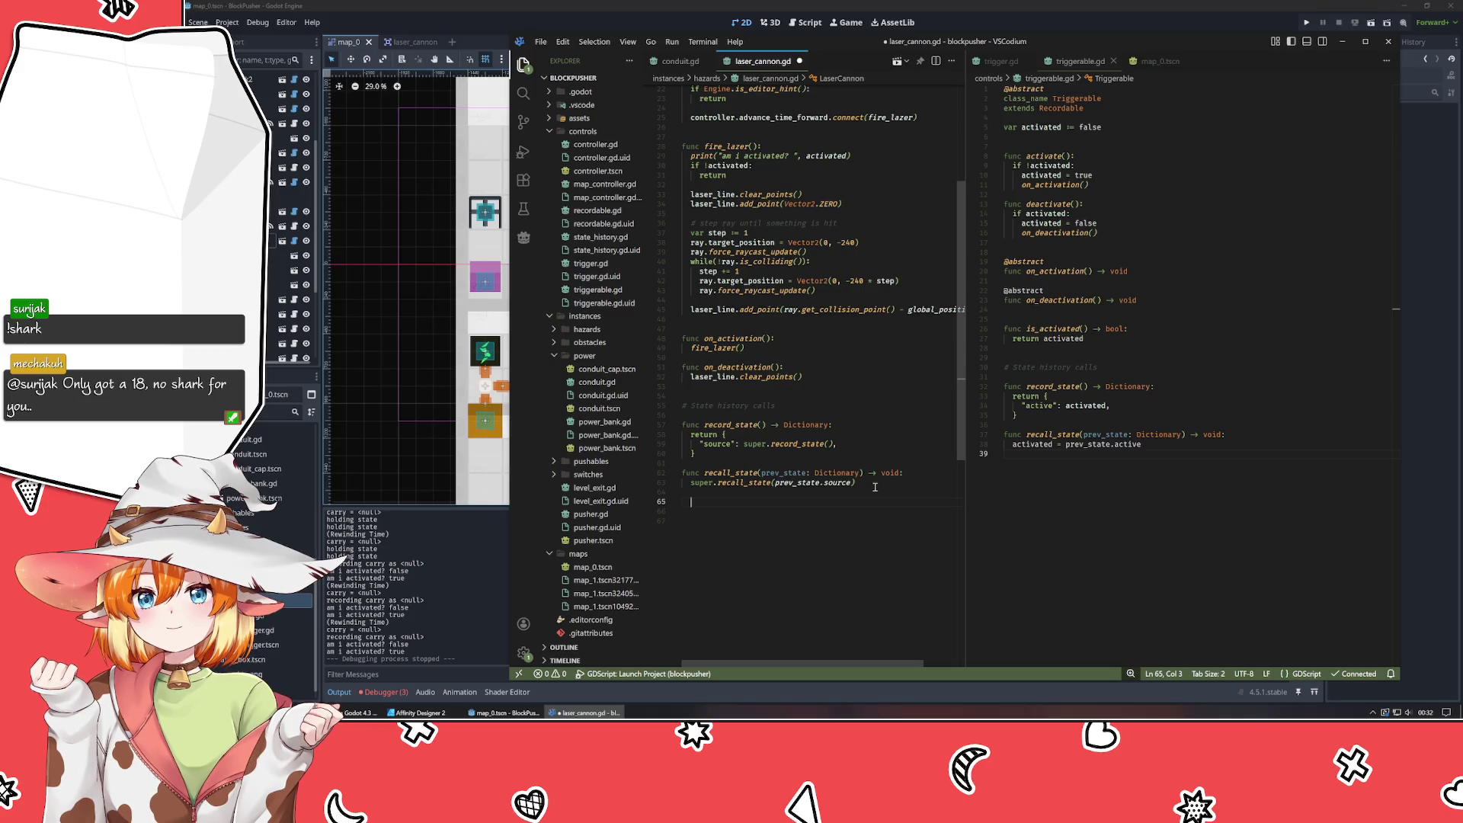
text(if )
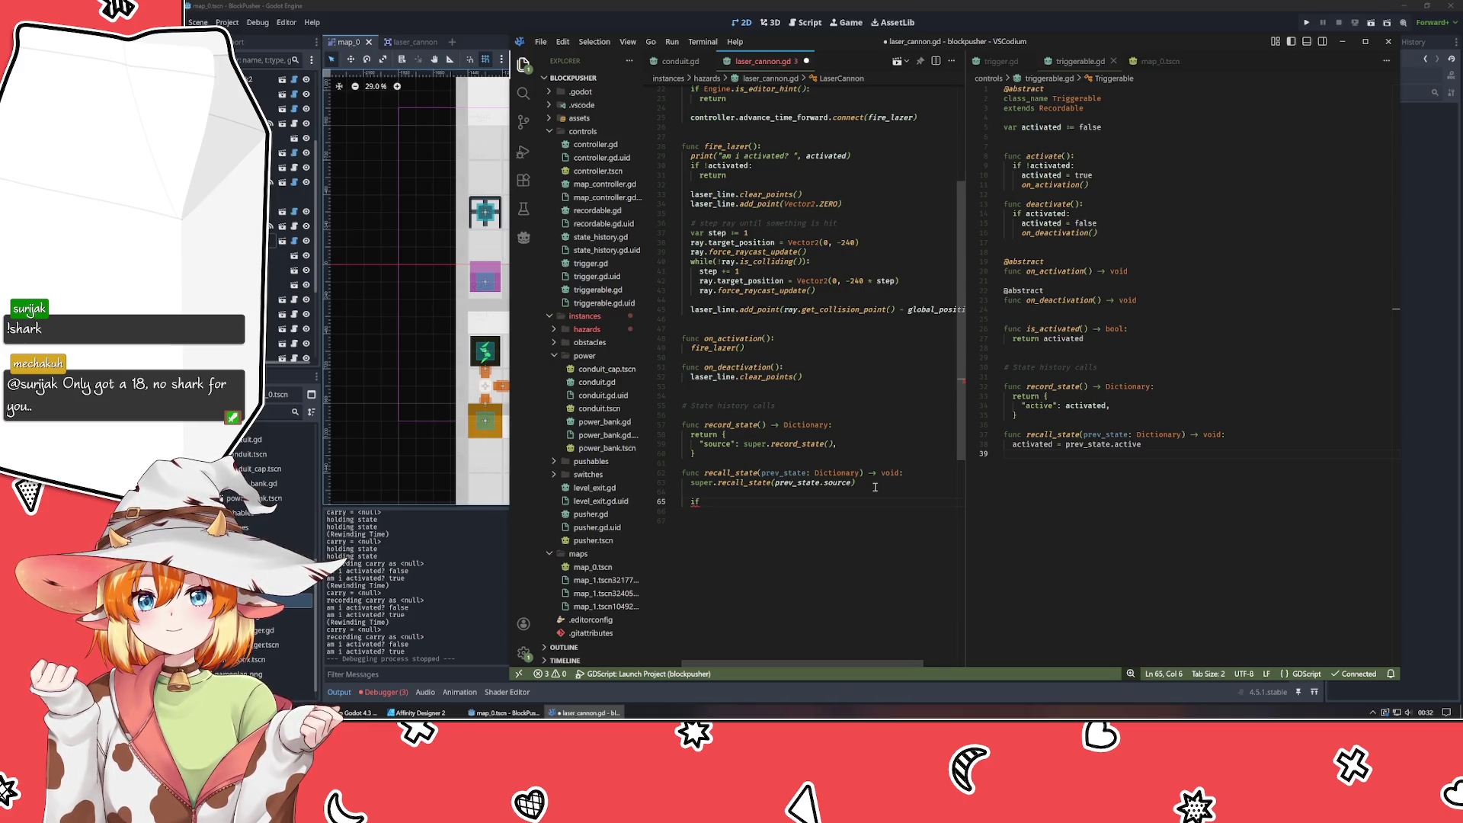
text(acti)
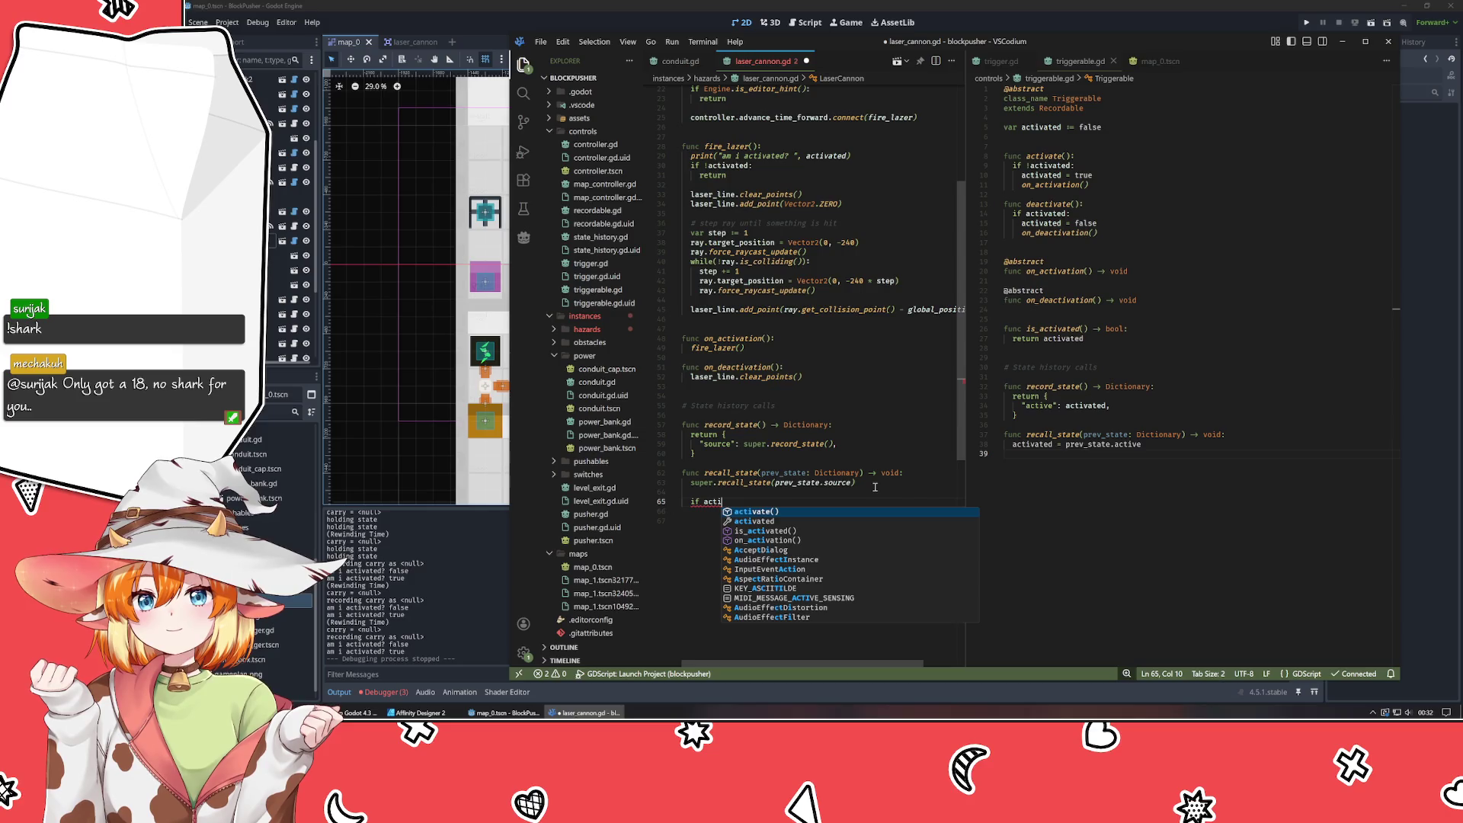
key(Down)
key(Return)
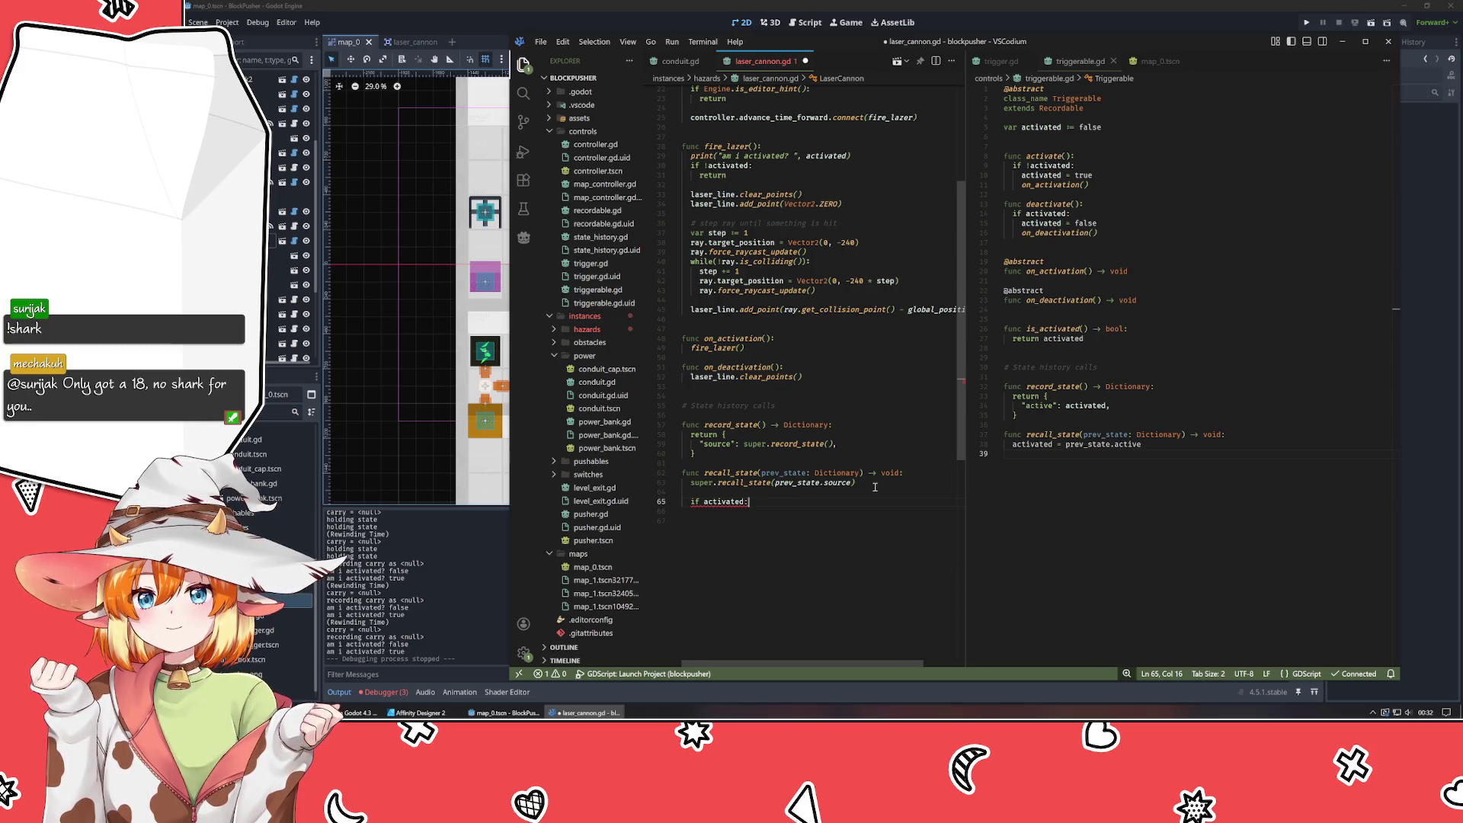
key(Return)
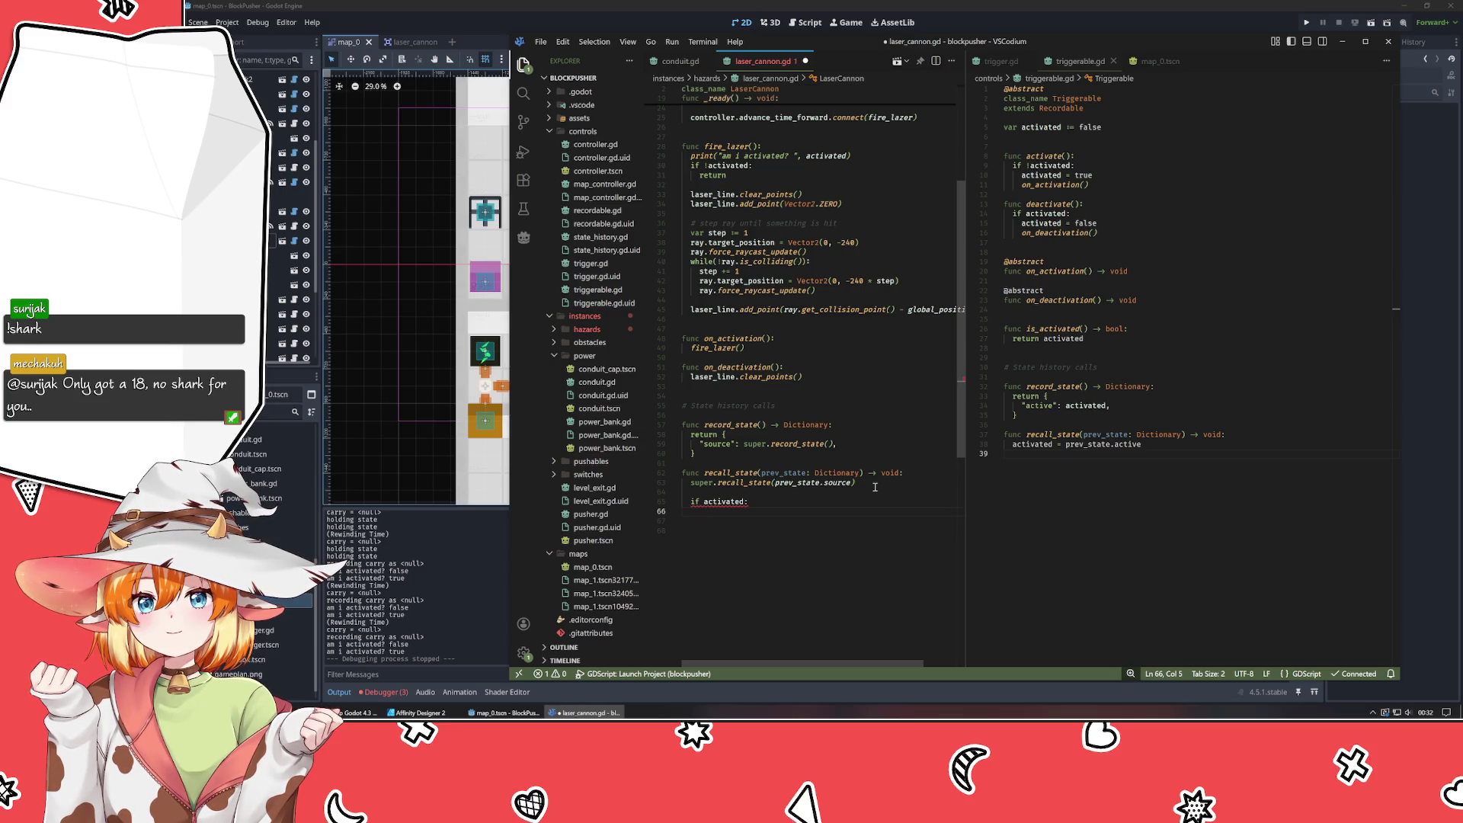
text(ire_l)
key(Return)
key(Return)
Add 'else: on_deactivation()', make the if branch call on_activation(), save and run the project
text(lse)
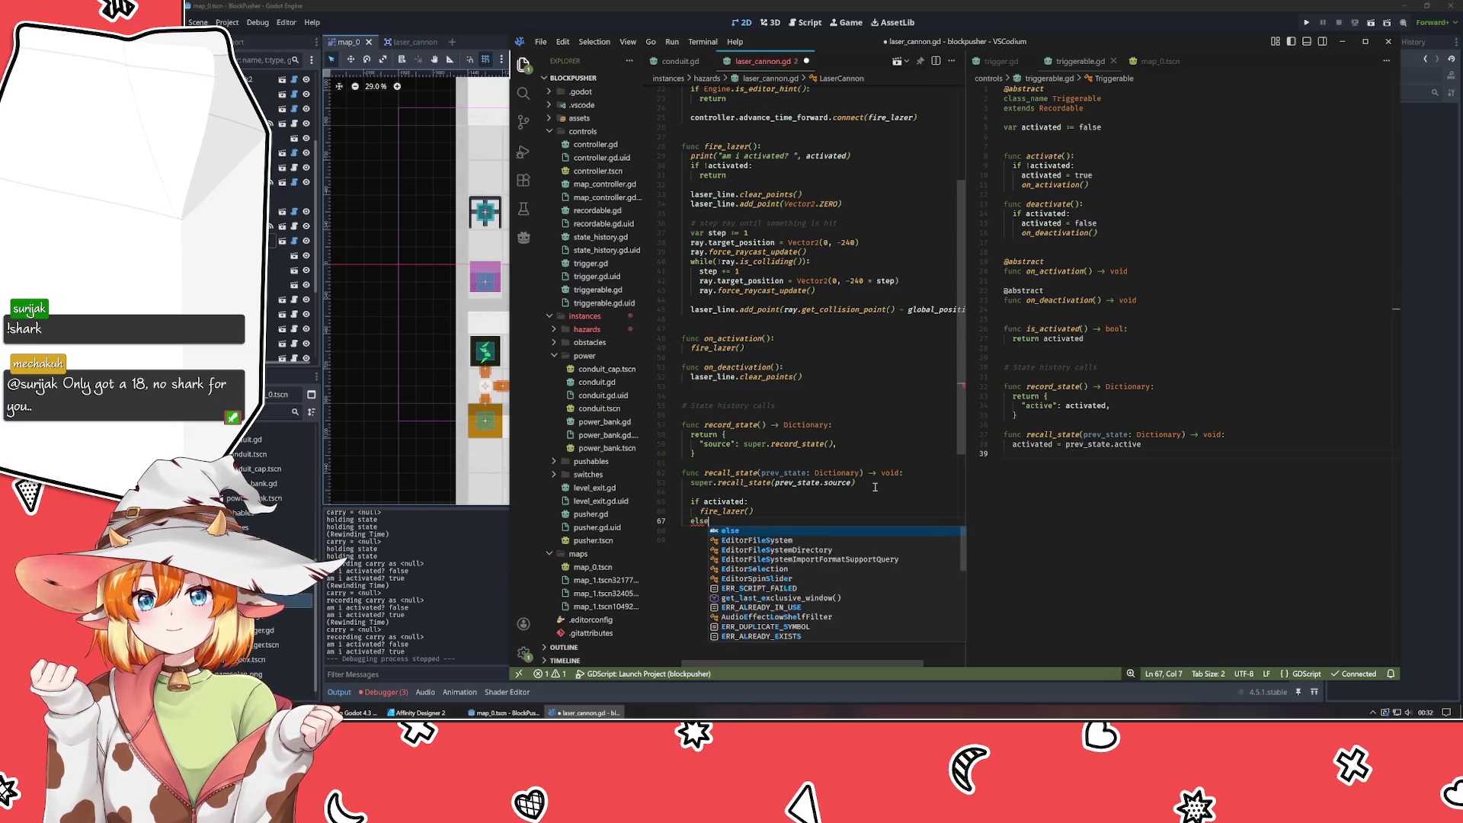
text(:     on_sc)
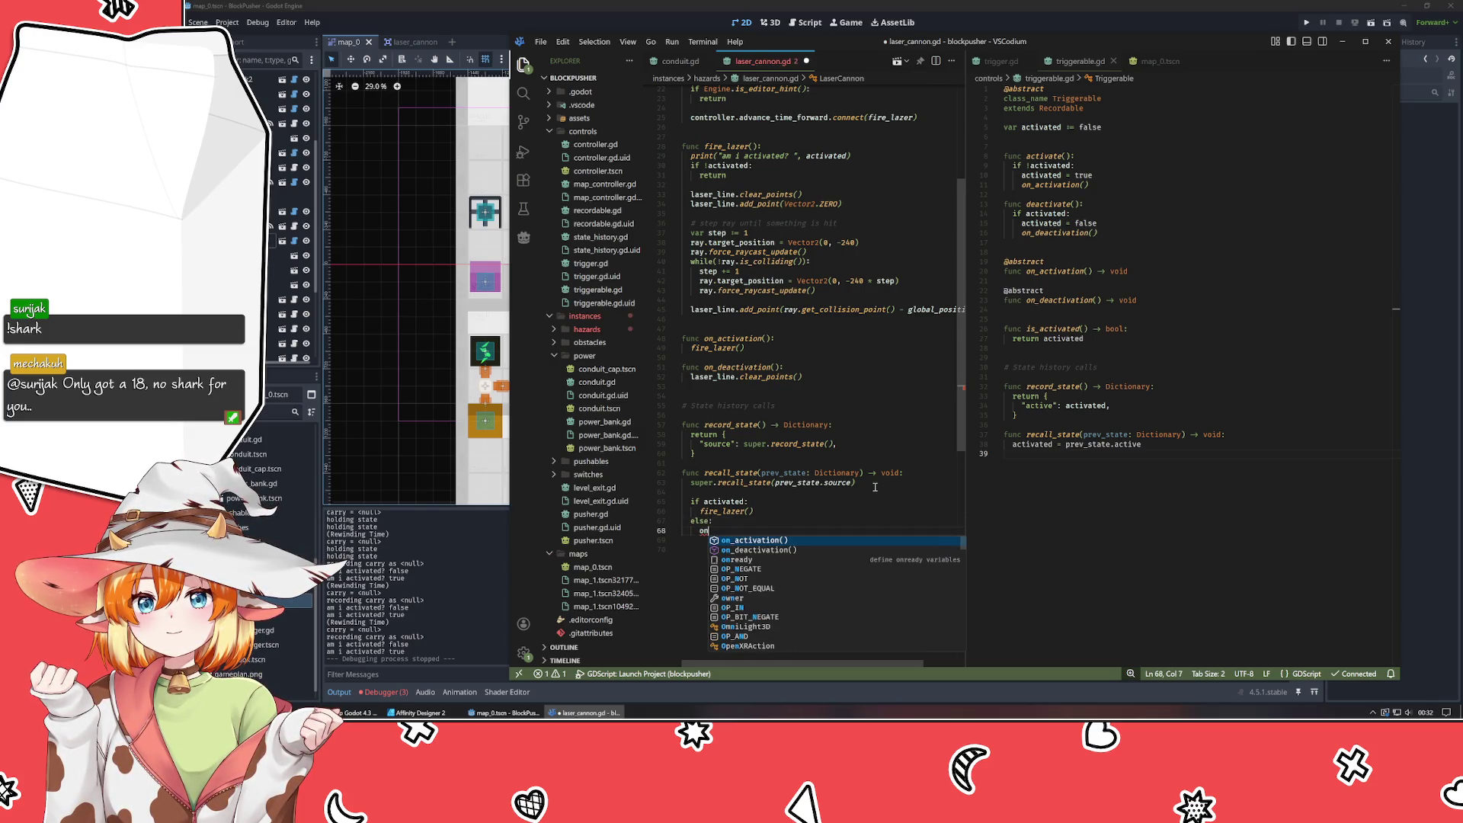
key(BackSpace)
key(BackSpace)
text(de)
key(Return)
key(Up)
key(Up)
key(BackSpace)
key(BackSpace)
key(BackSpace)
text(on_a)
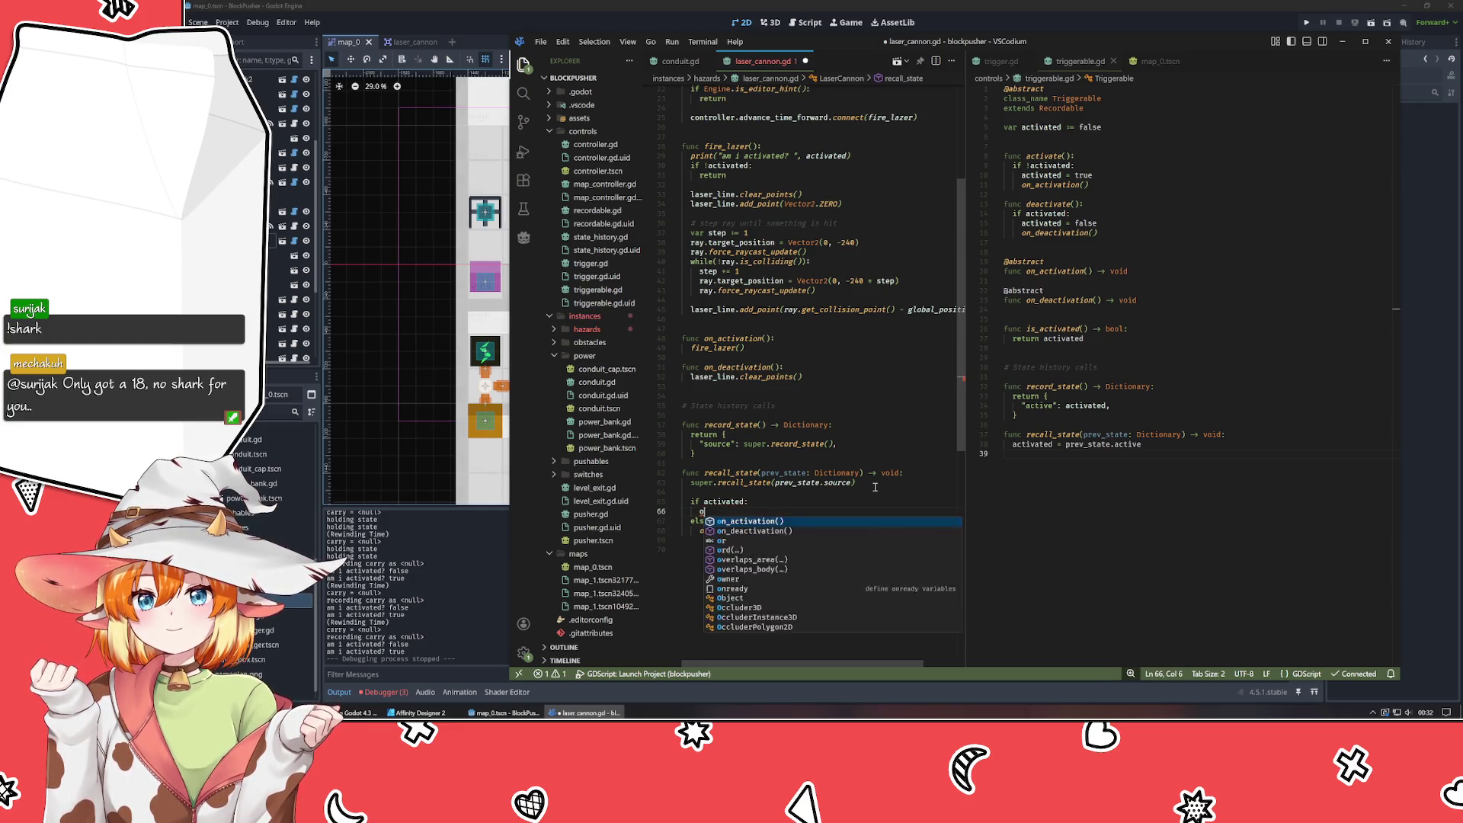
key(Return)
key(ctrl+s)
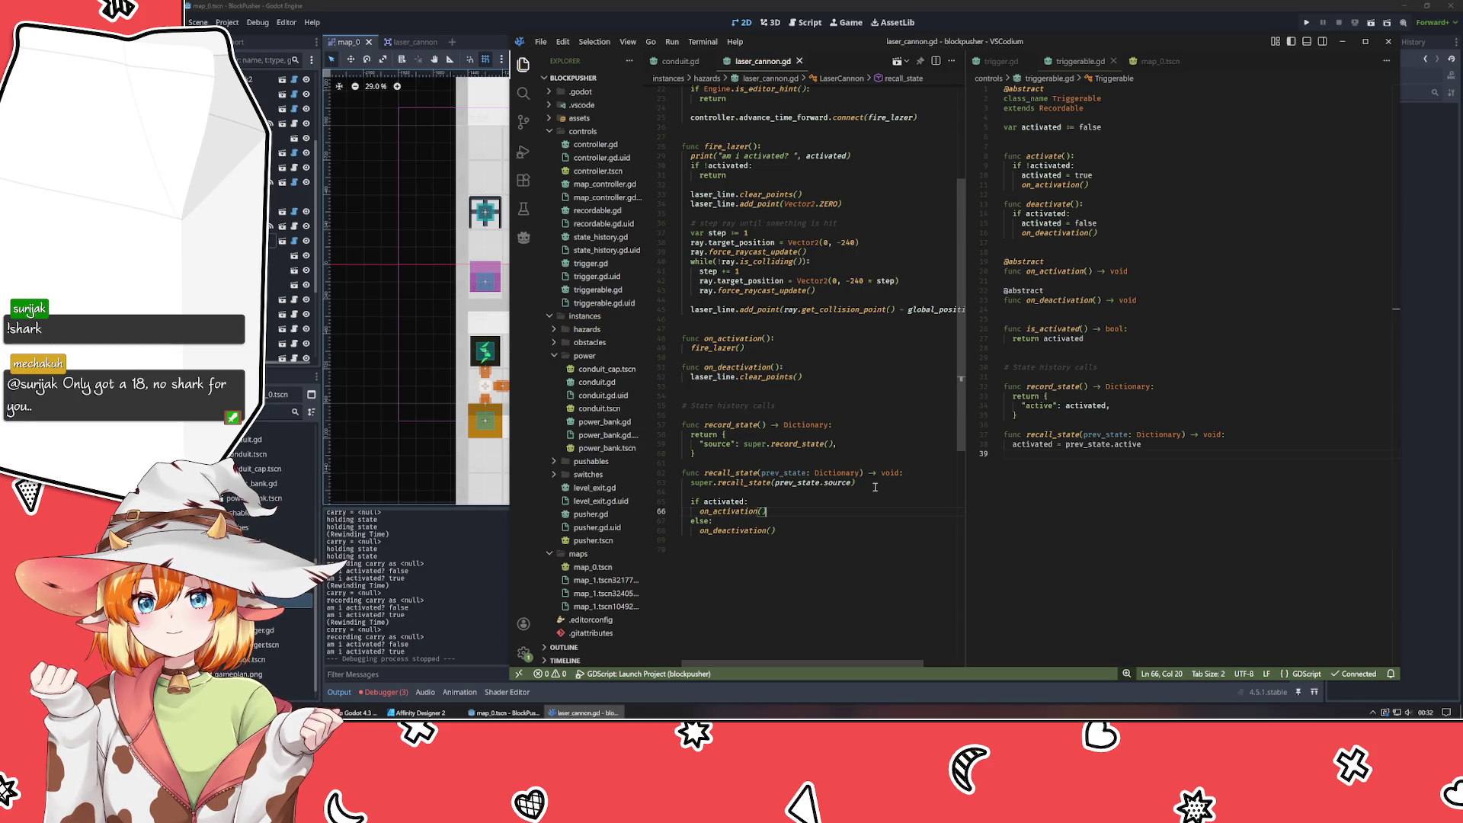
key(F5)
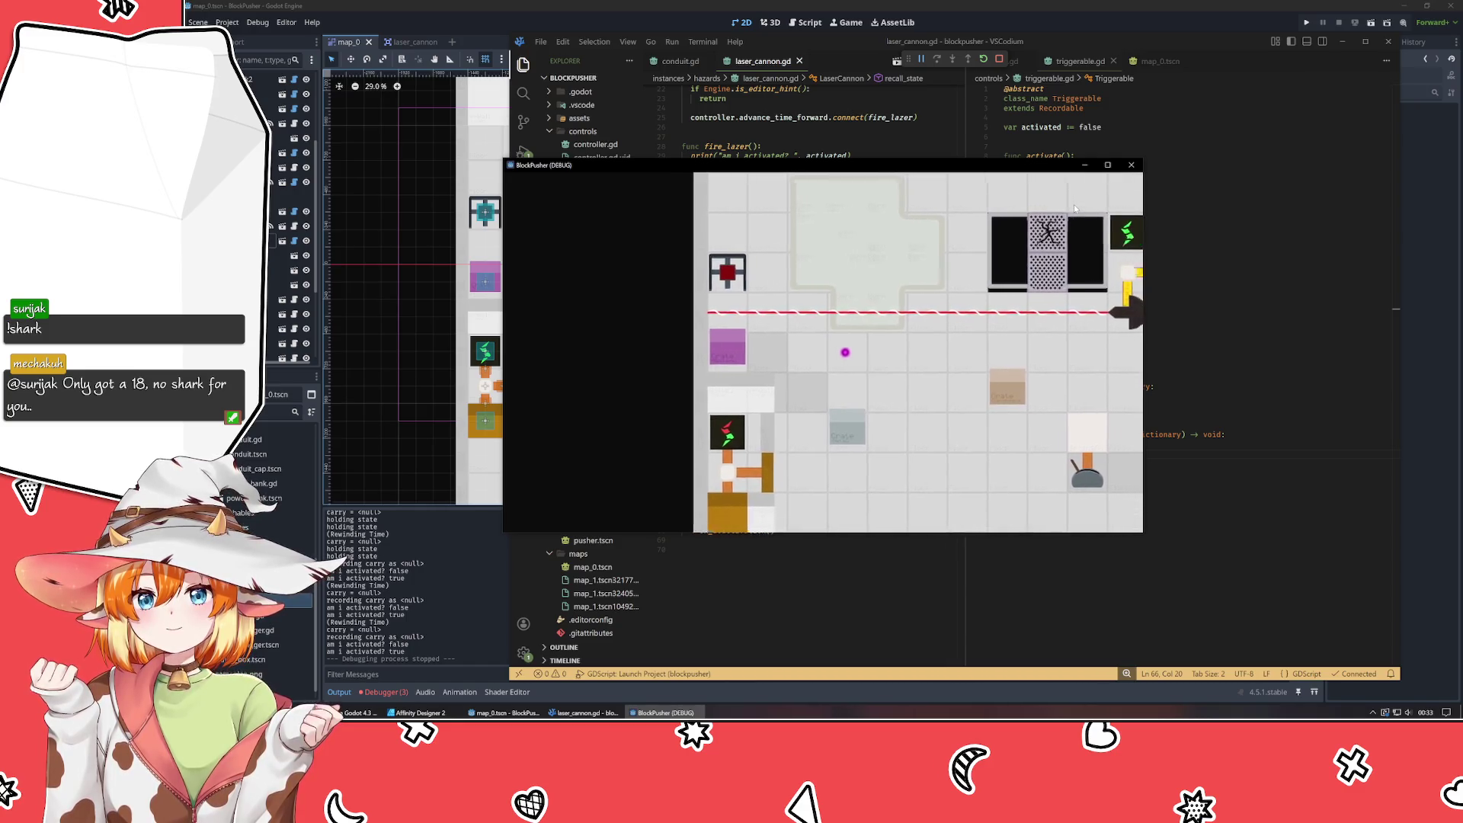
Close the BlockPusher (DEBUG) window and put the caret back in laser_cannon.gd
click(1132, 166)
click(912, 195)
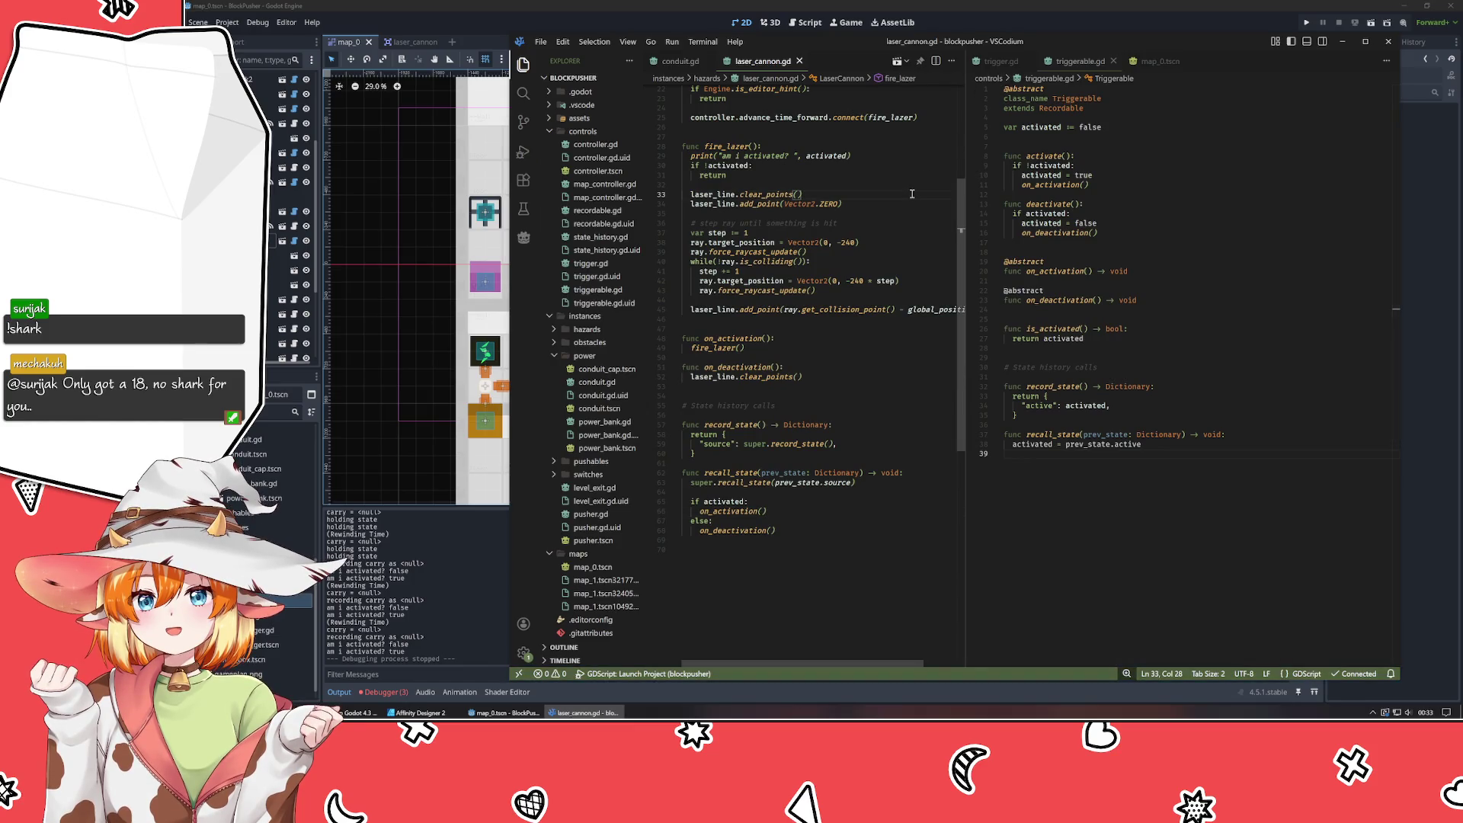
click(832, 413)
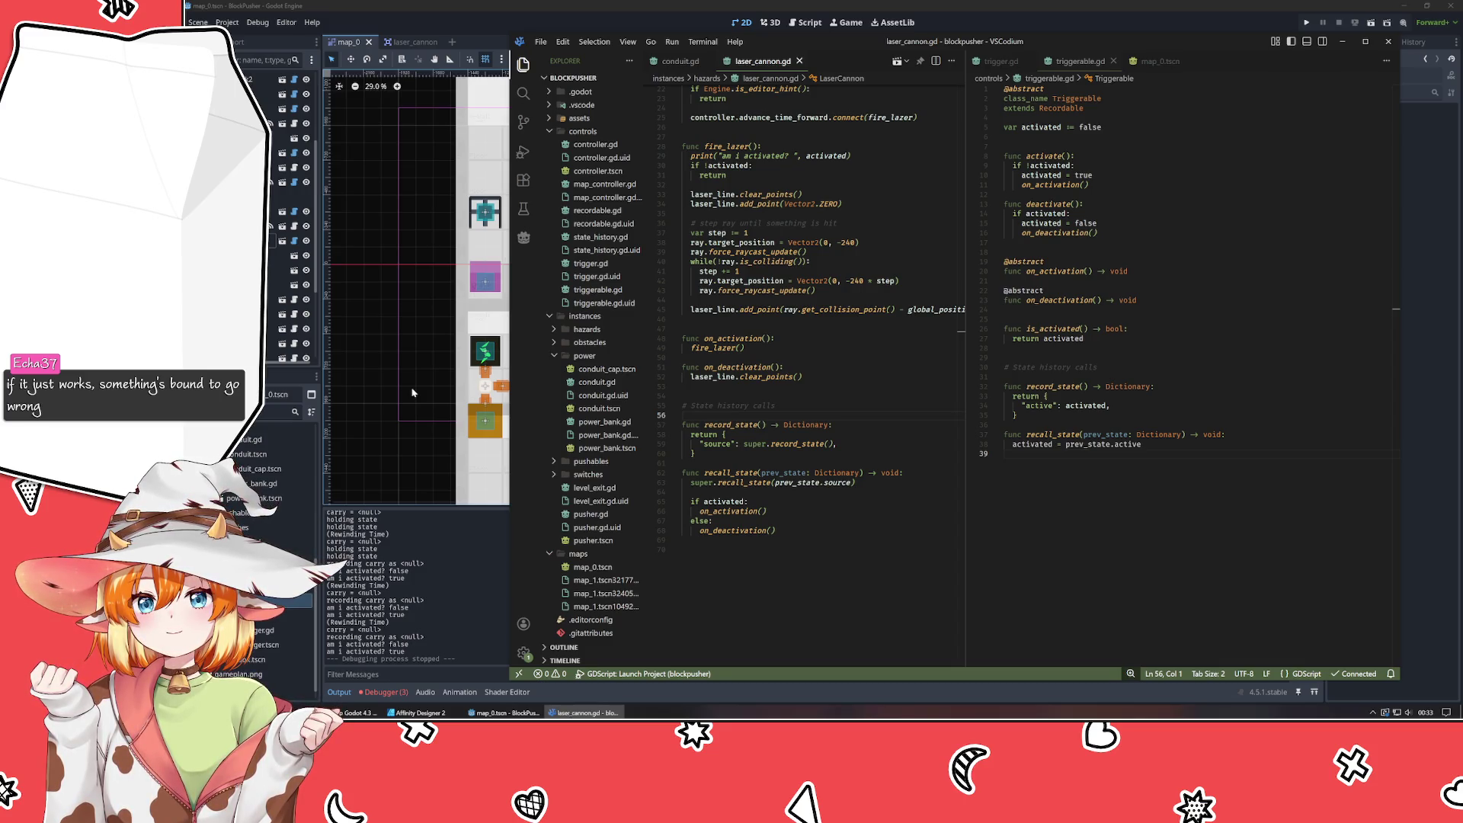
Tick Open on both DoorHoriz and DoorVert in the Inspector and run the project
click(412, 392)
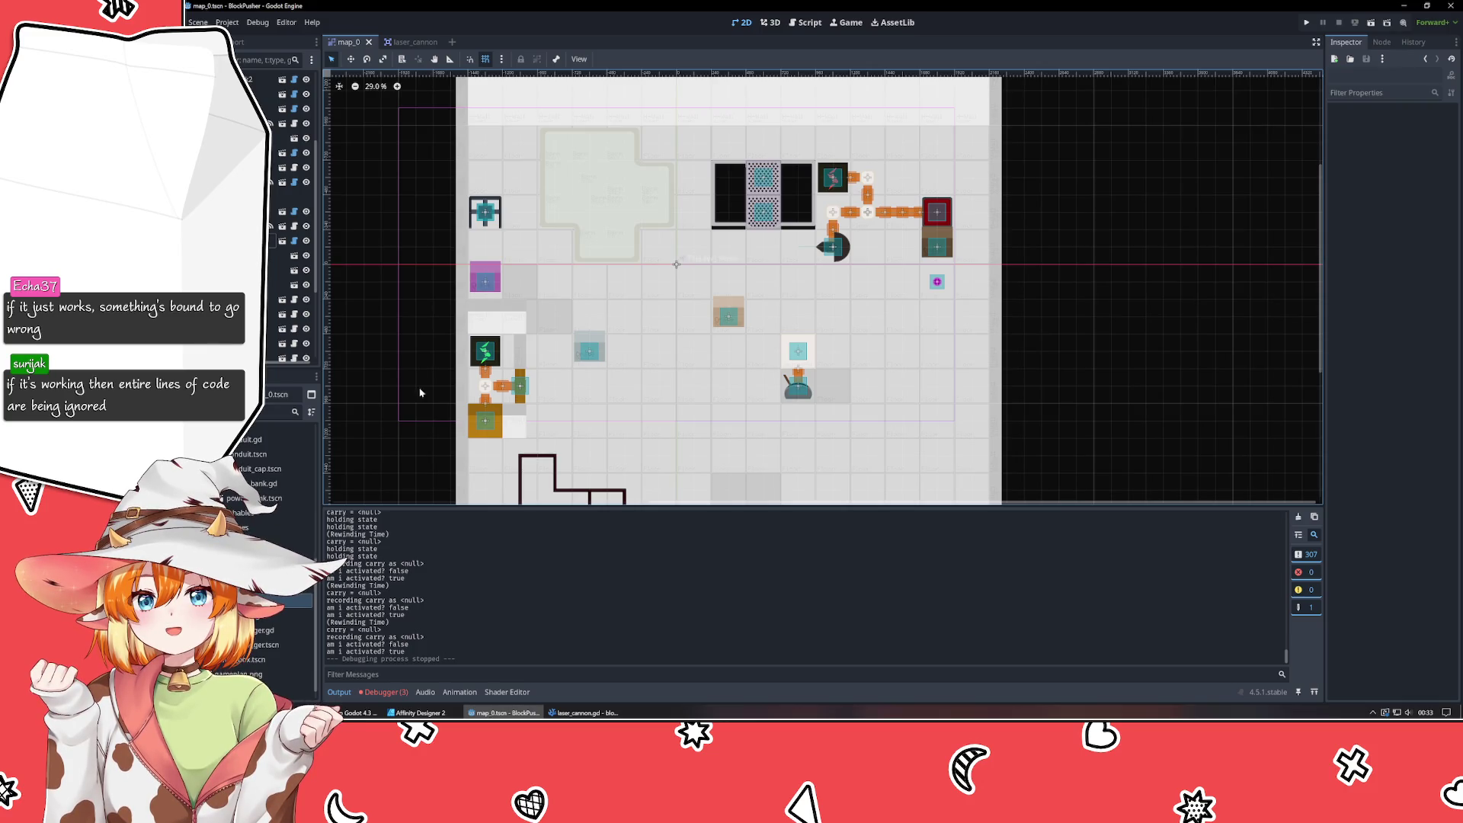
mouse_move(1058, 305)
mouse_down()
mouse_move(1044, 153)
mouse_move(1049, 298)
mouse_move(1035, 284)
mouse_move(1045, 176)
mouse_move(1056, 257)
mouse_up()
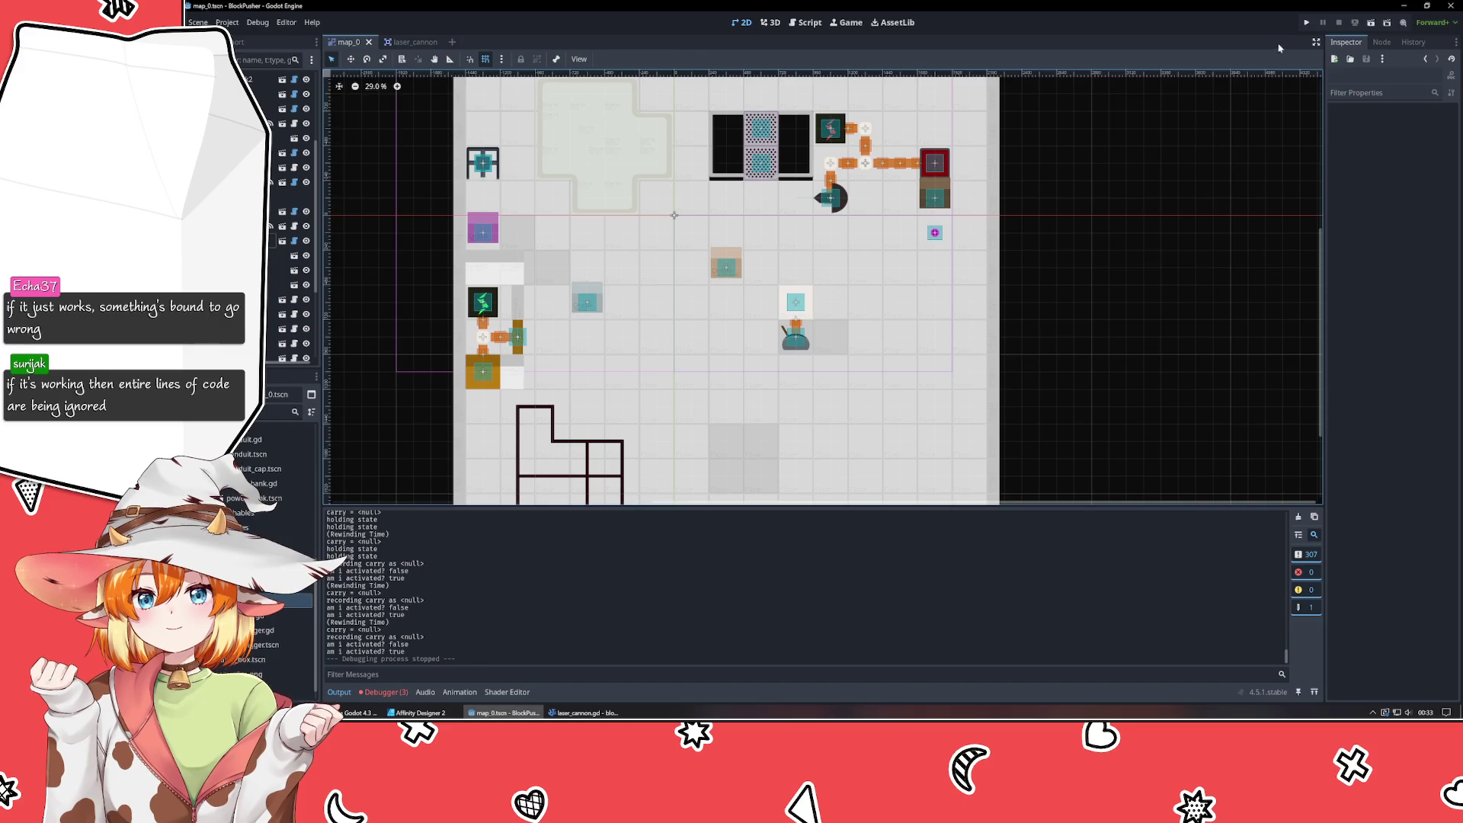
click(492, 381)
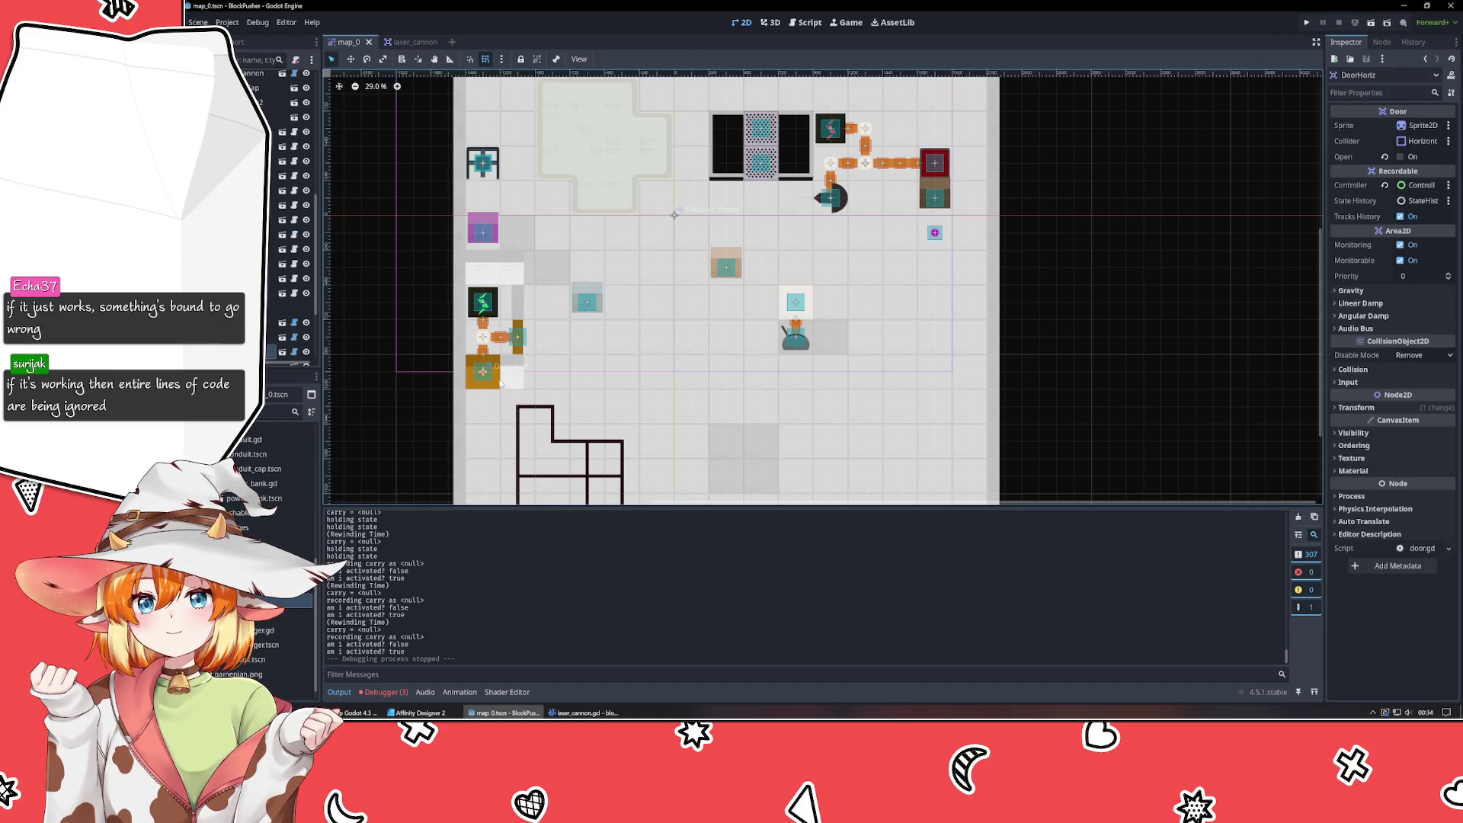
click(1413, 156)
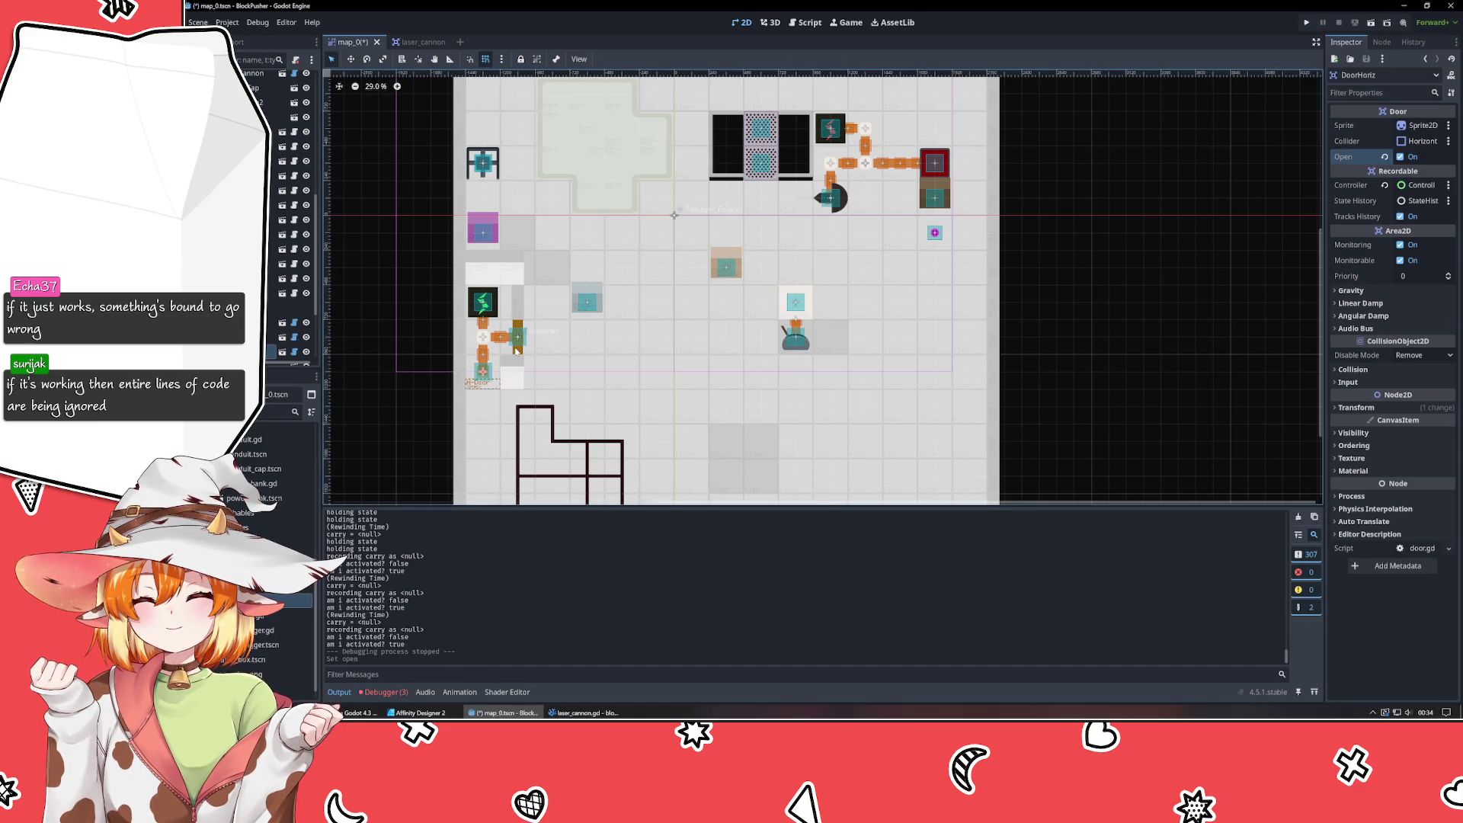
click(515, 350)
click(1417, 157)
click(1306, 23)
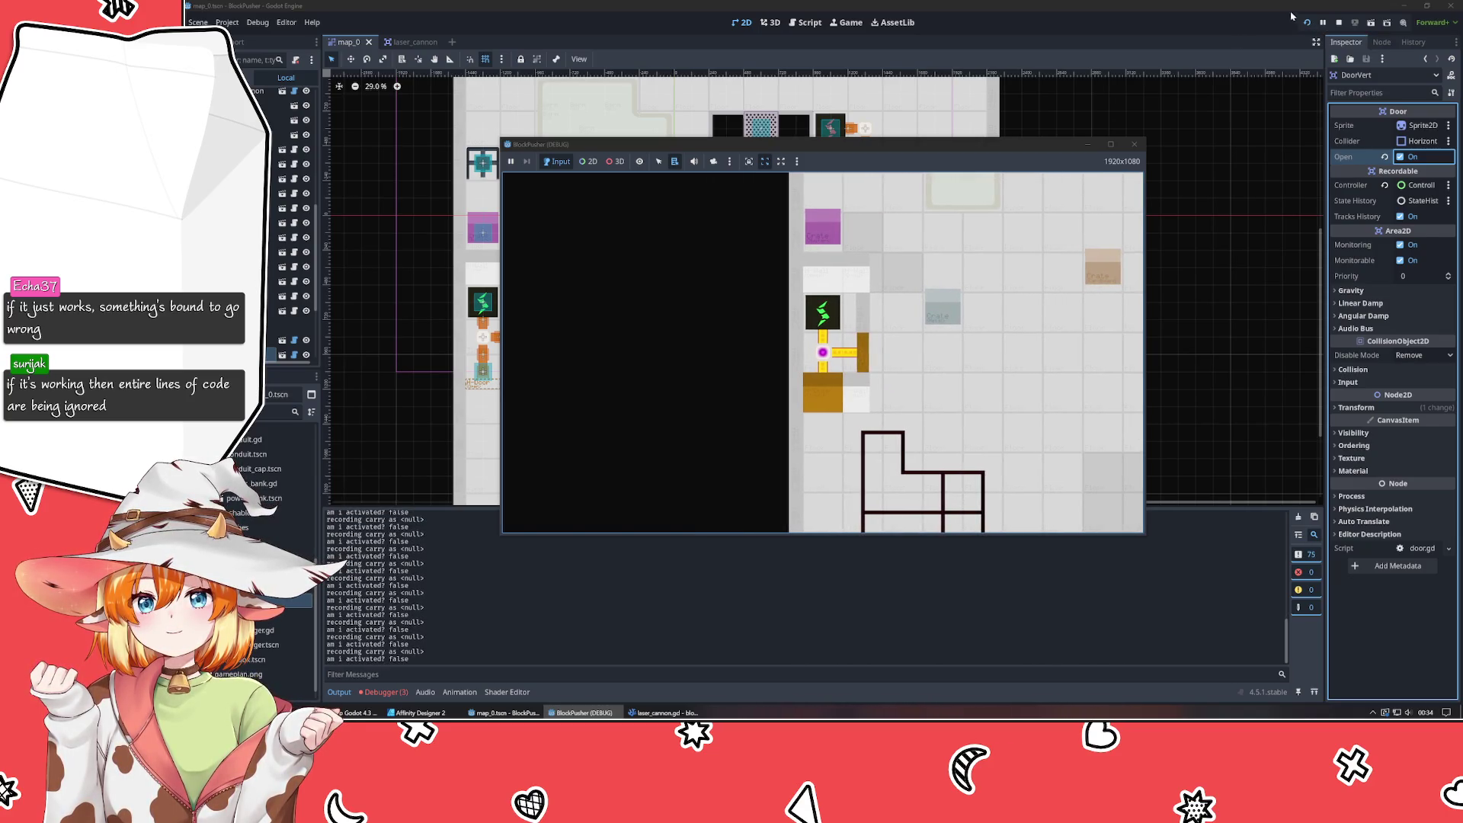
Move the Player to the middle of the map and re-run the game briefly
click(1135, 148)
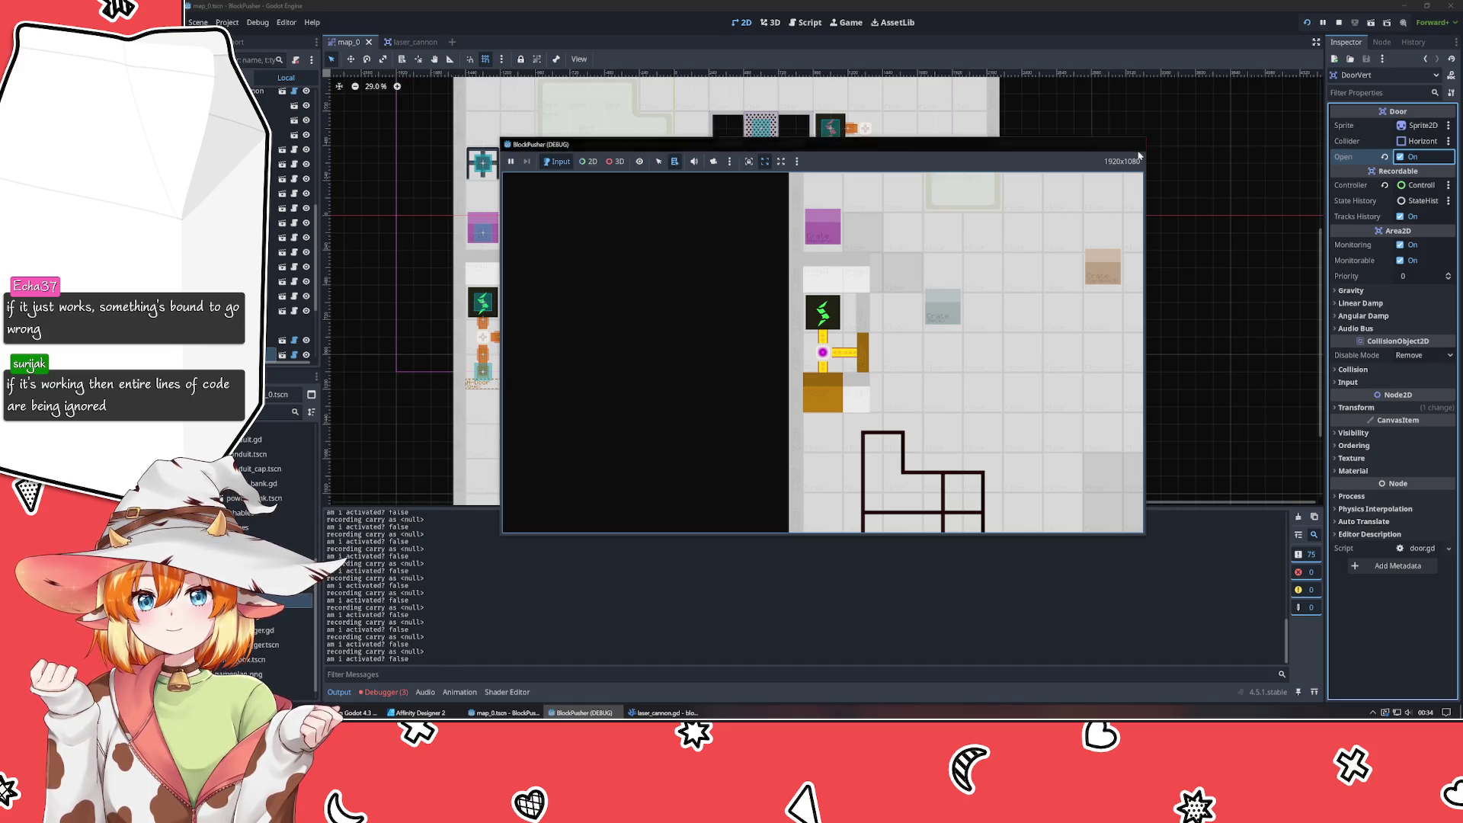
drag(935, 233, 633, 333)
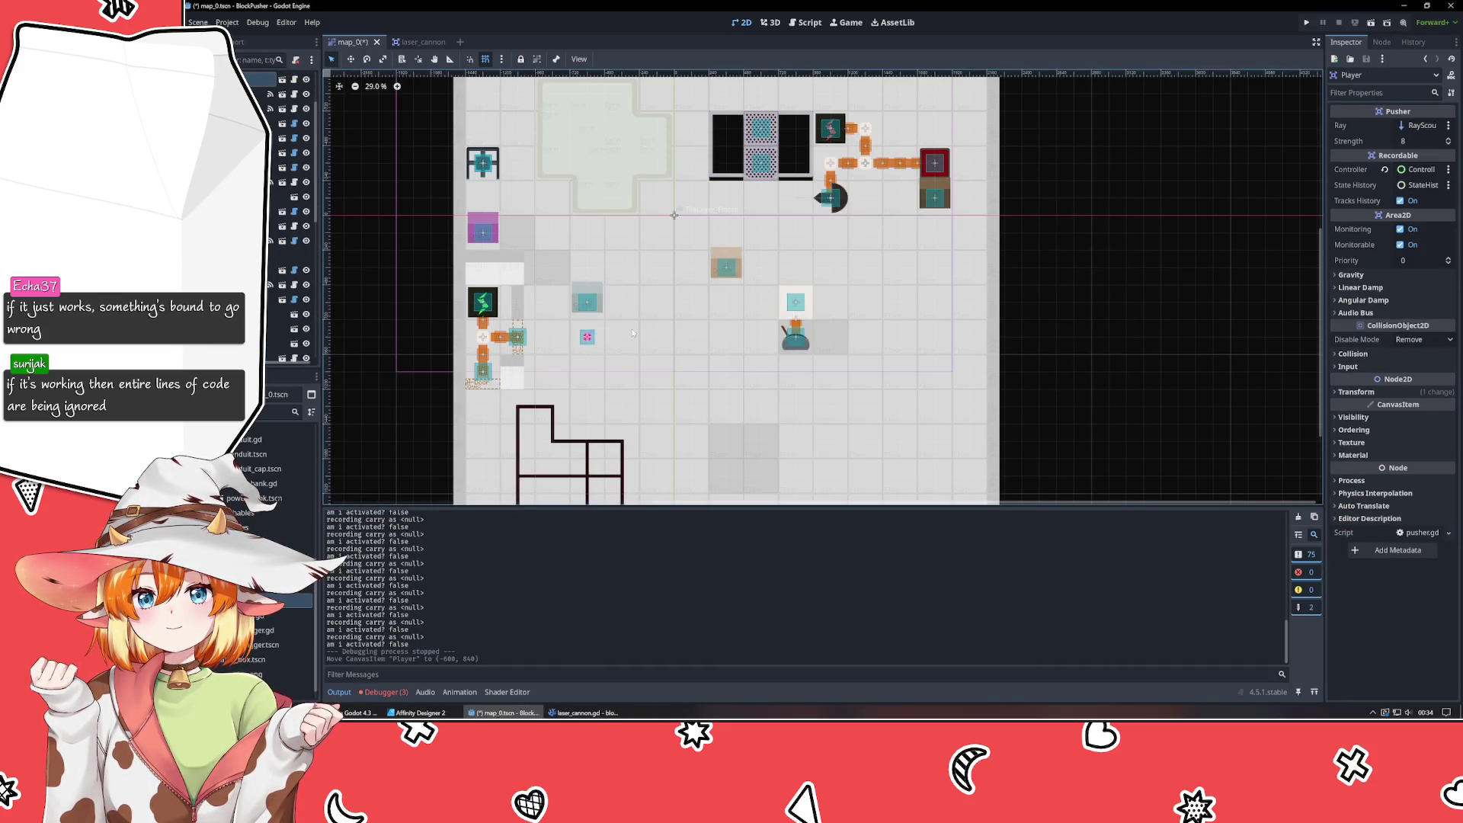
click(1307, 24)
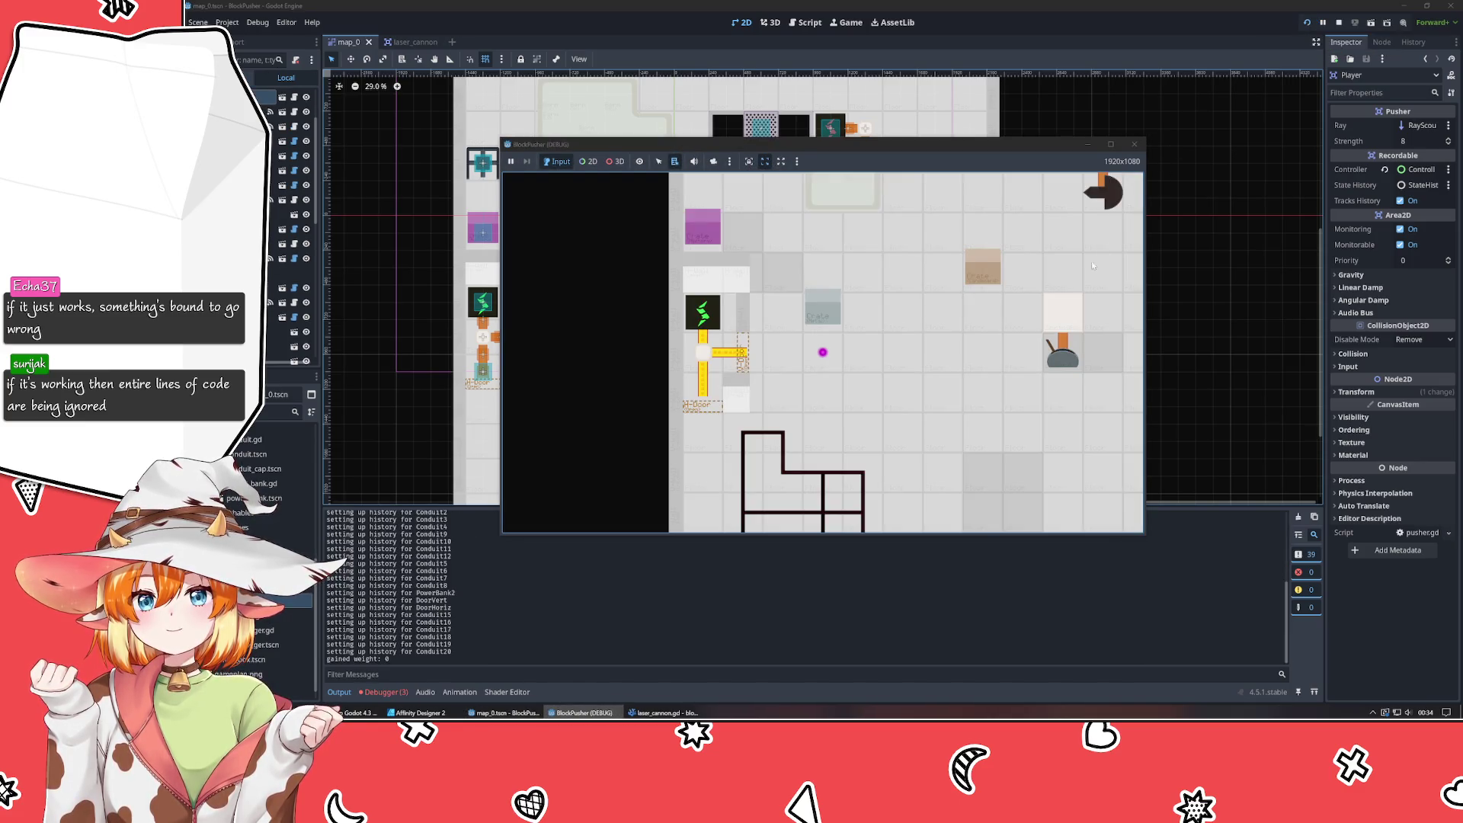
click(1134, 144)
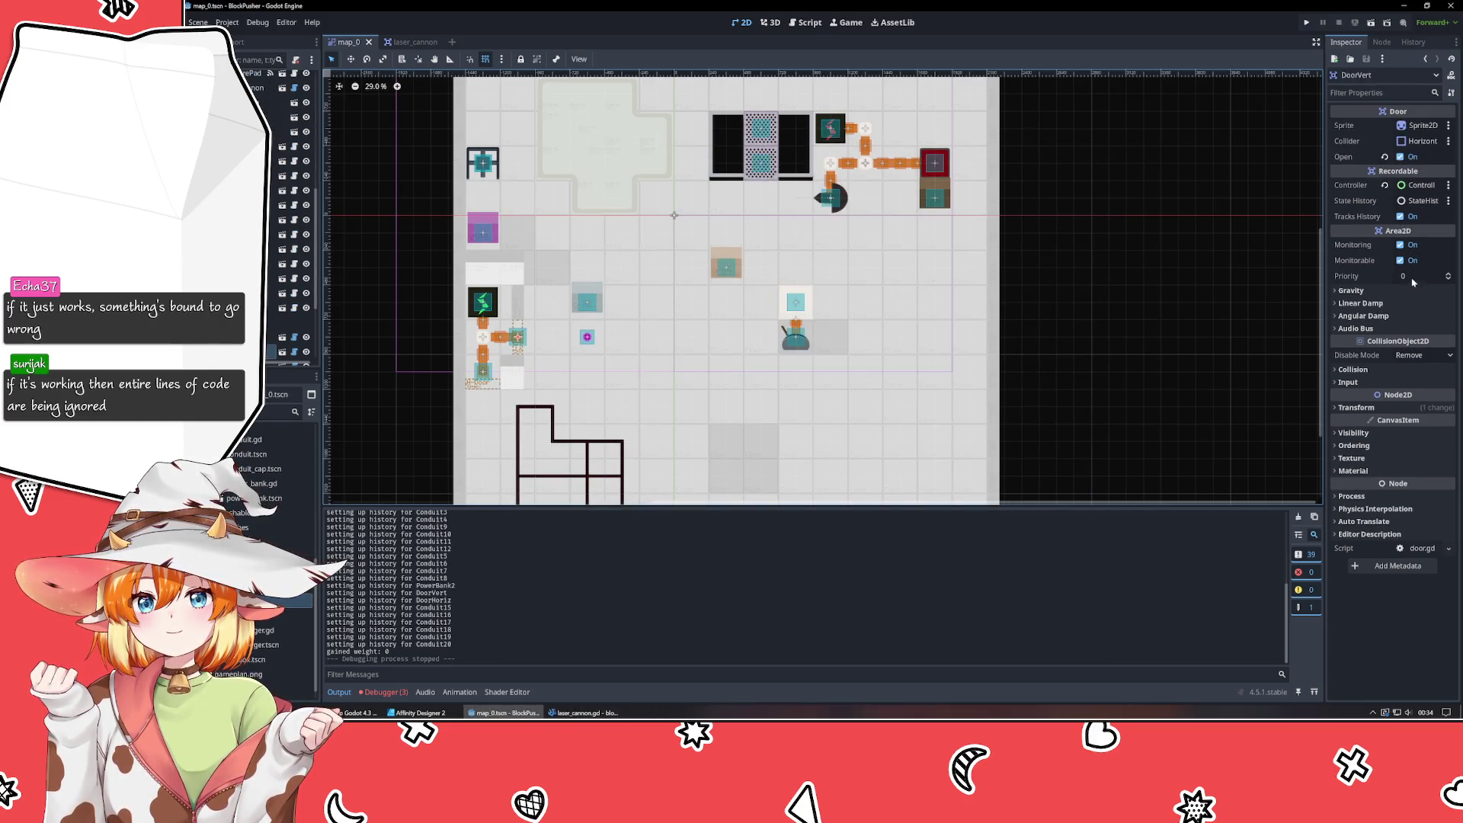
Toggle DoorVert's Open setting, run the game, walk the player around, then close it
click(1401, 156)
click(1307, 23)
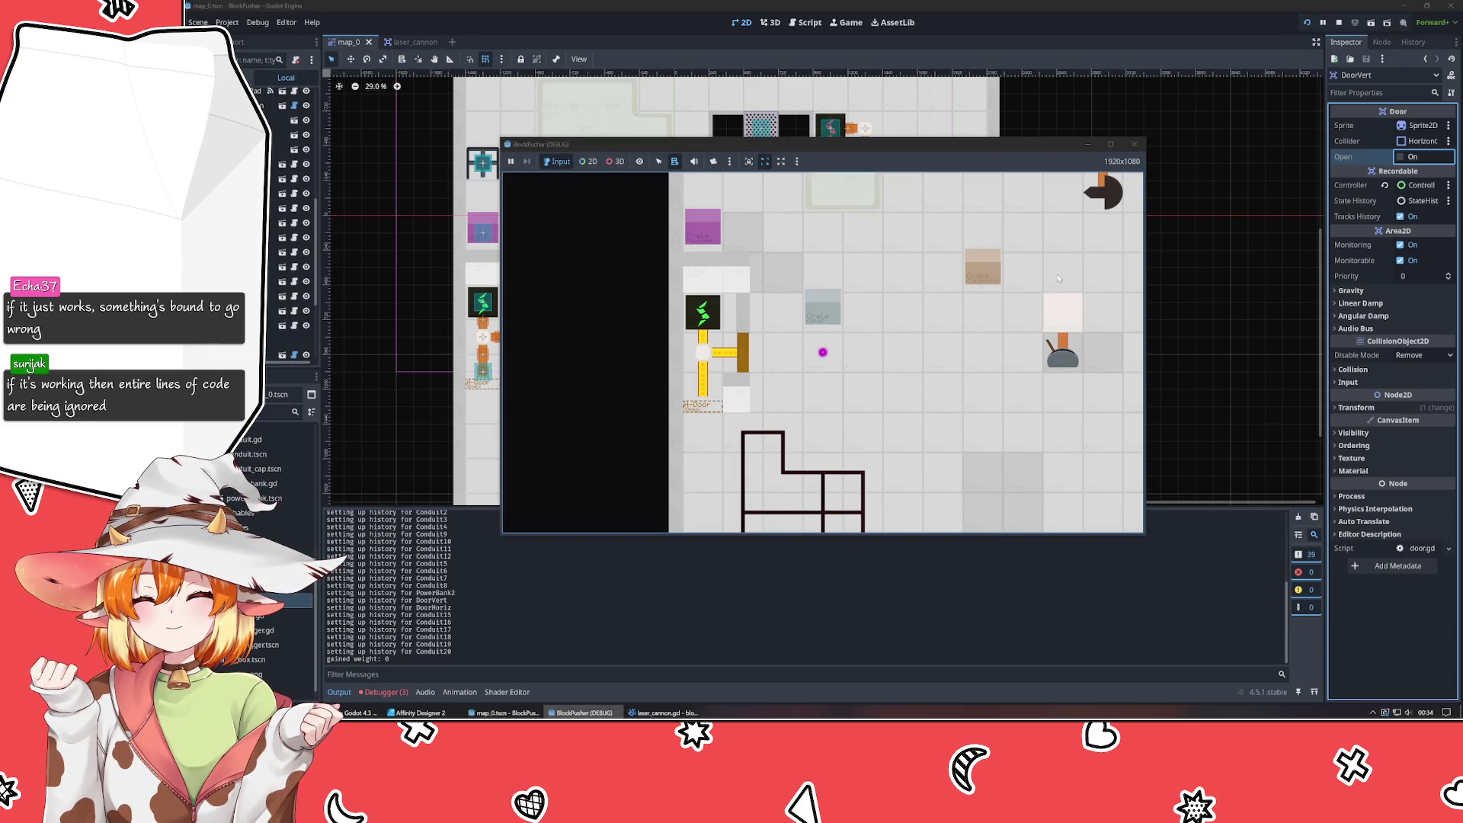
key(Left)
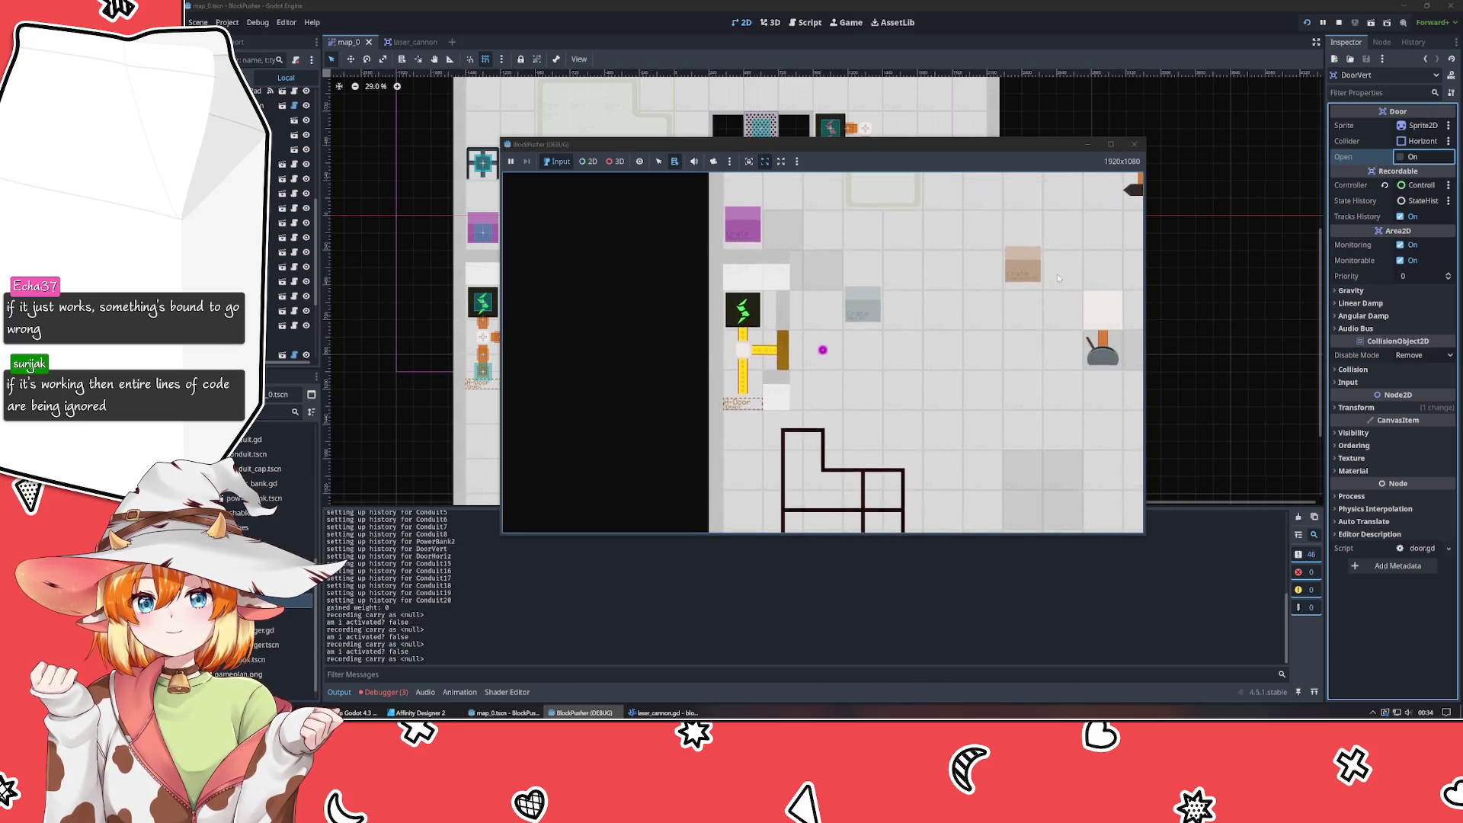
key(Down)
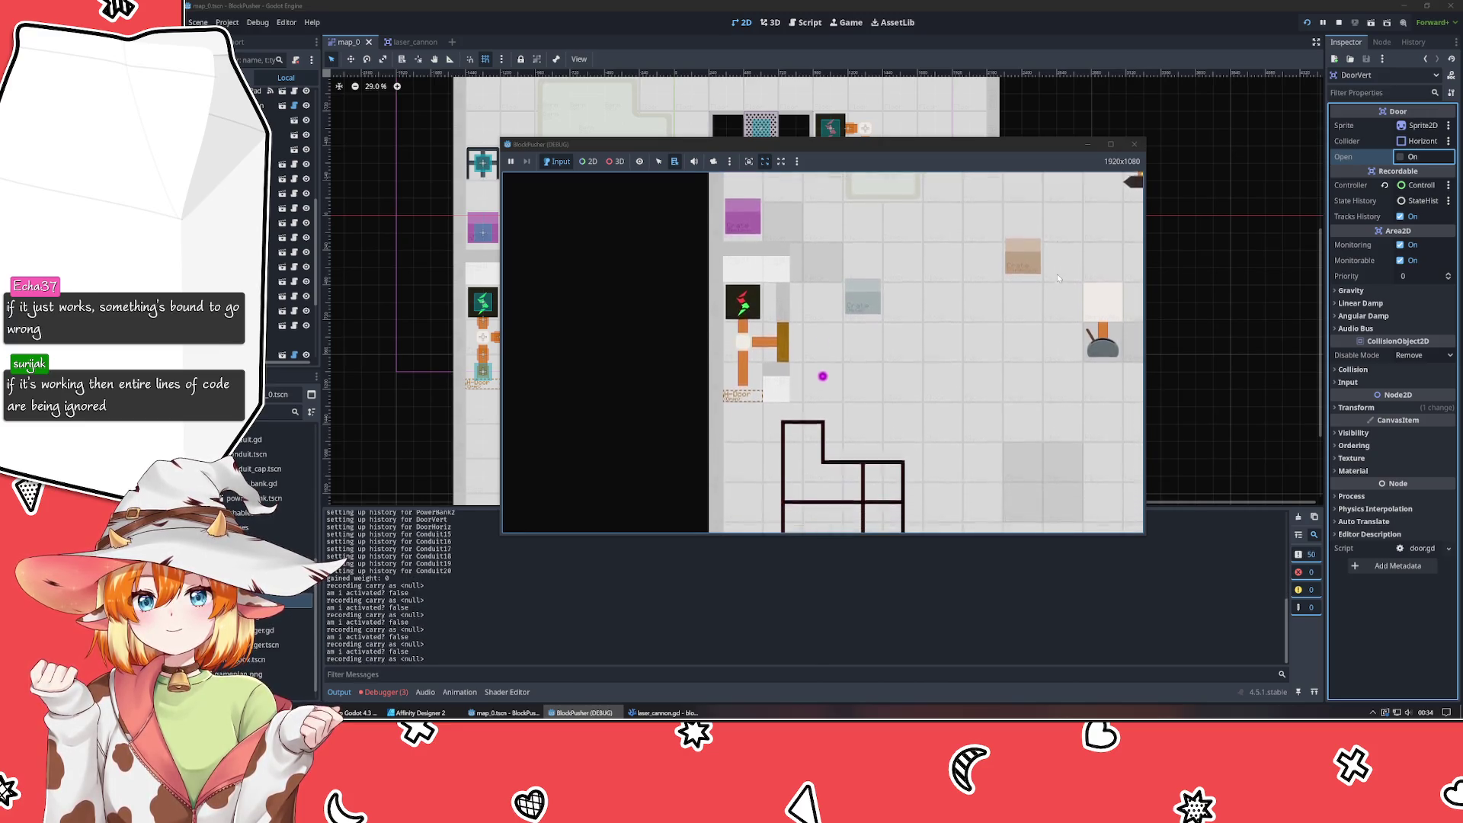
key(Up)
key(Right)
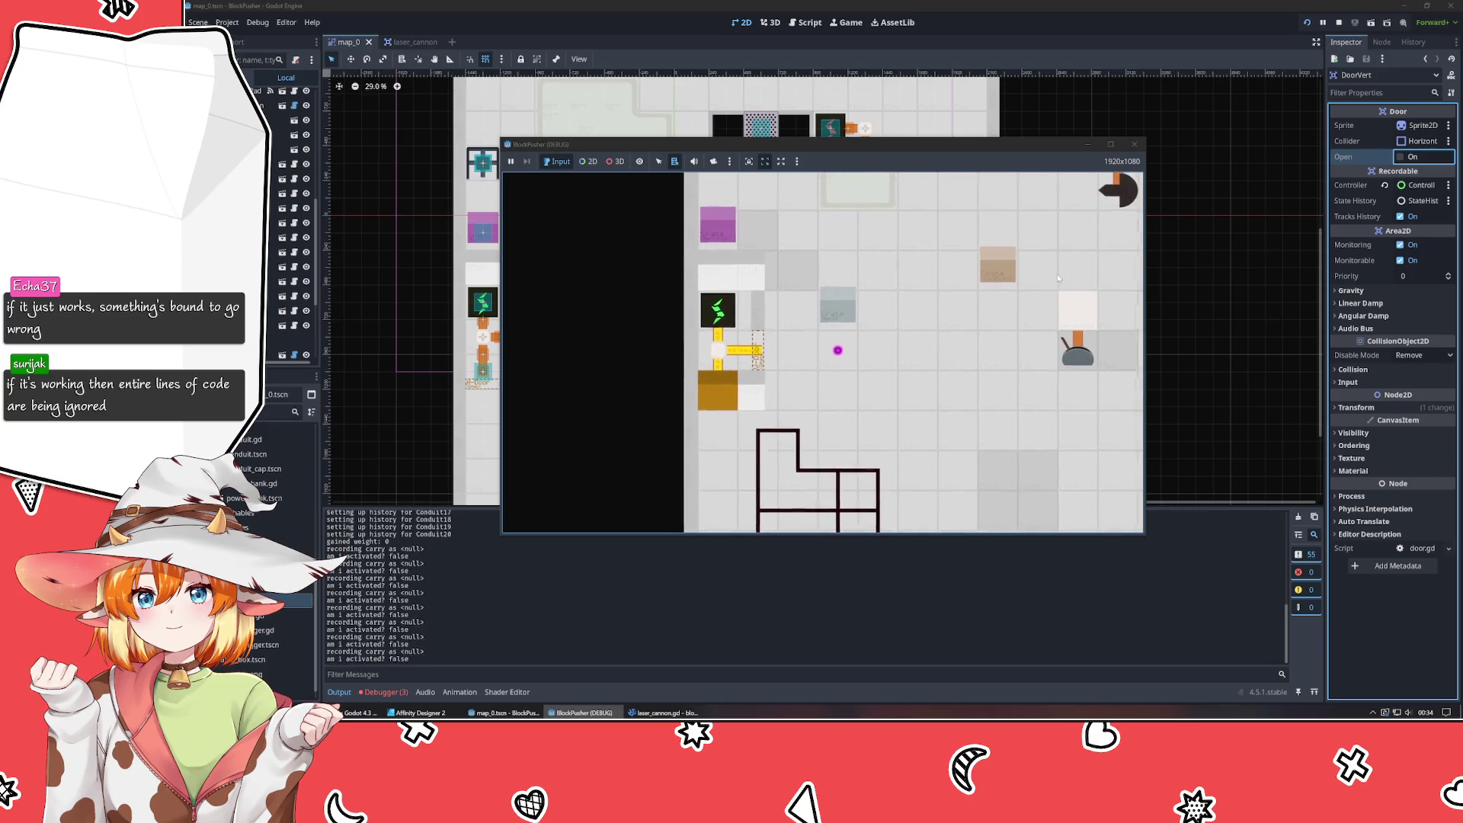
key(Right)
key(Up)
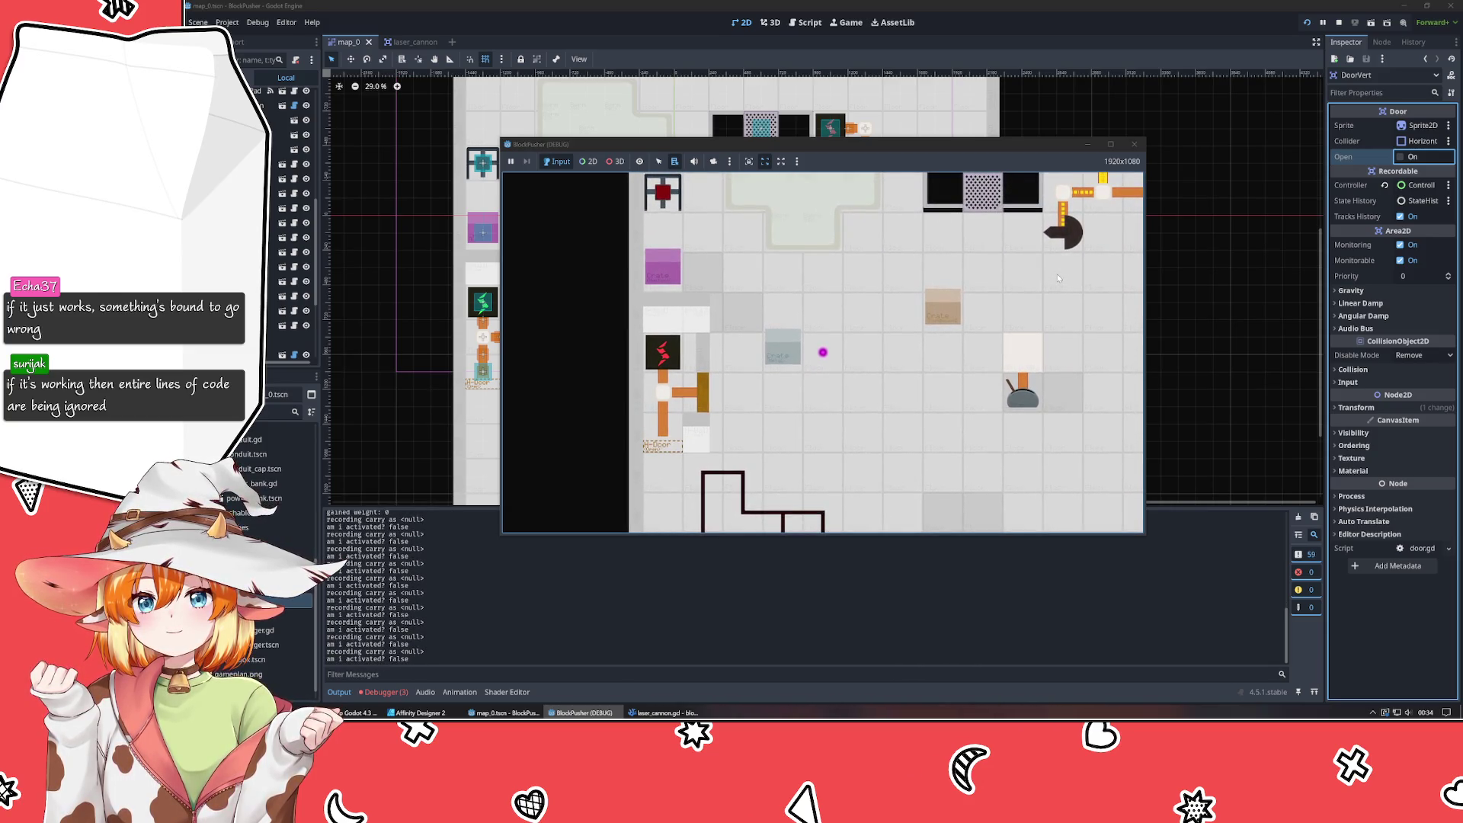
key(Left)
key(Left)
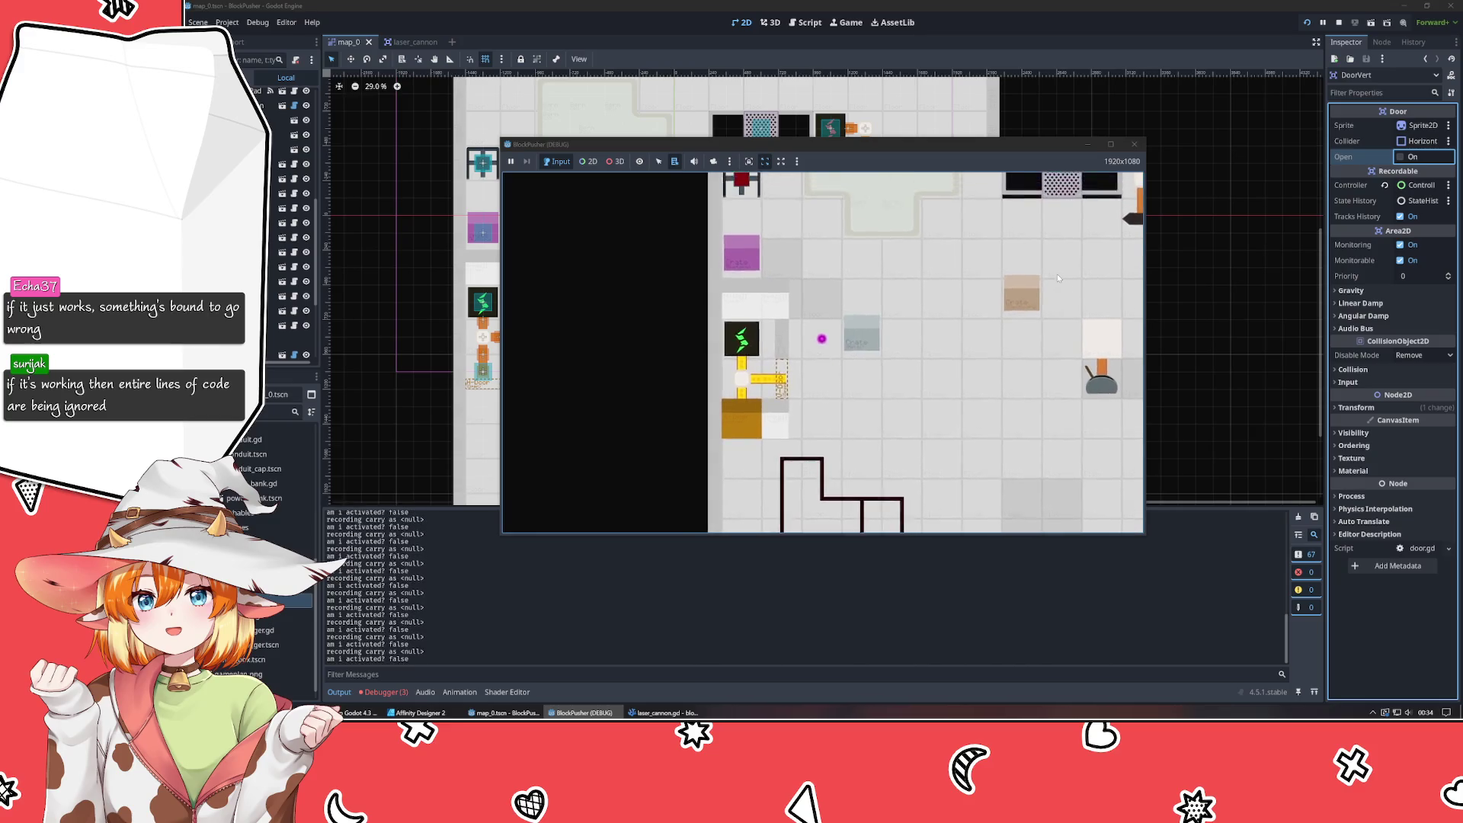
key(Down)
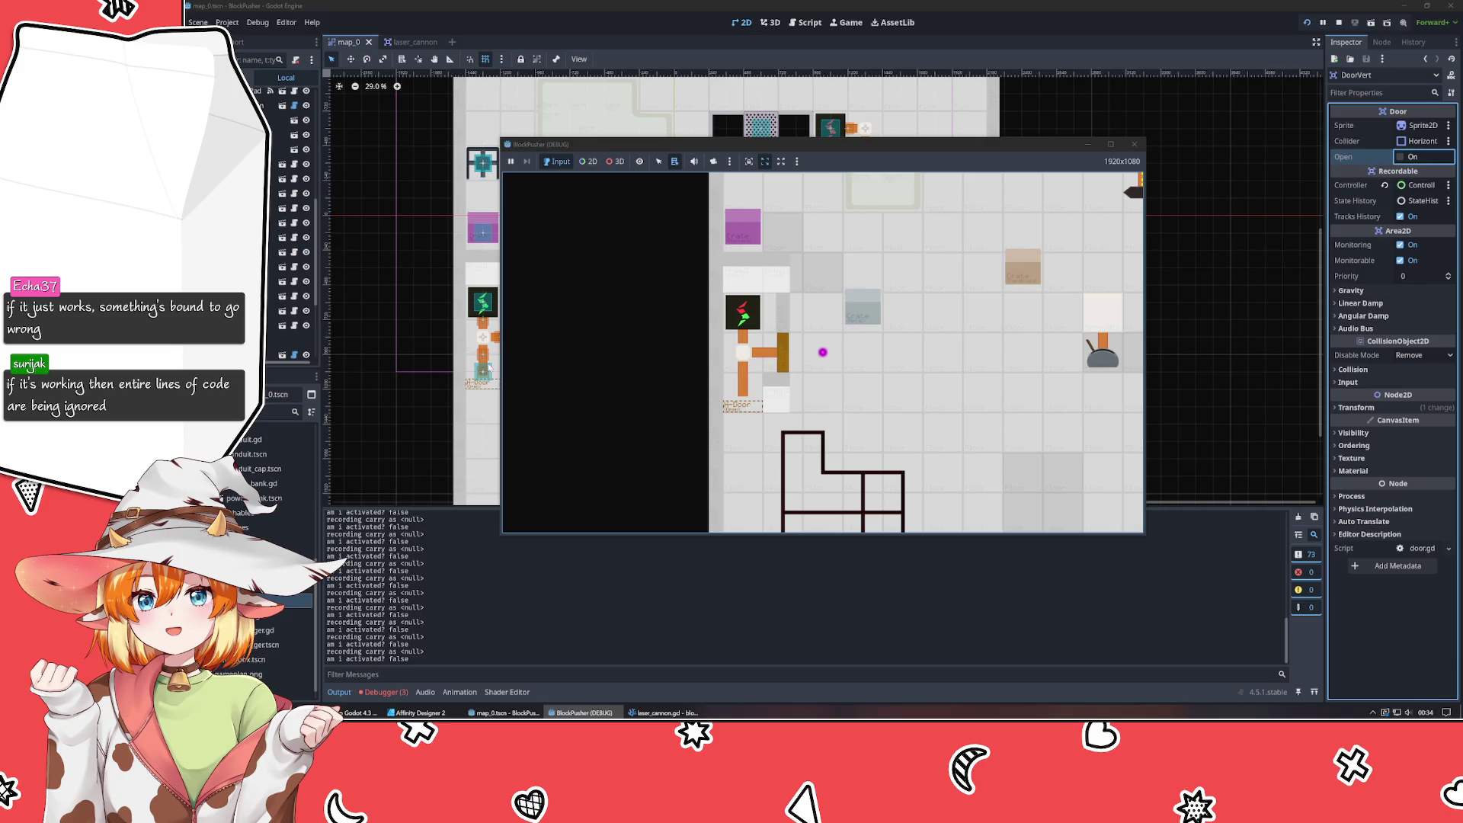
mouse_move(721, 149)
mouse_down()
mouse_move(710, 144)
mouse_move(758, 150)
mouse_up()
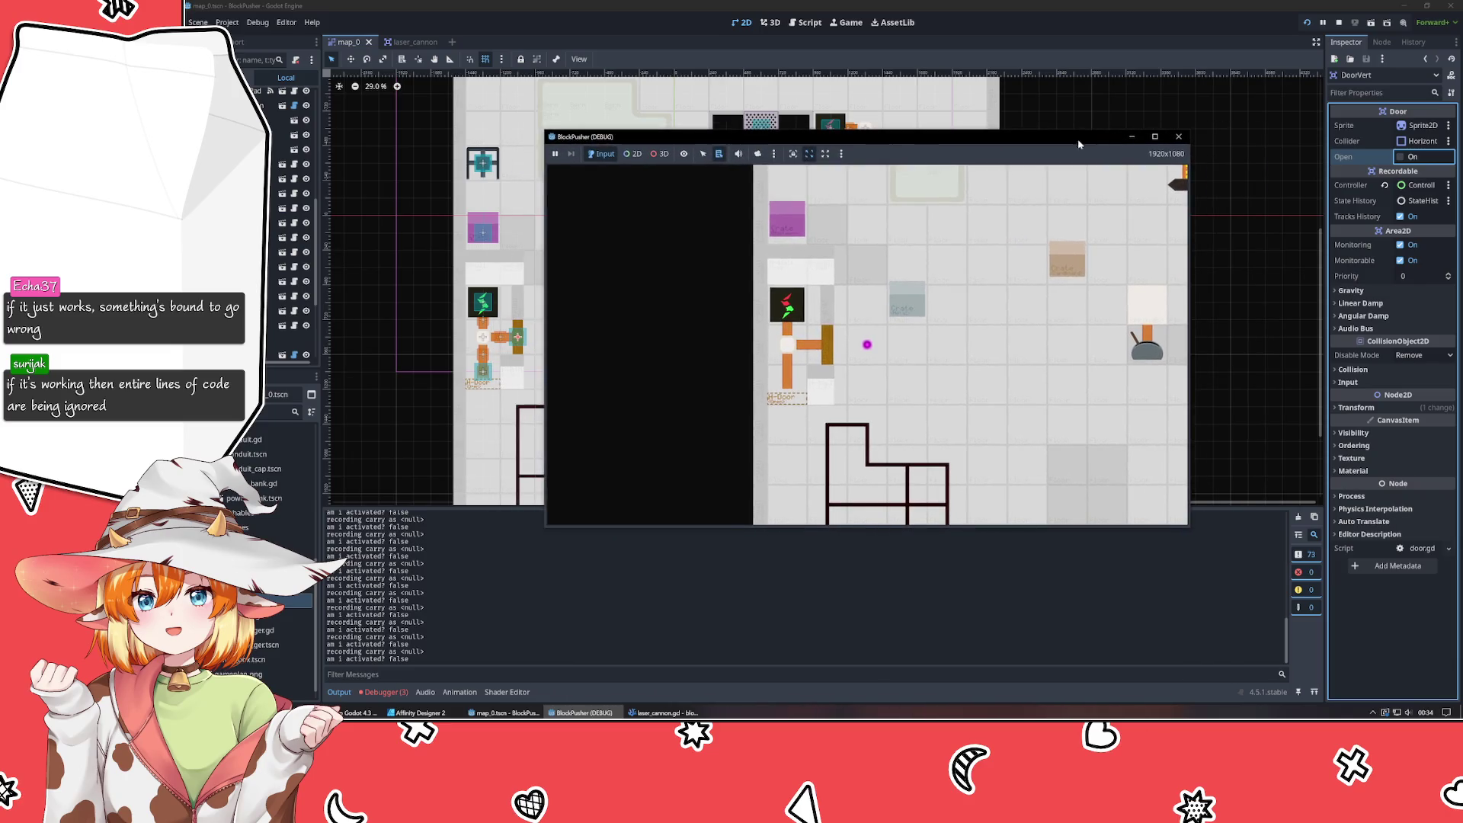
click(1176, 138)
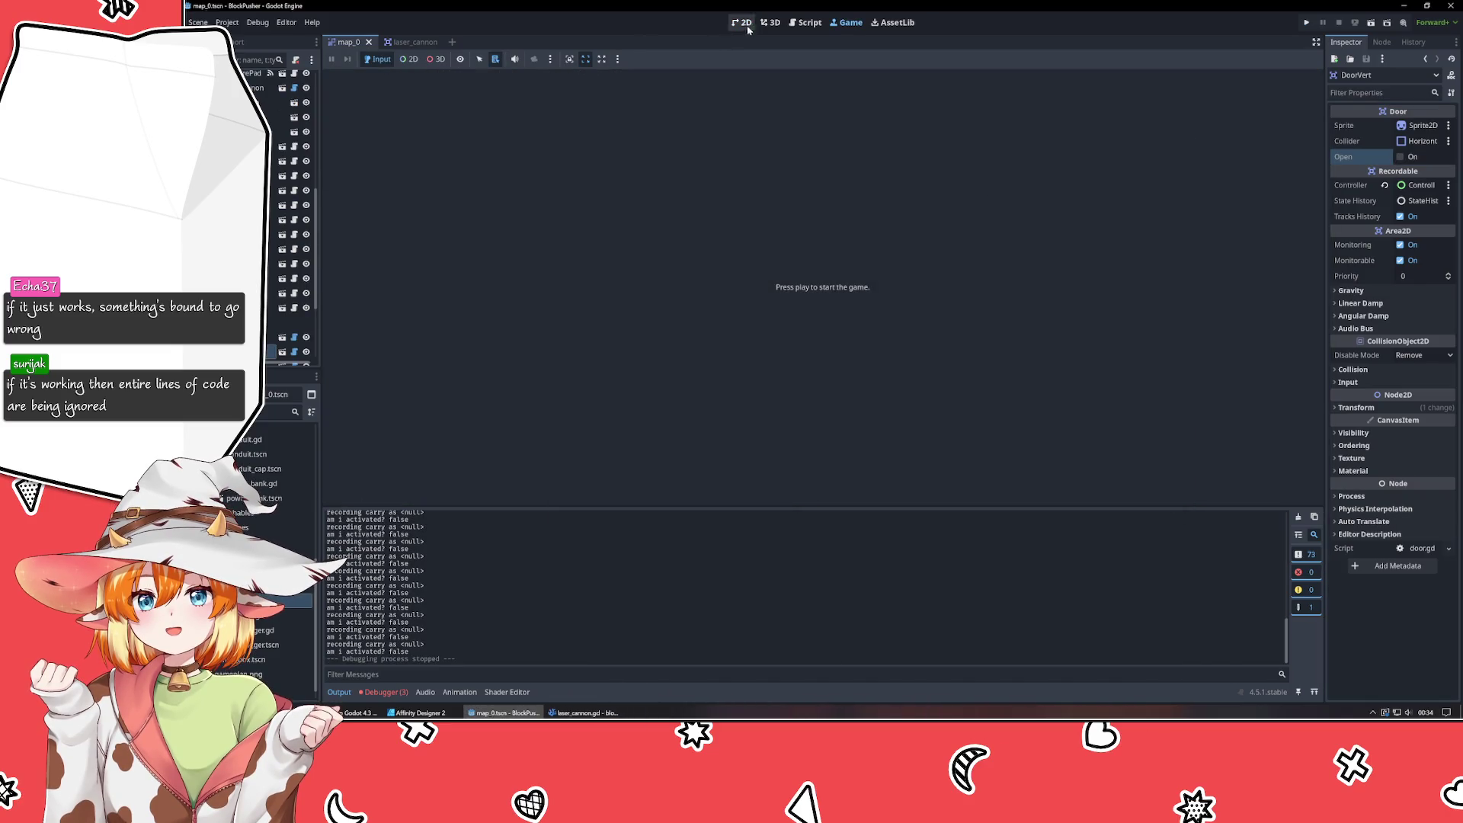
In the 2D view, select DoorVert, turn its Open property on, then switch to VSCodium
click(742, 22)
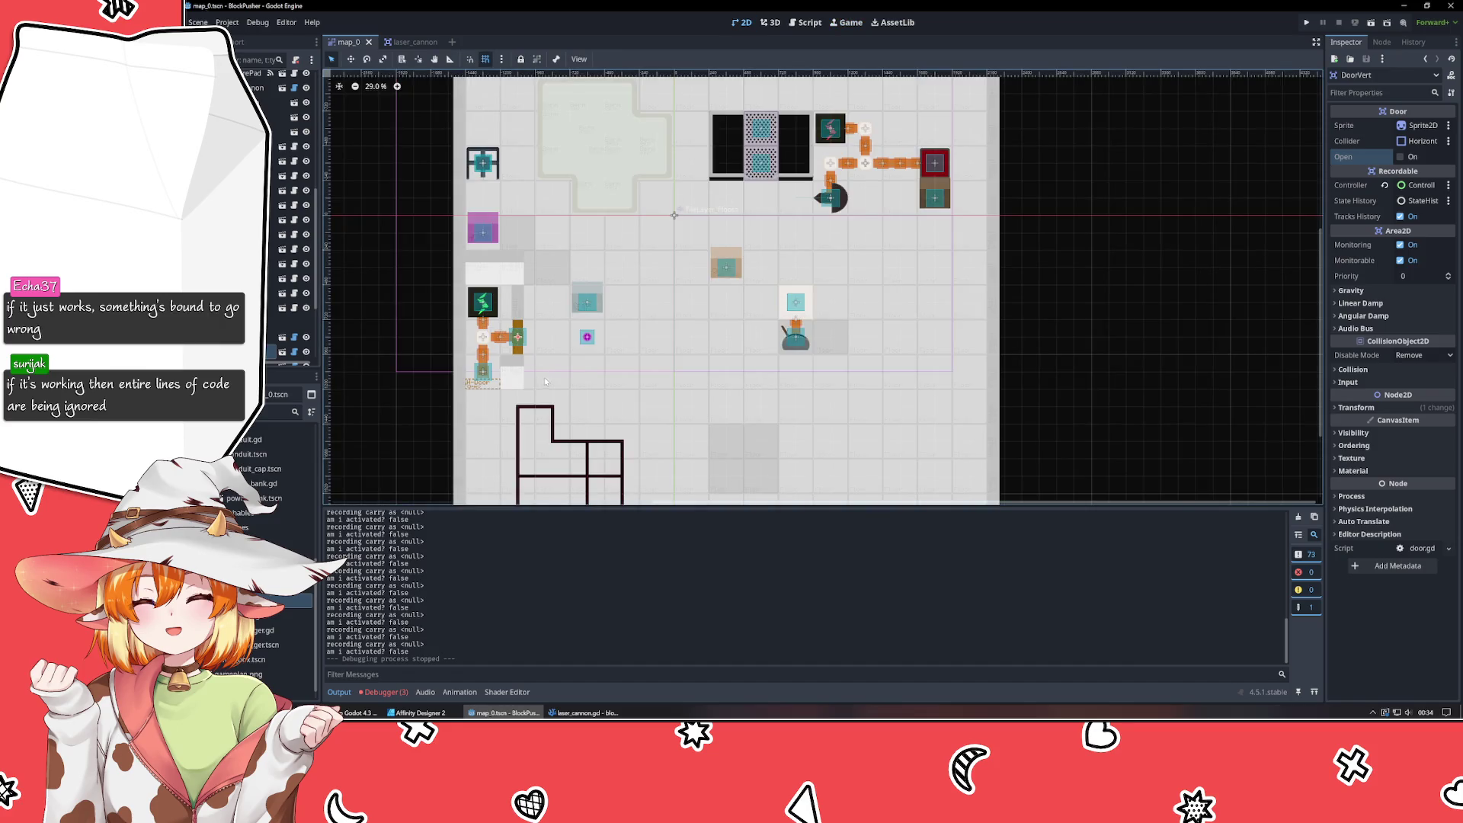
click(518, 339)
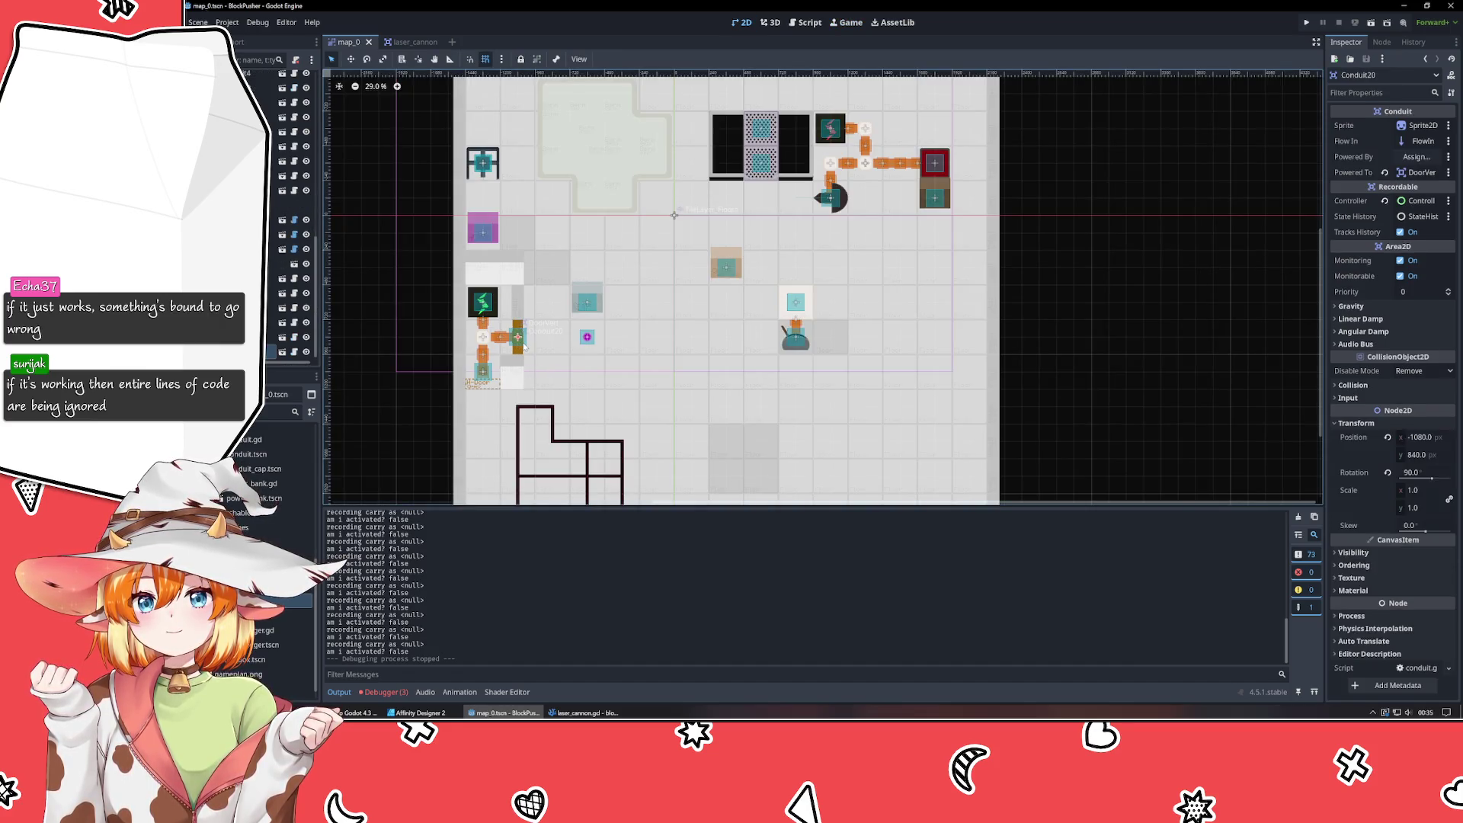
click(1043, 360)
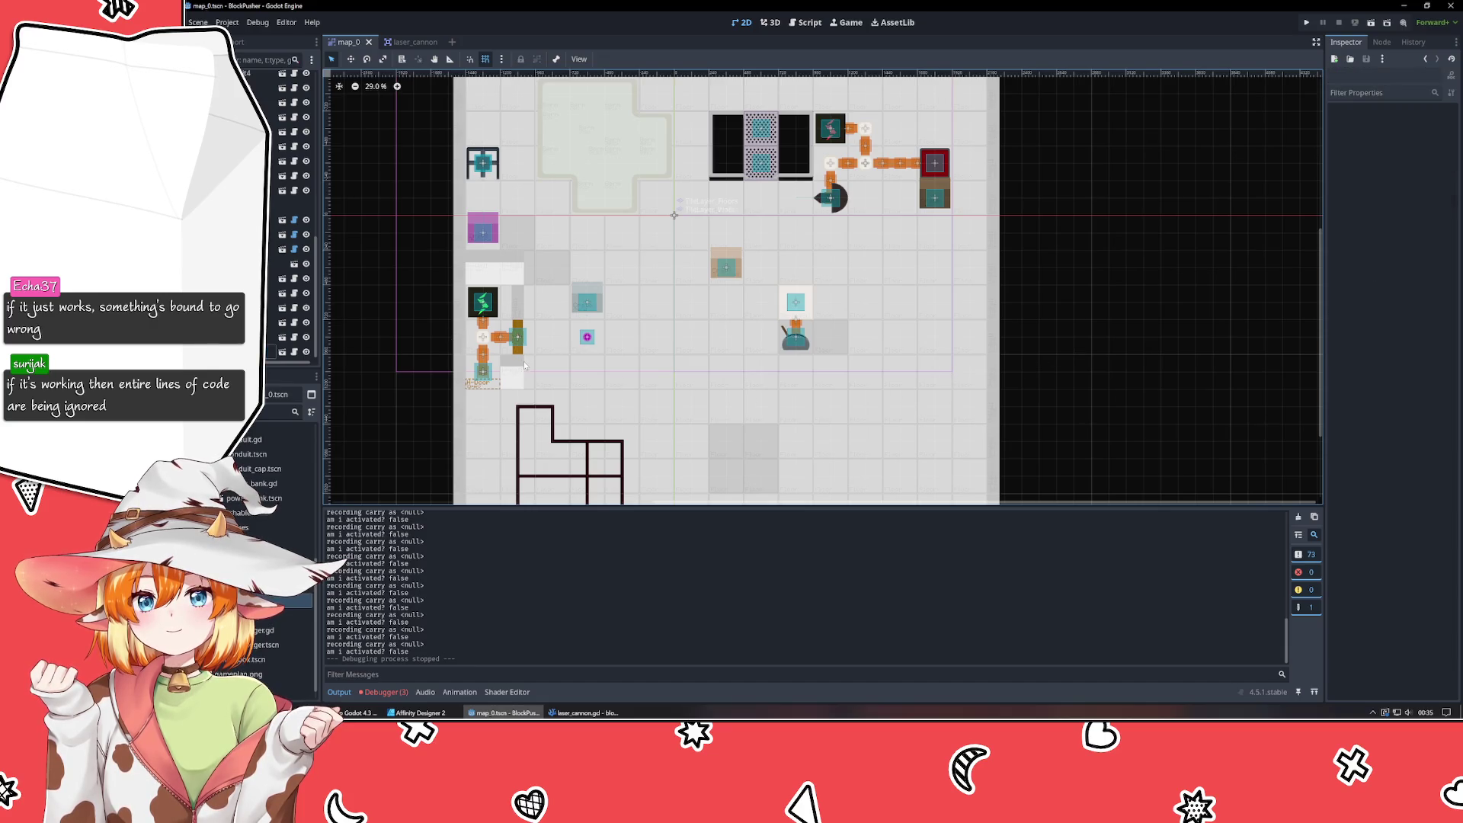
click(520, 352)
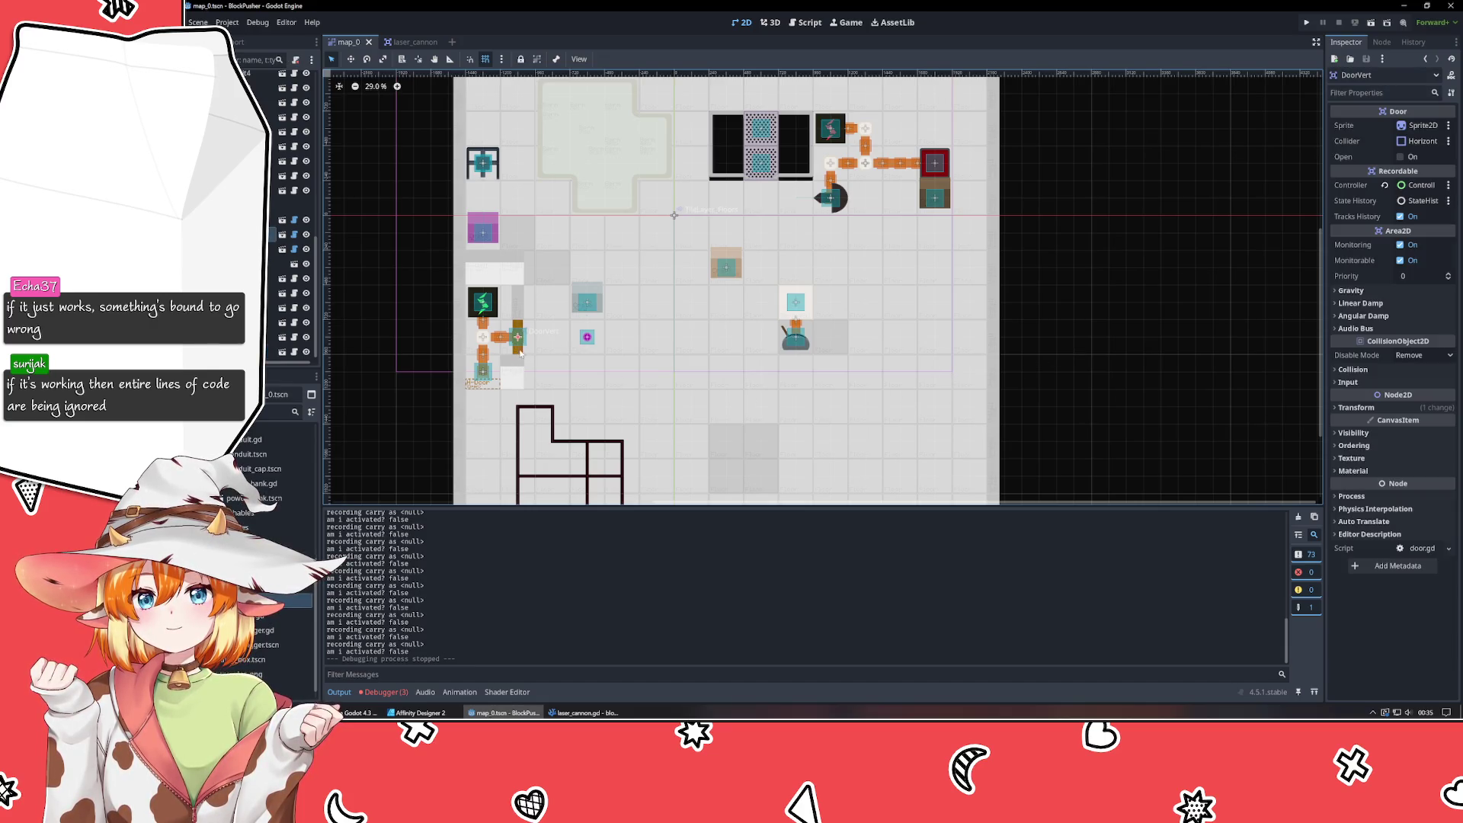
click(1408, 157)
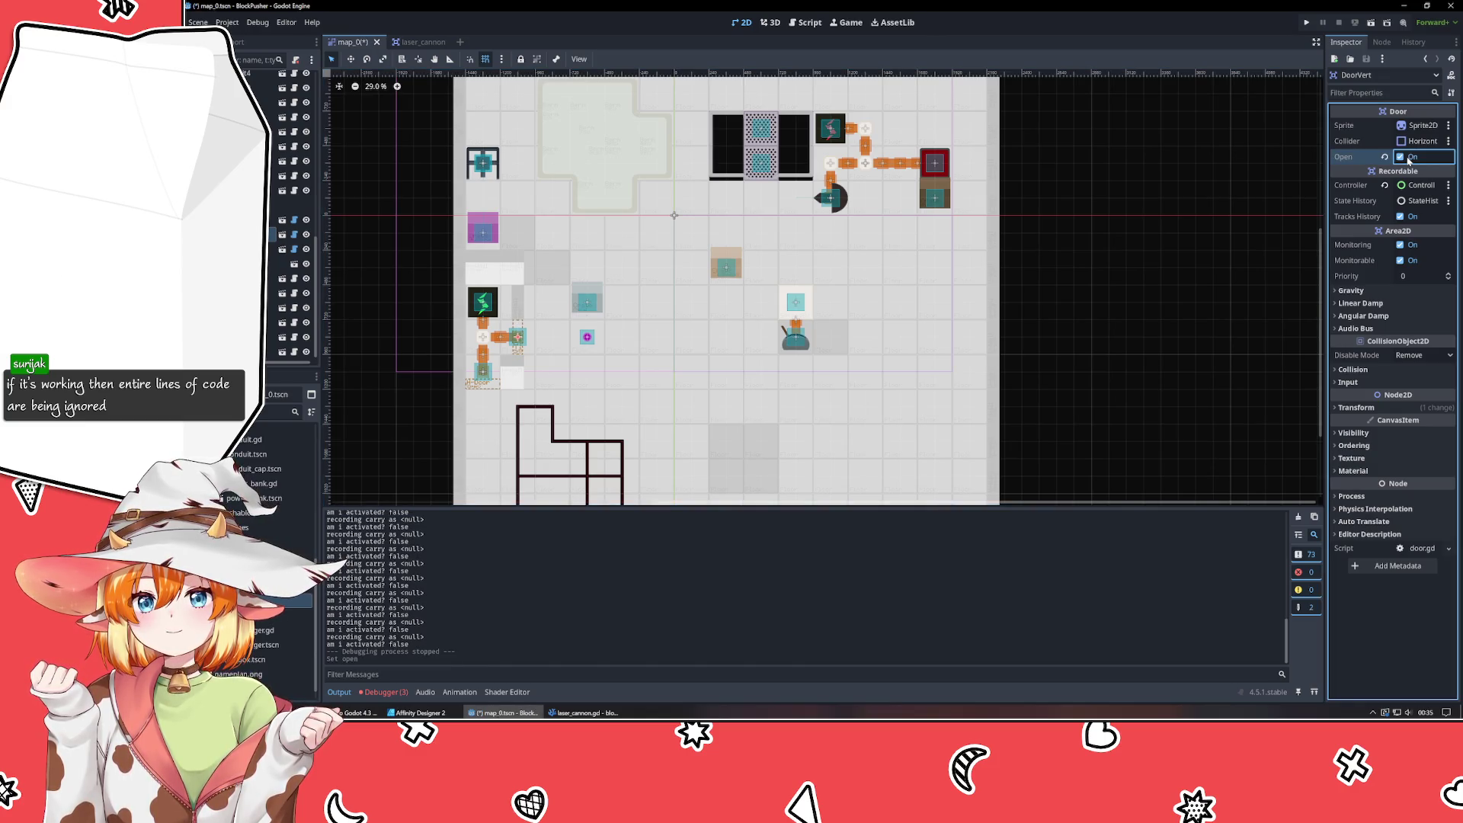
click(1143, 320)
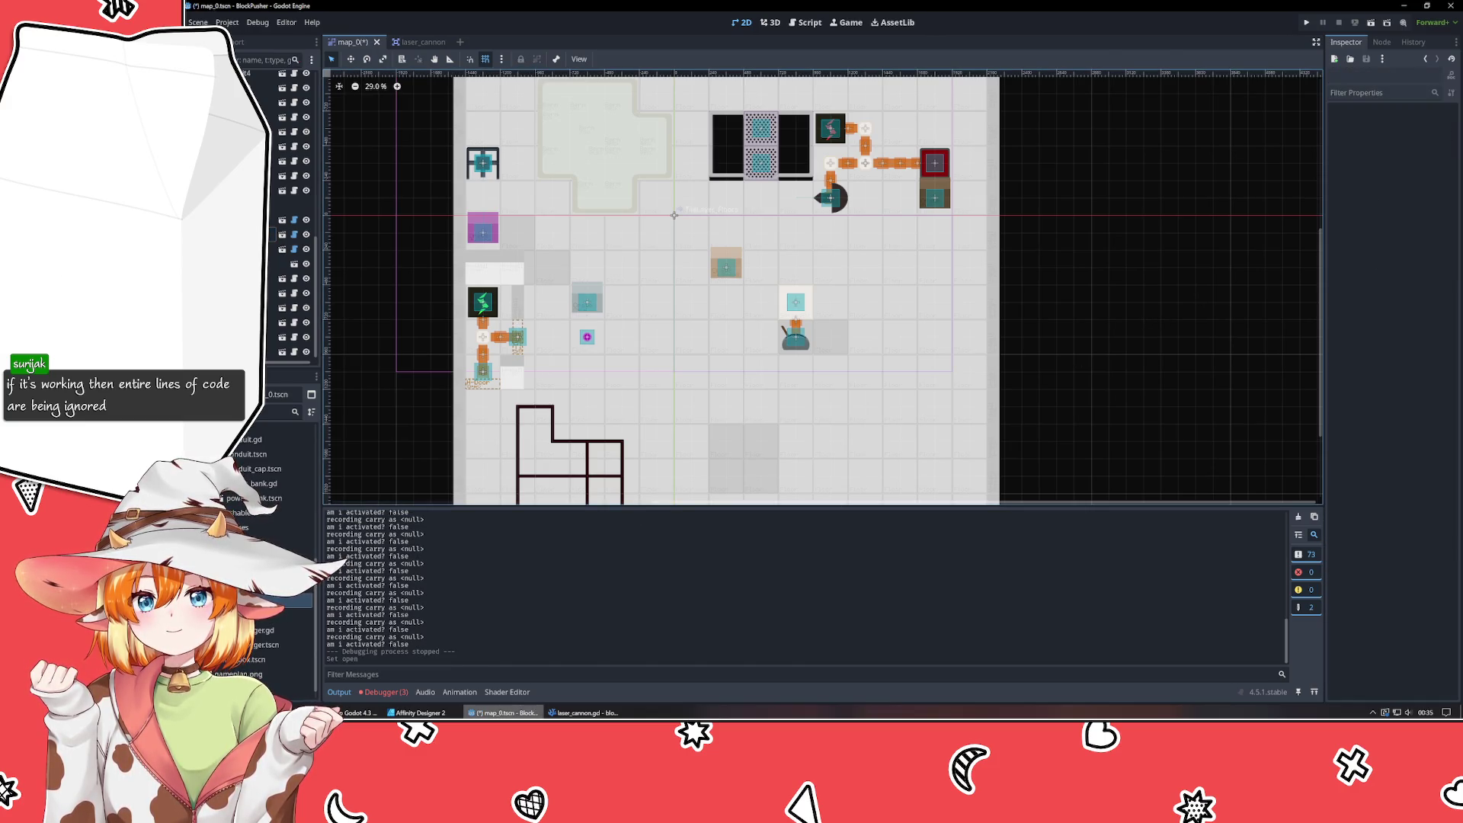
key(alt+Tab)
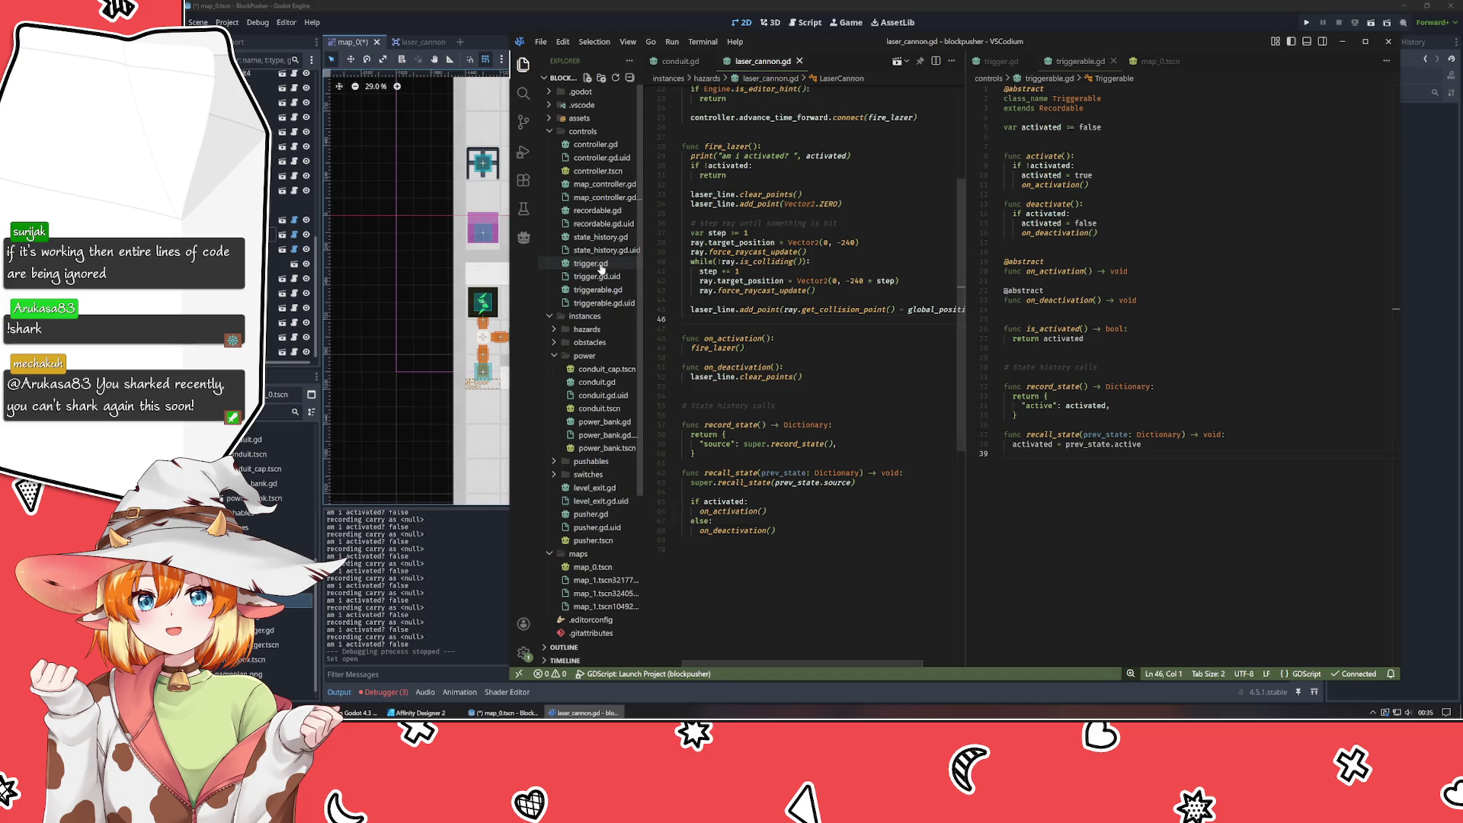
Open obstacles/door.gd and make update_door disable the collider based on activated instead of open
click(591, 343)
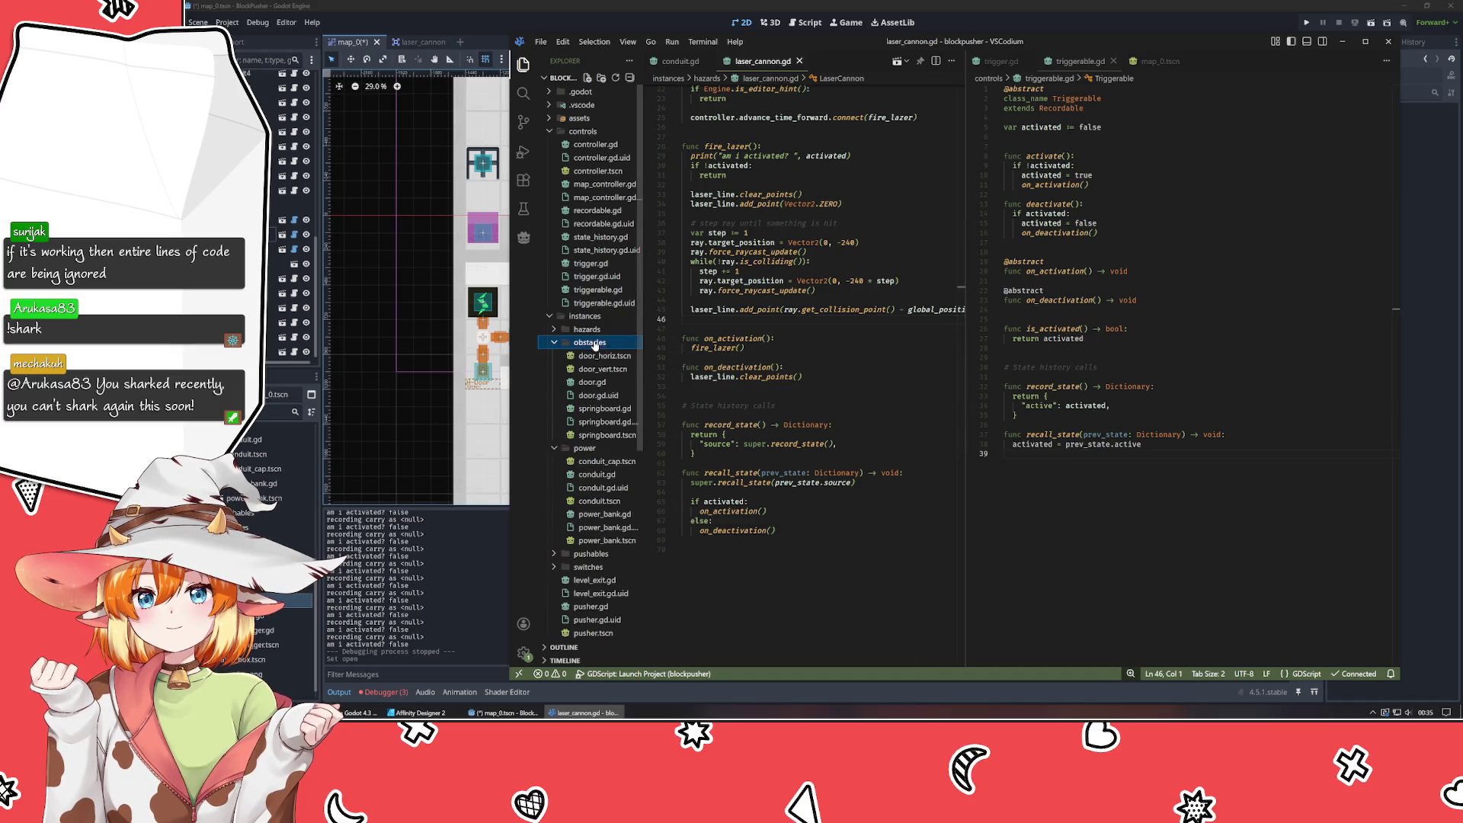
click(582, 385)
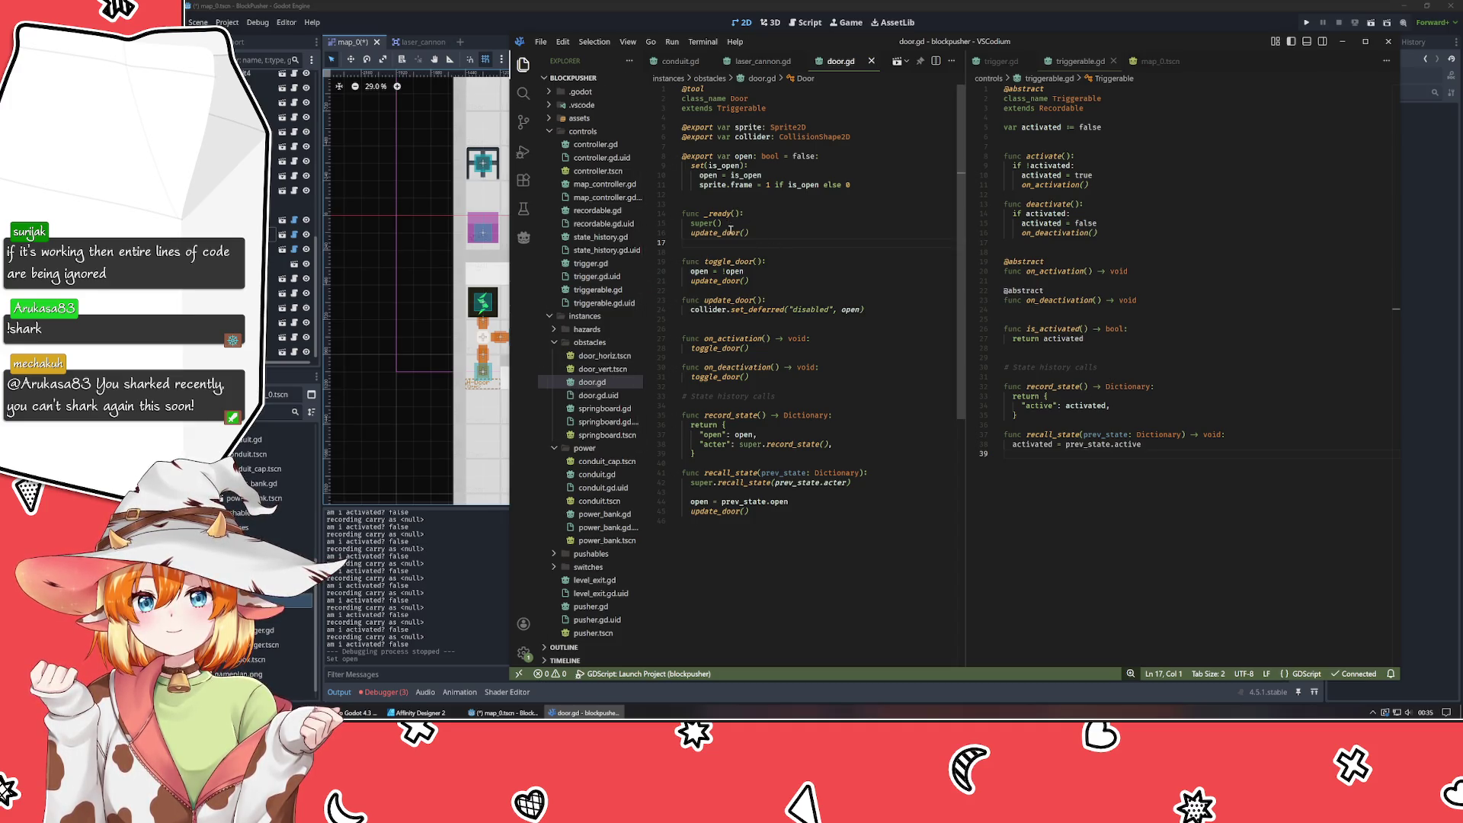
click(741, 108)
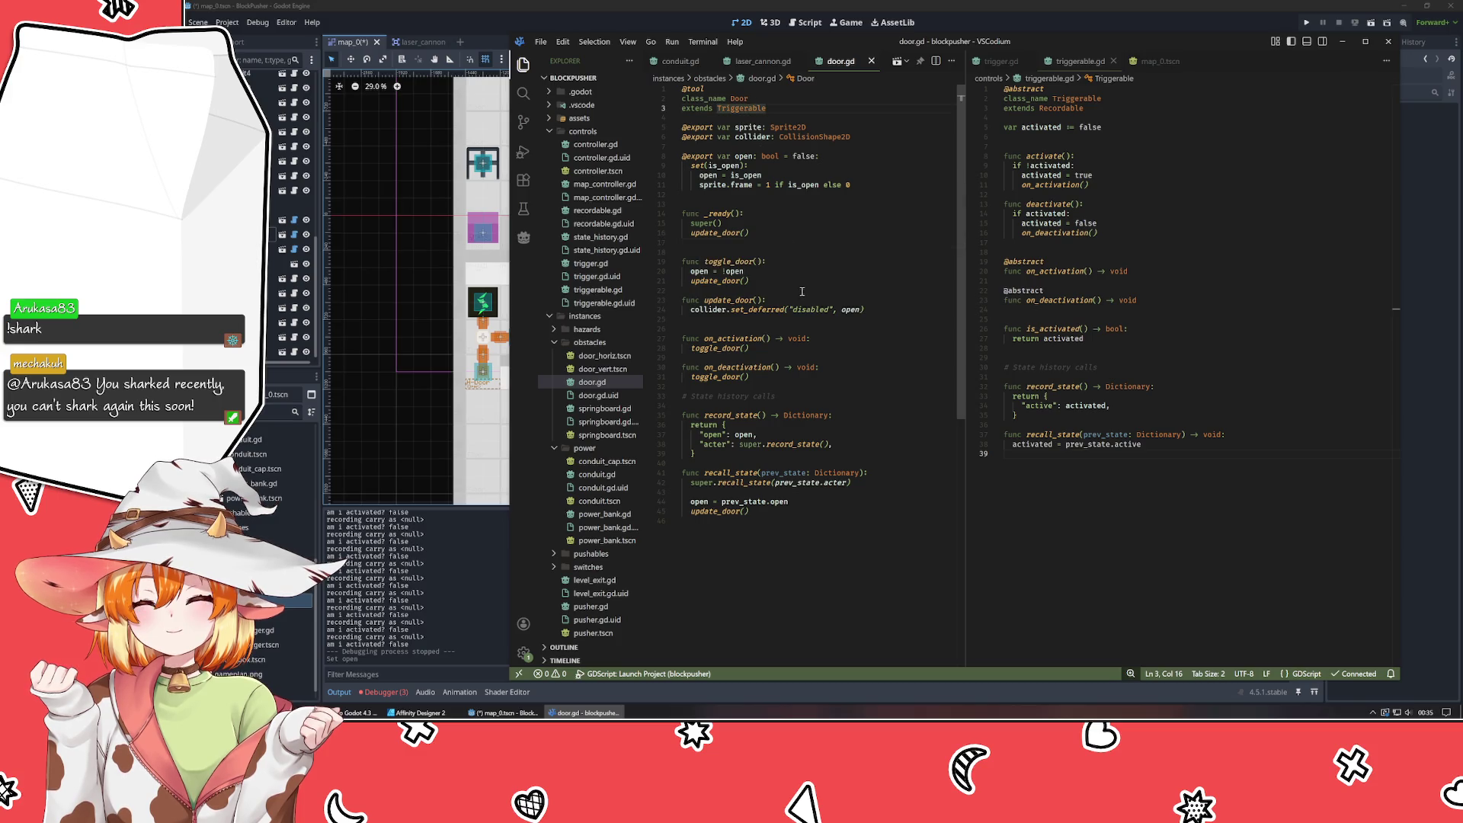
click(1041, 214)
click(1043, 223)
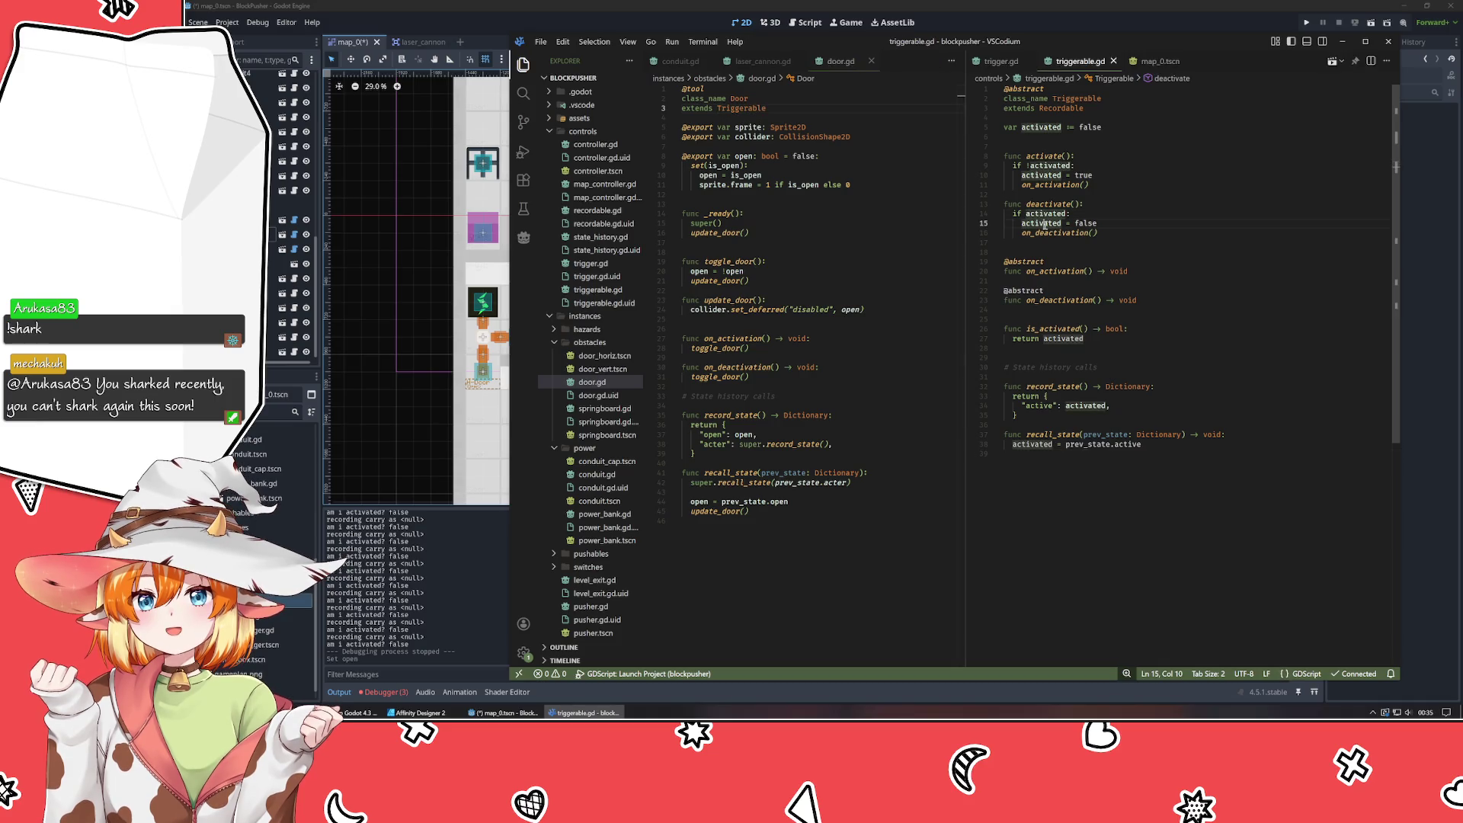
click(707, 350)
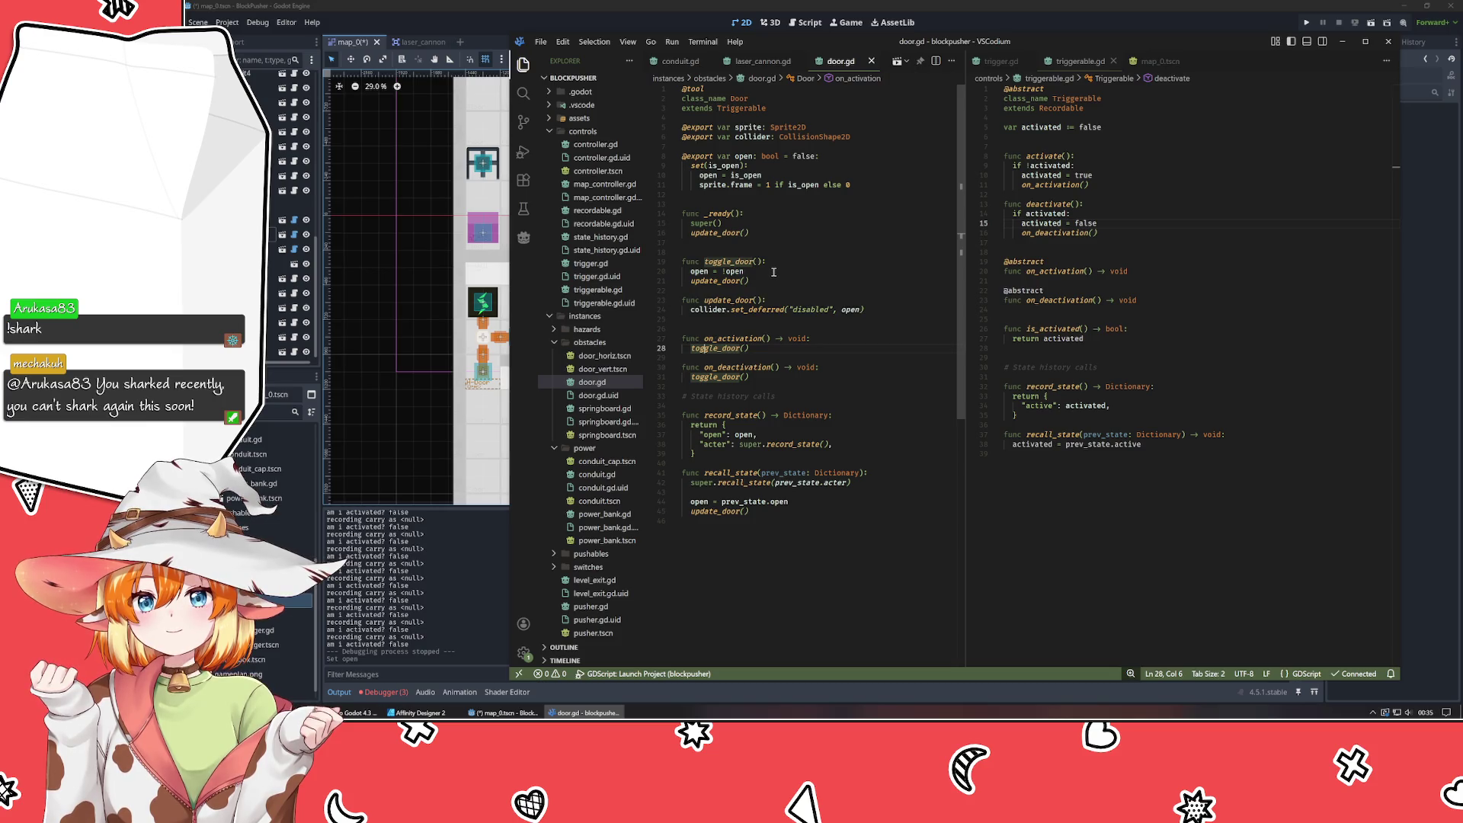
double_click(851, 310)
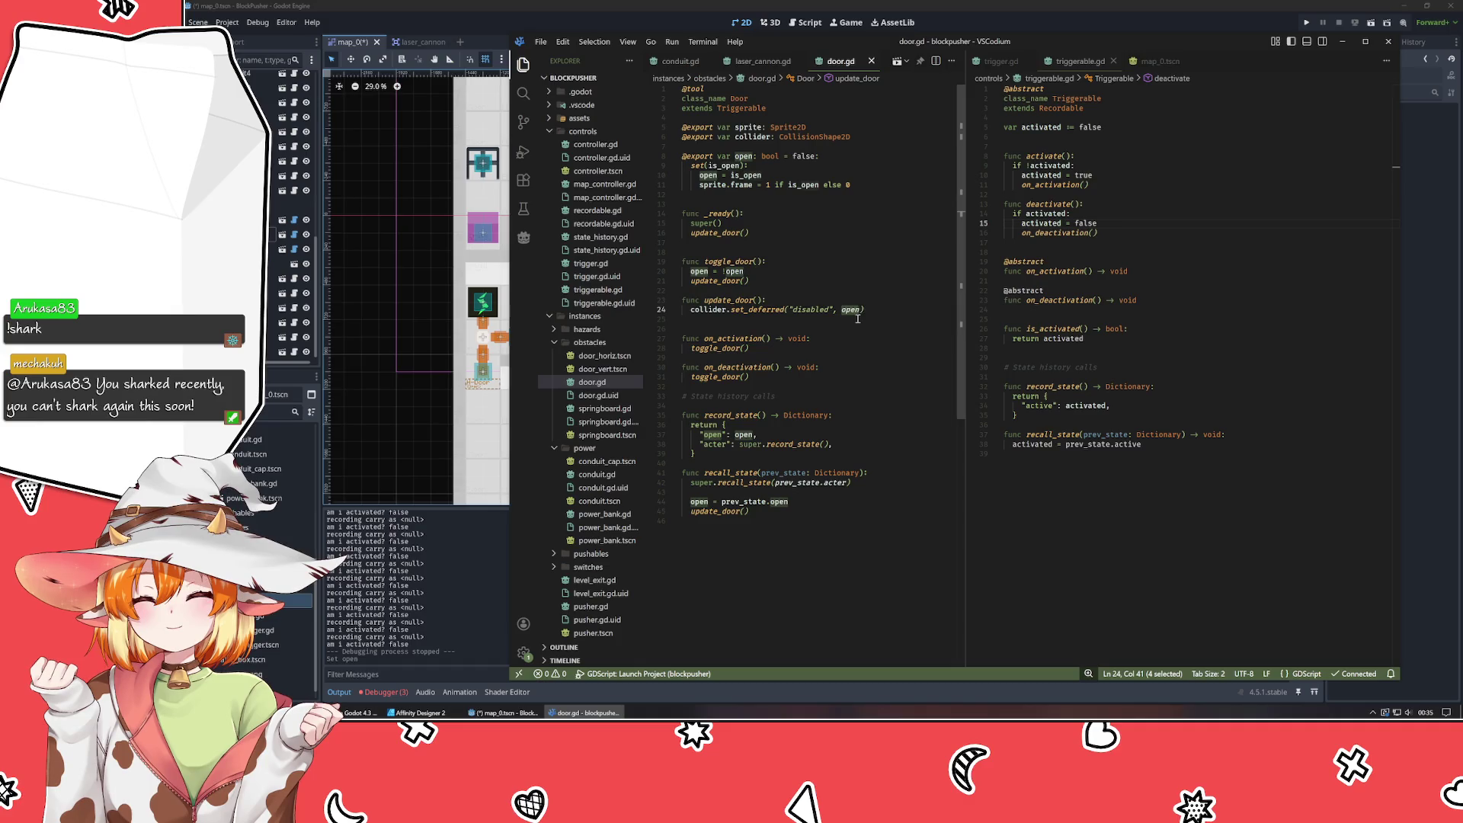
text(activated)
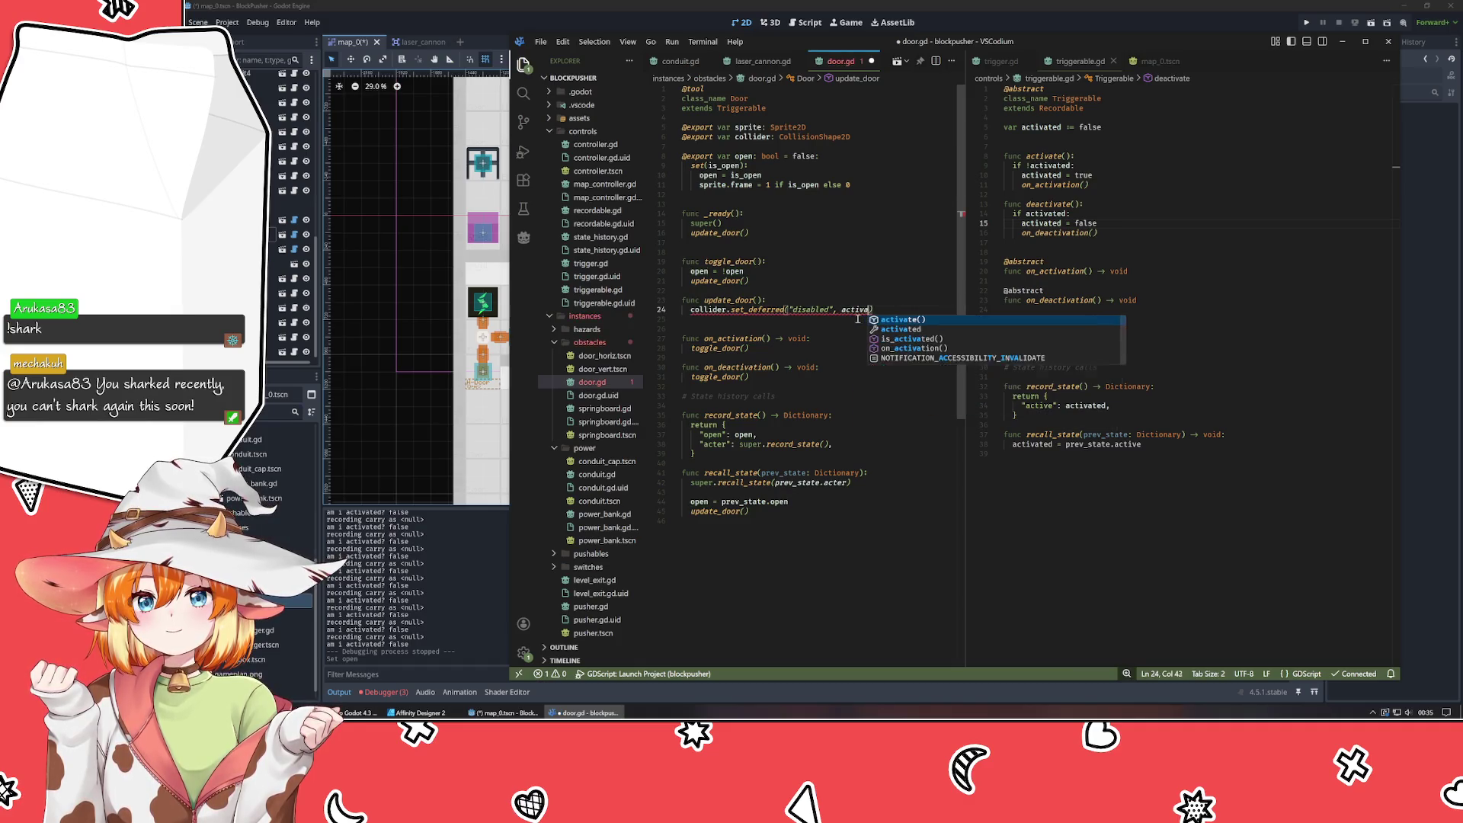
click(857, 320)
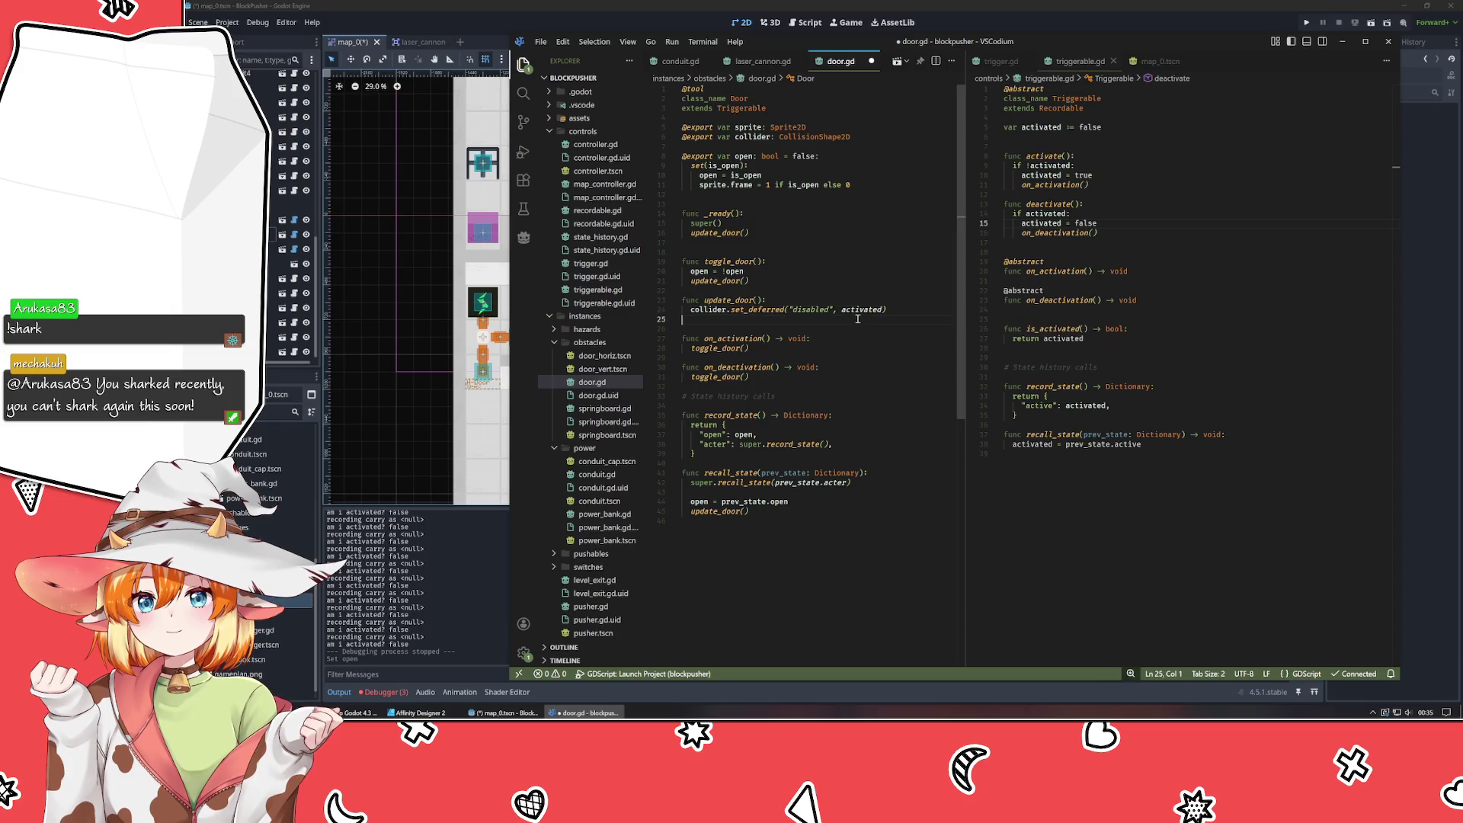
Change toggle_door to set open = activated, save door.gd, and run the project from Godot
click(720, 280)
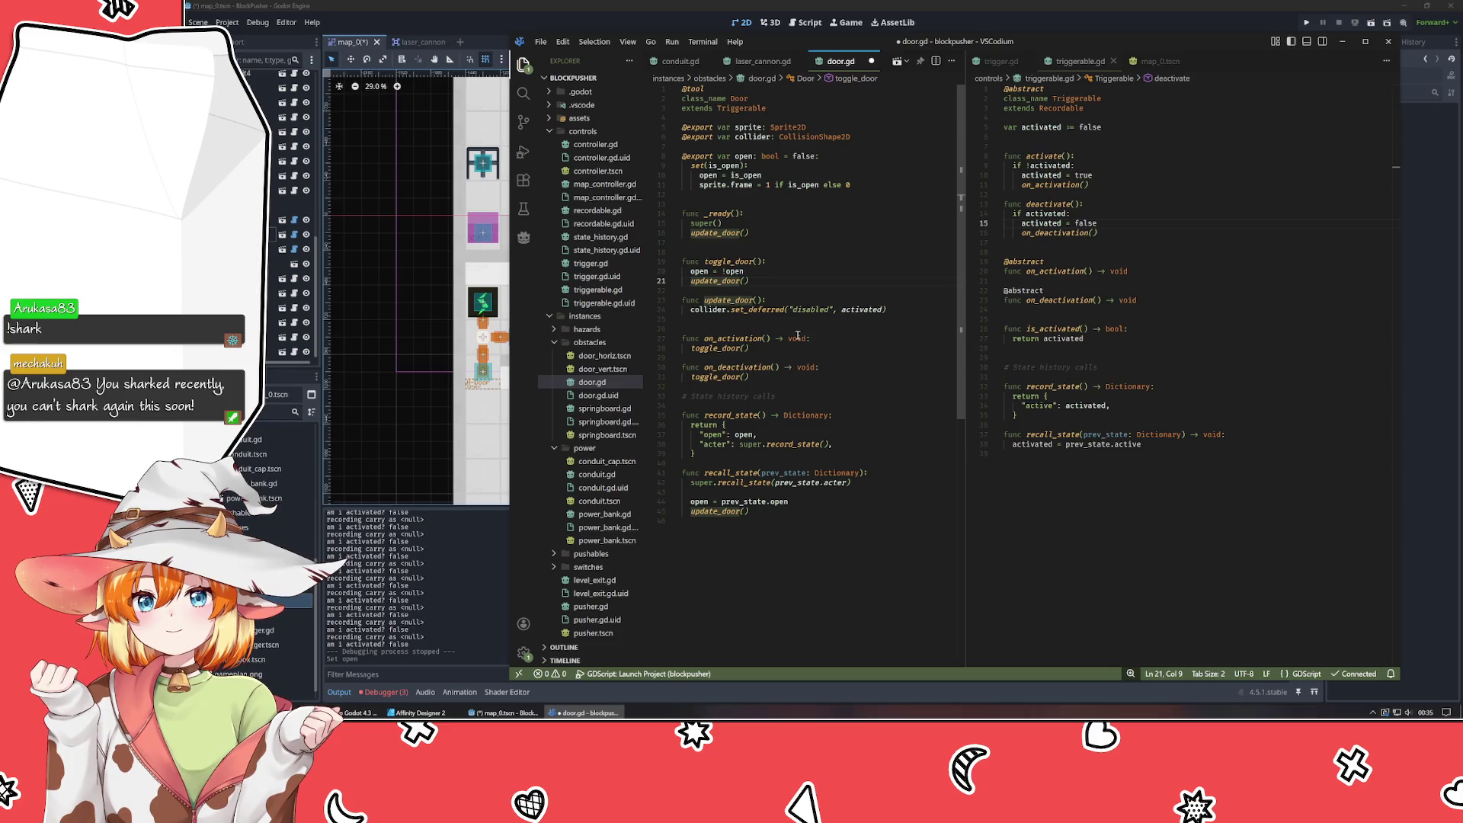
click(761, 274)
key(BackSpace)
key(BackSpace)
key(BackSpace)
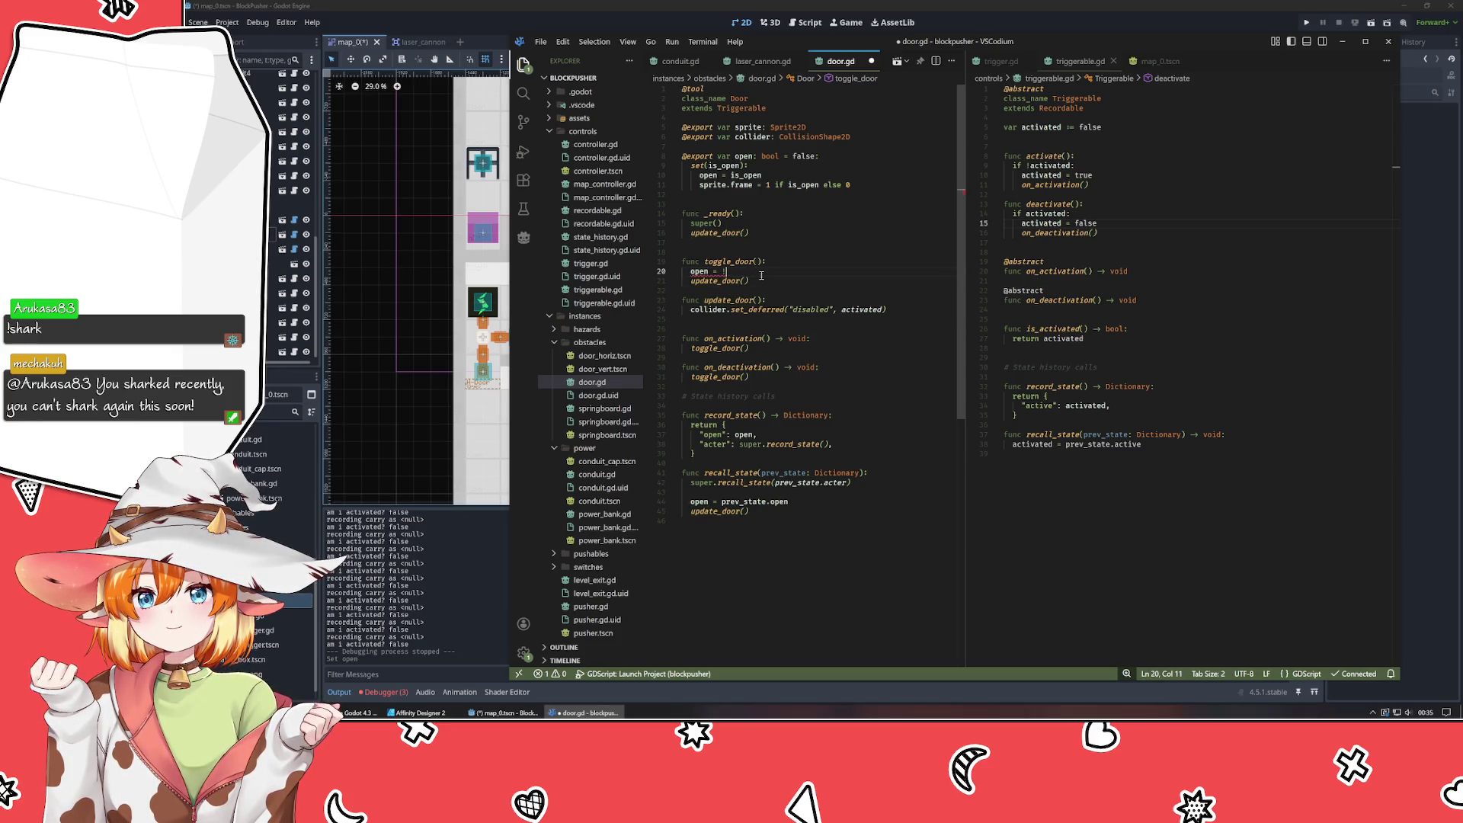
text(activated)
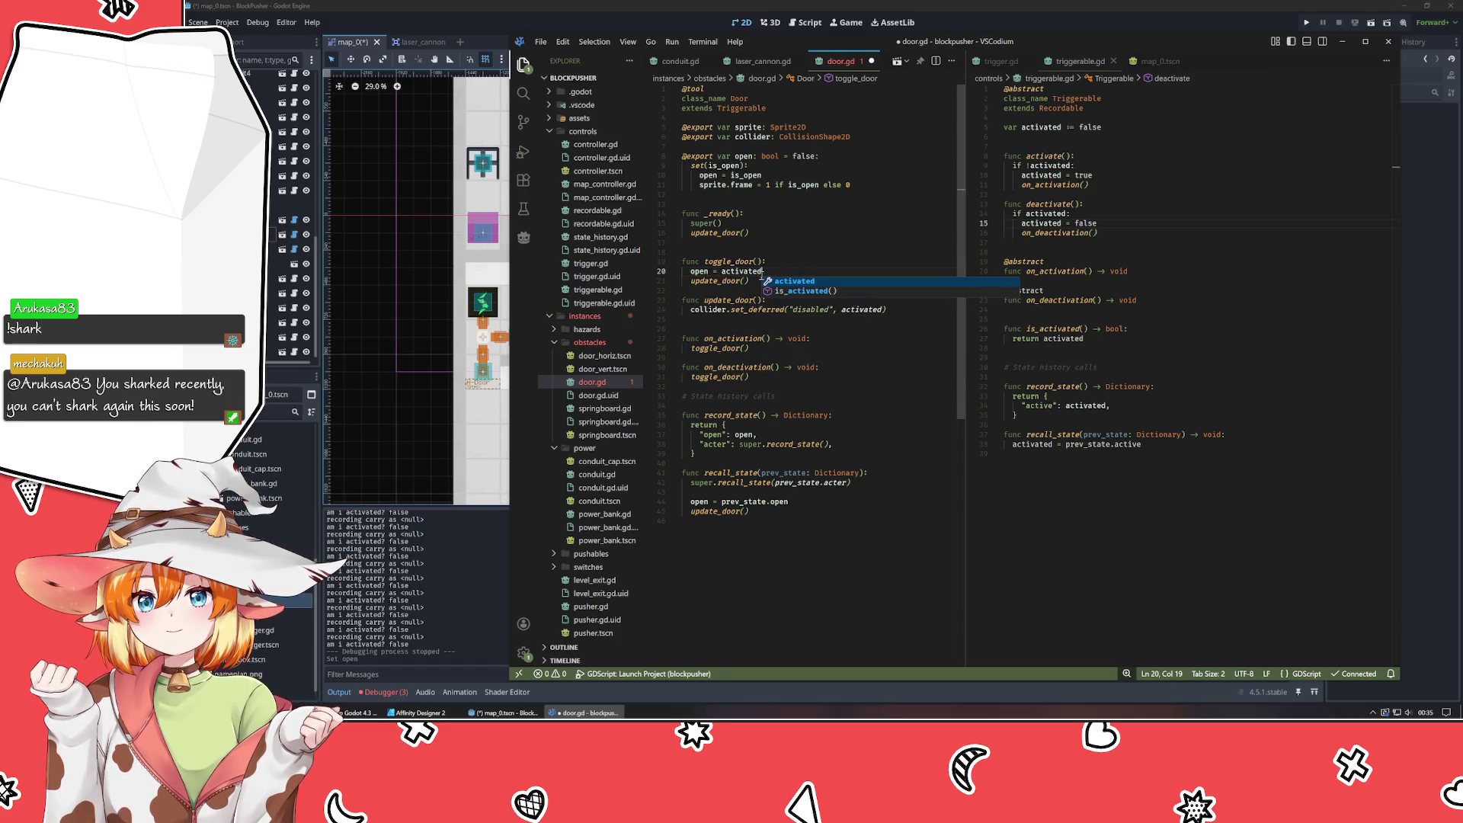
click(727, 262)
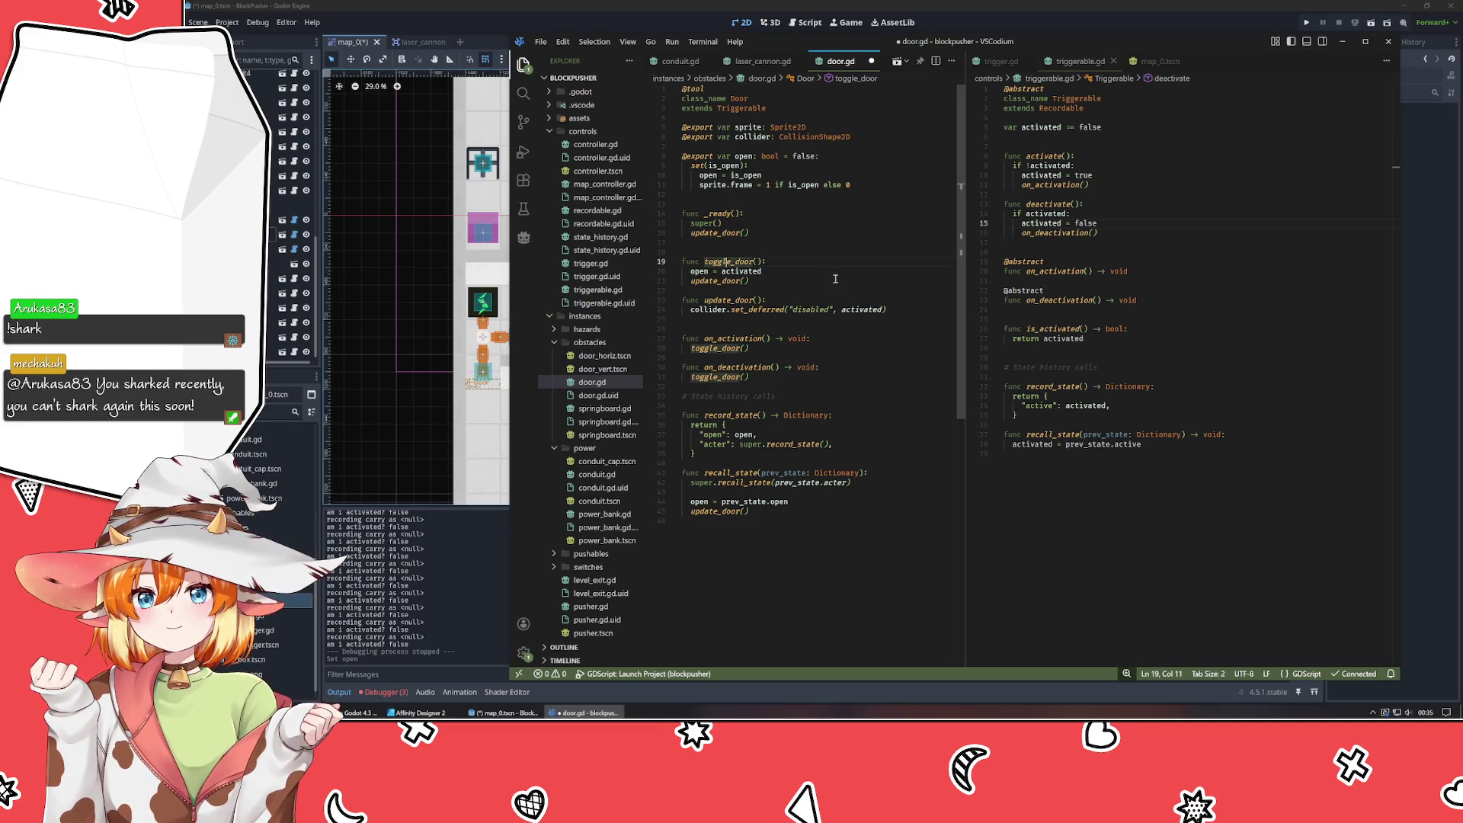
click(815, 283)
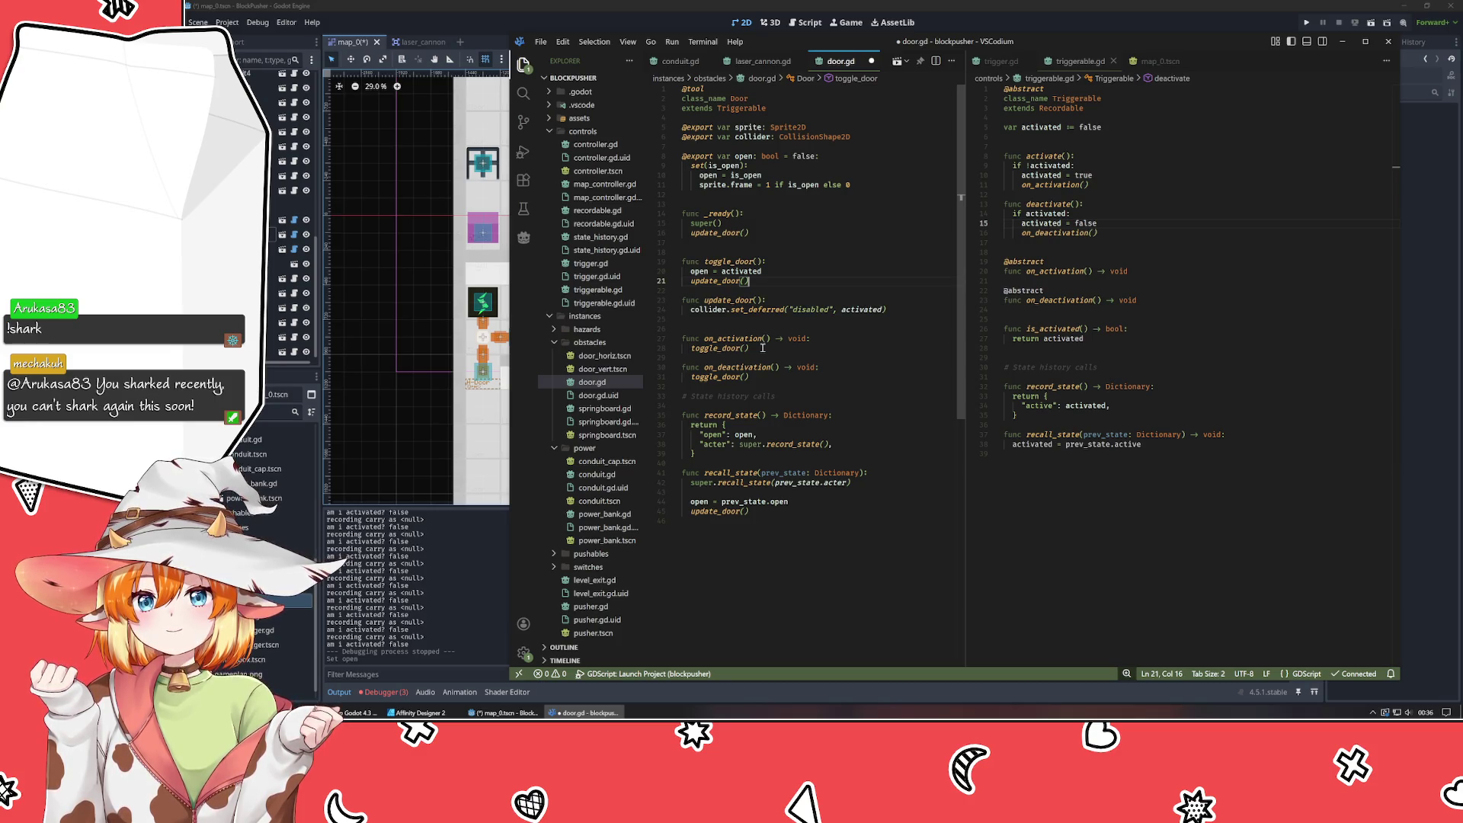
click(761, 349)
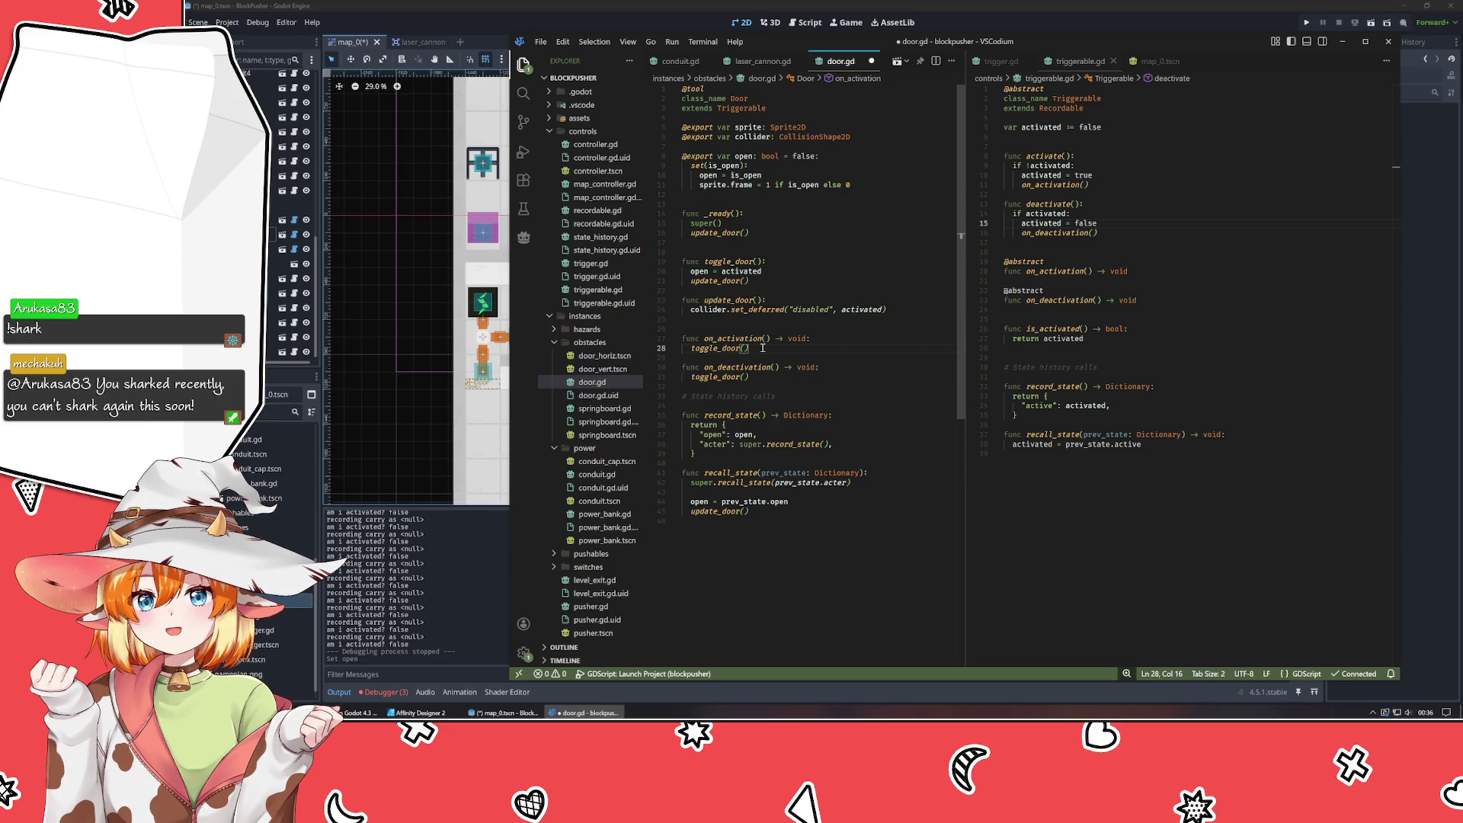
key(ctrl+s)
key(alt+Tab)
click(1305, 24)
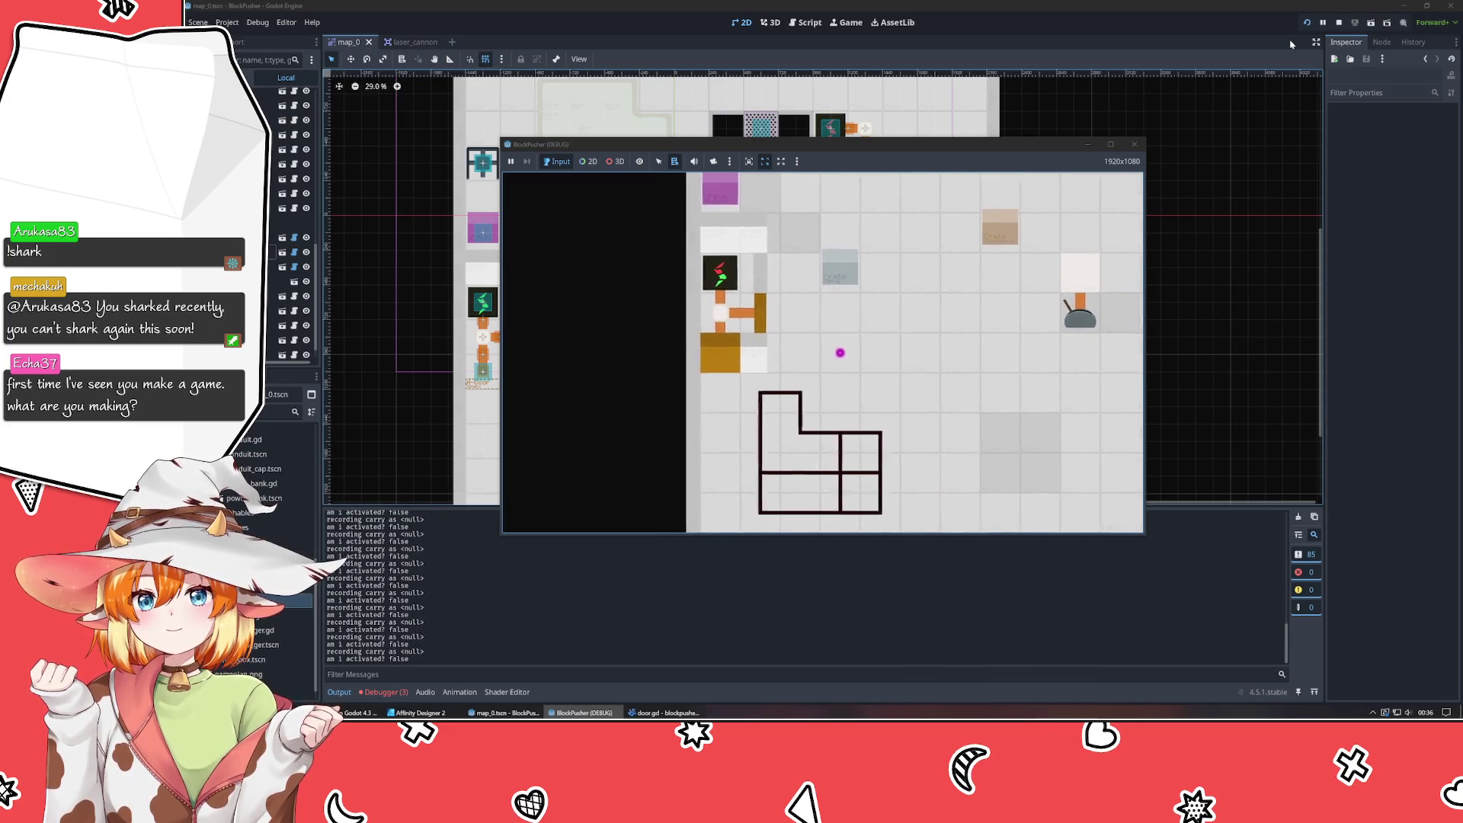
Restart the game and push the grey crate onto the conduit to cut power
key(F8)
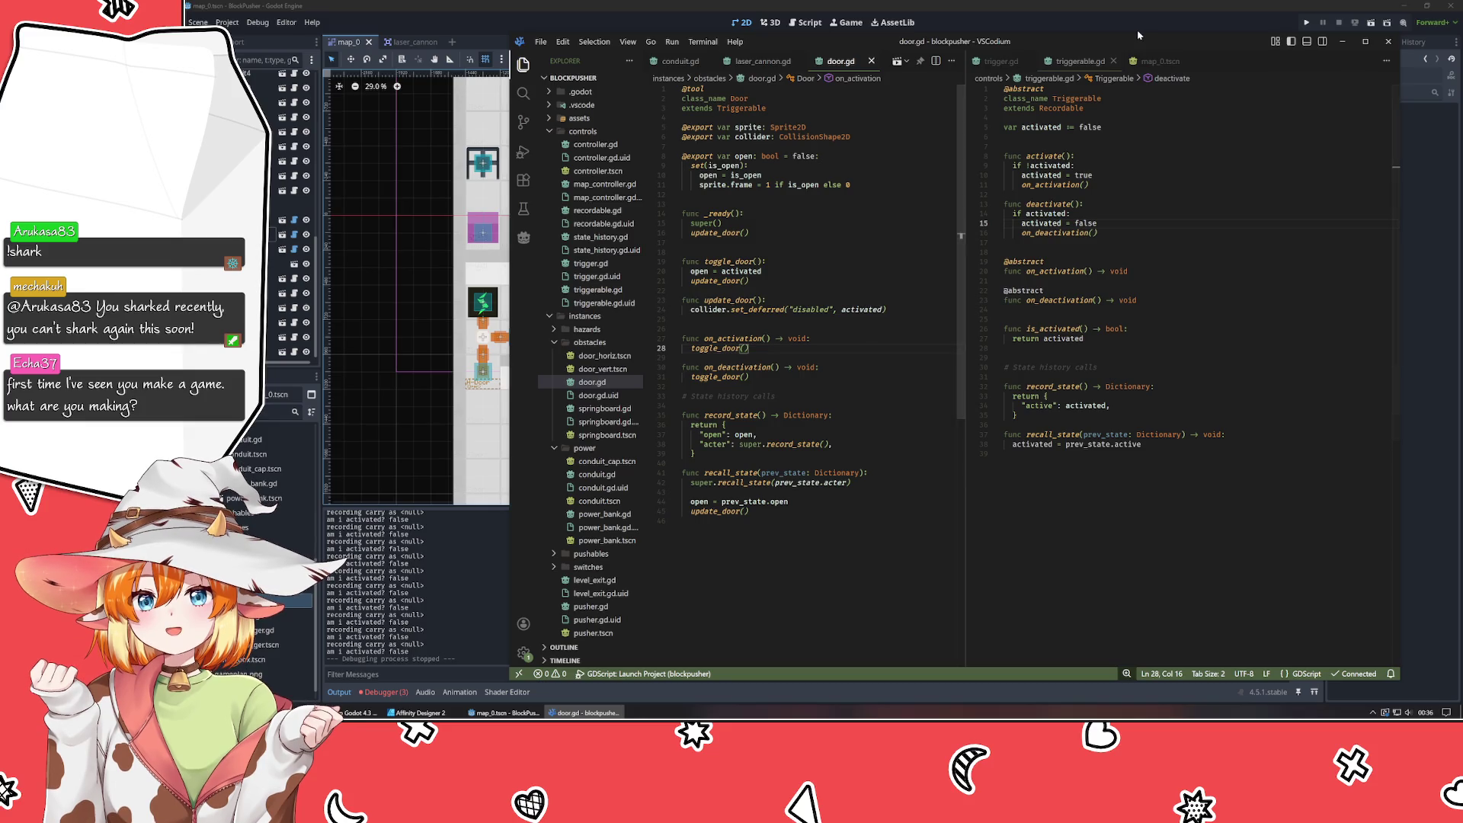
click(1306, 23)
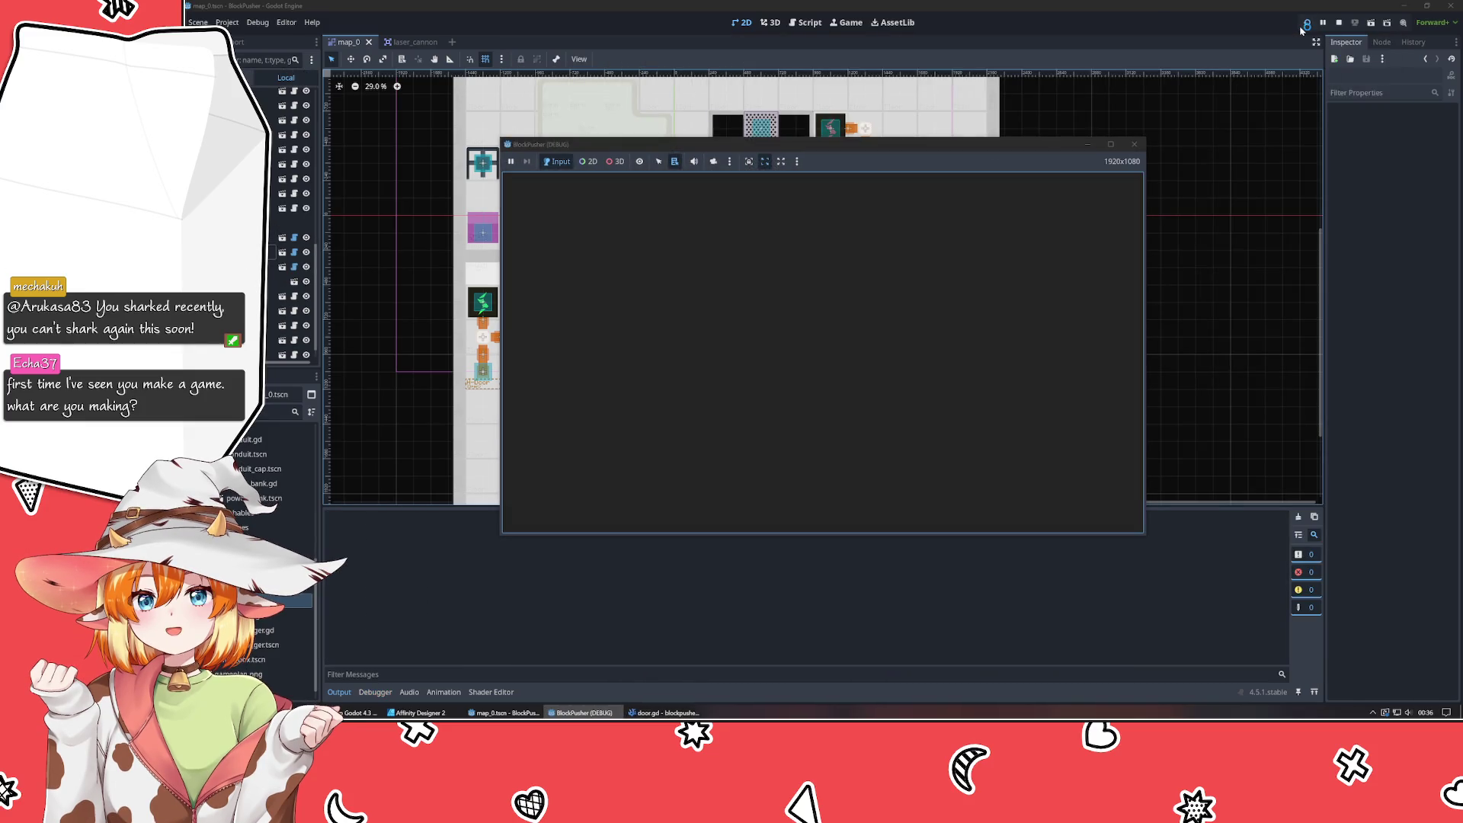
key(Up)
key(Up)
key(Up)
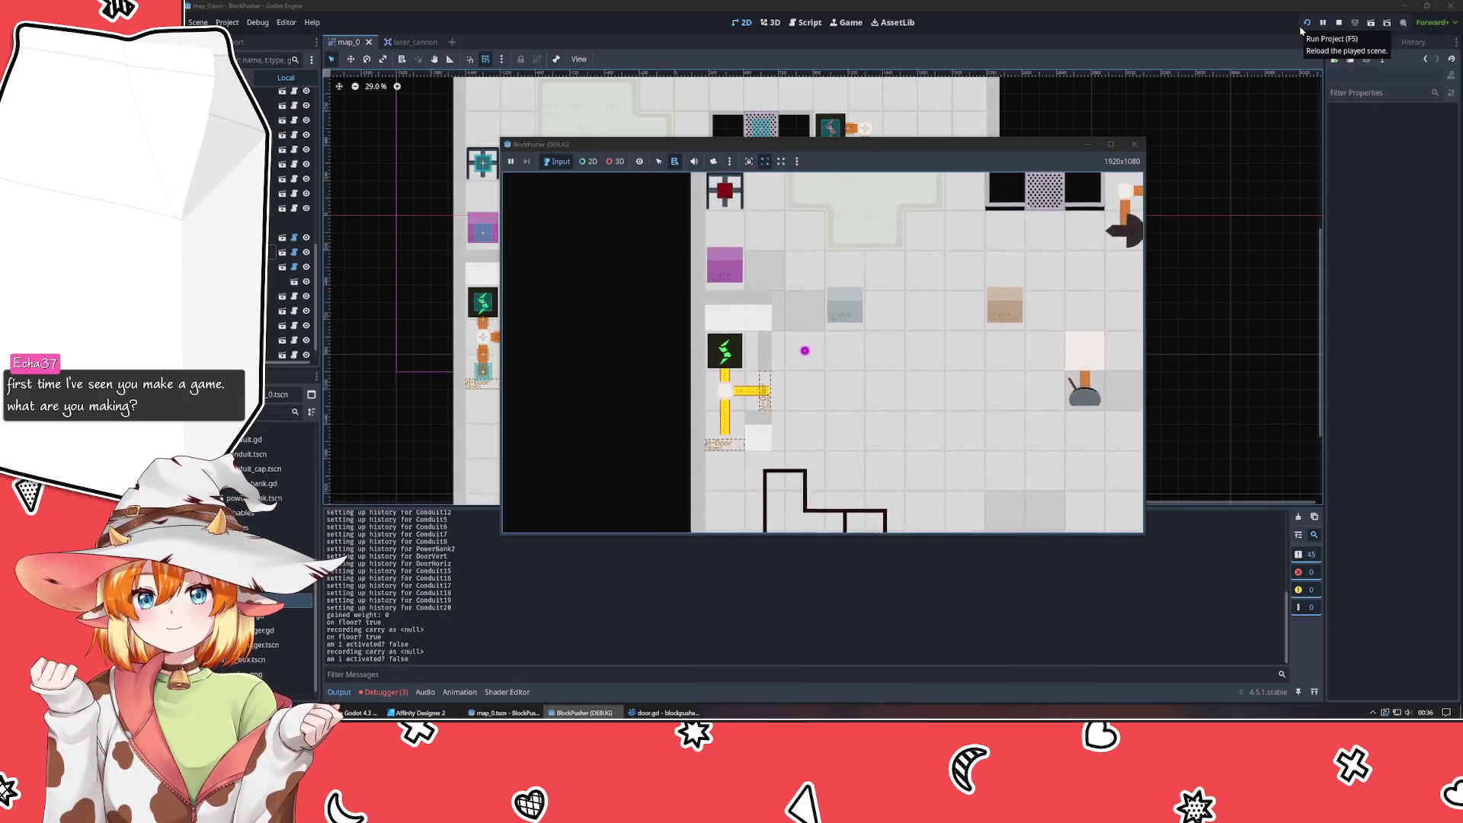
key(Right)
key(Down)
key(Down)
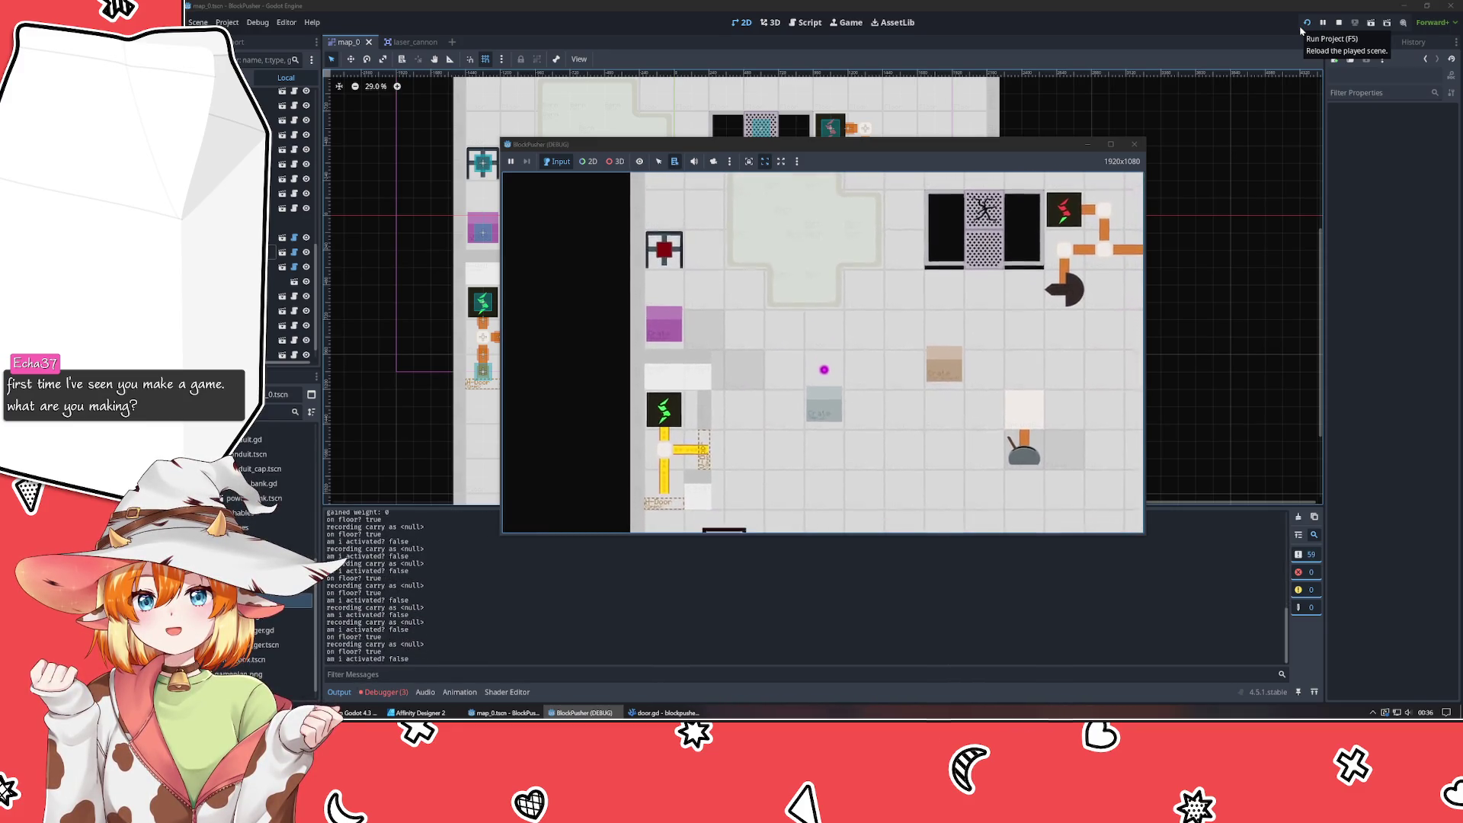
key(Right)
key(Down)
key(Left)
key(Left)
key(Left)
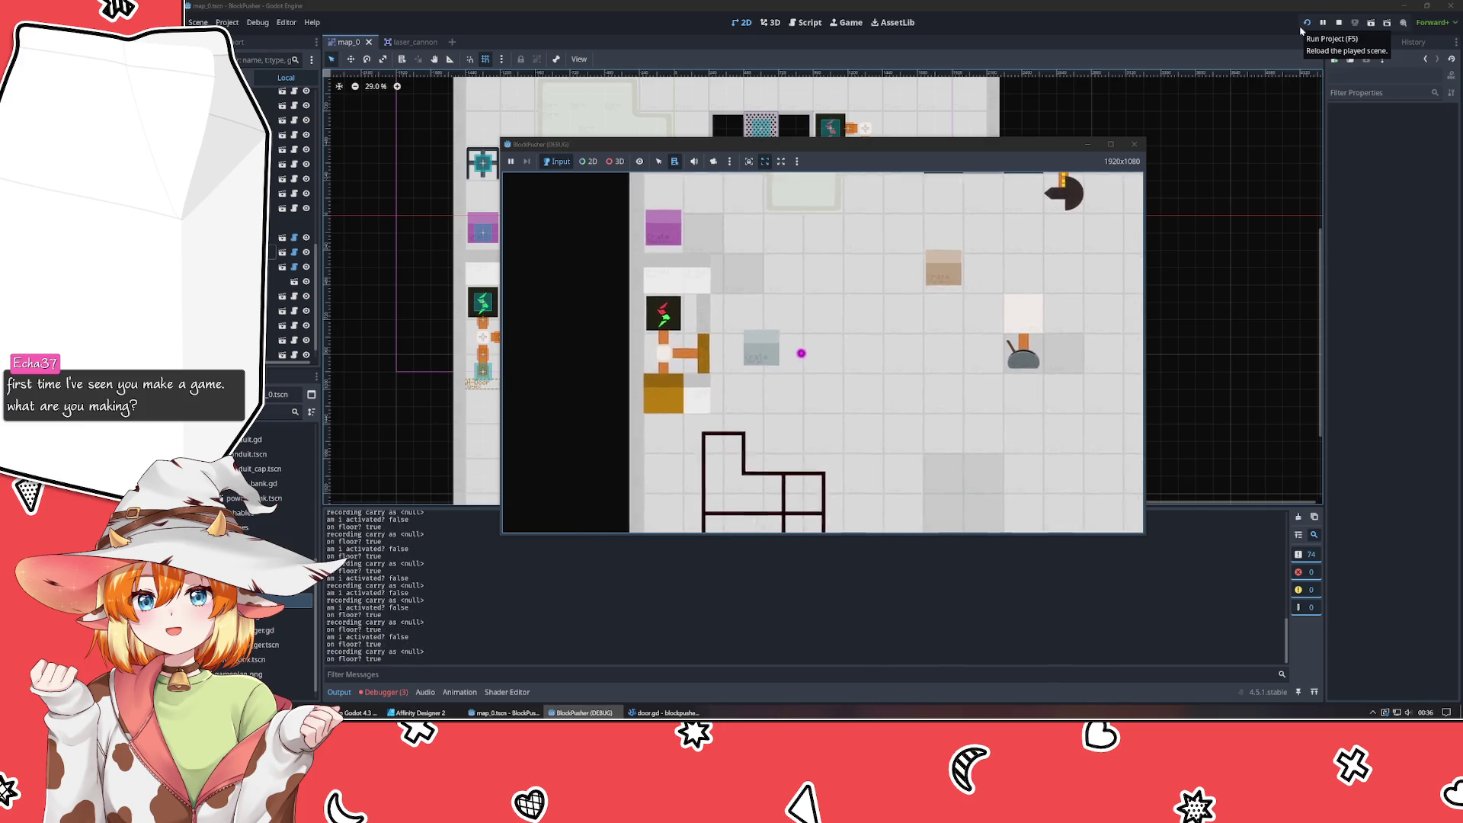
key(Left)
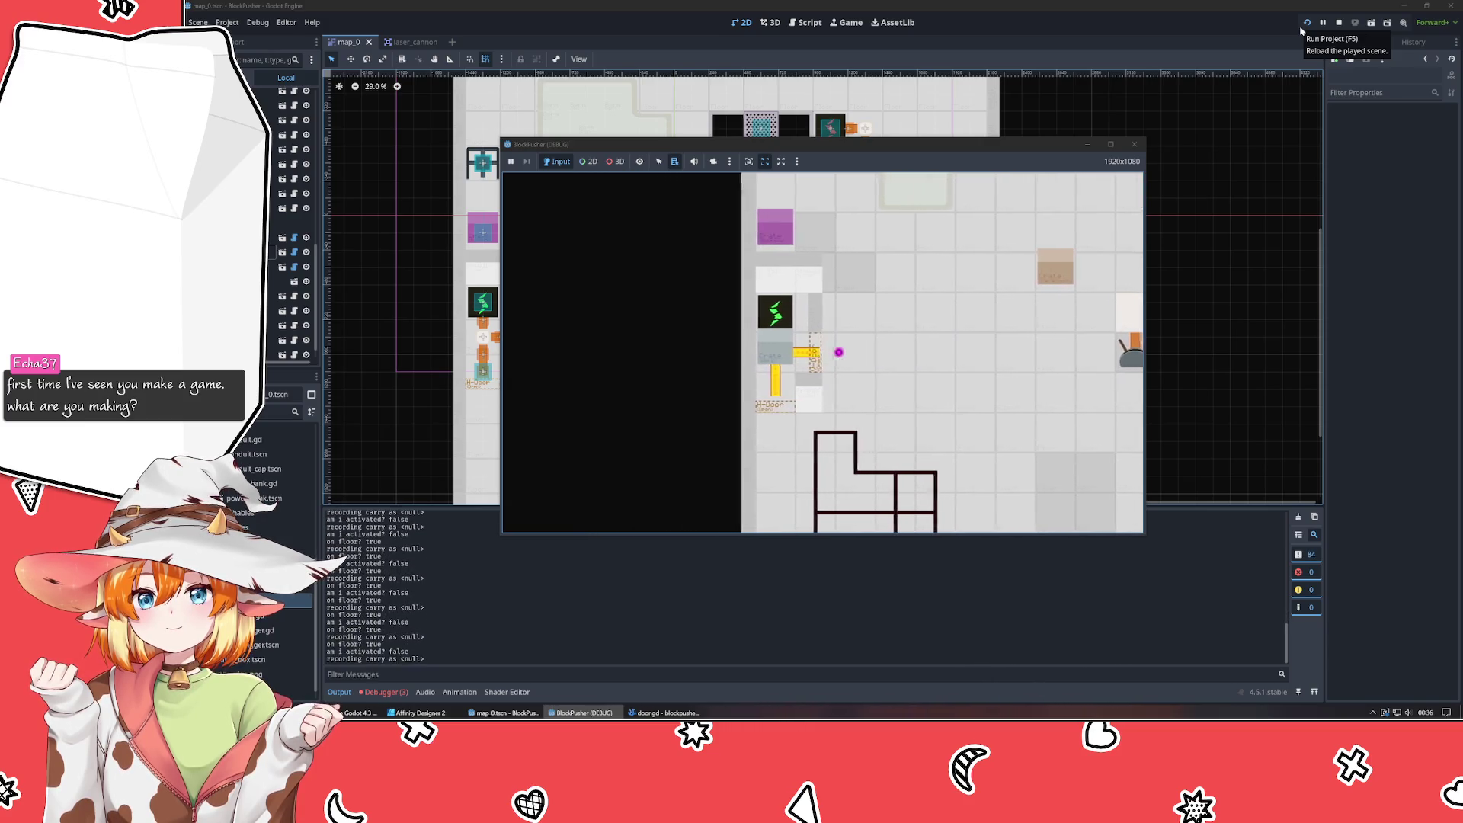
key(Right)
key(Up)
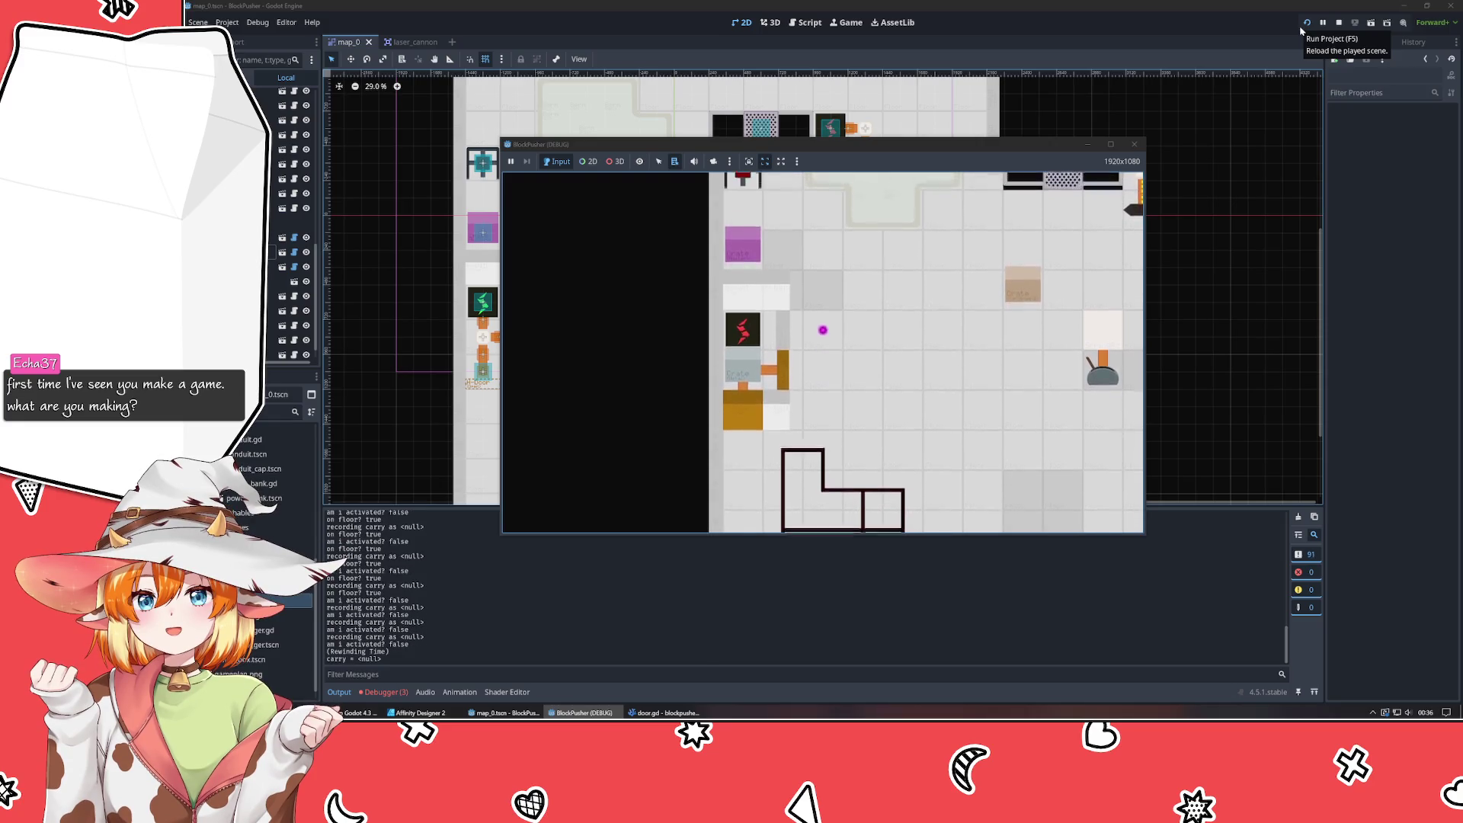
Rewind time twice with Z, then stop the running game
key(z)
key(z)
key(z)
key(z)
key(z)
key(z)
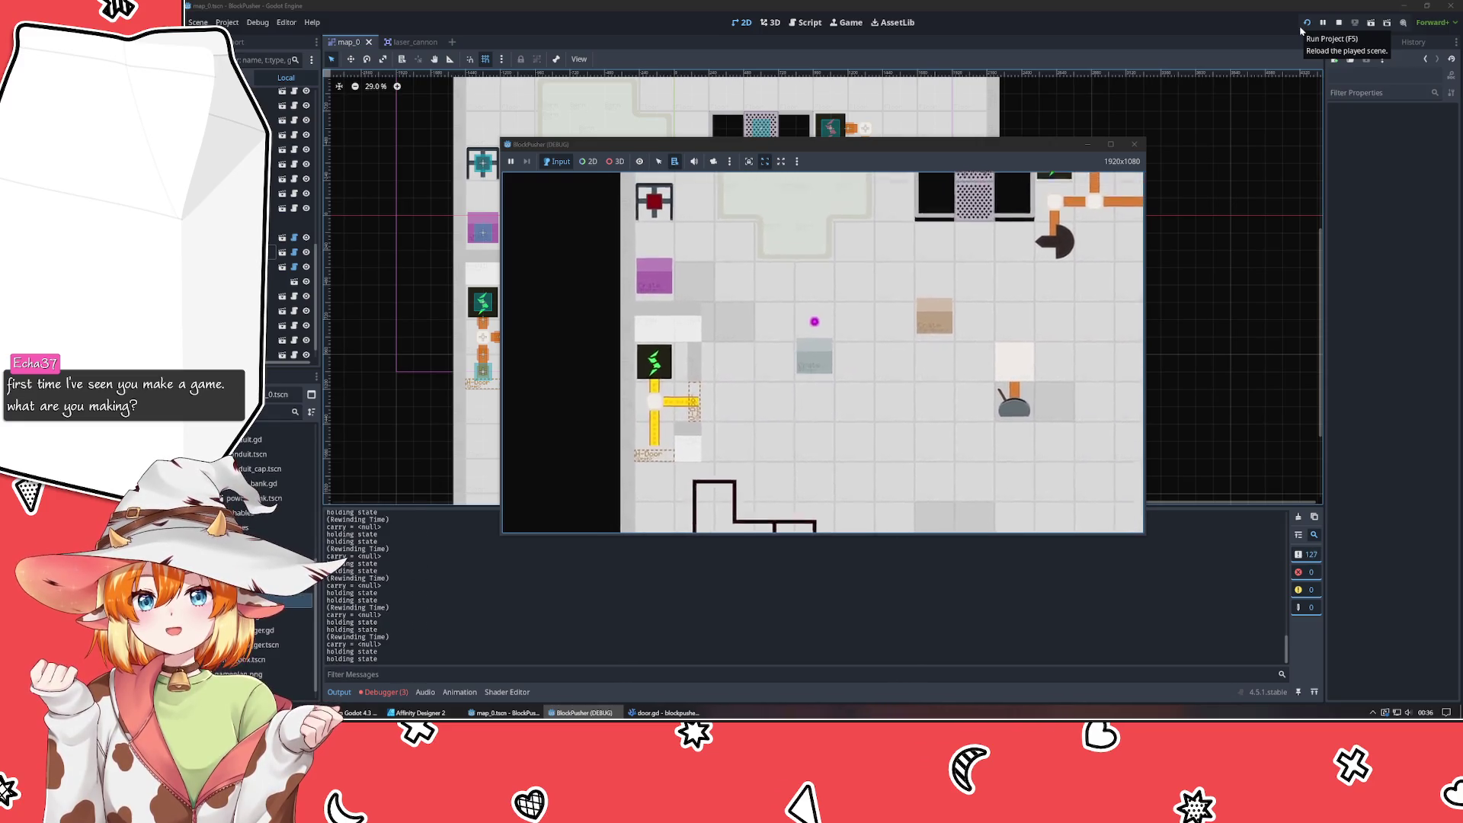
key(z)
key(z)
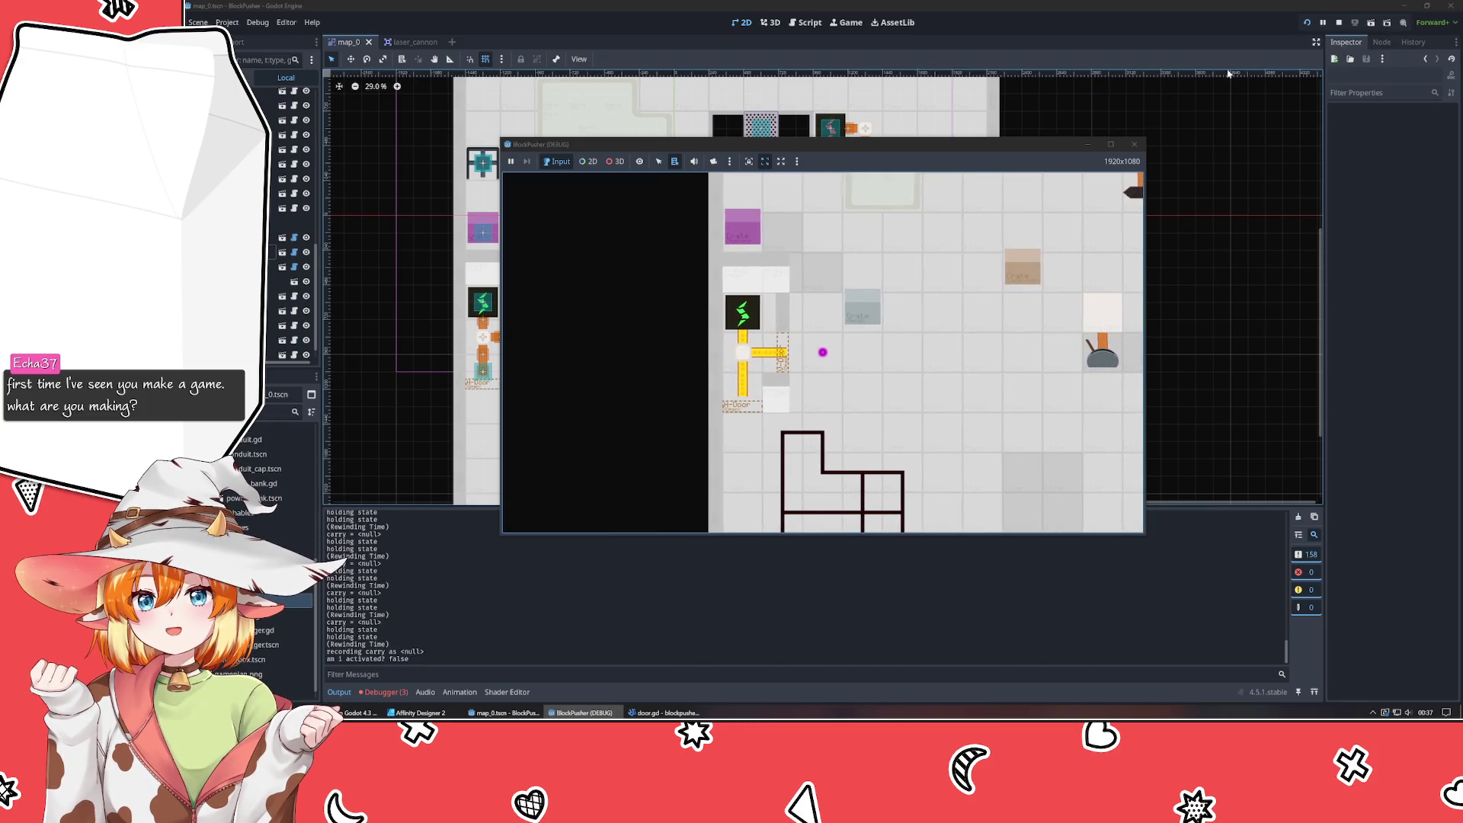
click(1133, 144)
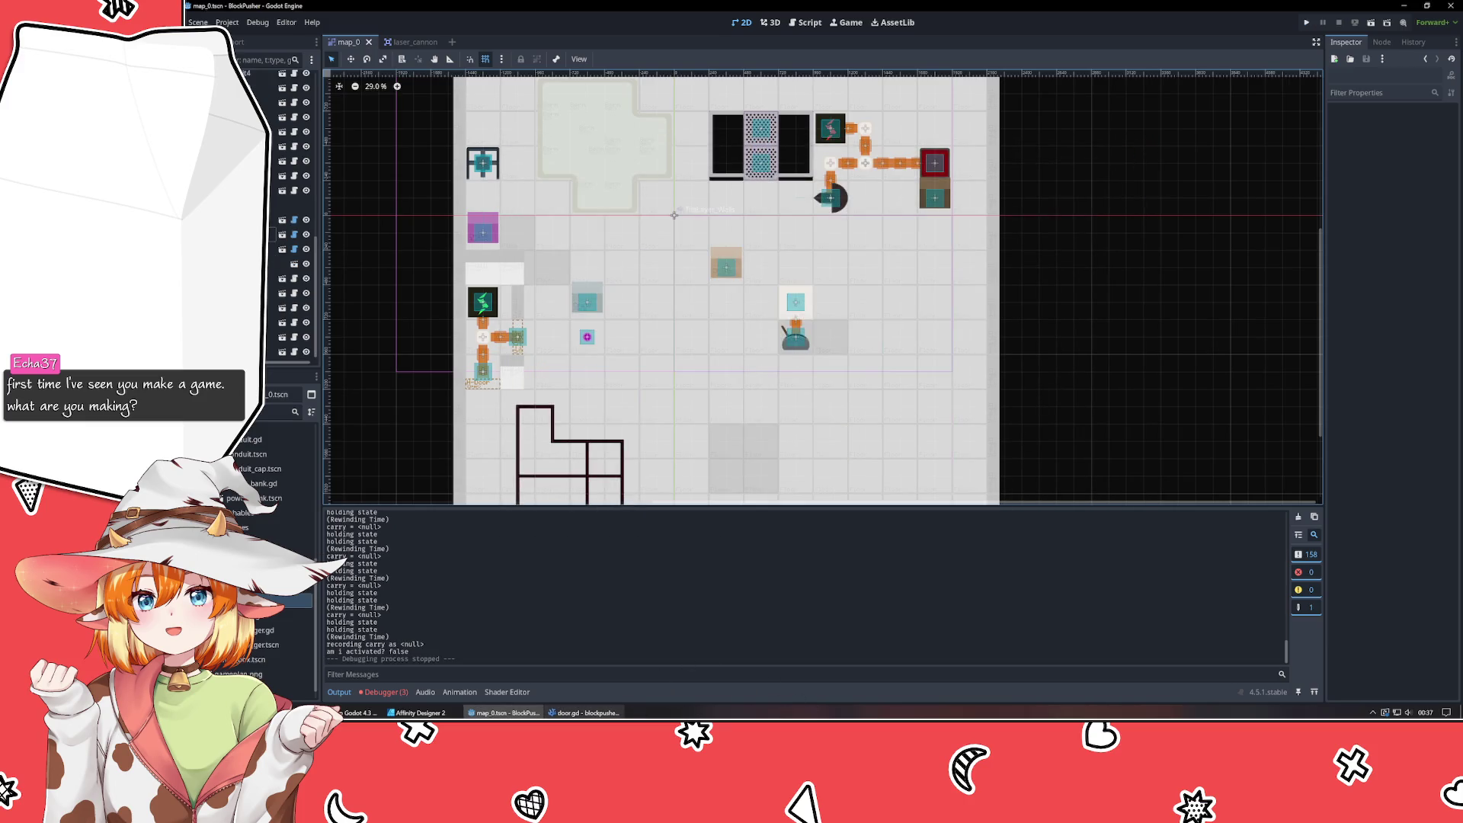
Lower PowerBank2's Charge from 2 to 1 in the Inspector and save the map_0 scene
click(585, 712)
click(835, 600)
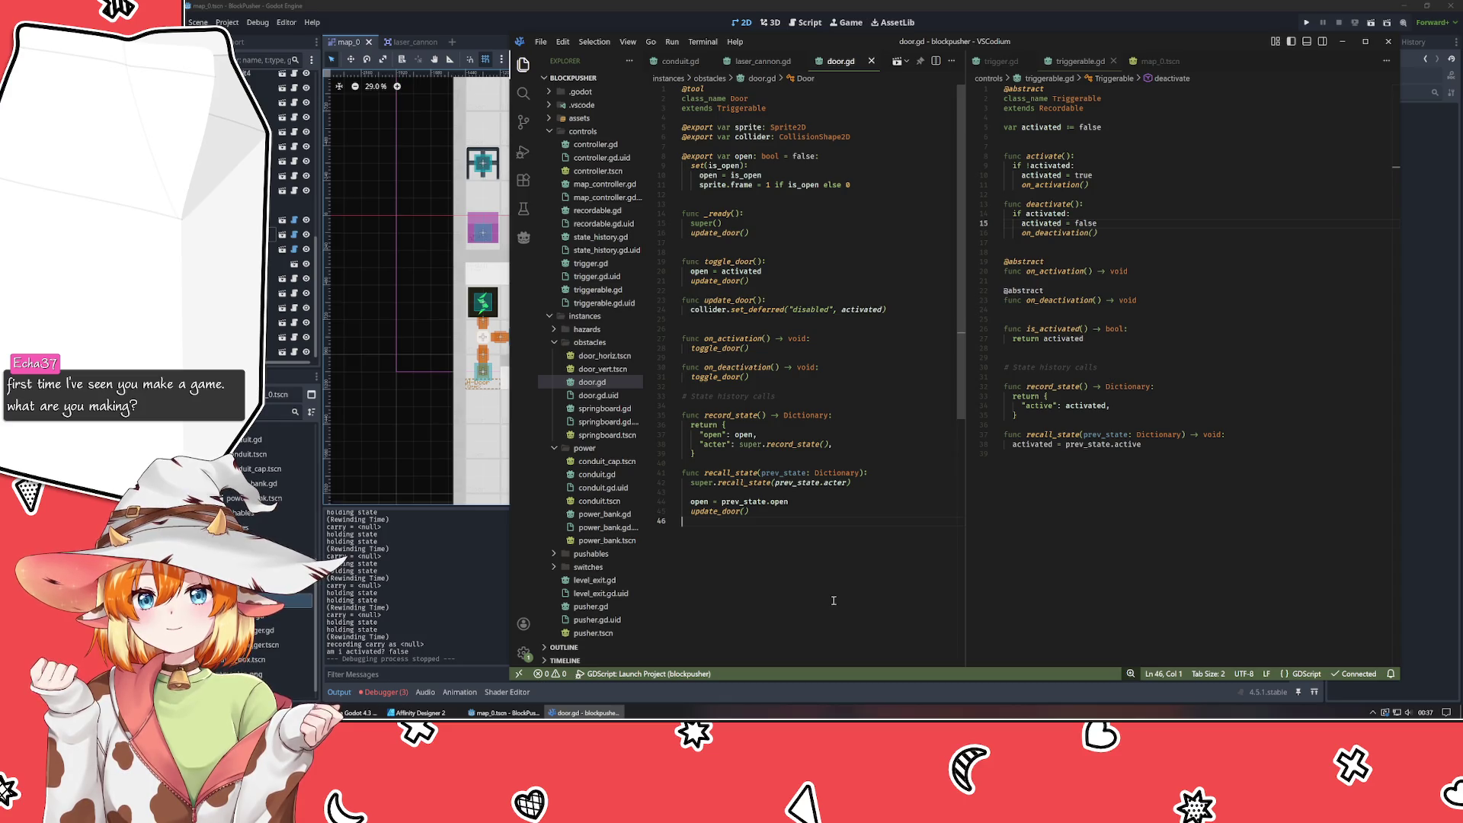
click(411, 353)
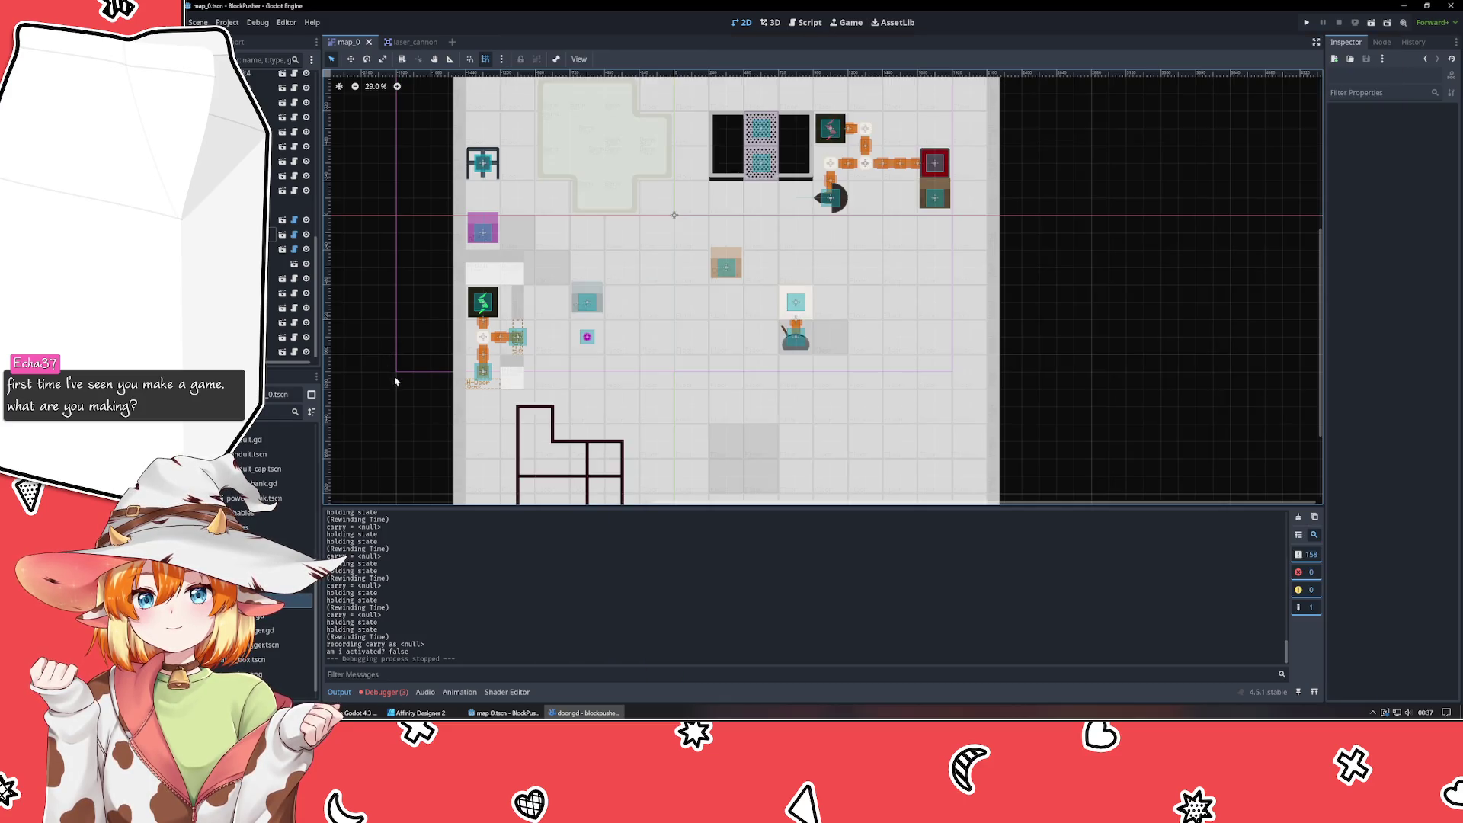
click(521, 336)
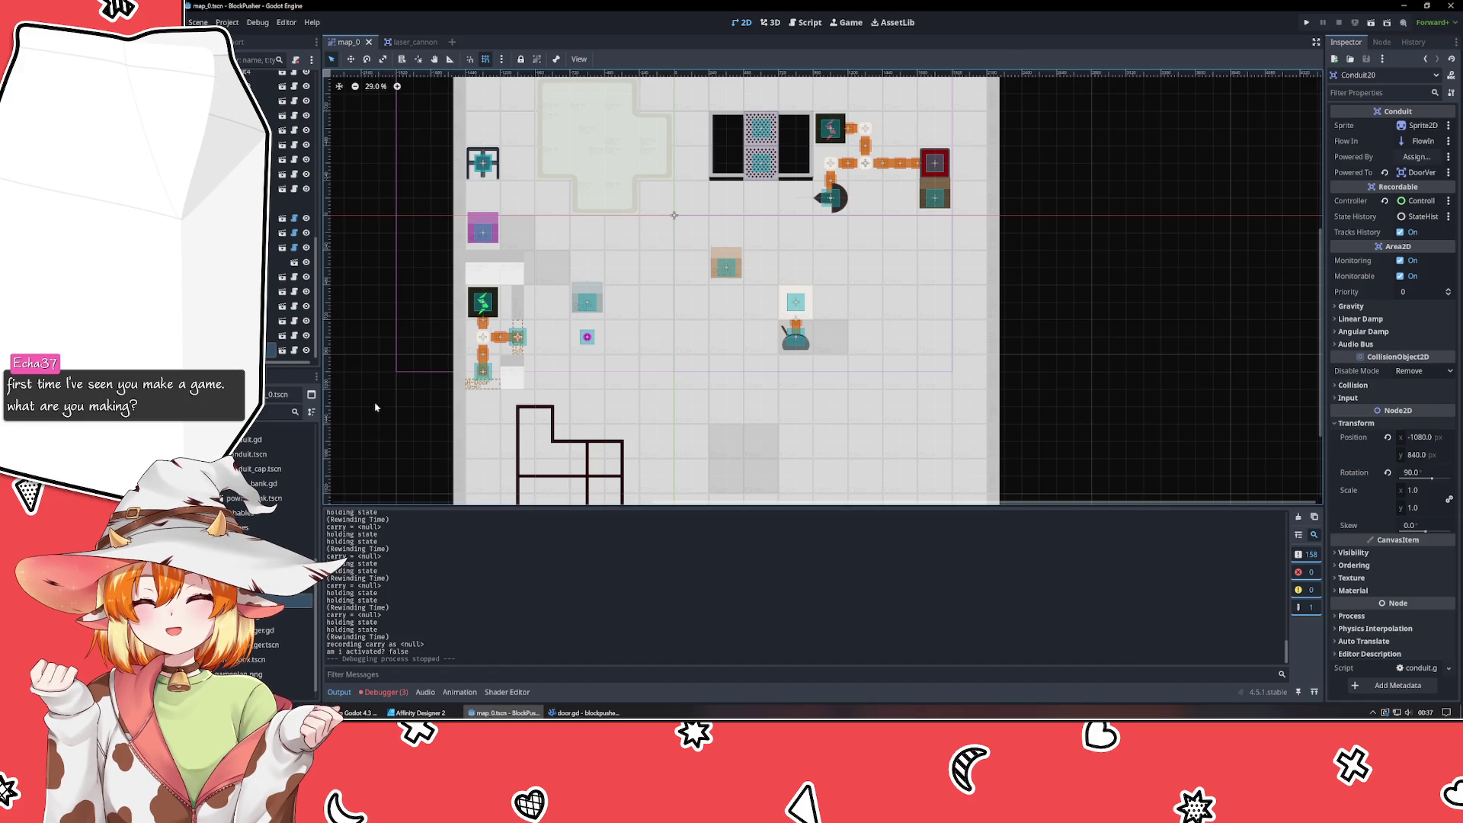
click(481, 303)
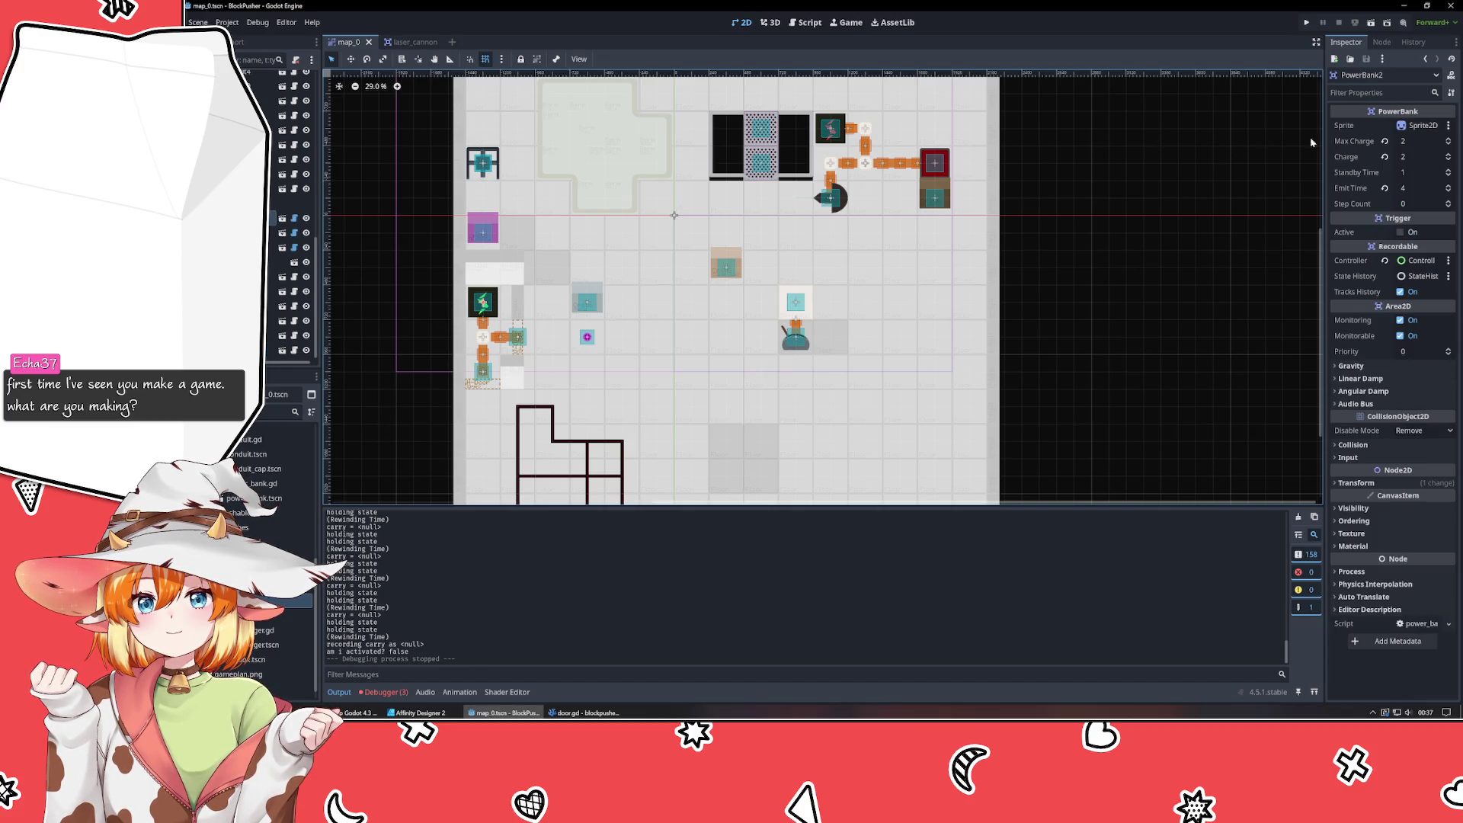
click(1447, 160)
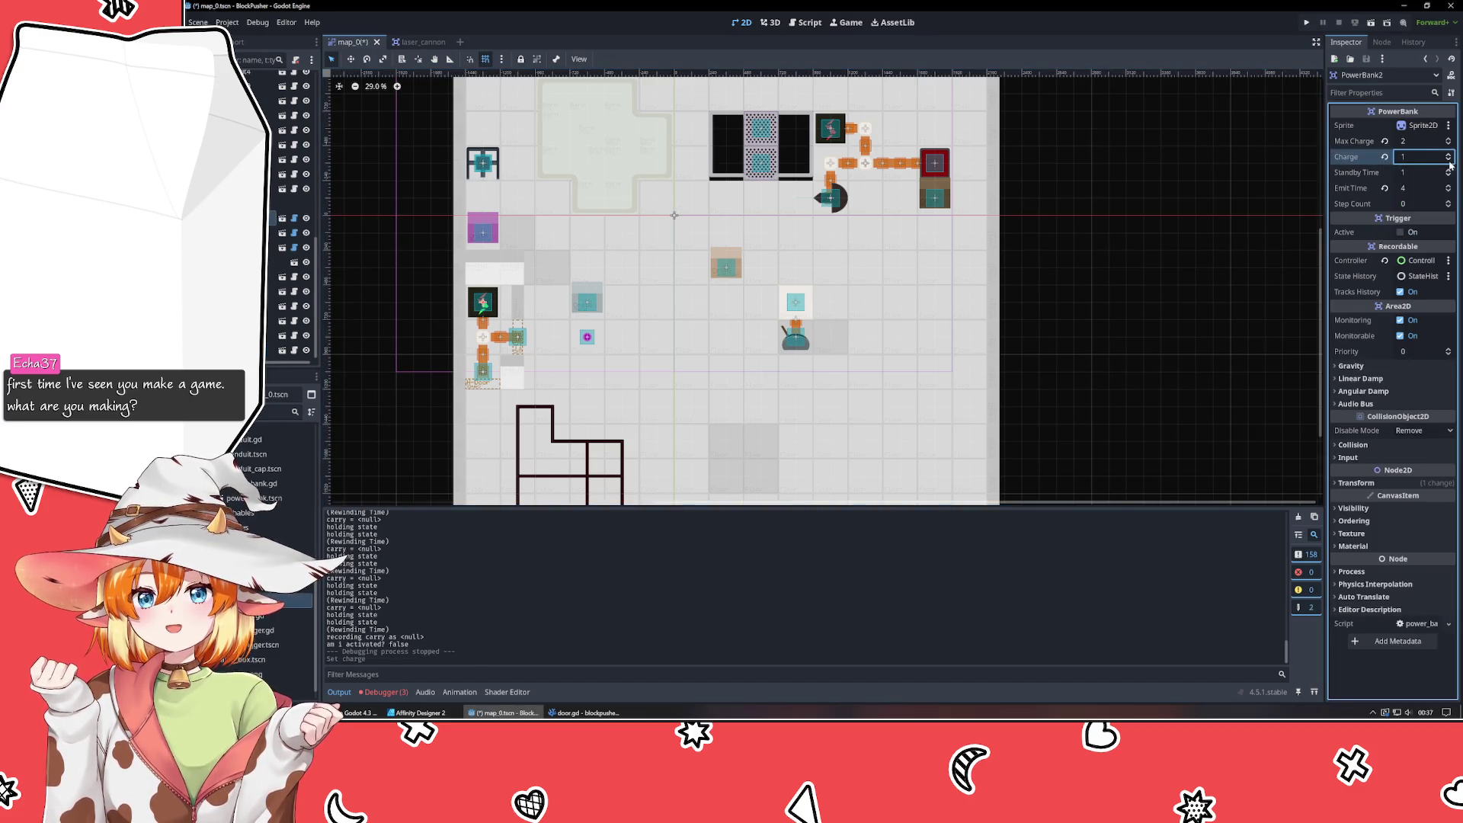
click(1093, 349)
key(ctrl+s)
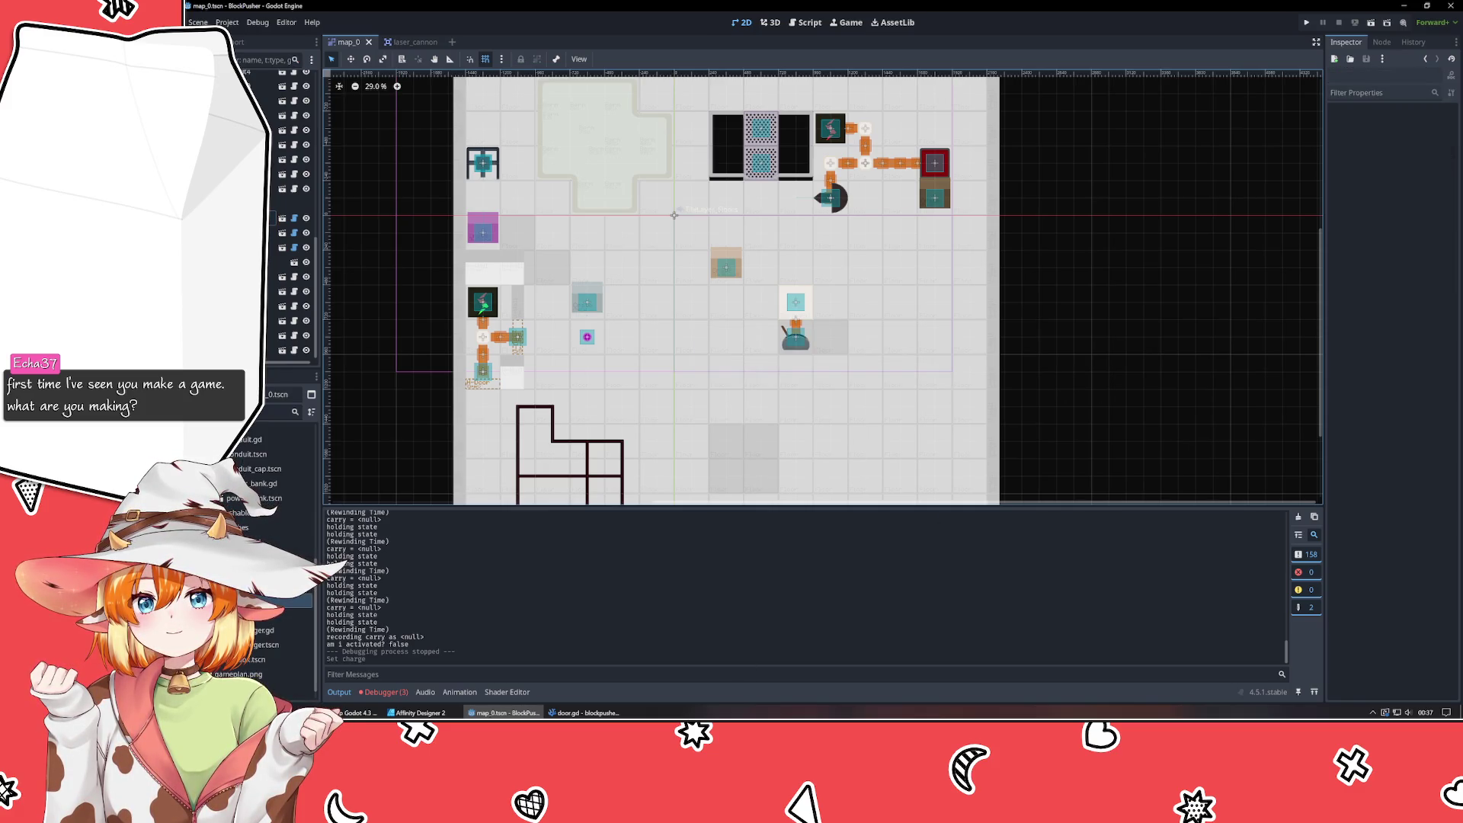
click(584, 712)
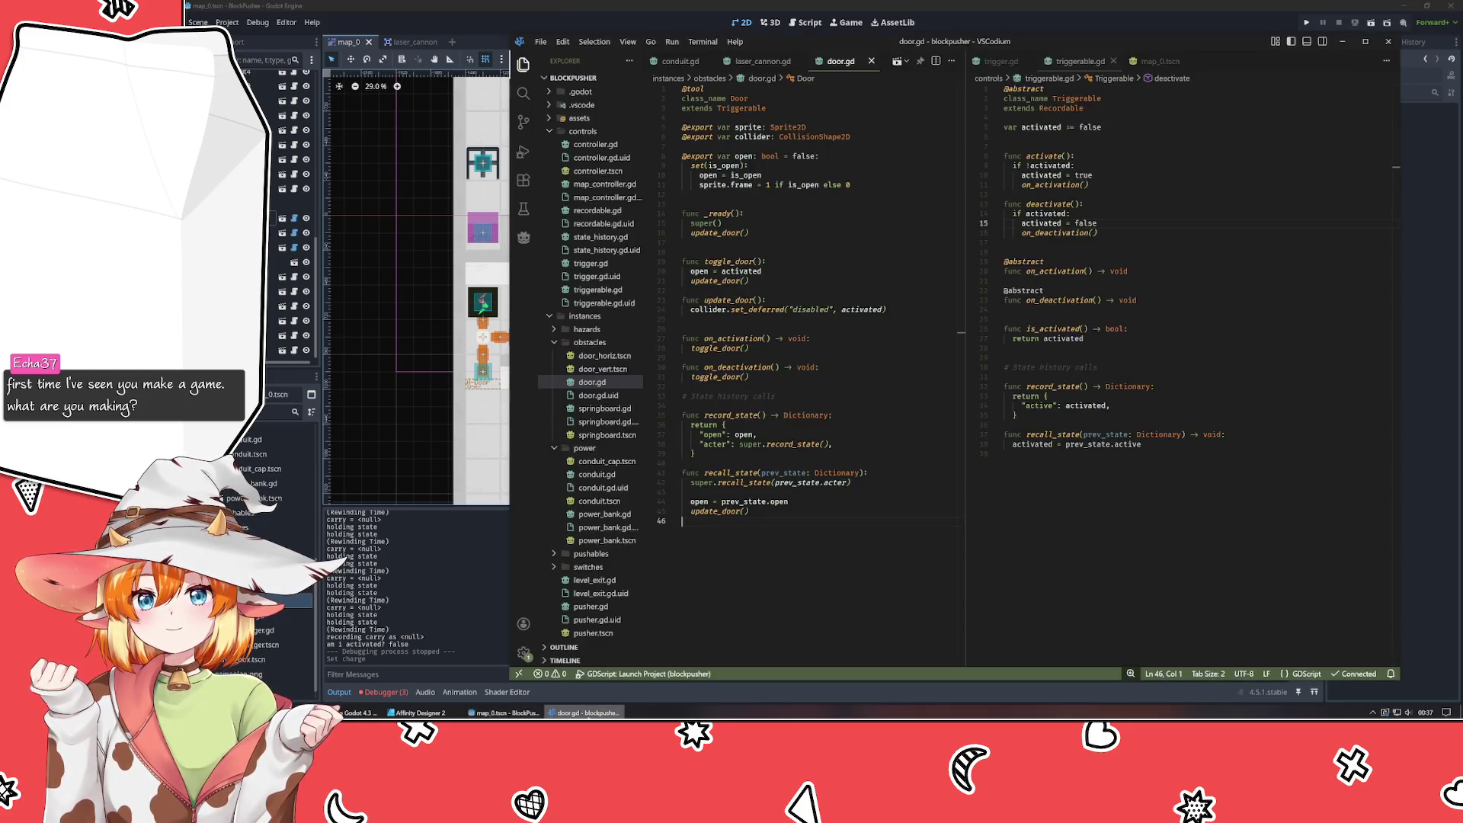
key(ctrl+Tab)
scroll(808, 94, up, 10)
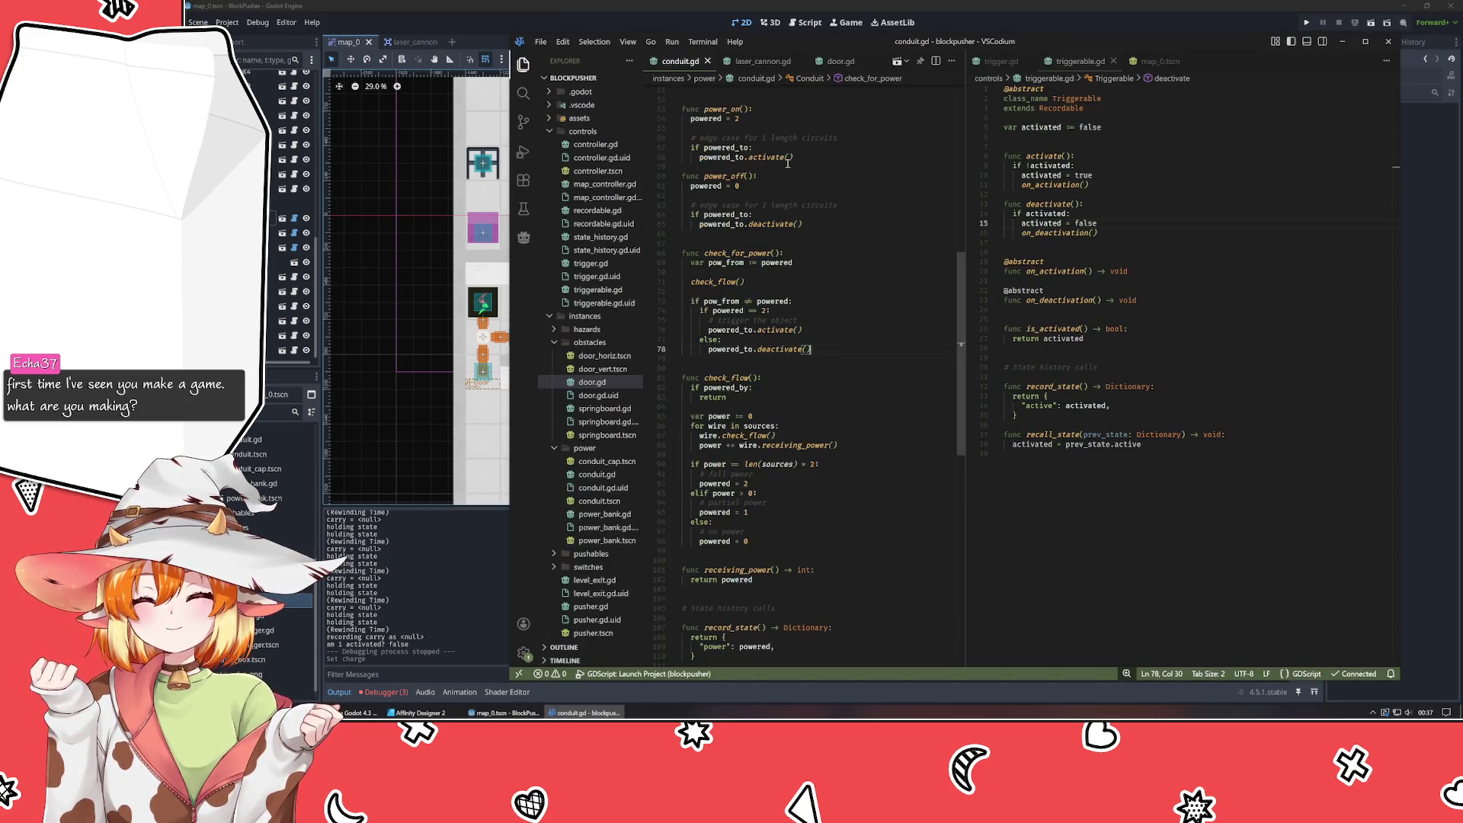
click(809, 93)
key(Home)
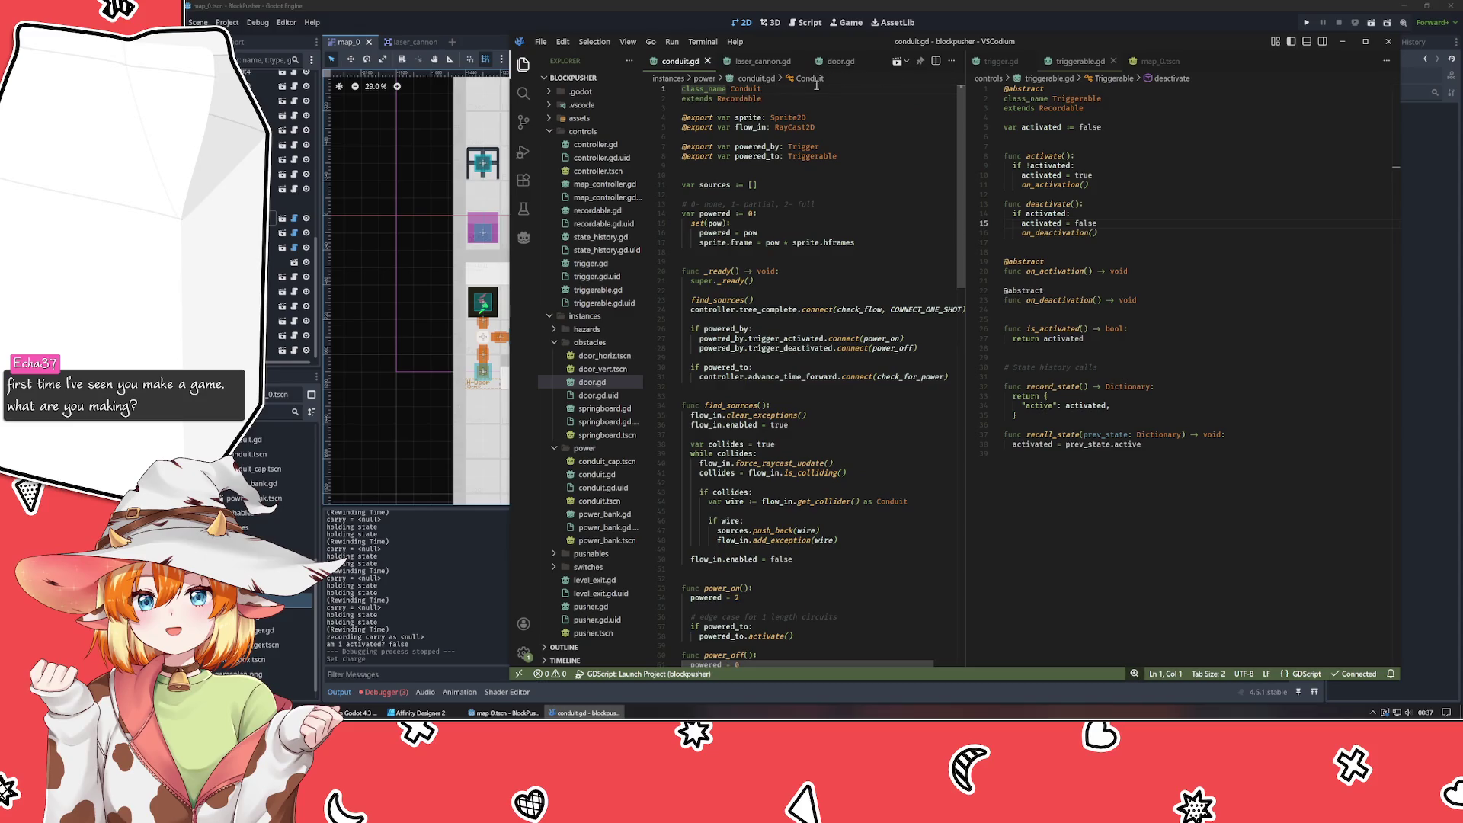
key(Return)
key(Up)
text(@tool)
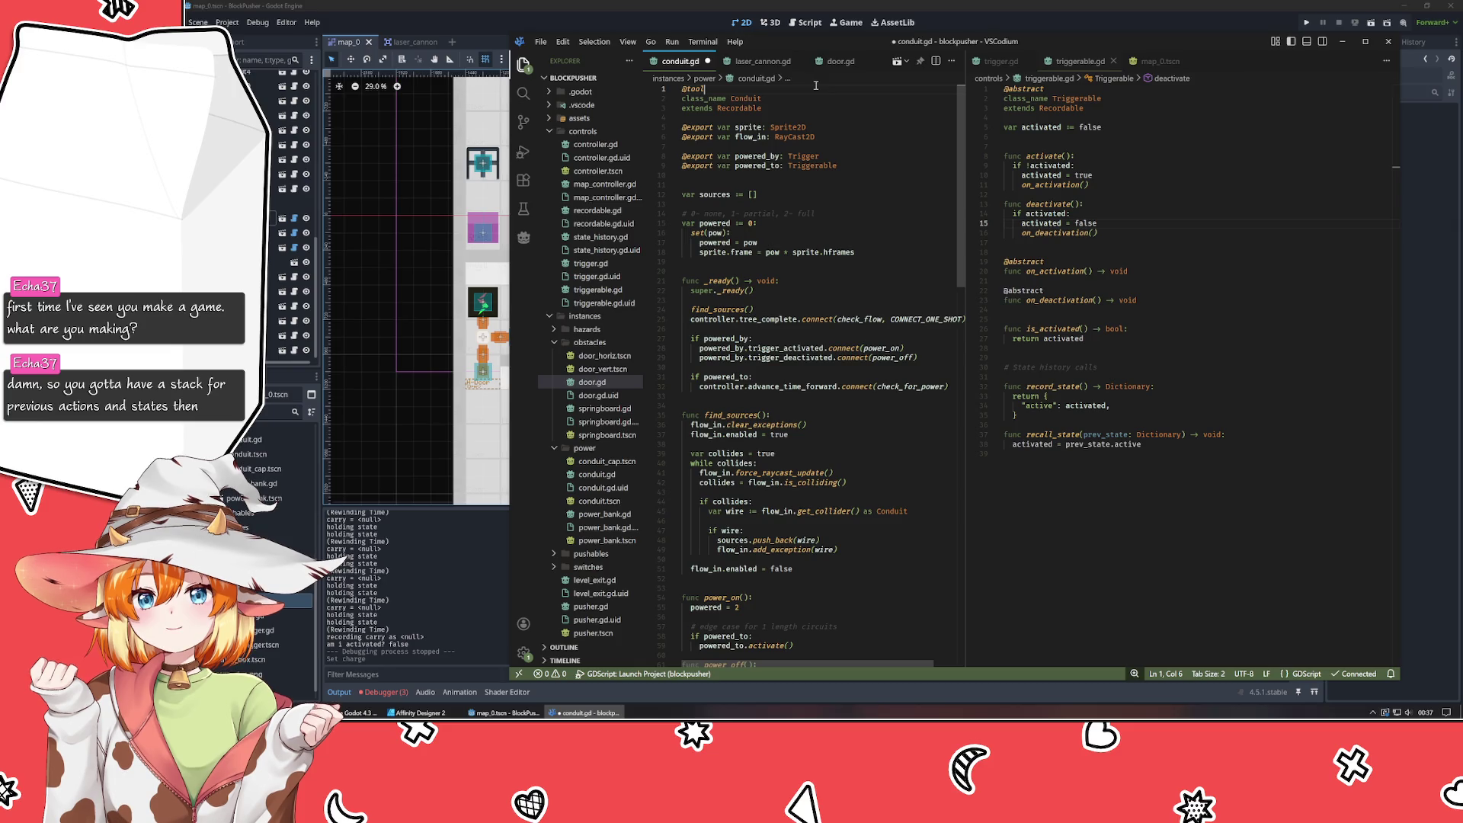
After find_sources() in _ready, insert 'if Engine.is_editor_hint(): return' on an indented line
click(762, 303)
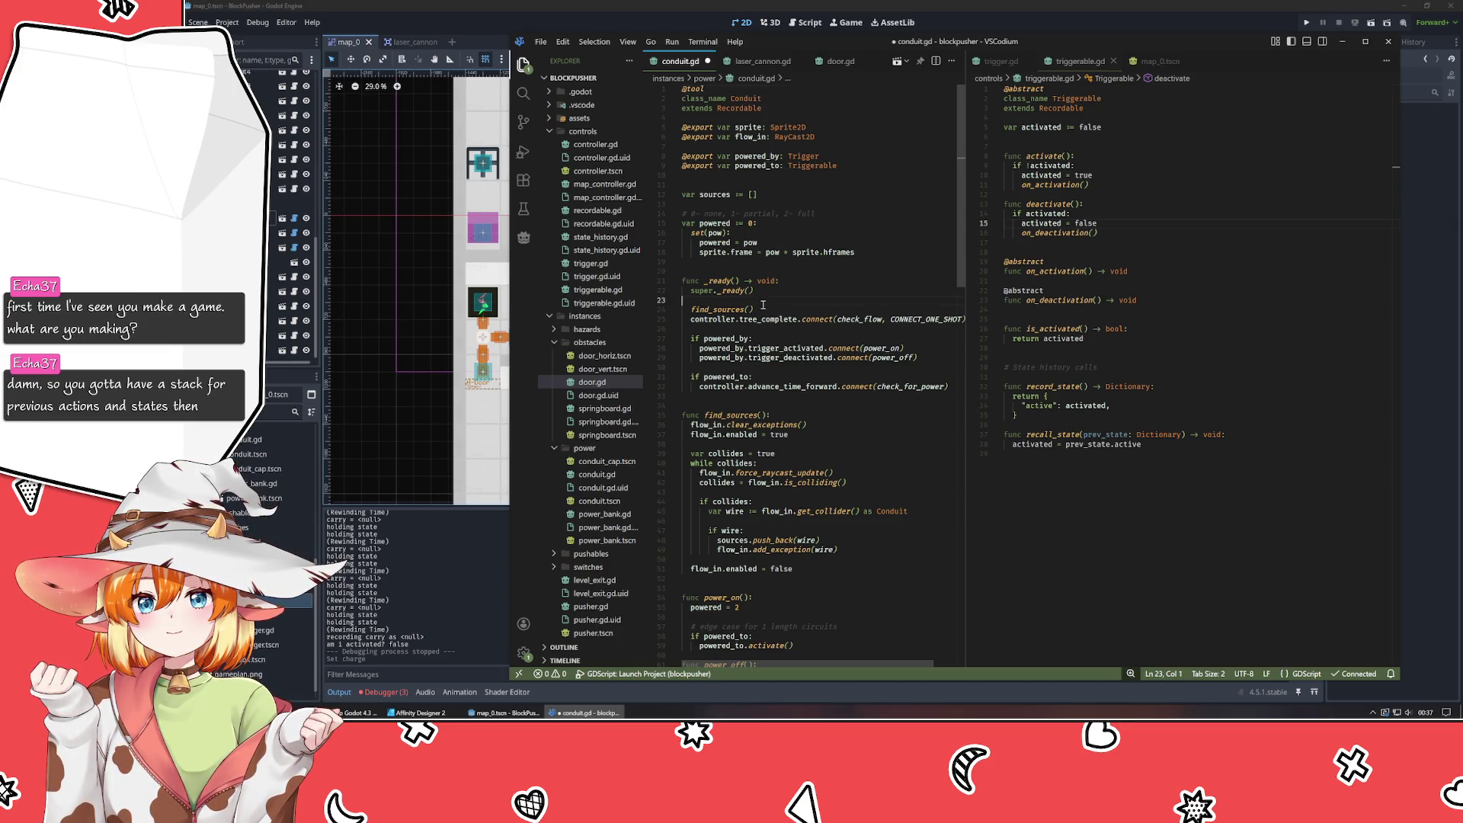
click(779, 312)
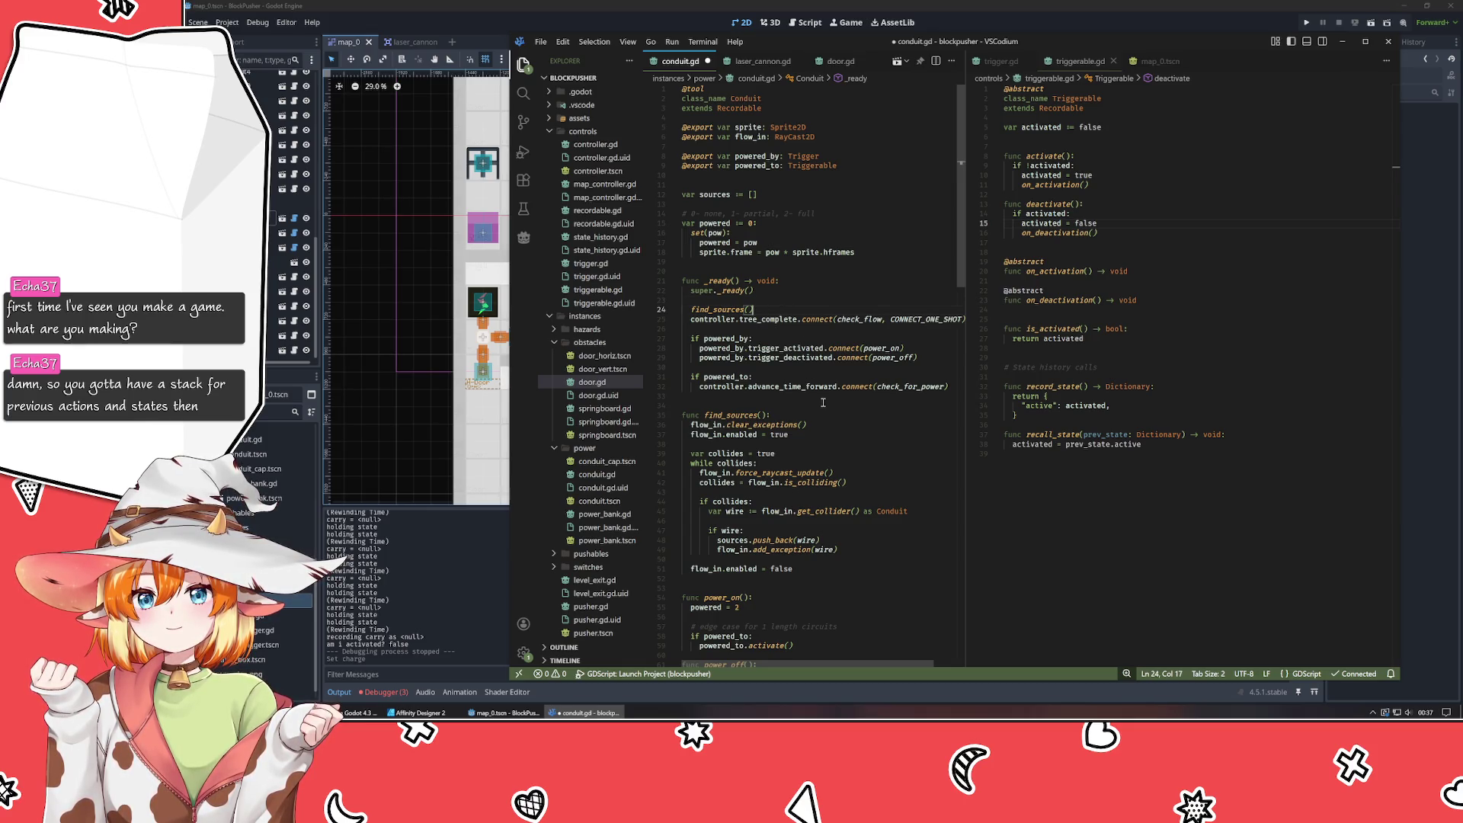
mouse_move(859, 320)
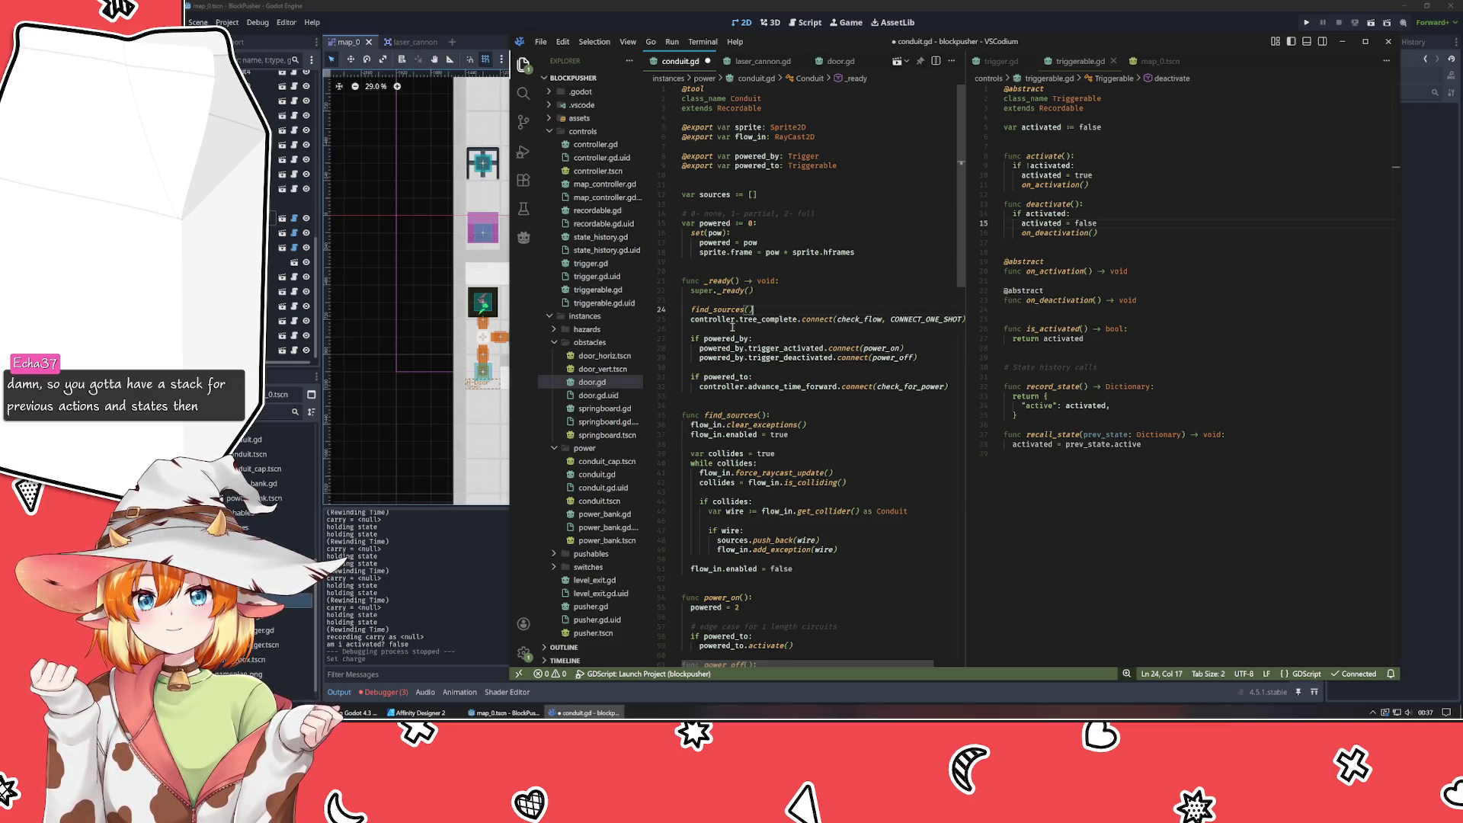
key(Return)
key(Return)
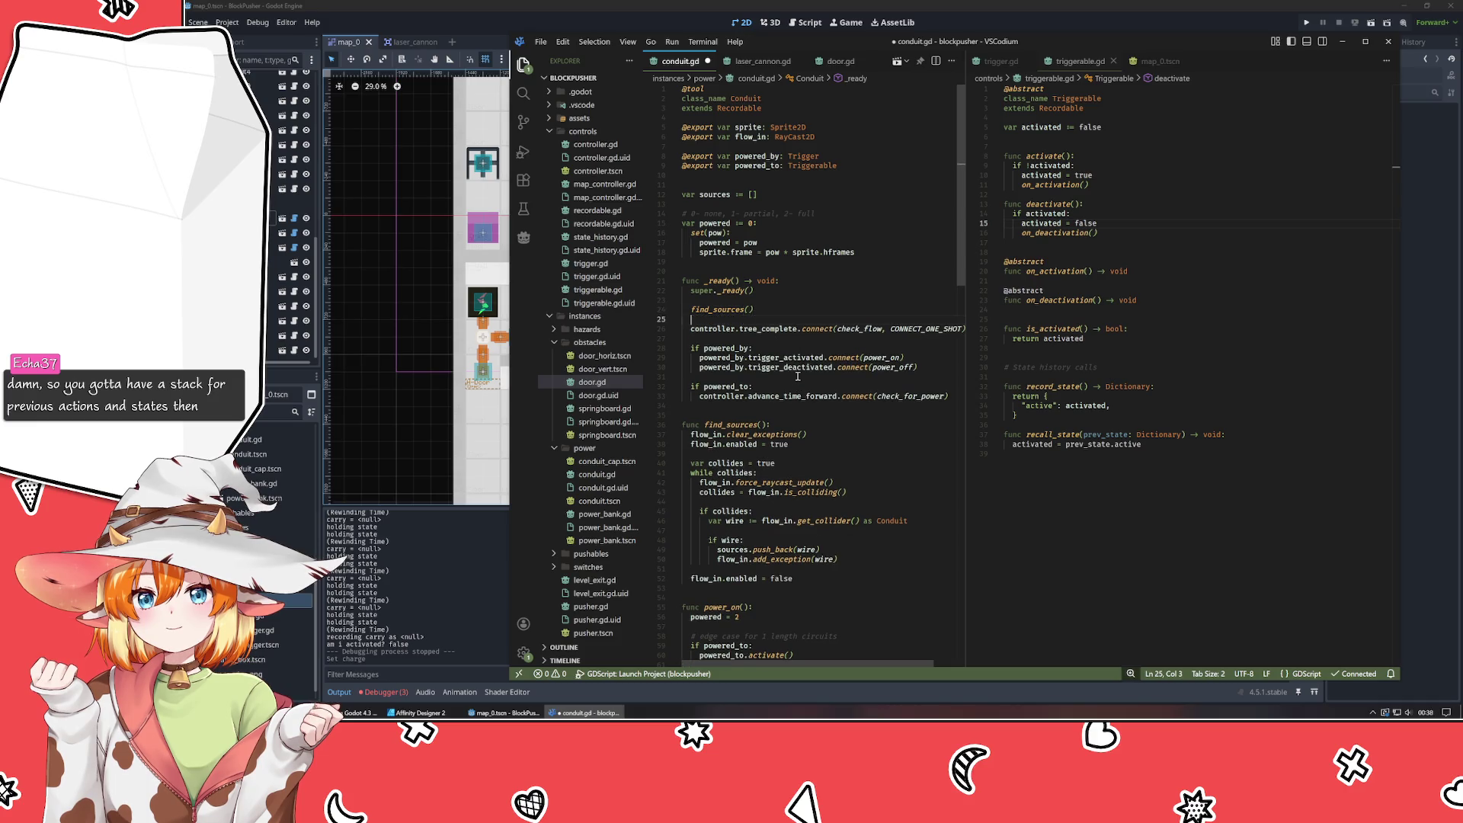
key(Return)
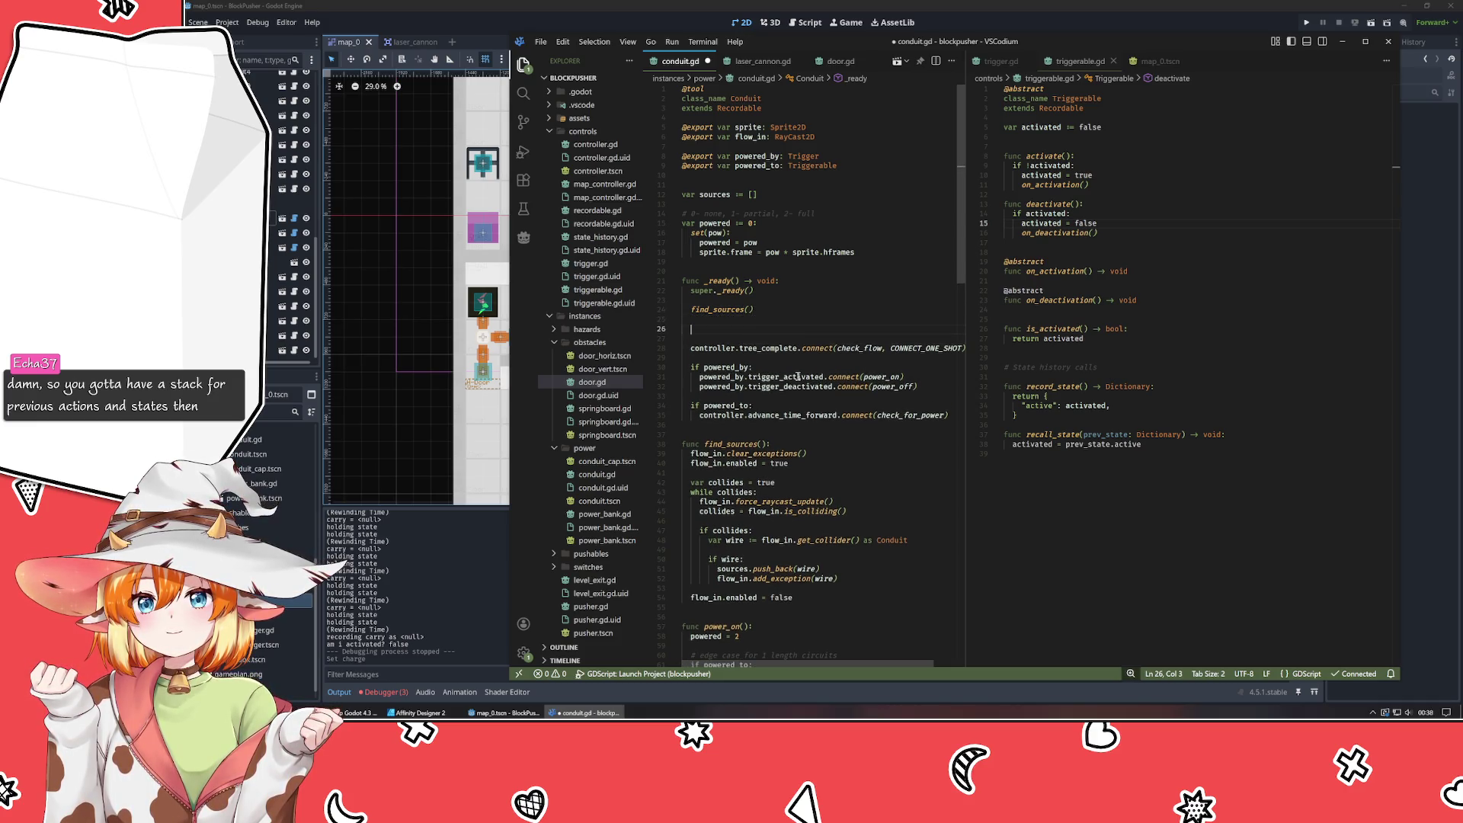
text(if Engine.)
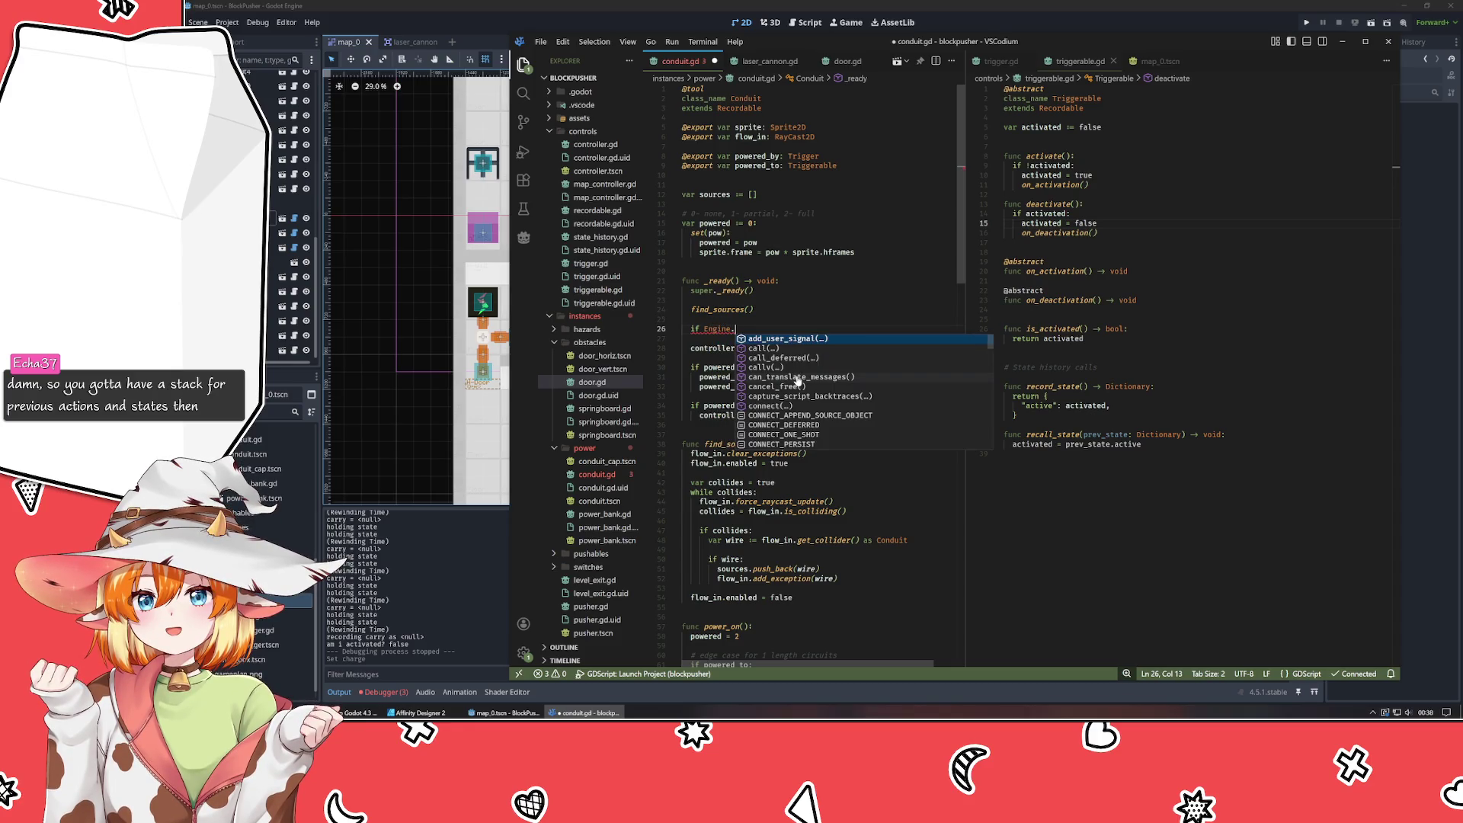
text(is_ed)
key(Return)
text(:)
key(Return)
text(return)
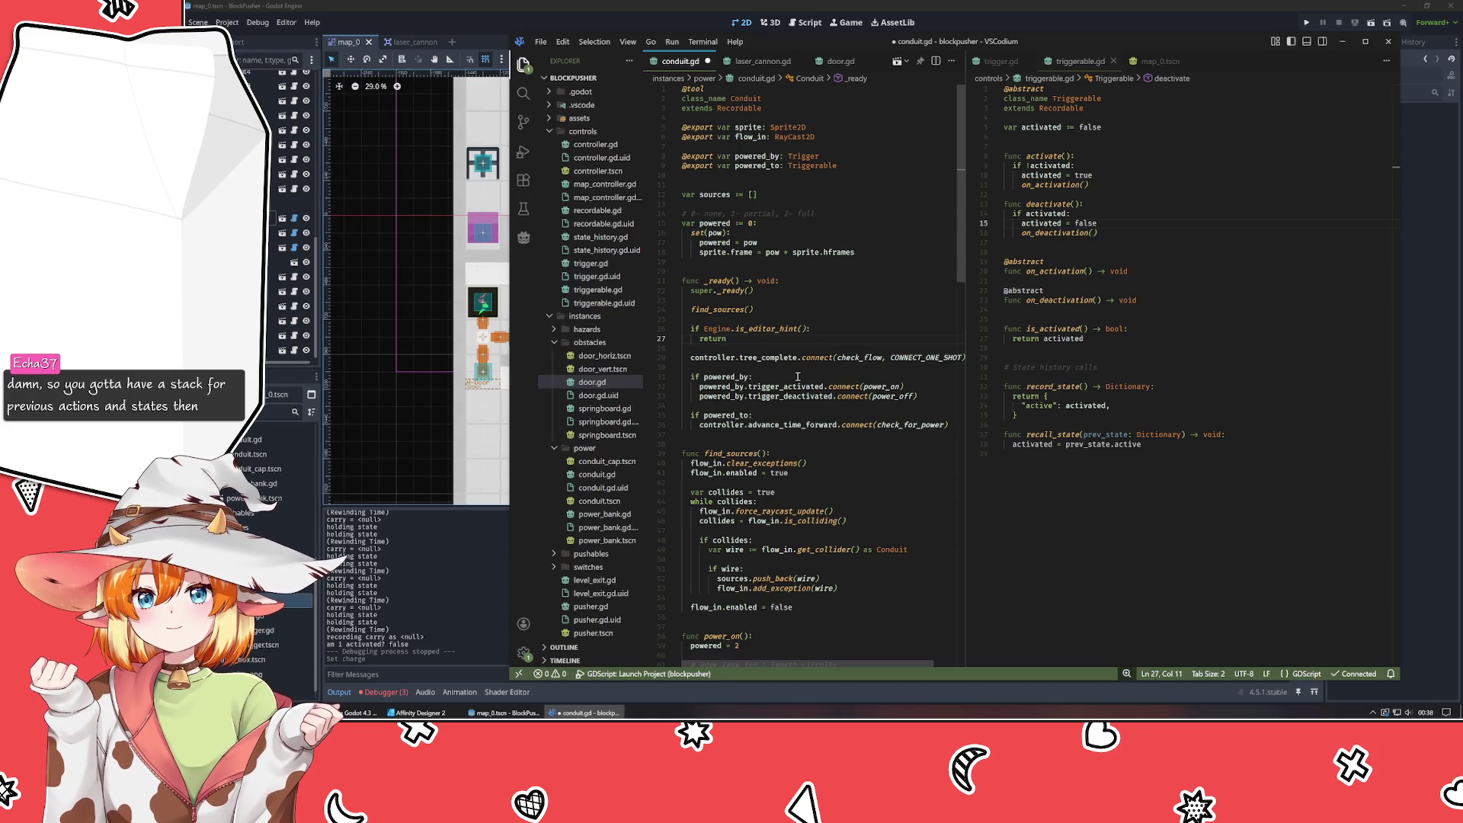
Check the map in the Godot editor, then save conduit.gd
click(436, 311)
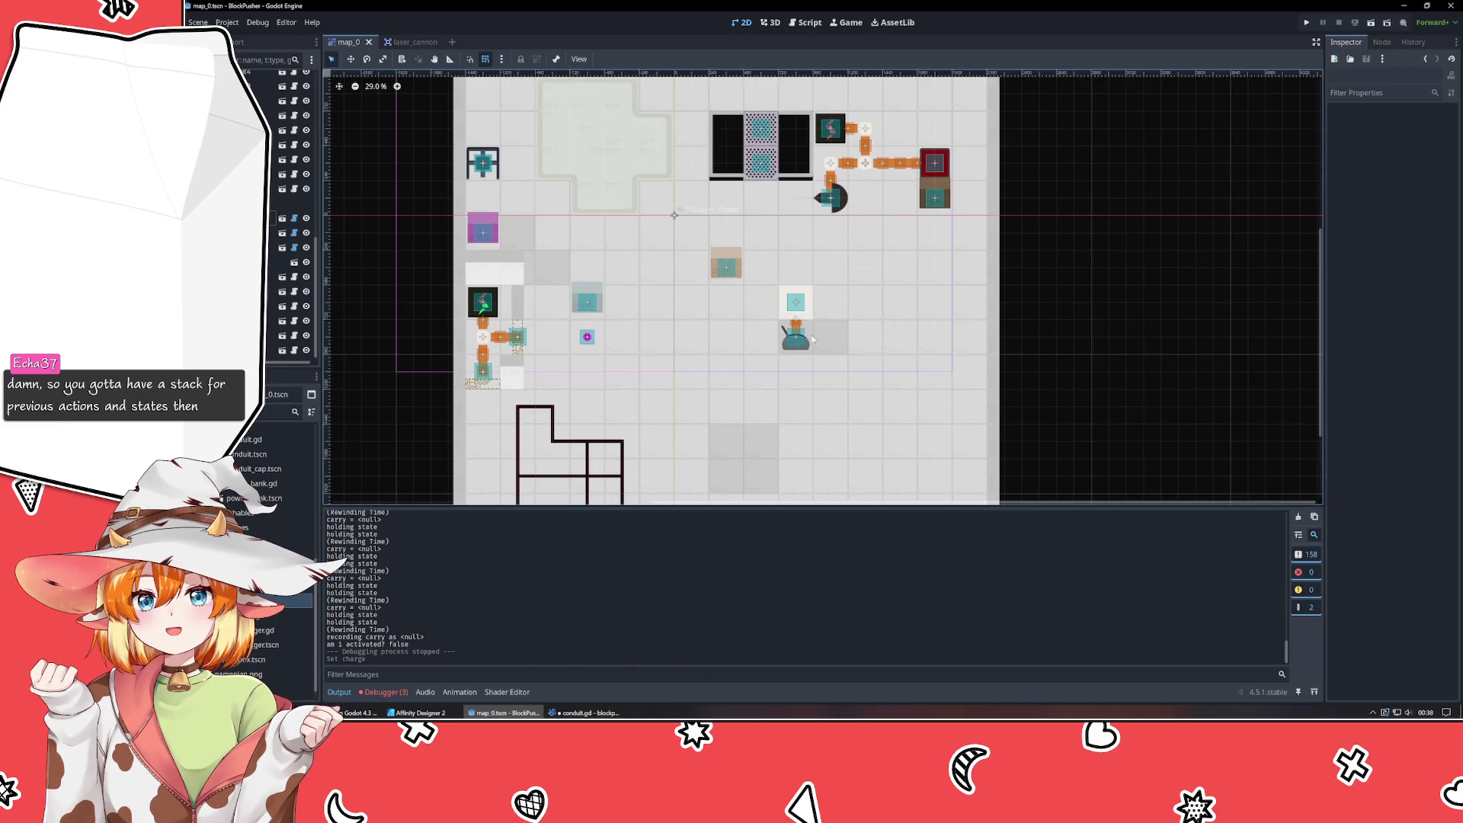
click(586, 713)
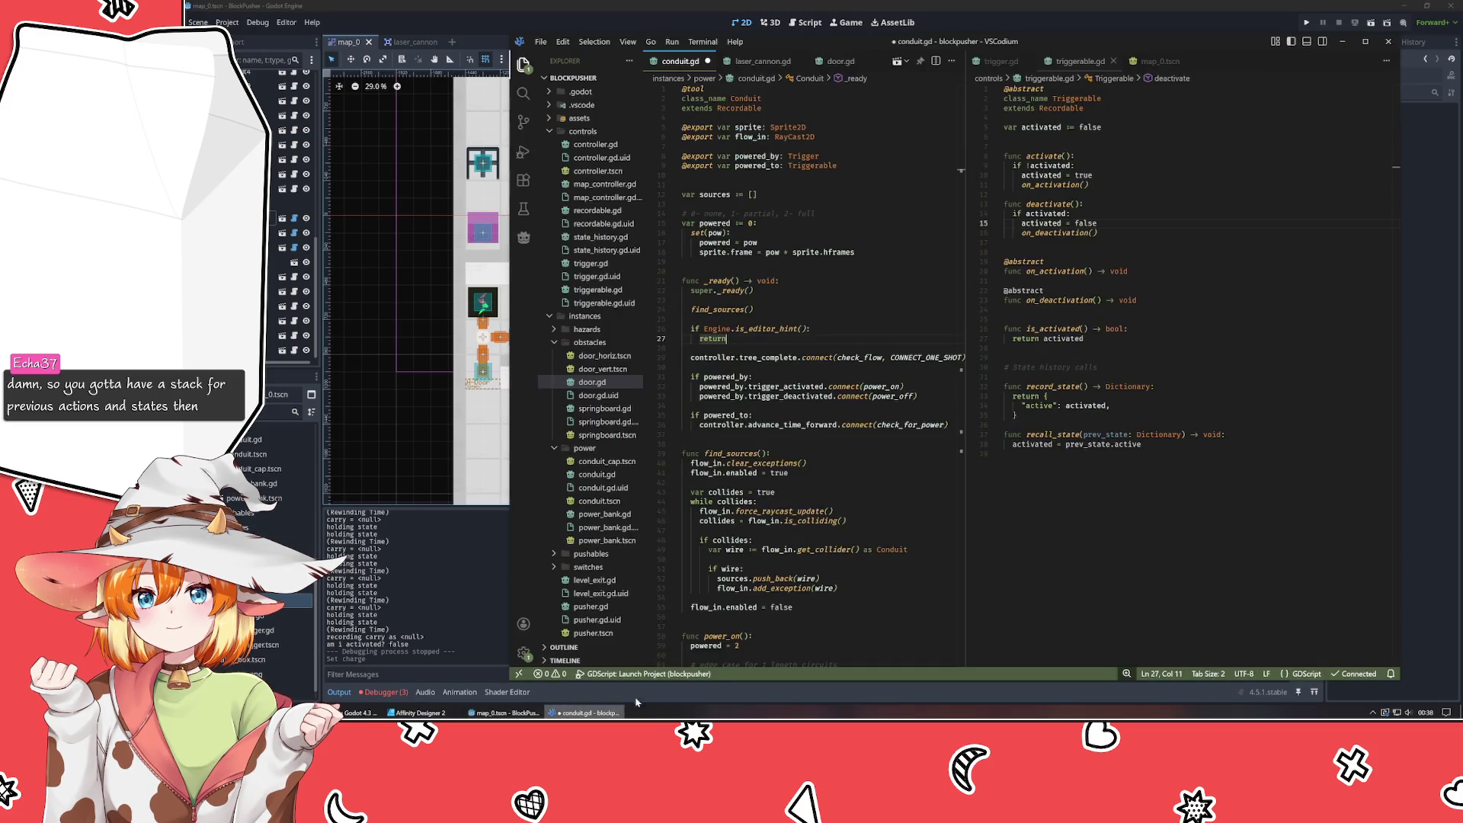
click(828, 444)
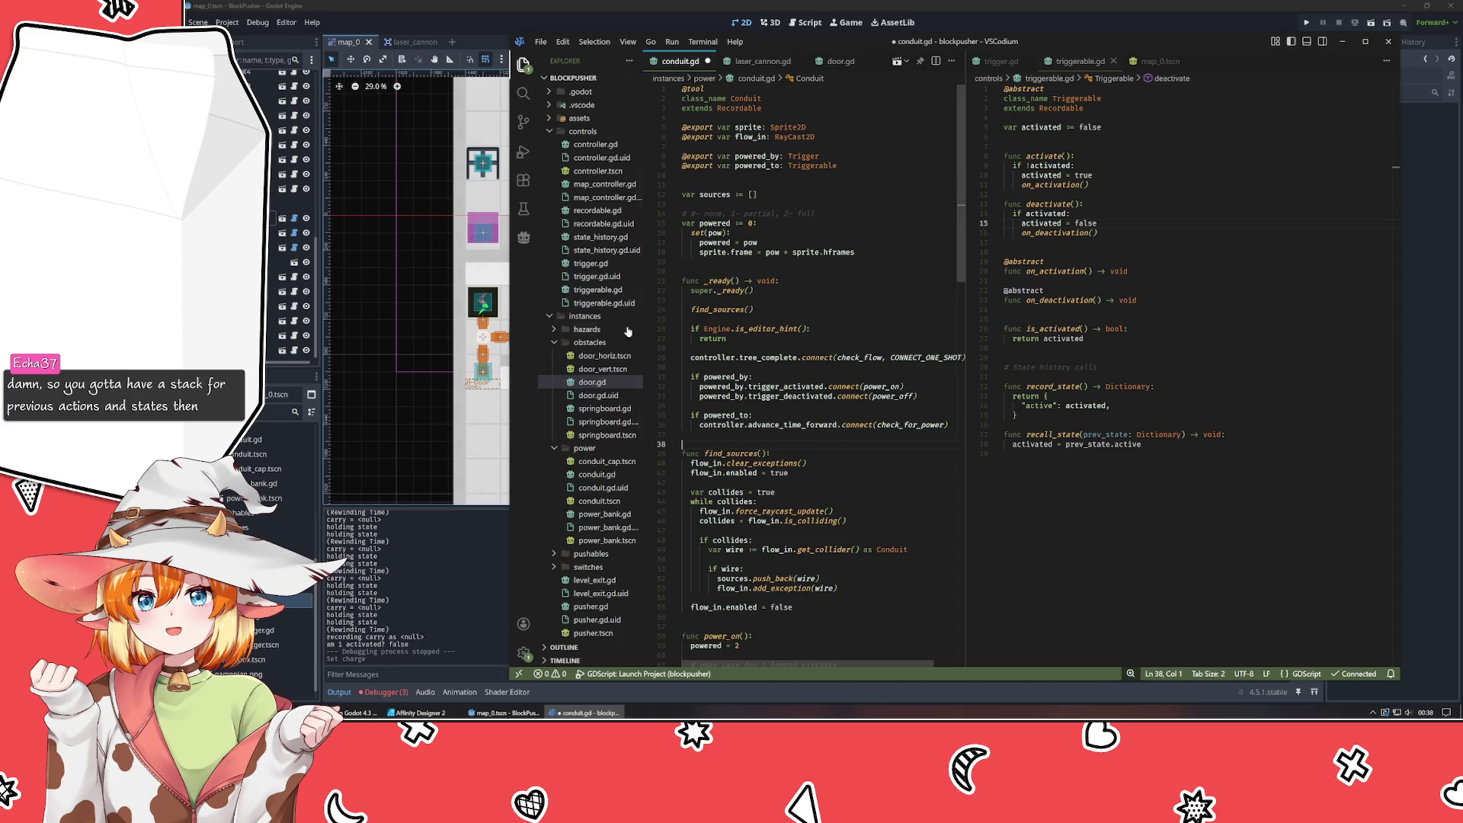
click(442, 320)
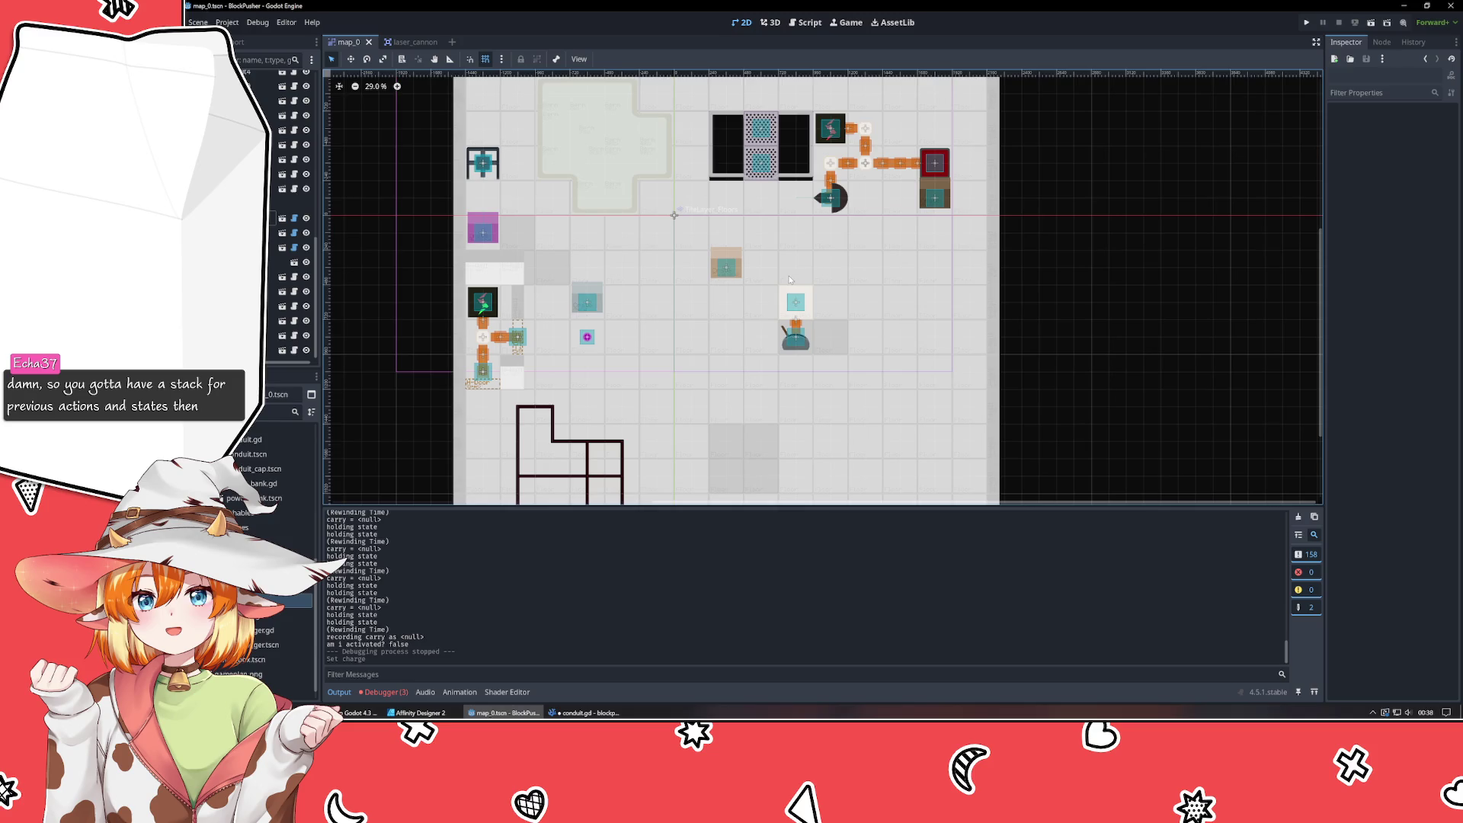
key(alt+Tab)
click(798, 312)
click(797, 320)
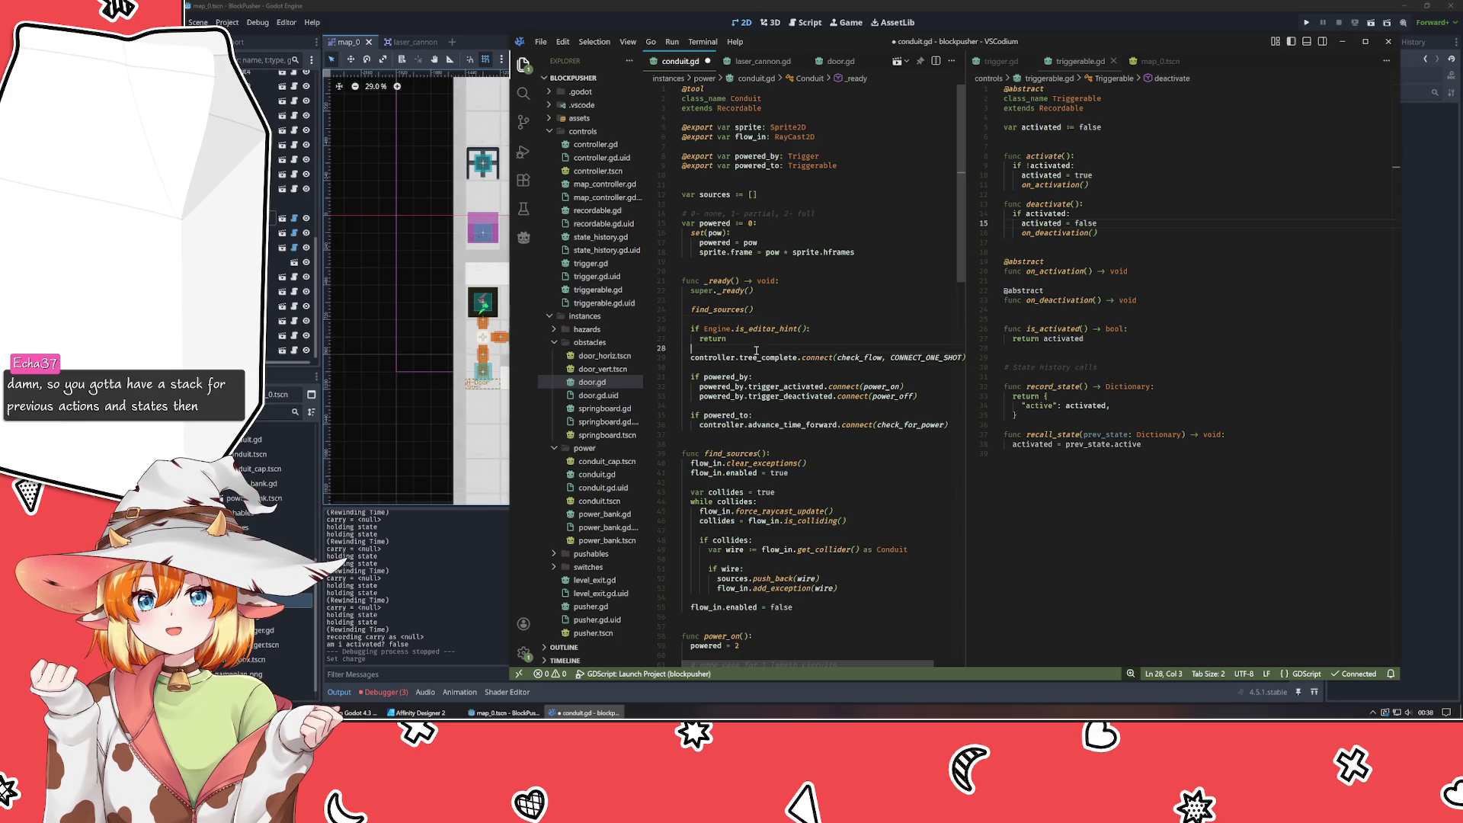
key(ctrl+s)
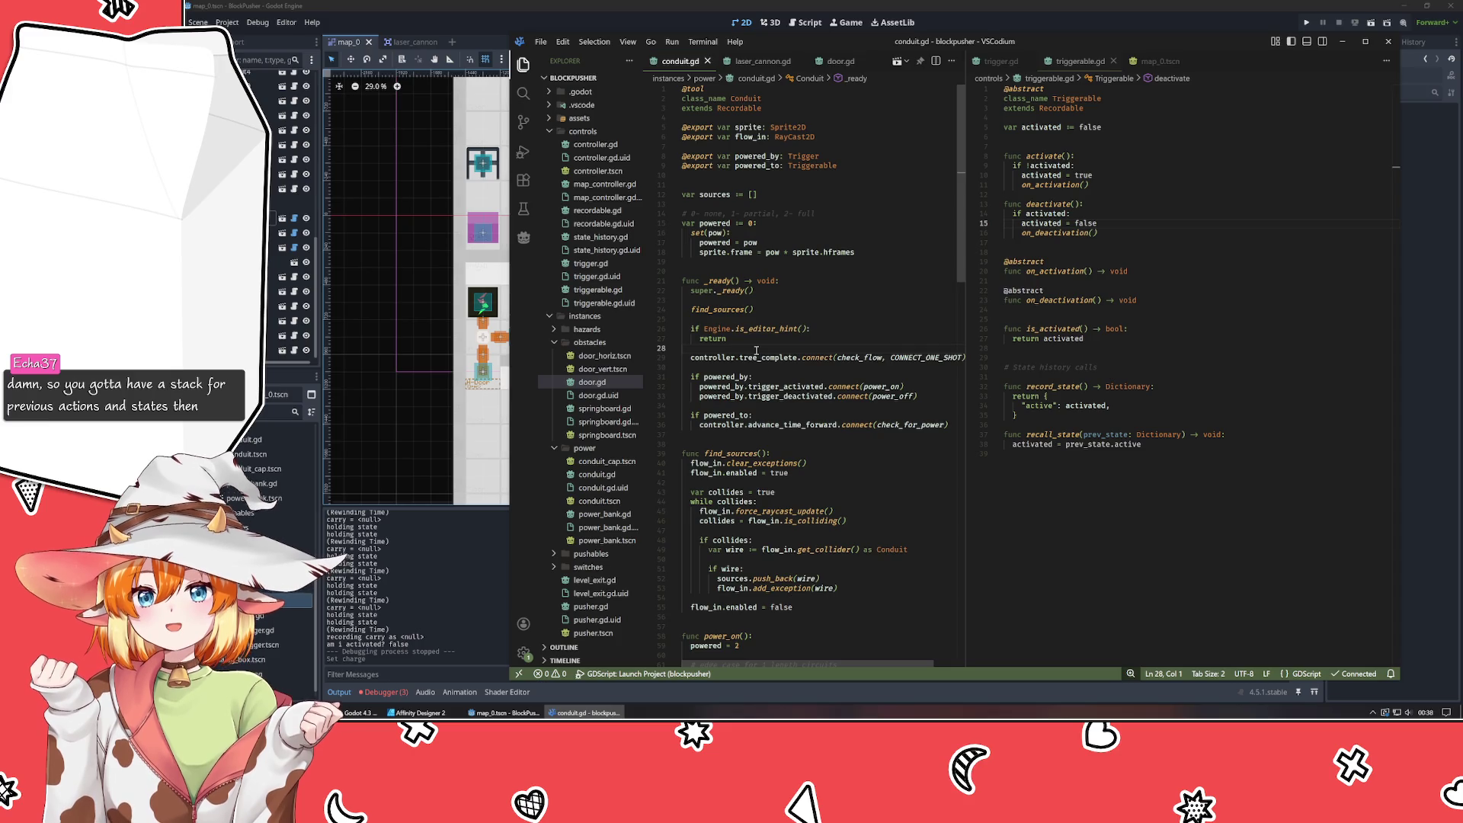
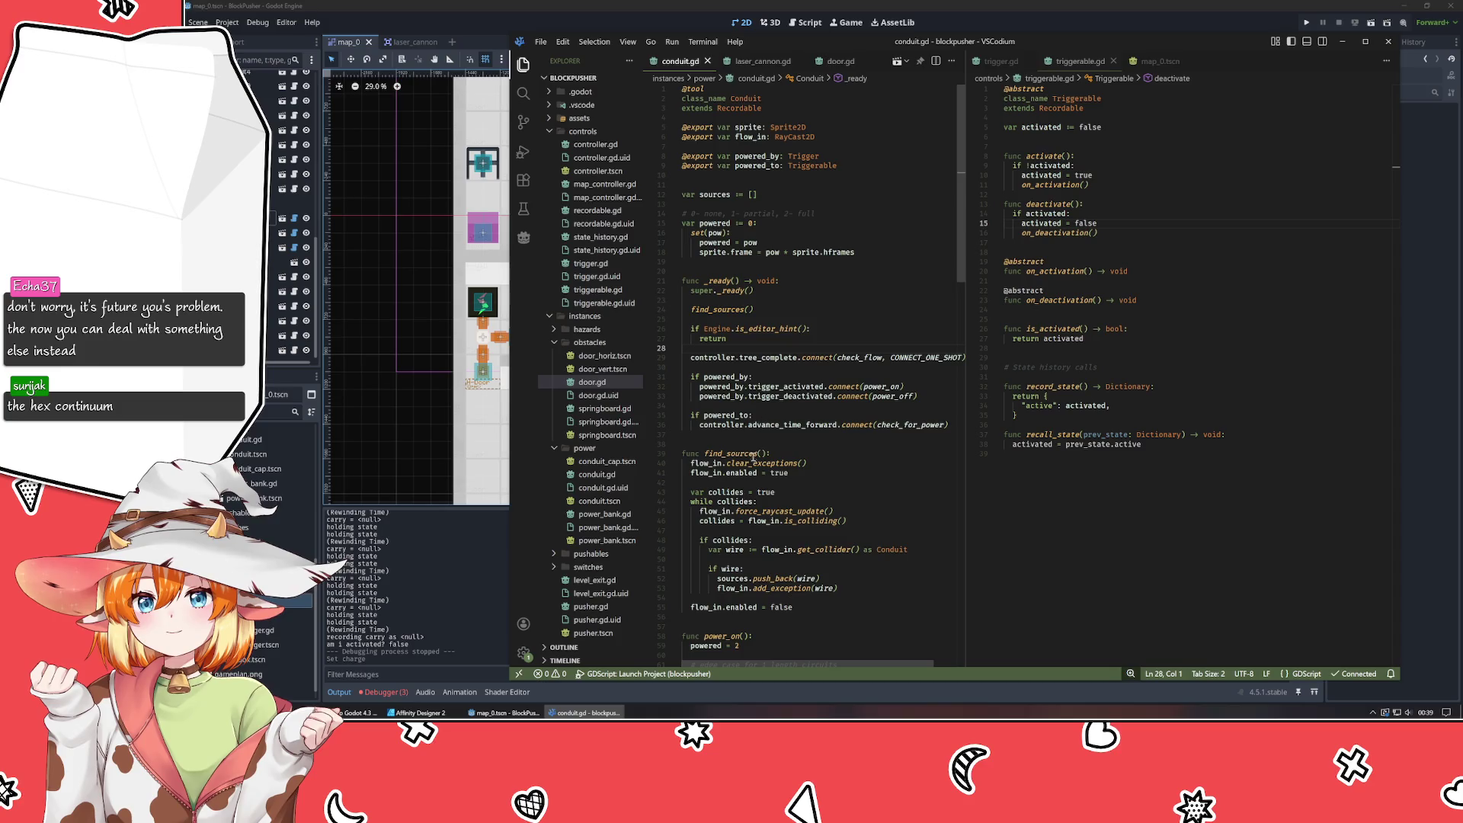
Review where find_sources and powered_by are used in conduit.gd, including the trigger_activated signal
click(736, 309)
scroll(774, 369, down, 5)
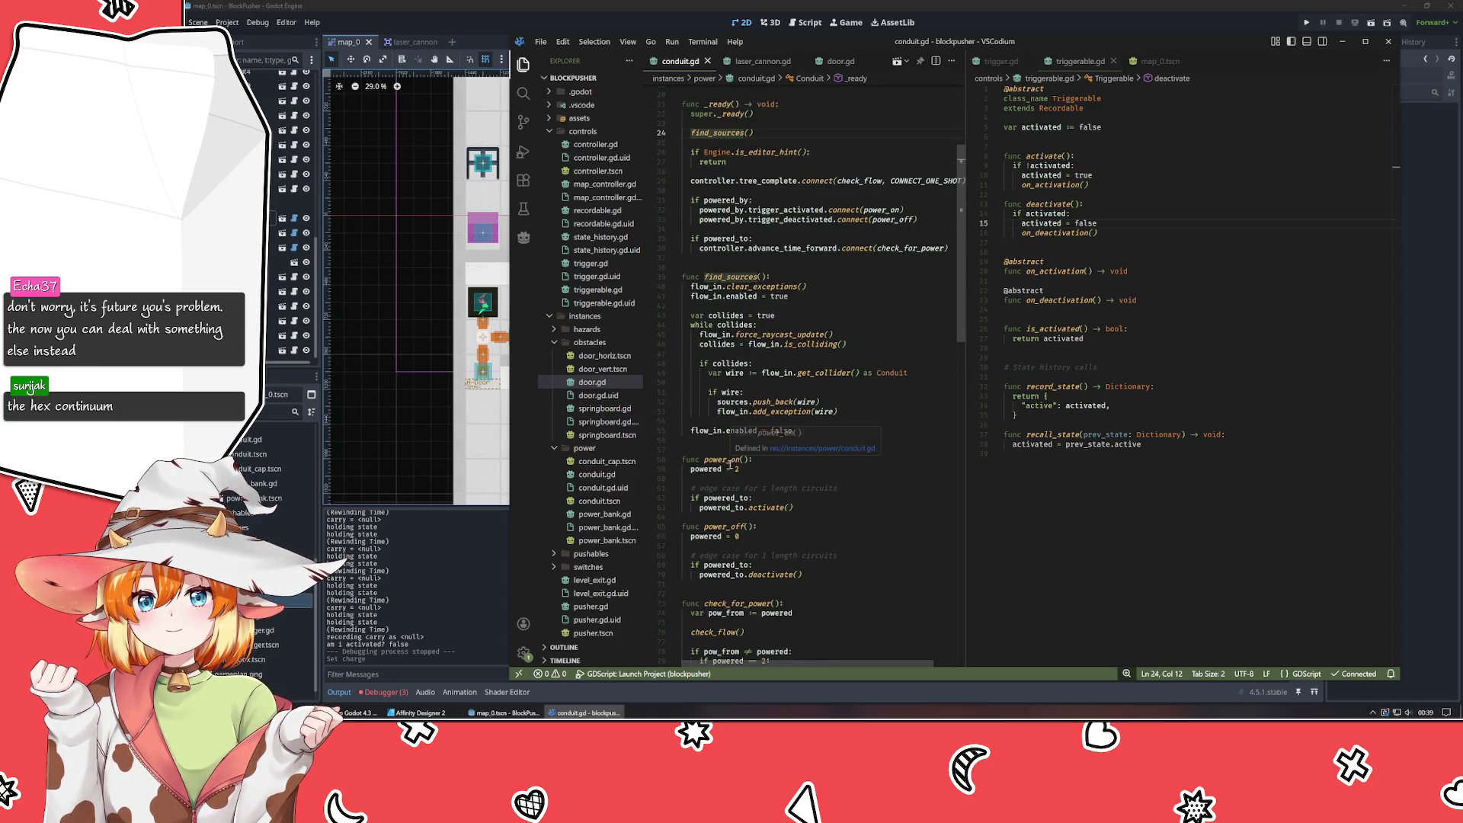
scroll(735, 459, down, 7)
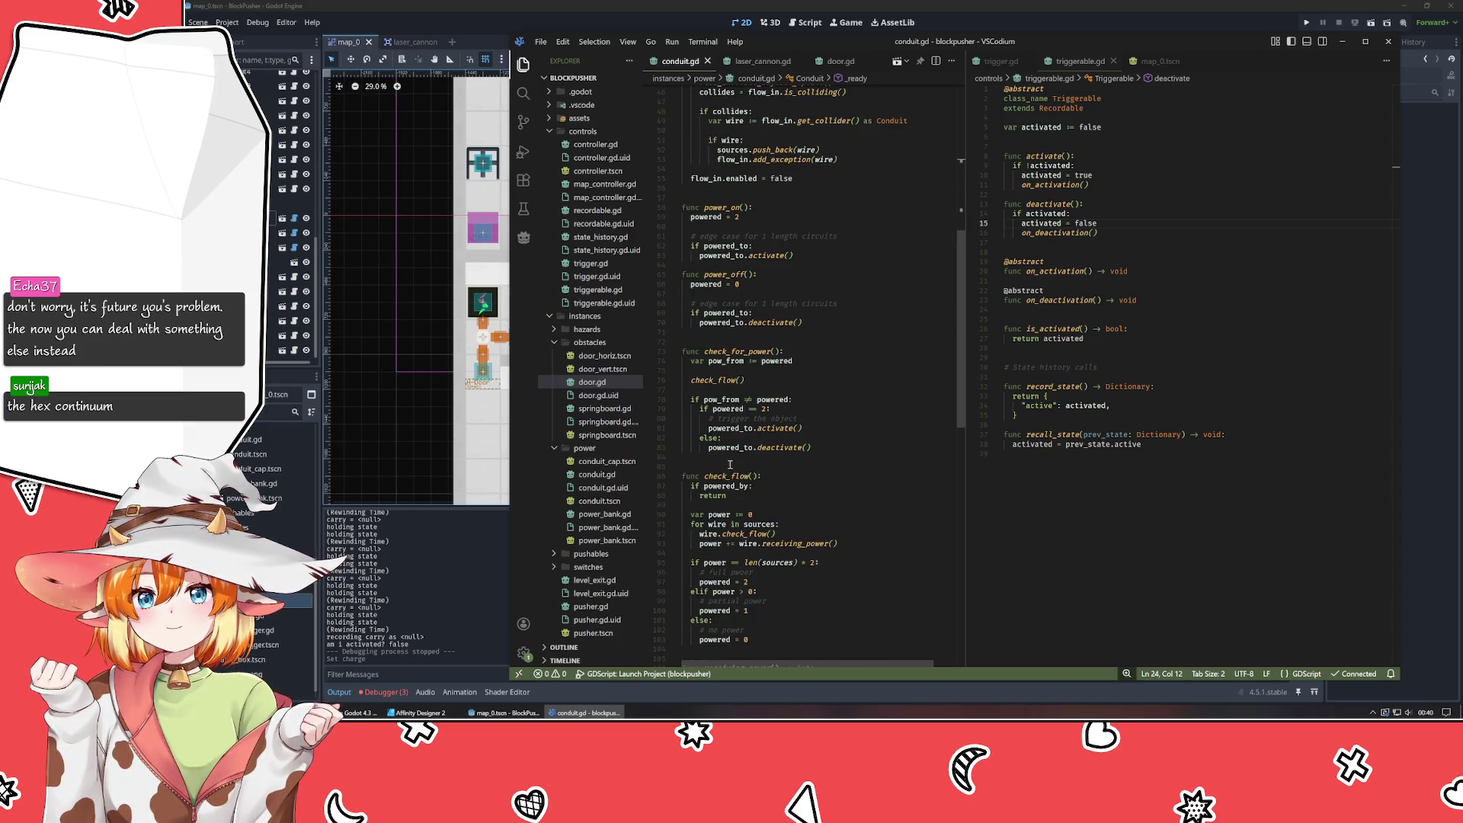
scroll(729, 464, up, 8)
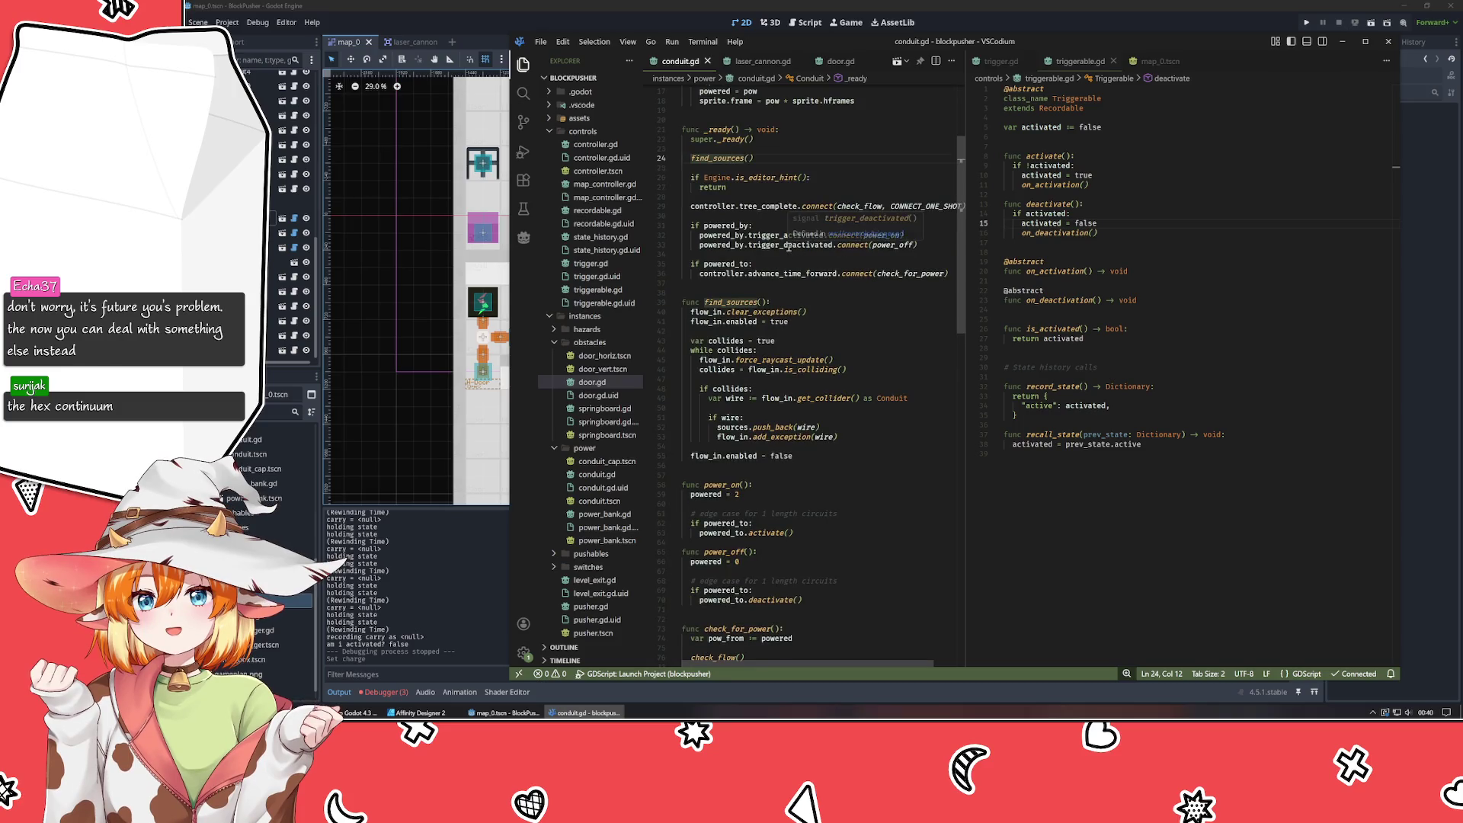
click(739, 225)
click(774, 236)
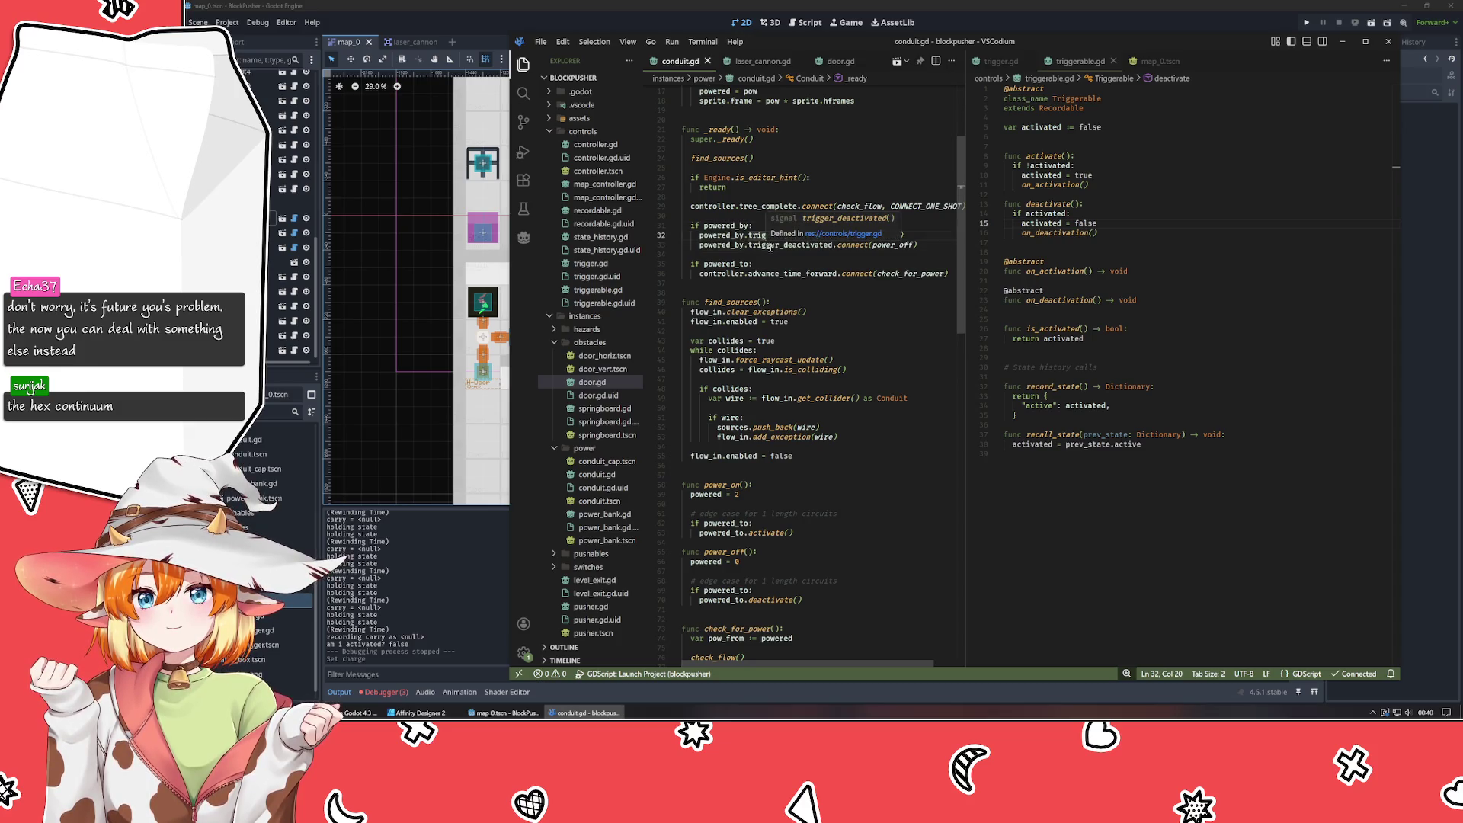
click(864, 303)
scroll(864, 305, up, 3)
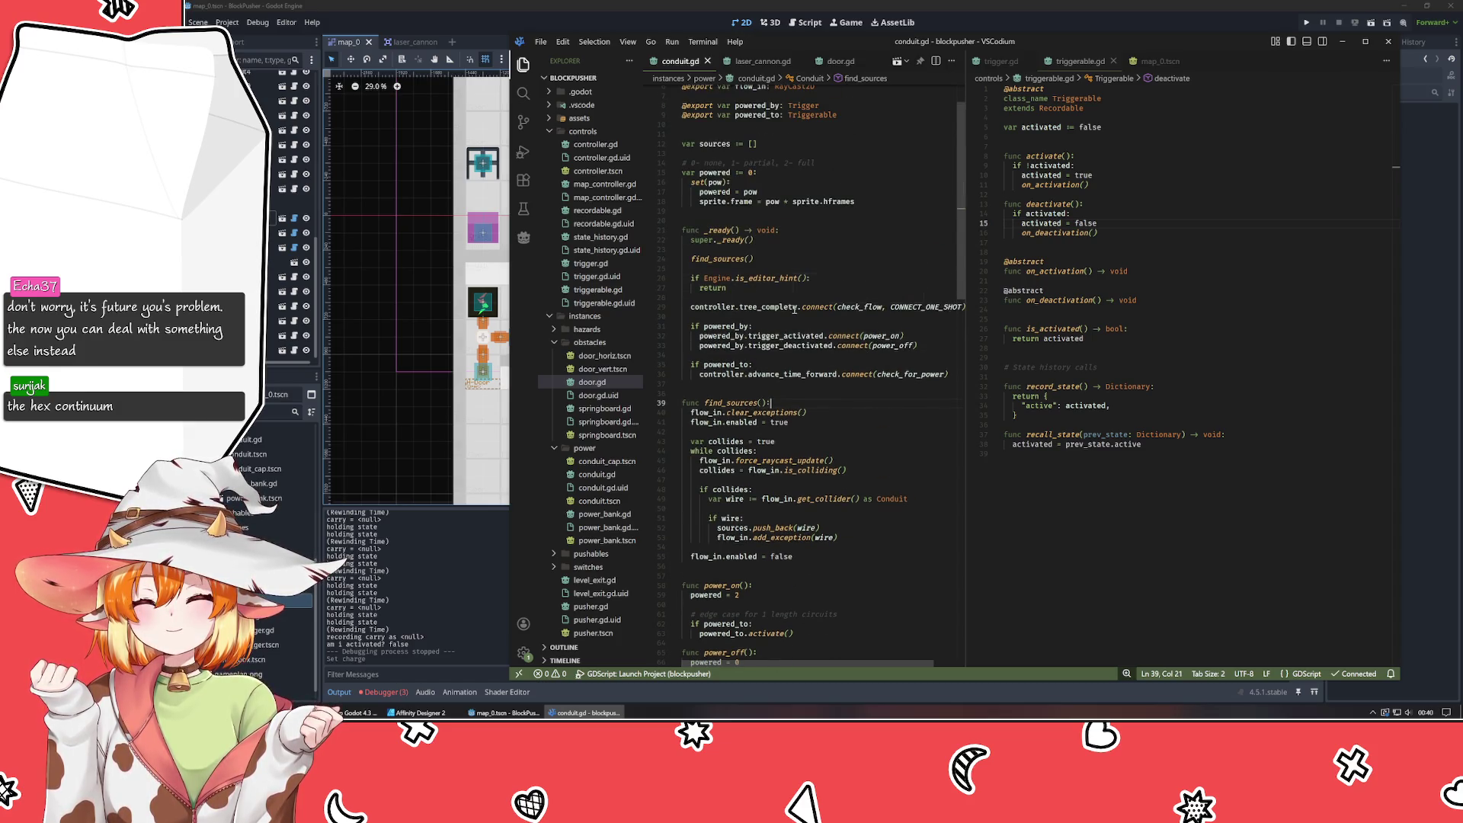
Inspect the check_flow and check_for_power connections in _ready, then return to the Godot editor
click(866, 306)
scroll(845, 383, down, 10)
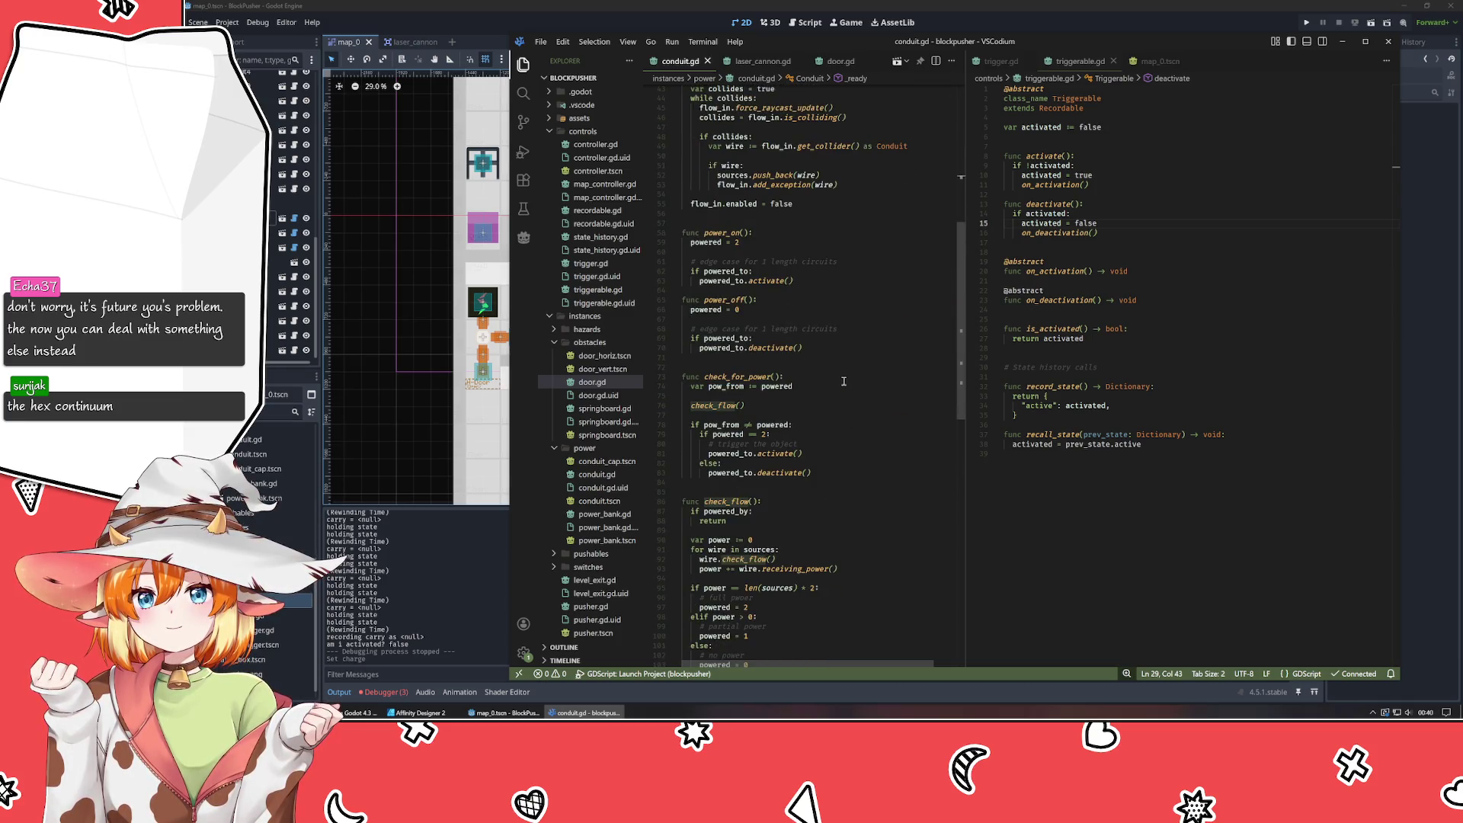
scroll(843, 381, down, 4)
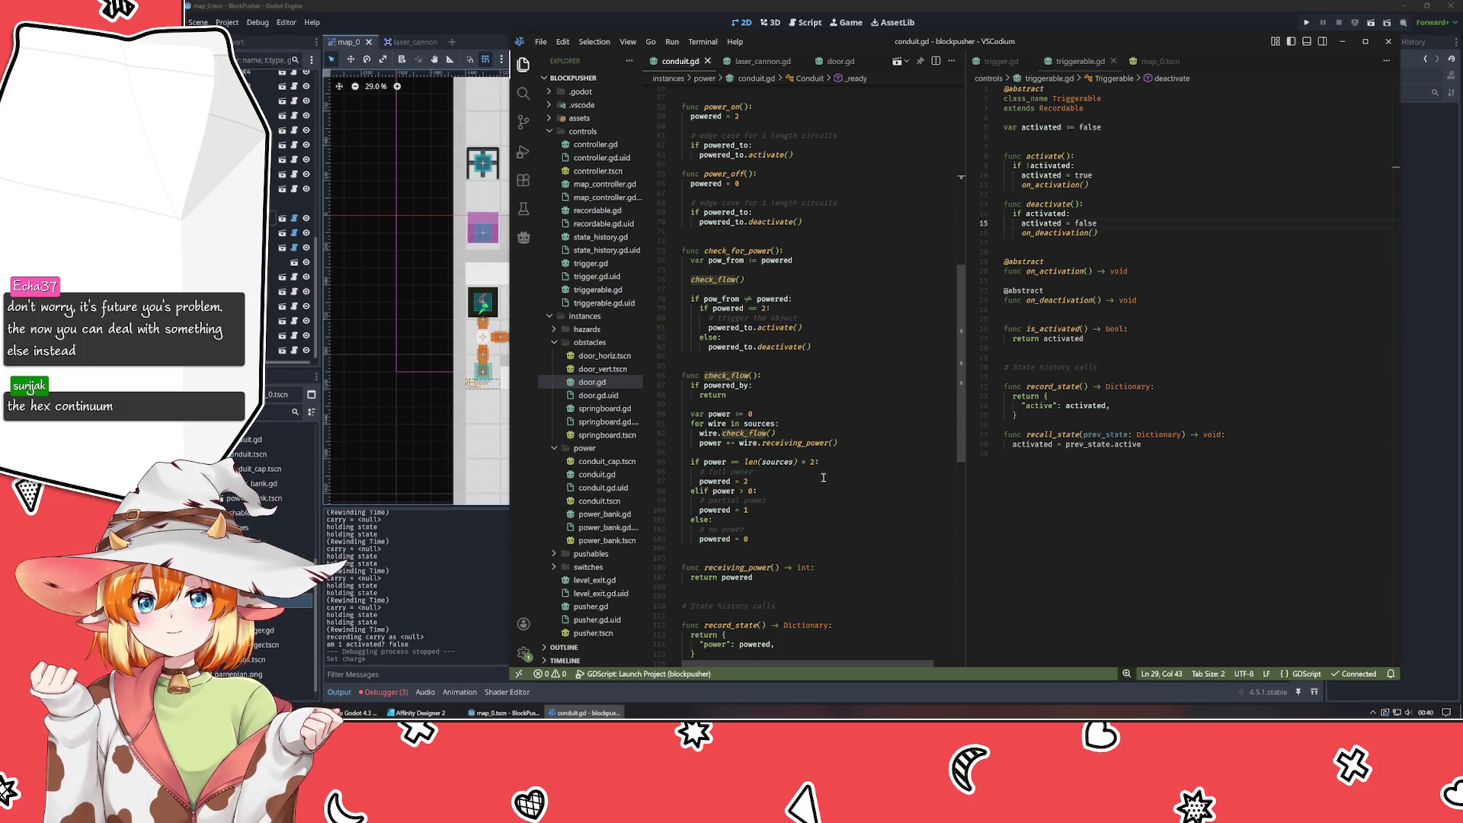
scroll(798, 477, up, 15)
mouse_move(804, 426)
click(894, 423)
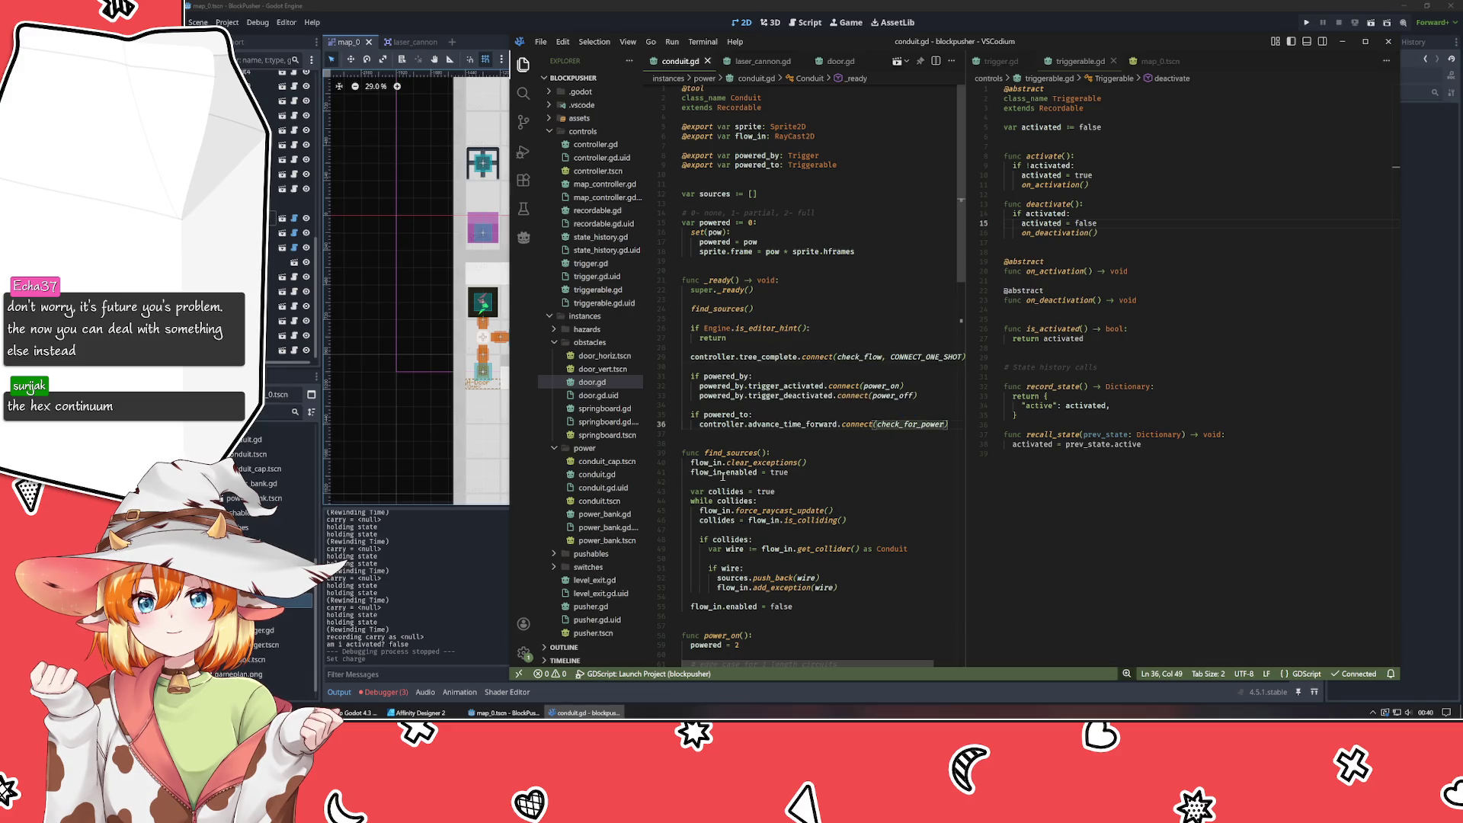
click(907, 450)
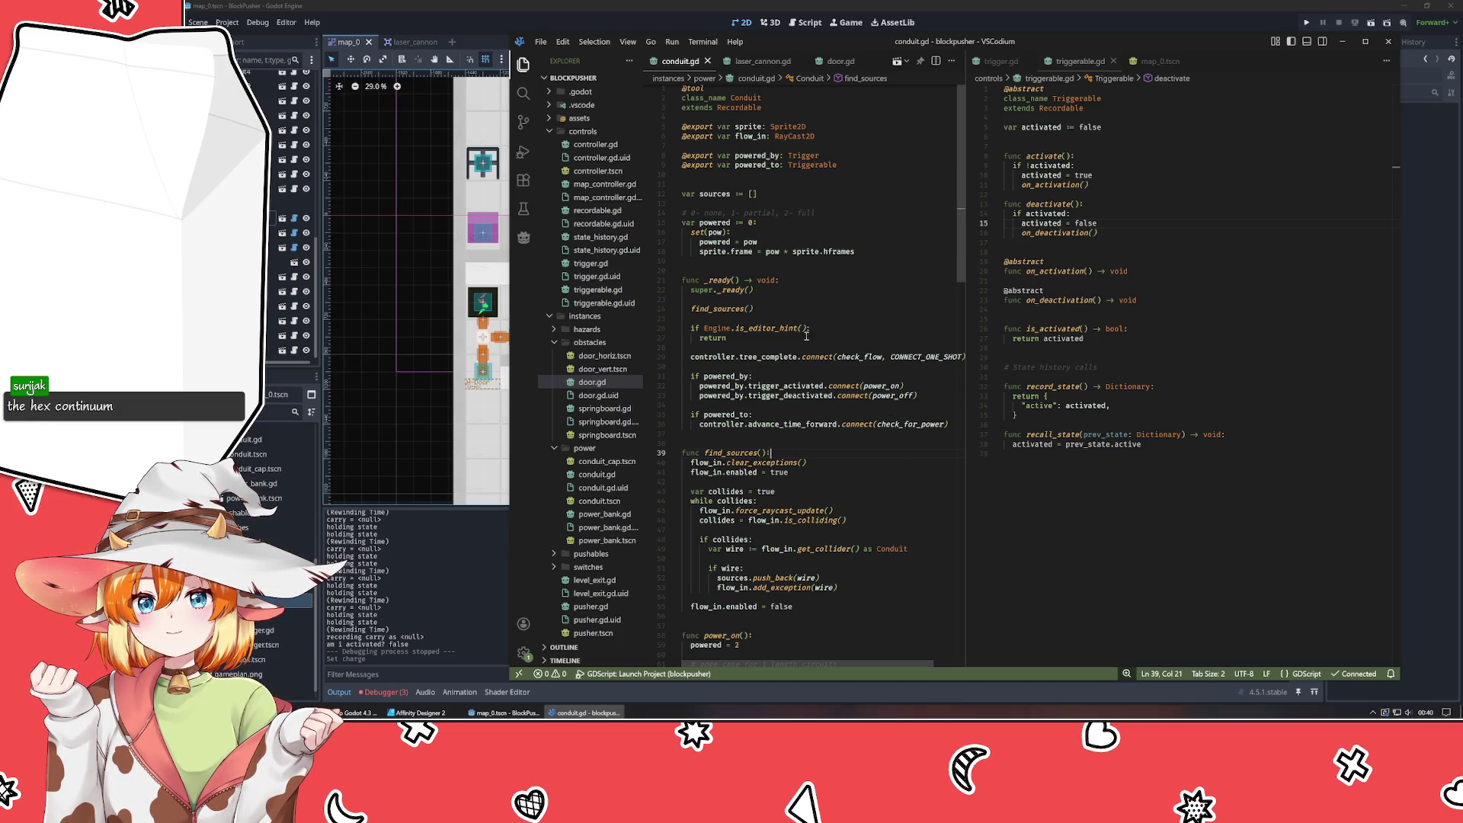
click(428, 662)
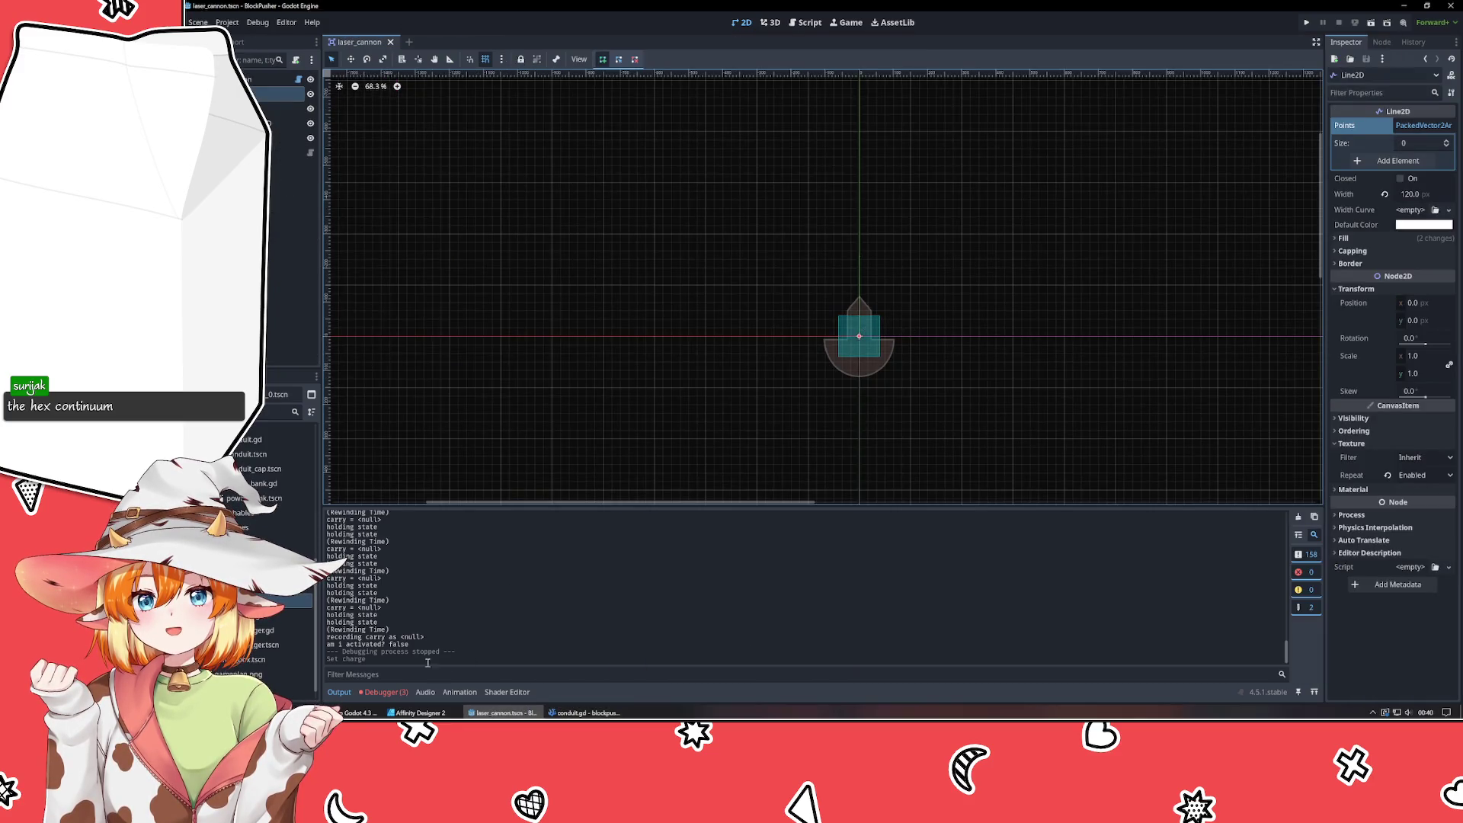
In map_0, raise PowerBank2's Charge to 2, then set it back to 1
key(ctrl+shift+t)
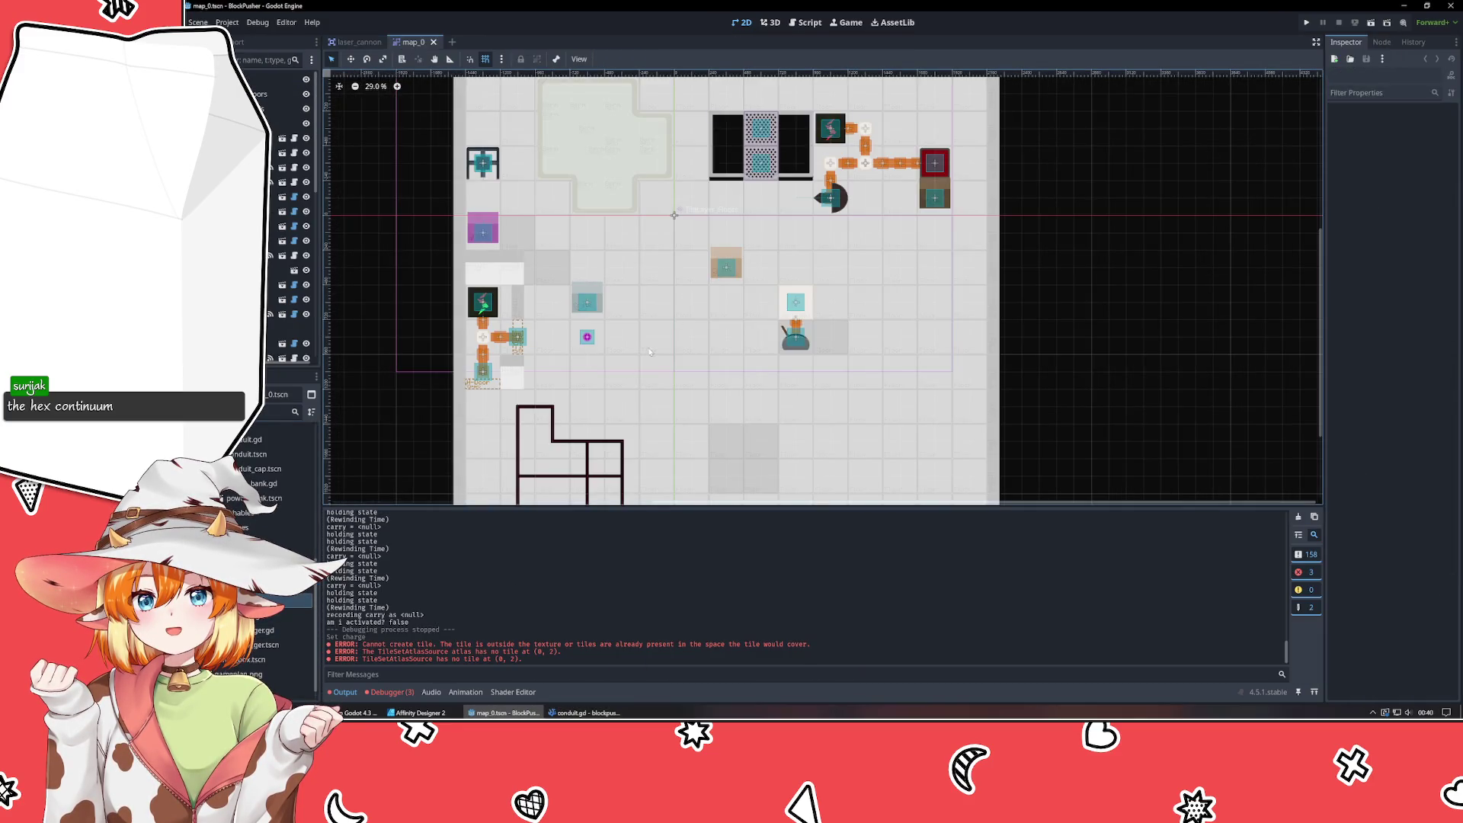
click(484, 314)
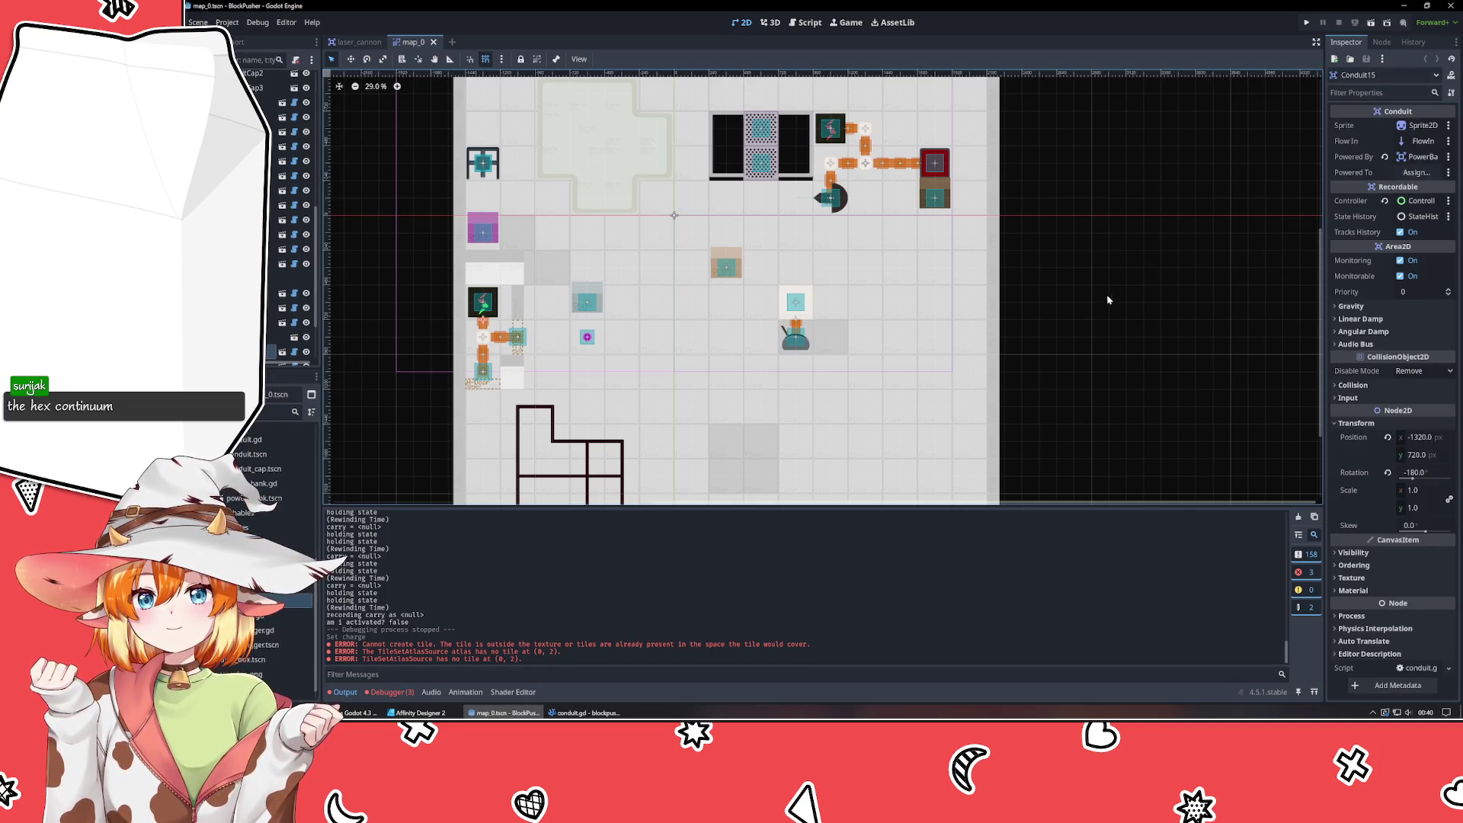
click(484, 299)
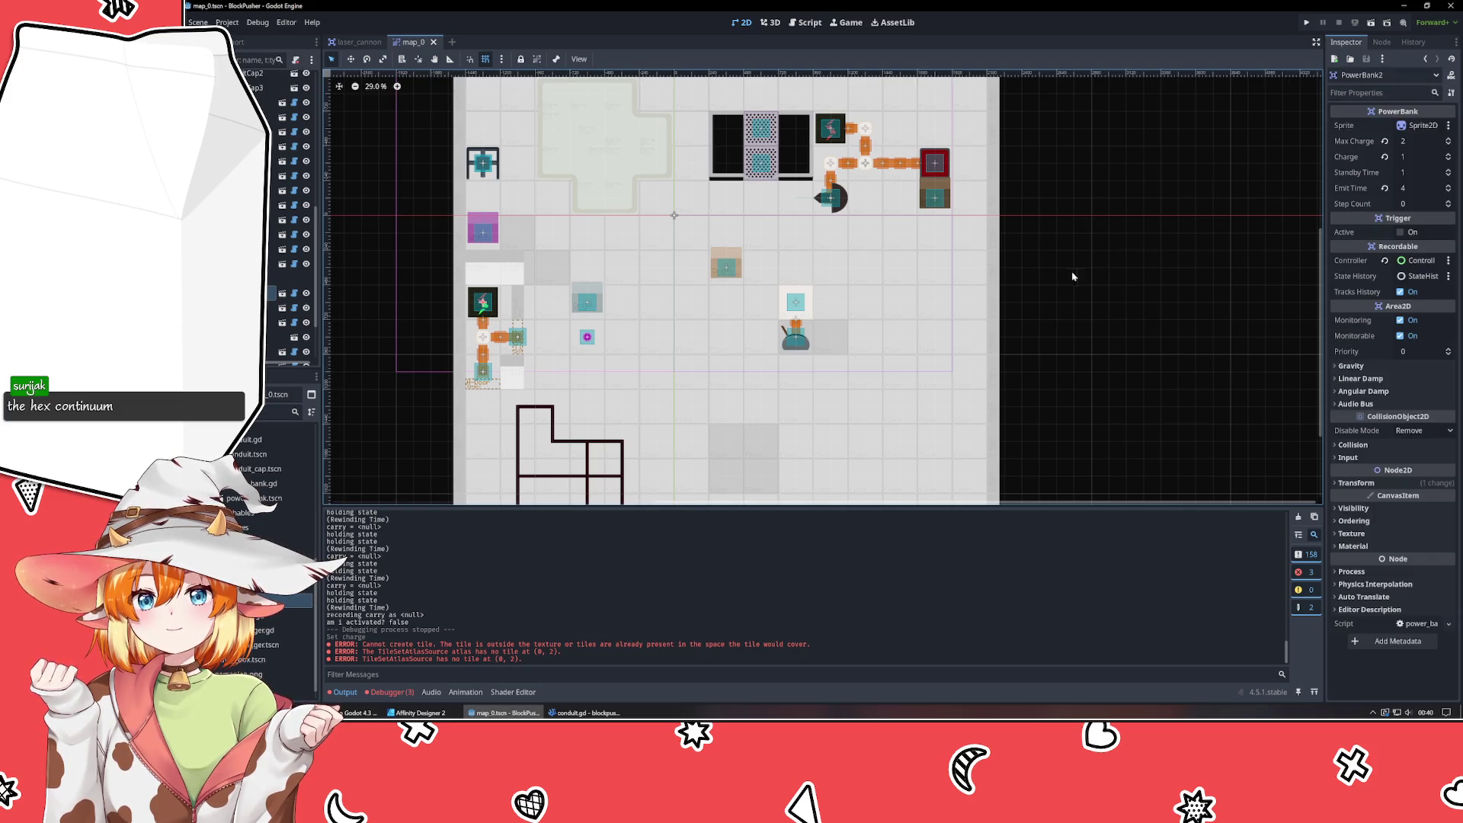
click(1448, 154)
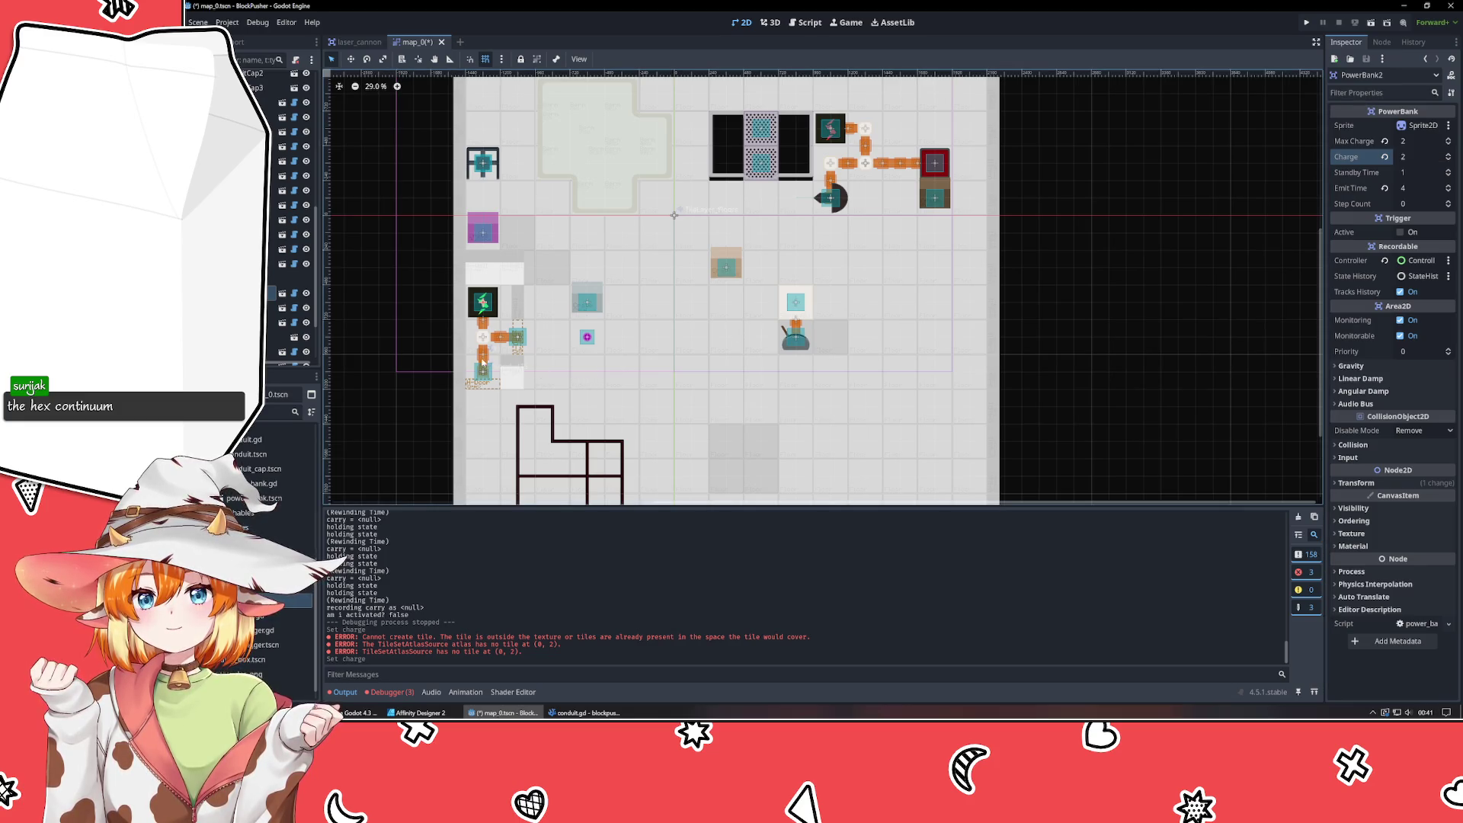
scroll(471, 343, up, 3)
scroll(473, 344, up, 1)
scroll(472, 345, up, 1)
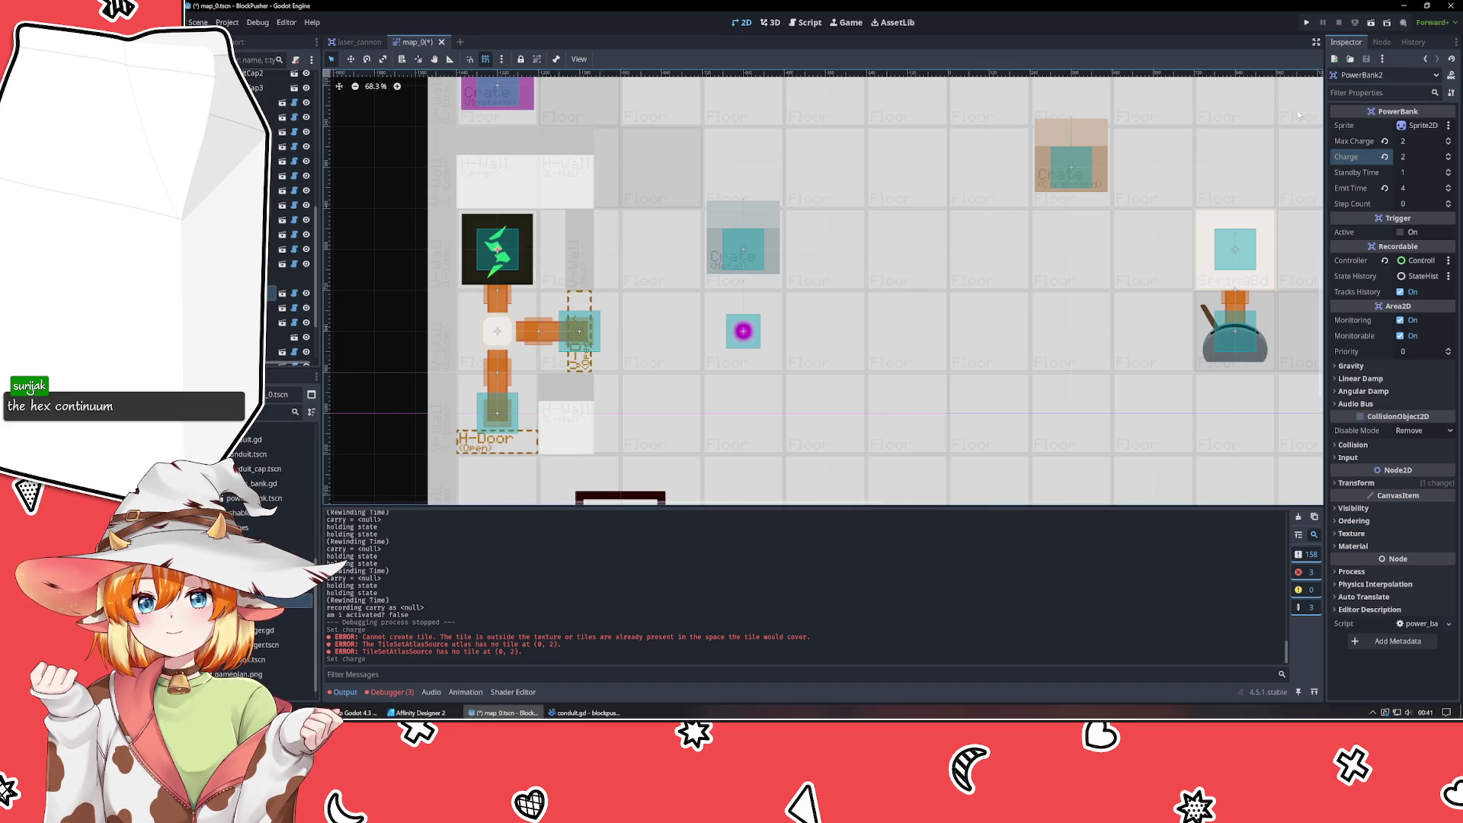
click(1447, 160)
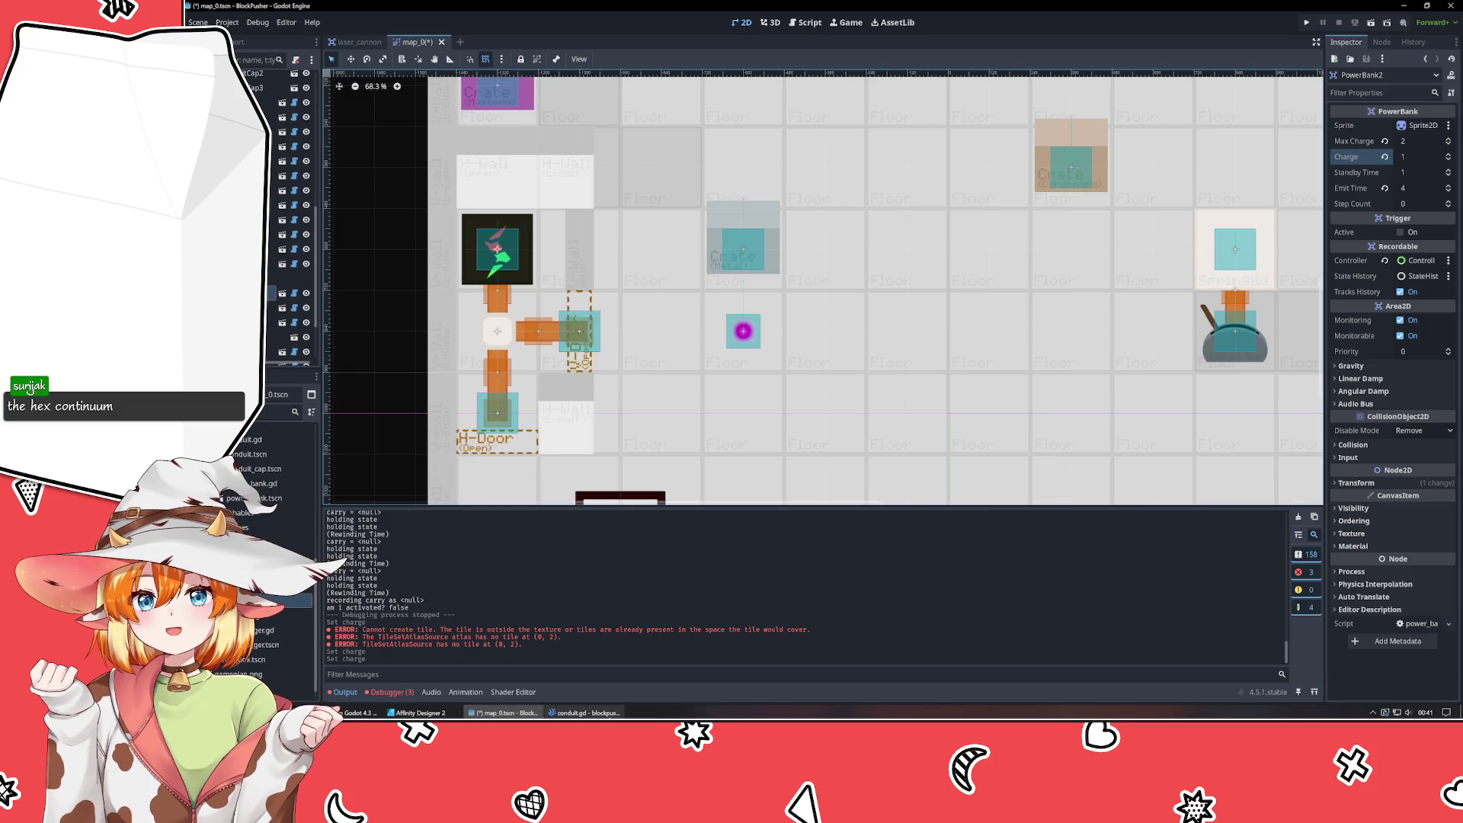
click(585, 712)
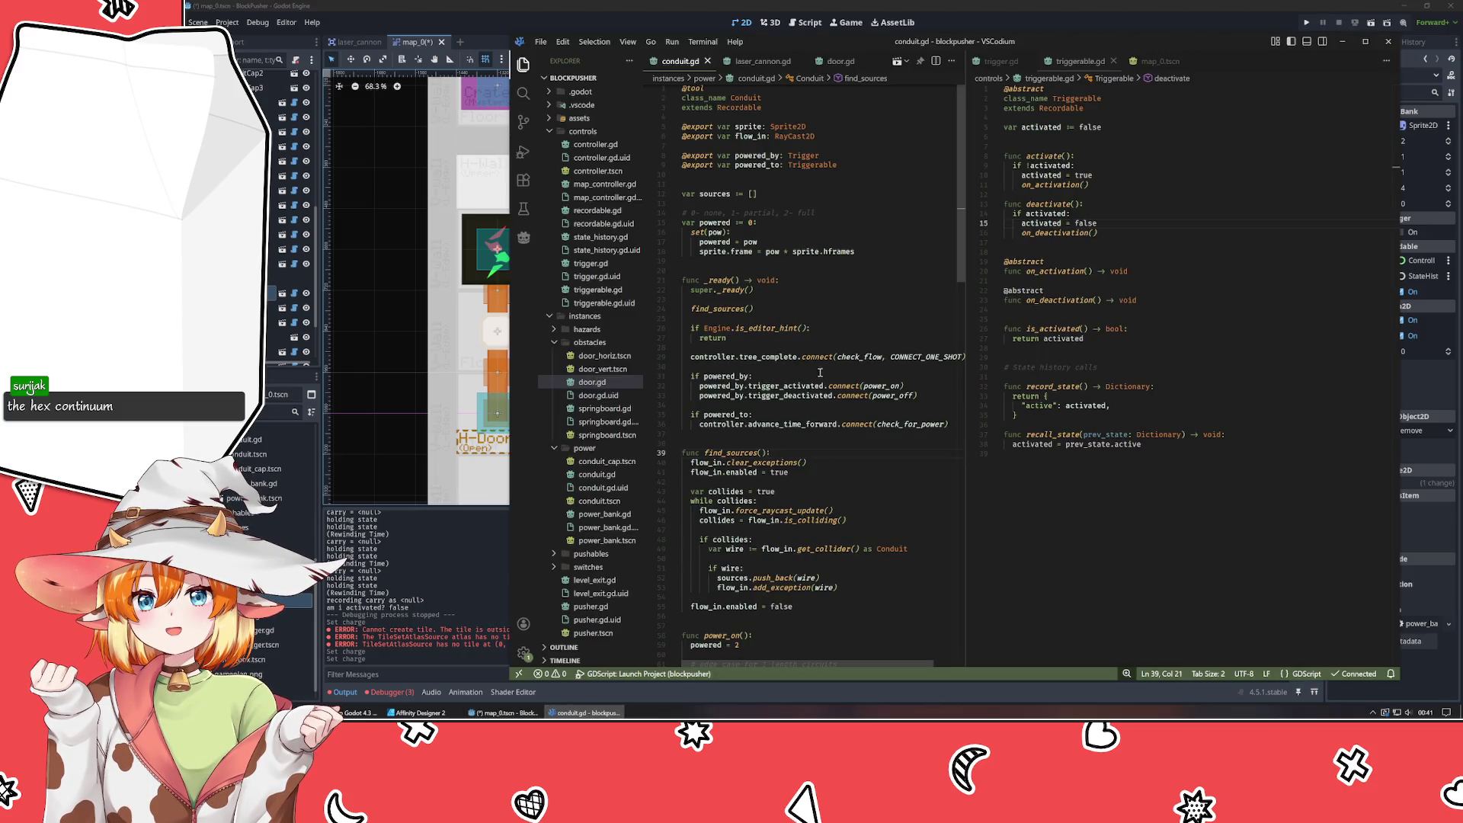
Check the check_flow() call inside check_for_power in conduit.gd, then return to Godot's map_0
scroll(898, 404, down, 10)
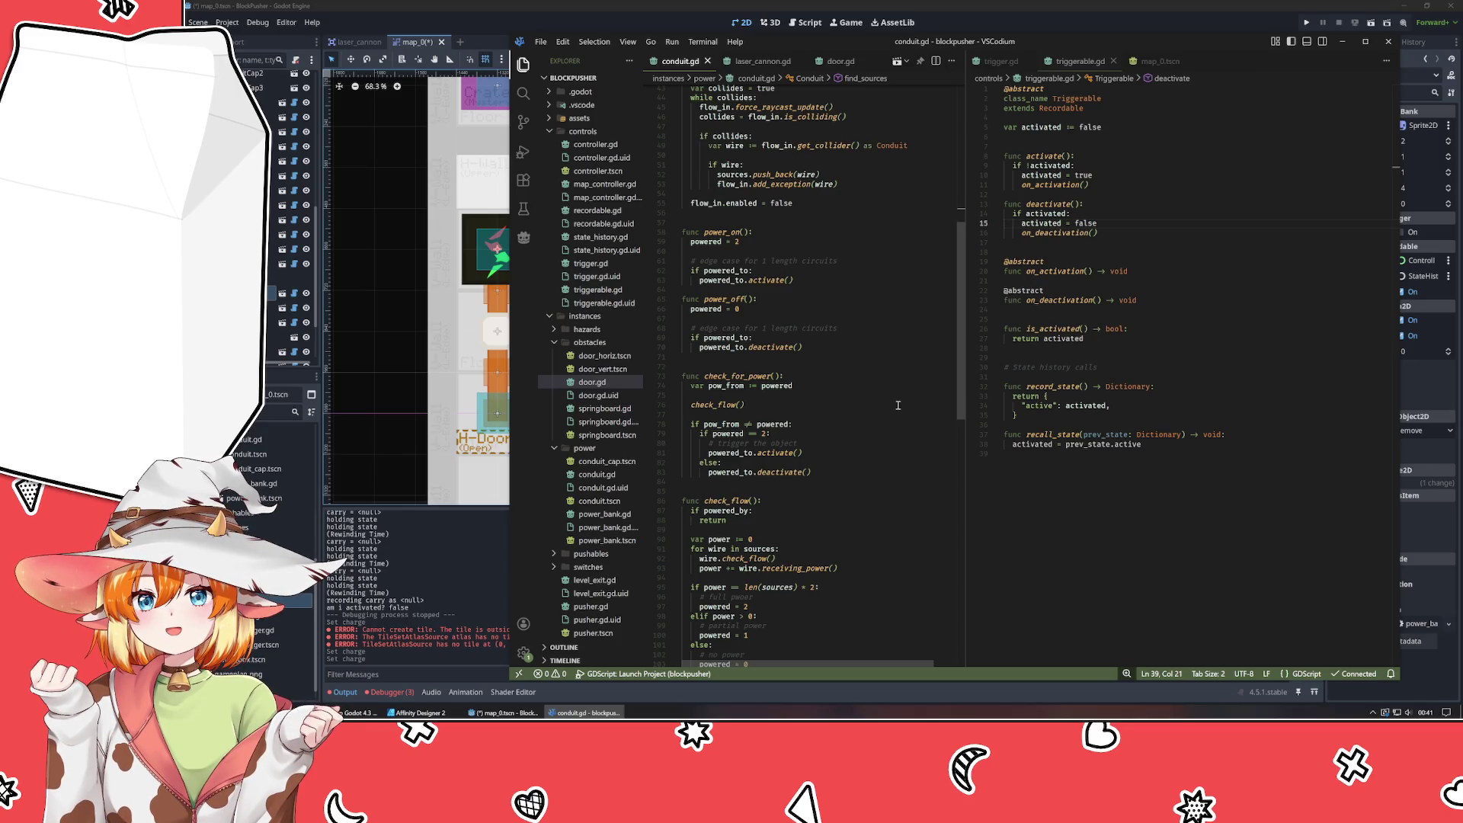
click(897, 405)
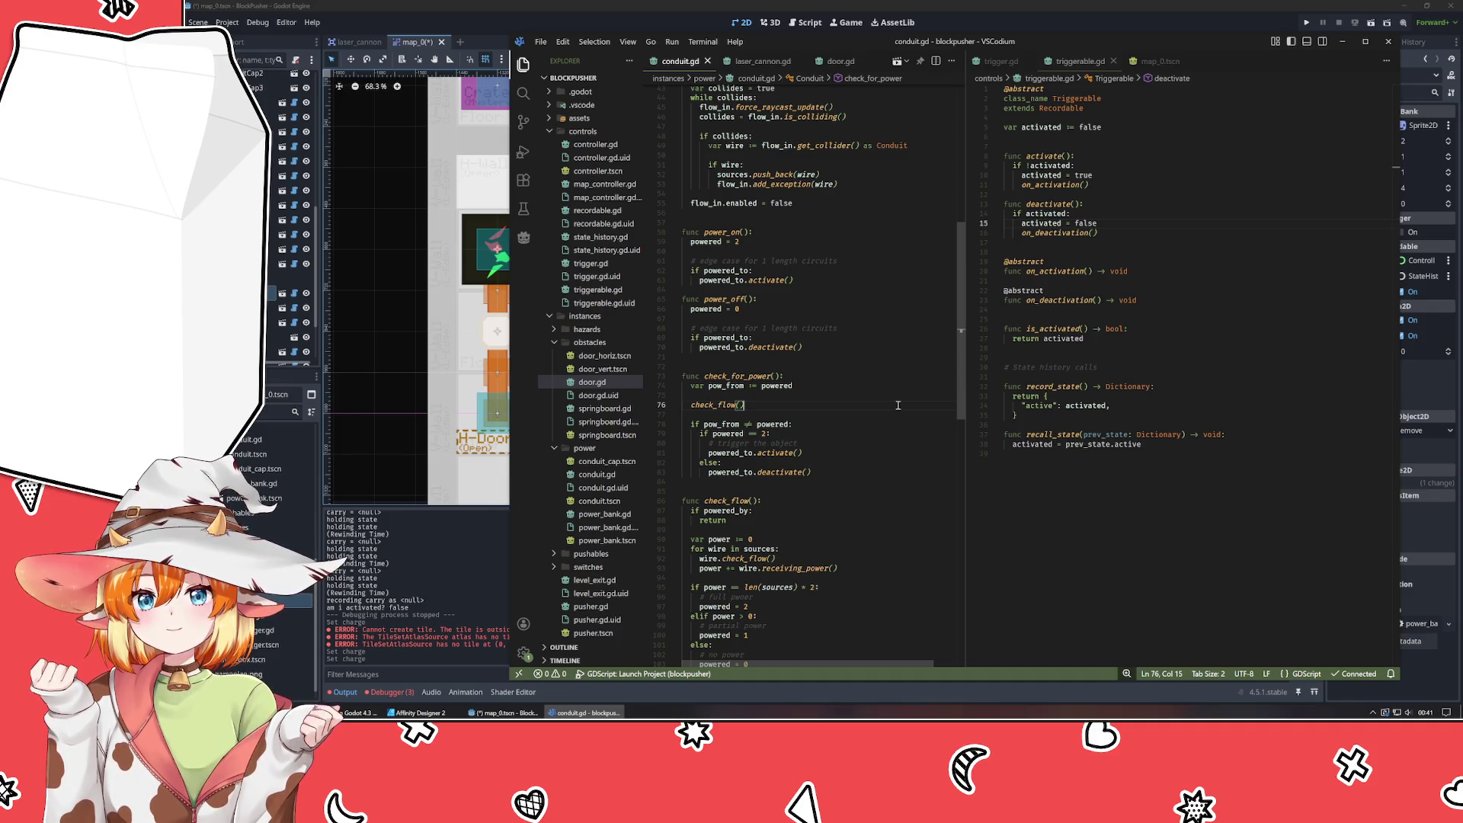
scroll(885, 389, up, 6)
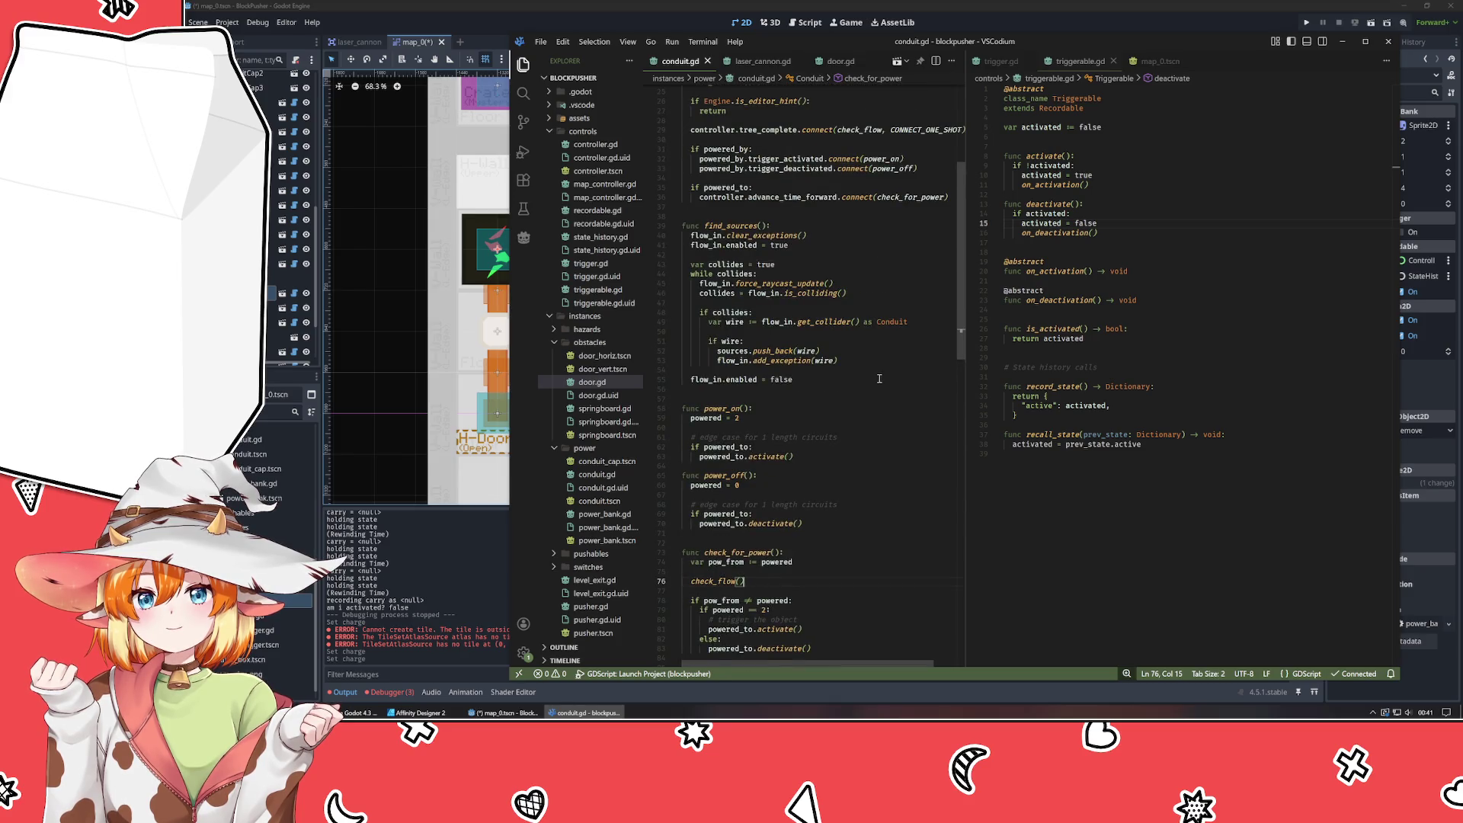
click(497, 303)
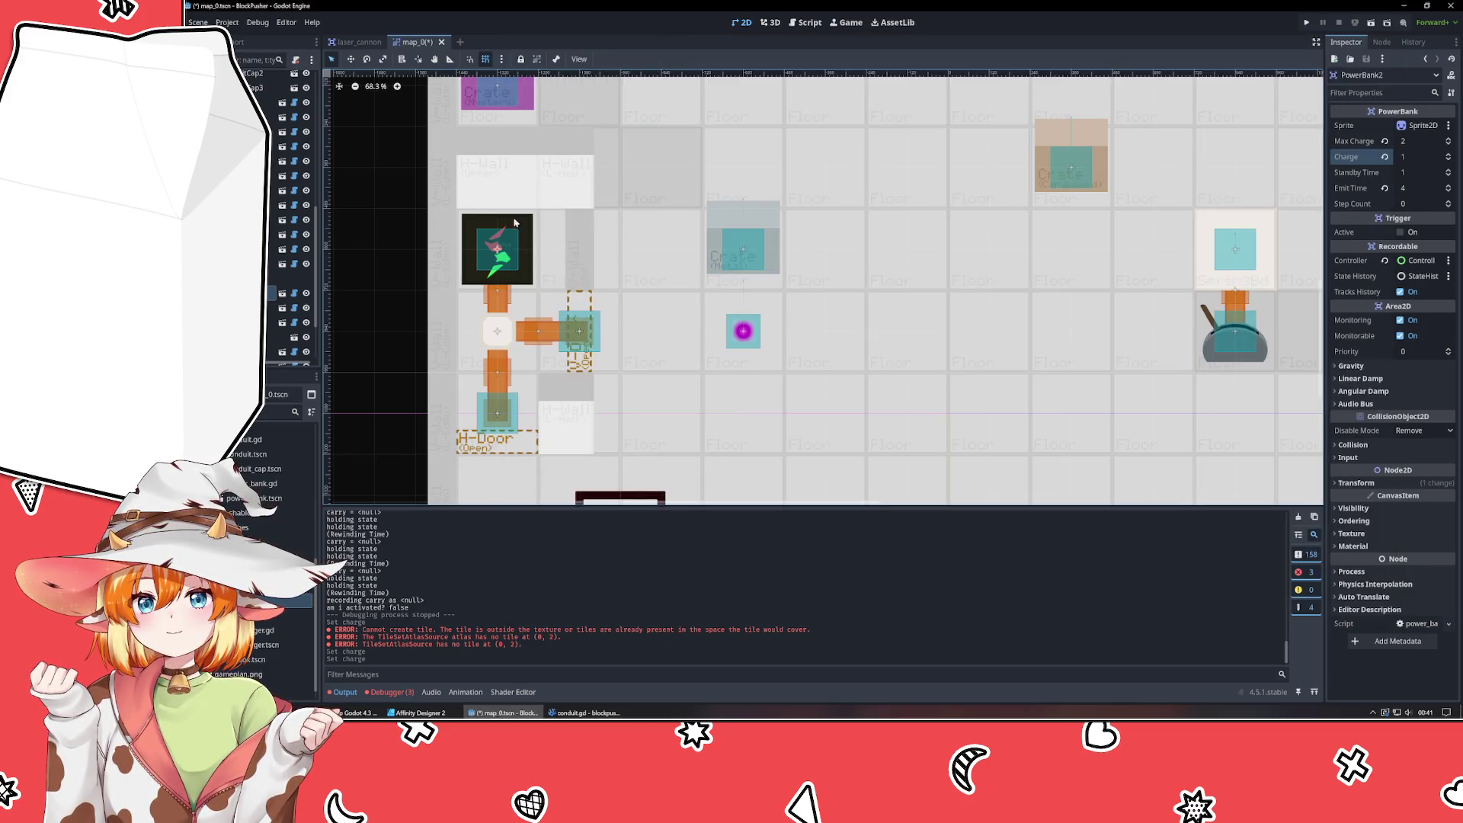
Inspect Conduit16's undo history and signals, then select the TileLayer_Walls layer
click(497, 303)
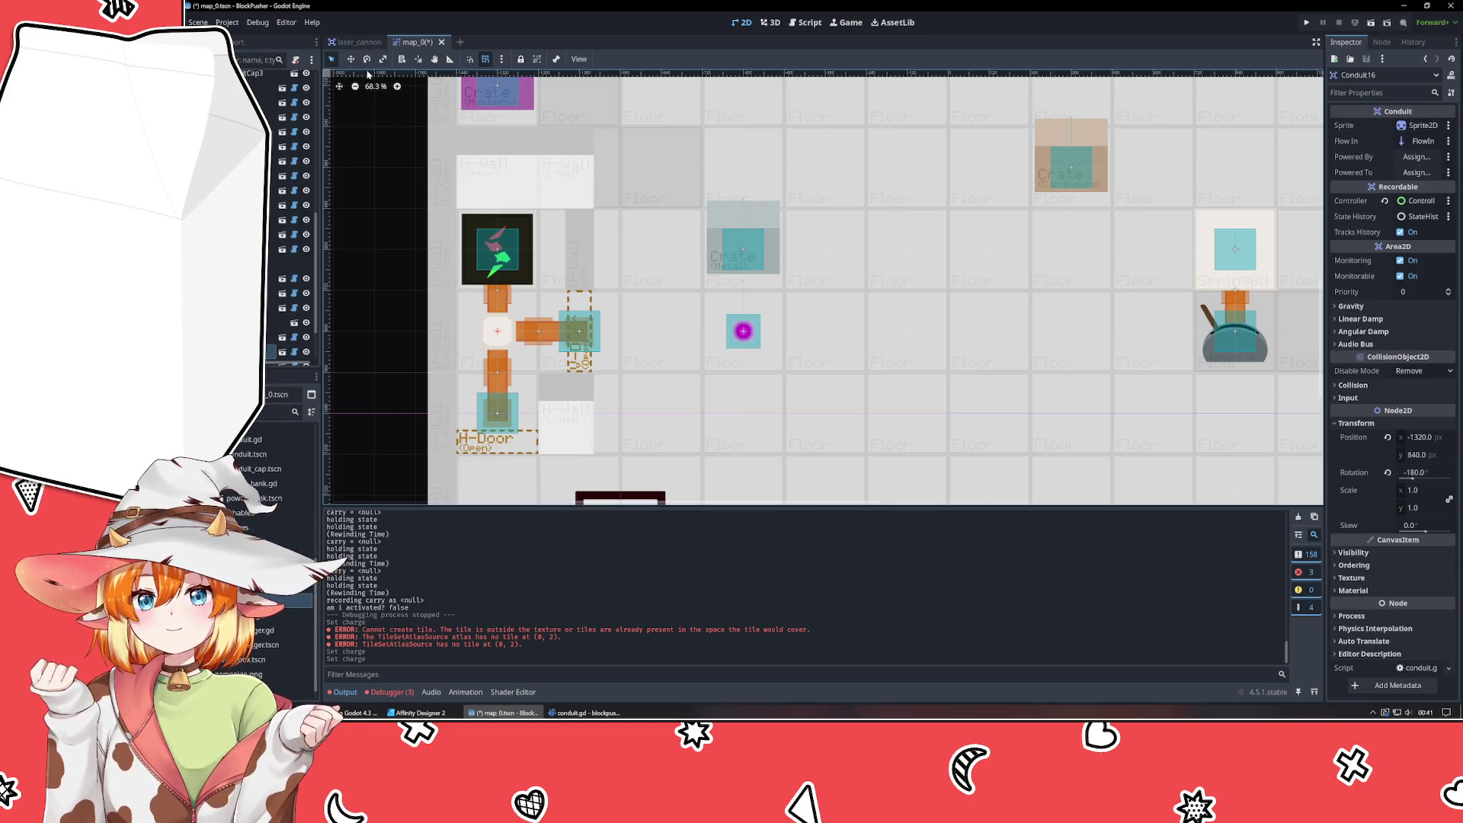
click(1414, 42)
click(1382, 42)
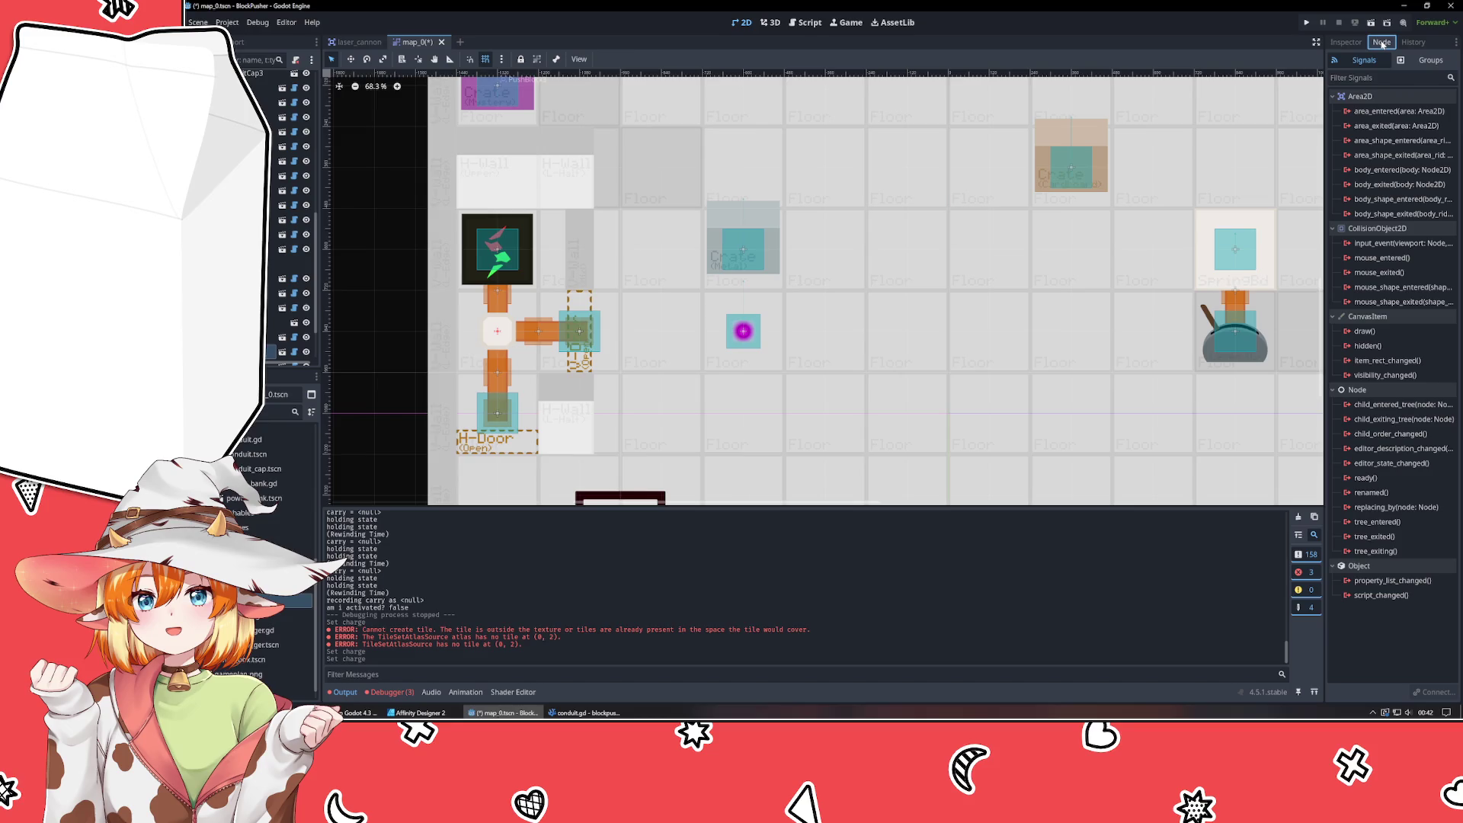
click(1346, 42)
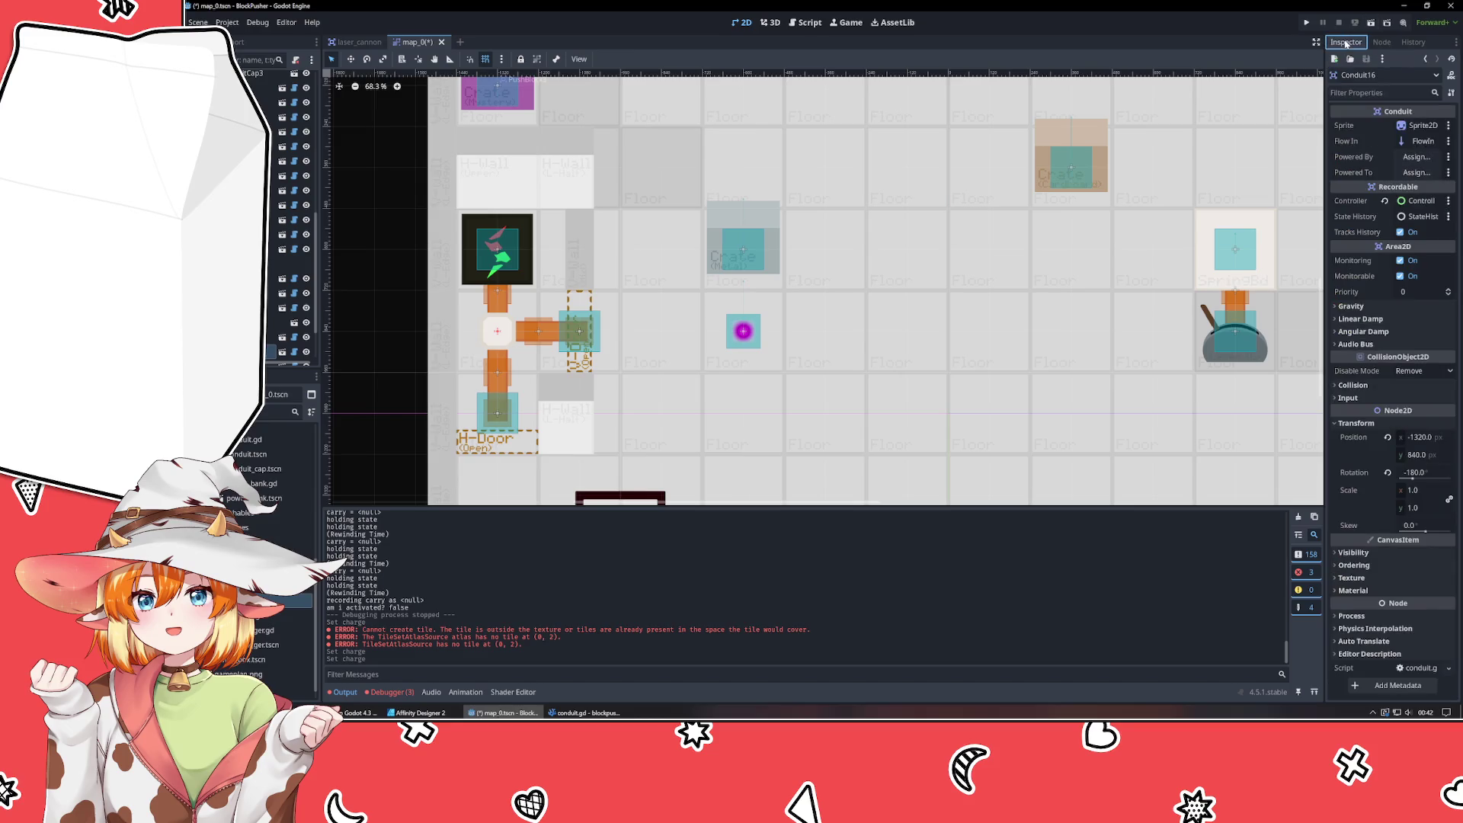
click(379, 261)
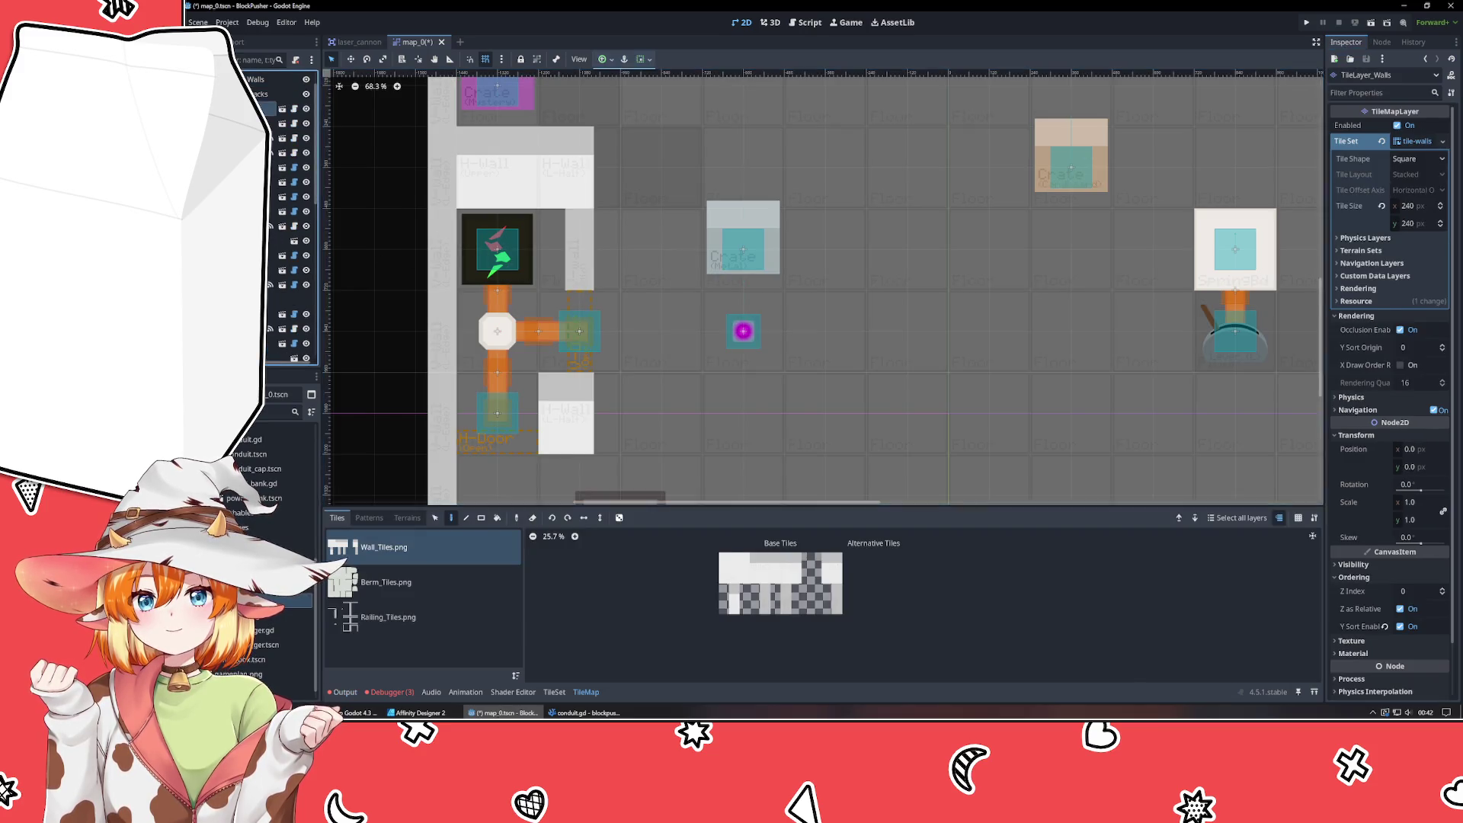
Select the Controller node and zoom out and pan to survey the whole map_0 level
click(500, 407)
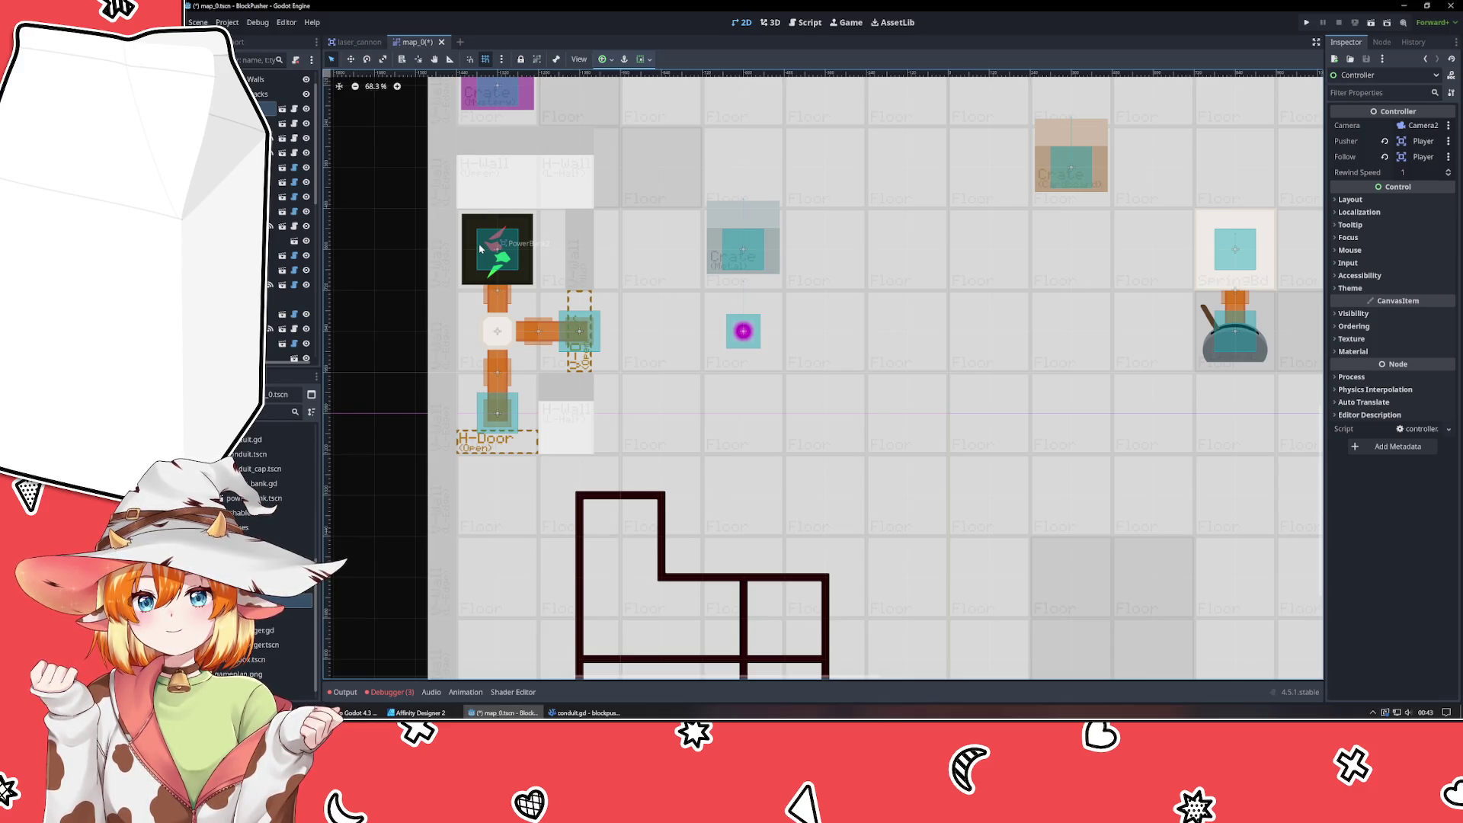
scroll(782, 364, down, 5)
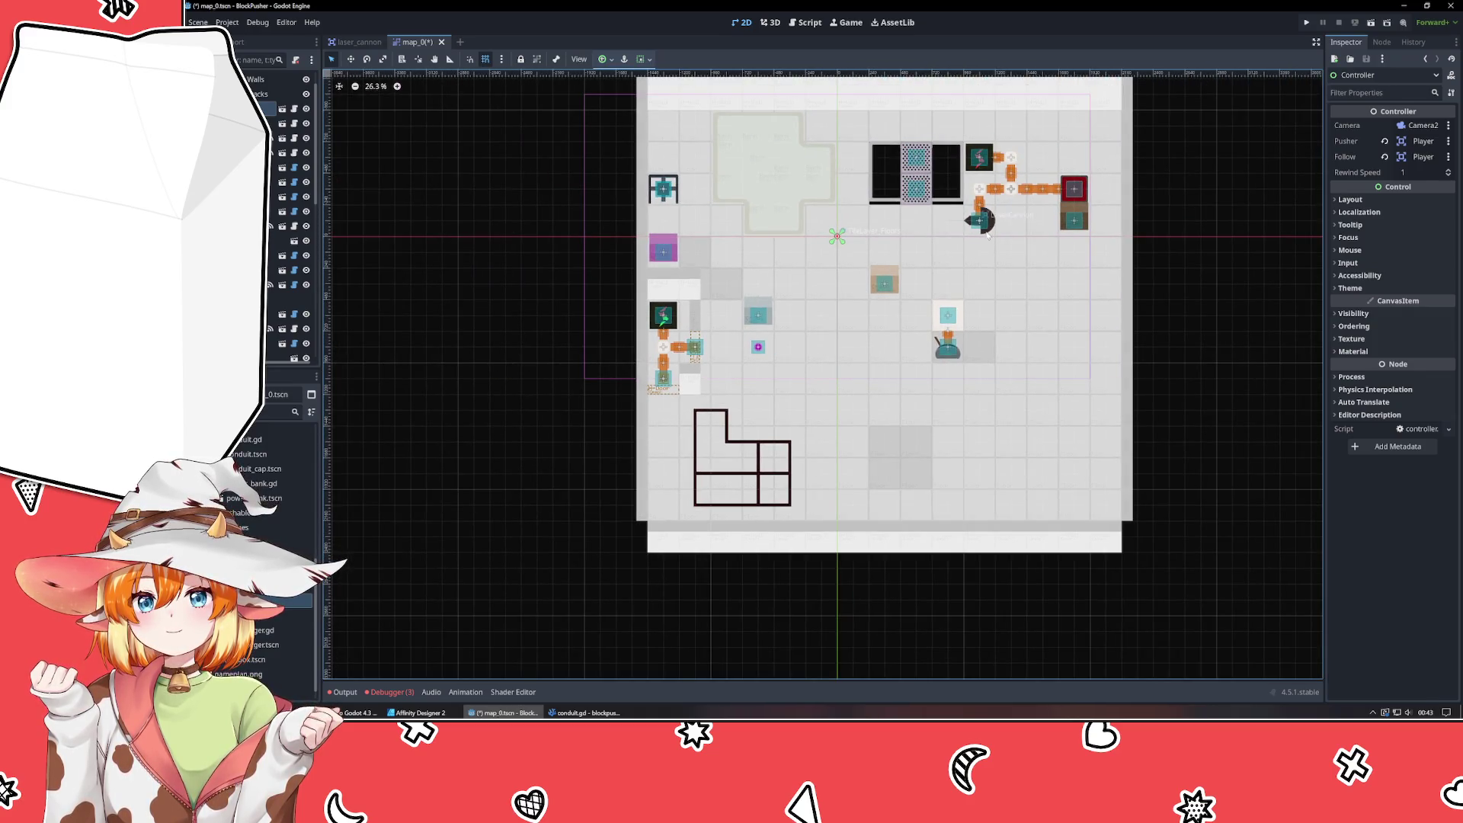
scroll(982, 214, up, 4)
mouse_move(732, 417)
mouse_down()
mouse_move(840, 406)
mouse_move(825, 438)
mouse_up()
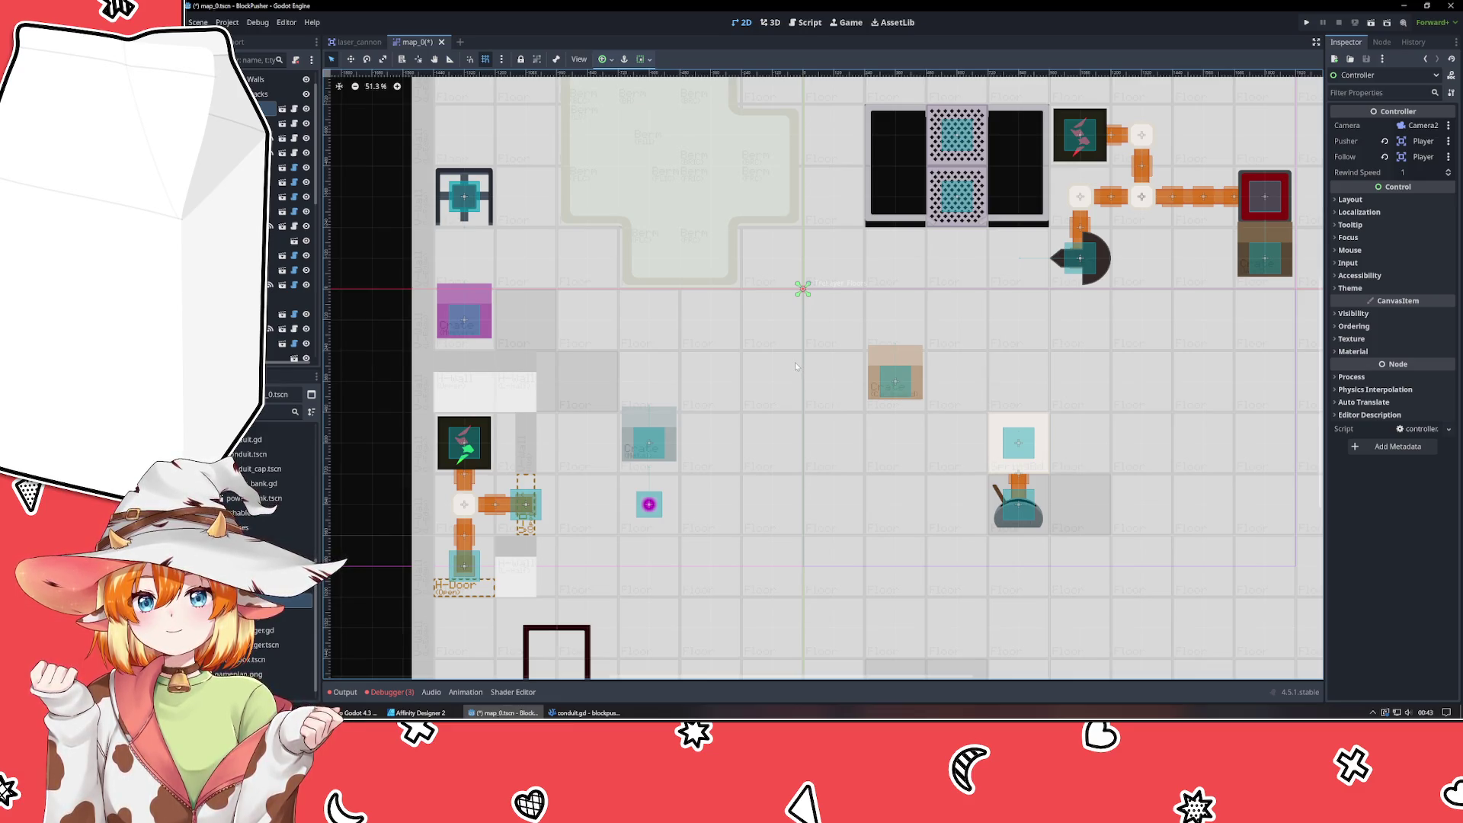
click(587, 713)
scroll(732, 228, up, 3)
click(732, 89)
key(BackSpace)
key(BackSpace)
key(BackSpace)
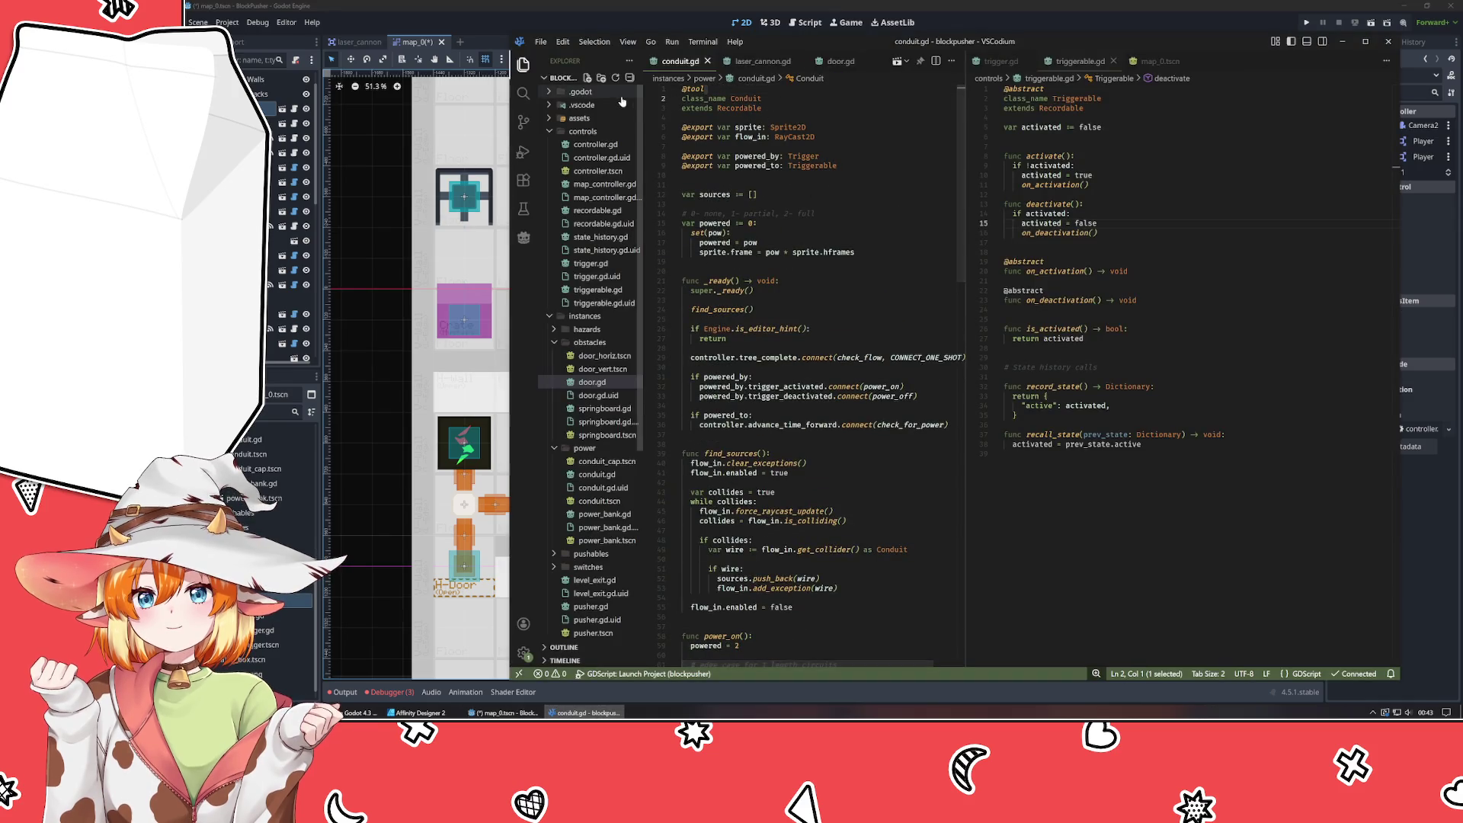
Remove the leftover blank line and the editor-hint check in _ready, and save conduit.gd
key(Delete)
drag(758, 329, 758, 314)
key(BackSpace)
key(BackSpace)
key(ctrl+s)
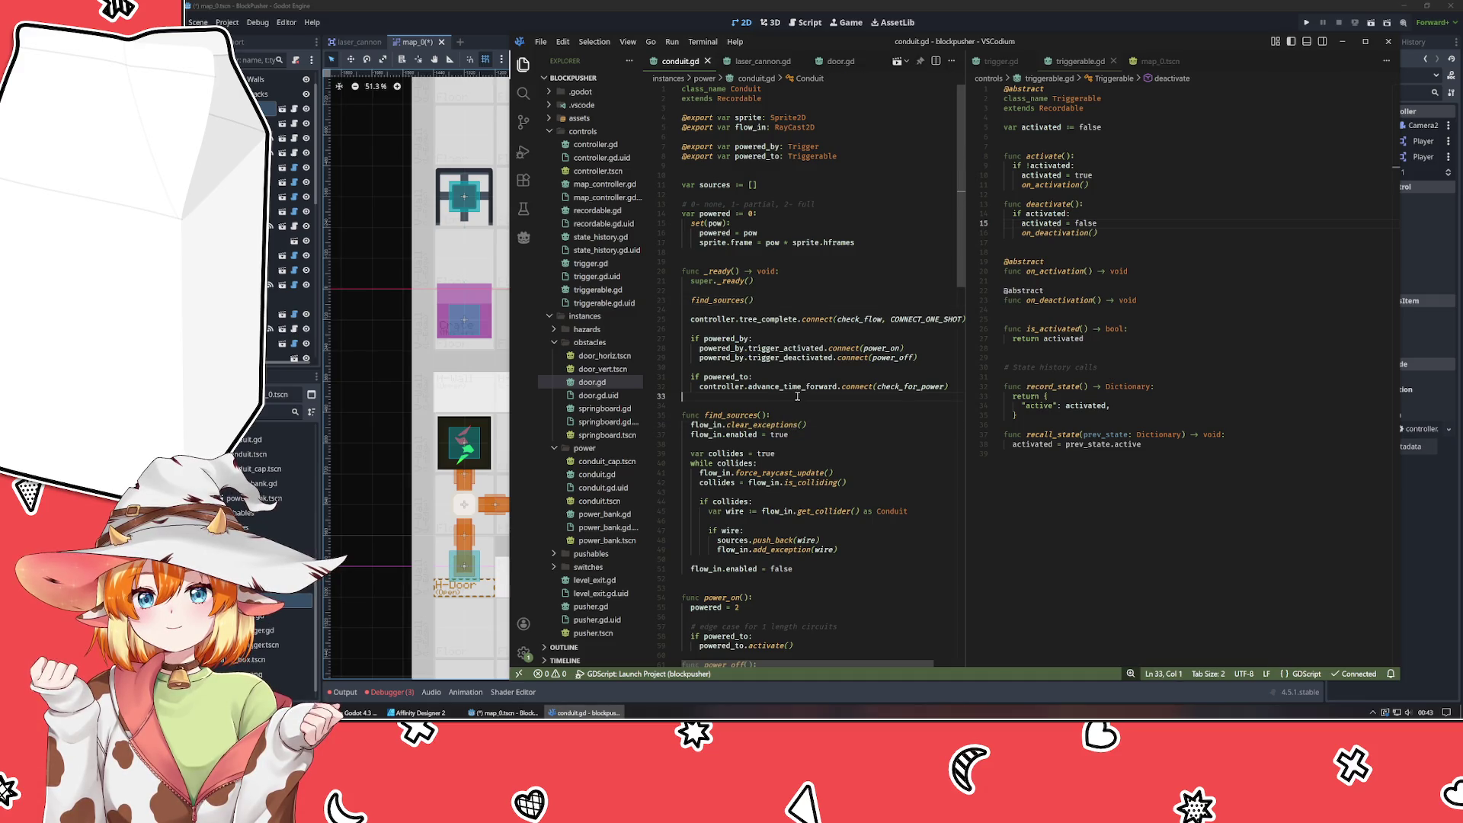
click(337, 382)
scroll(572, 381, down, 3)
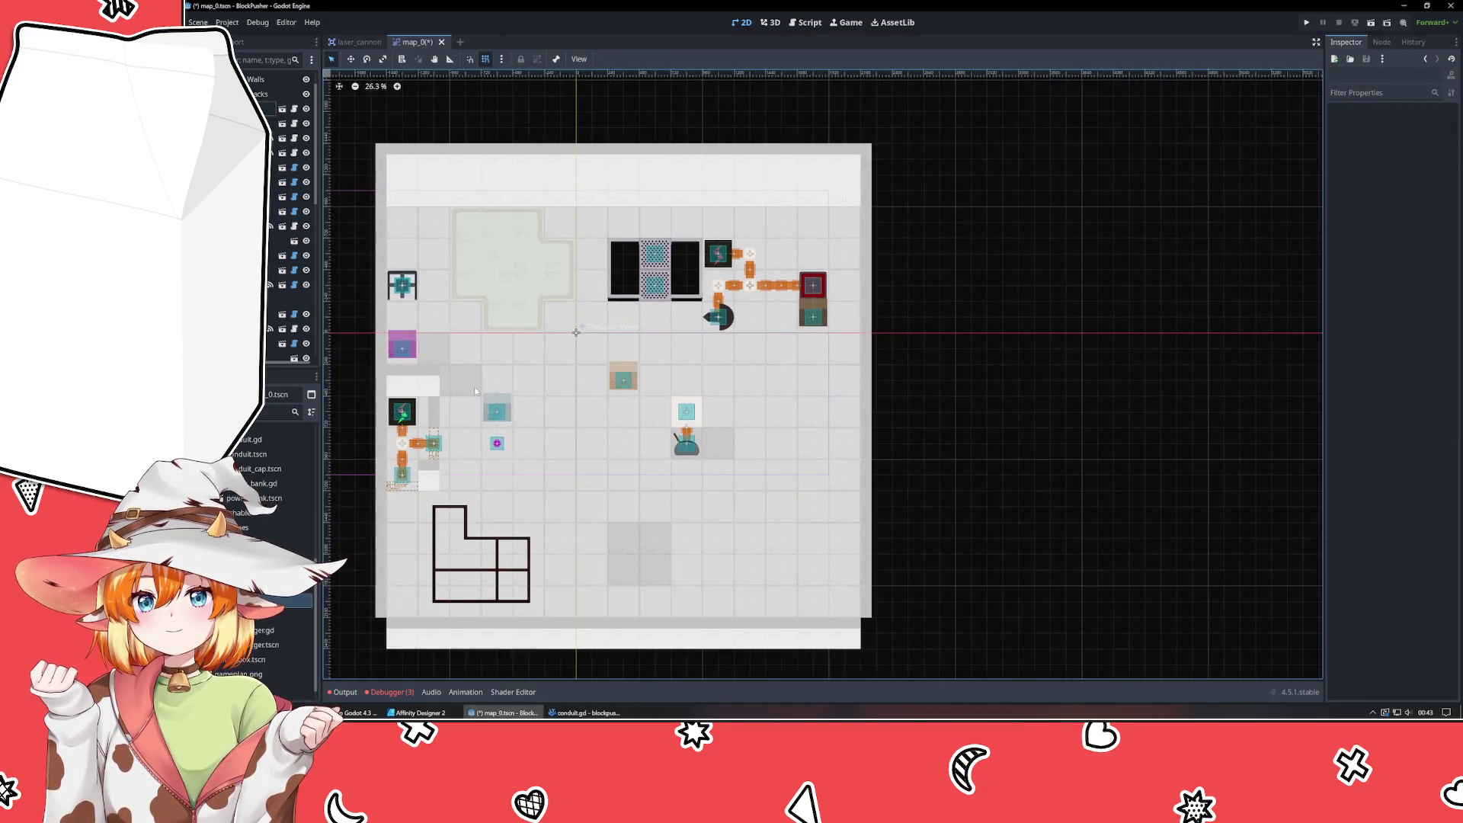
Save the map_0 scene and start a new empty scene tab
scroll(572, 381, up, 1)
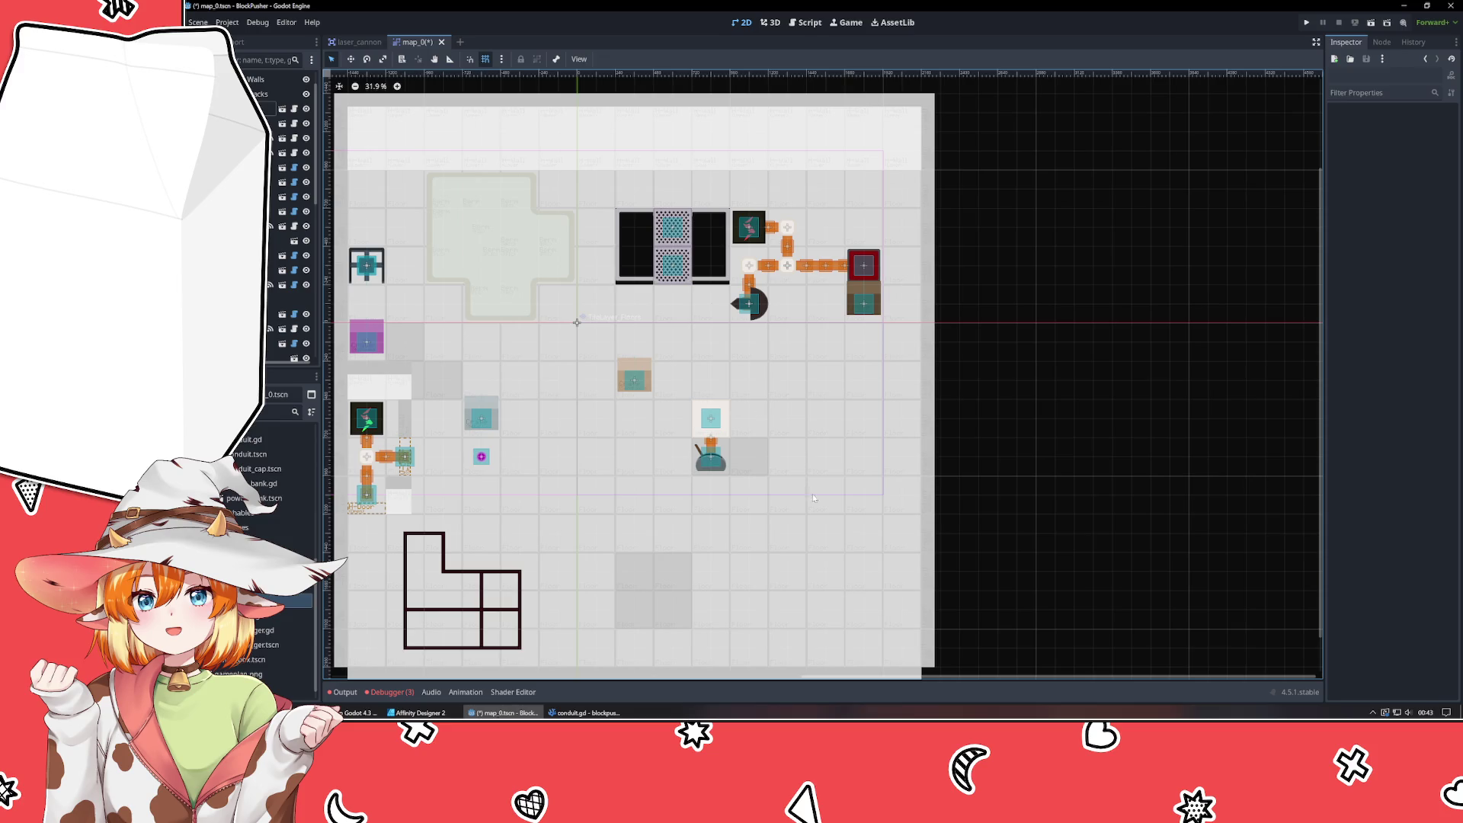
key(ctrl+s)
mouse_move(1015, 467)
mouse_down()
mouse_move(1148, 409)
mouse_move(1149, 454)
mouse_move(1117, 451)
mouse_up()
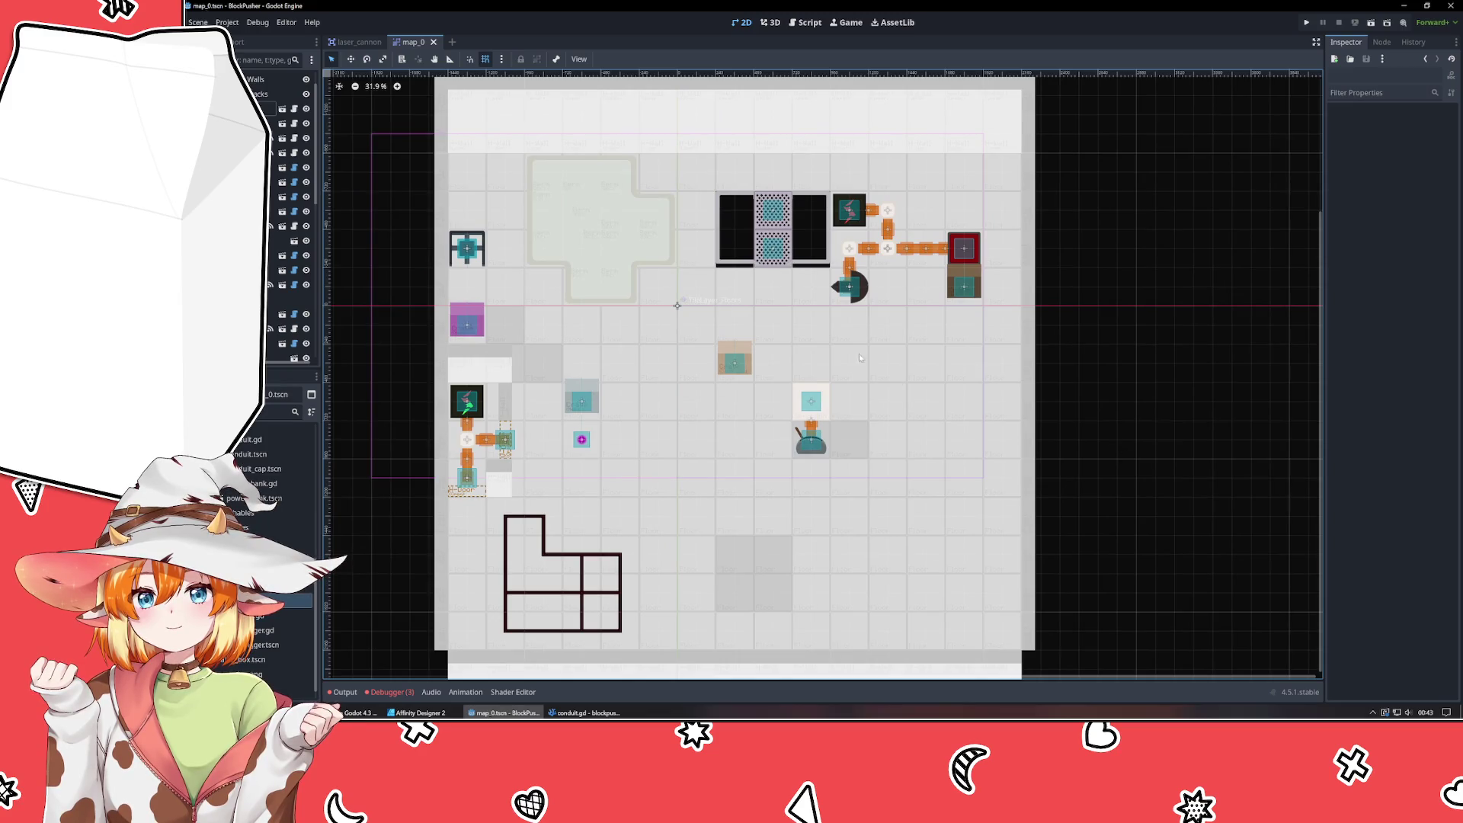
click(454, 41)
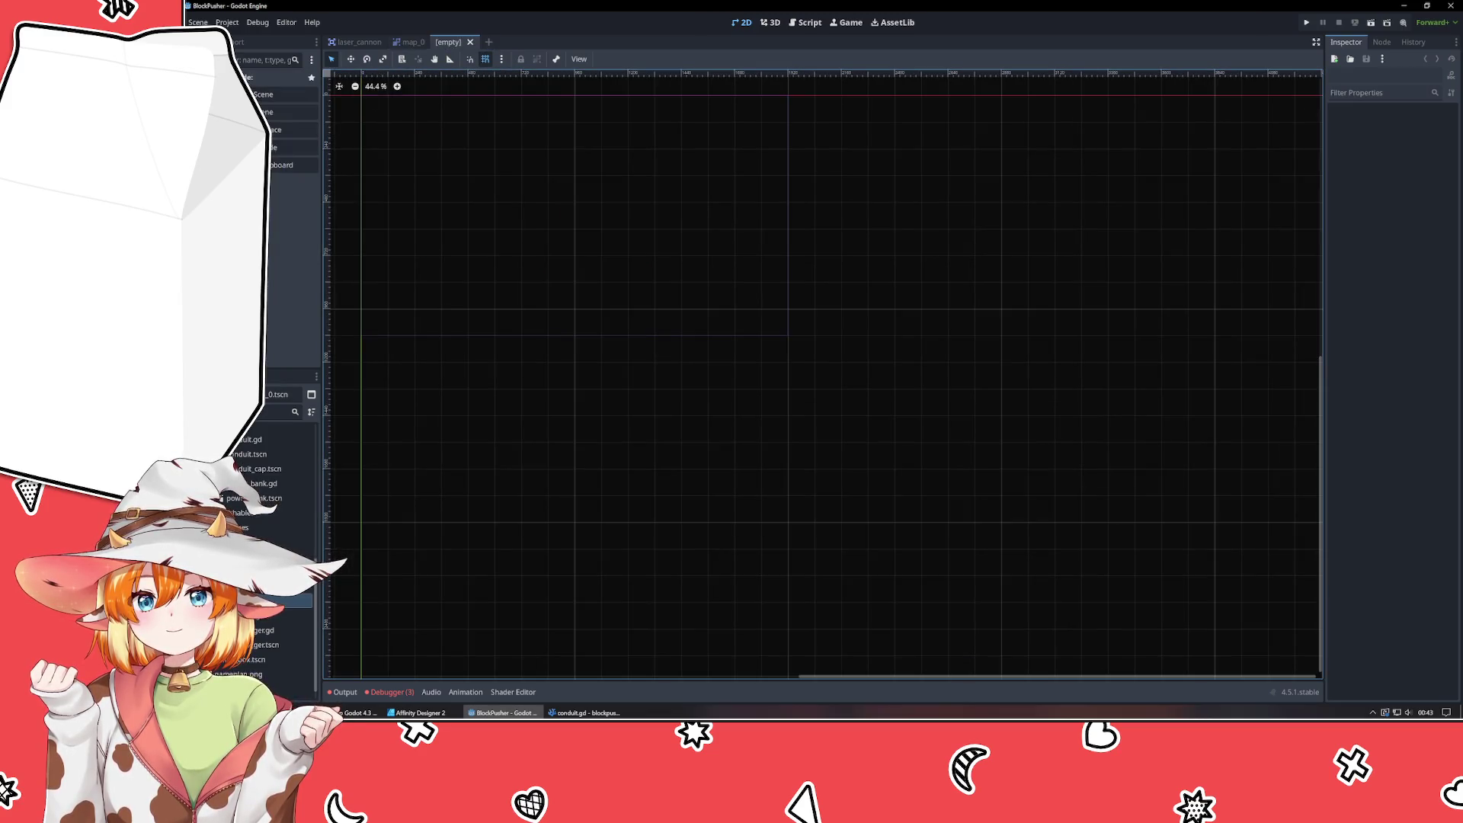
Create a Node2D root for the new scene and add a Sprite2D child
click(293, 147)
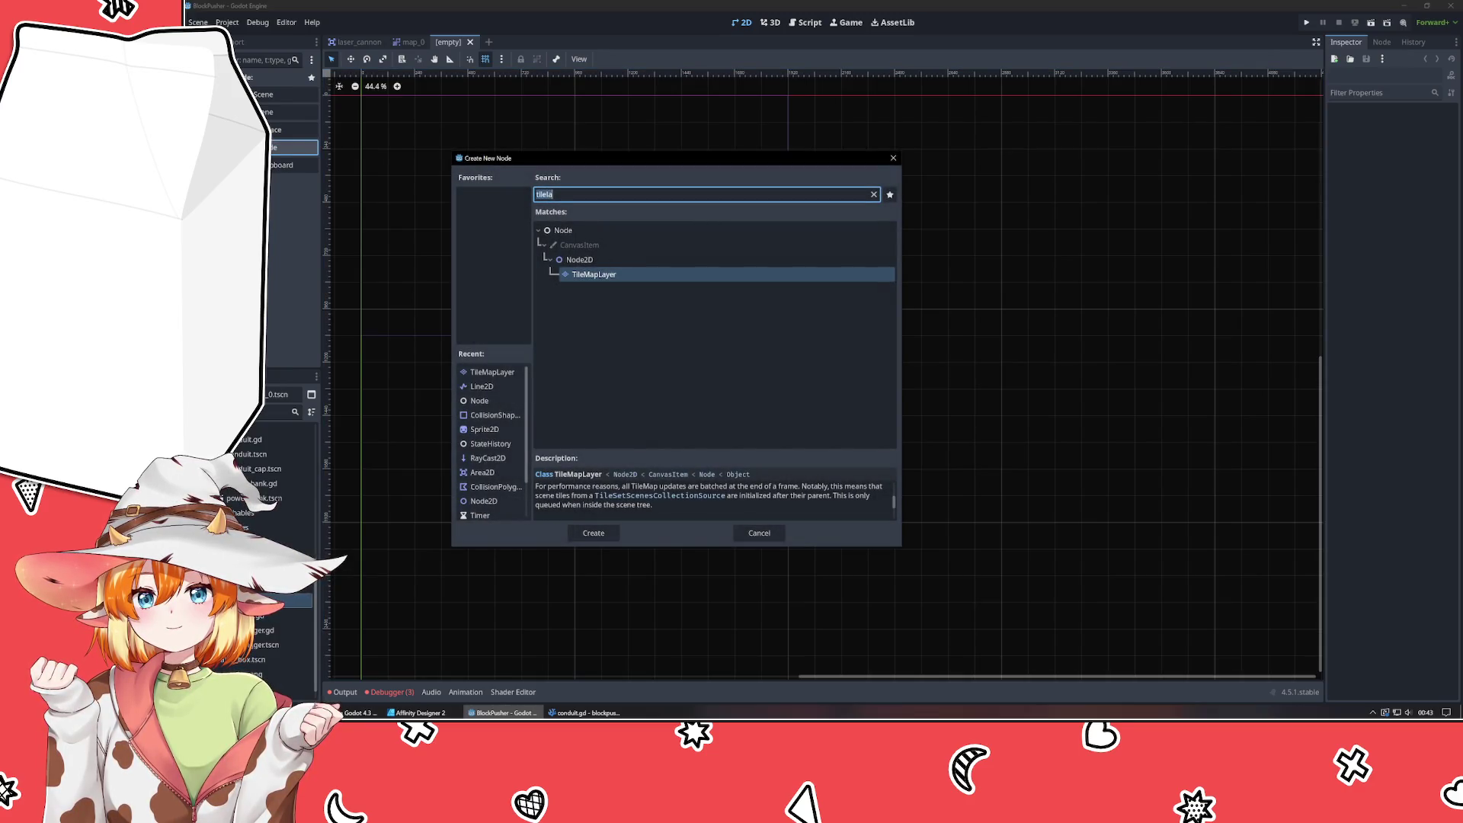
key(Escape)
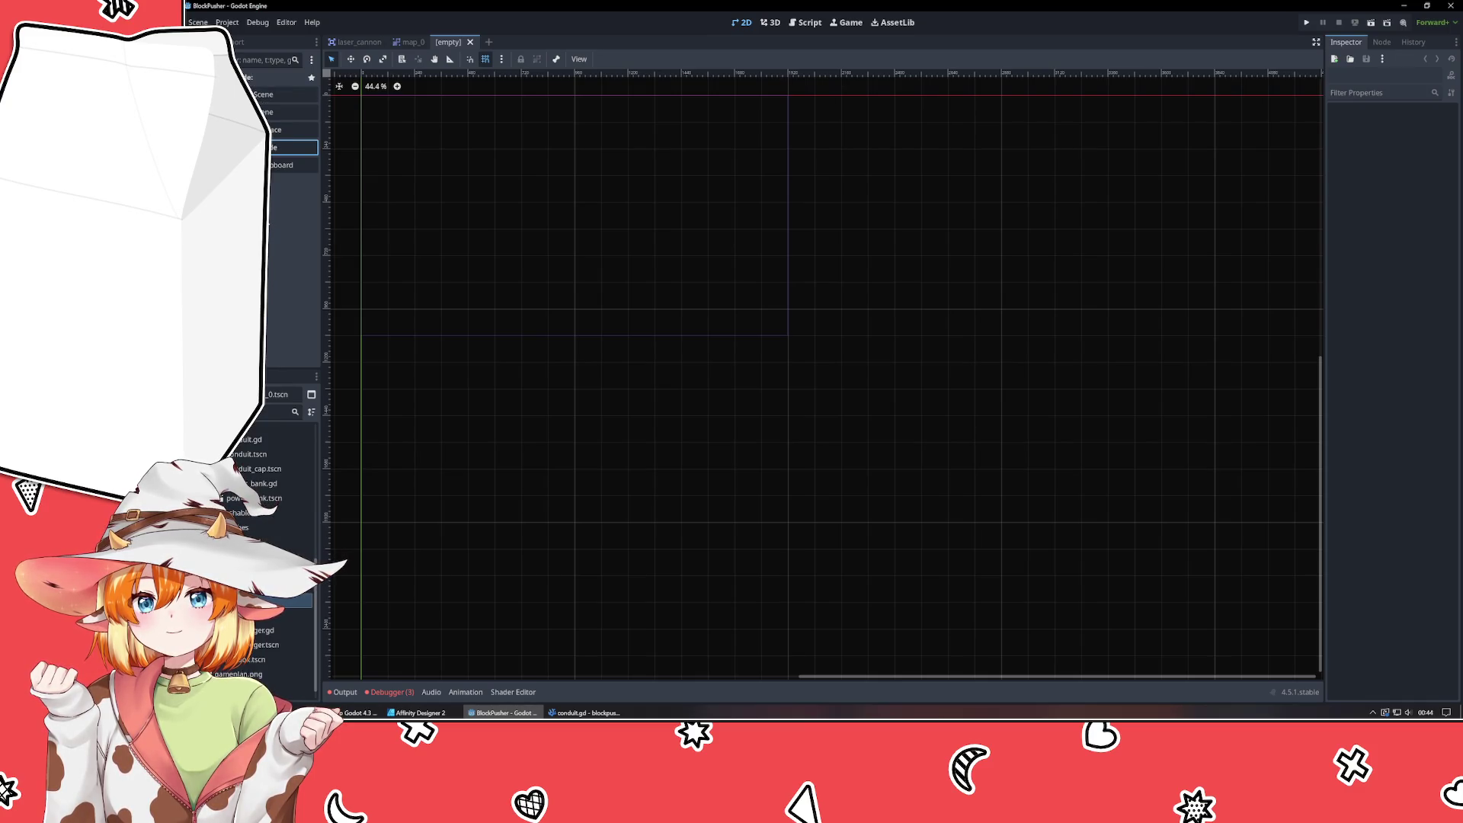
click(282, 94)
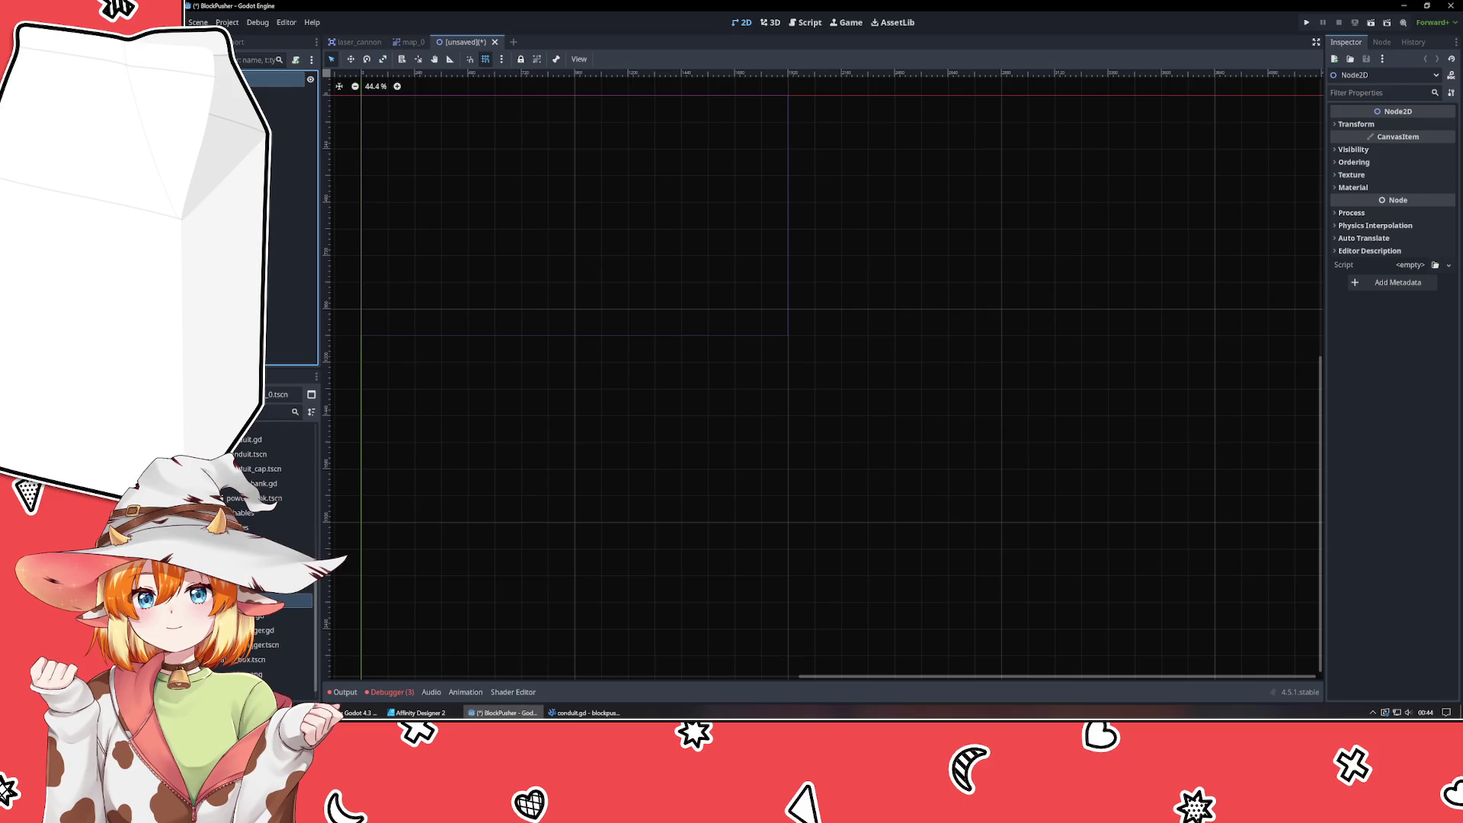
key(F2)
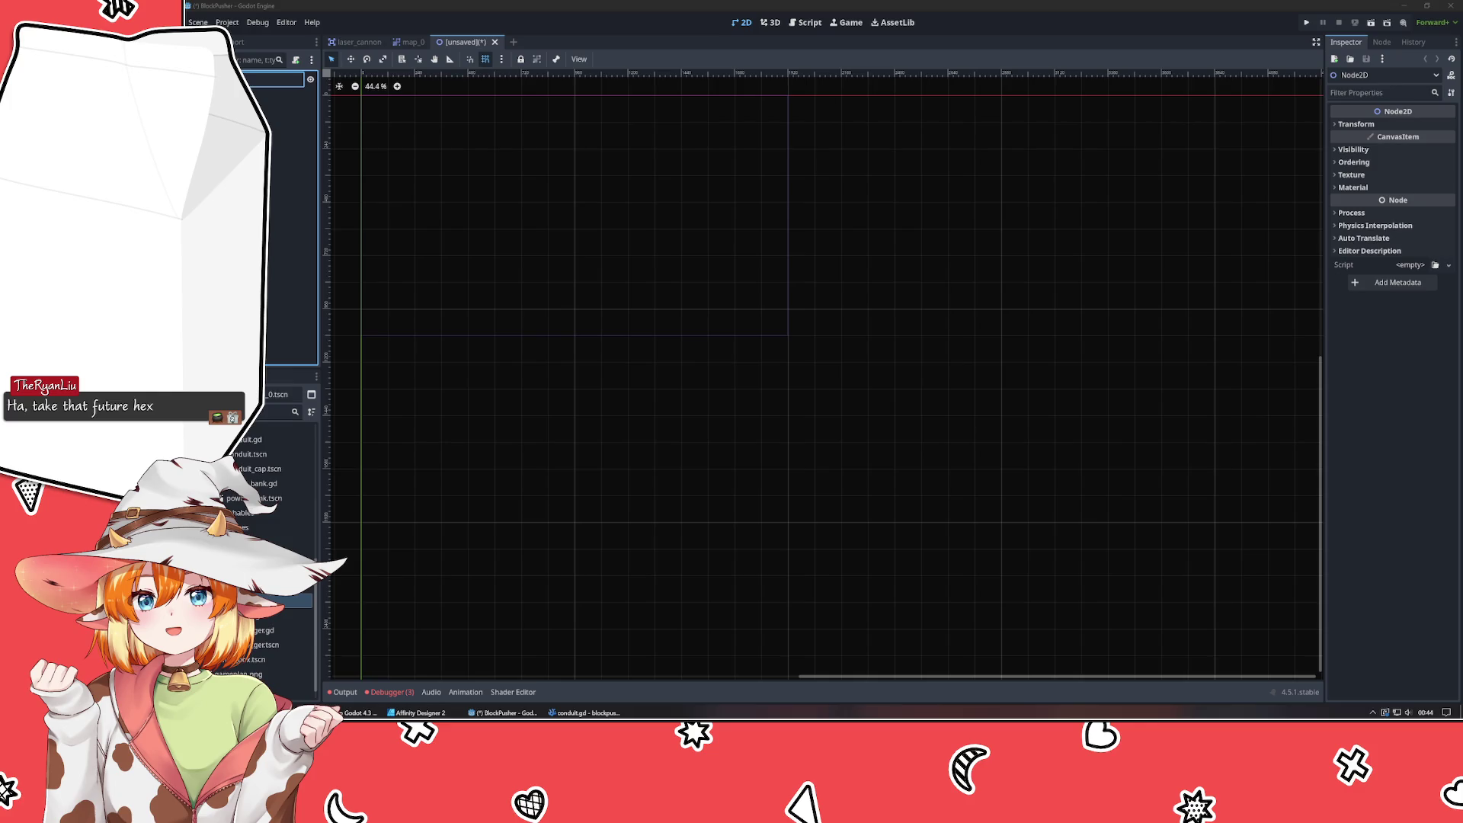
right_click(270, 122)
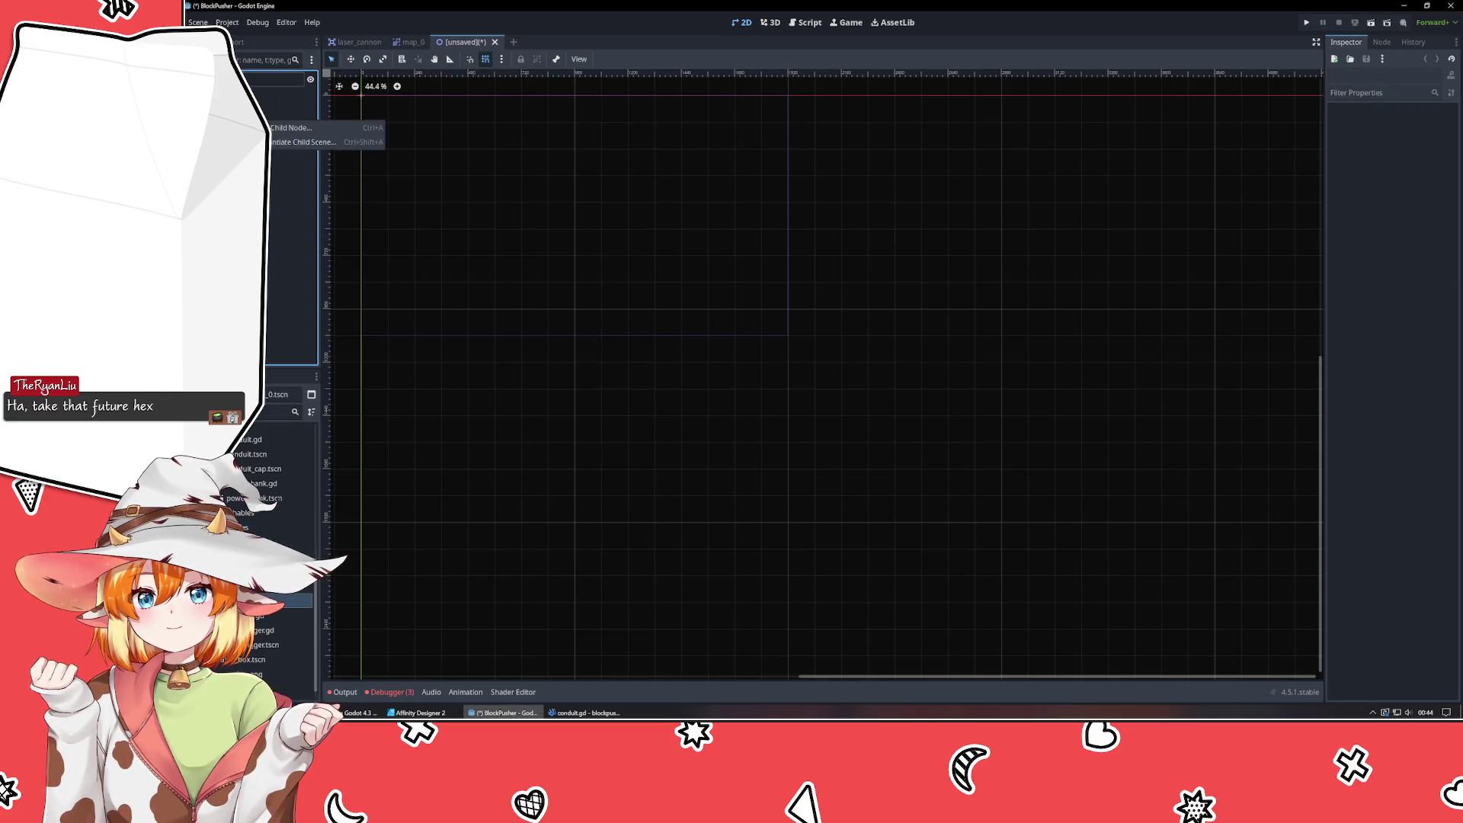
click(277, 134)
text(sprit)
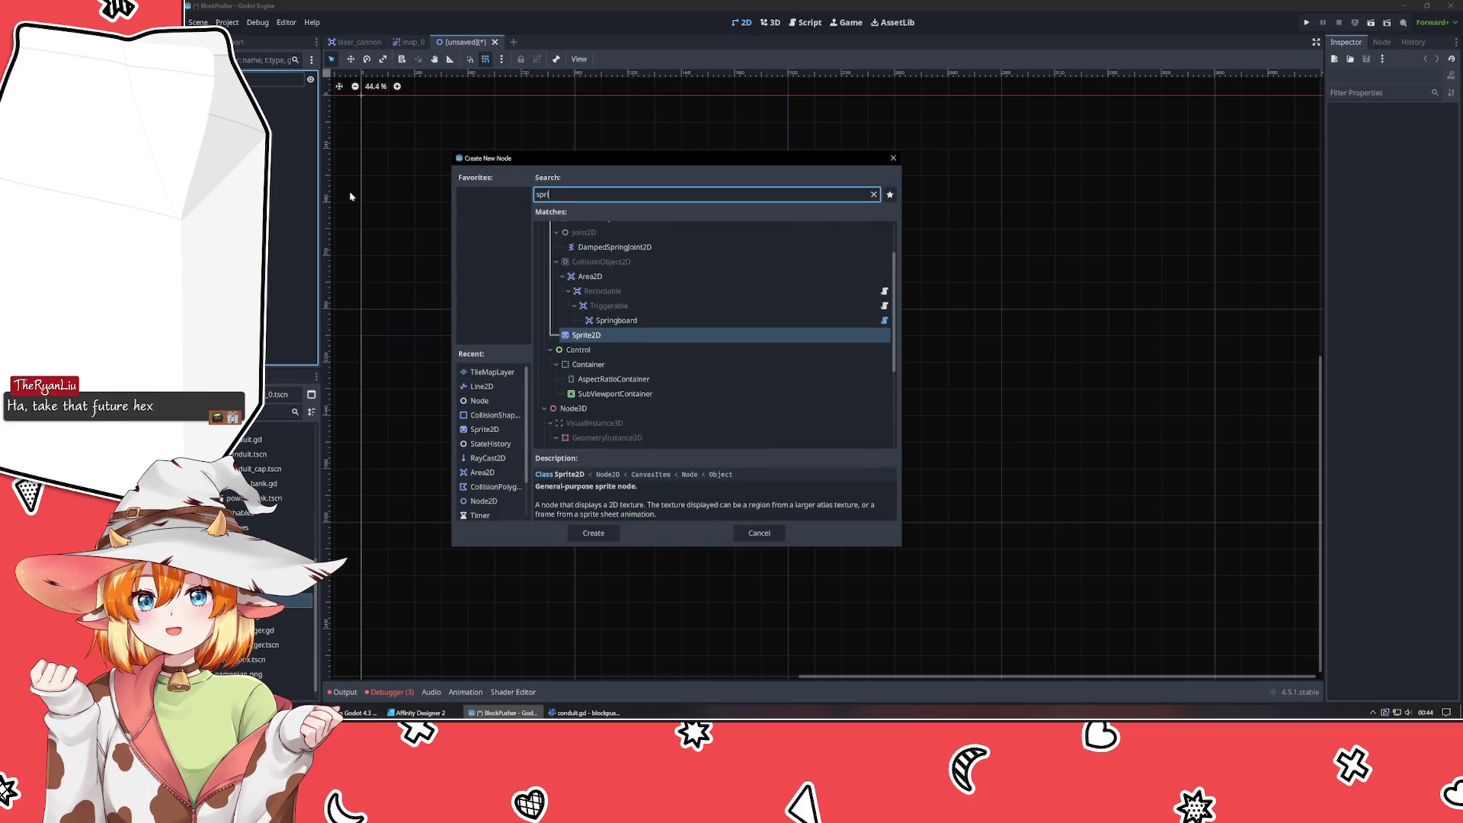
key(Return)
Search the Create New Node dialog for 'text' nodes, comparing Label and LineEdit
right_click(270, 192)
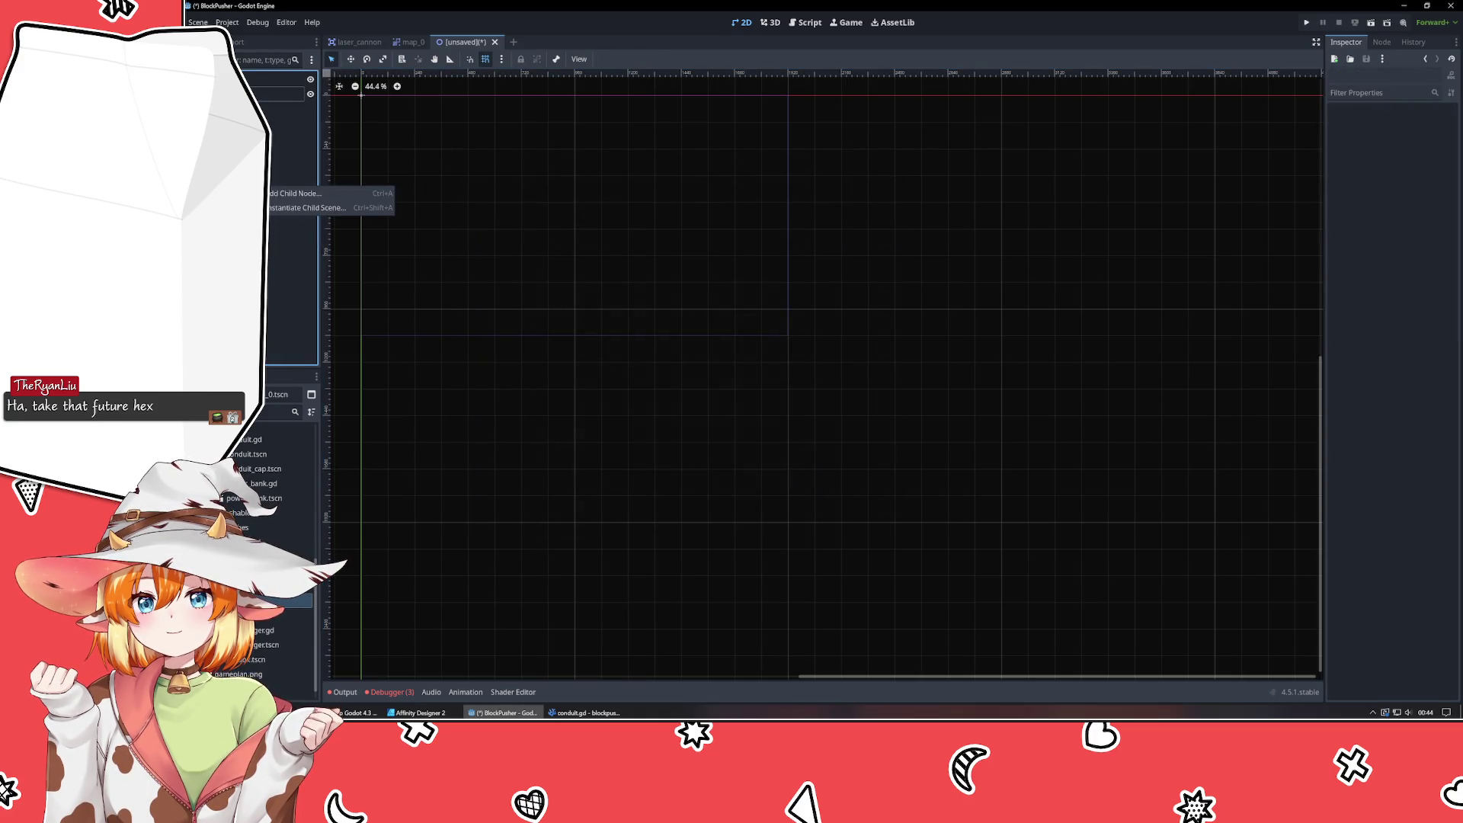
click(271, 194)
text(ted)
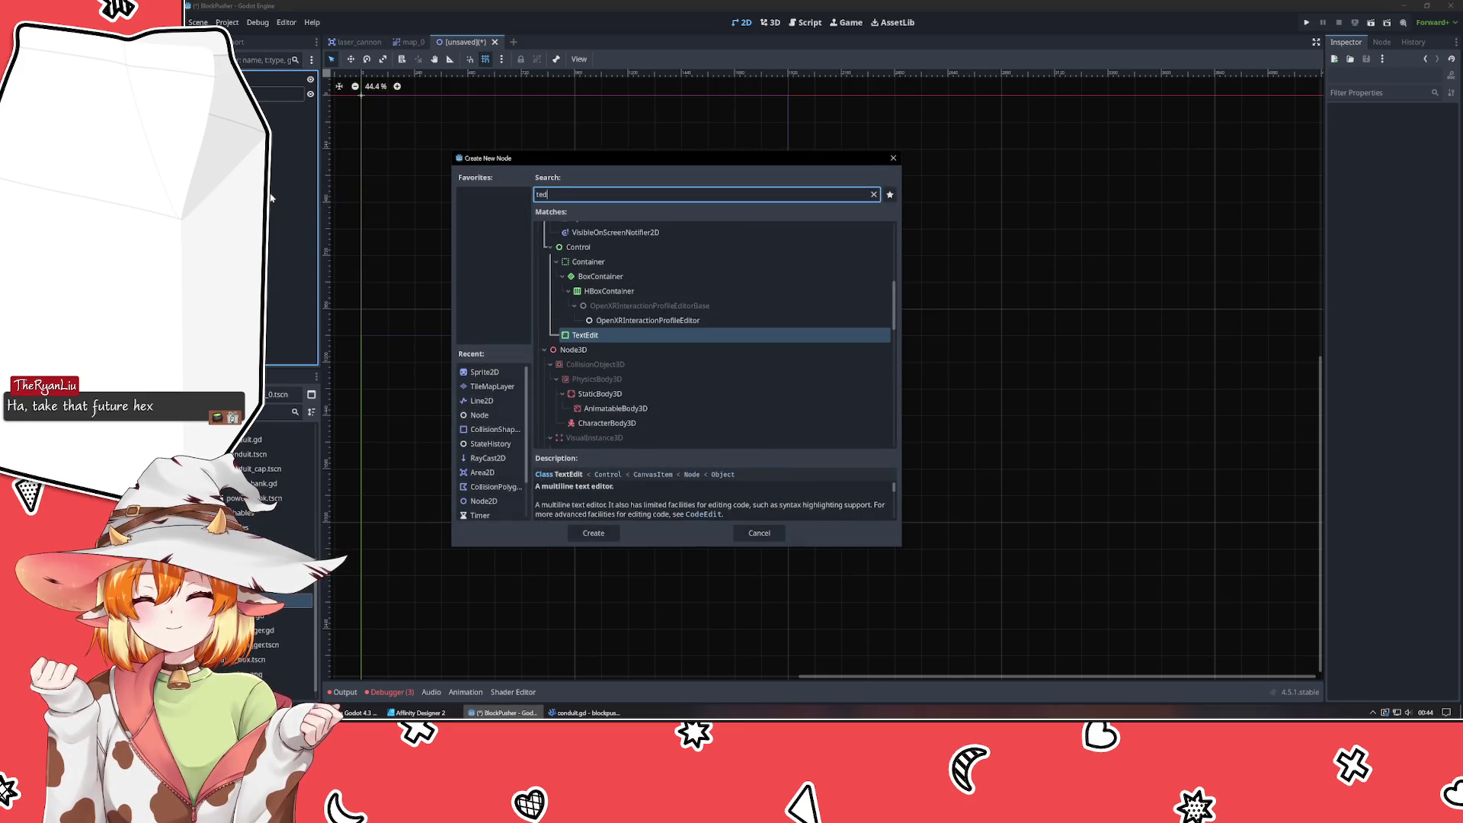
text(t)
scroll(630, 288, up, 2)
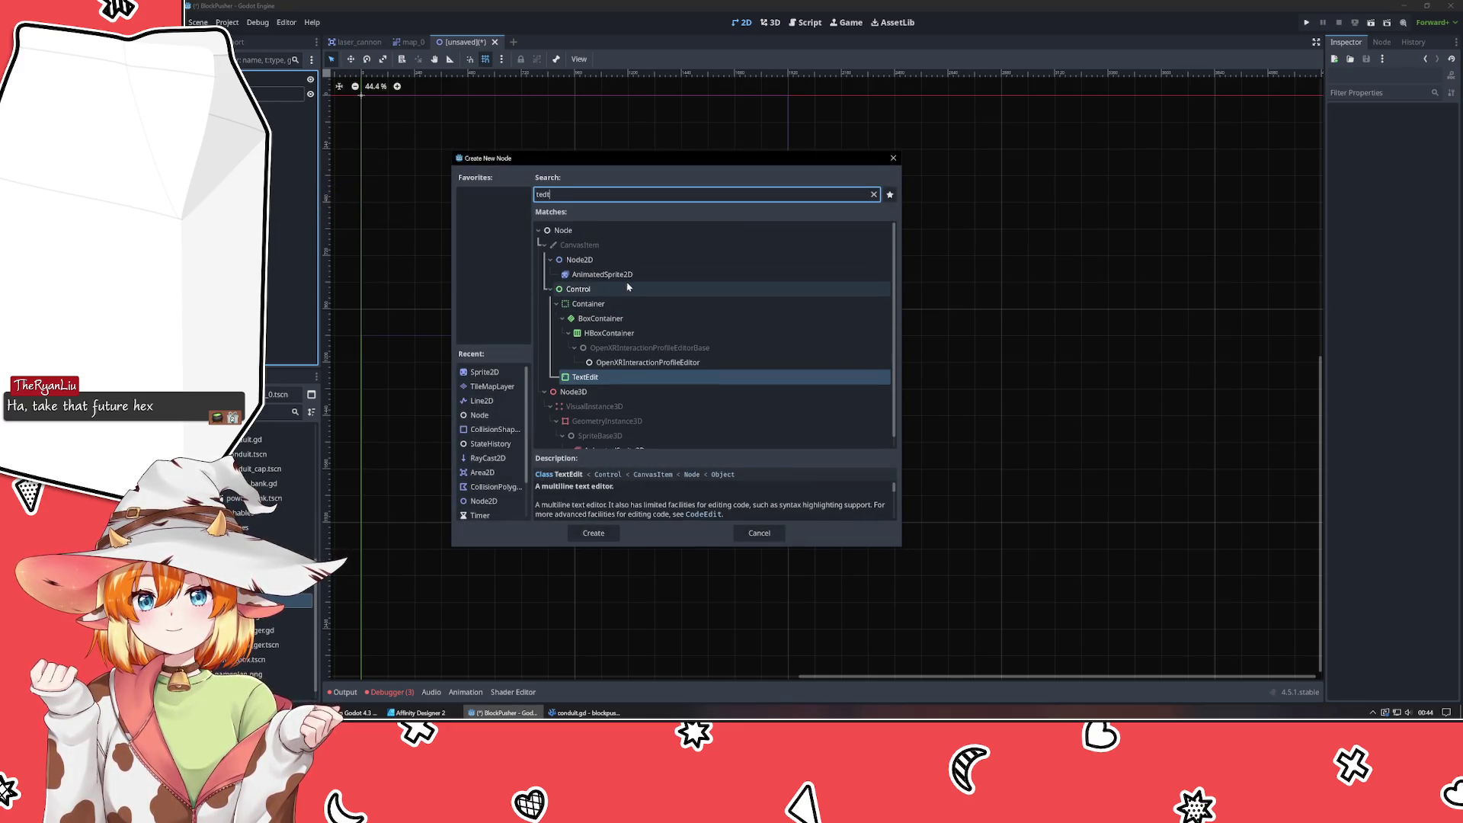
key(BackSpace)
key(BackSpace)
text(xt)
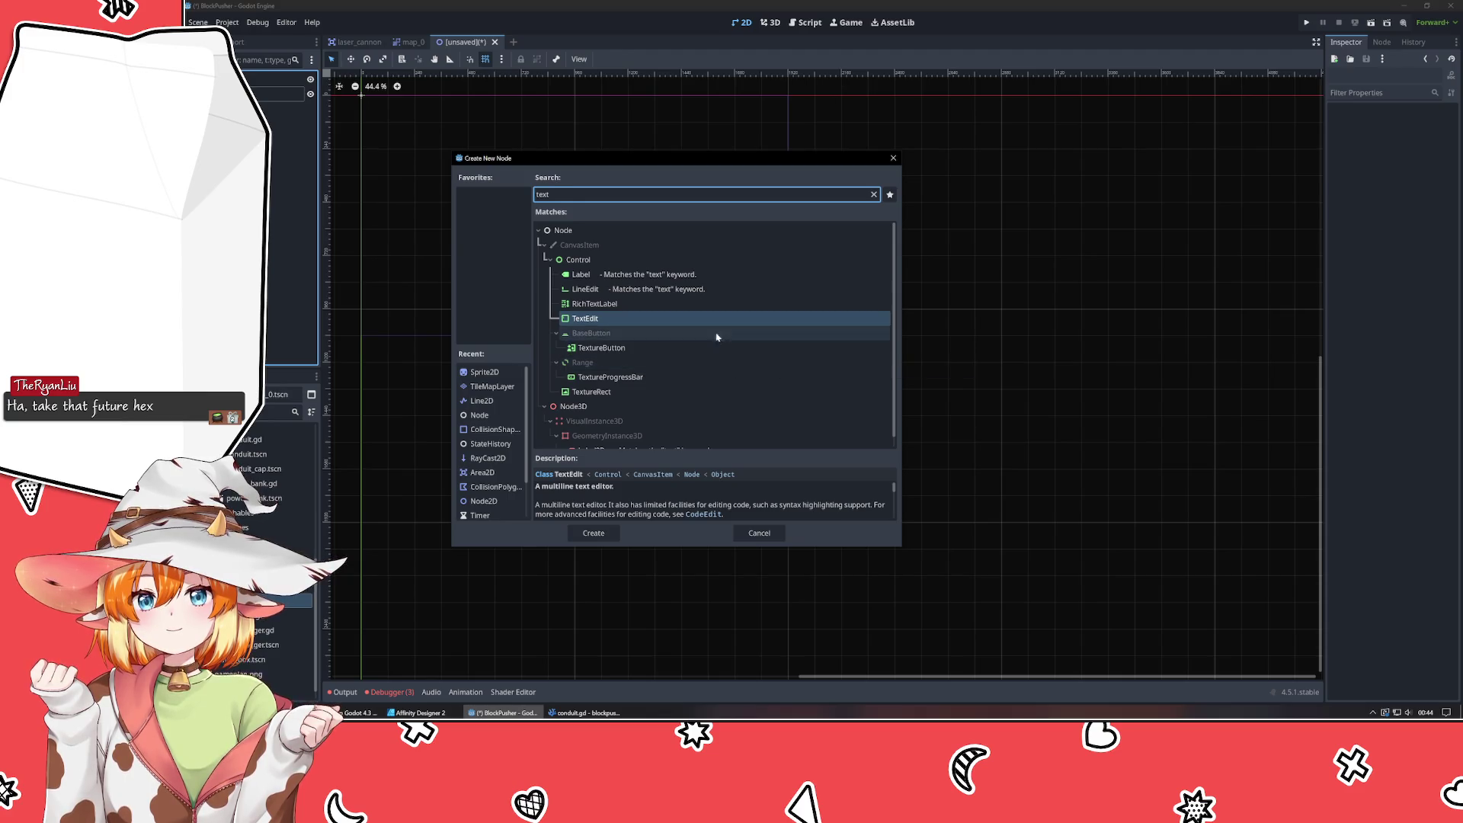
click(697, 279)
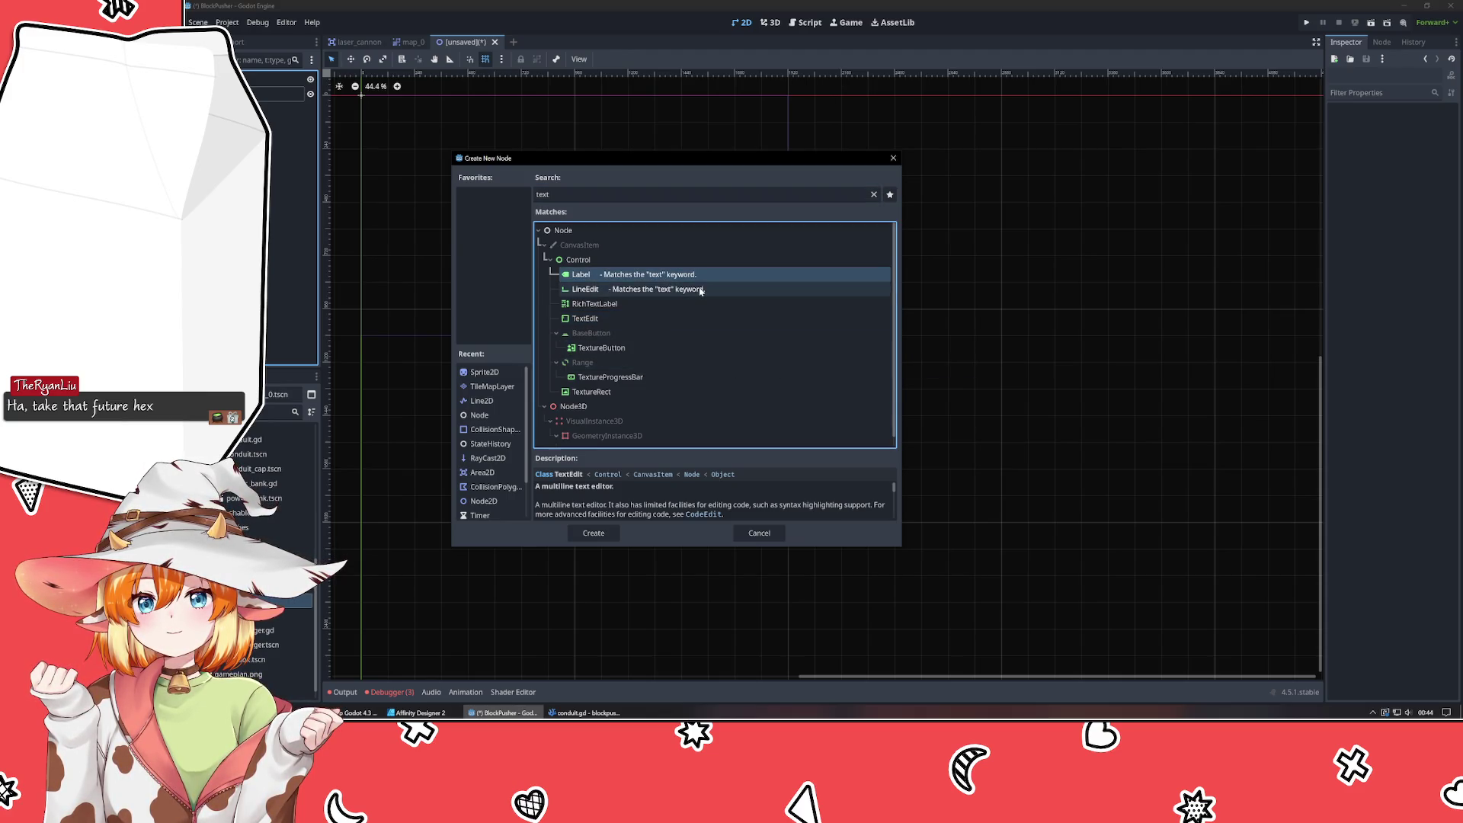
key(Down)
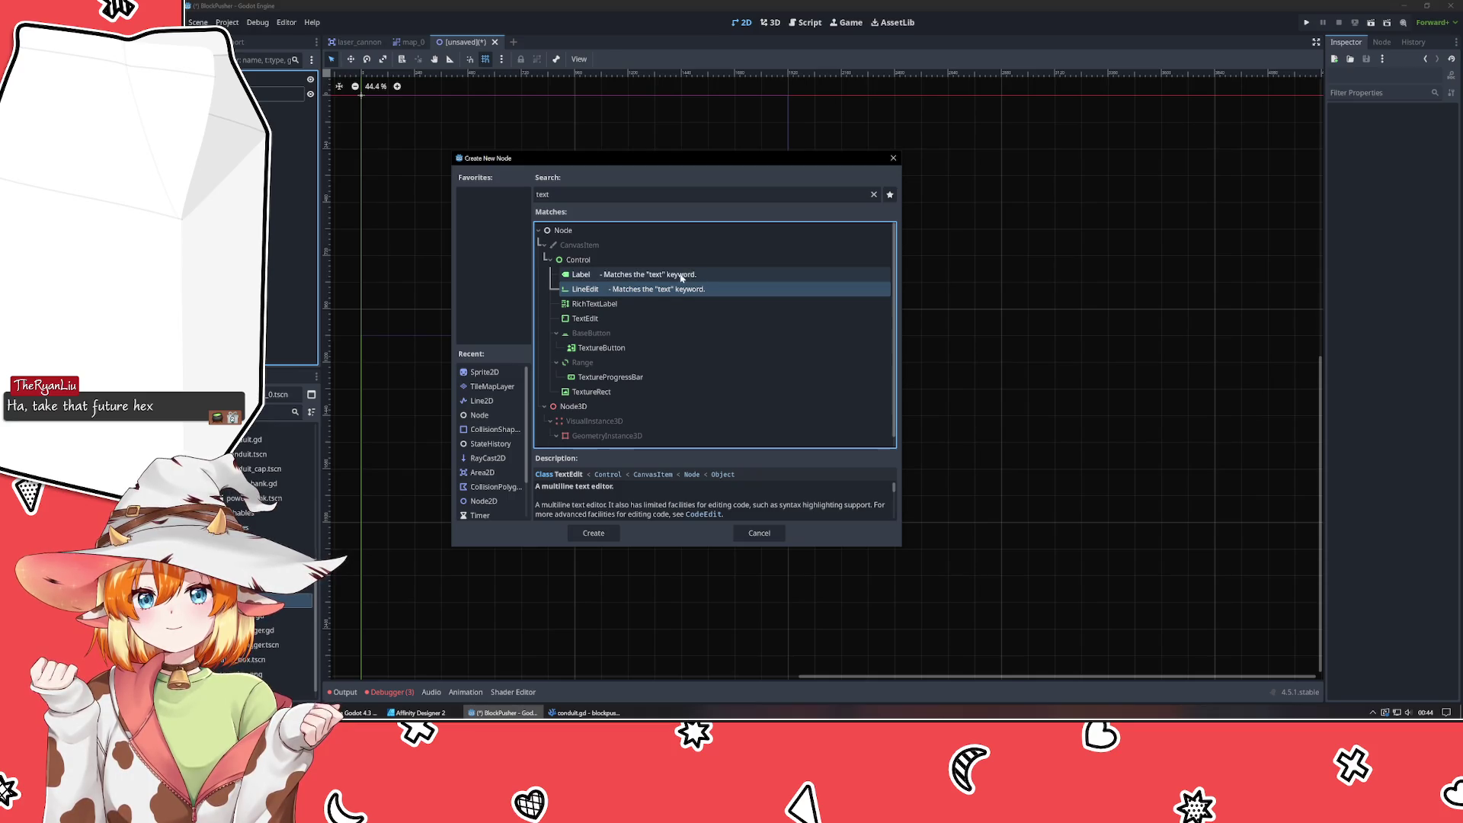
key(Up)
click(557, 333)
click(578, 197)
key(BackSpace)
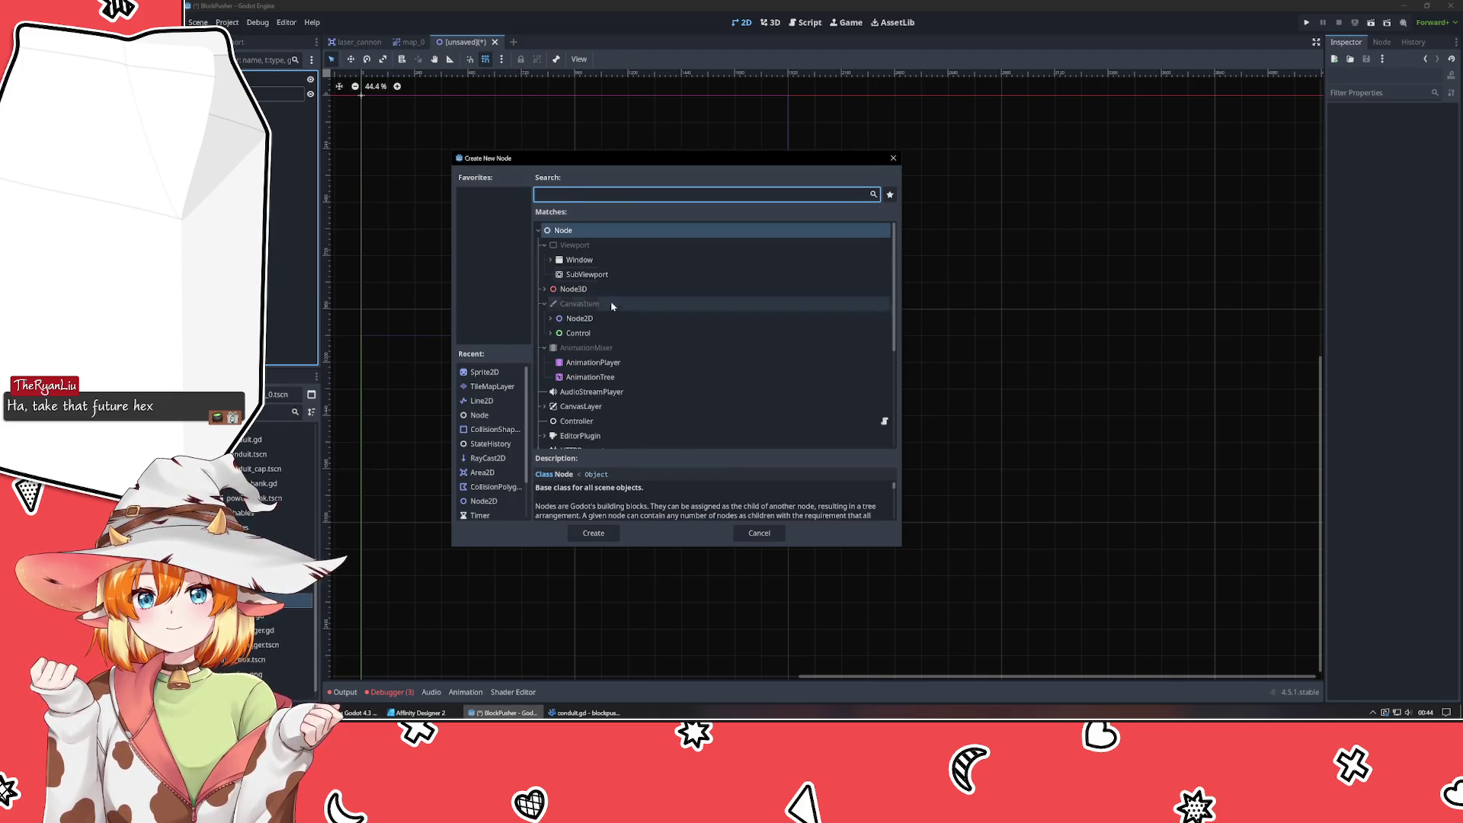
Browse the full Control node list and add a Label node to the scene
click(548, 320)
scroll(674, 341, down, 1)
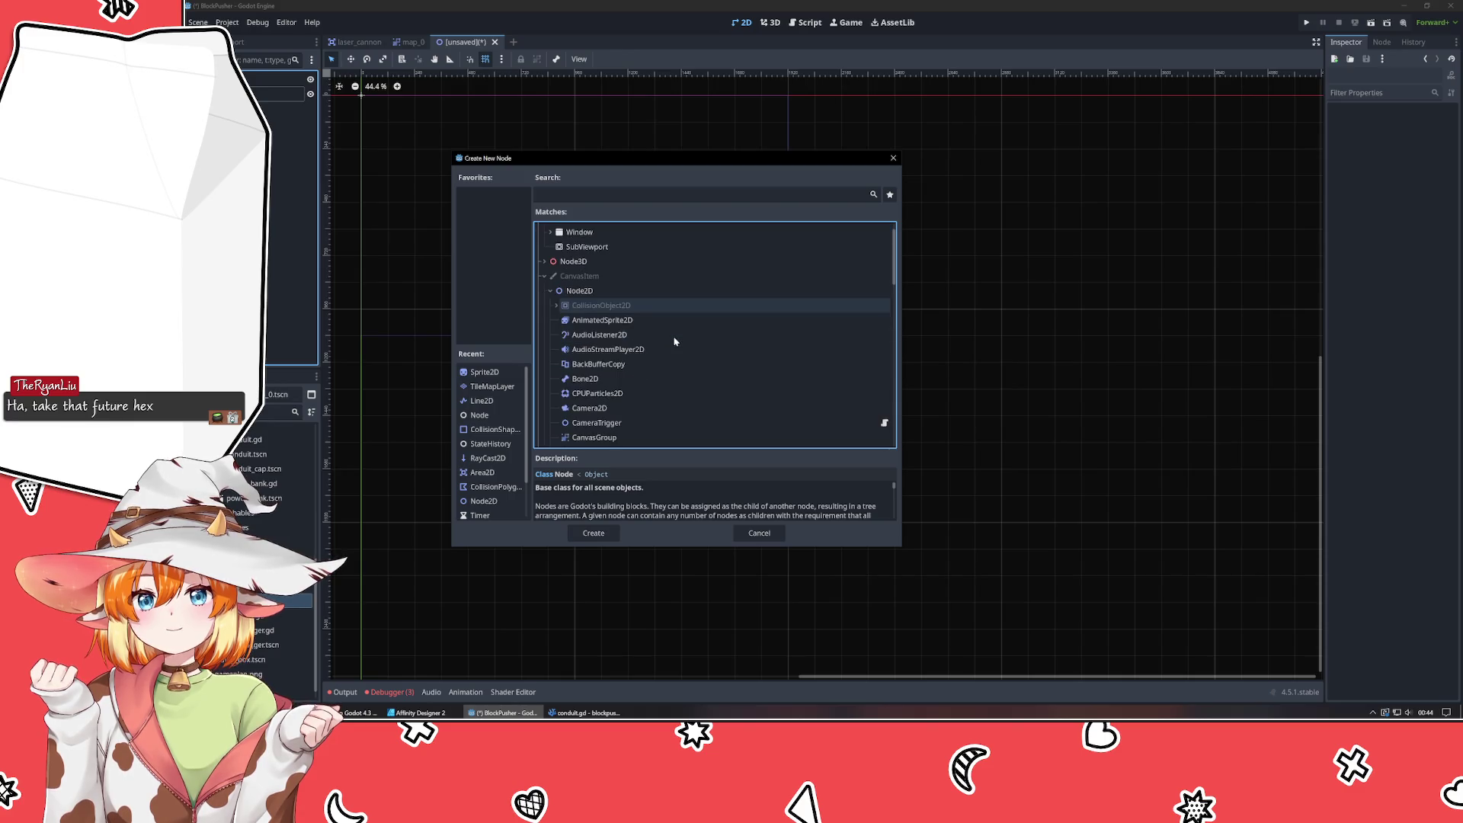
scroll(674, 341, down, 2)
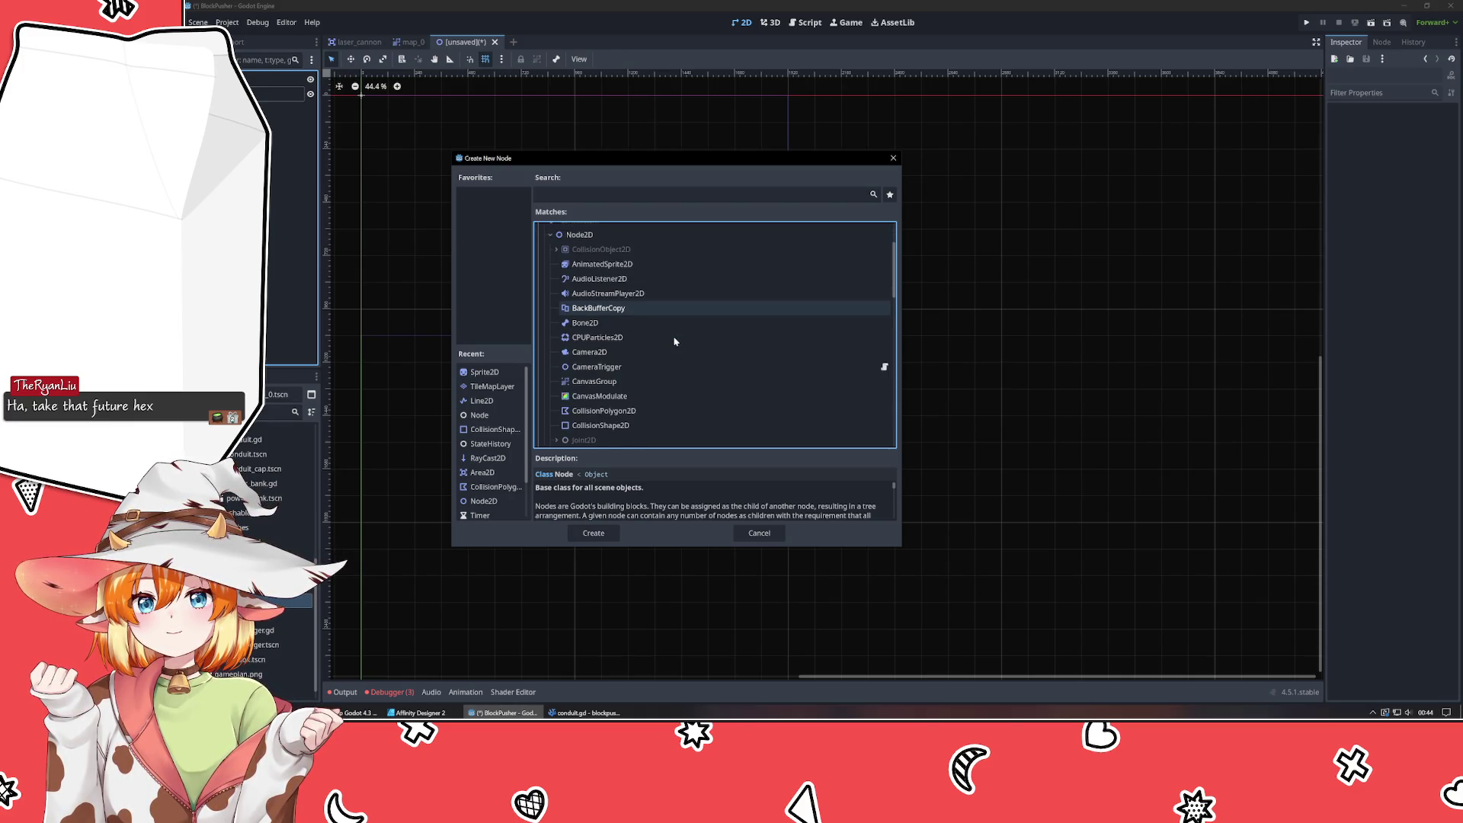
scroll(674, 341, down, 2)
scroll(674, 341, down, 3)
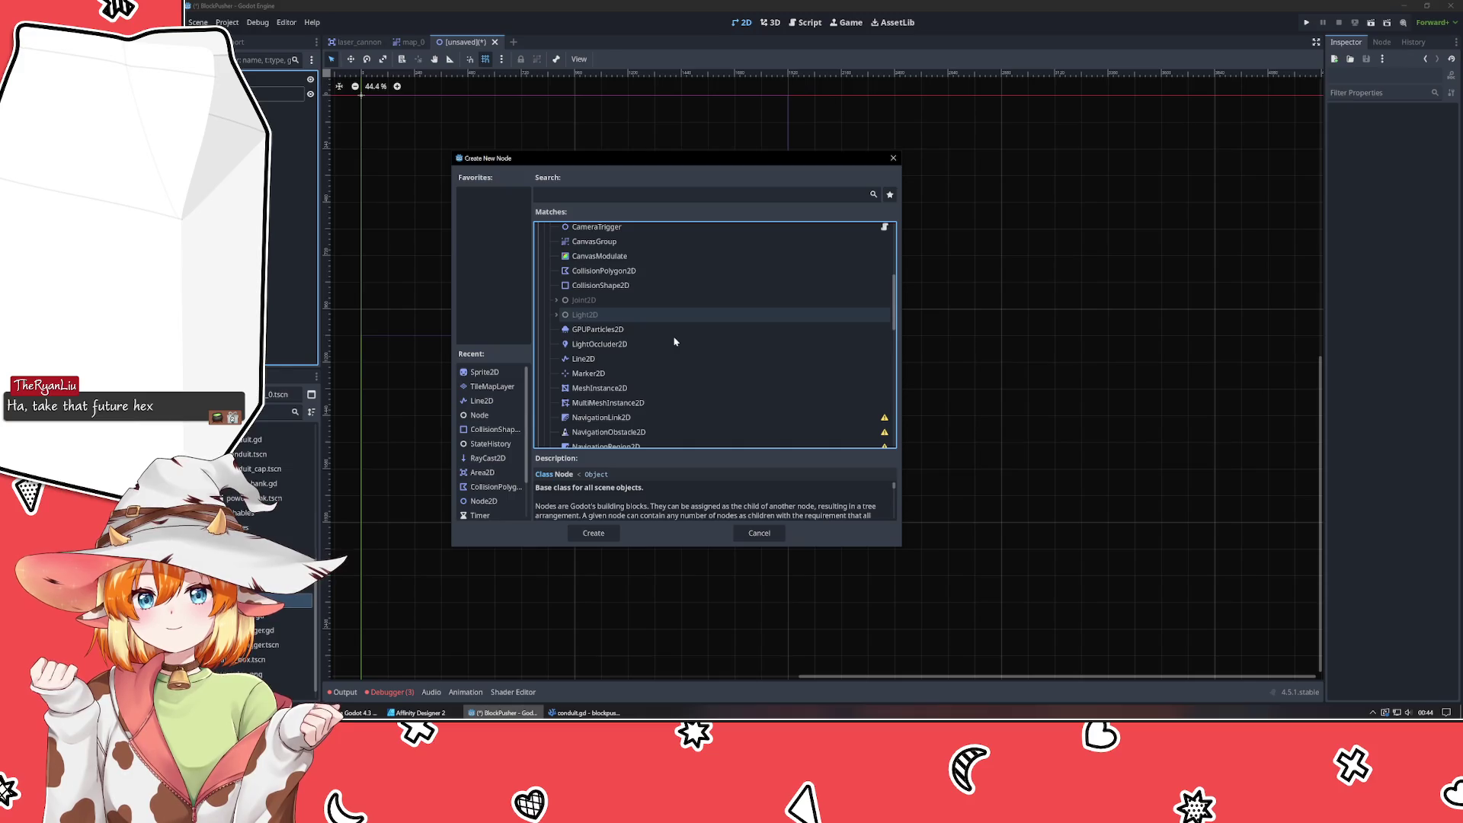
scroll(674, 342, down, 5)
scroll(674, 341, down, 10)
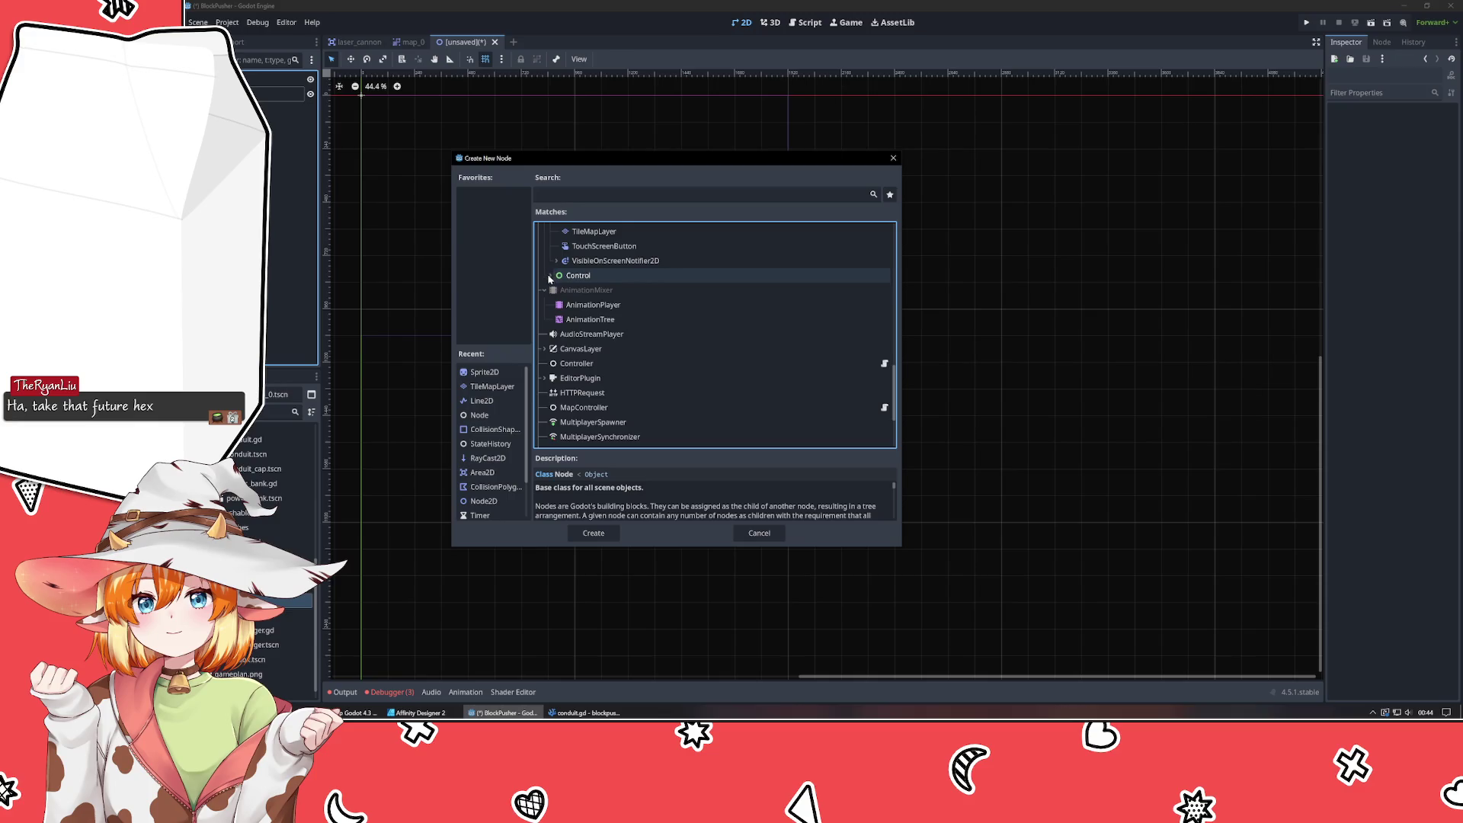
click(550, 275)
click(620, 322)
scroll(620, 321, down, 2)
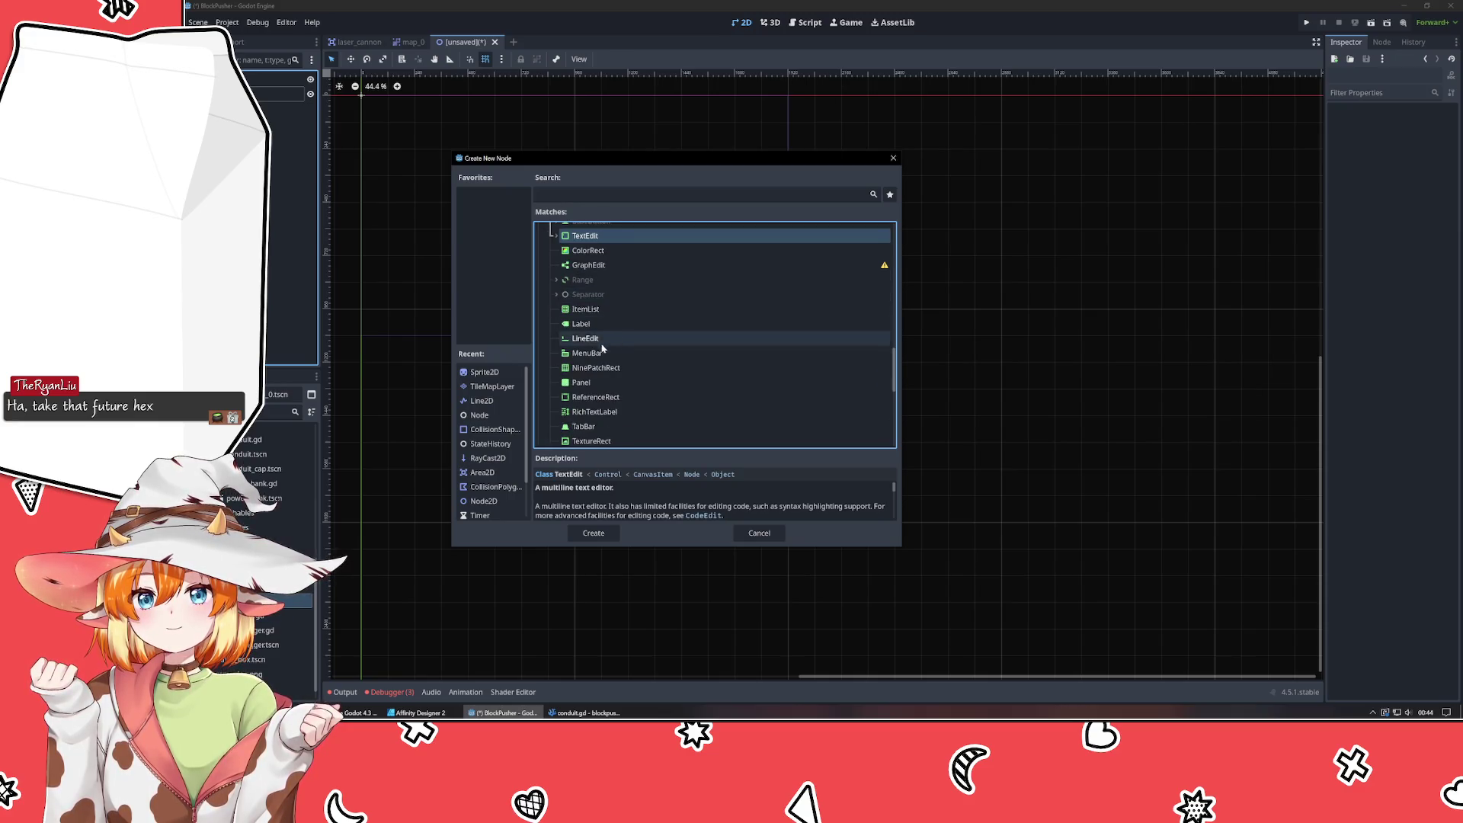
click(601, 325)
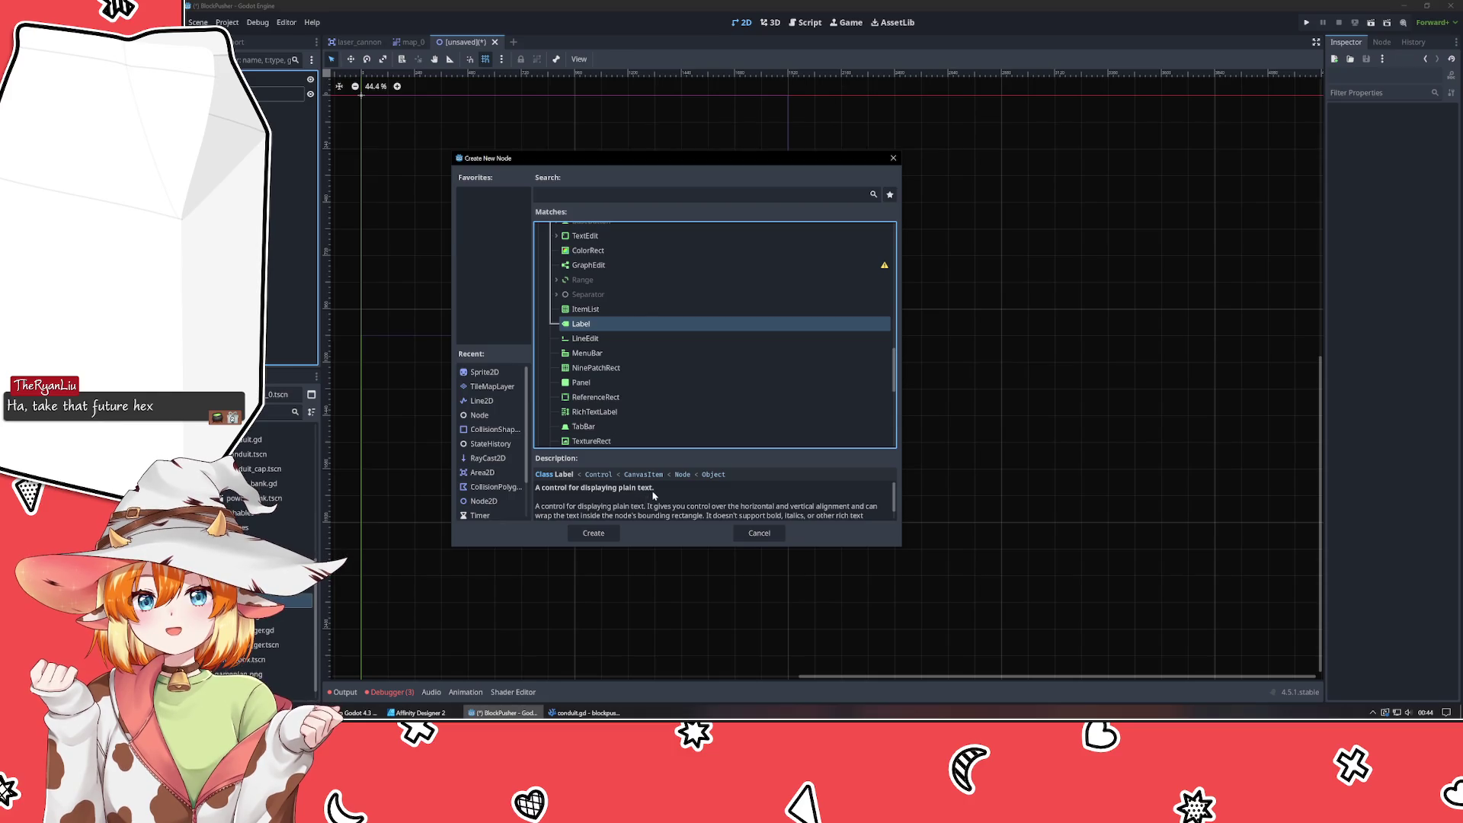
scroll(653, 496, down, 1)
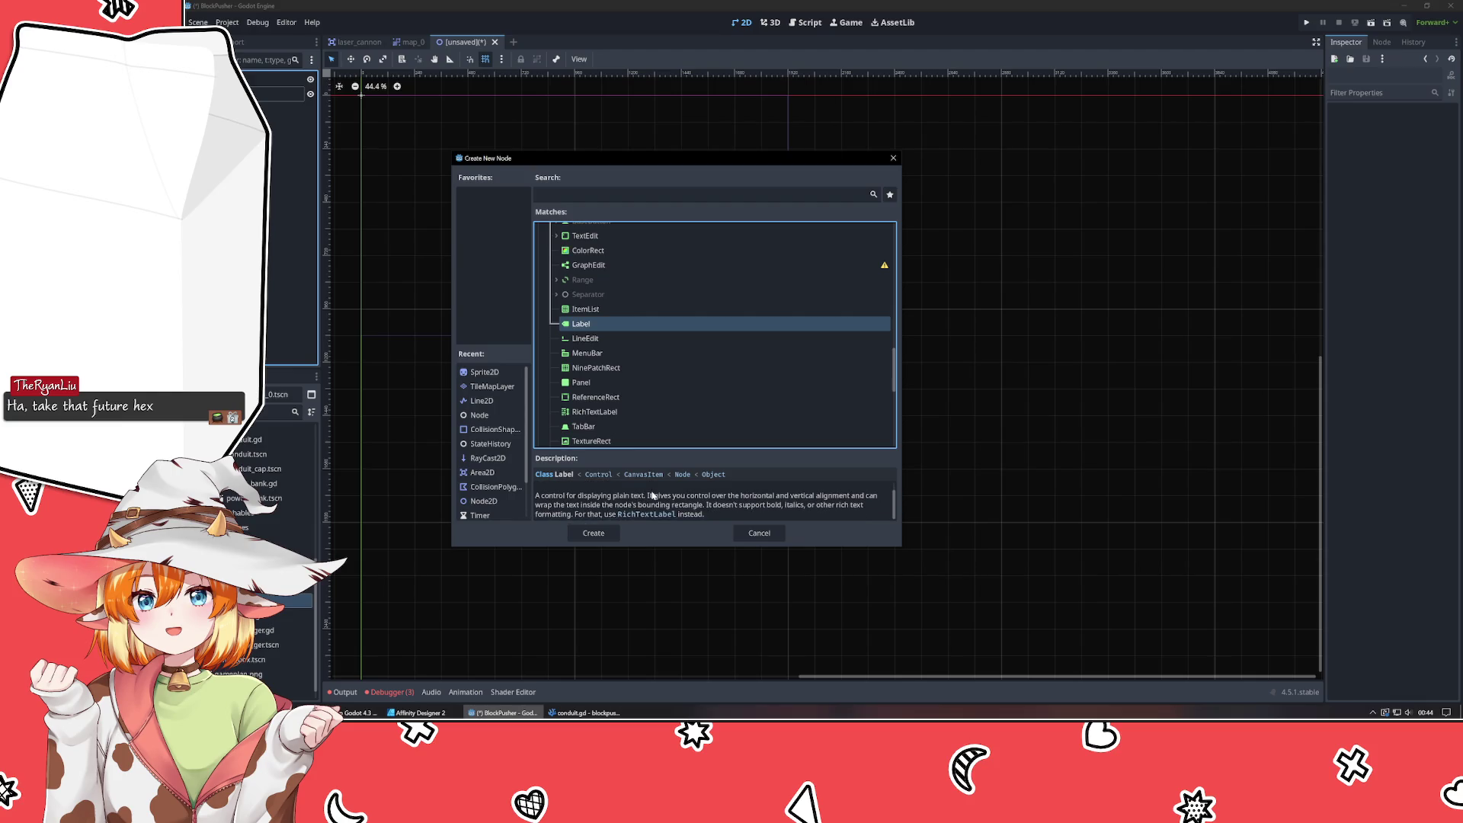
scroll(627, 371, down, 3)
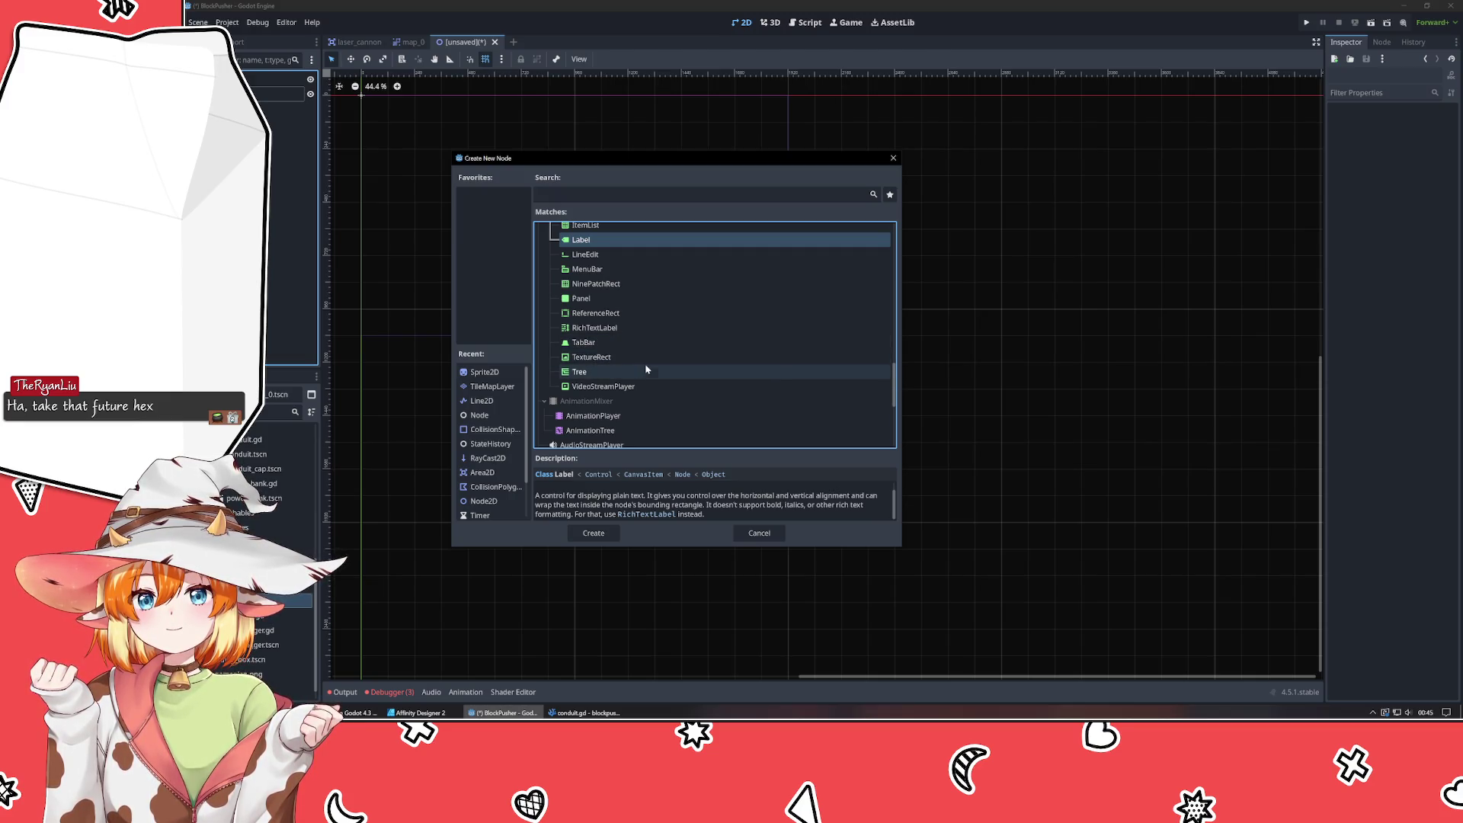
scroll(642, 370, up, 1)
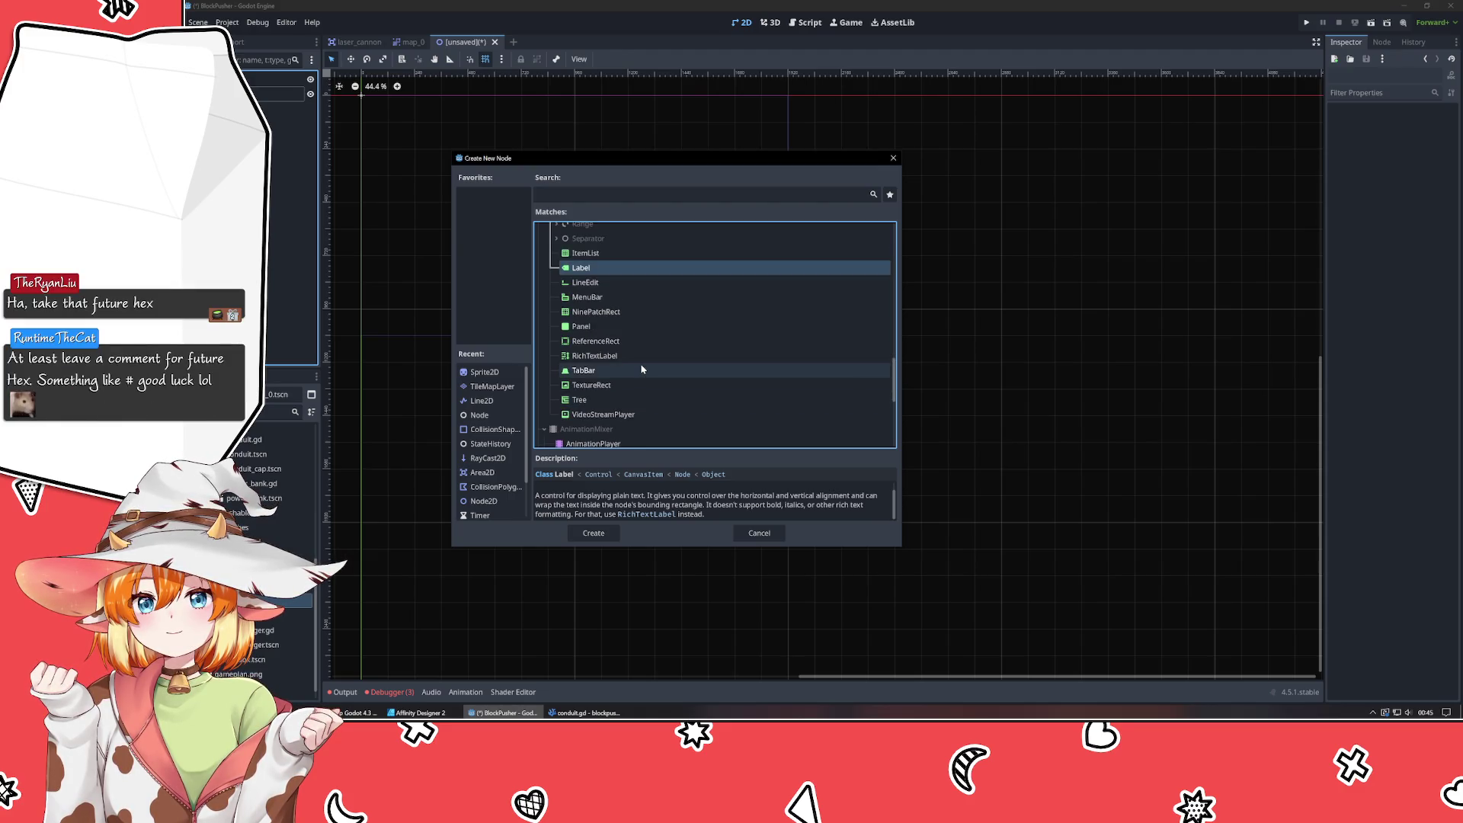
scroll(641, 369, up, 5)
scroll(639, 368, down, 3)
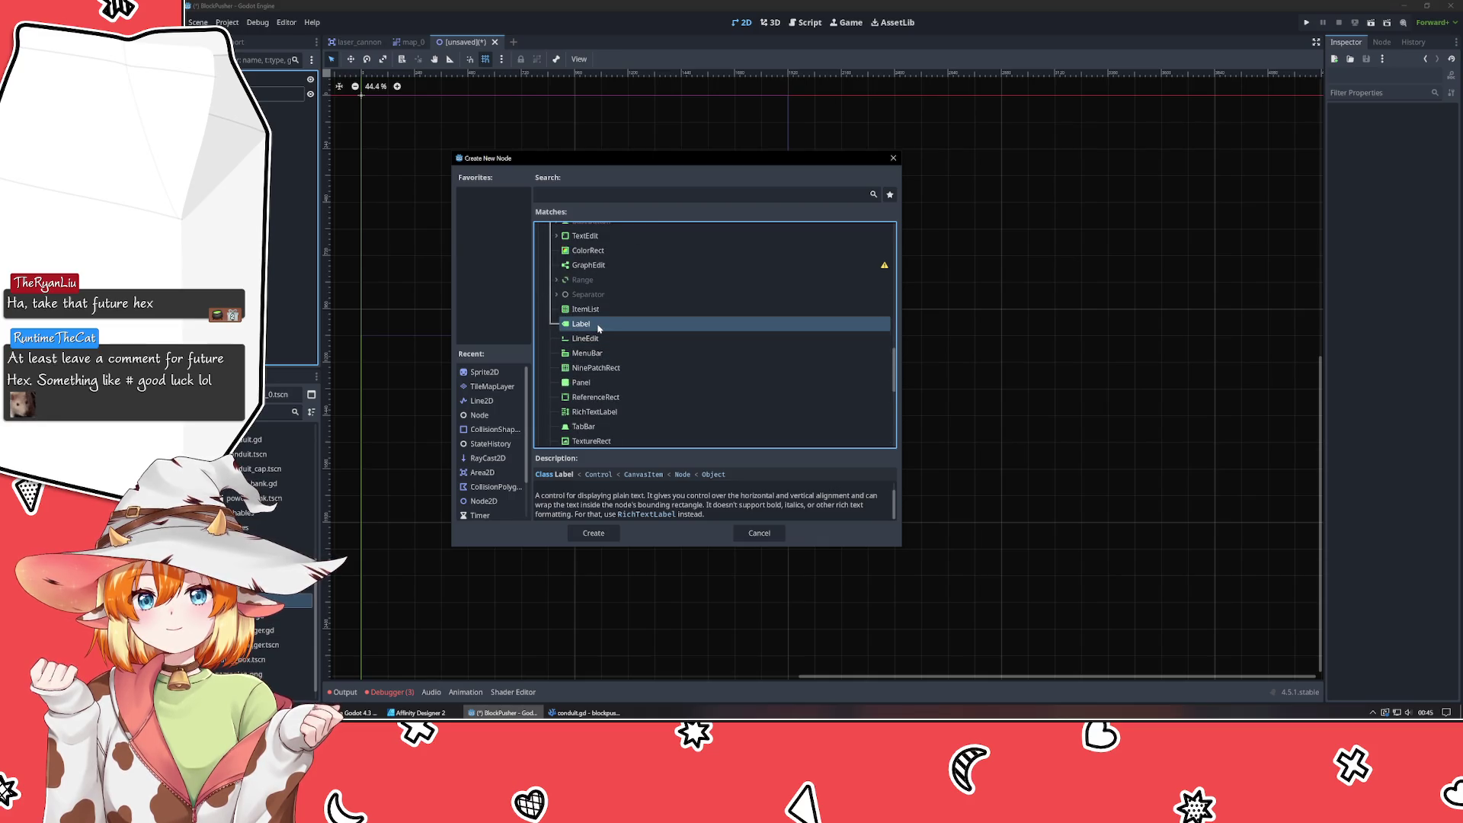
double_click(598, 326)
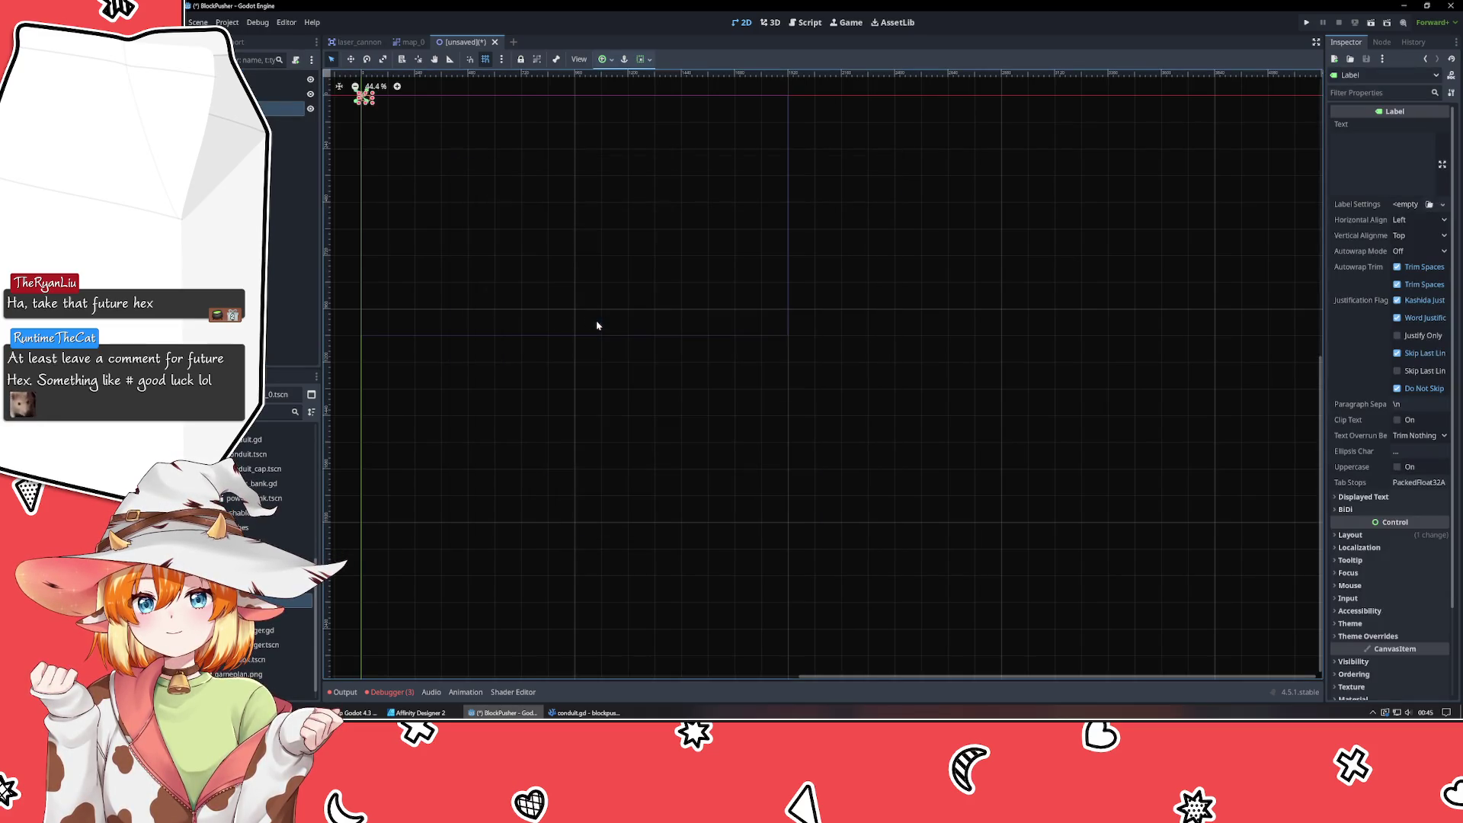
Give the Sprite2D the Signpost.png texture via Quick Load
mouse_move(506, 245)
mouse_down()
mouse_move(643, 360)
mouse_move(657, 435)
mouse_up()
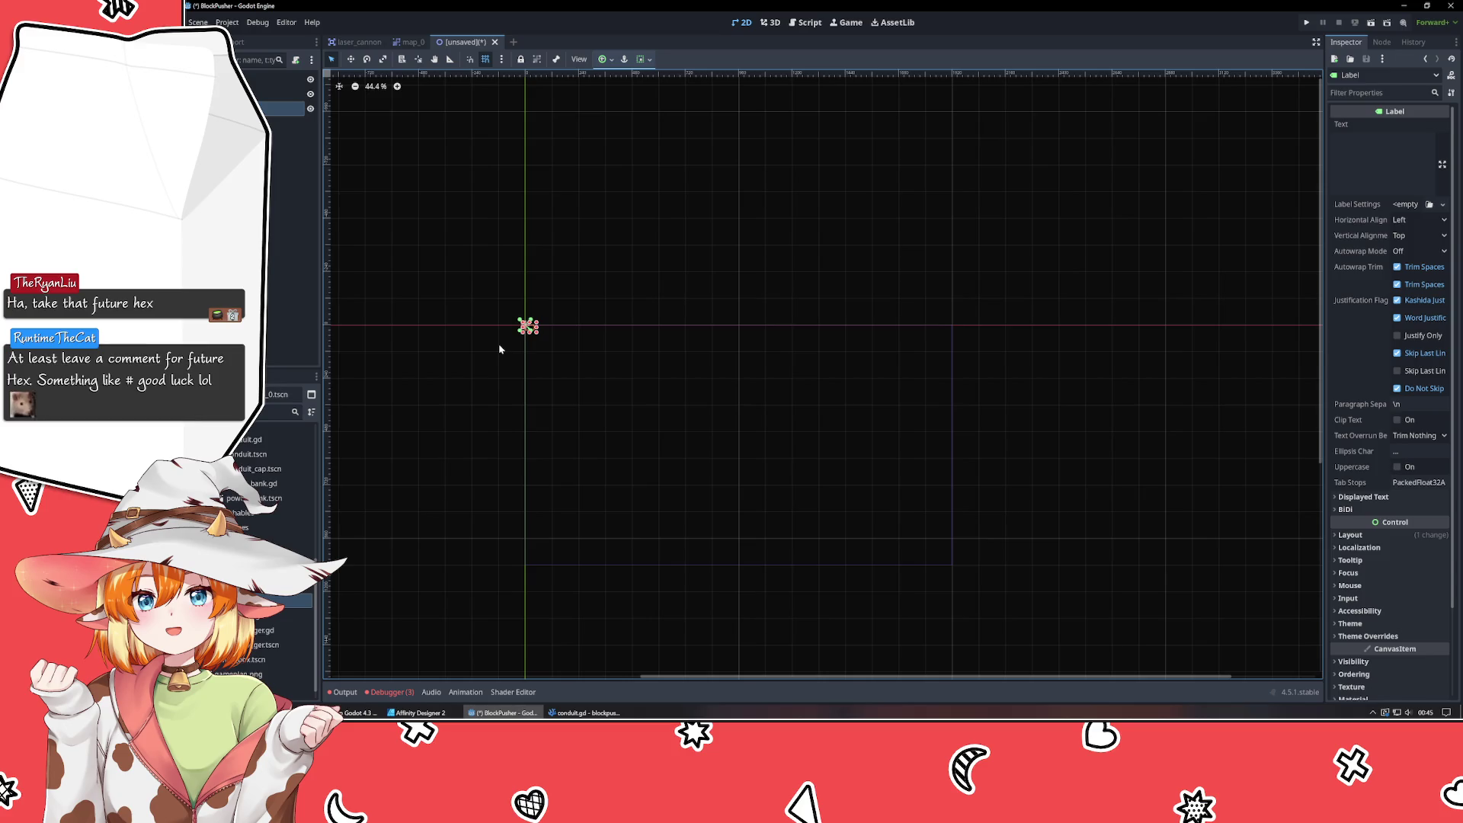
click(282, 109)
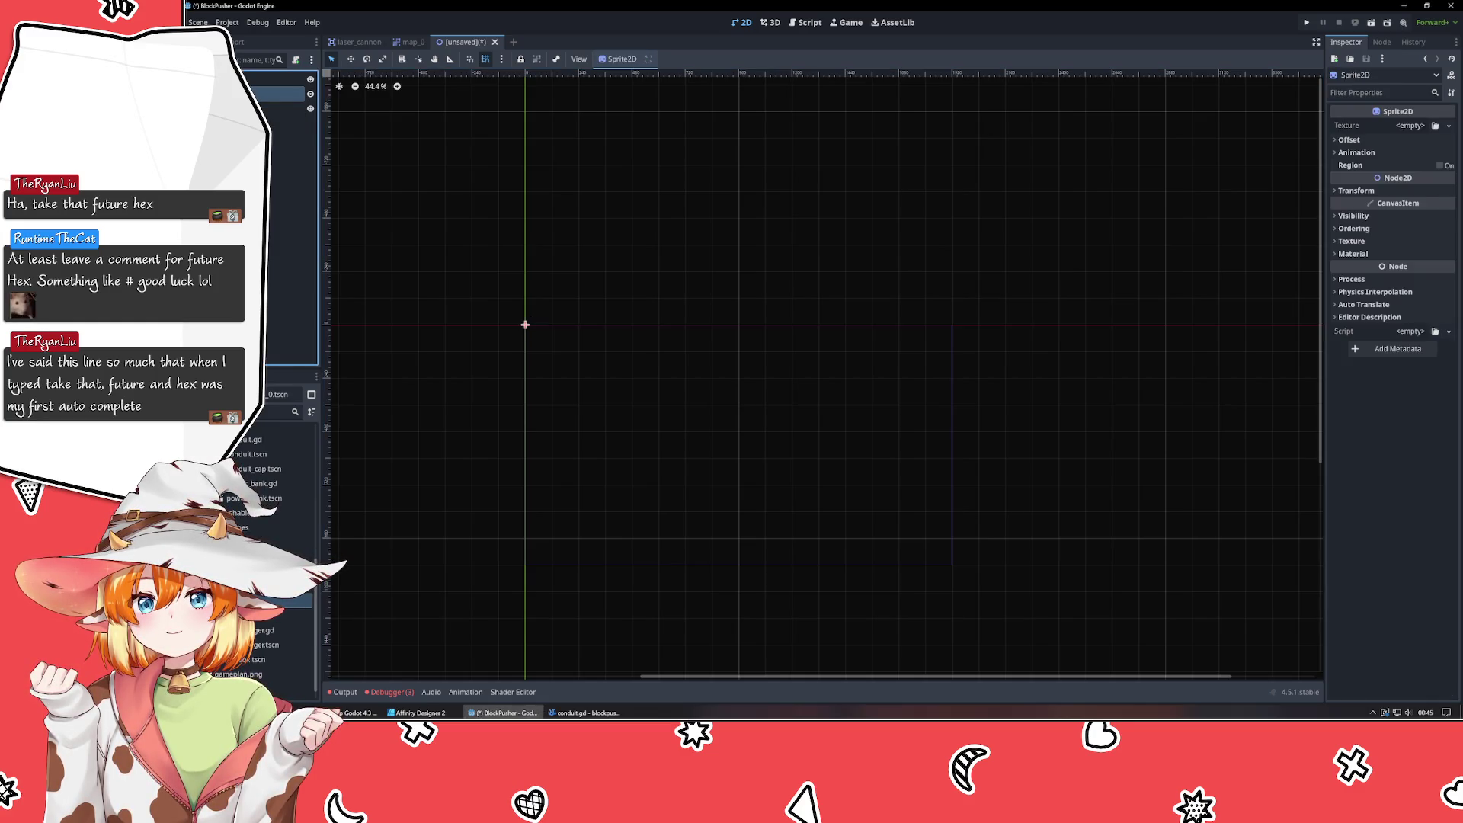
key(Up)
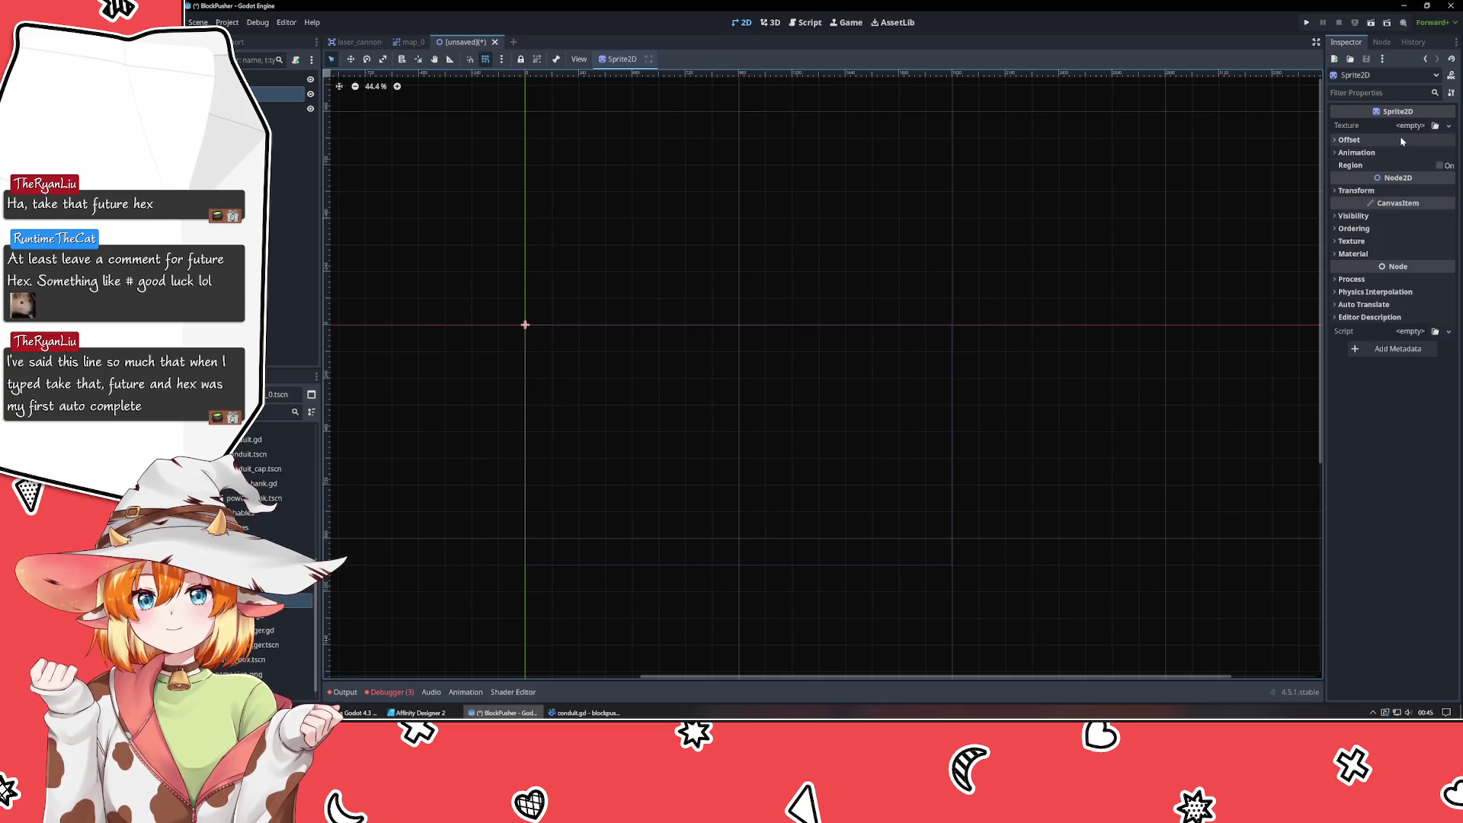
click(1448, 126)
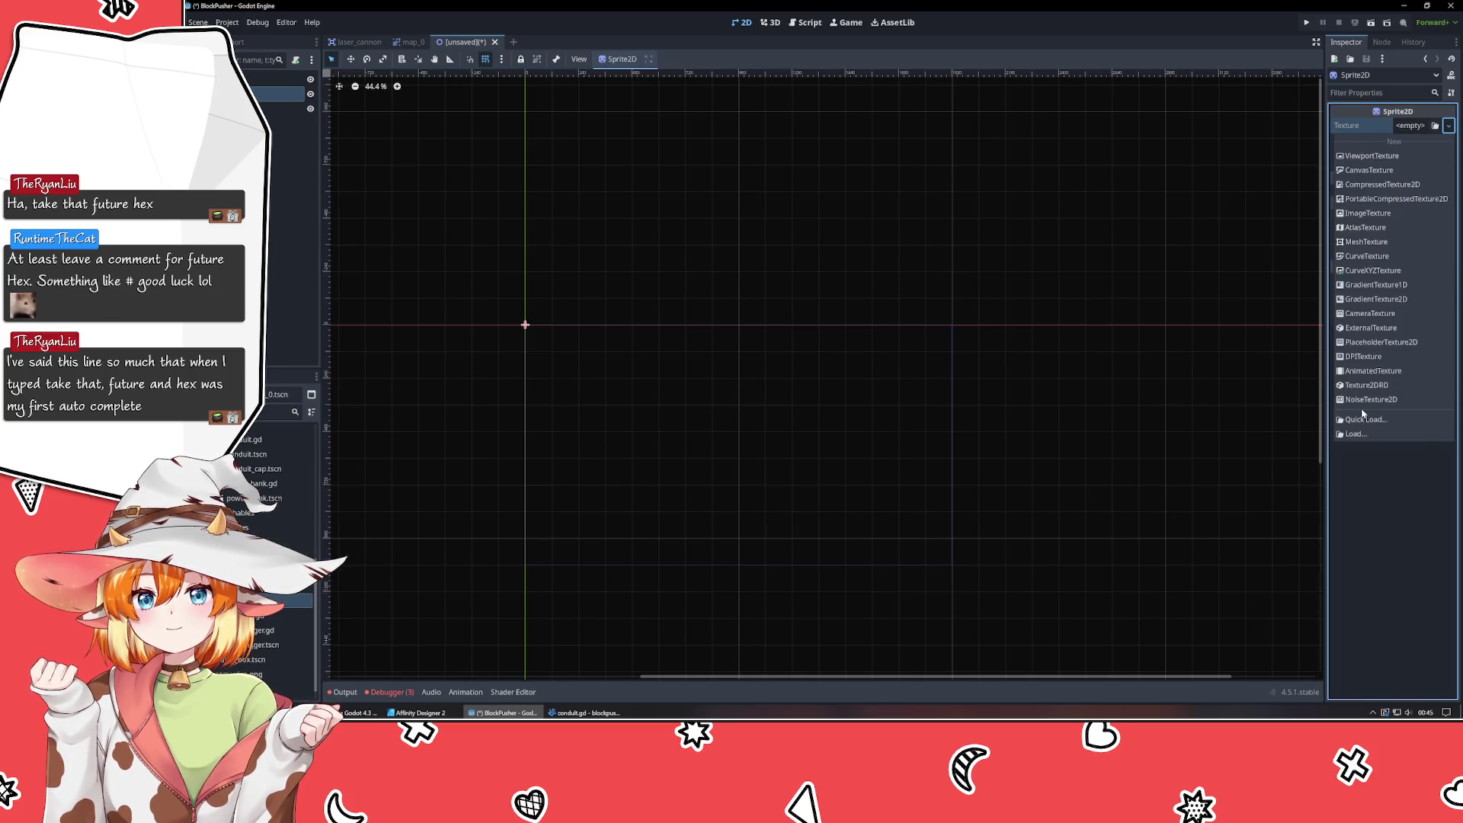
click(1364, 419)
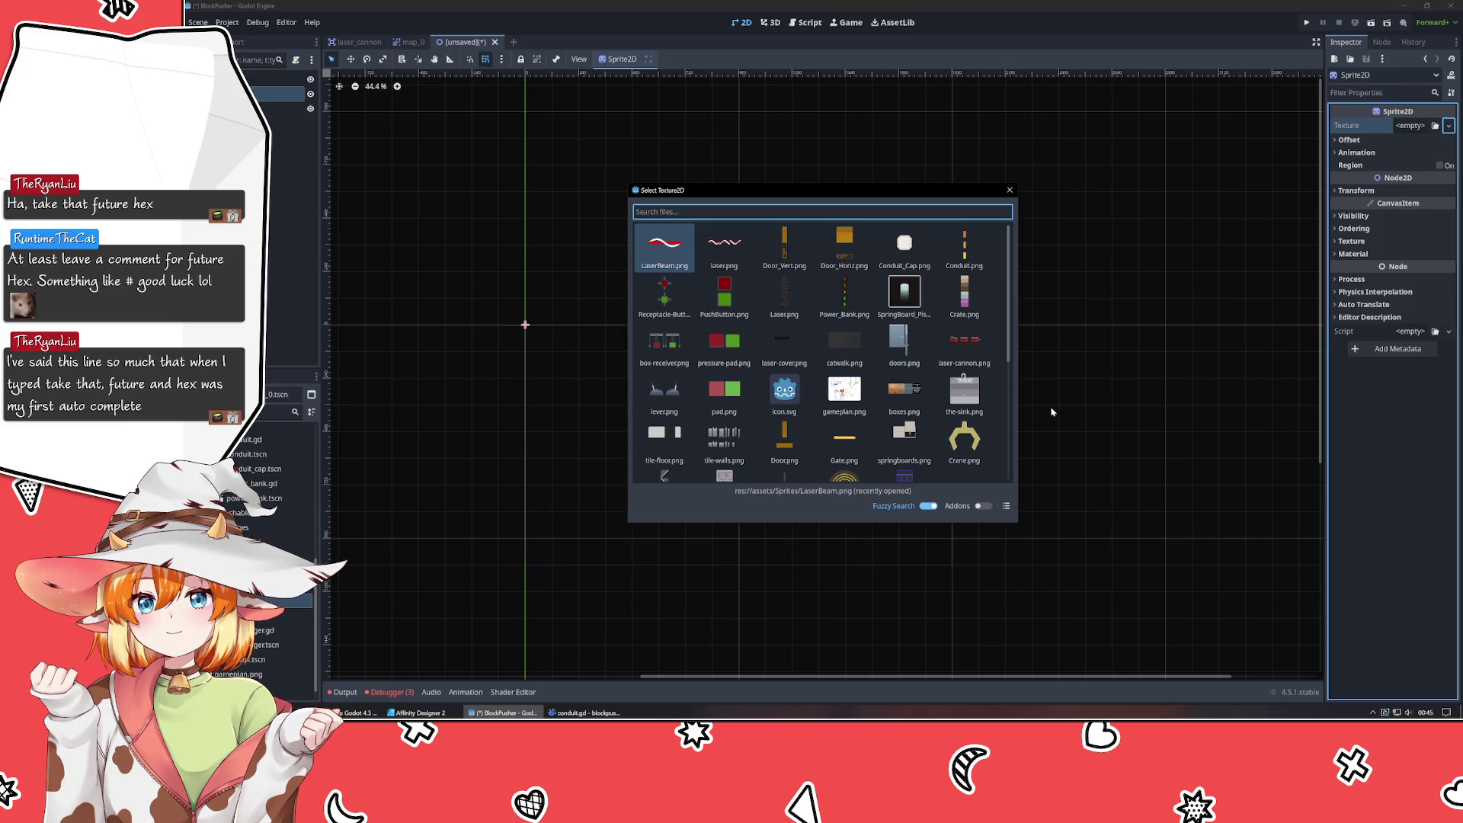
scroll(904, 363, down, 4)
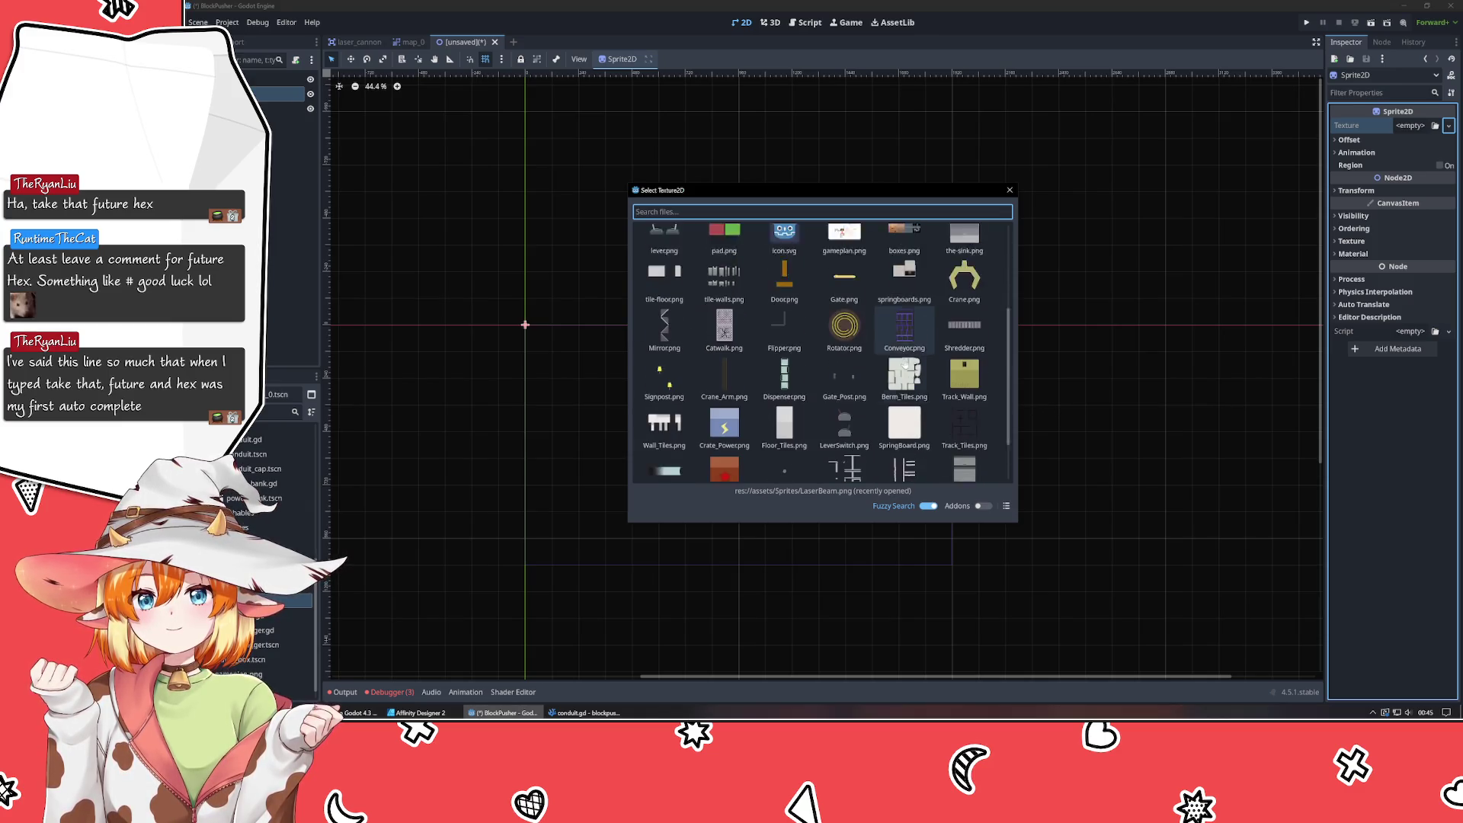
double_click(664, 312)
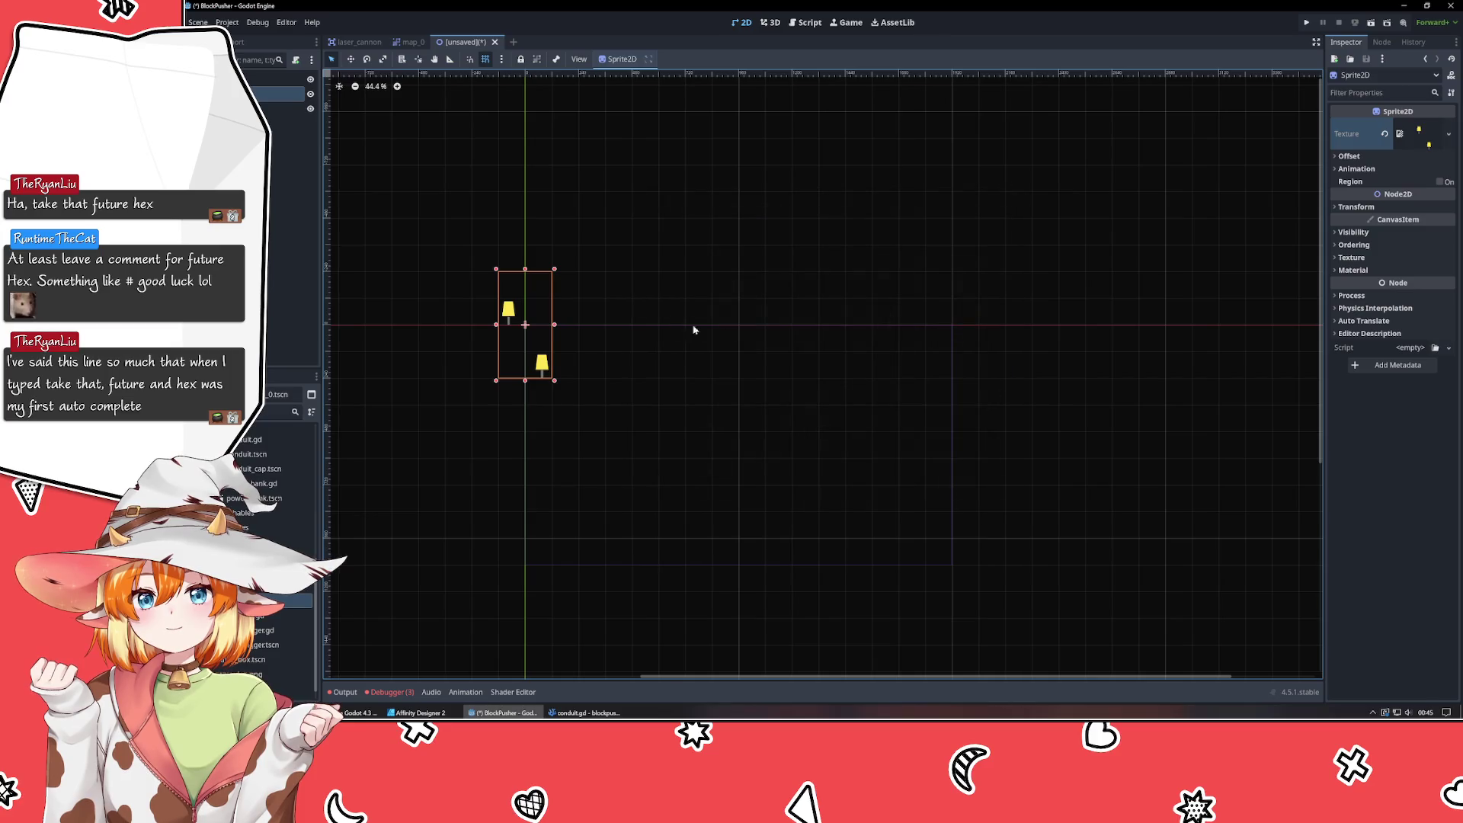
Set the sprite's Animation Vframes to 2 so a single yellow signpost shows
click(1363, 169)
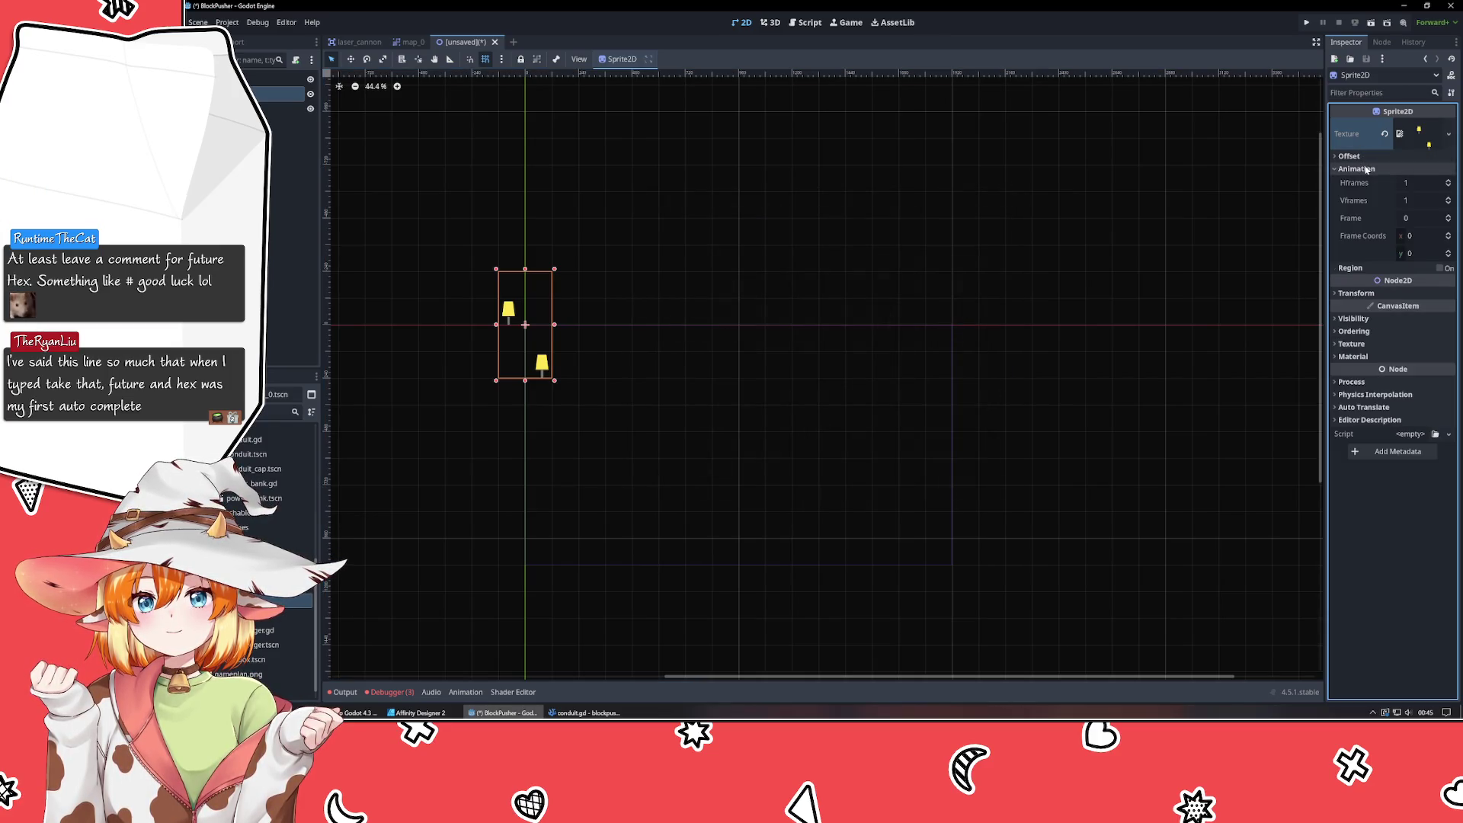
click(1448, 197)
click(629, 374)
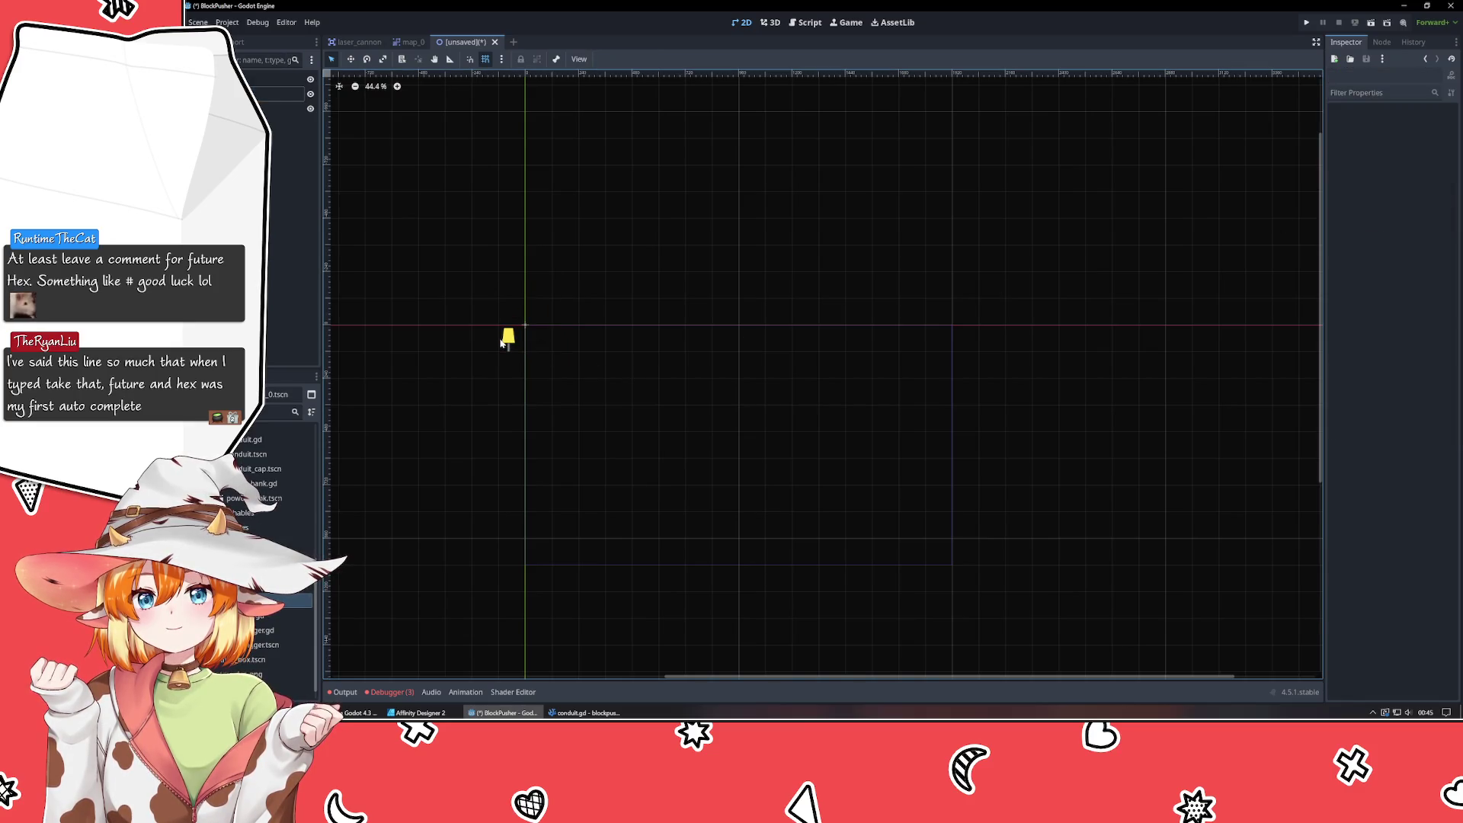
scroll(429, 312, up, 2)
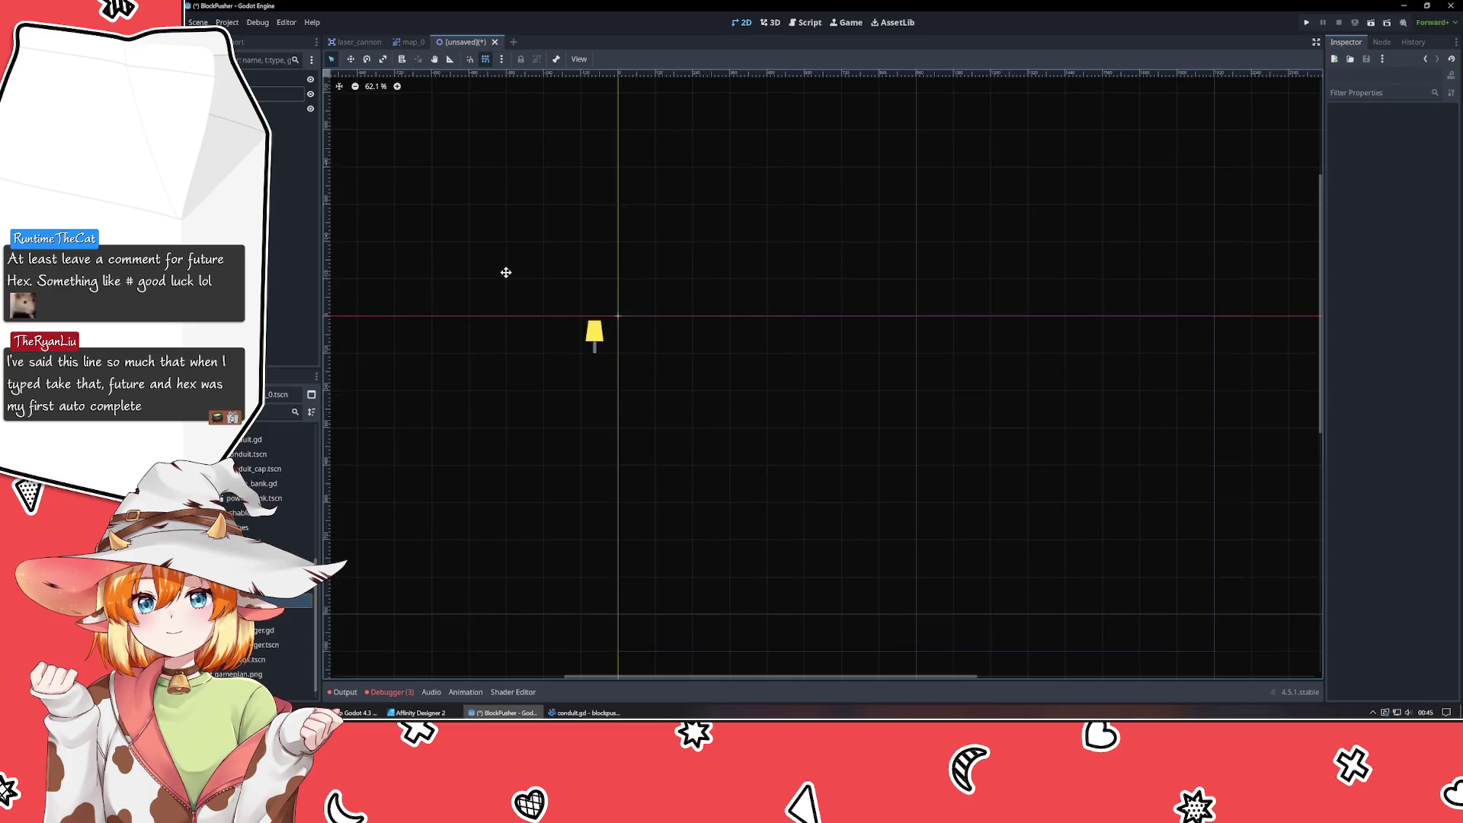
click(600, 349)
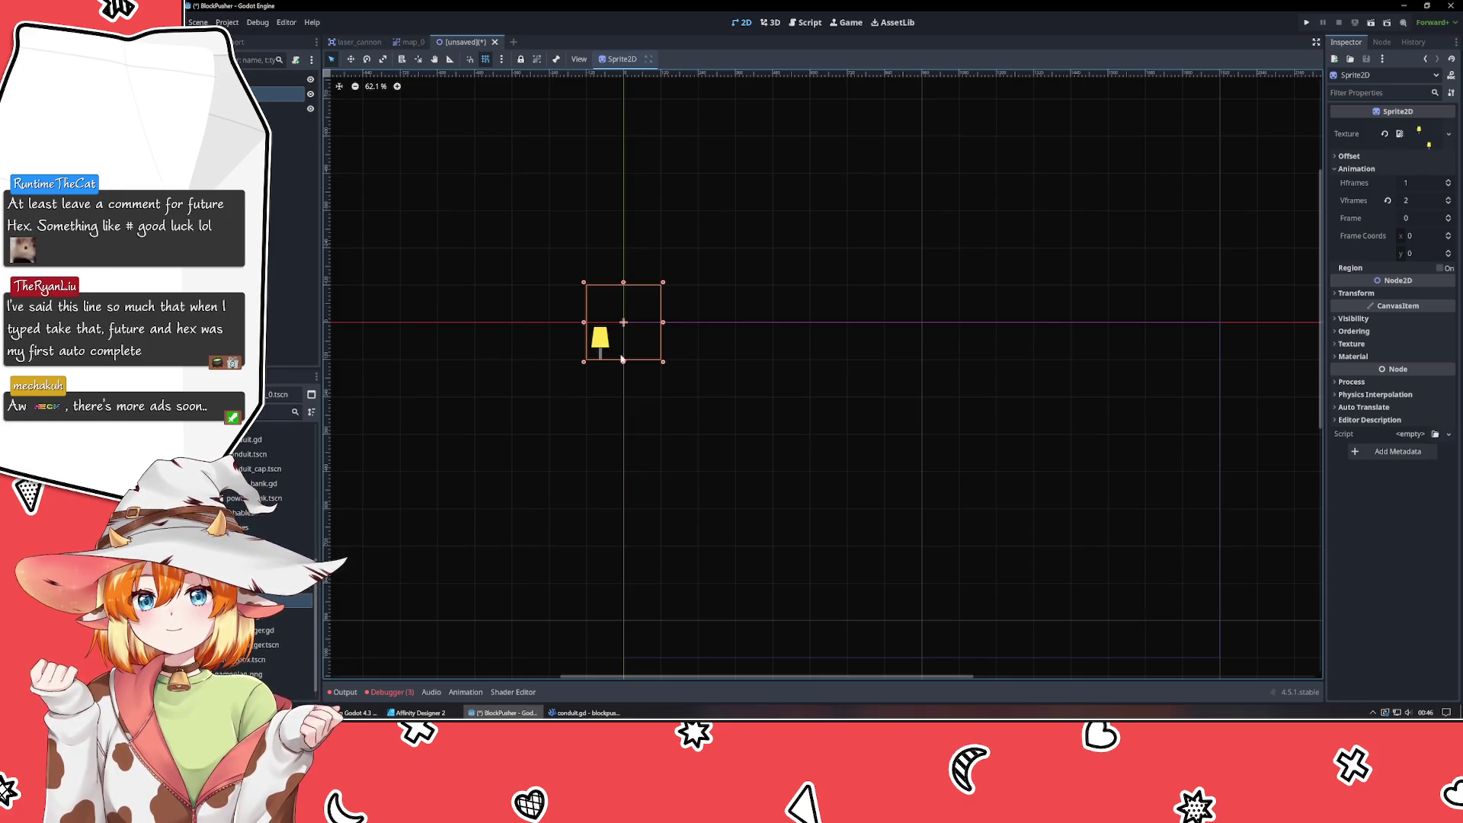
click(286, 108)
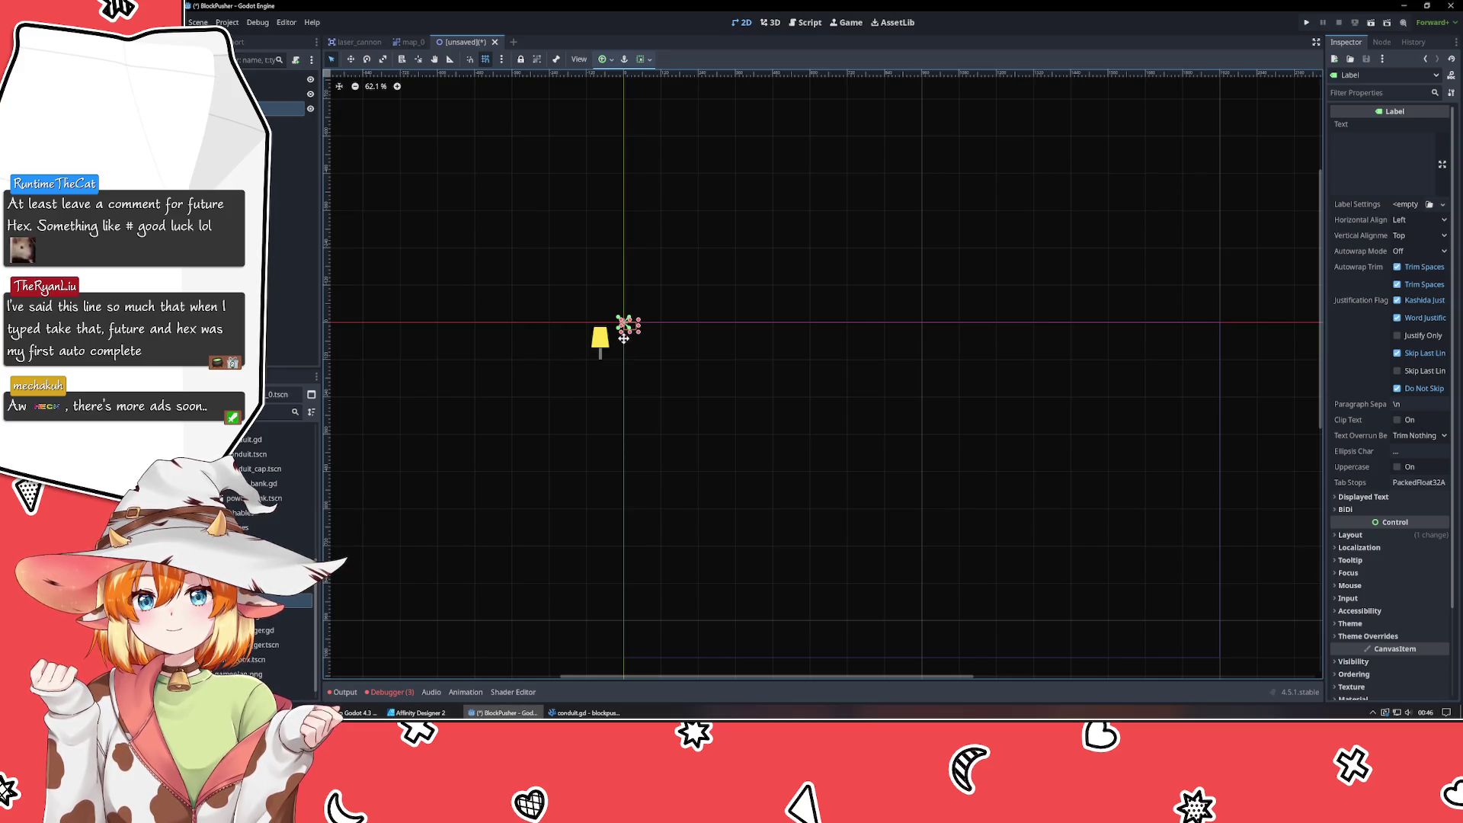
With grid snap off, place the Label on the signpost, set its text to 5, and stretch it
drag(629, 329, 656, 326)
scroll(567, 336, up, 5)
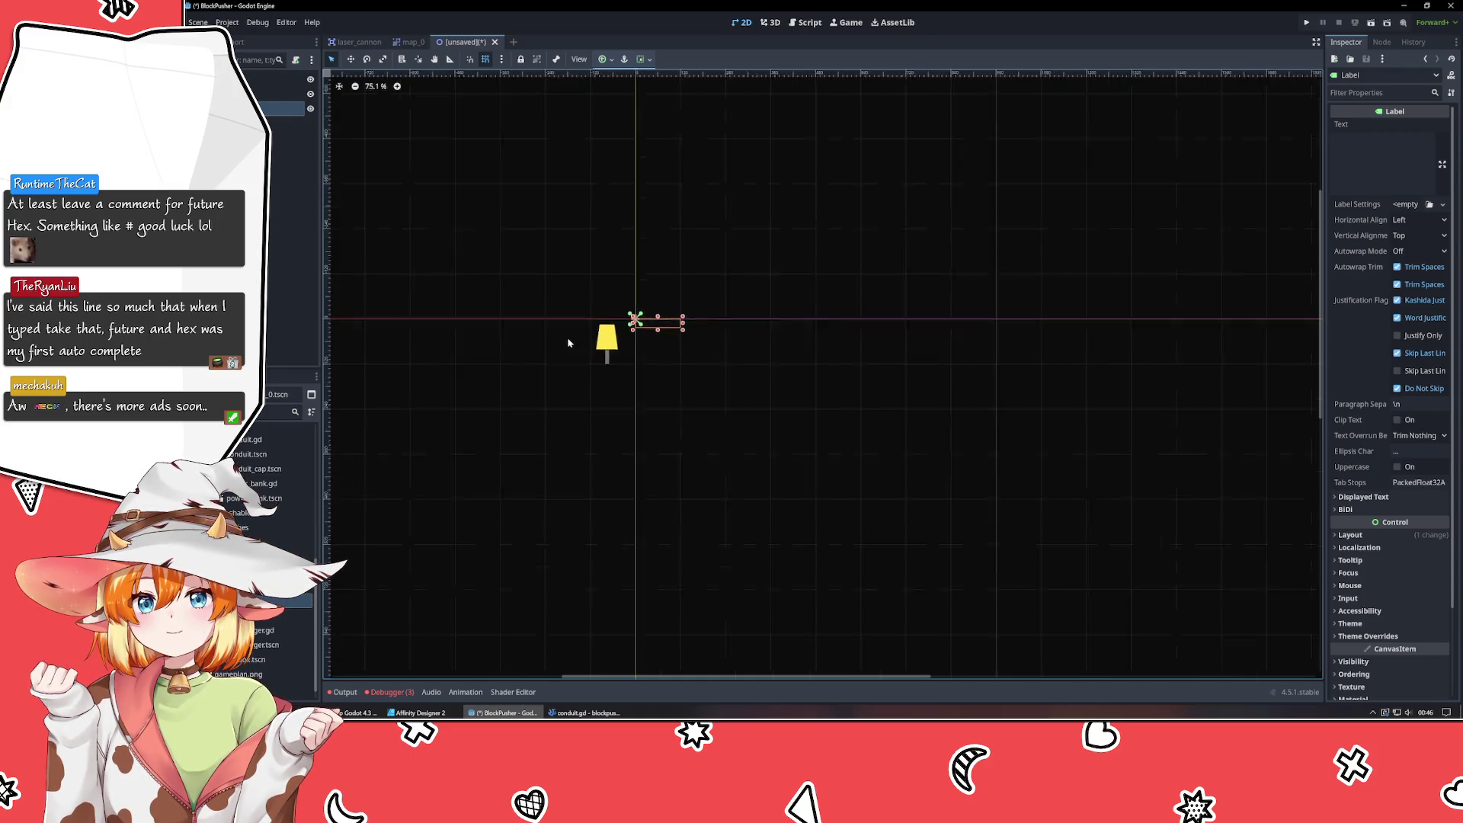
click(485, 60)
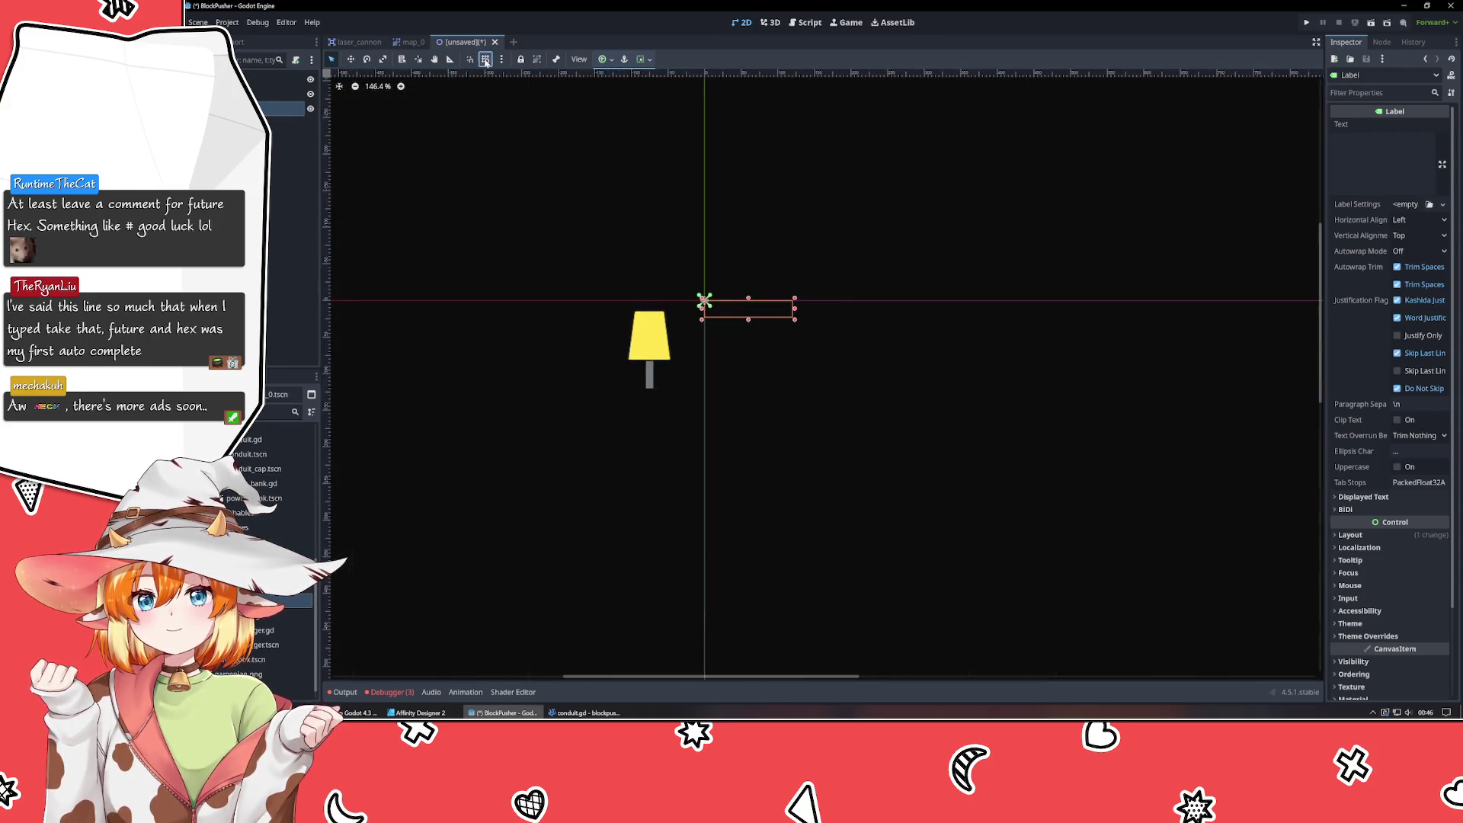
mouse_move(723, 311)
mouse_down()
mouse_move(653, 338)
mouse_move(677, 340)
mouse_move(664, 343)
mouse_up()
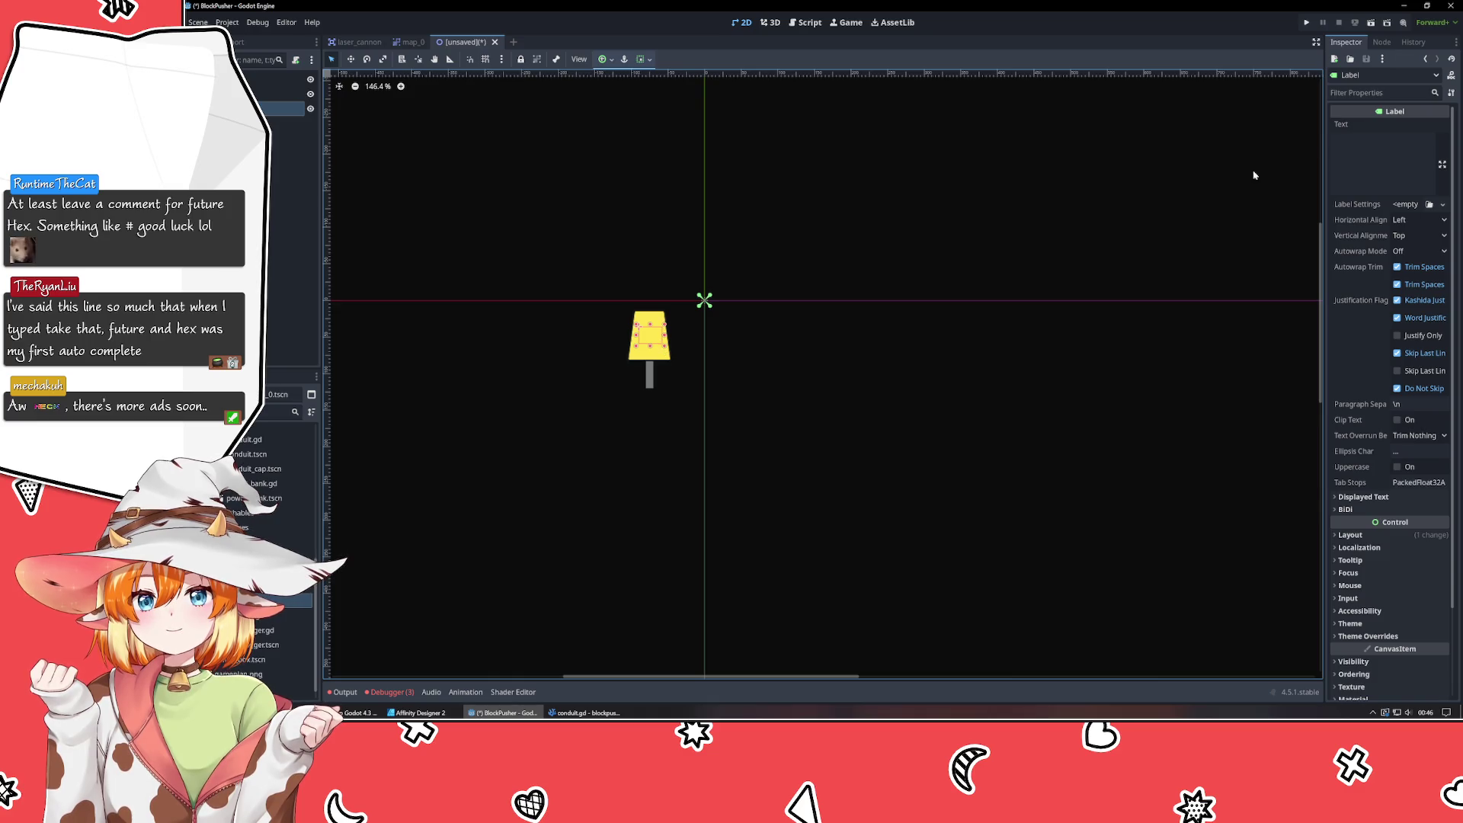
click(1355, 146)
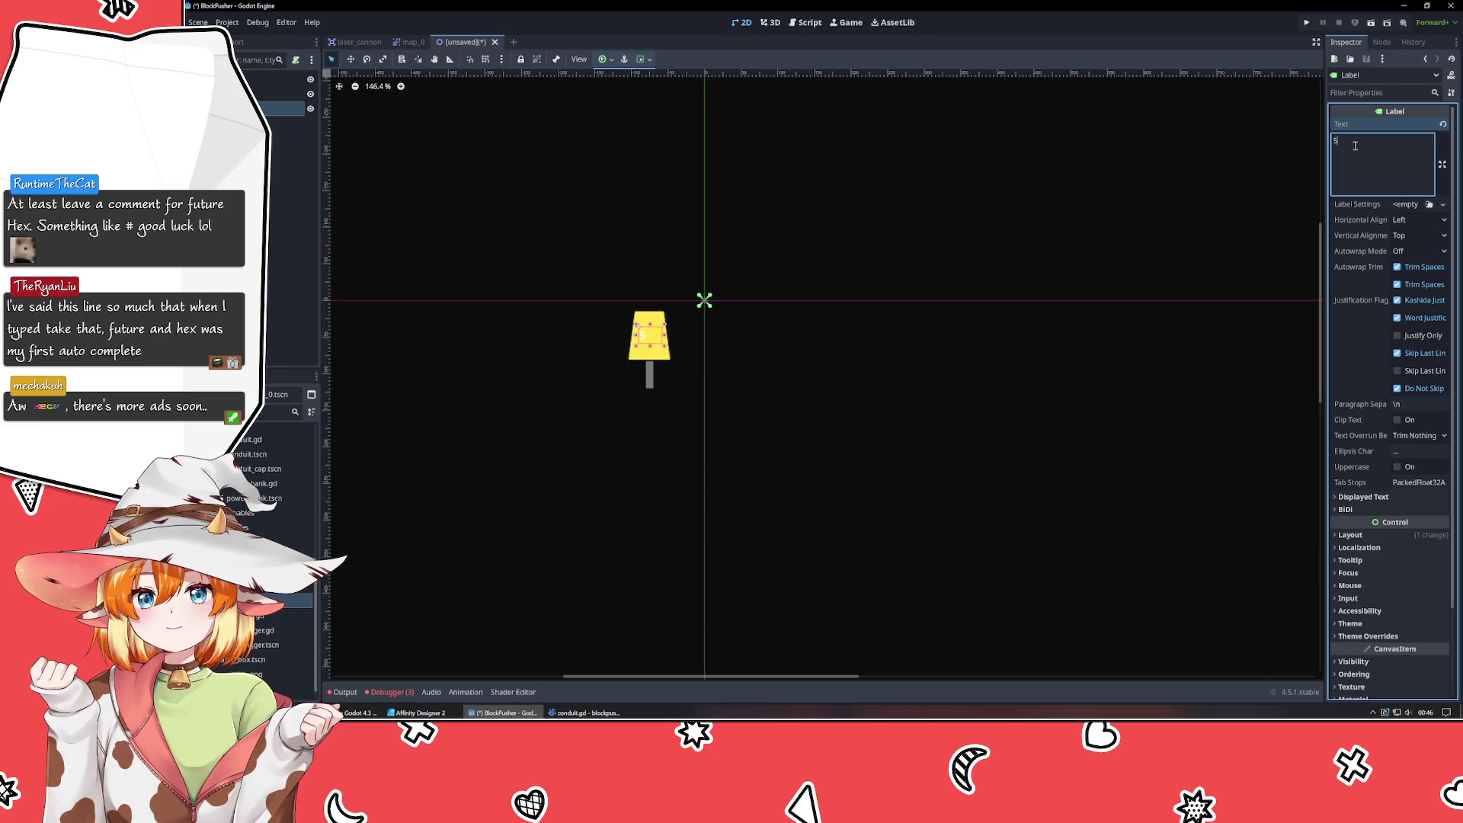
click(1183, 385)
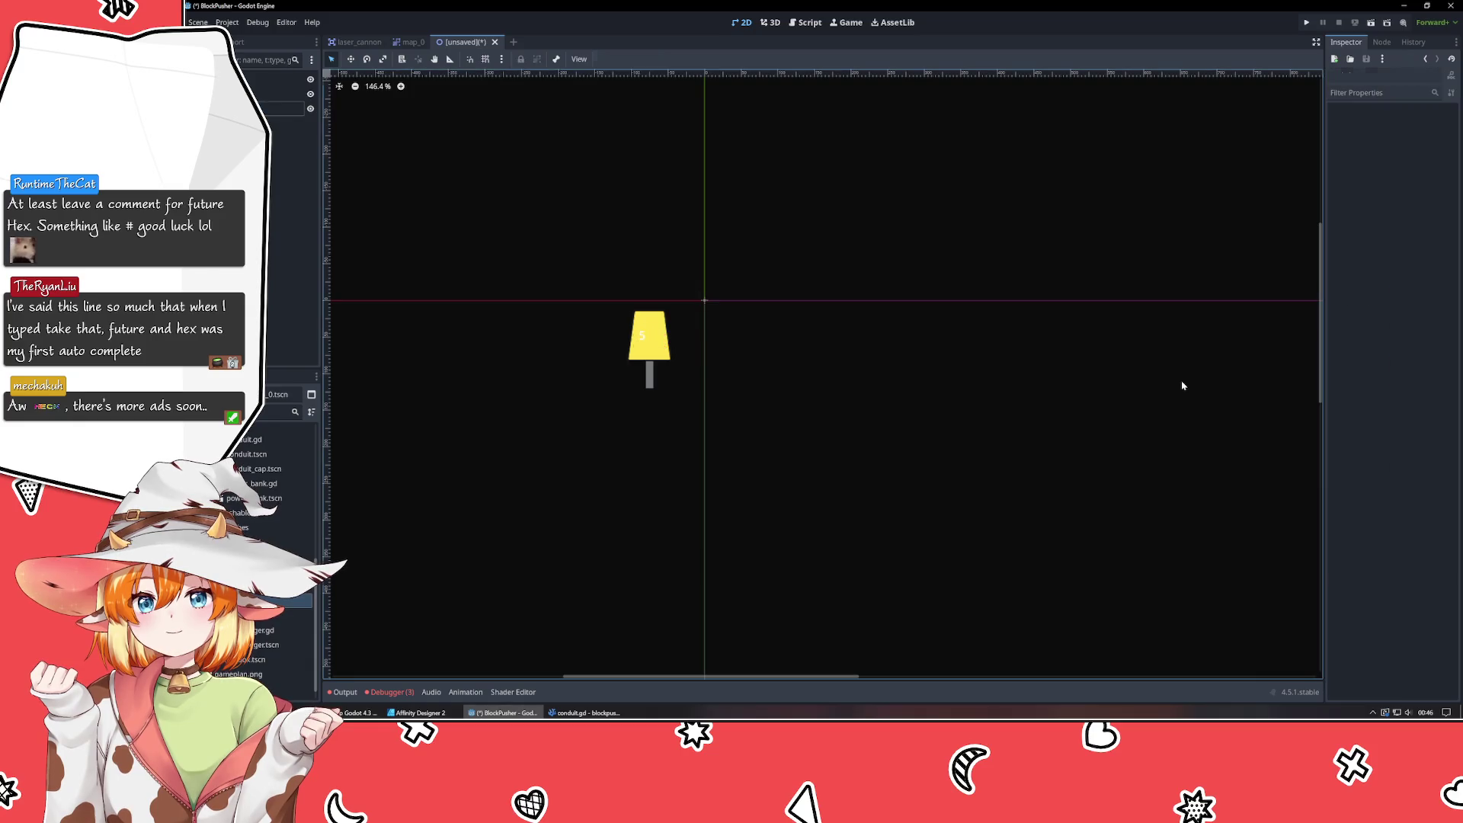
click(658, 340)
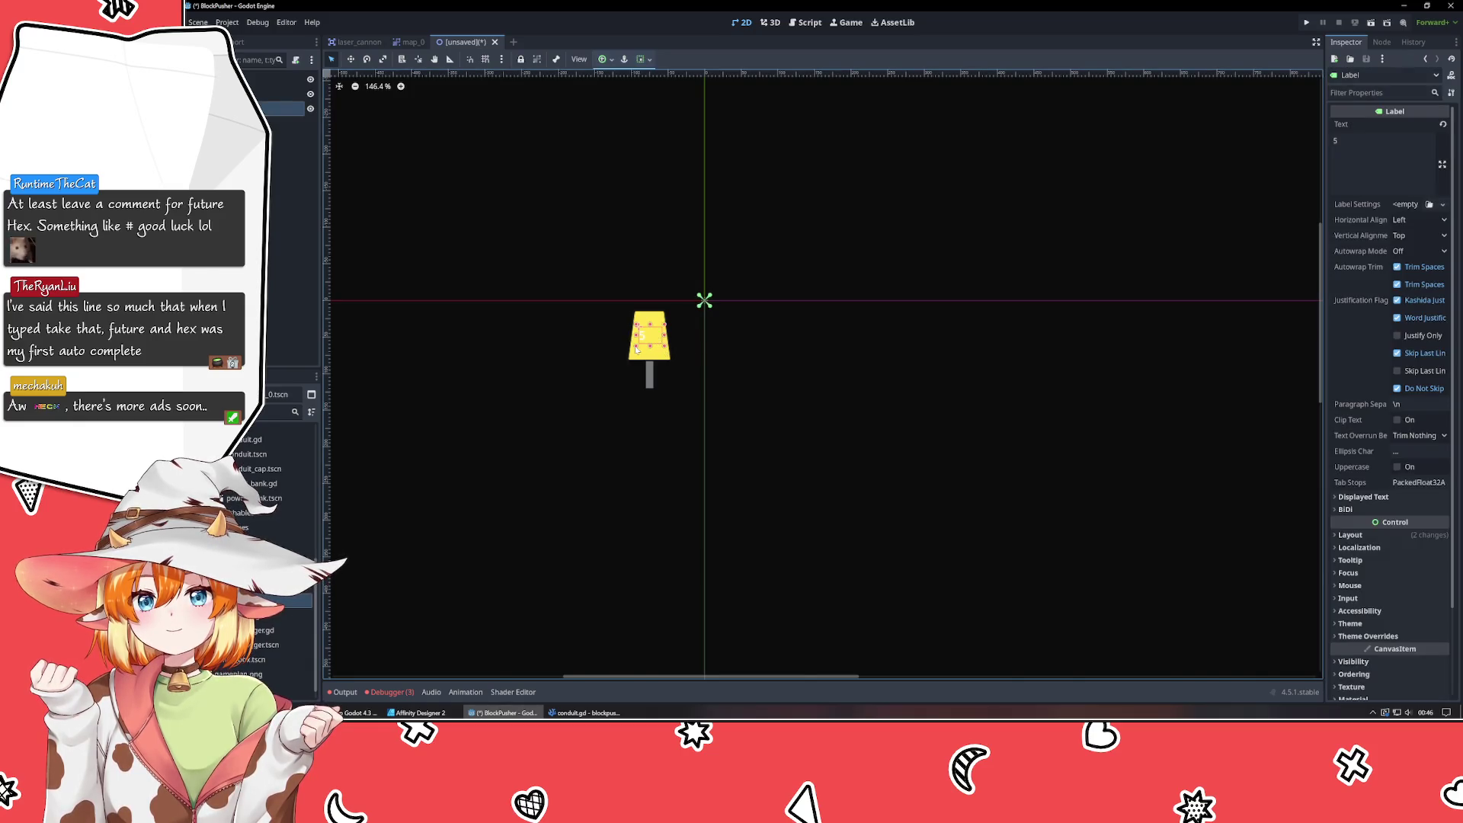
drag(648, 324, 646, 312)
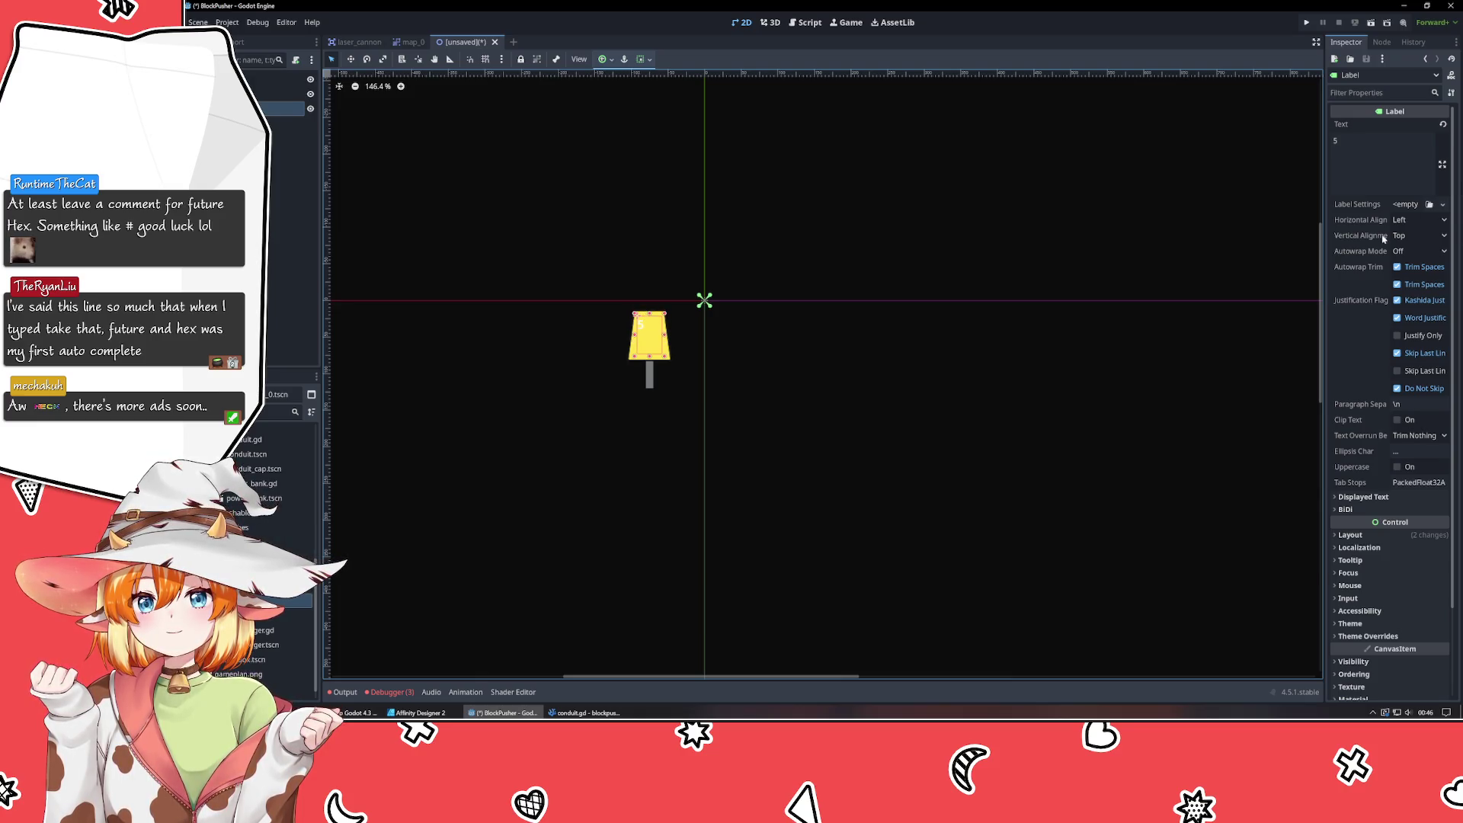
Center the label's text both vertically and horizontally
click(1409, 236)
click(1413, 266)
click(1417, 219)
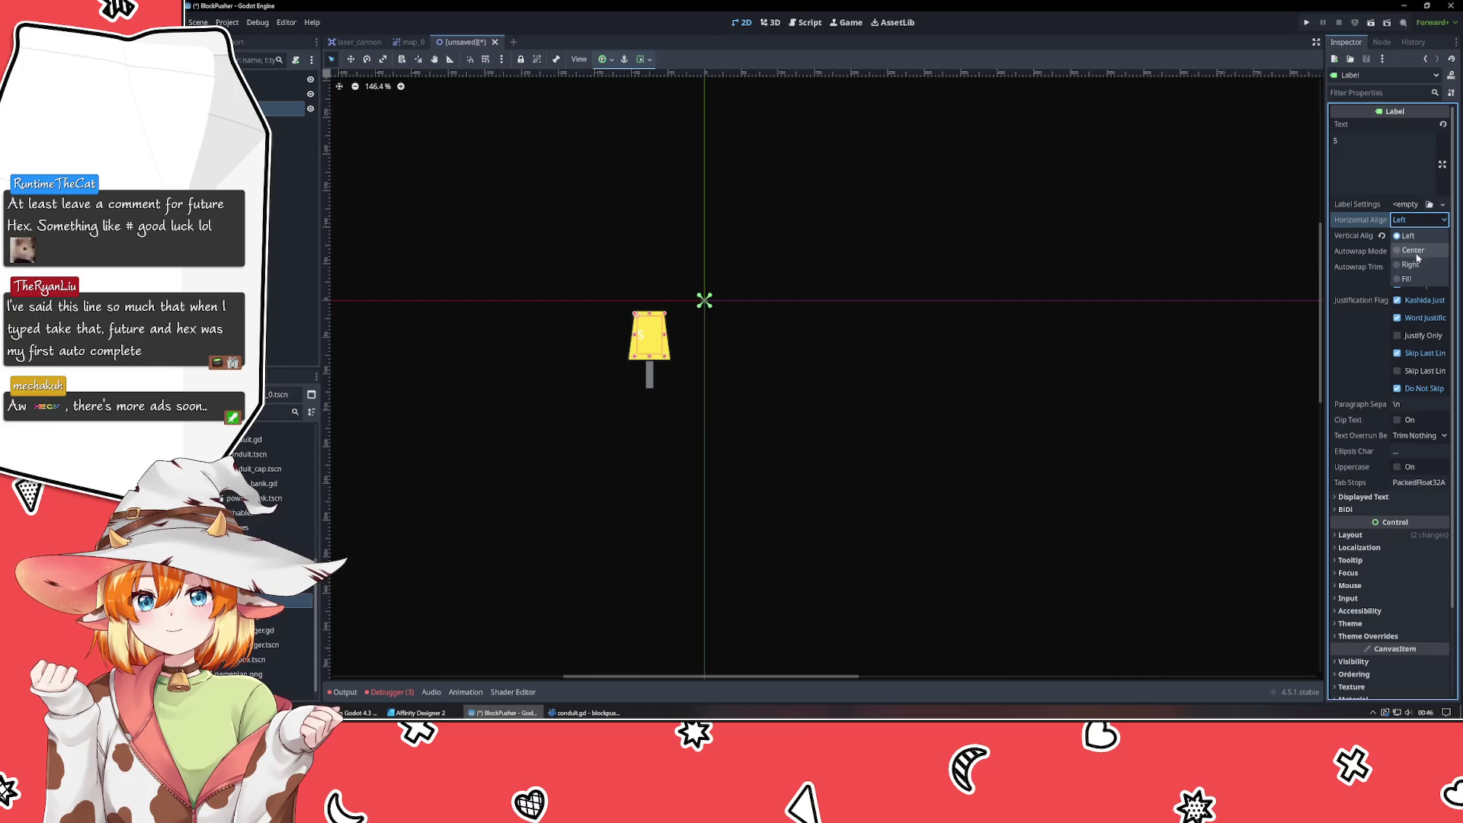
click(1416, 254)
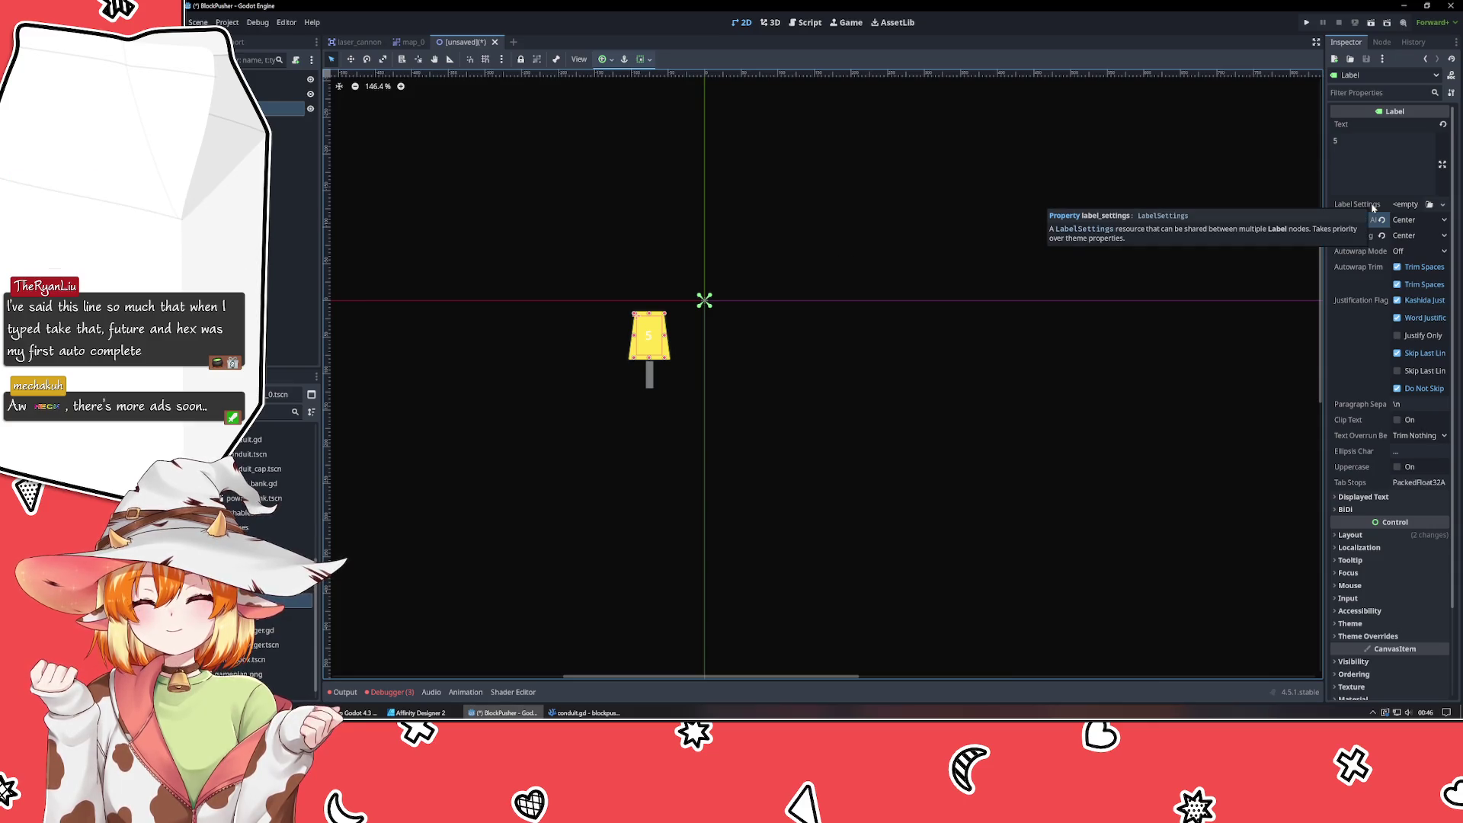
Give the 5 label a new LabelSettings resource with a black font colour
click(1410, 205)
click(1414, 234)
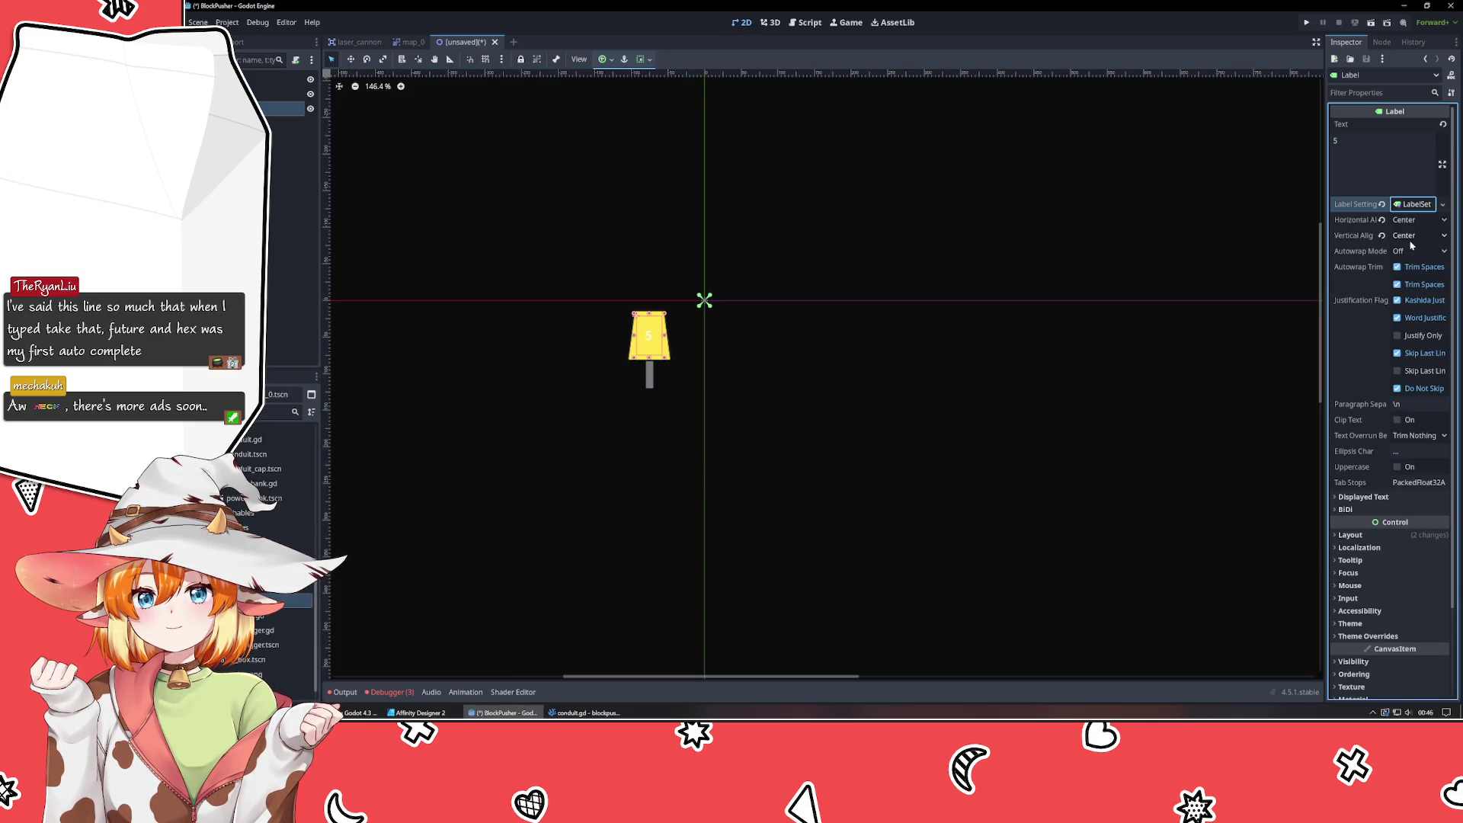
click(1402, 206)
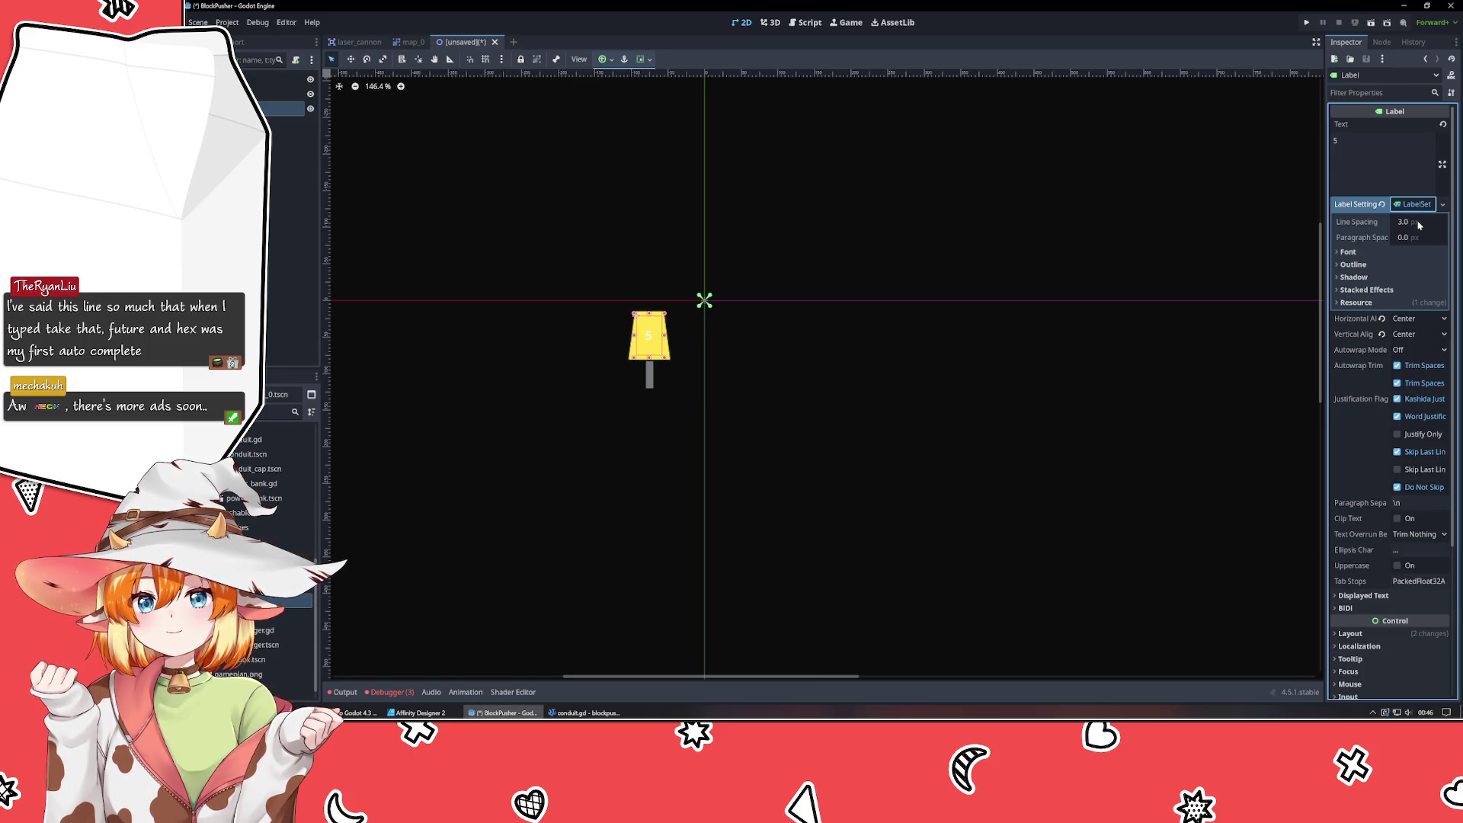
click(1364, 252)
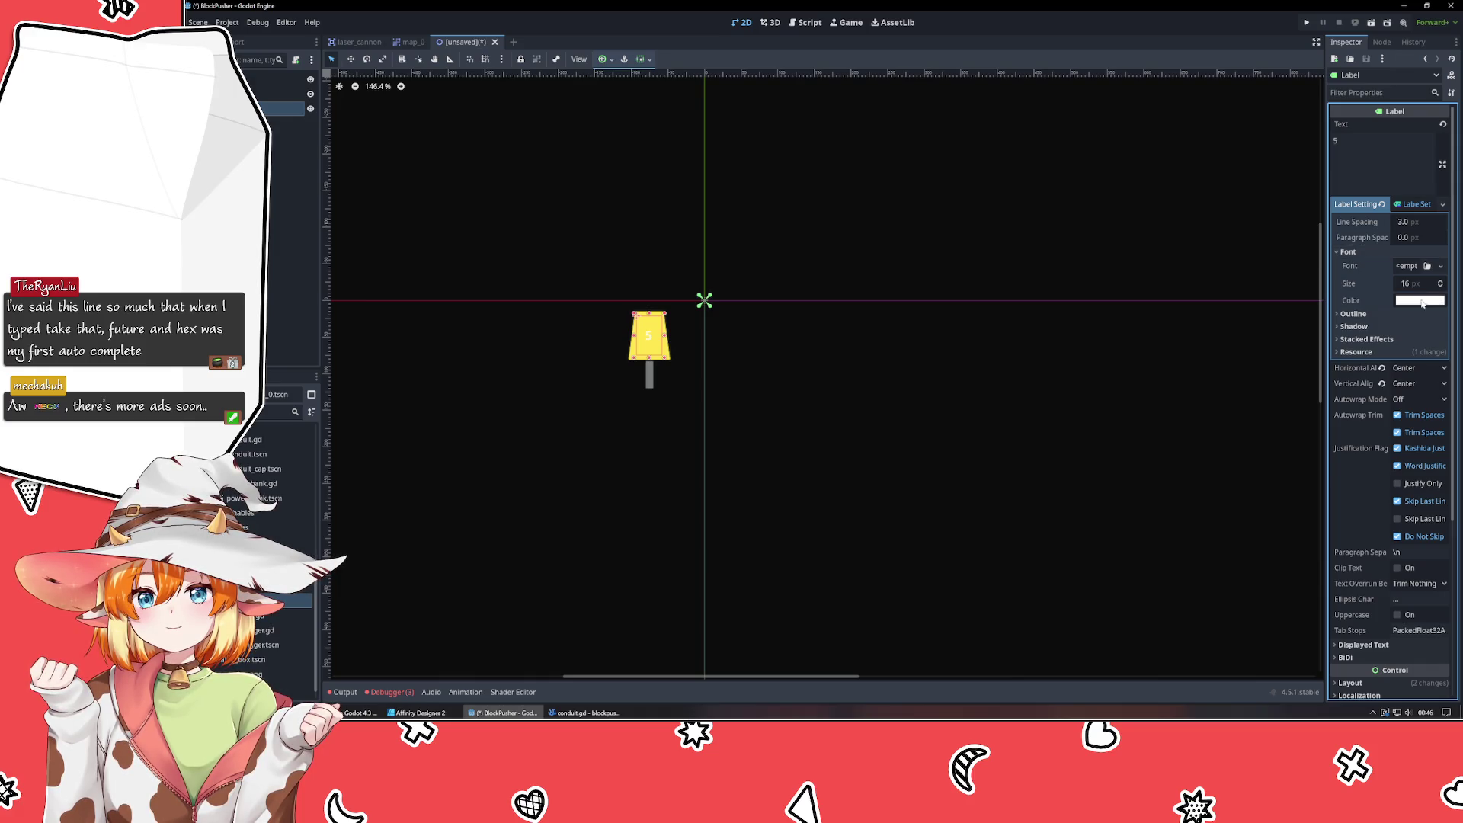
click(1419, 300)
drag(1451, 423, 1450, 438)
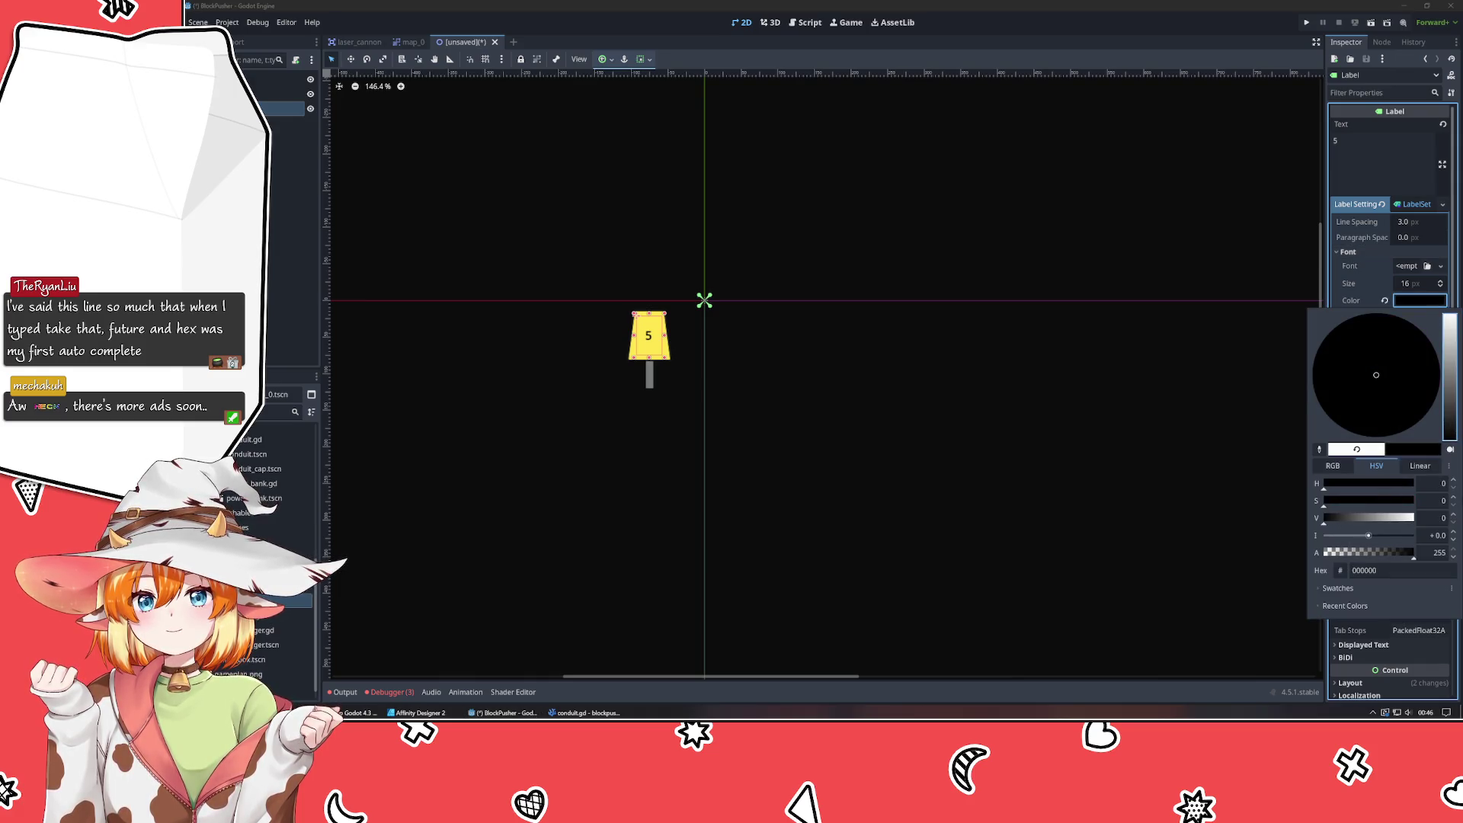
click(1054, 478)
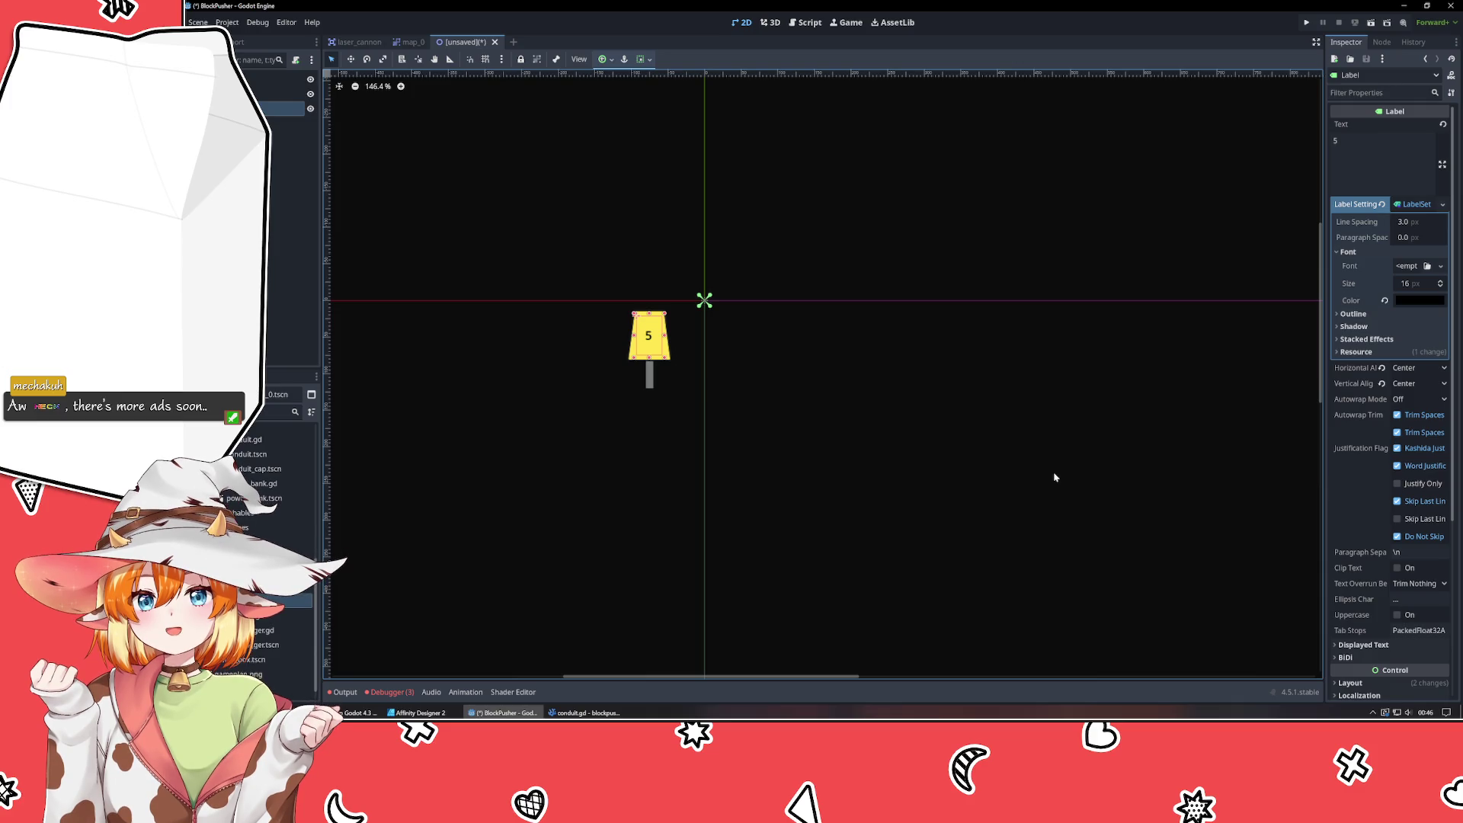
Raise the label's font size, settling on 40
click(1441, 281)
click(1441, 281)
click(1441, 281)
click(1440, 282)
click(1440, 281)
click(1441, 281)
click(1441, 281)
click(1441, 281)
click(1441, 281)
click(1441, 282)
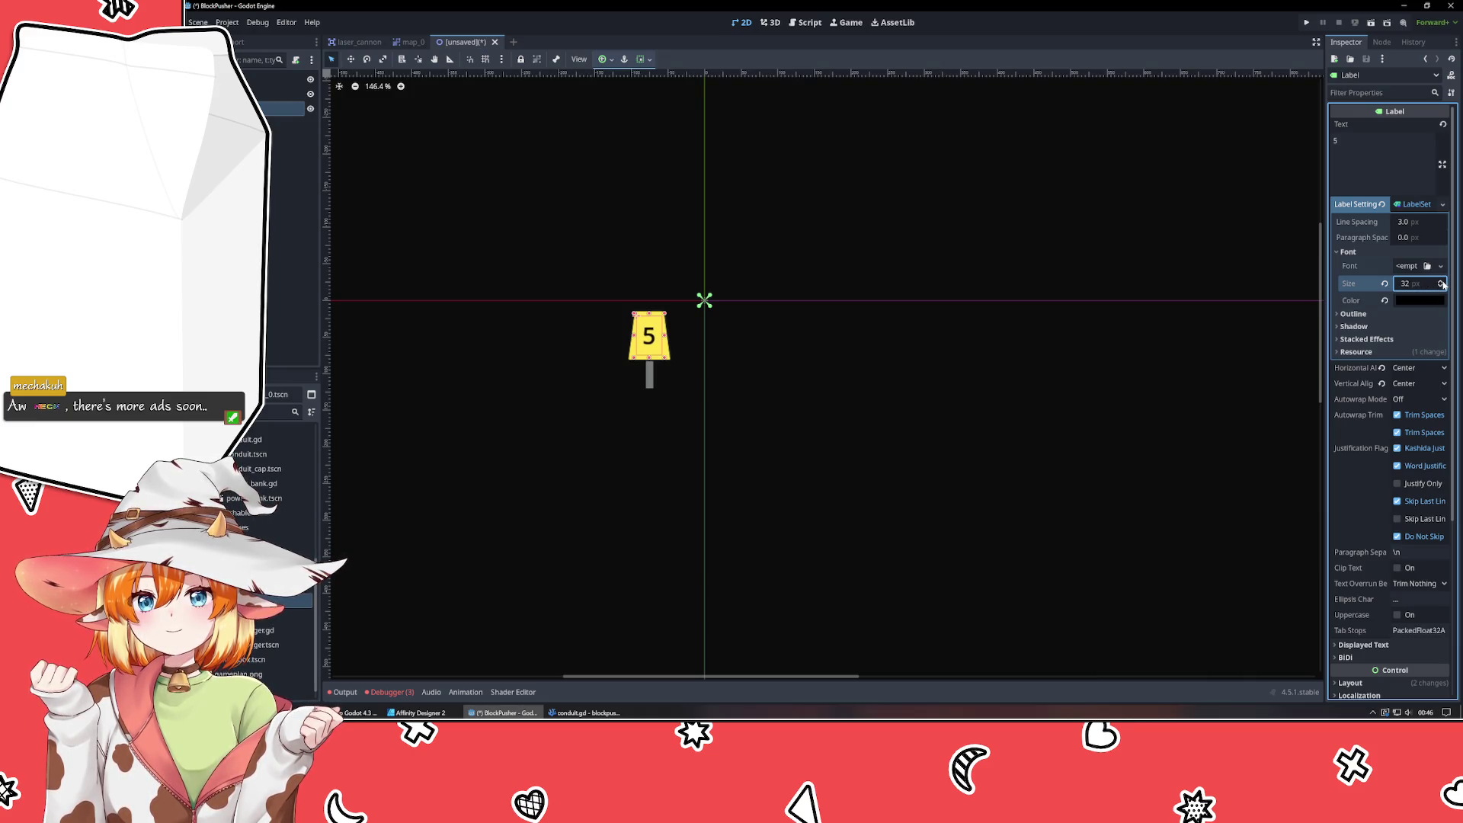
click(1440, 281)
click(1440, 281)
click(1440, 281)
click(1441, 281)
click(1441, 281)
click(1441, 281)
click(1441, 281)
click(1441, 281)
click(1440, 281)
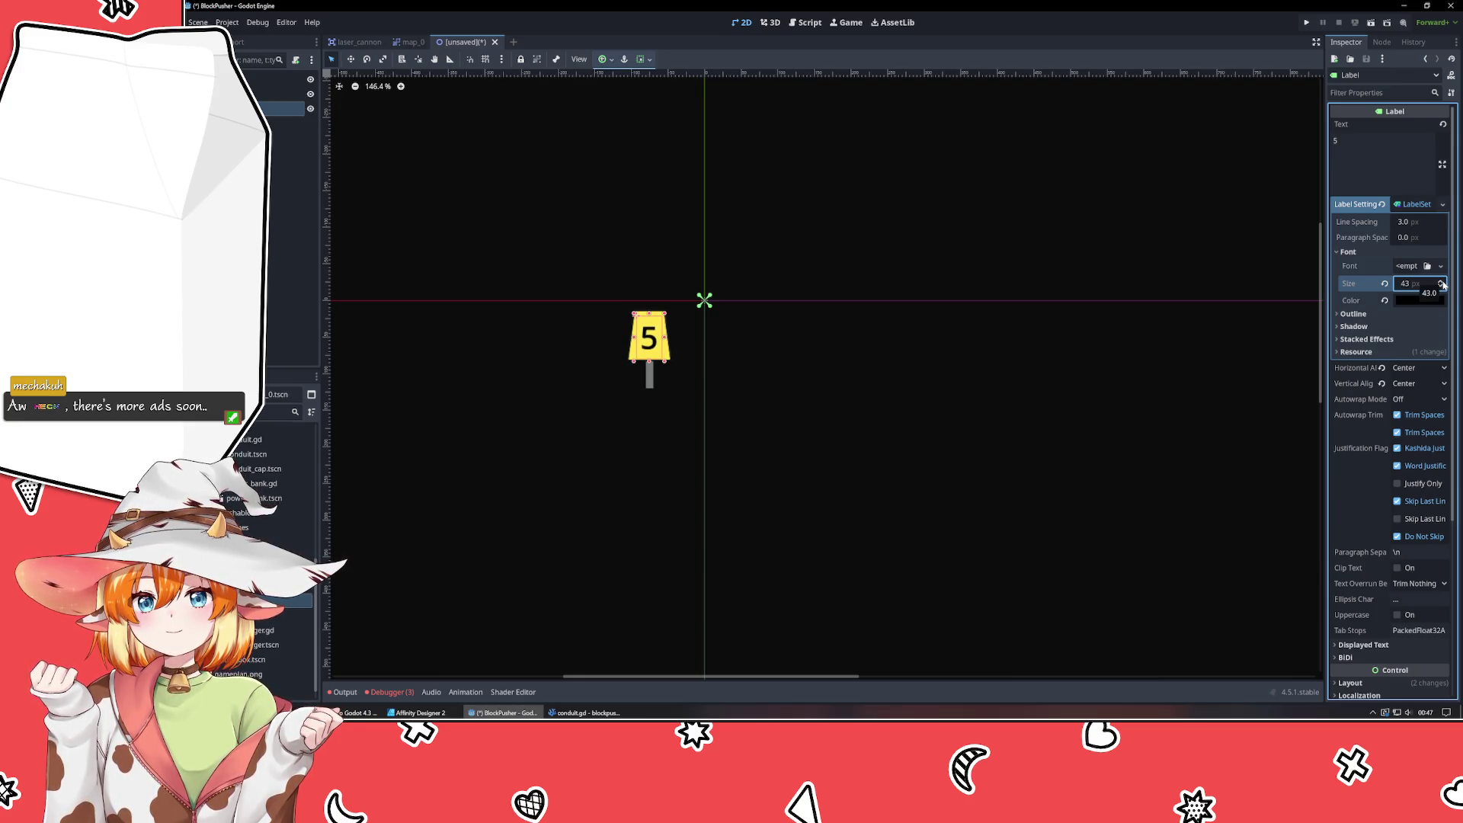
click(1441, 288)
click(1440, 287)
click(1441, 287)
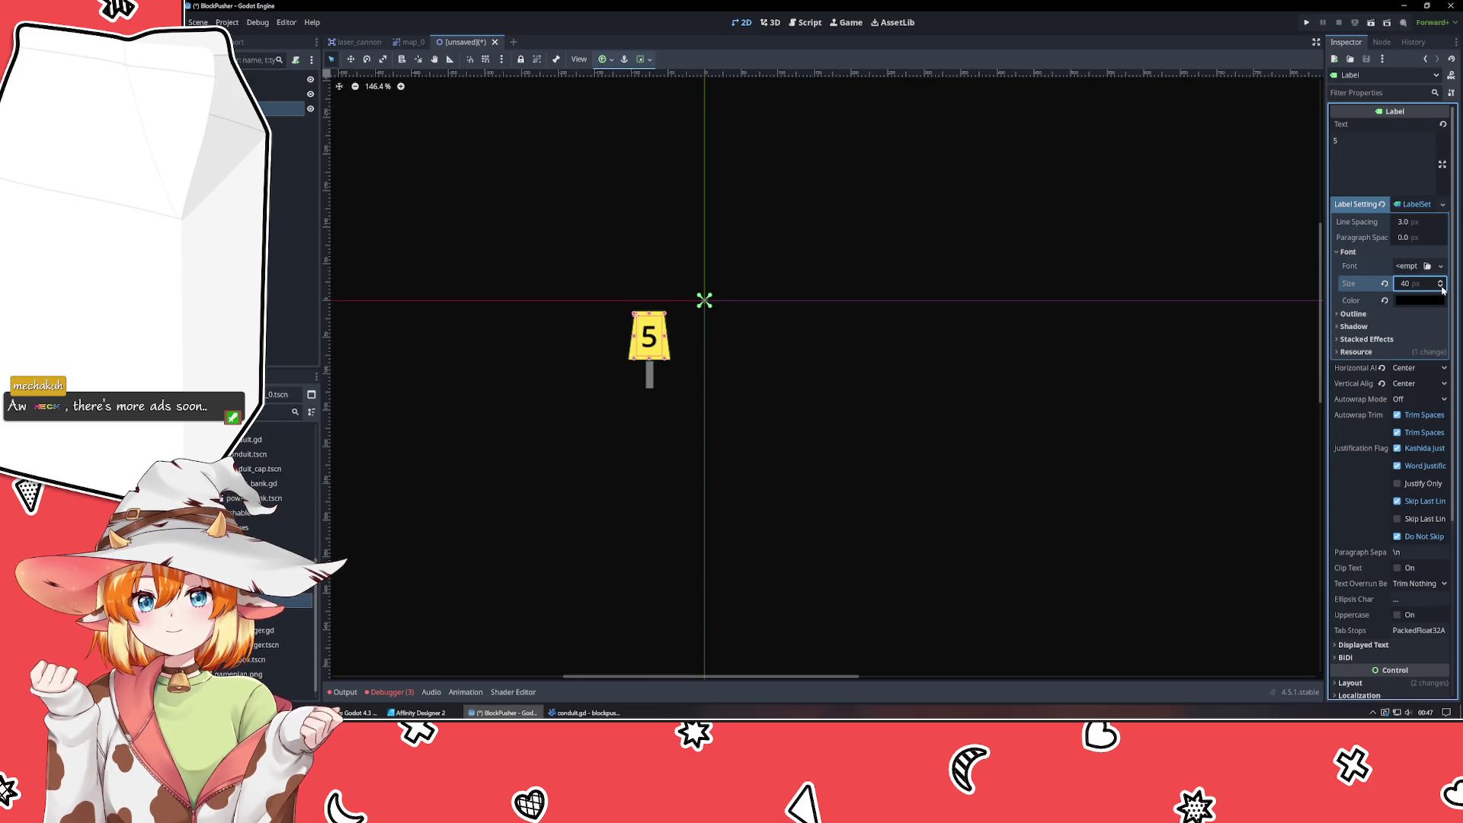
Deselect and reselect the 5 label to preview the sign and review its properties
click(993, 400)
click(646, 346)
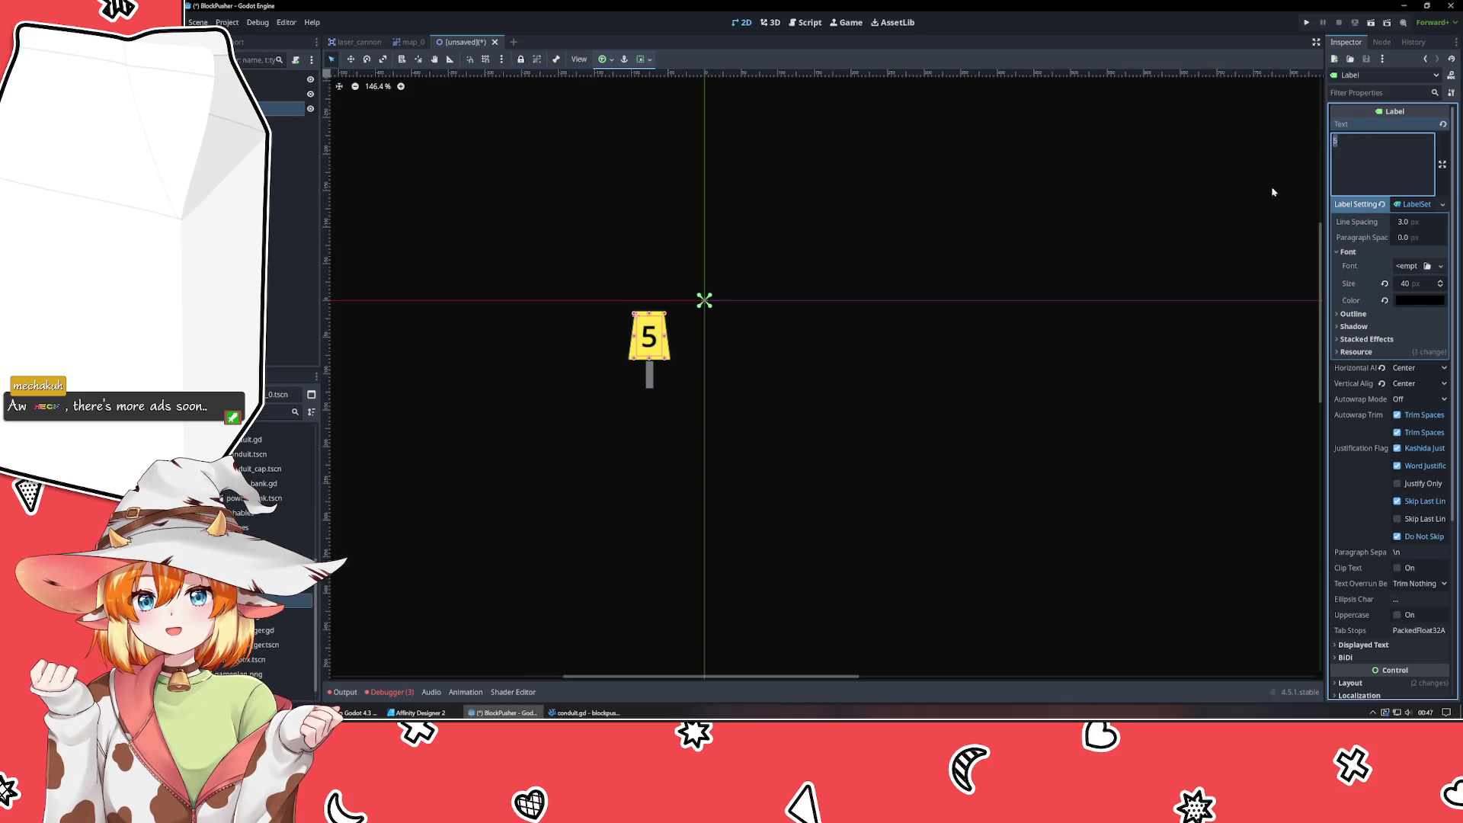
click(1243, 203)
click(642, 345)
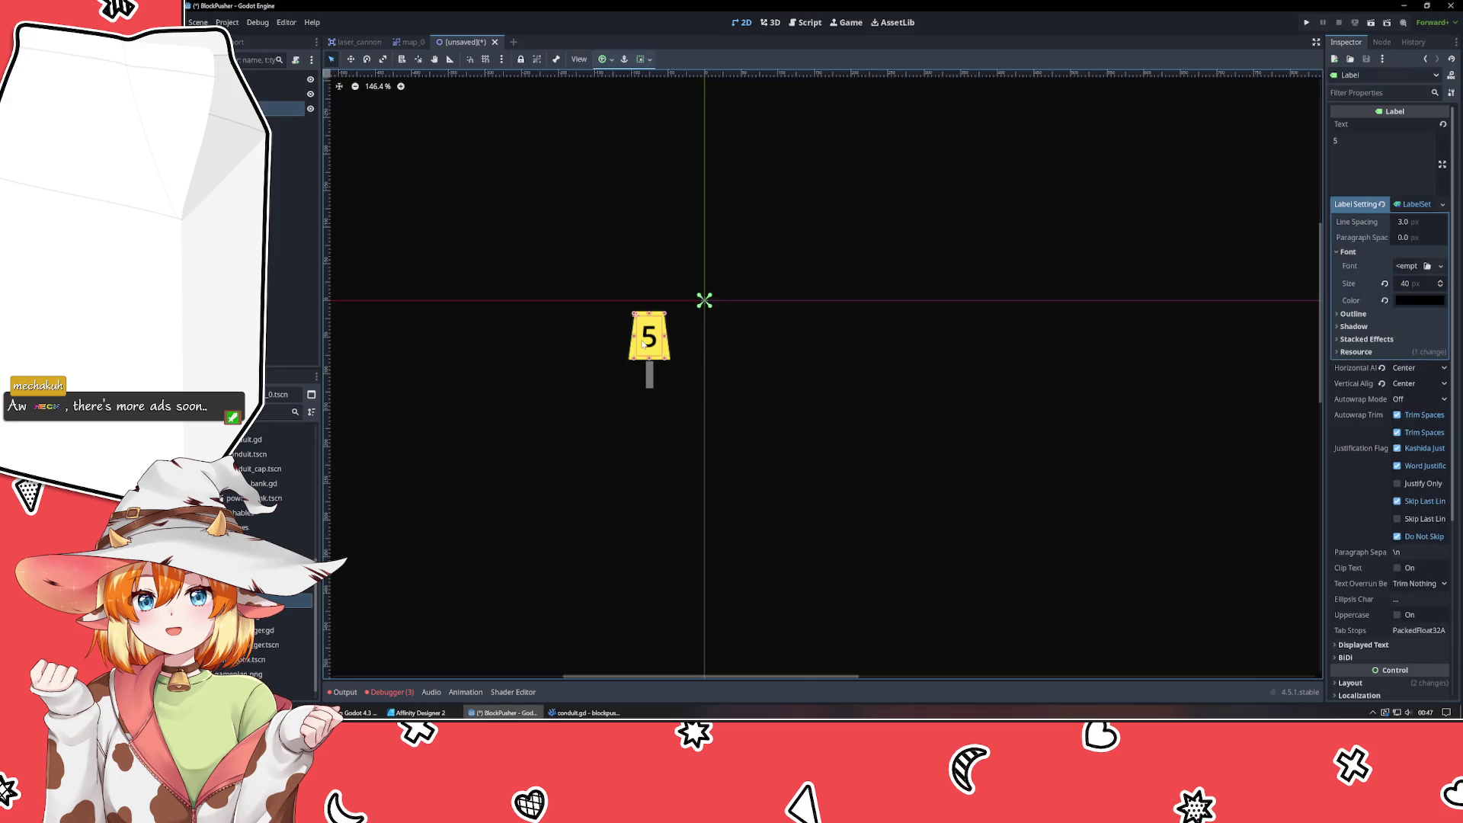
click(969, 356)
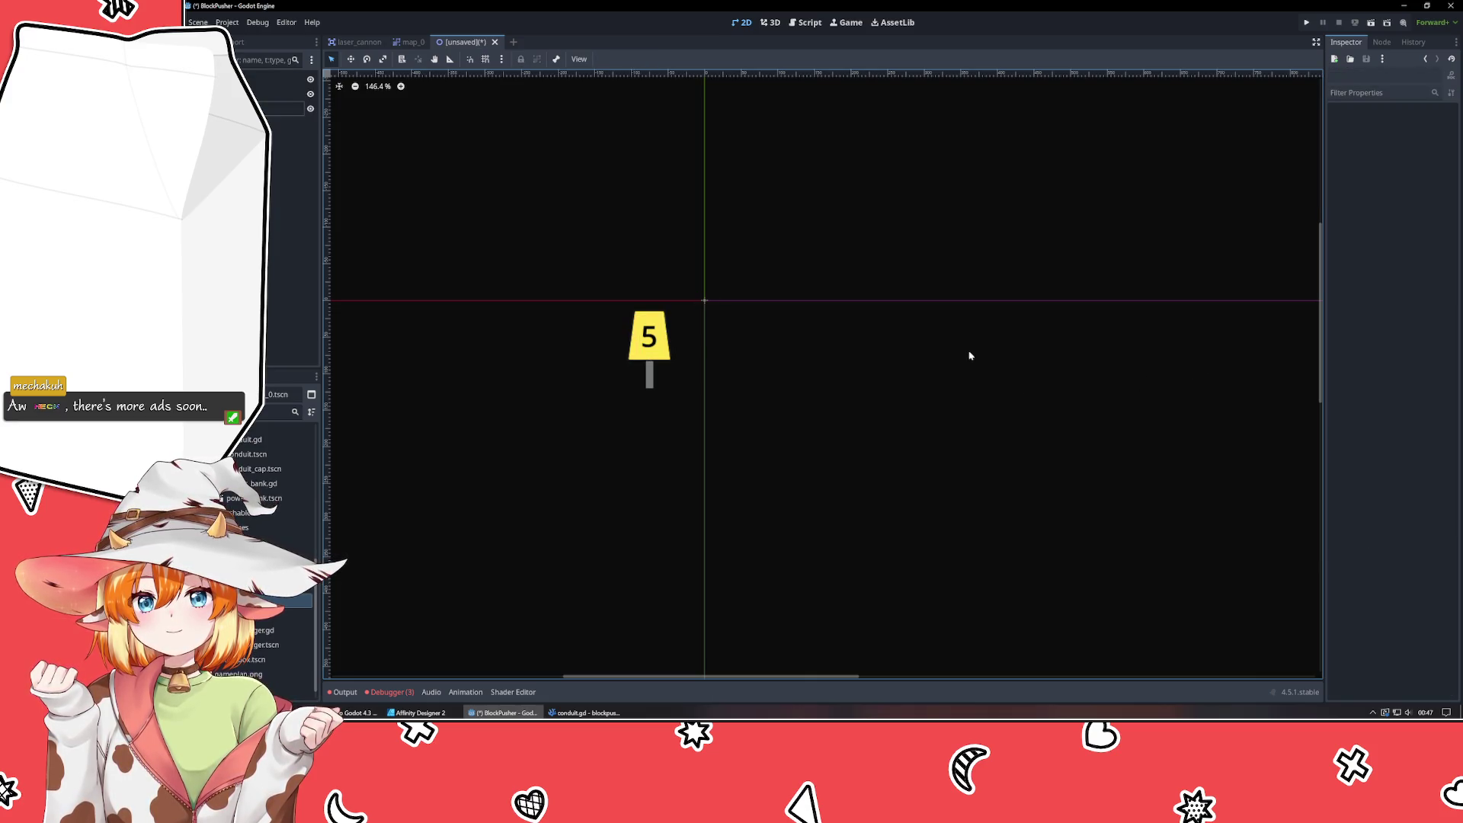
scroll(648, 340, up, 5)
click(675, 366)
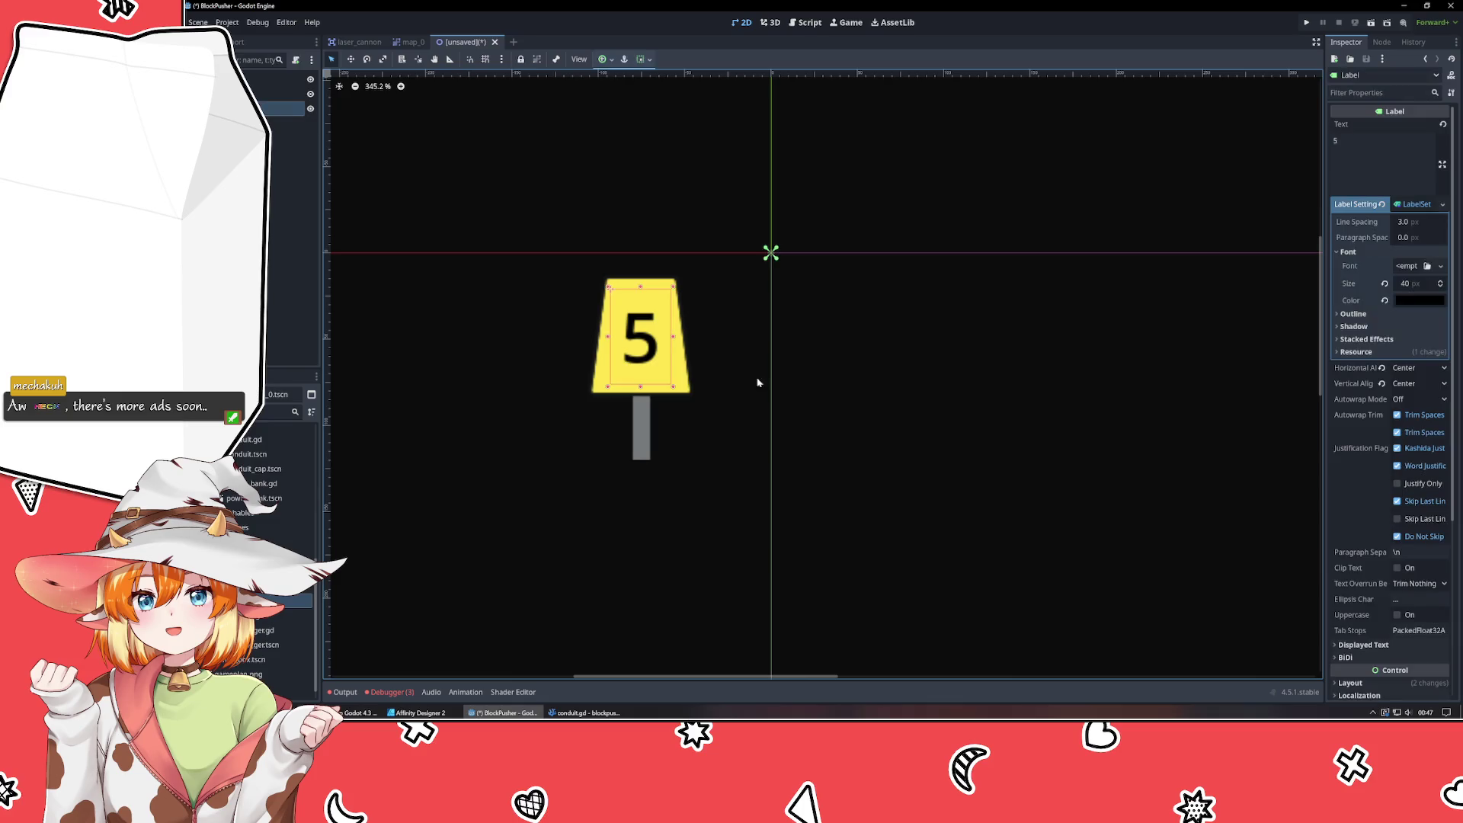
scroll(956, 371, down, 3)
scroll(1067, 373, up, 1)
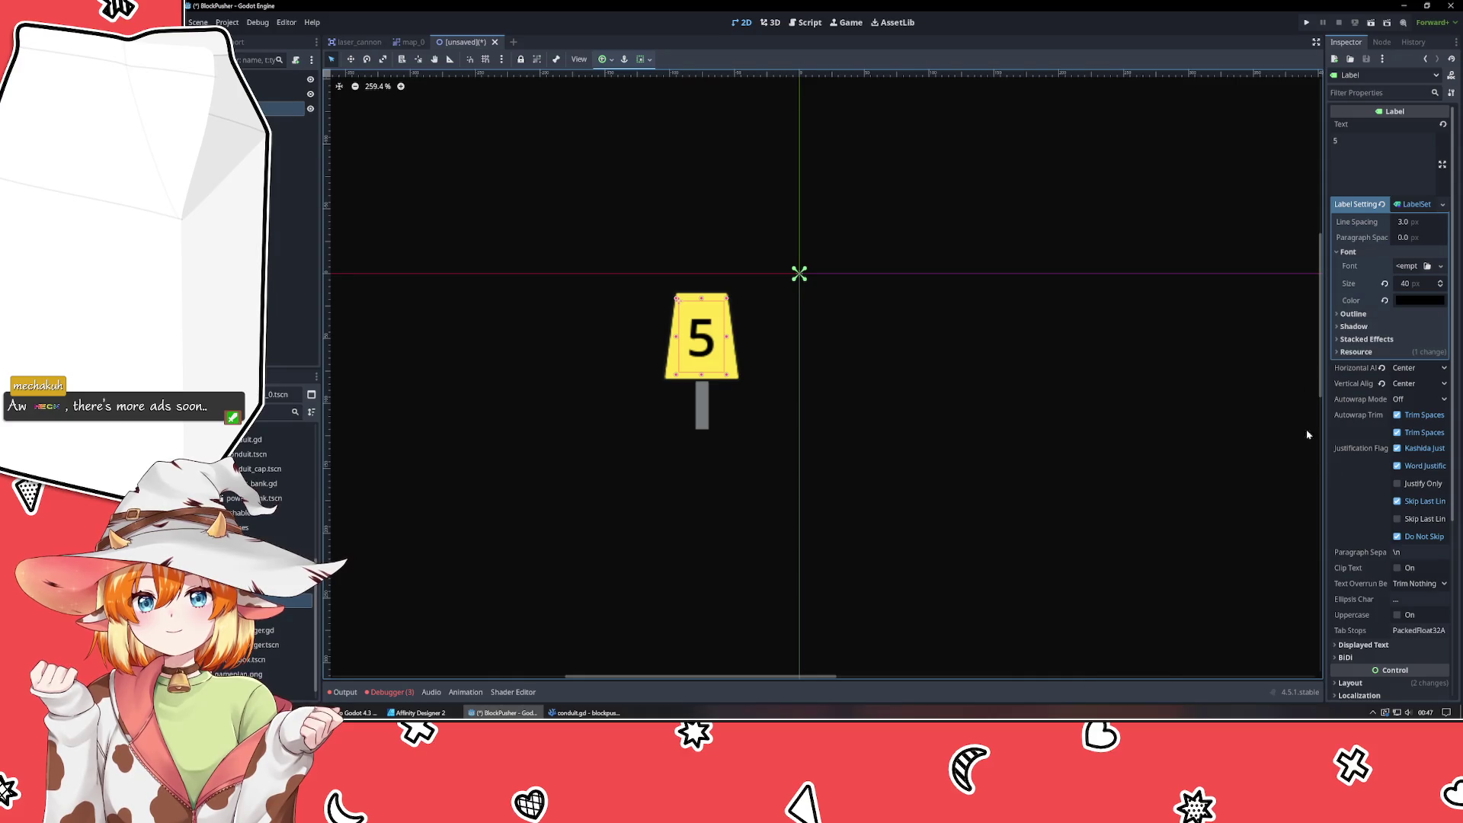
scroll(1352, 508, down, 5)
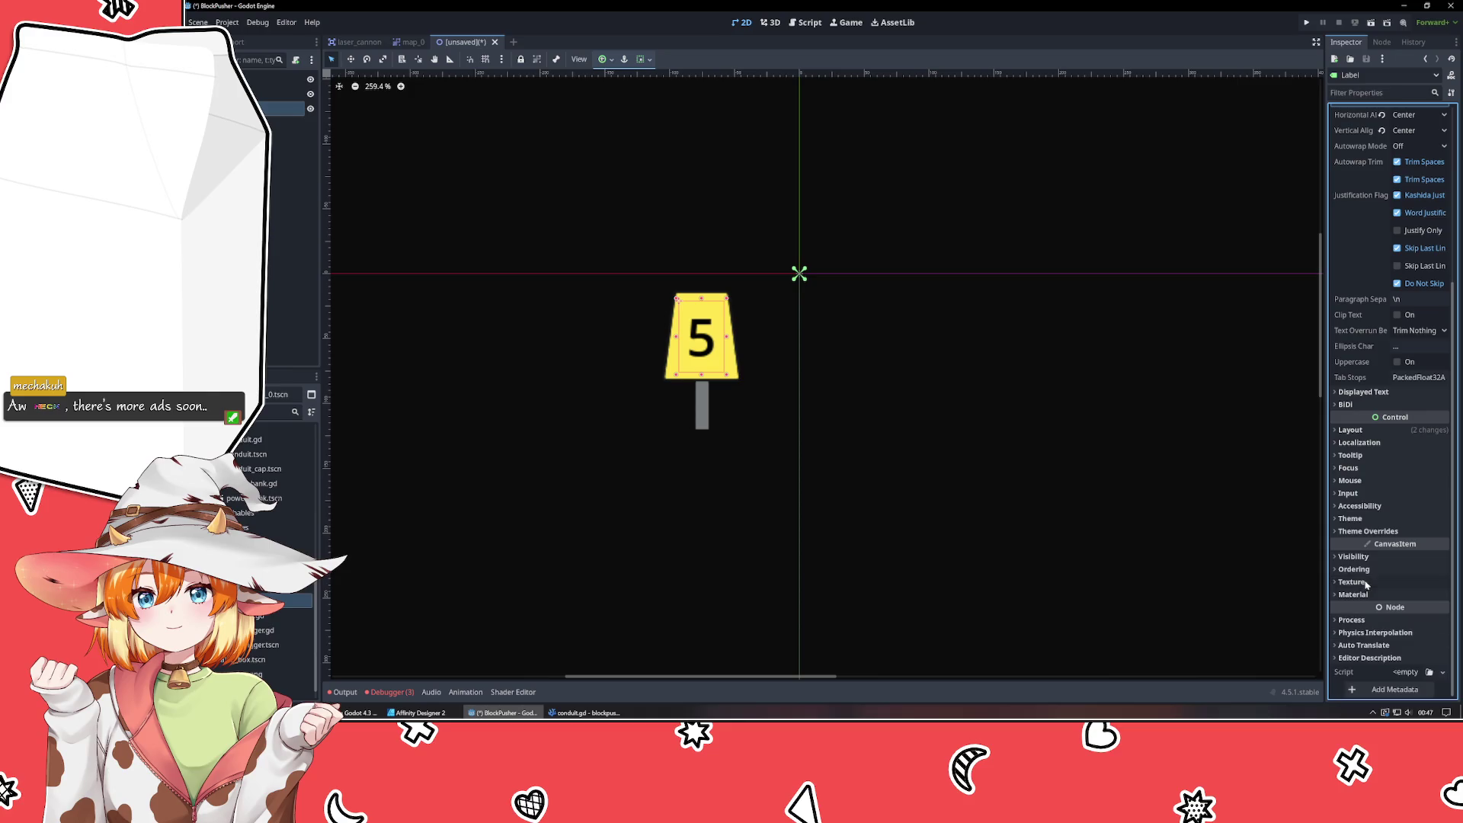
scroll(1357, 539, up, 5)
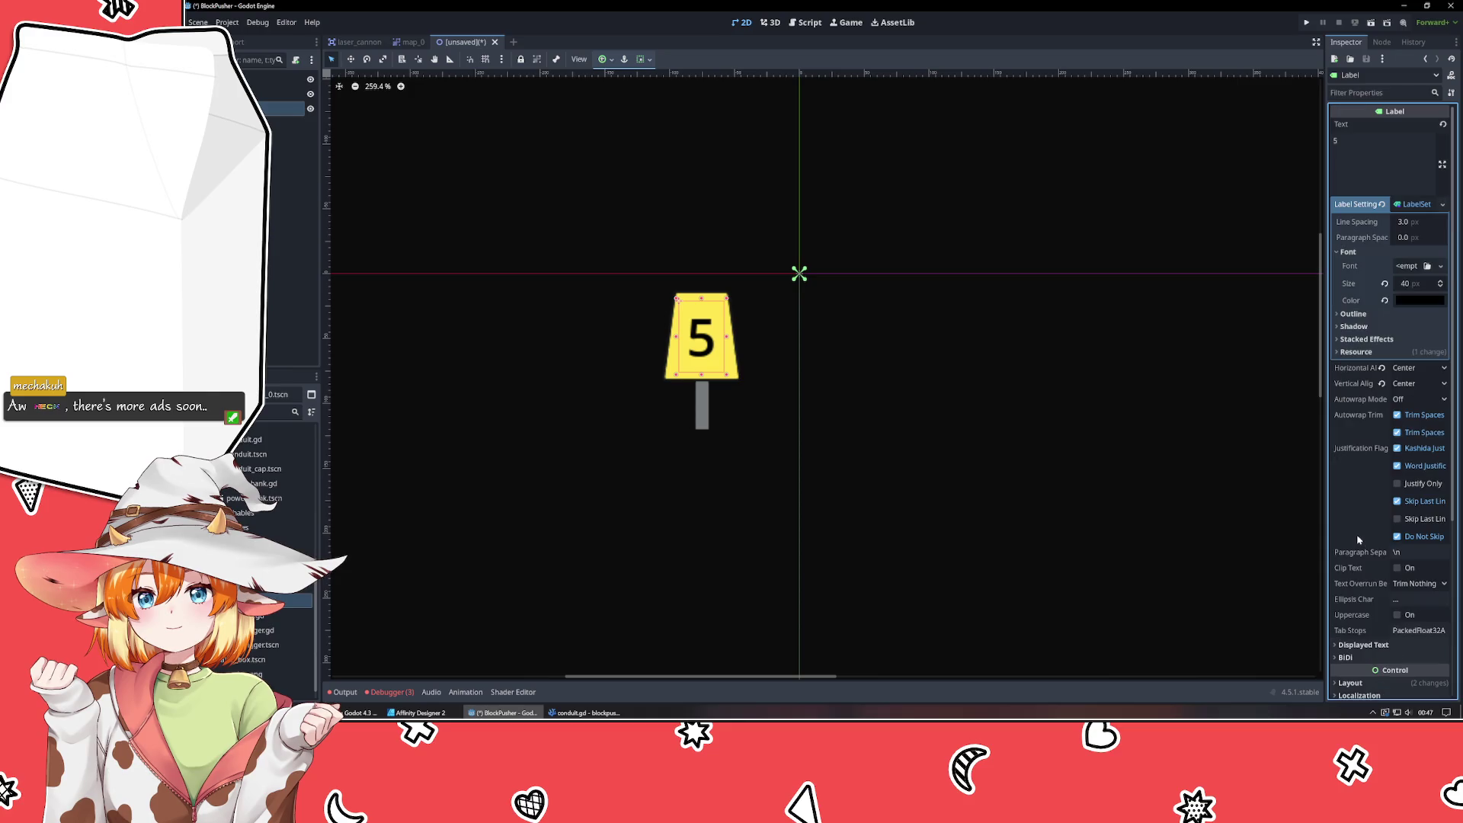
Apply the Meoww-Regular font to the 5 label, then swap it for a new SystemFont
click(1427, 266)
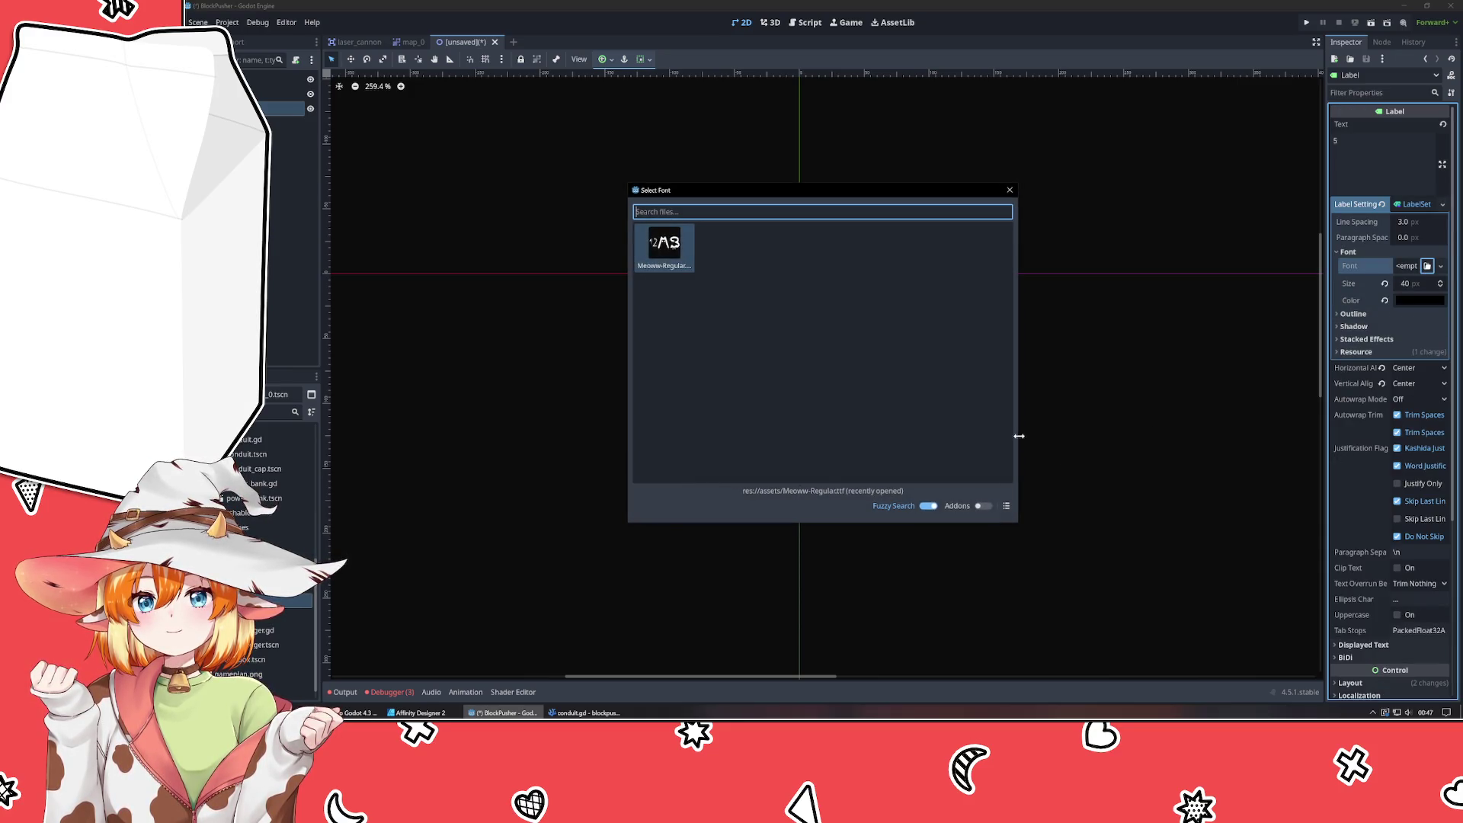
double_click(664, 253)
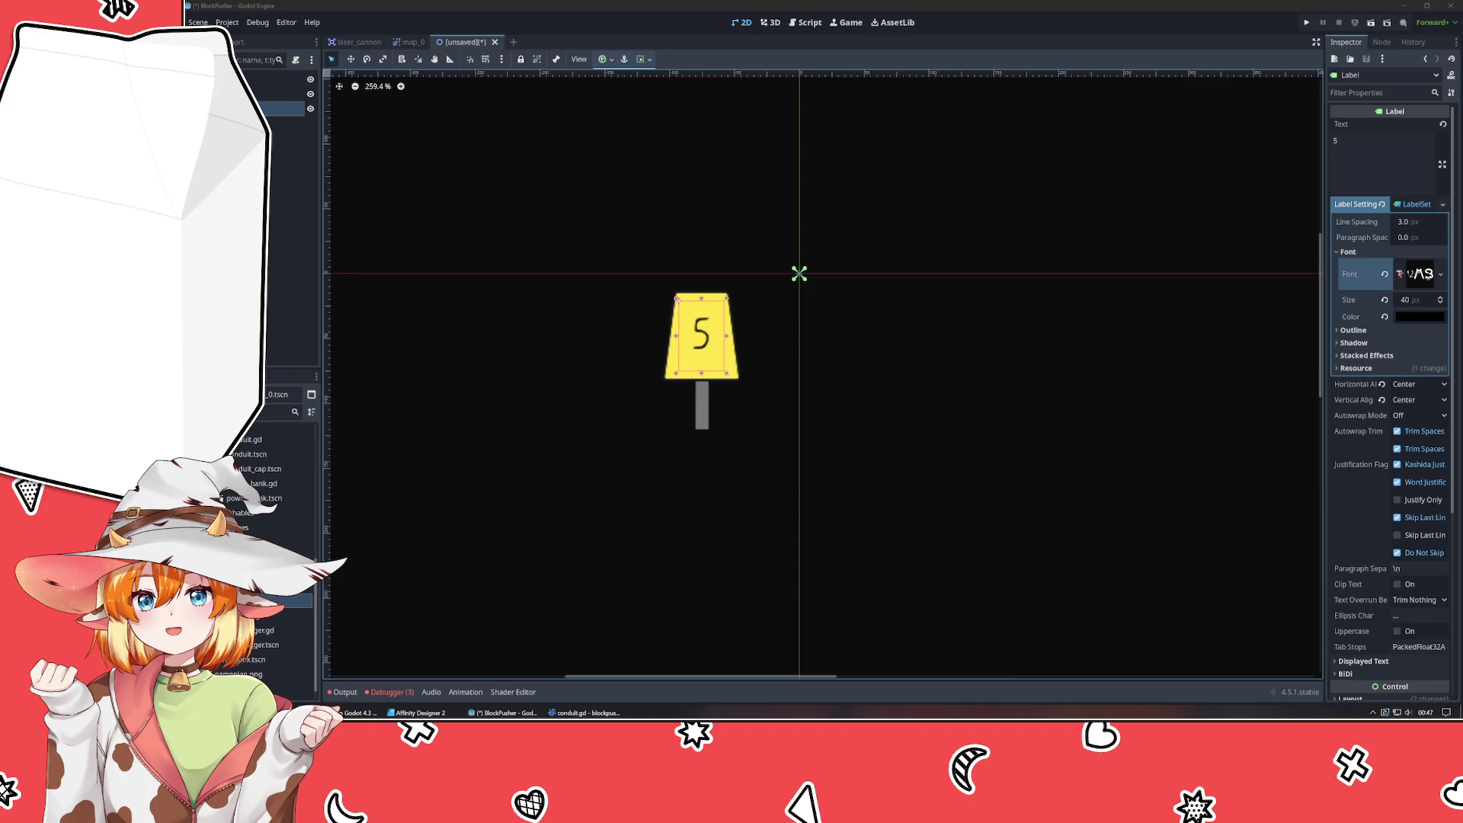
click(1441, 276)
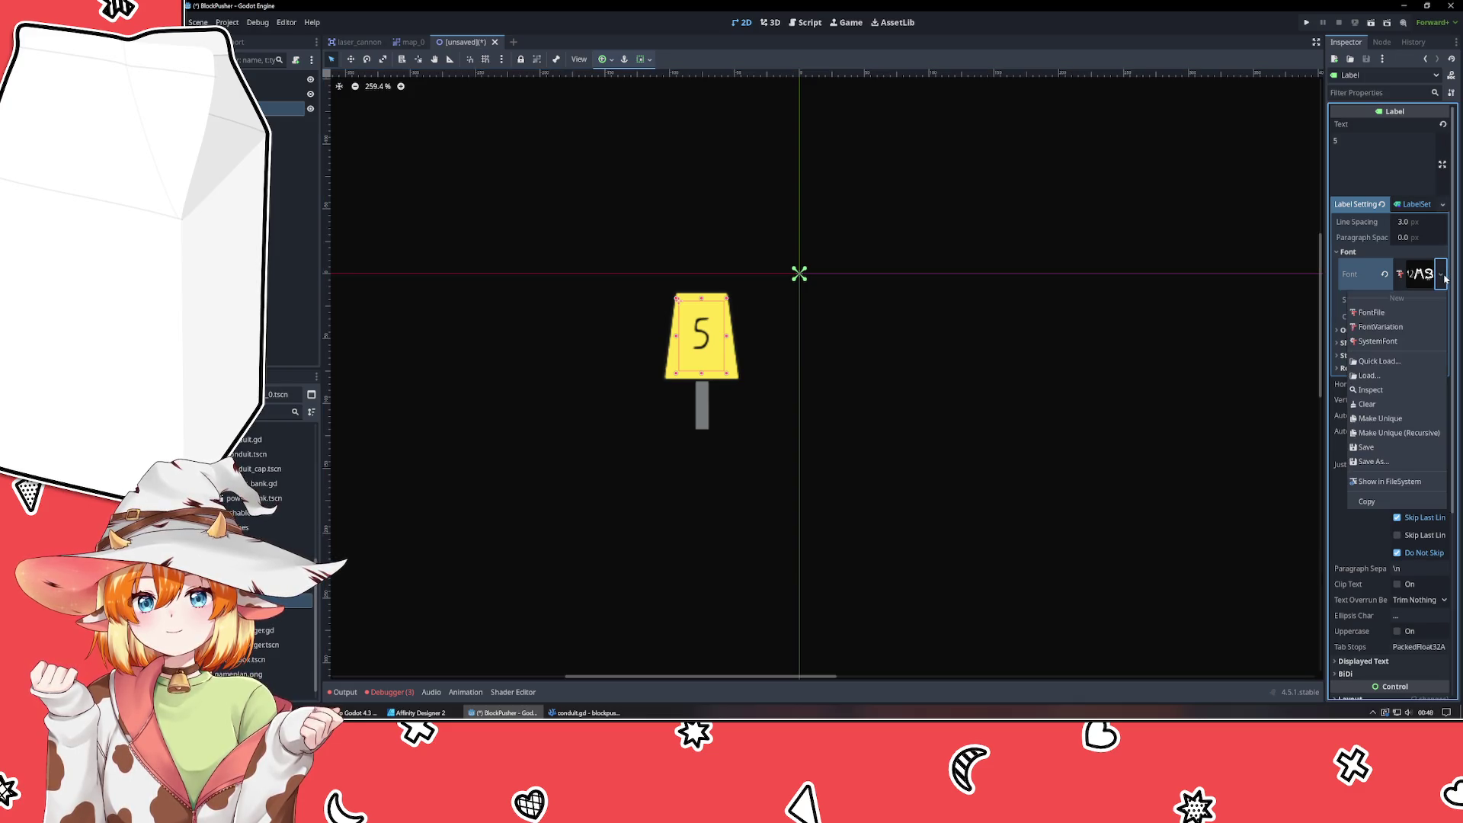
click(1410, 342)
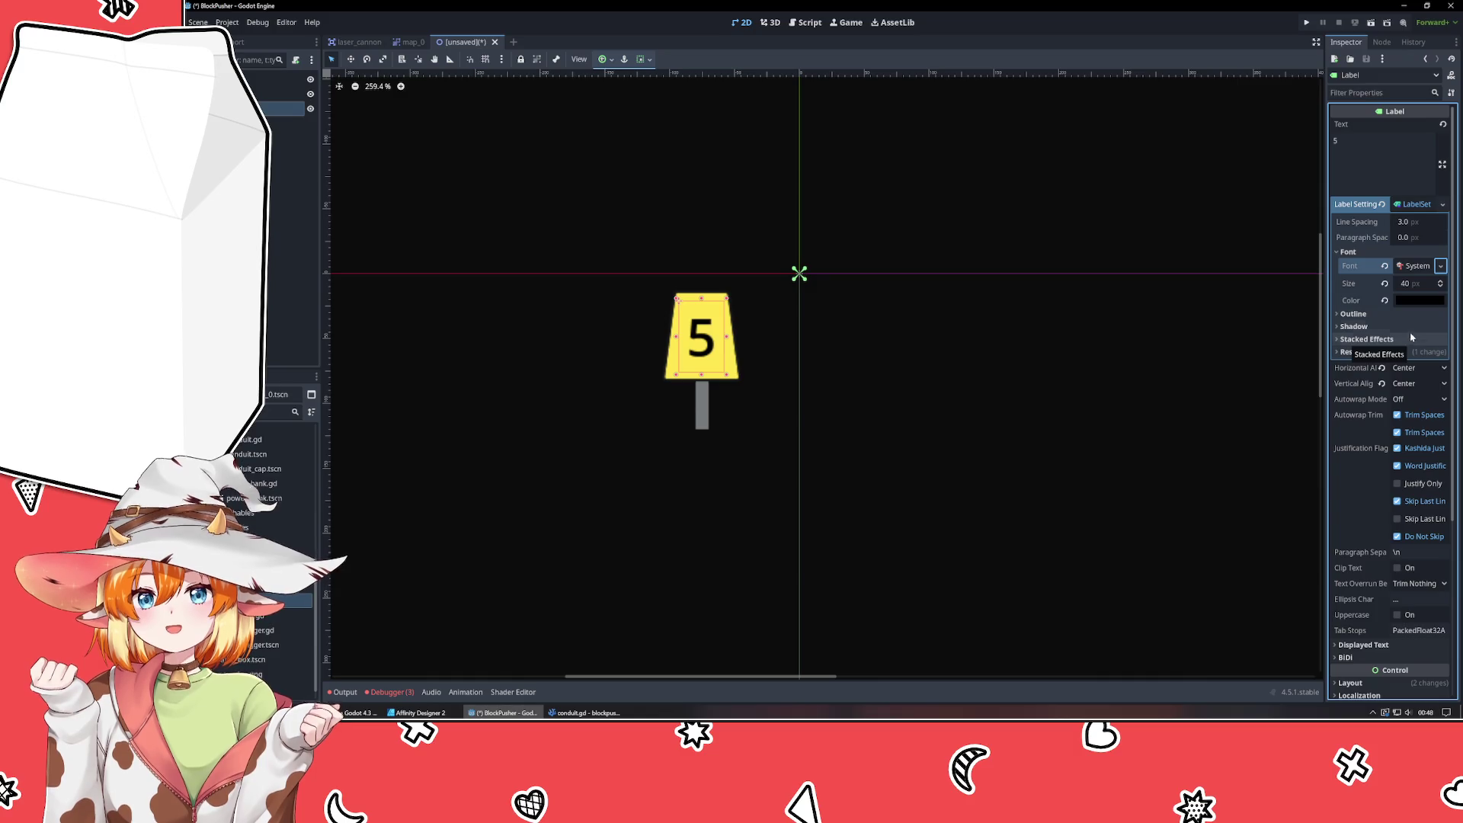
Clear the label's font to restore the default, then select the SignPost root
click(1440, 266)
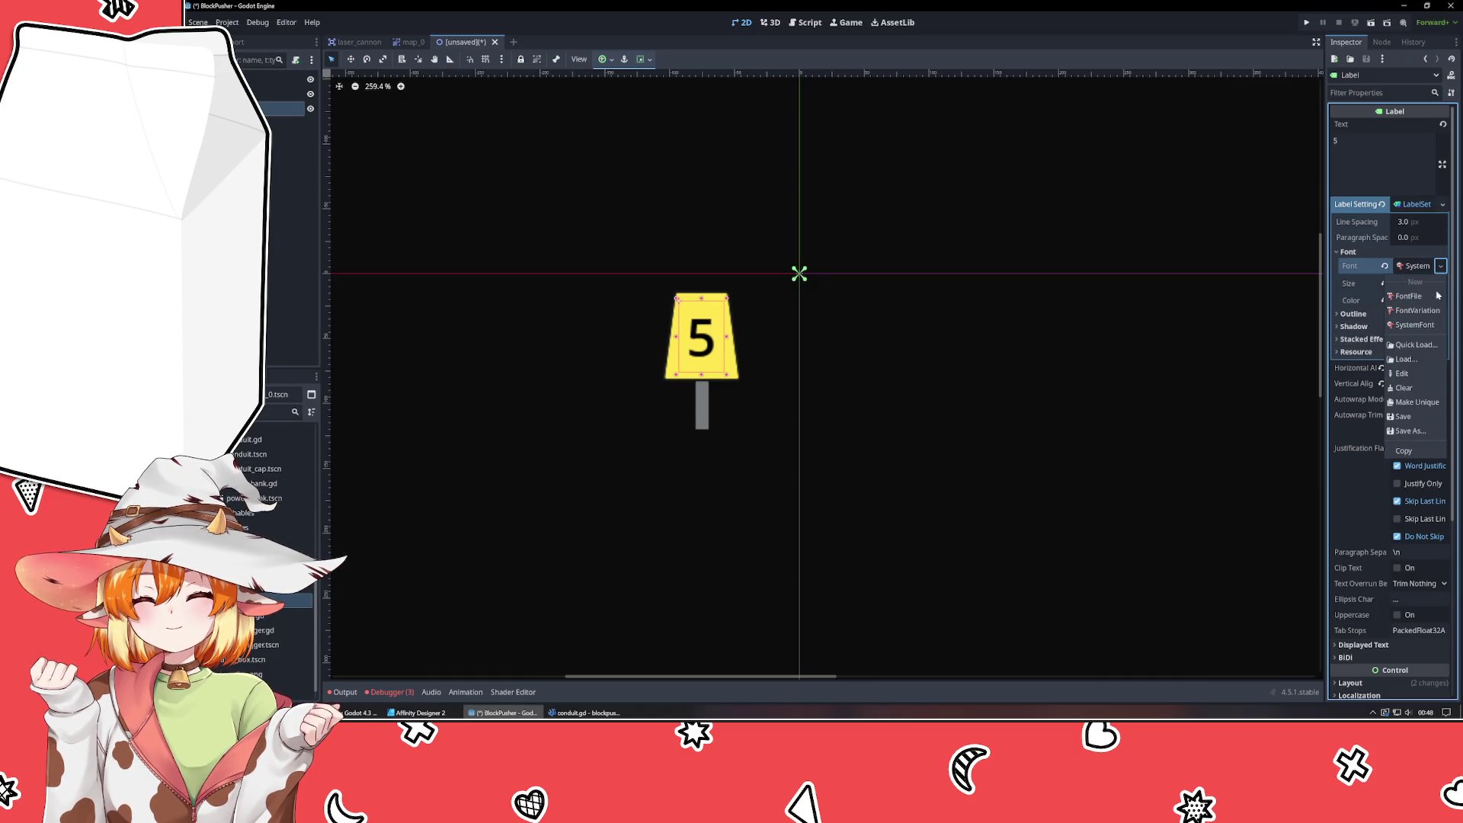
click(1418, 389)
click(991, 438)
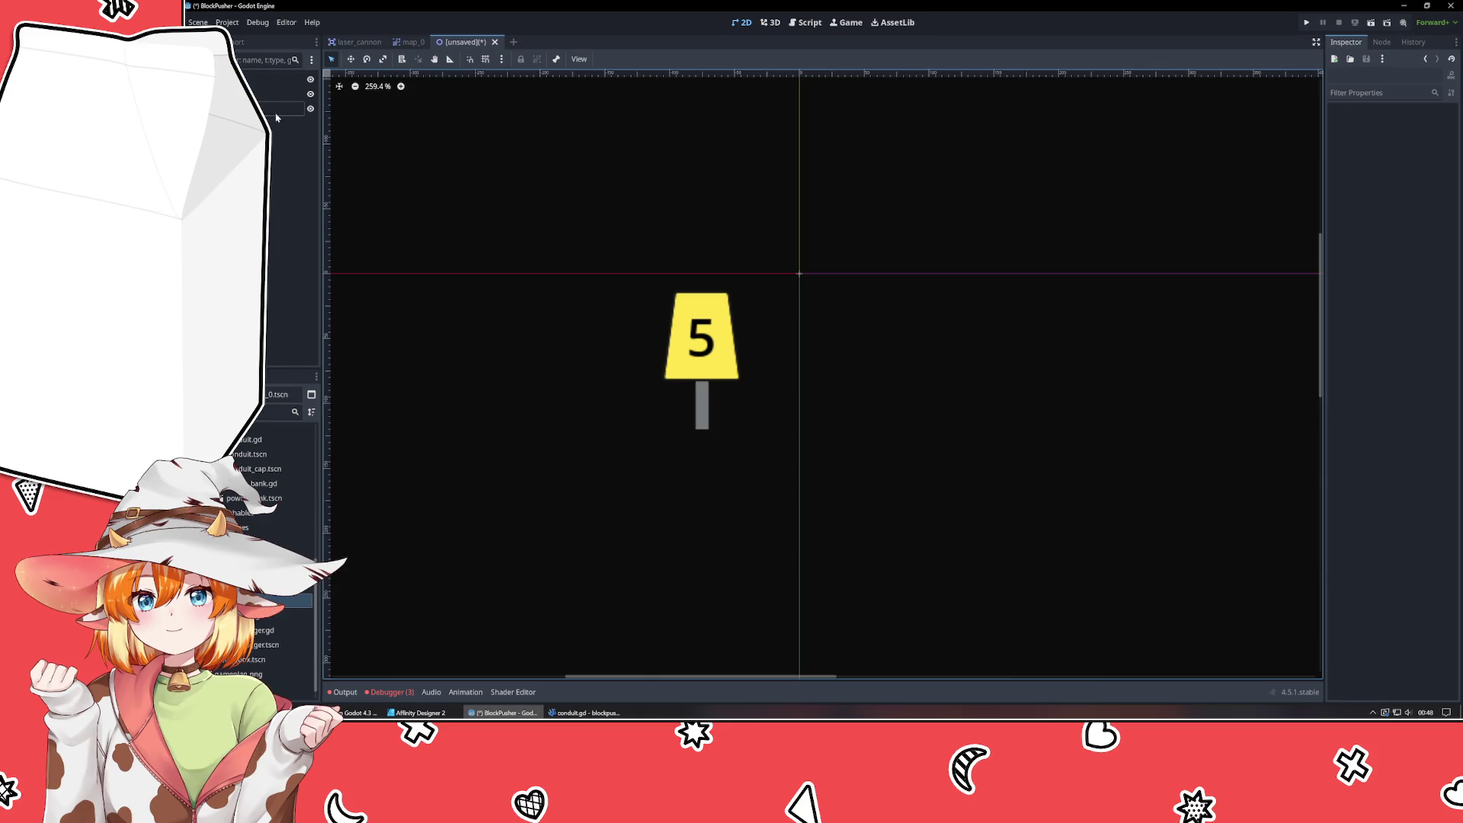
click(286, 79)
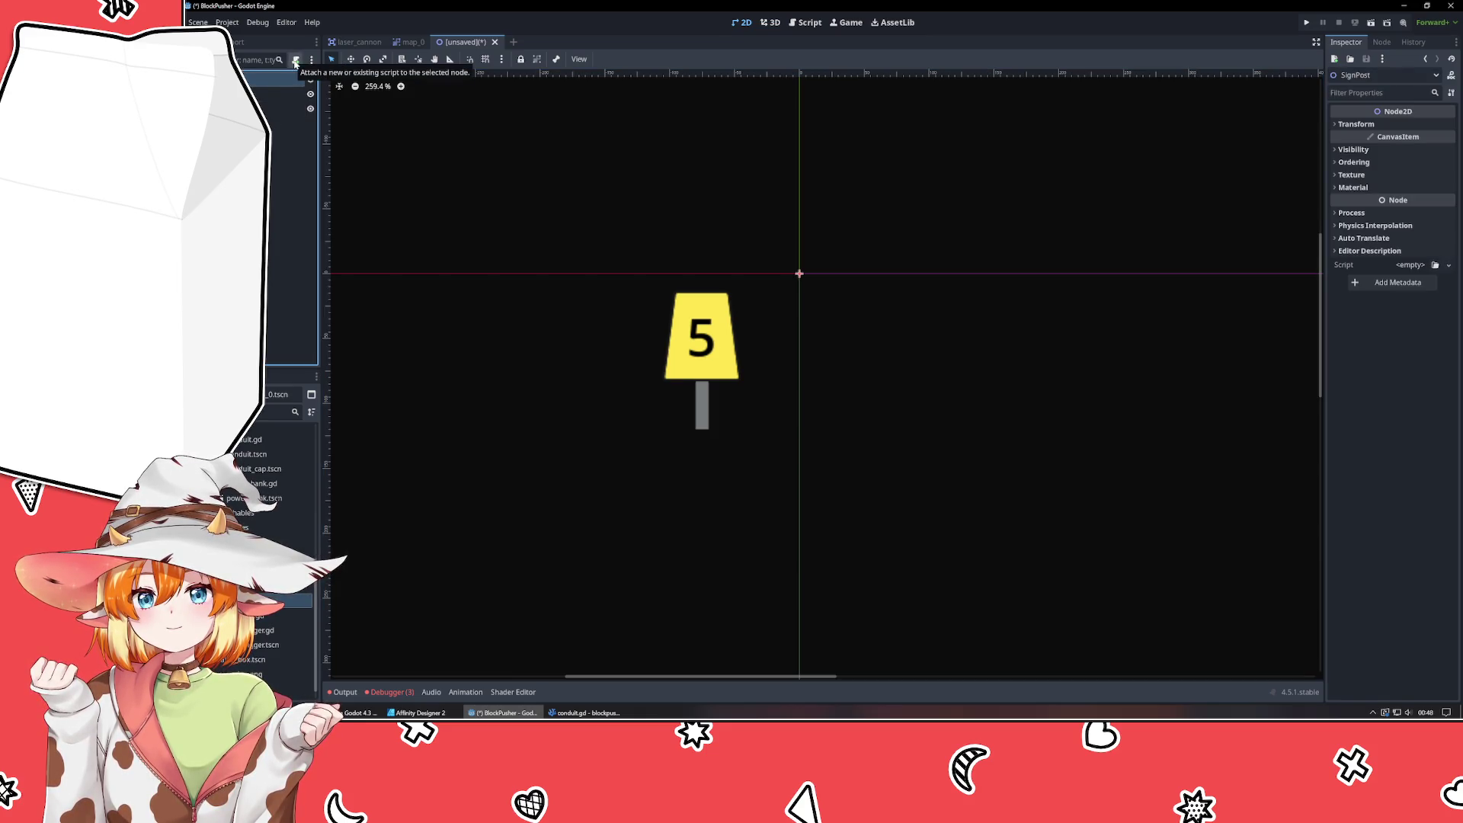
Attach a new sign_post.gd script to the SignPost root and start saving the scene
click(296, 61)
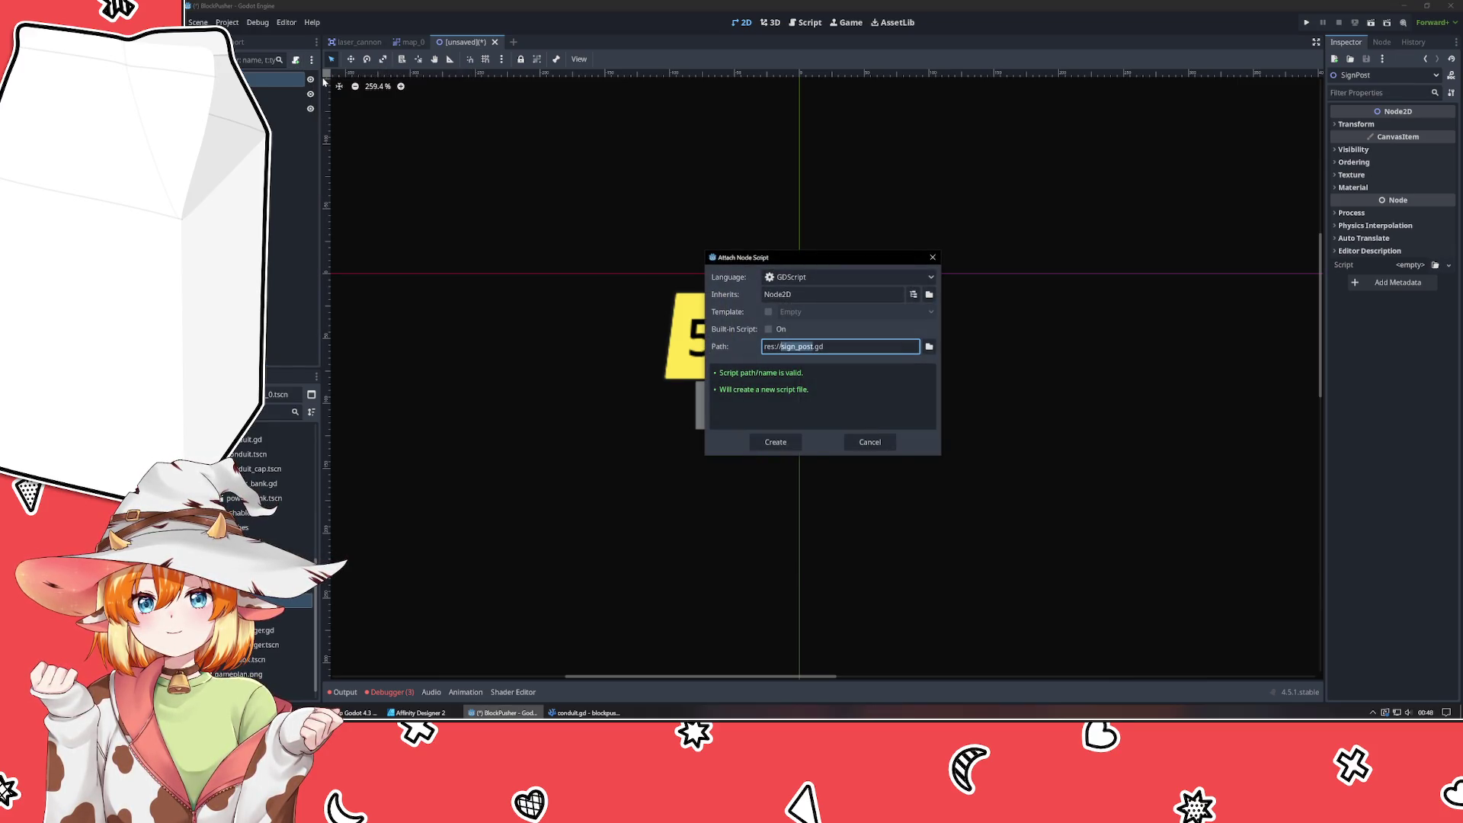
key(Return)
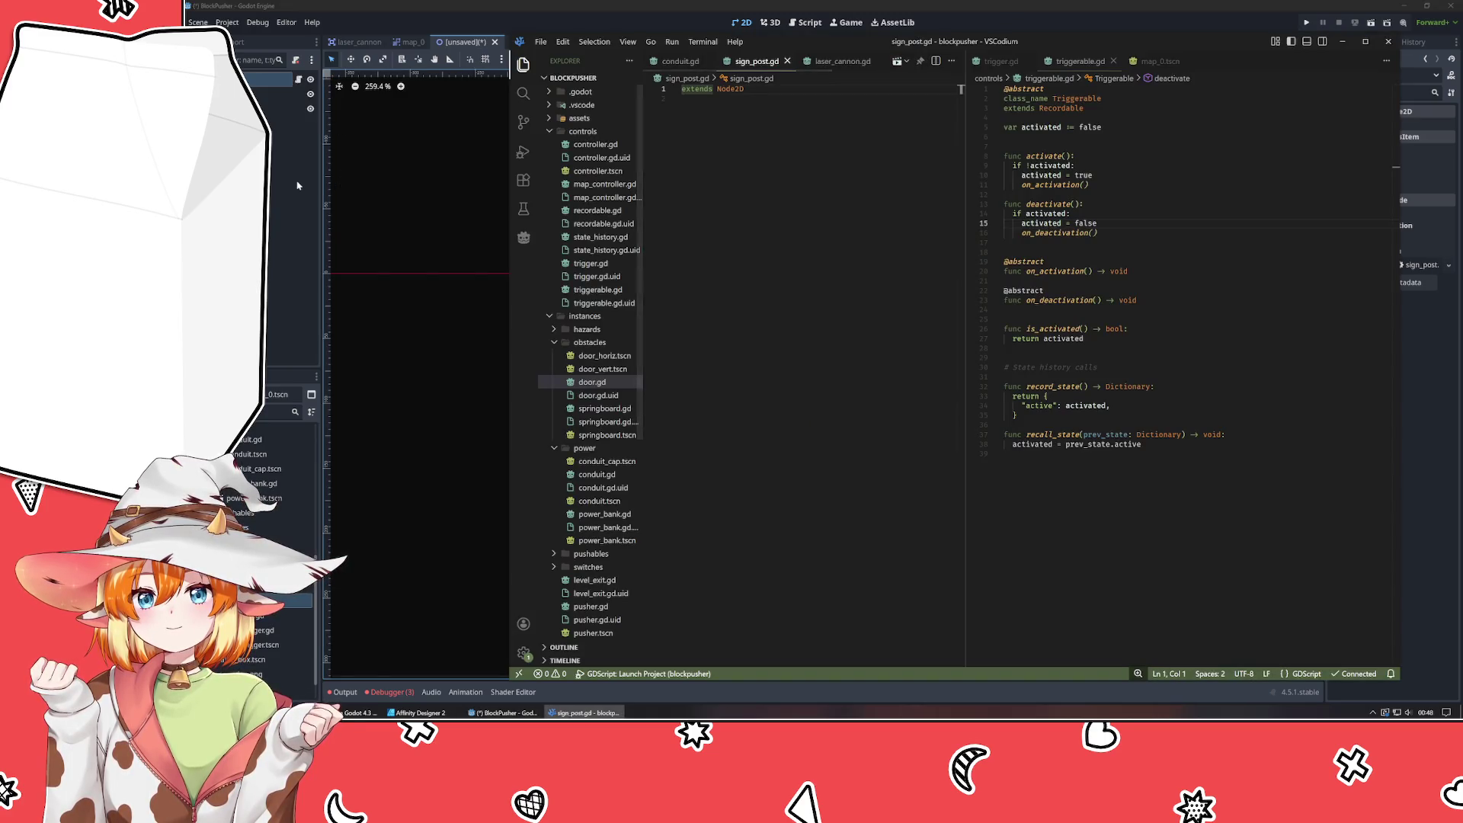
click(297, 185)
key(ctrl+s)
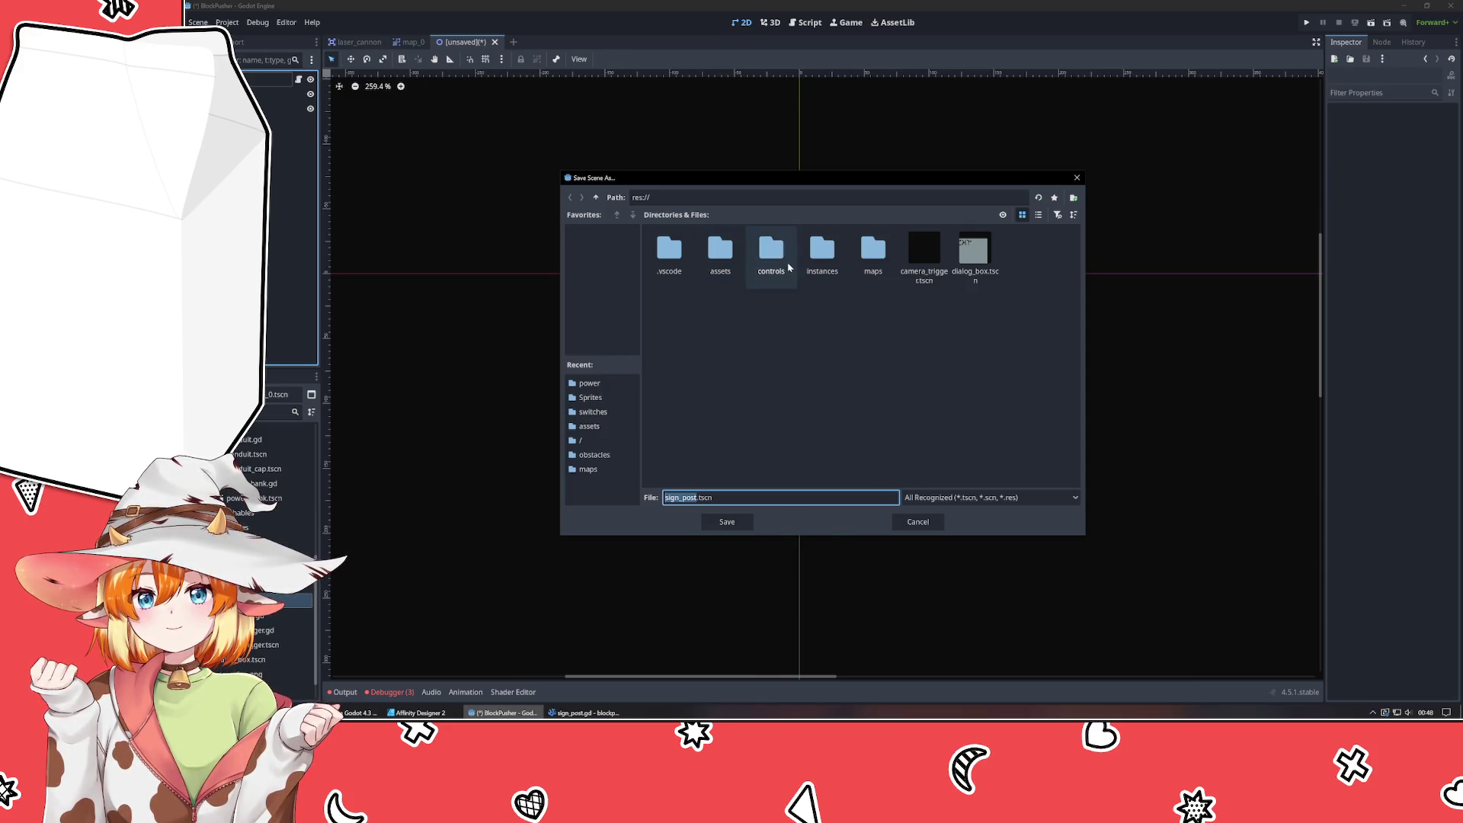
Save the scene as sign_post.tscn in the instances/obstacles folder
double_click(821, 253)
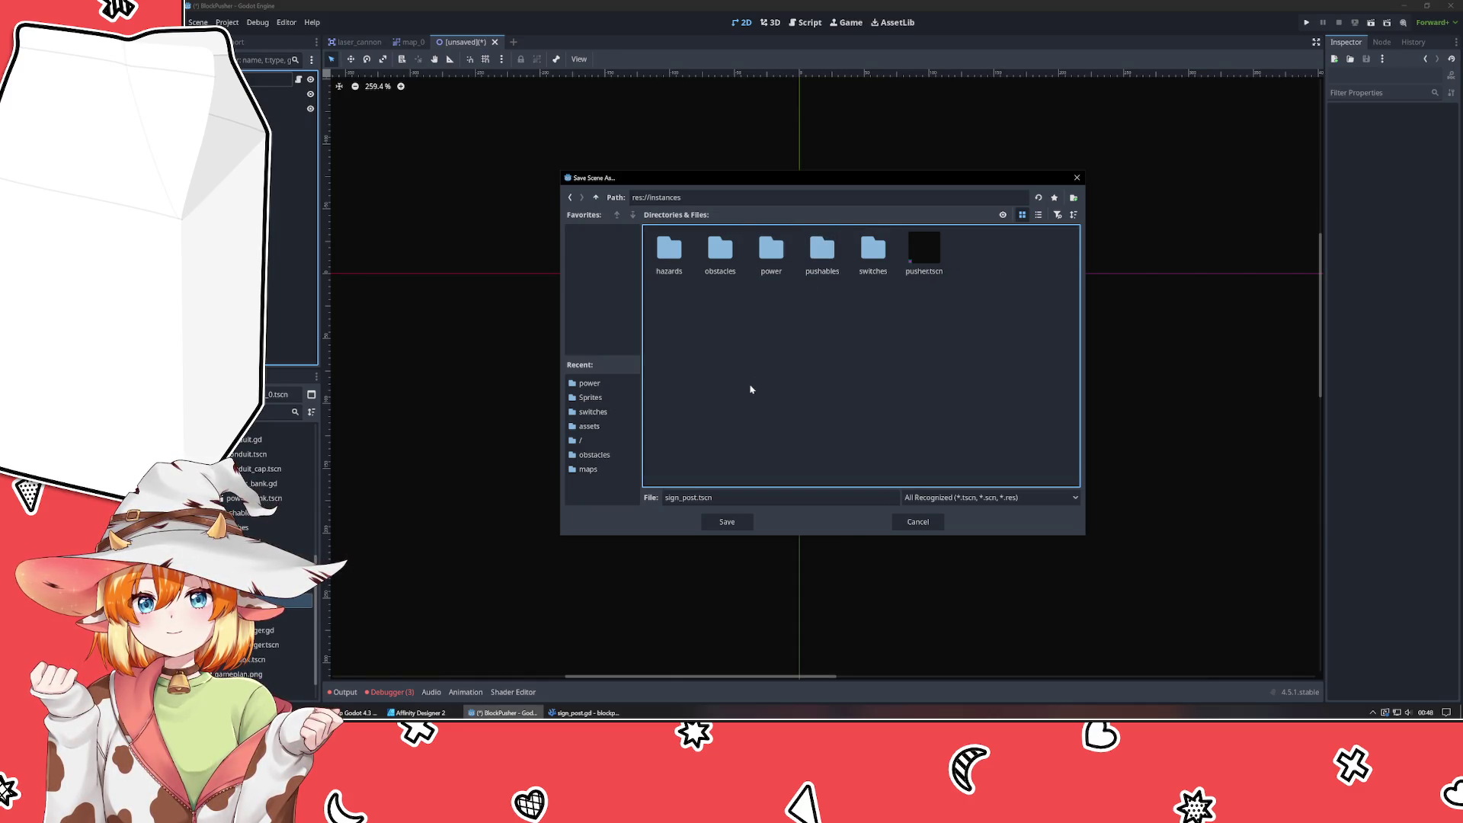
double_click(717, 263)
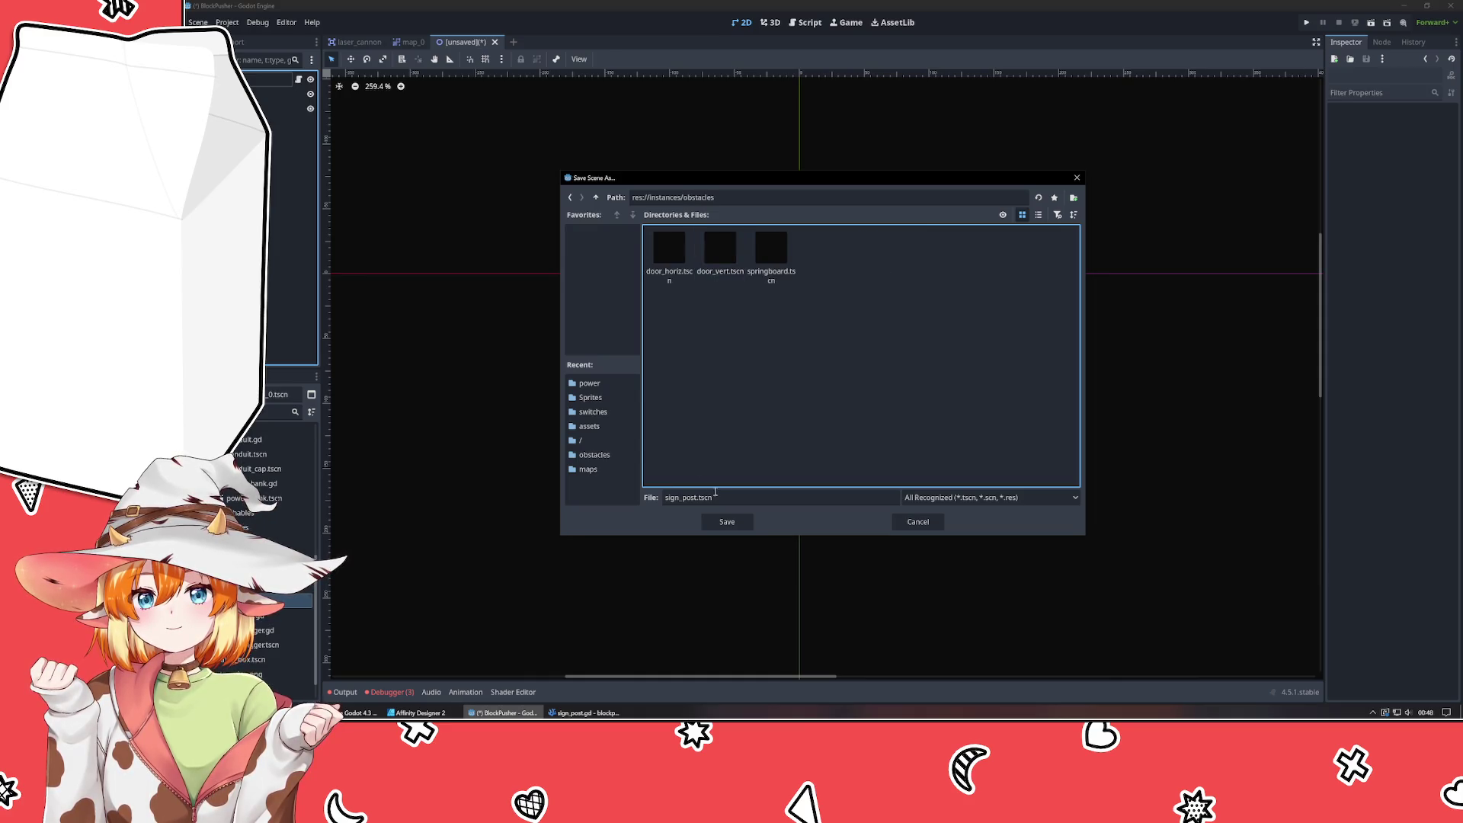
click(750, 522)
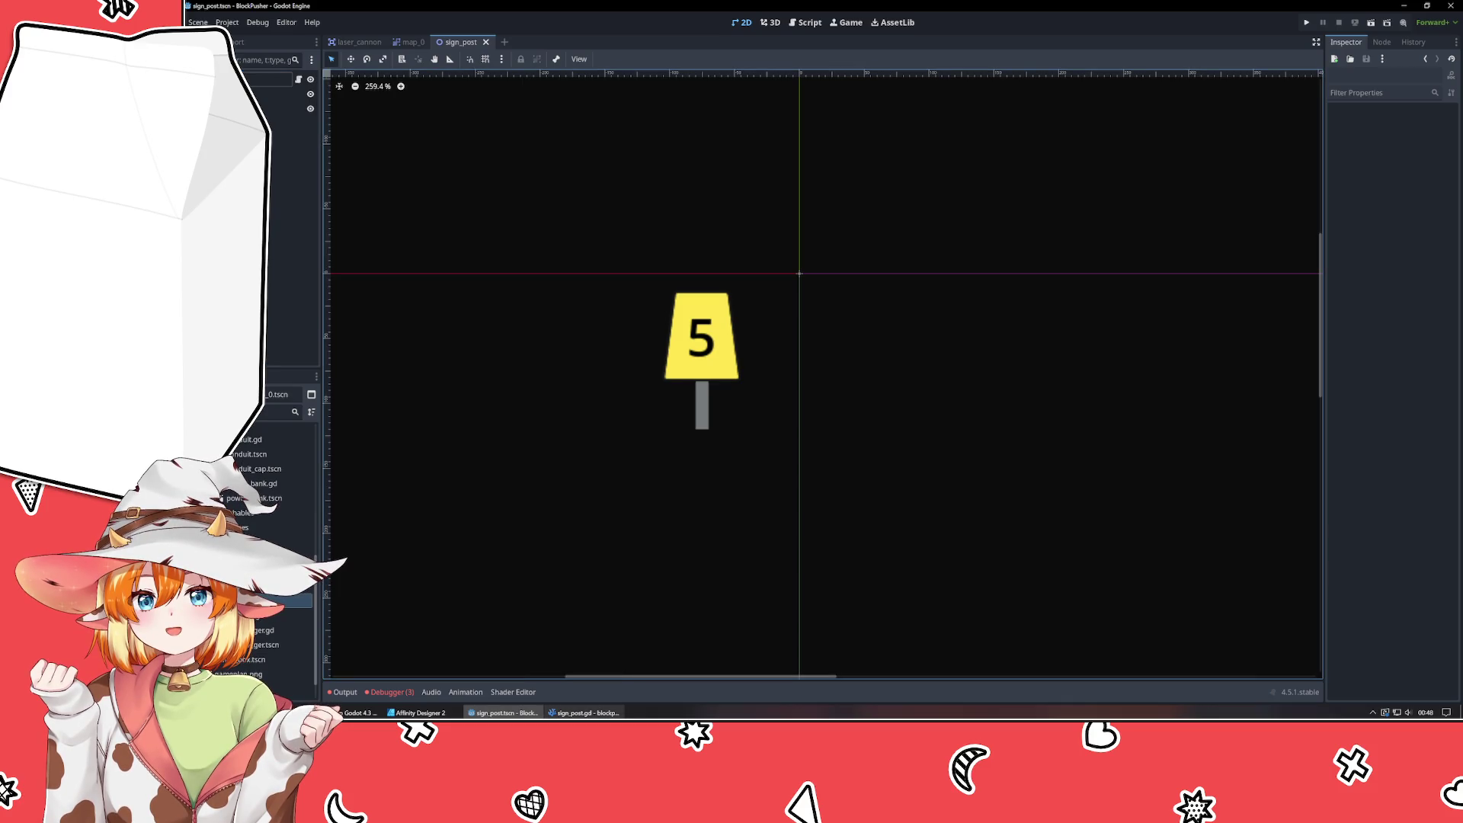
key(Return)
key(Up)
text(atool)
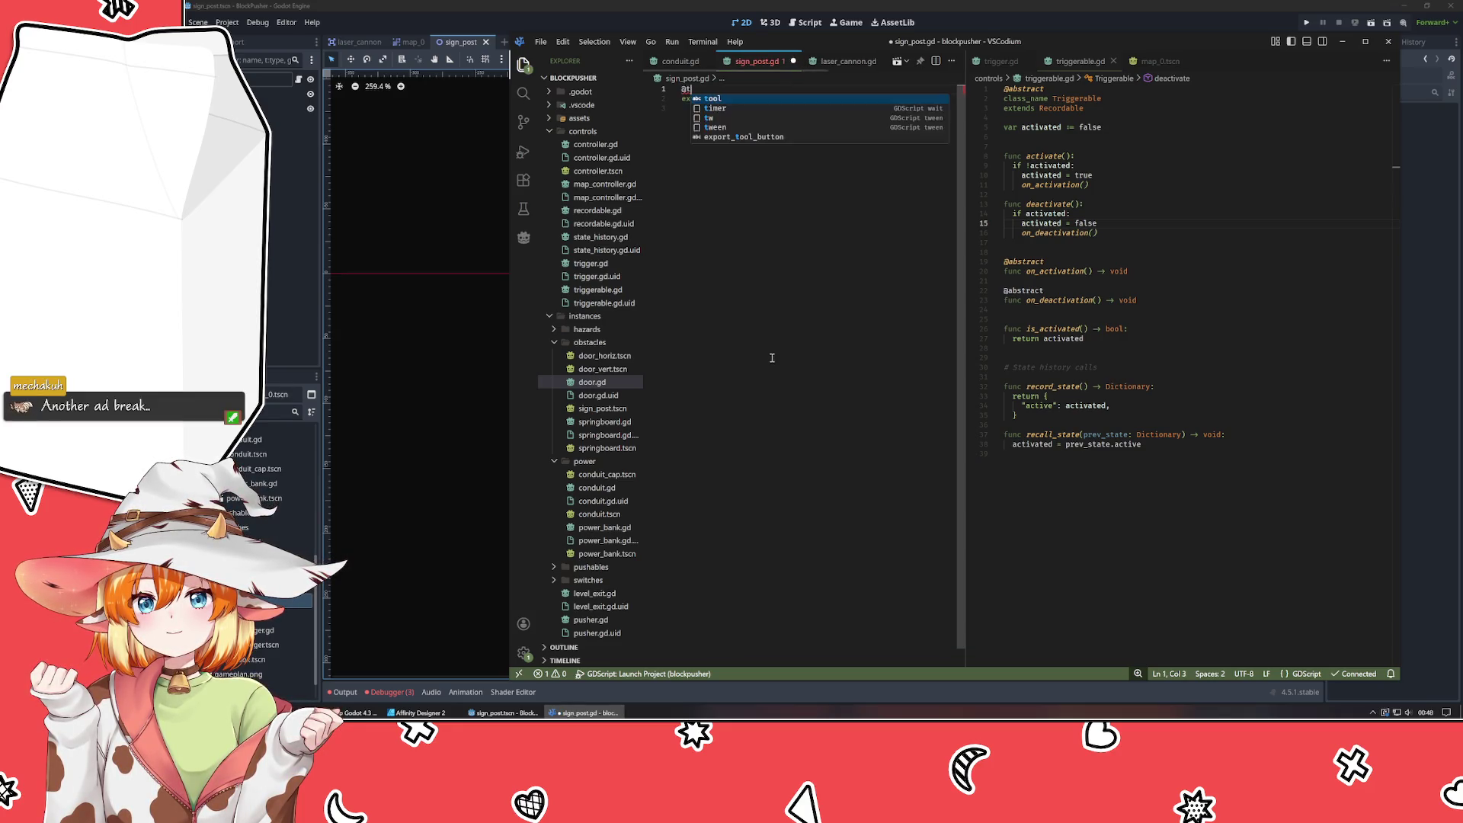
key(Return)
key(Down)
key(Down)
key(Return)
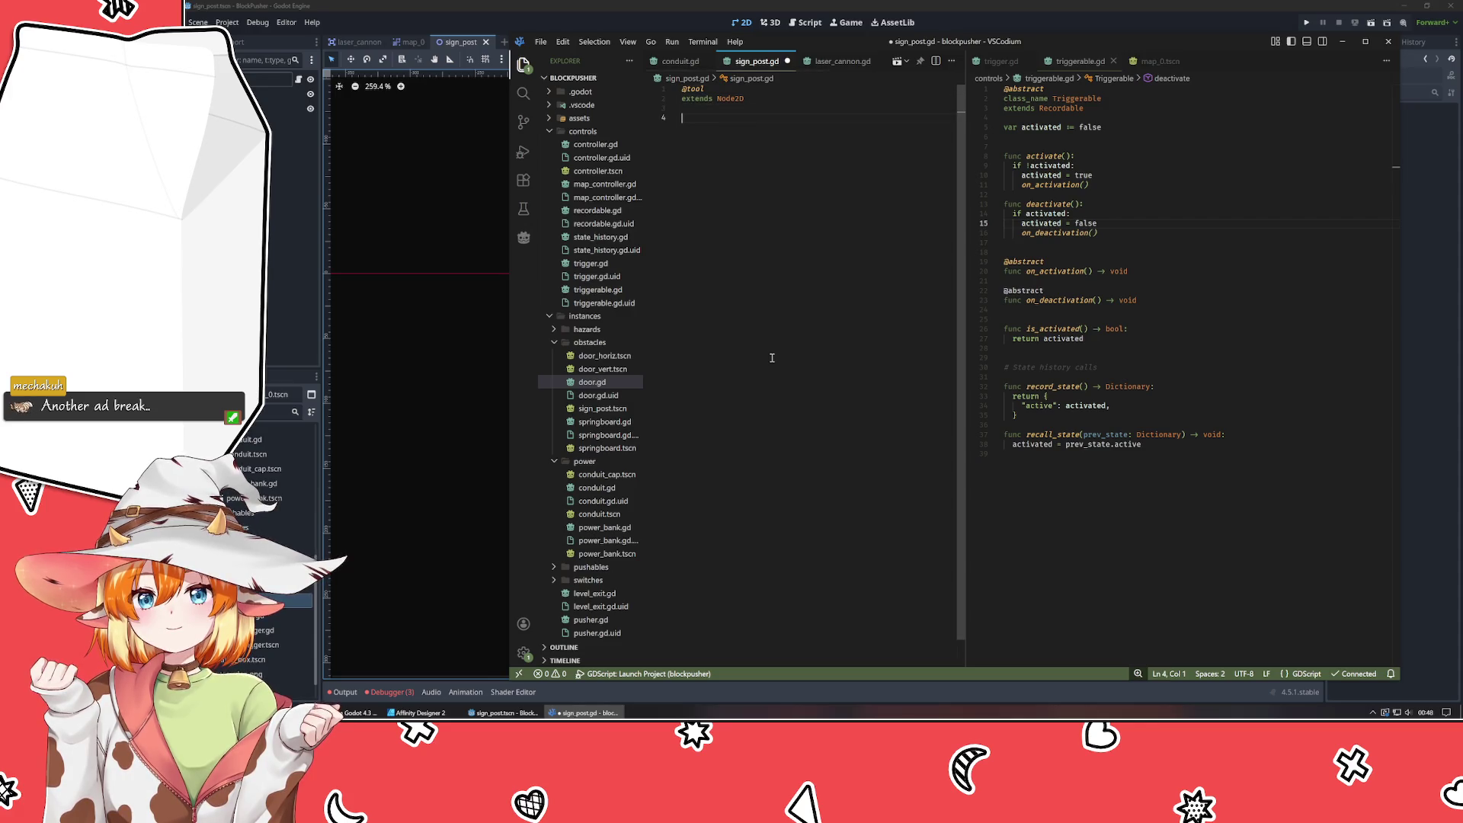
text(@extend)
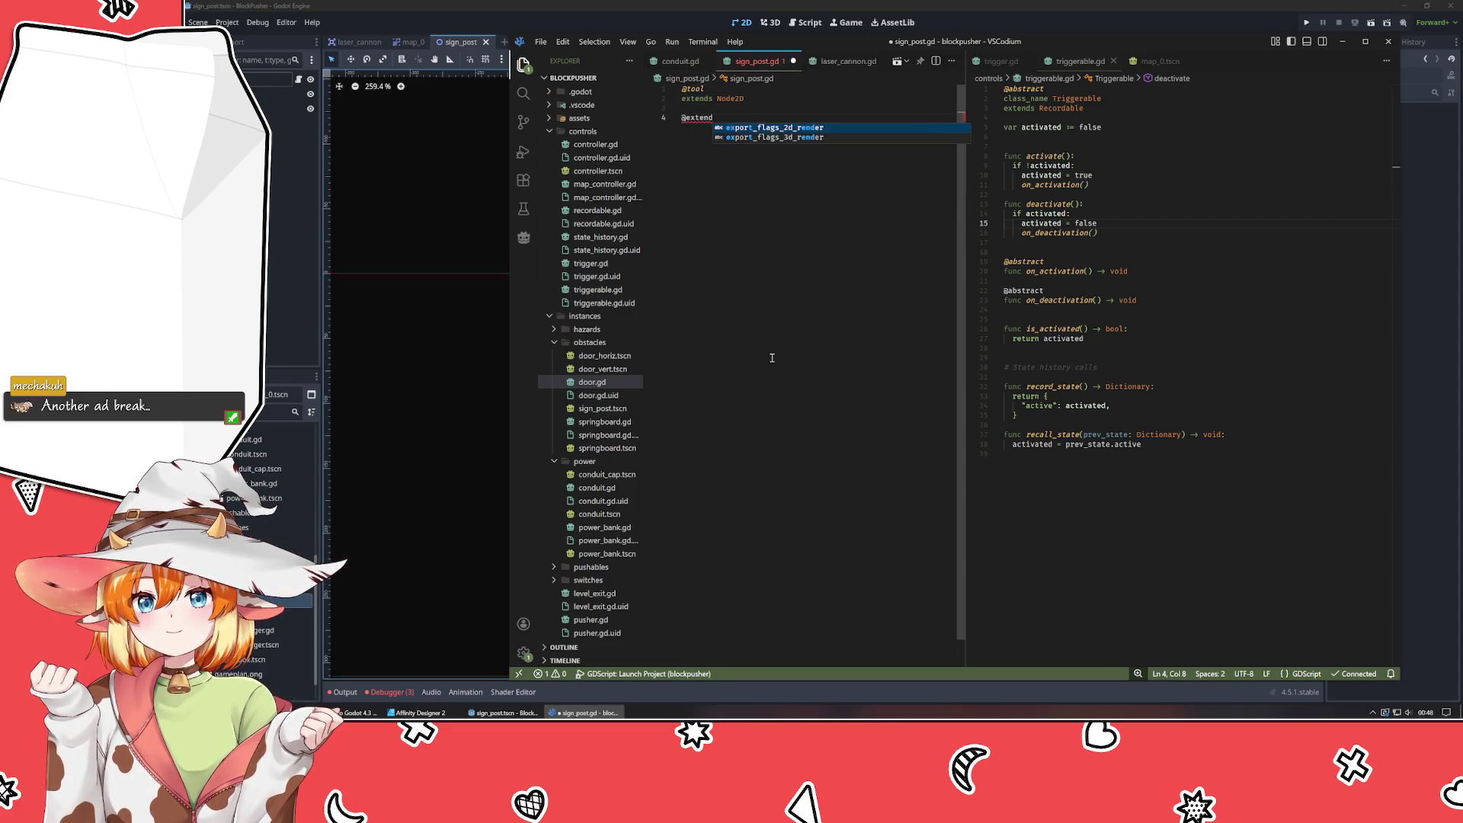
key(Escape)
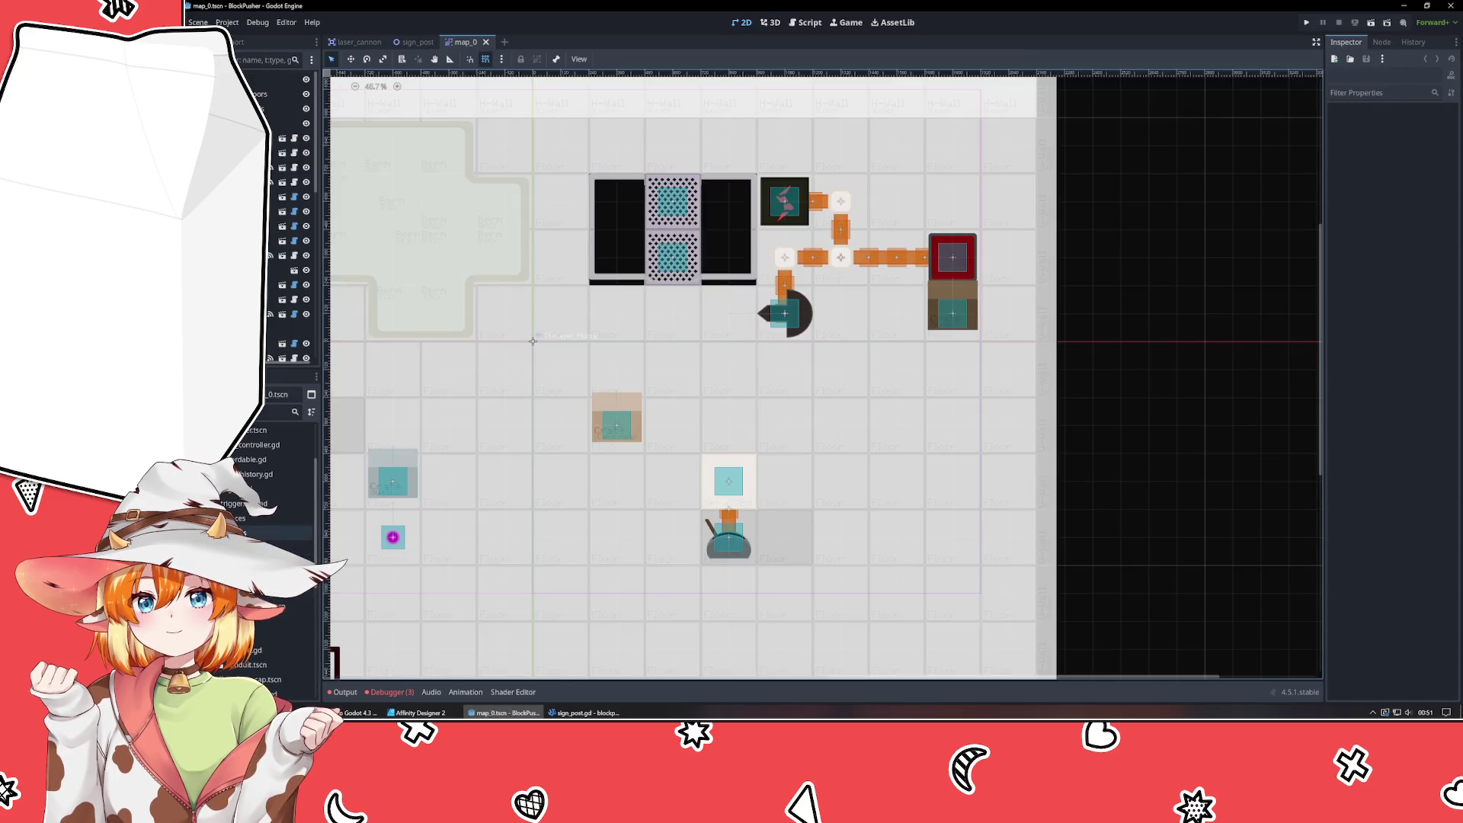
Place a sign_post beside the door in map_0 with Symbol 5 and Side Right
click(282, 531)
click(282, 547)
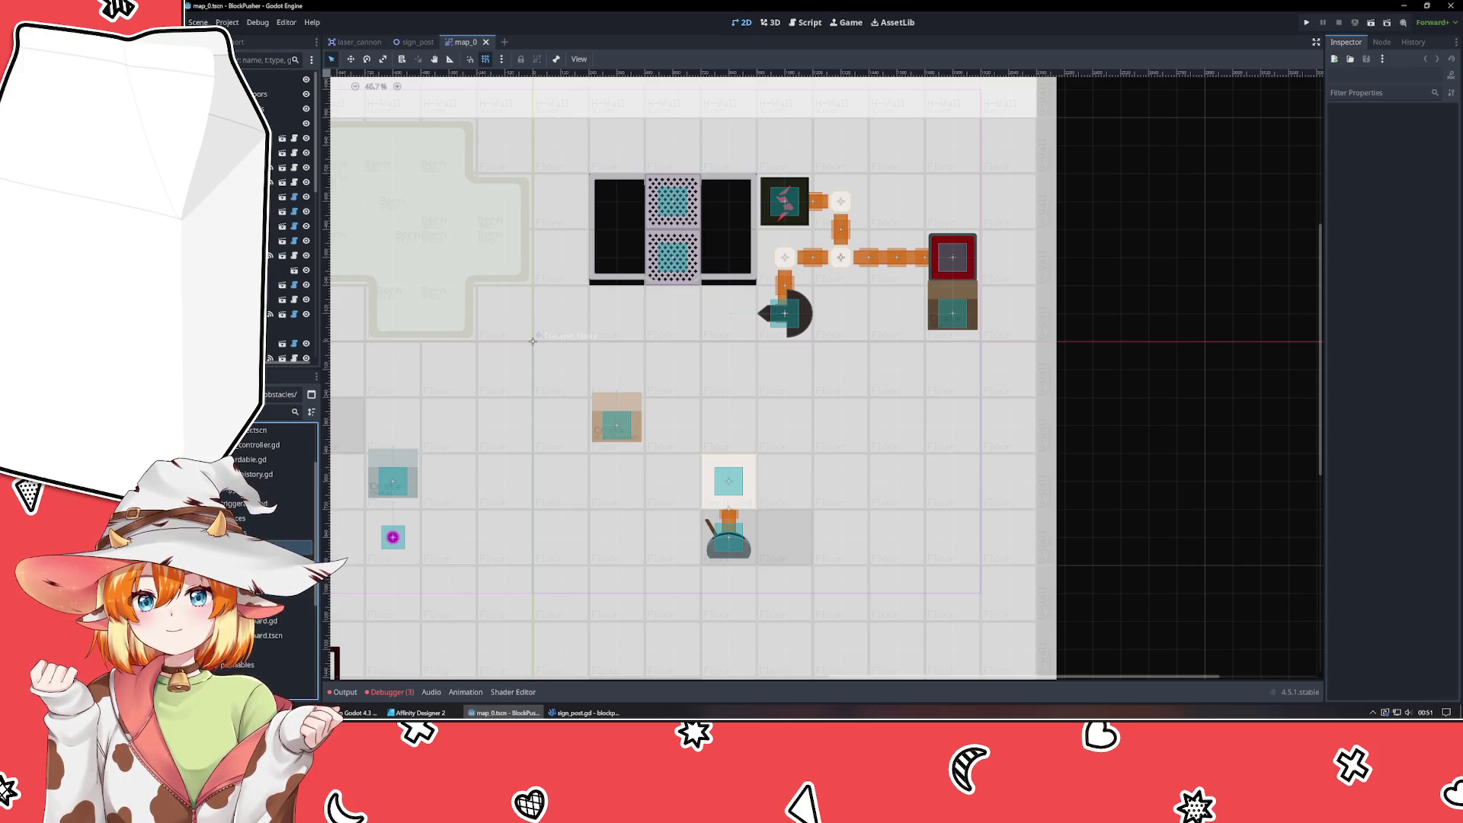
mouse_move(282, 606)
mouse_down()
mouse_move(699, 430)
mouse_move(728, 259)
mouse_up()
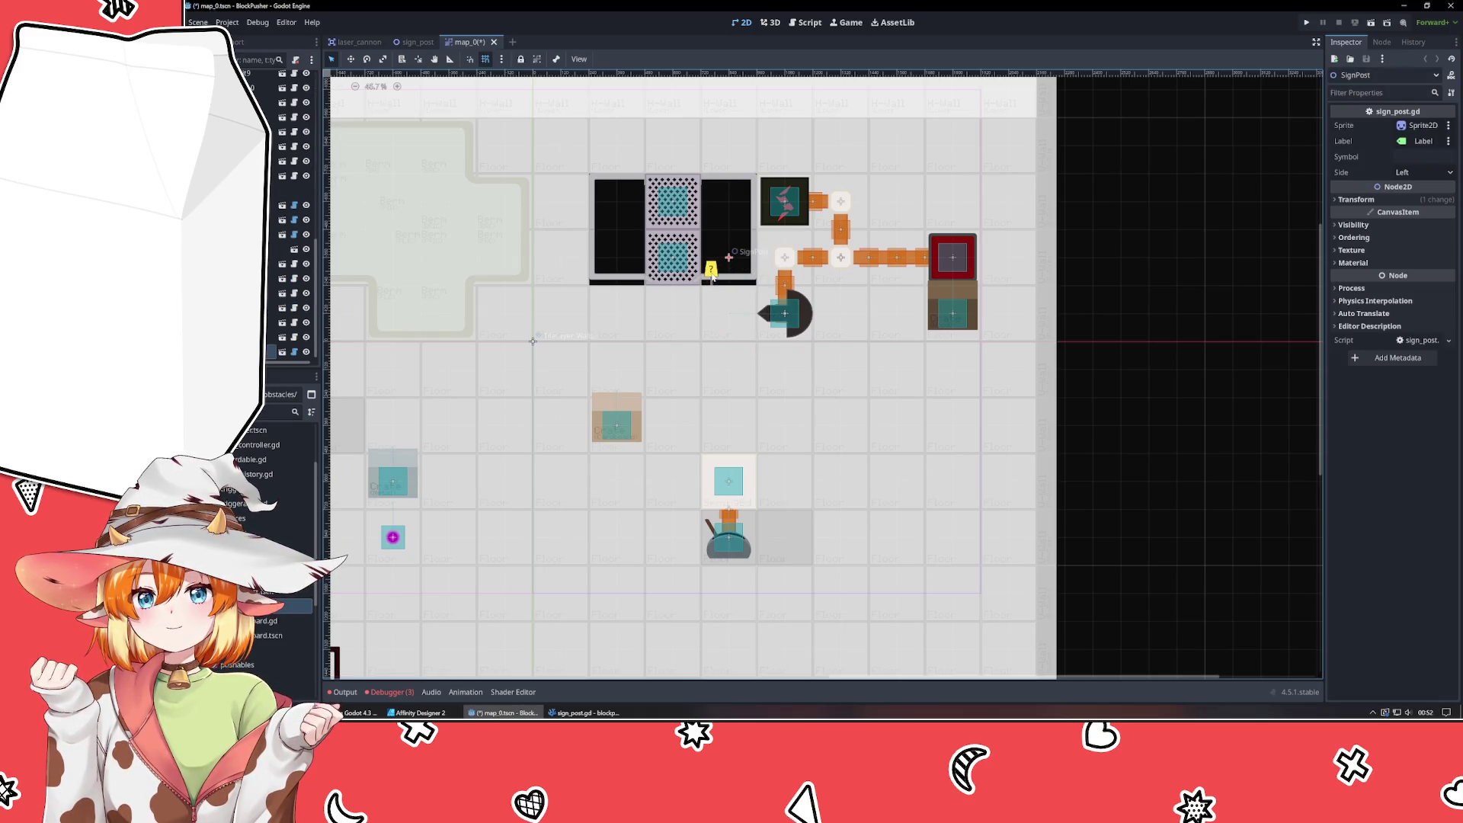
click(1415, 154)
text(5)
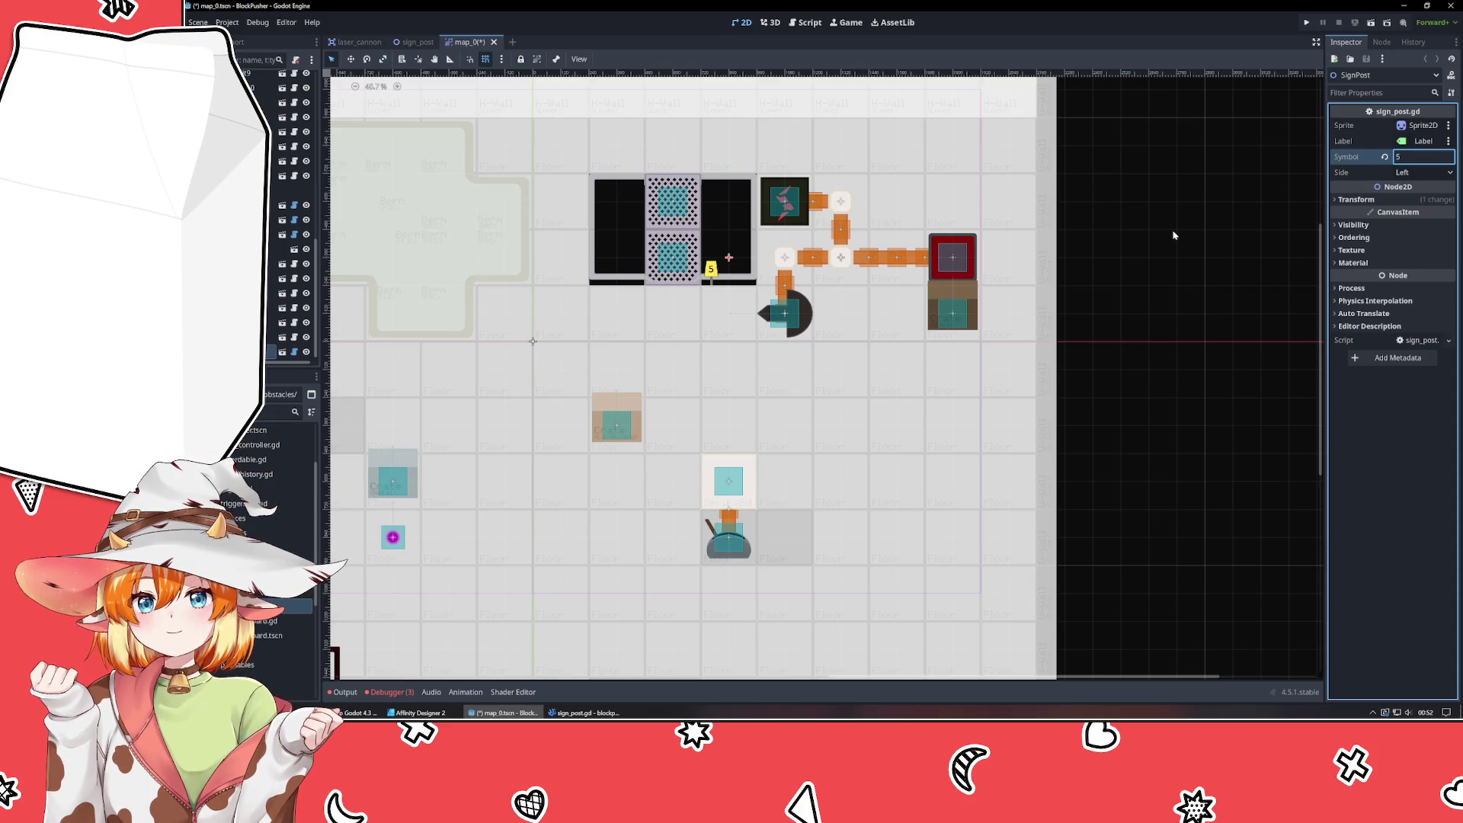
click(1421, 172)
click(1417, 203)
Inspect the placed sign and save map_0
click(1259, 203)
scroll(632, 269, up, 5)
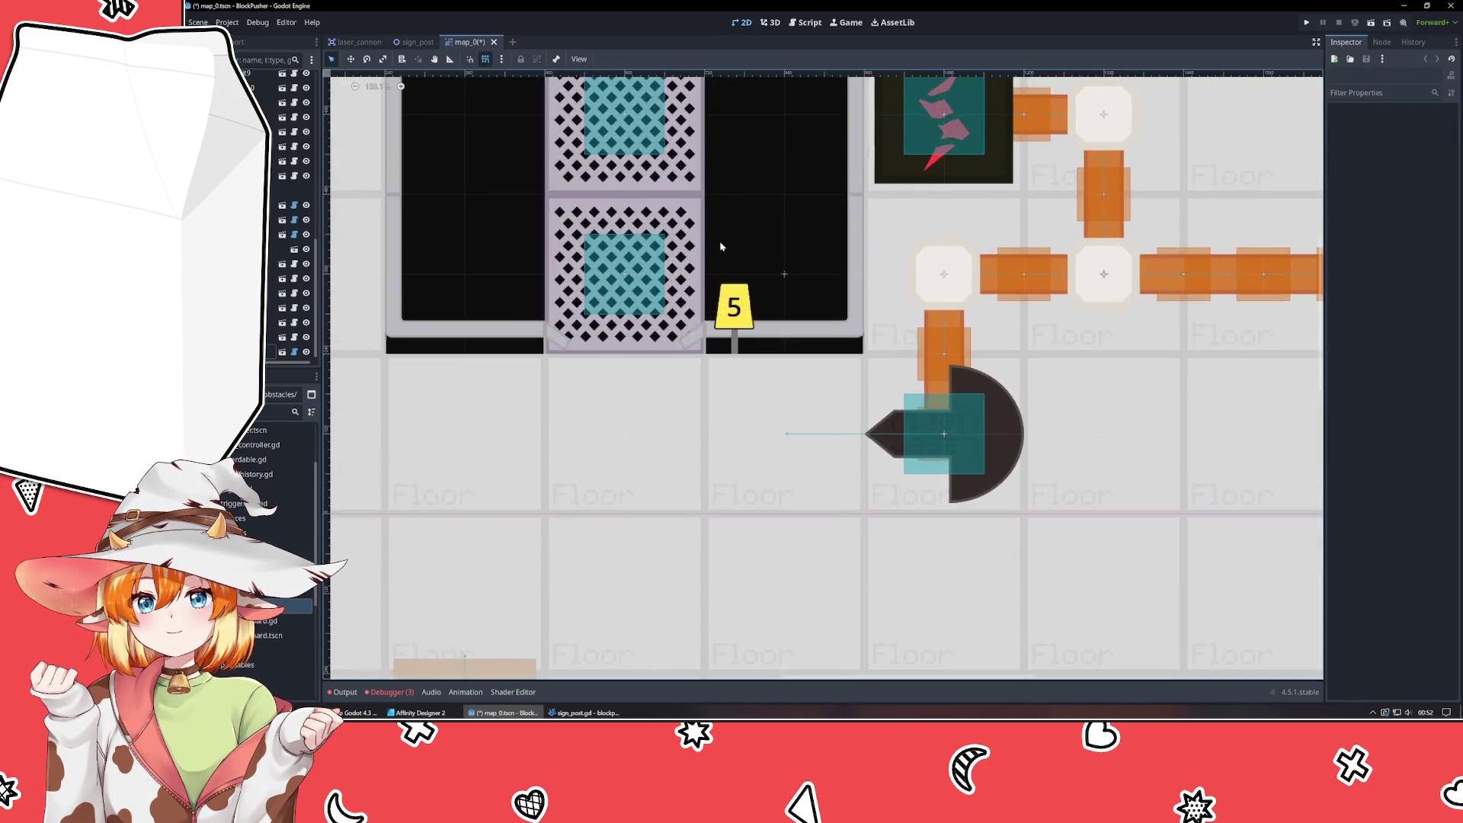
scroll(722, 246, up, 2)
scroll(721, 246, down, 6)
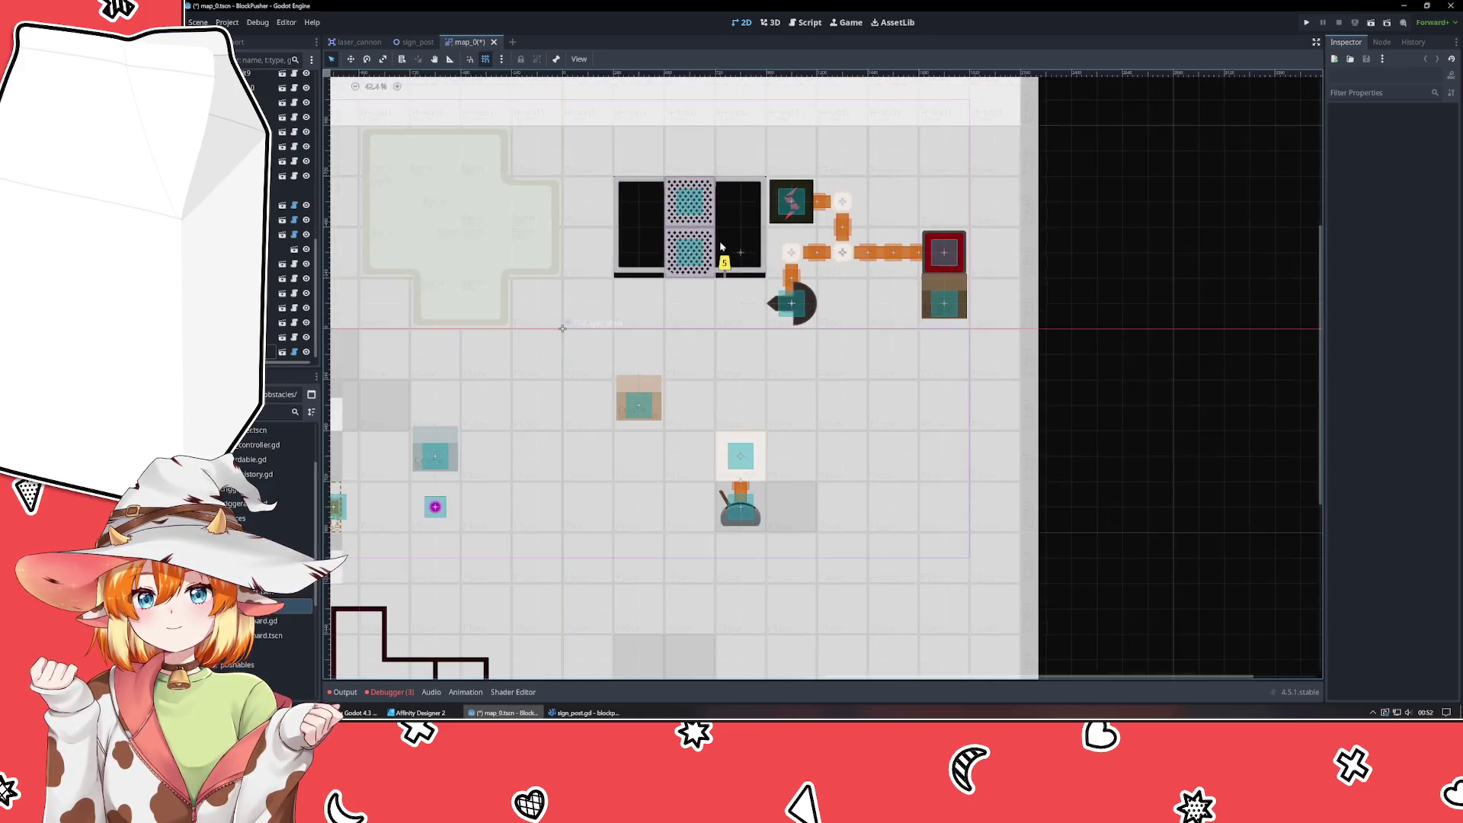
scroll(721, 246, up, 2)
scroll(721, 246, up, 1)
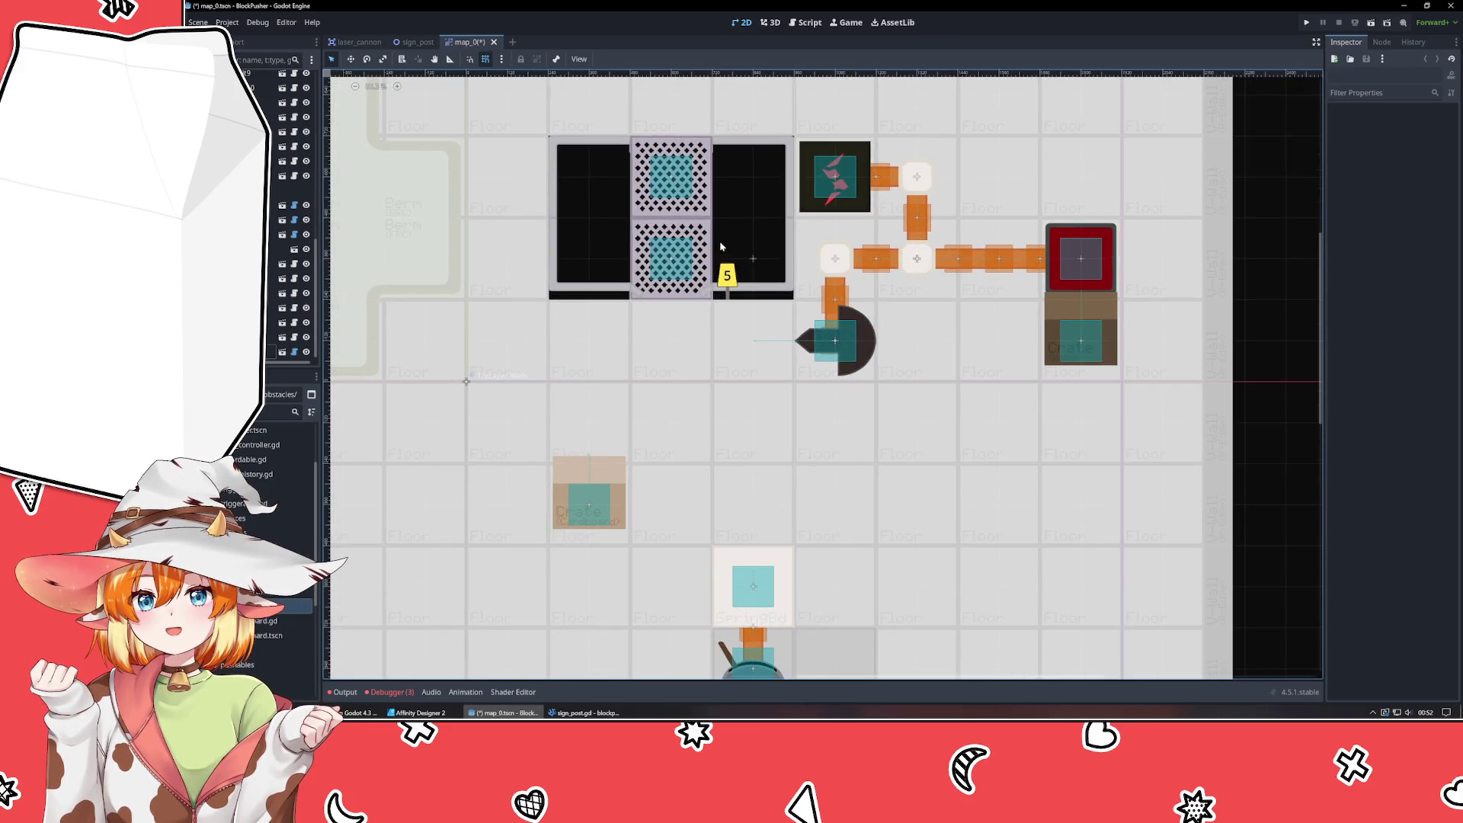
scroll(722, 246, down, 2)
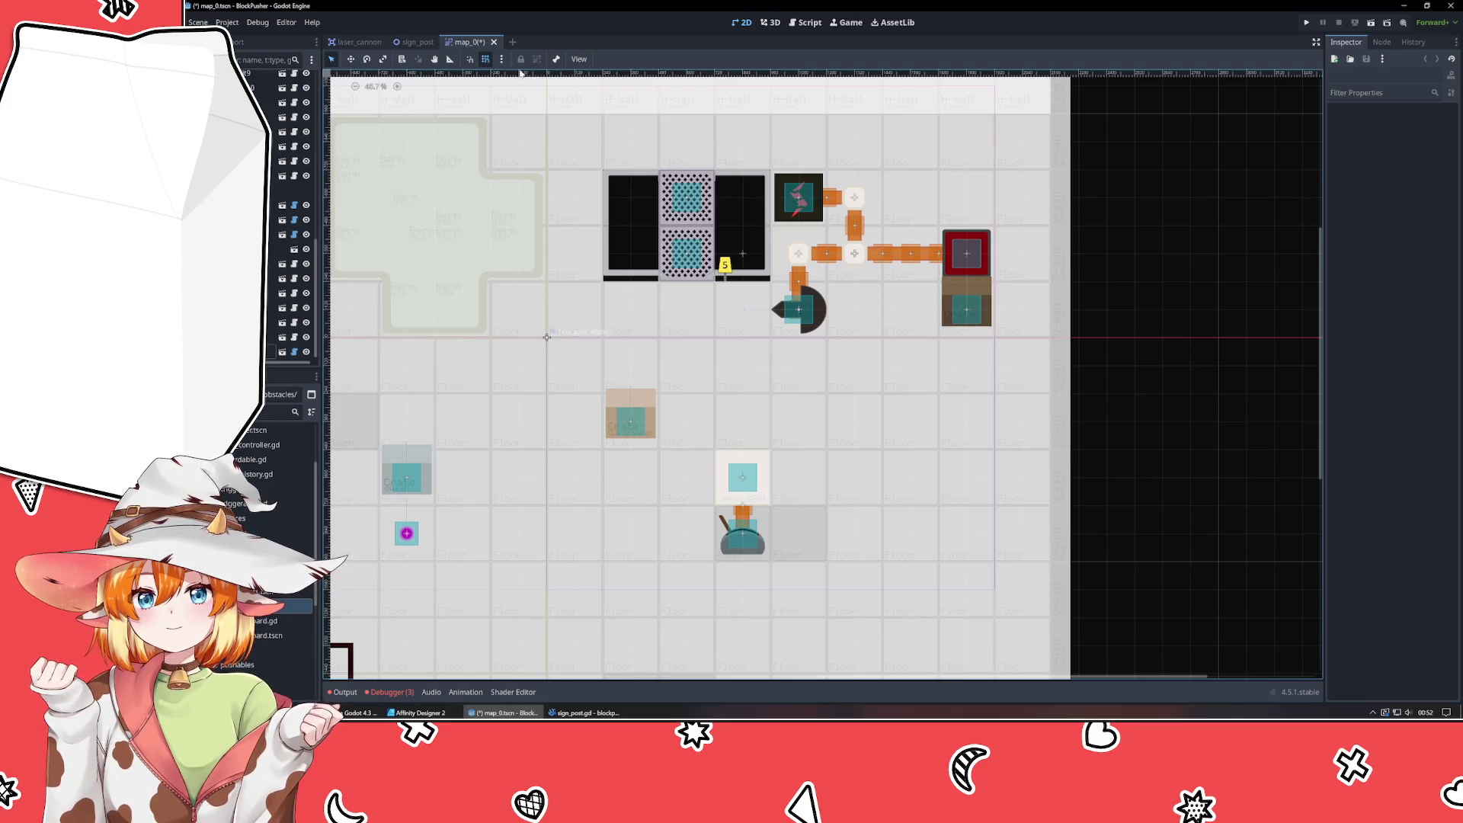
key(ctrl+s)
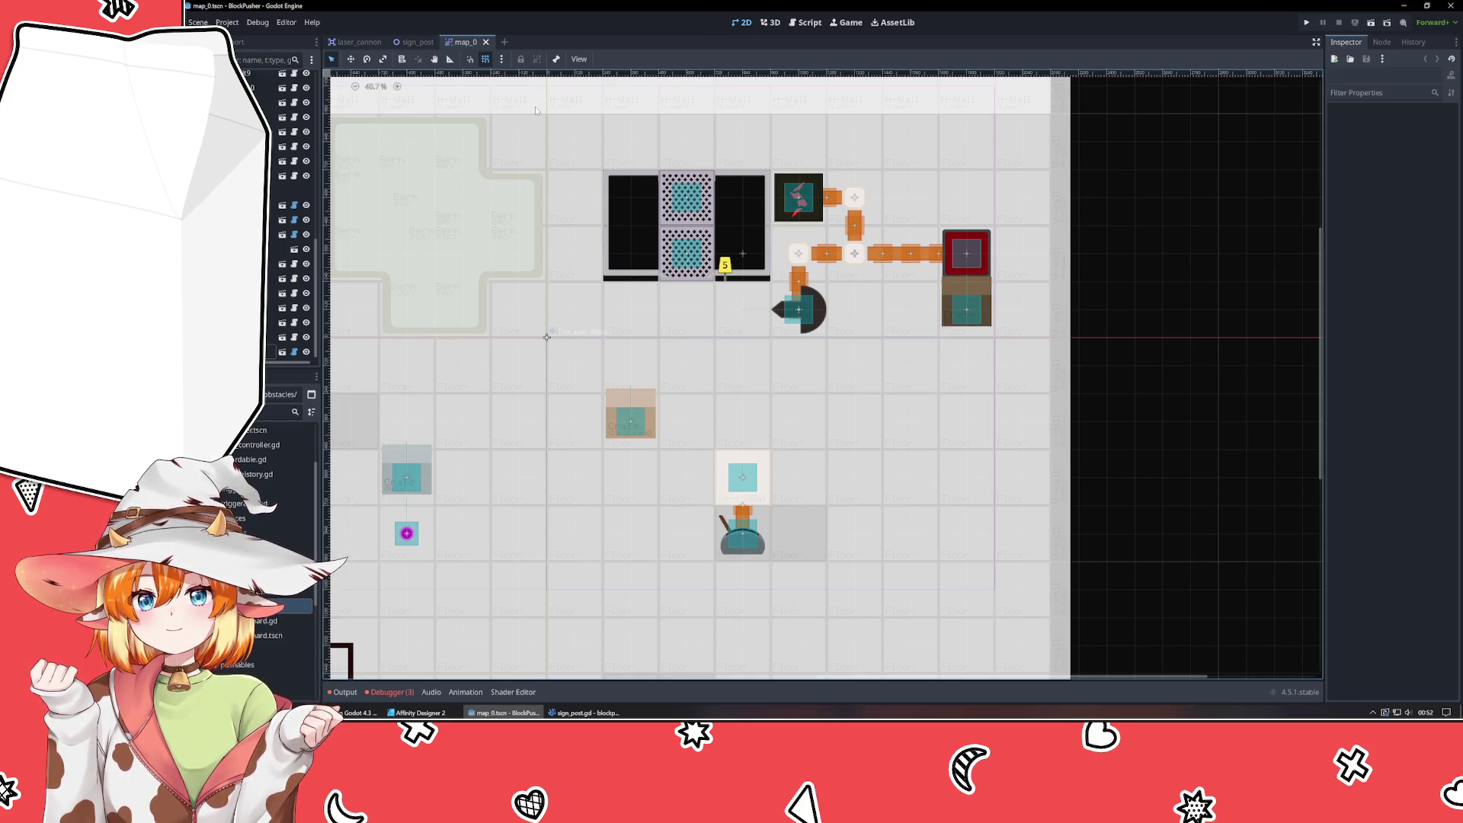
key(ctrl+shift+Tab)
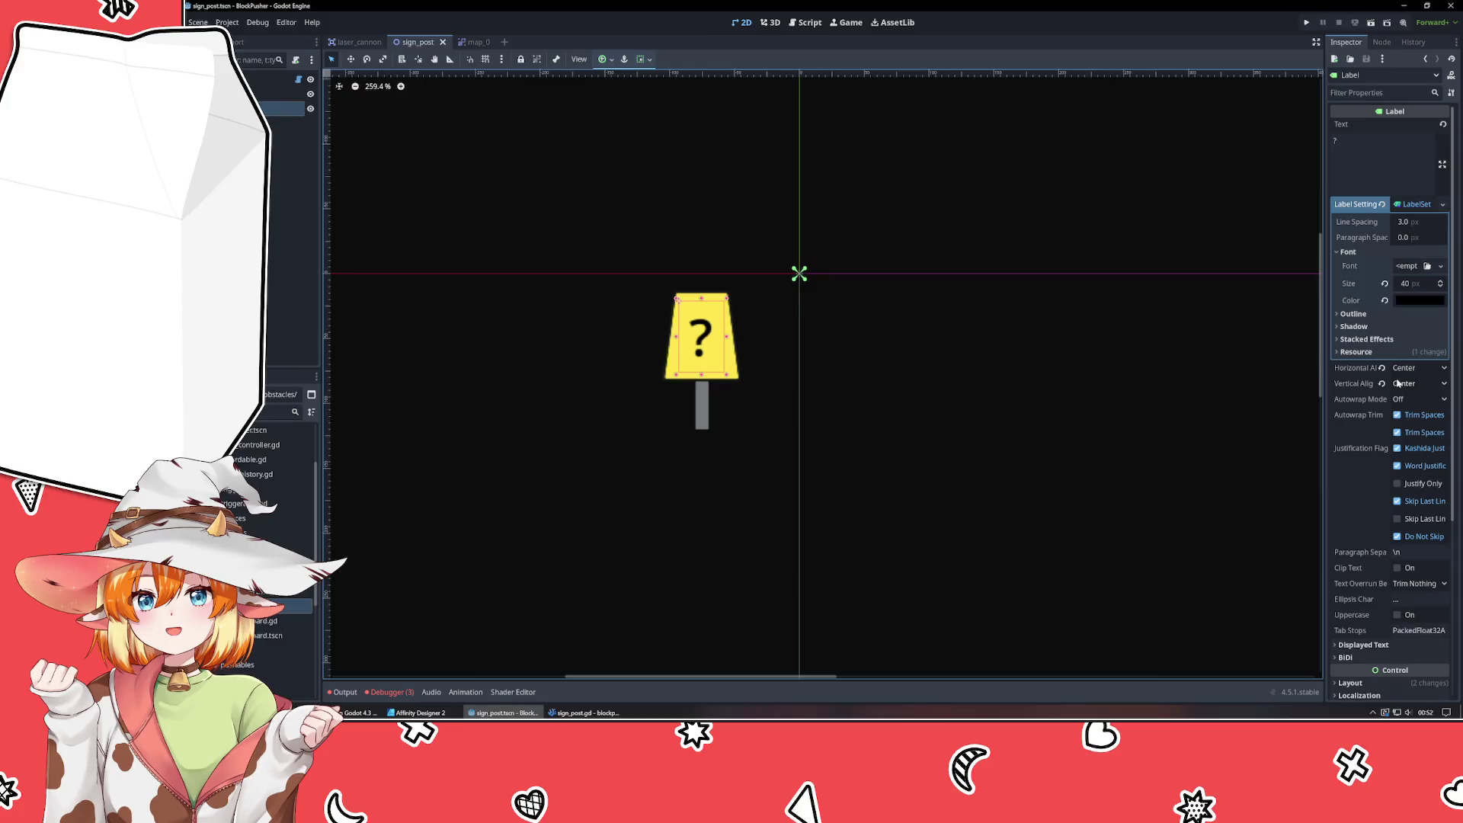
Expand the Label's Layout and Transform and set its x position to 93
click(1356, 204)
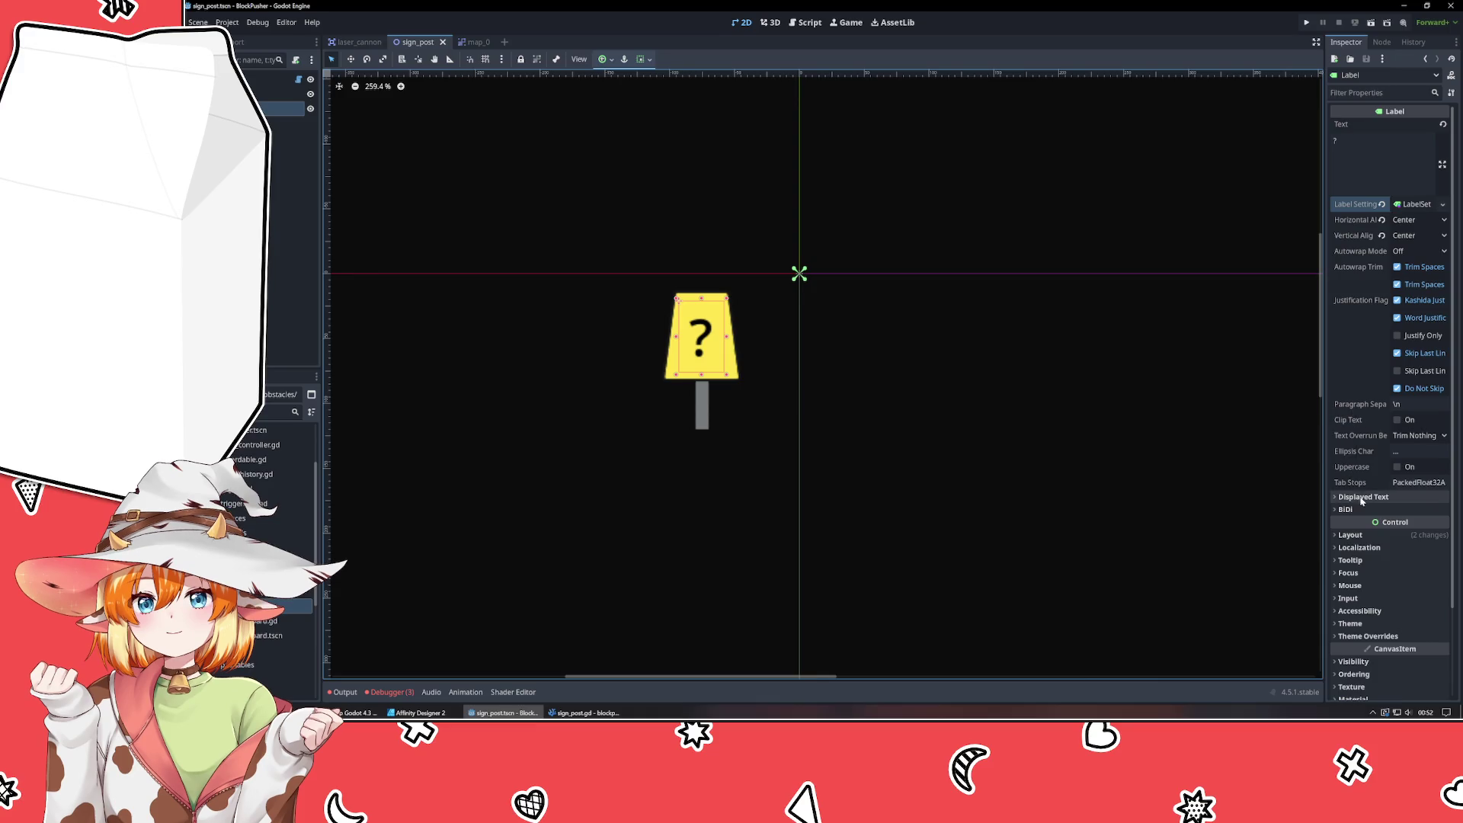
scroll(1364, 541, down, 3)
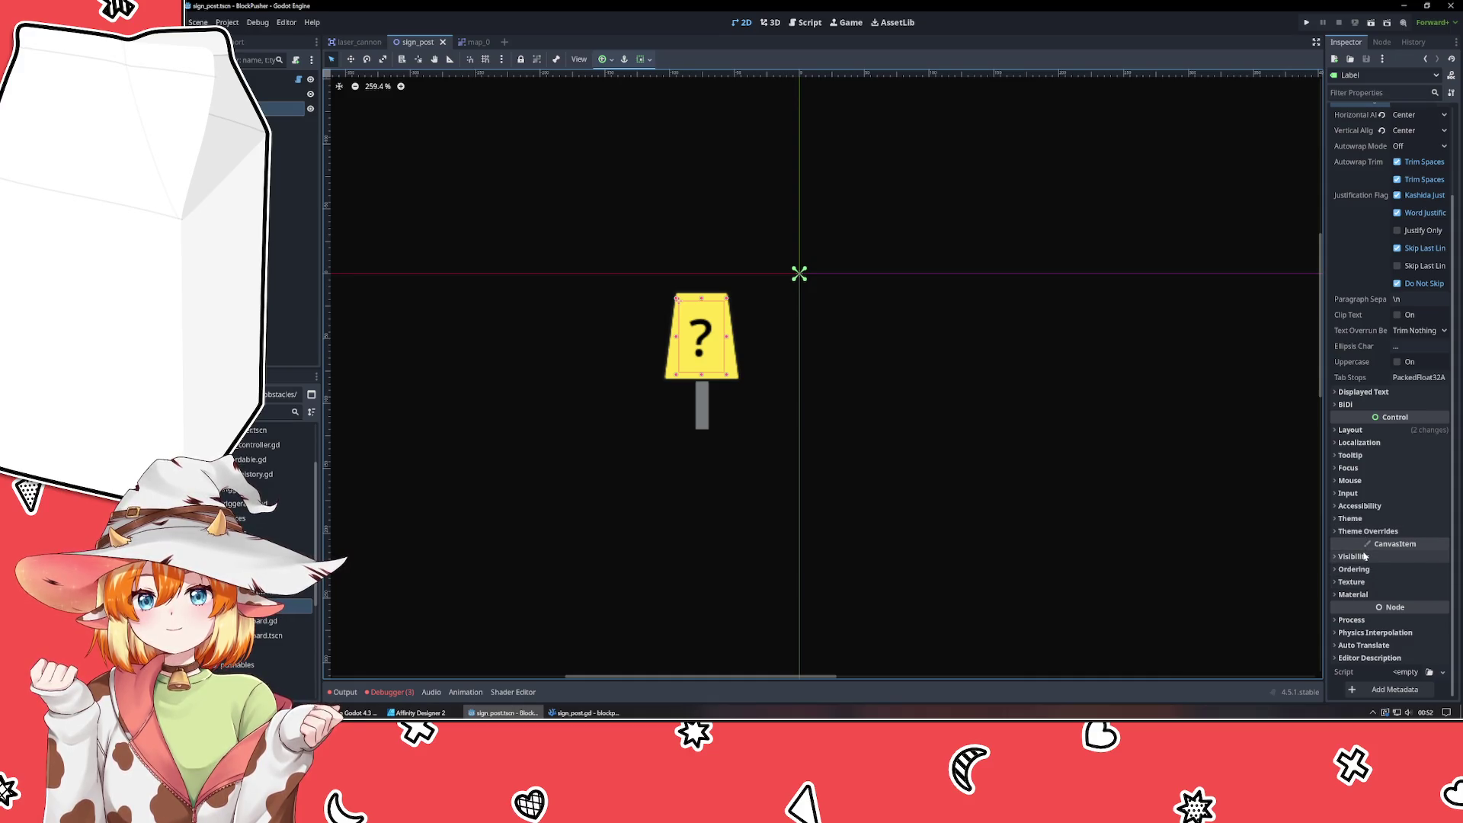
click(1350, 430)
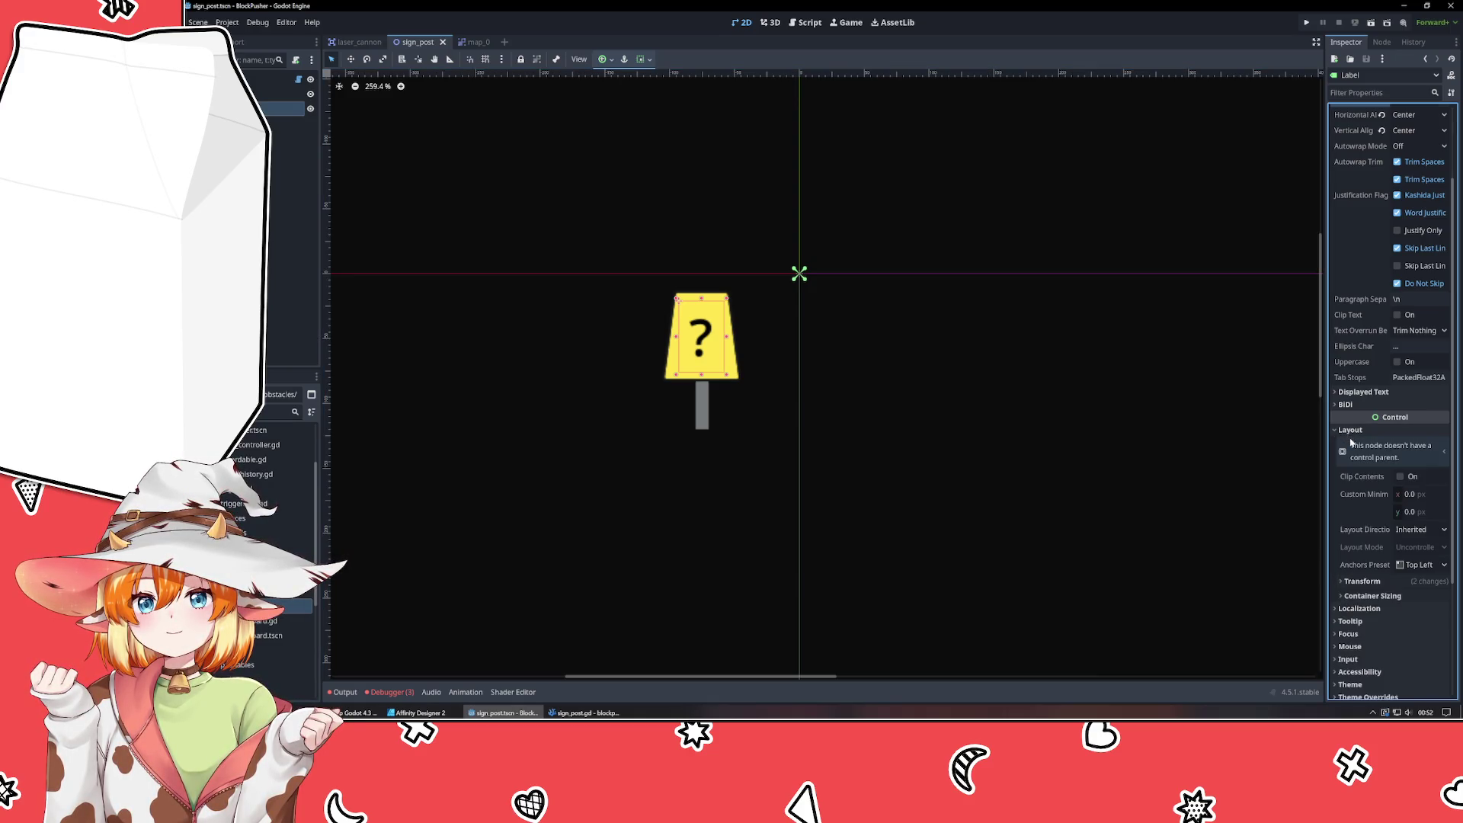
click(1363, 582)
scroll(1367, 571, down, 5)
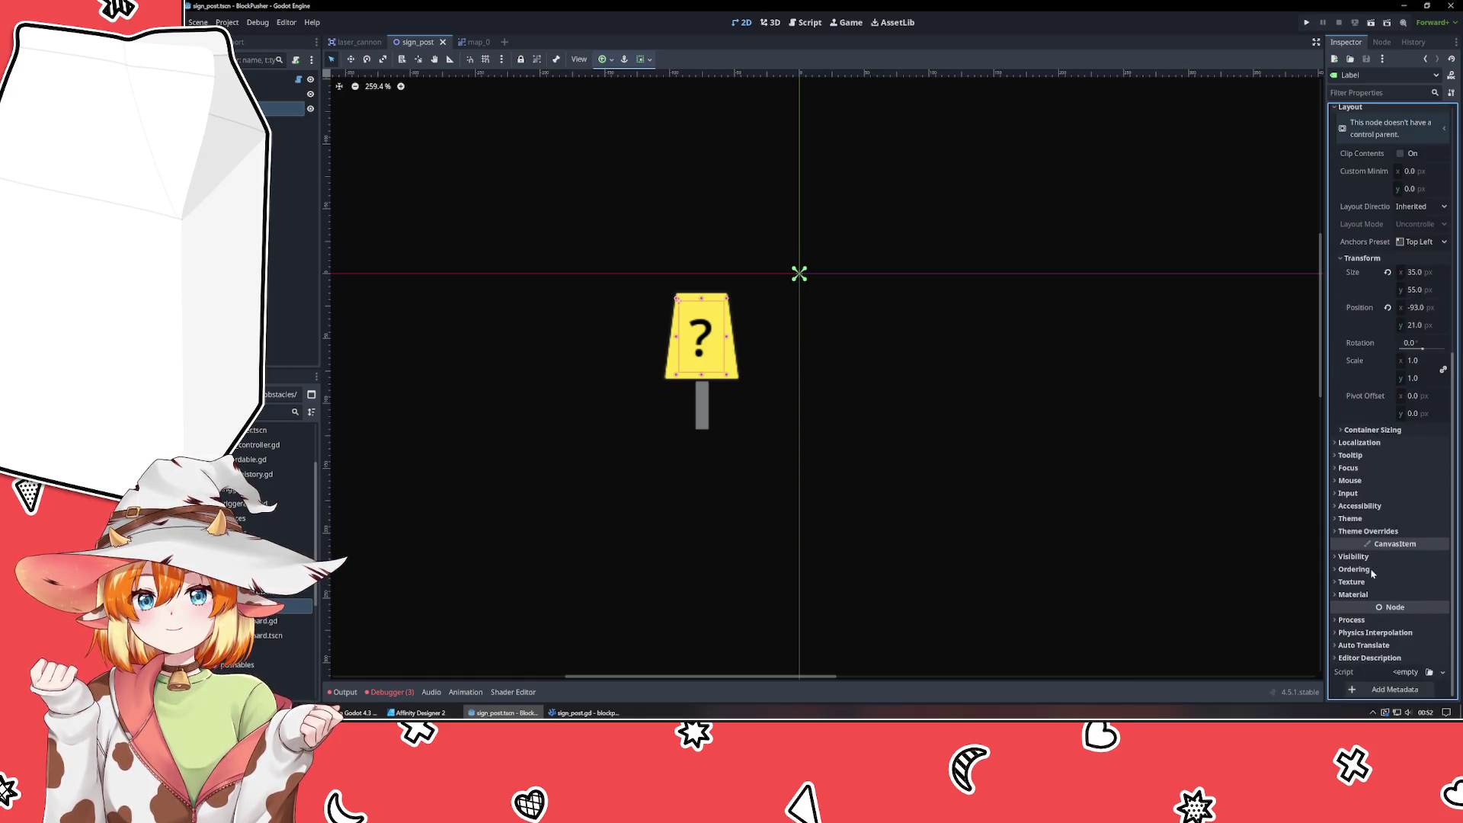
click(1436, 308)
key(Down)
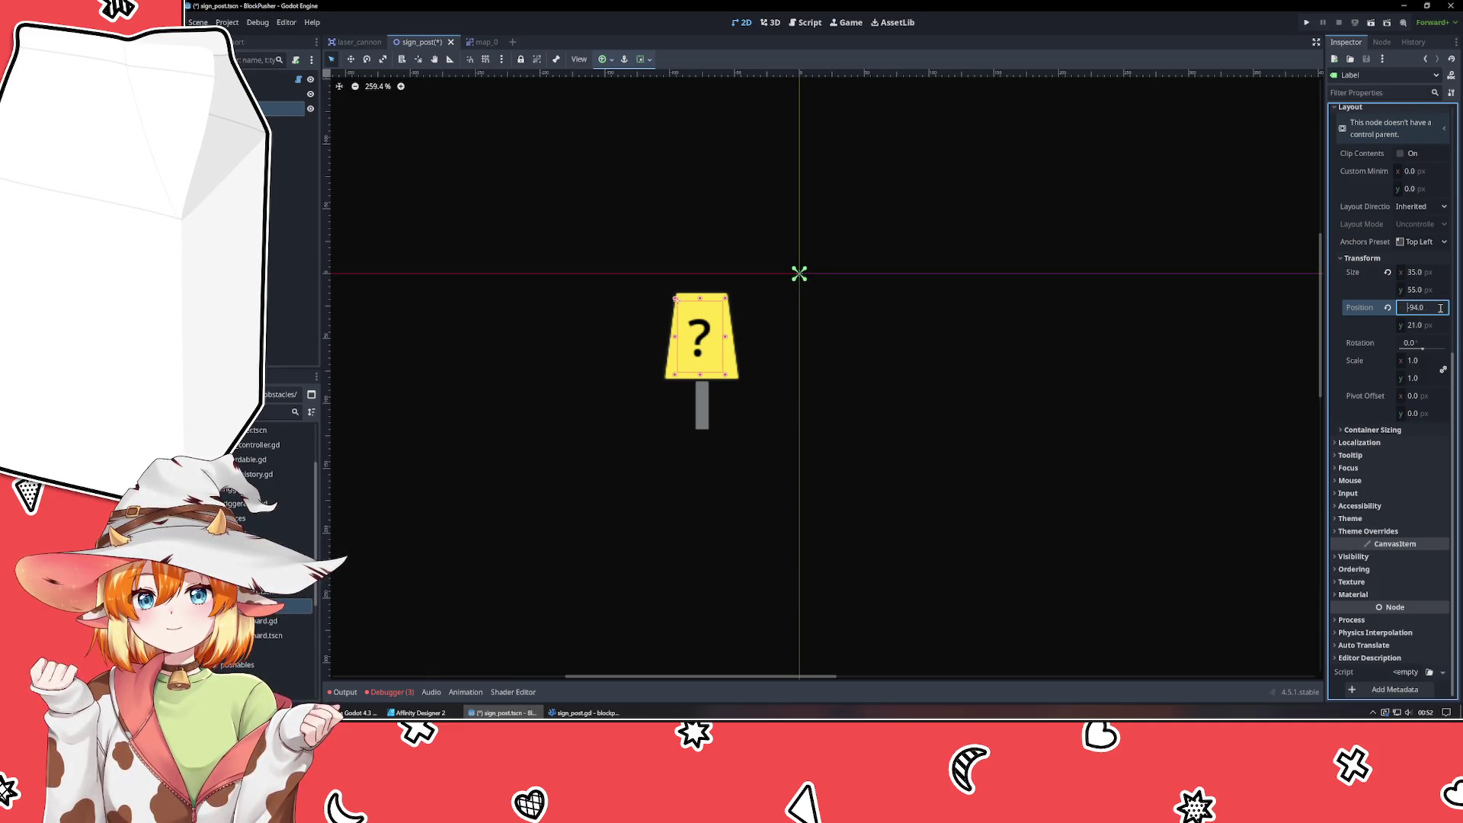
key(Up)
key(Up)
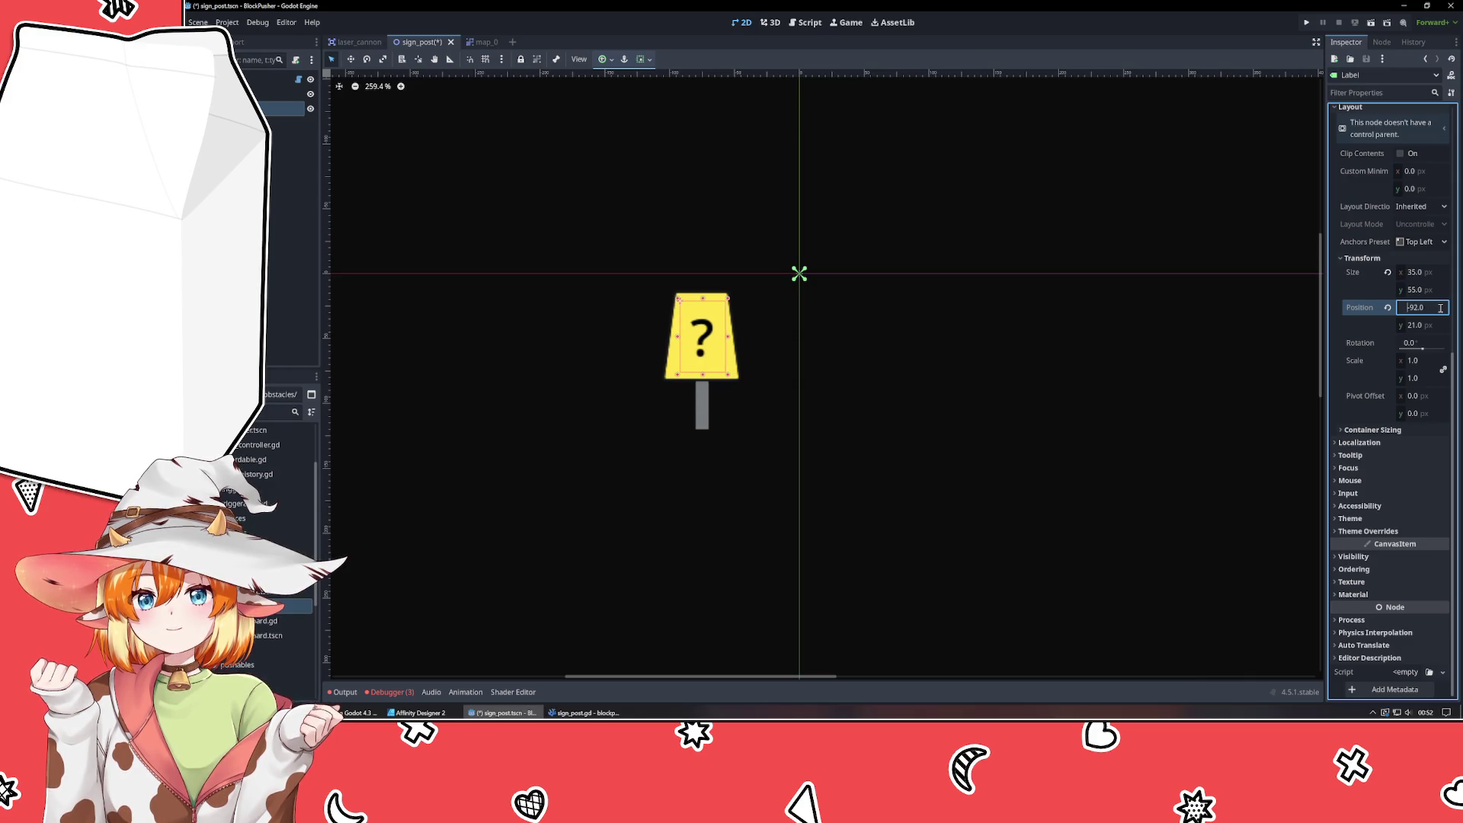
key(Down)
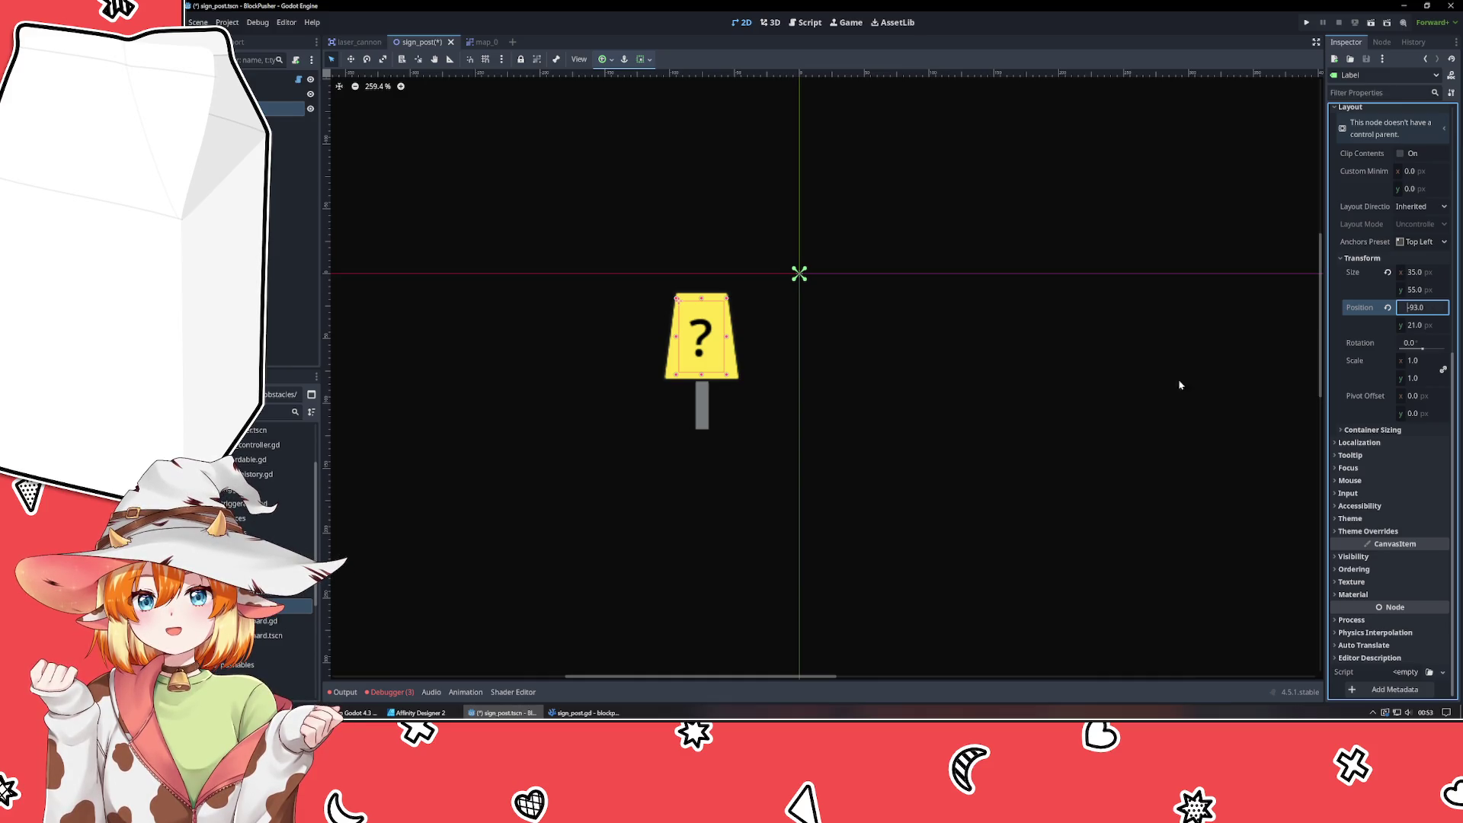
key(Delete)
key(Return)
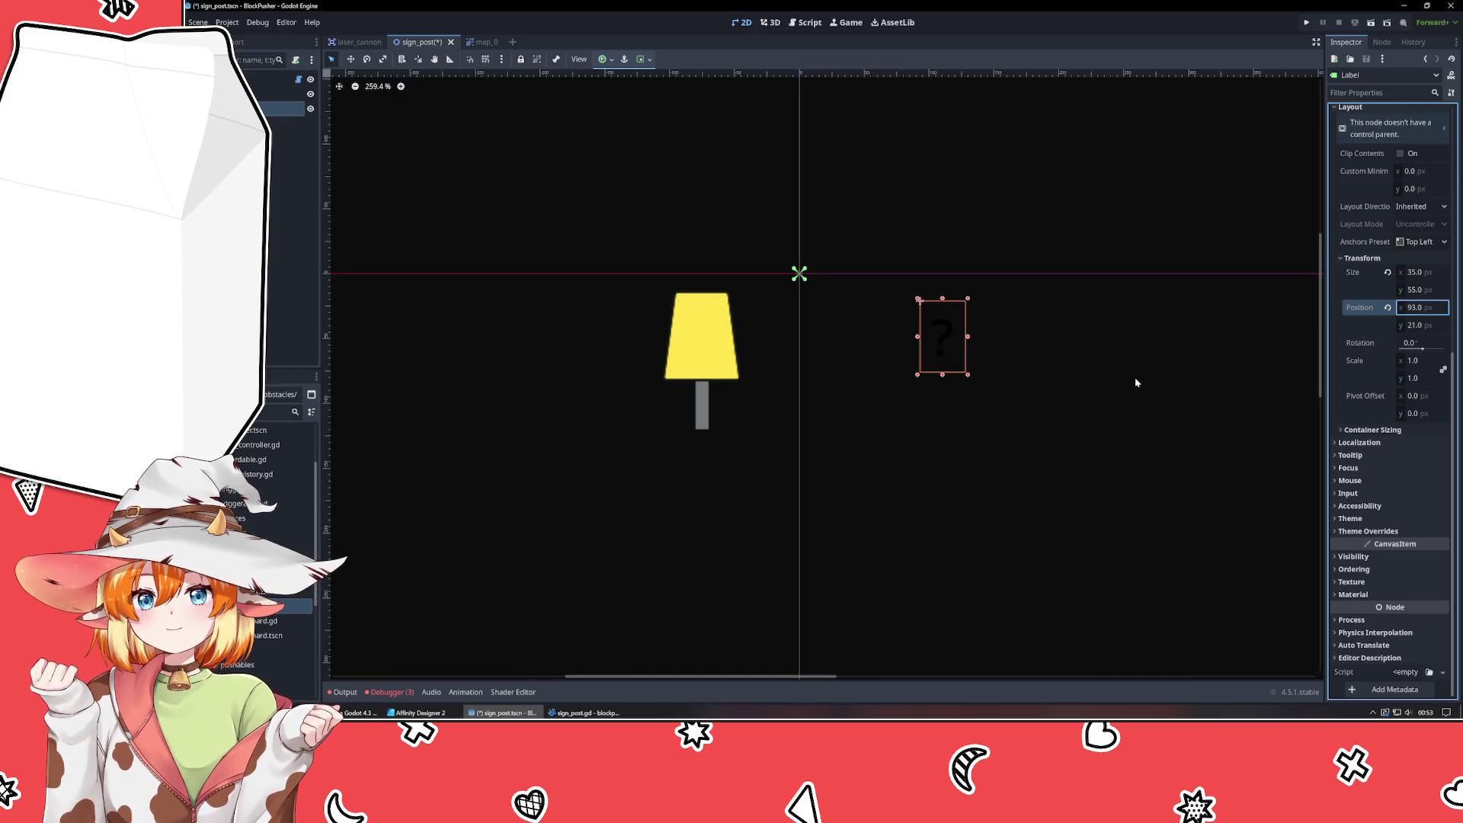
Set the sign sprite's Frame to 1 and move the ? label to x 58
click(1127, 421)
click(683, 353)
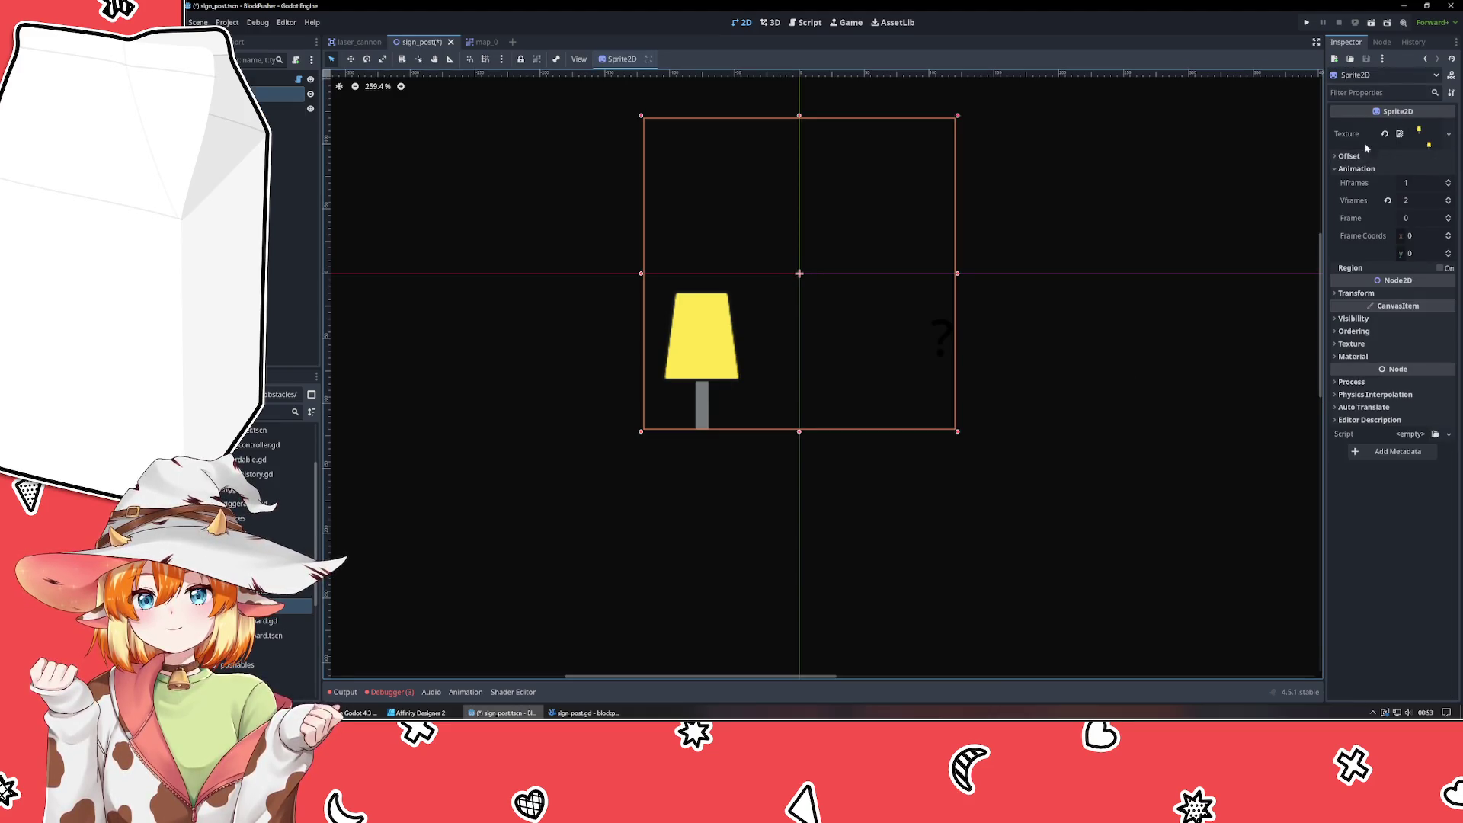
click(1447, 215)
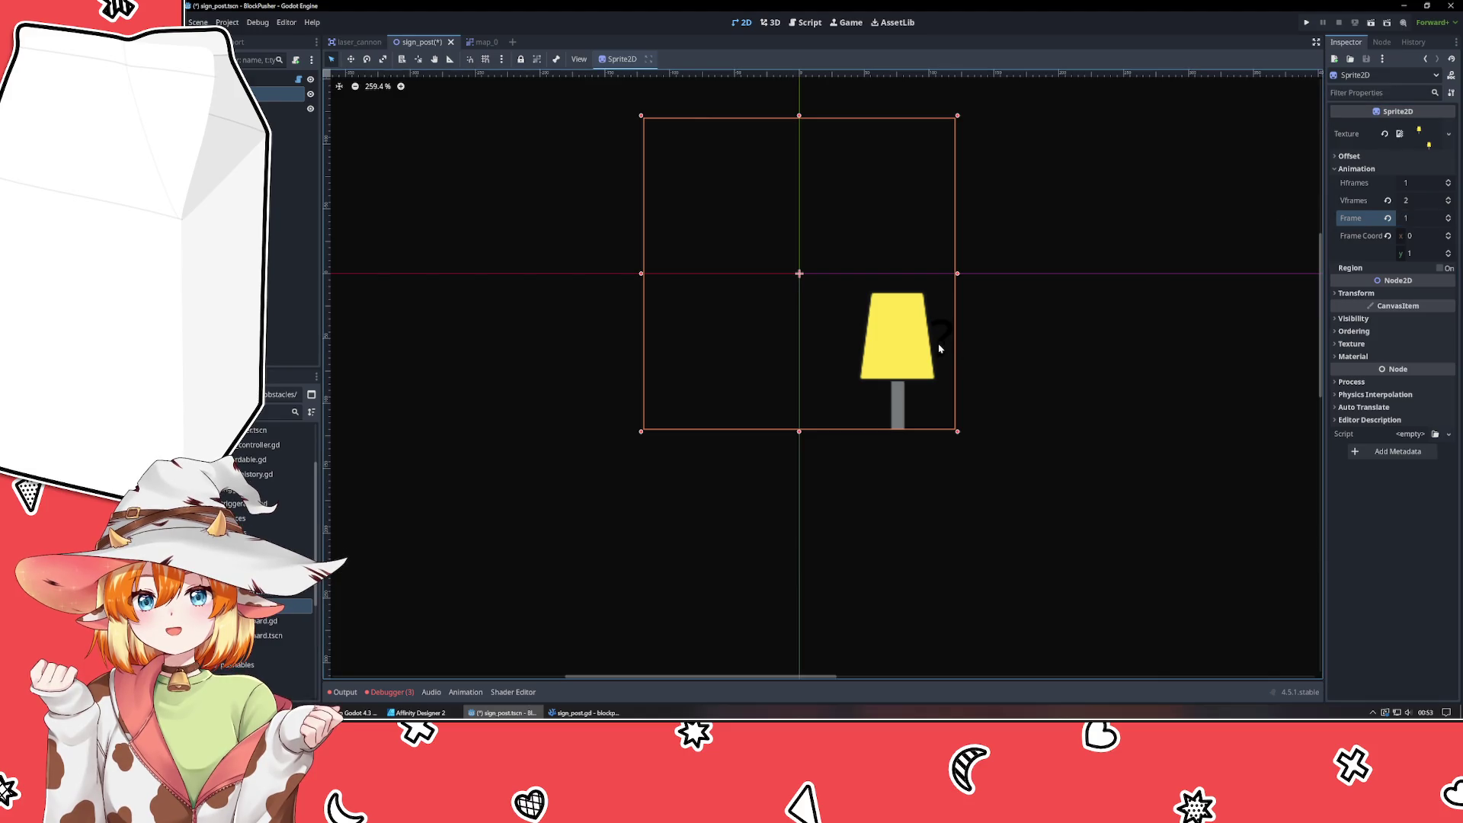
click(958, 344)
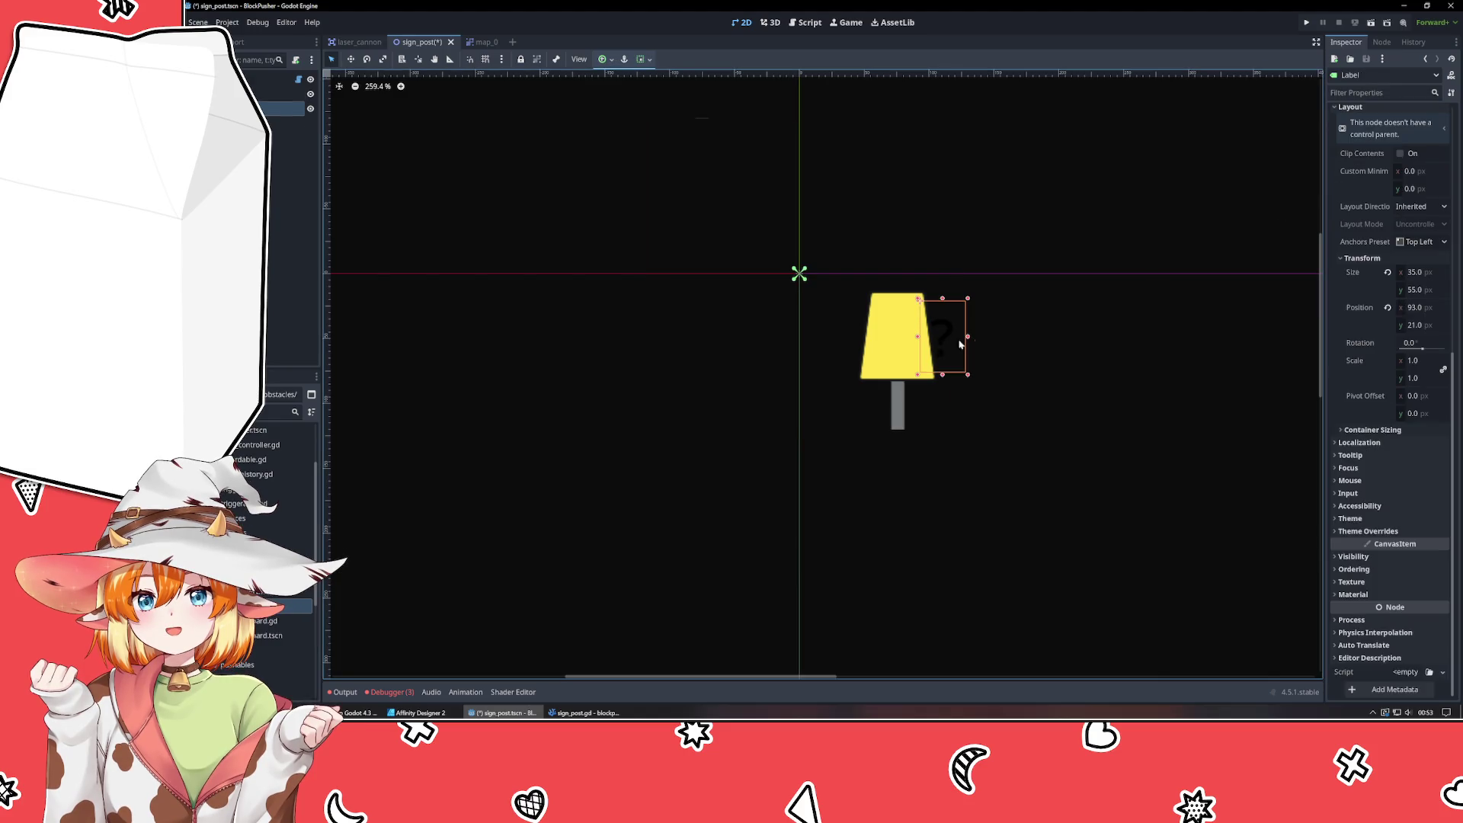
click(1436, 308)
key(Down)
key(Down)
key(Down)
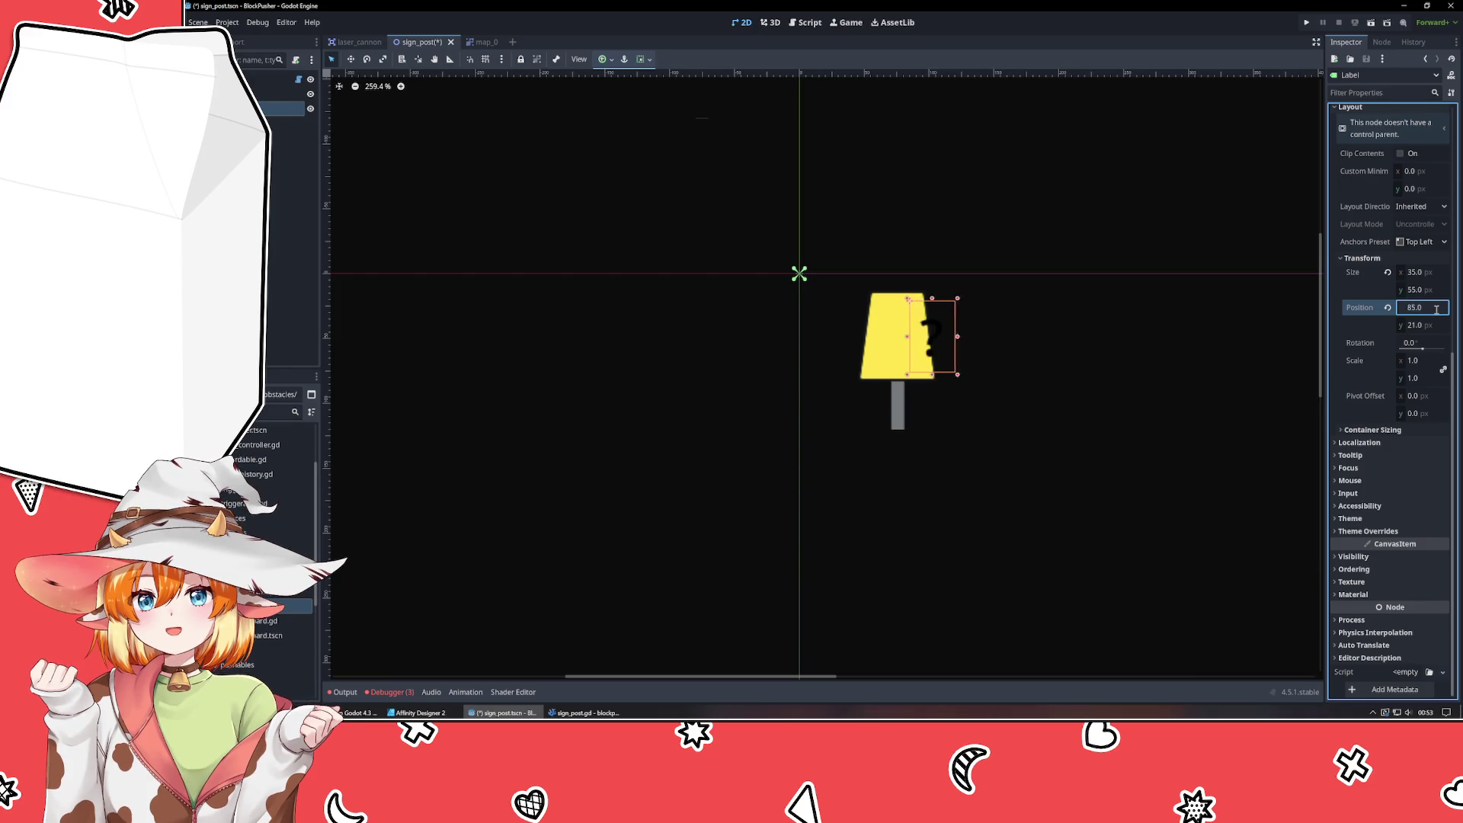
key(Up)
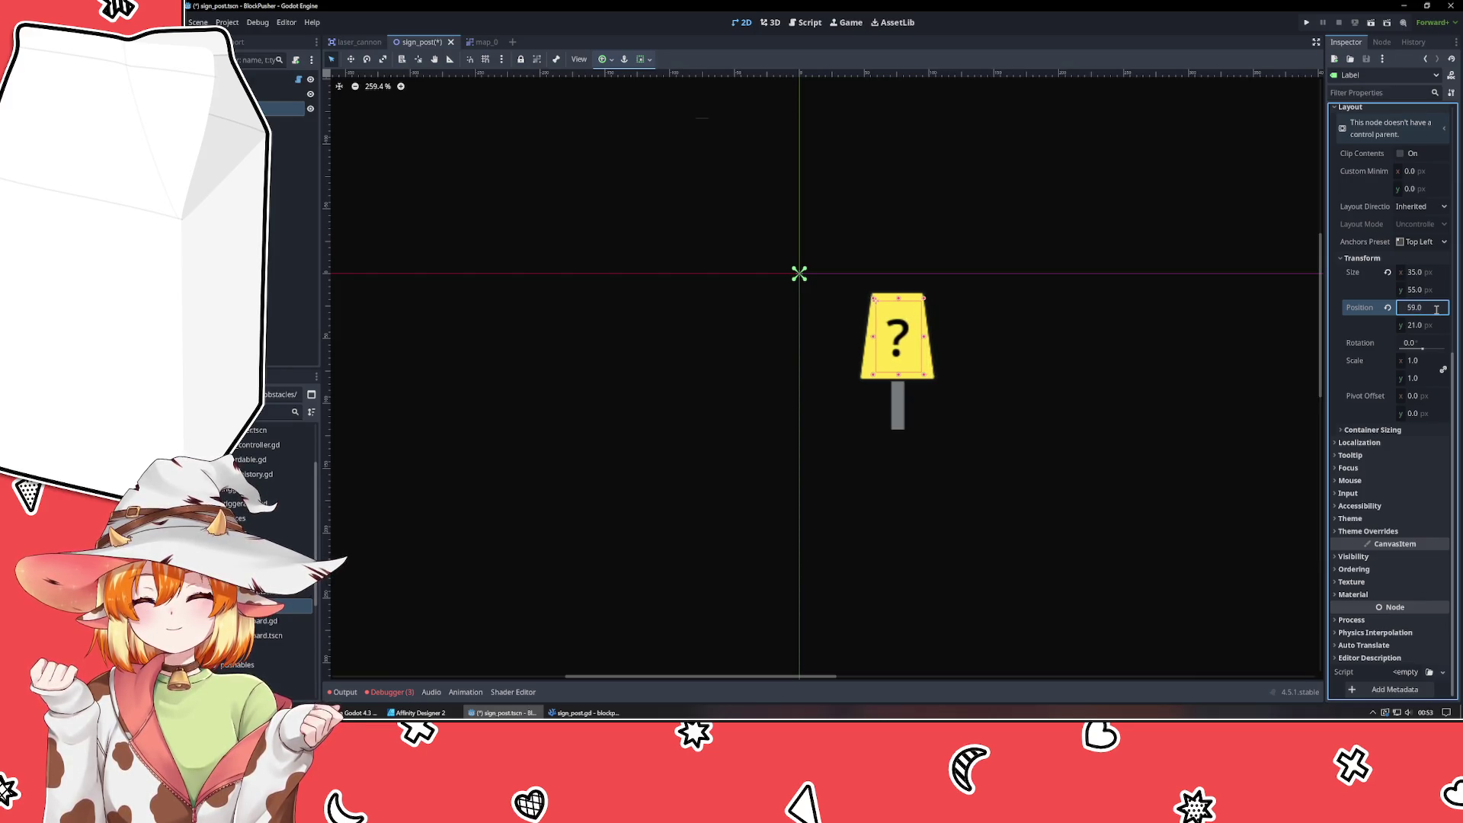
key(Down)
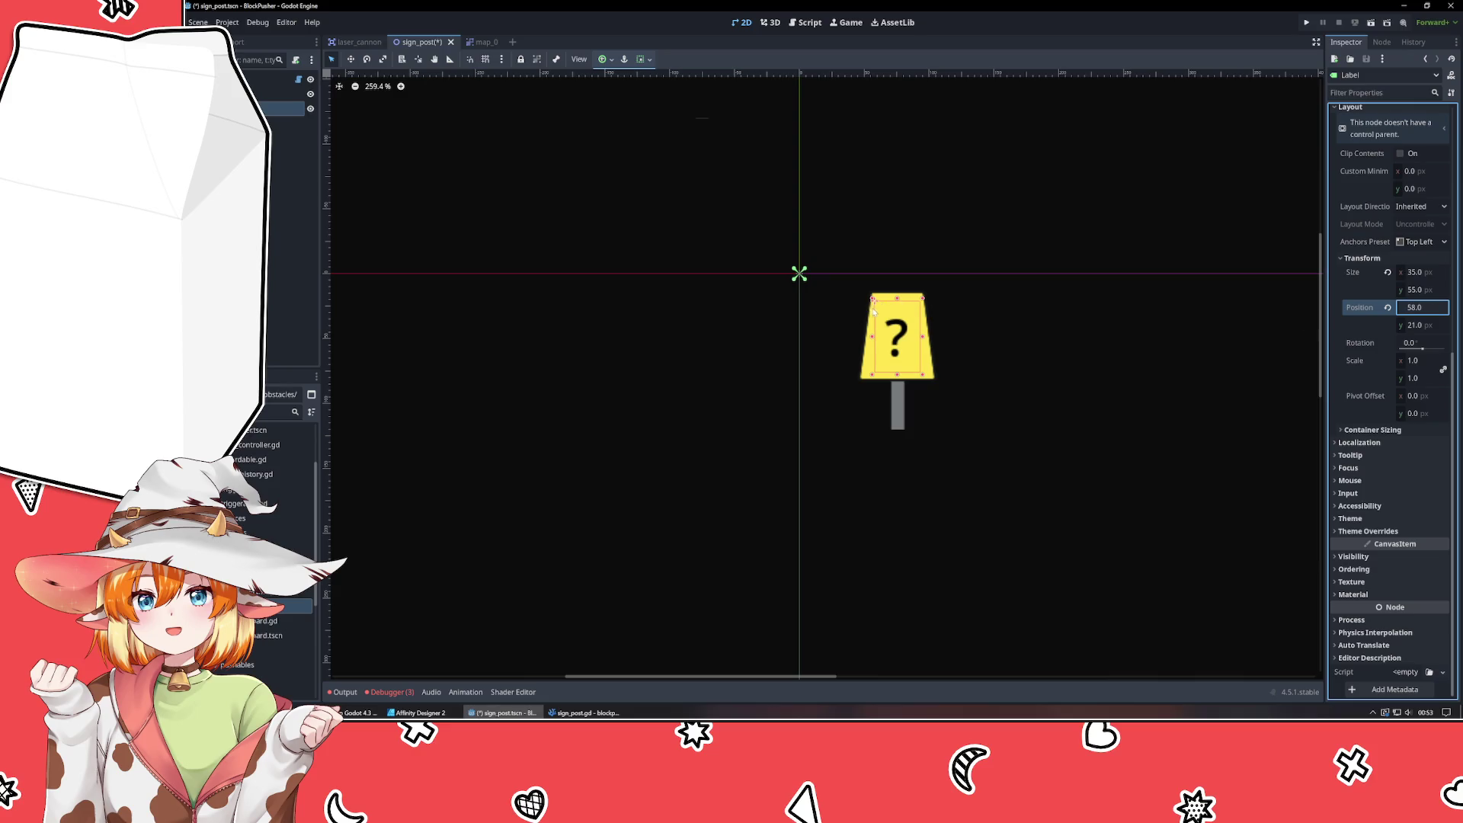
Set the label's width to 36, pivot offset x to 18 and x position to 0
click(1427, 397)
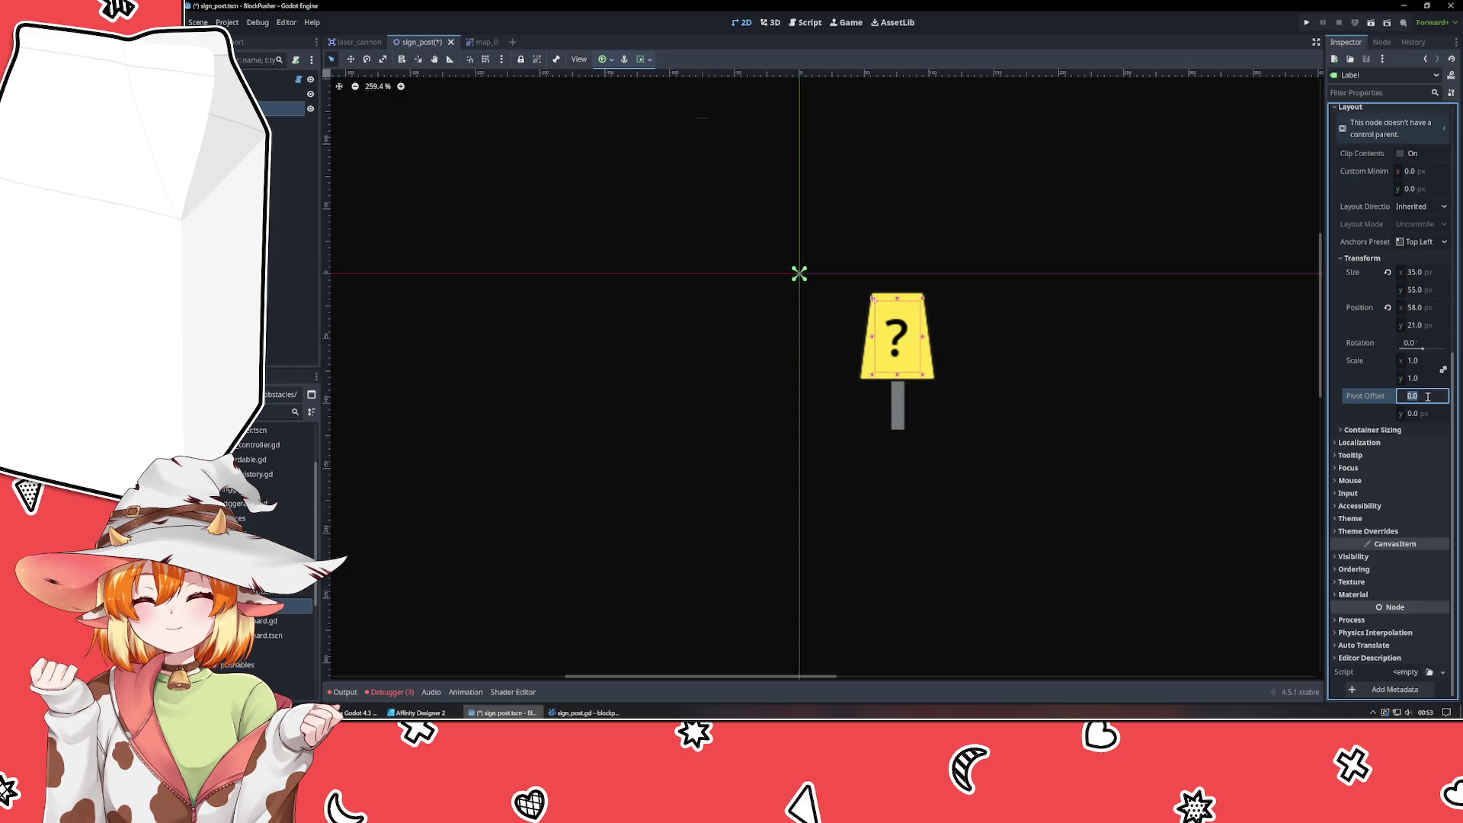
click(1438, 272)
key(Up)
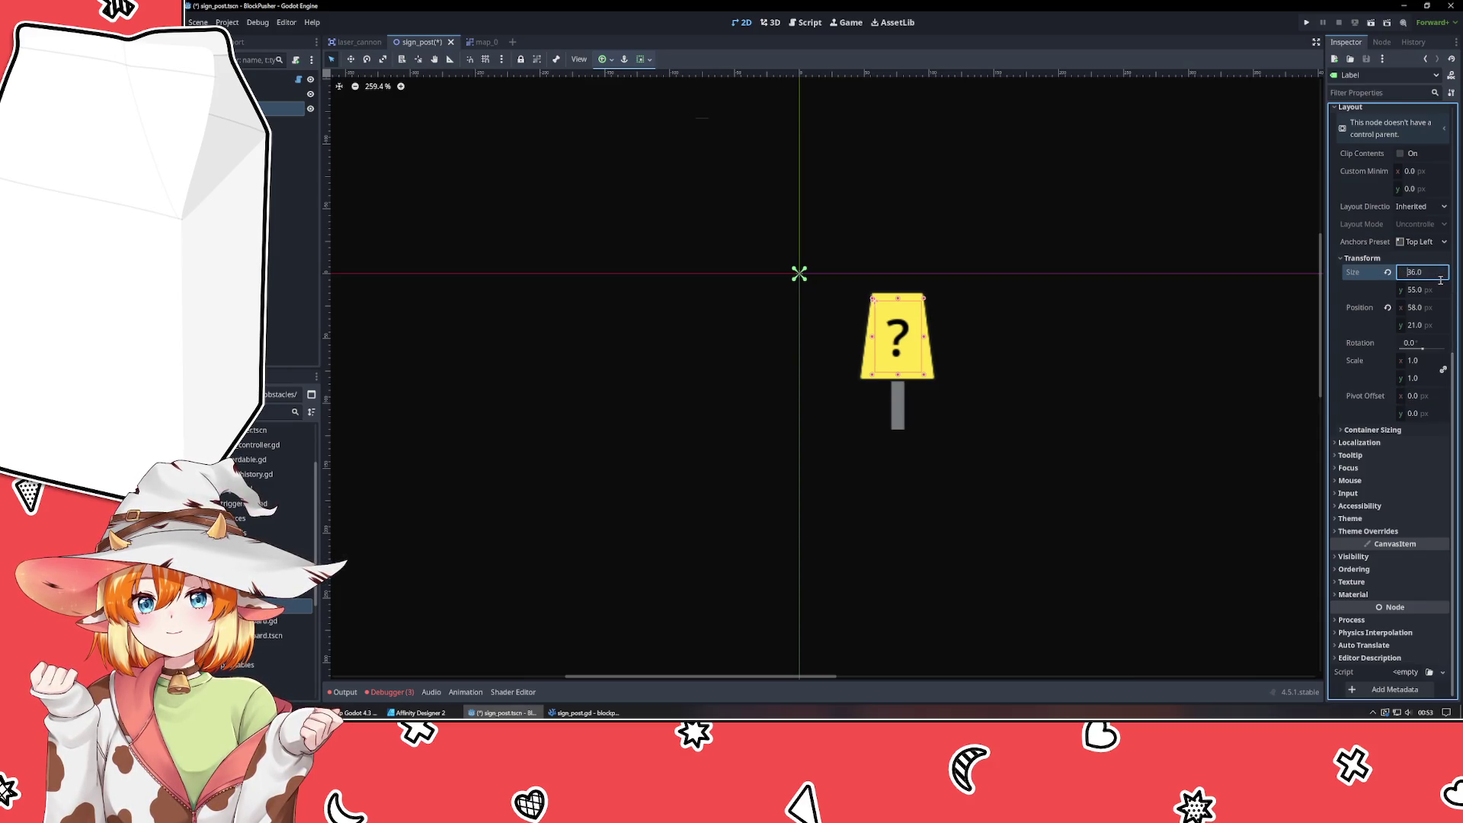
click(1435, 413)
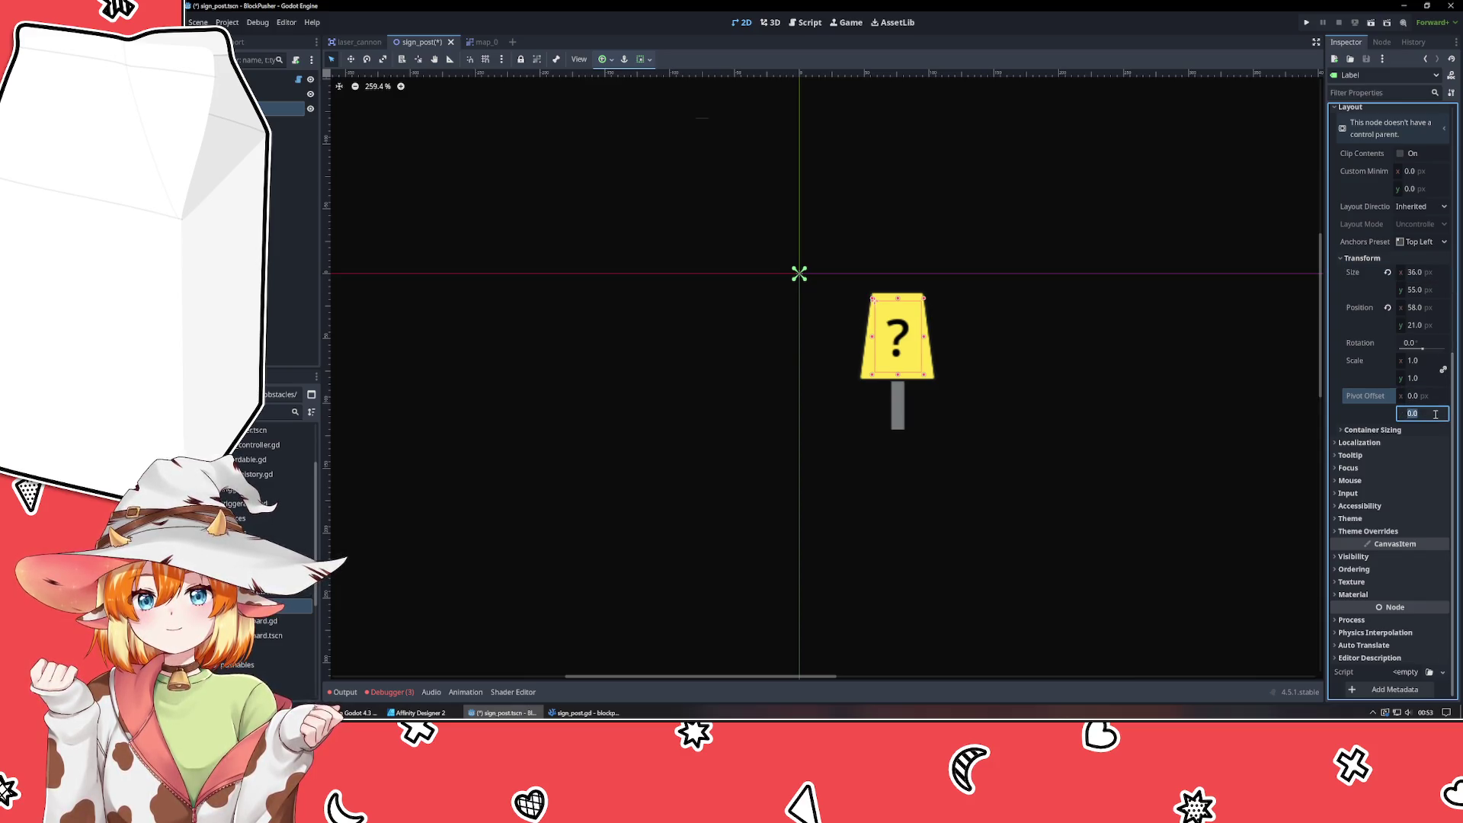
click(1440, 395)
text(18)
key(Return)
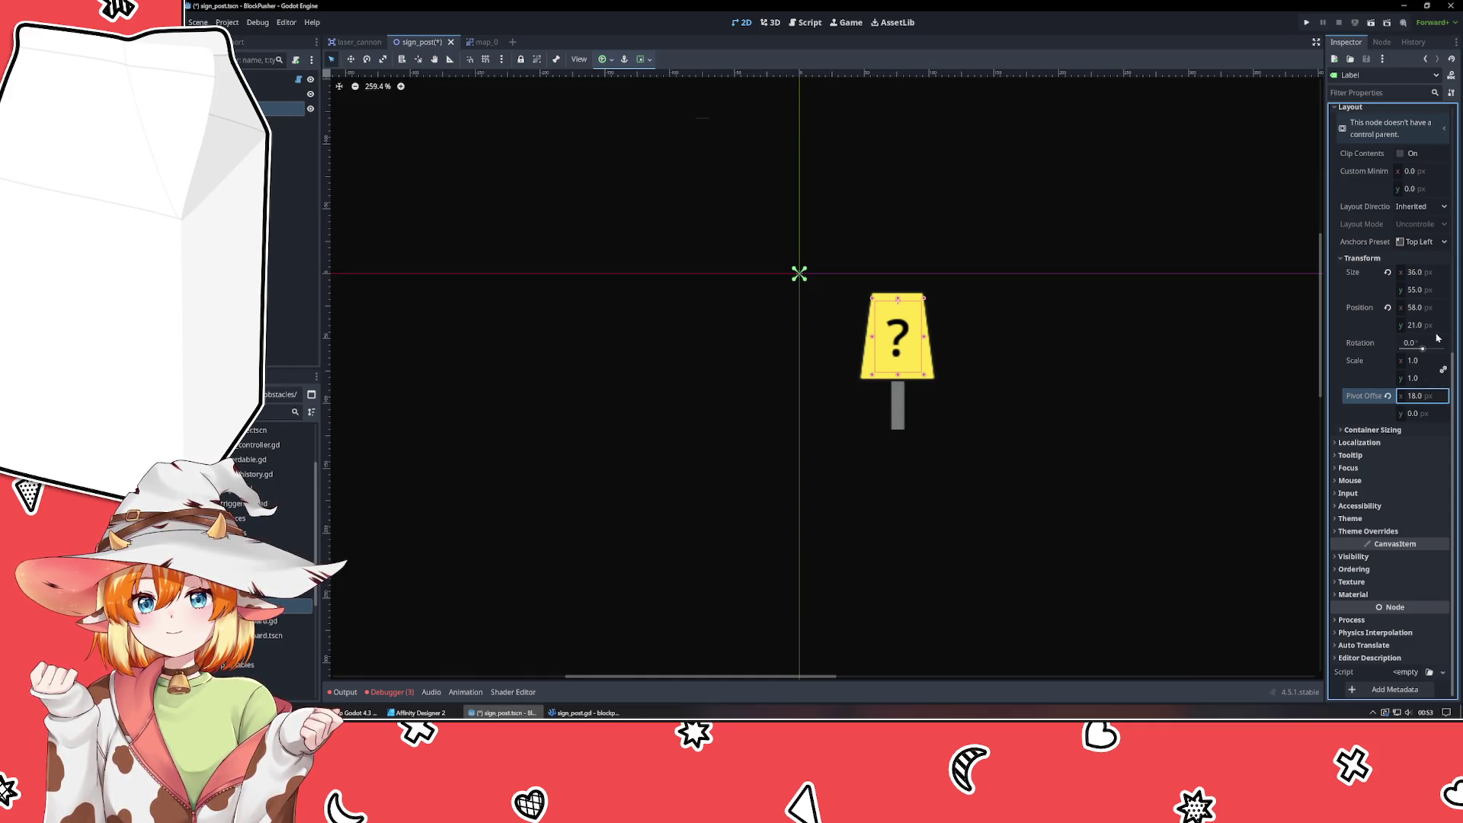
click(1435, 308)
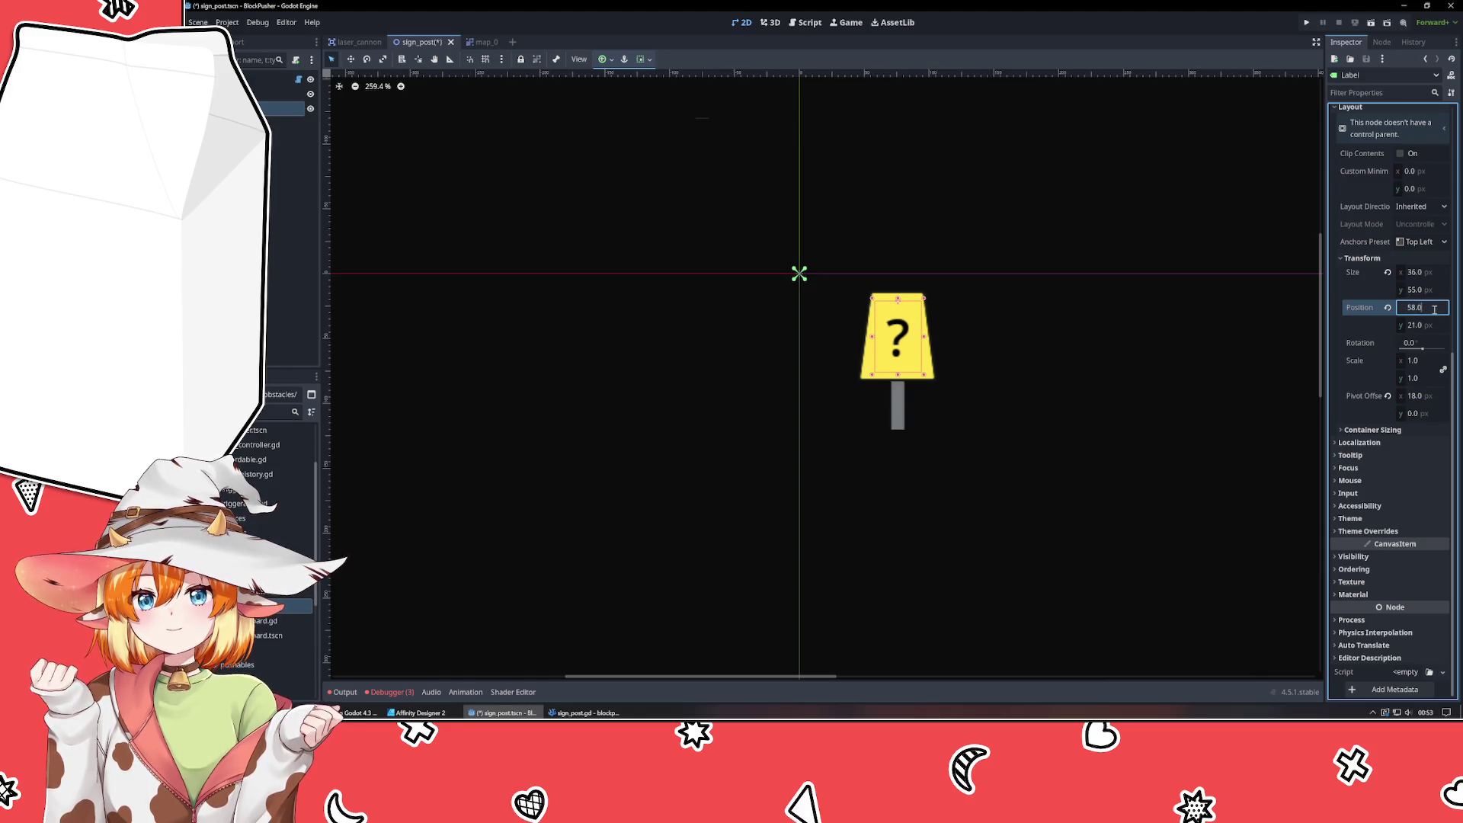
text(0)
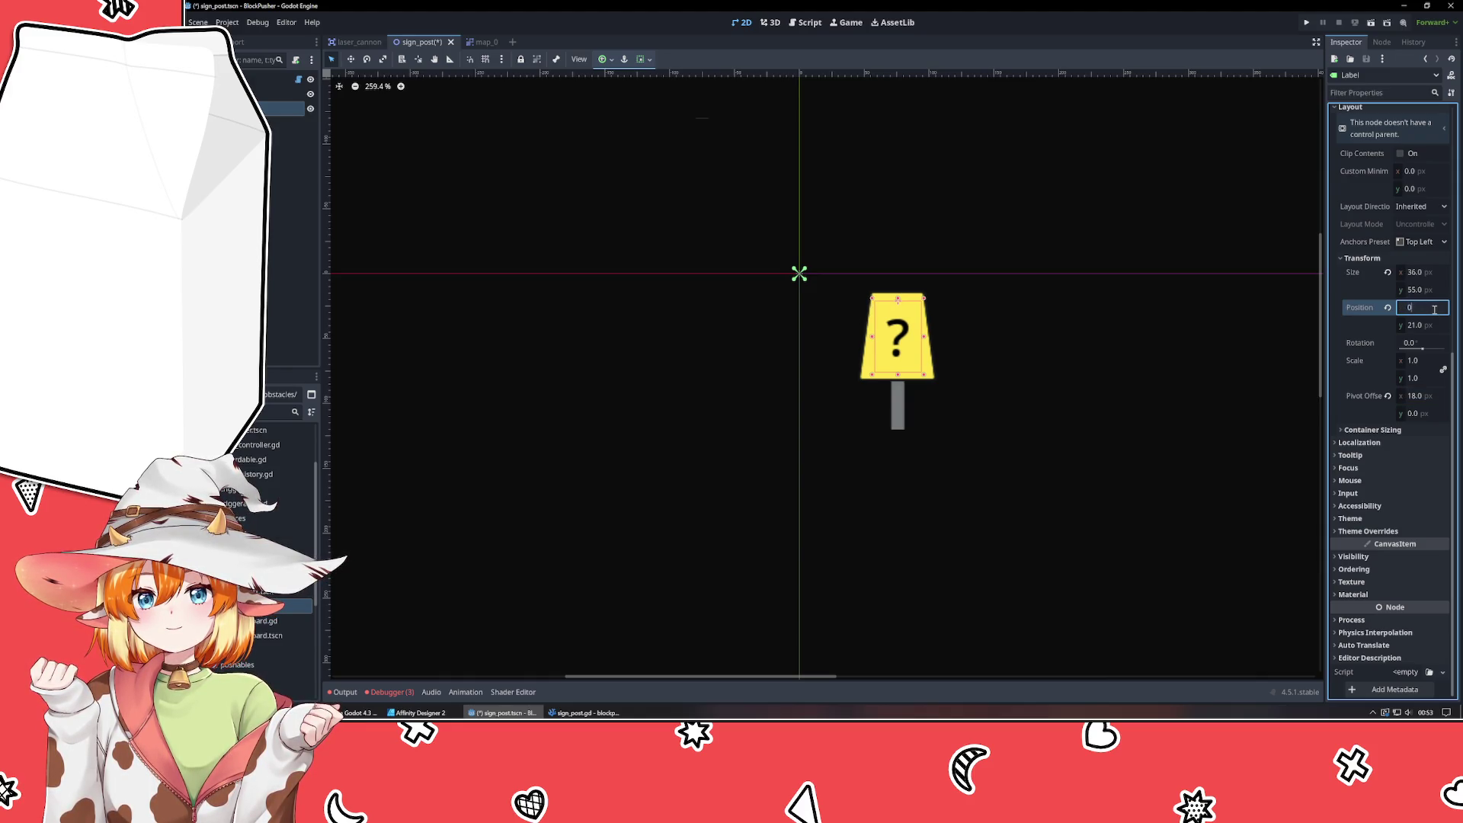
click(1433, 326)
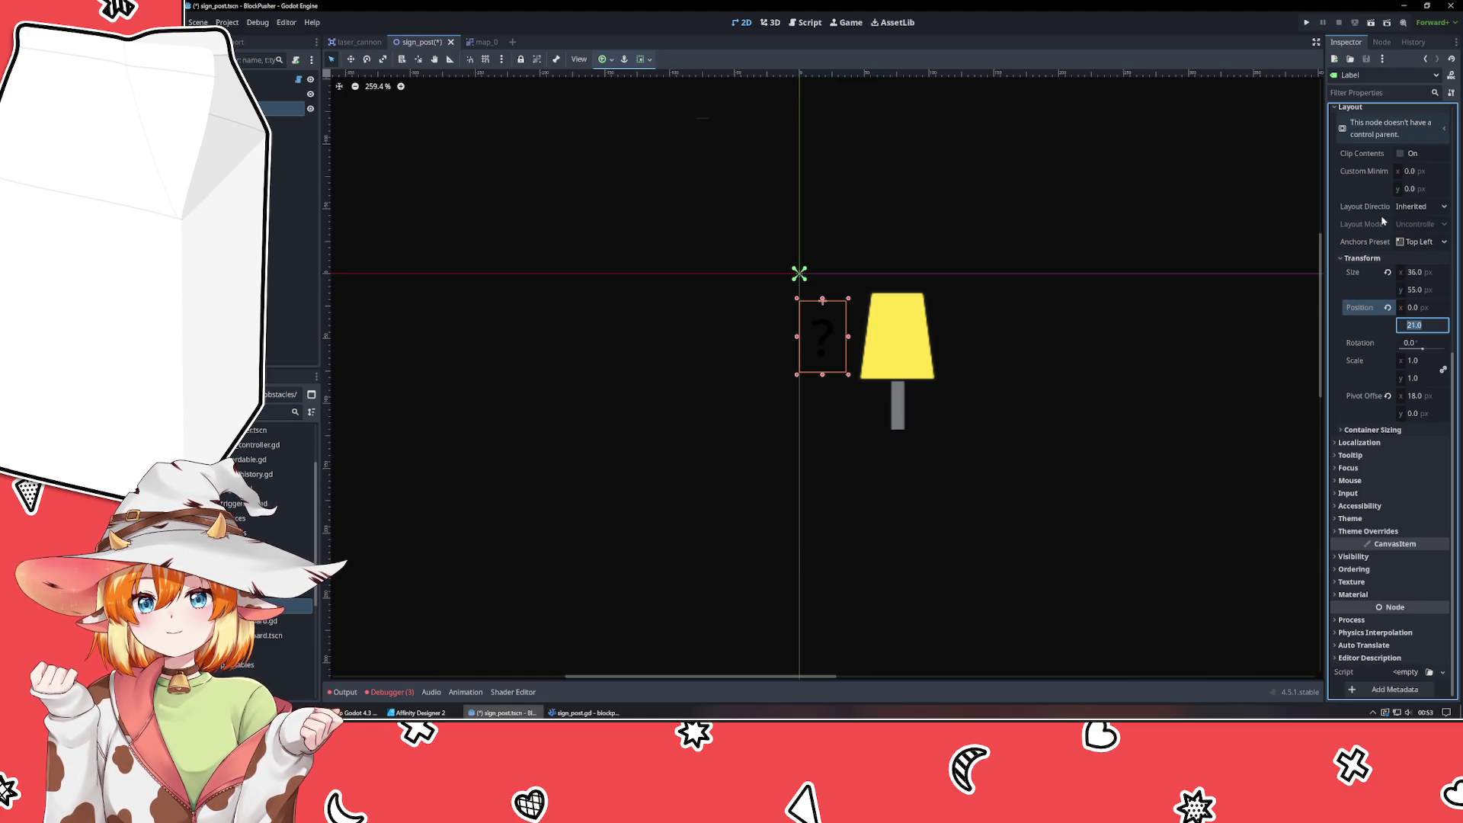
Set the ? label's y position to 21
scroll(1382, 220, up, 5)
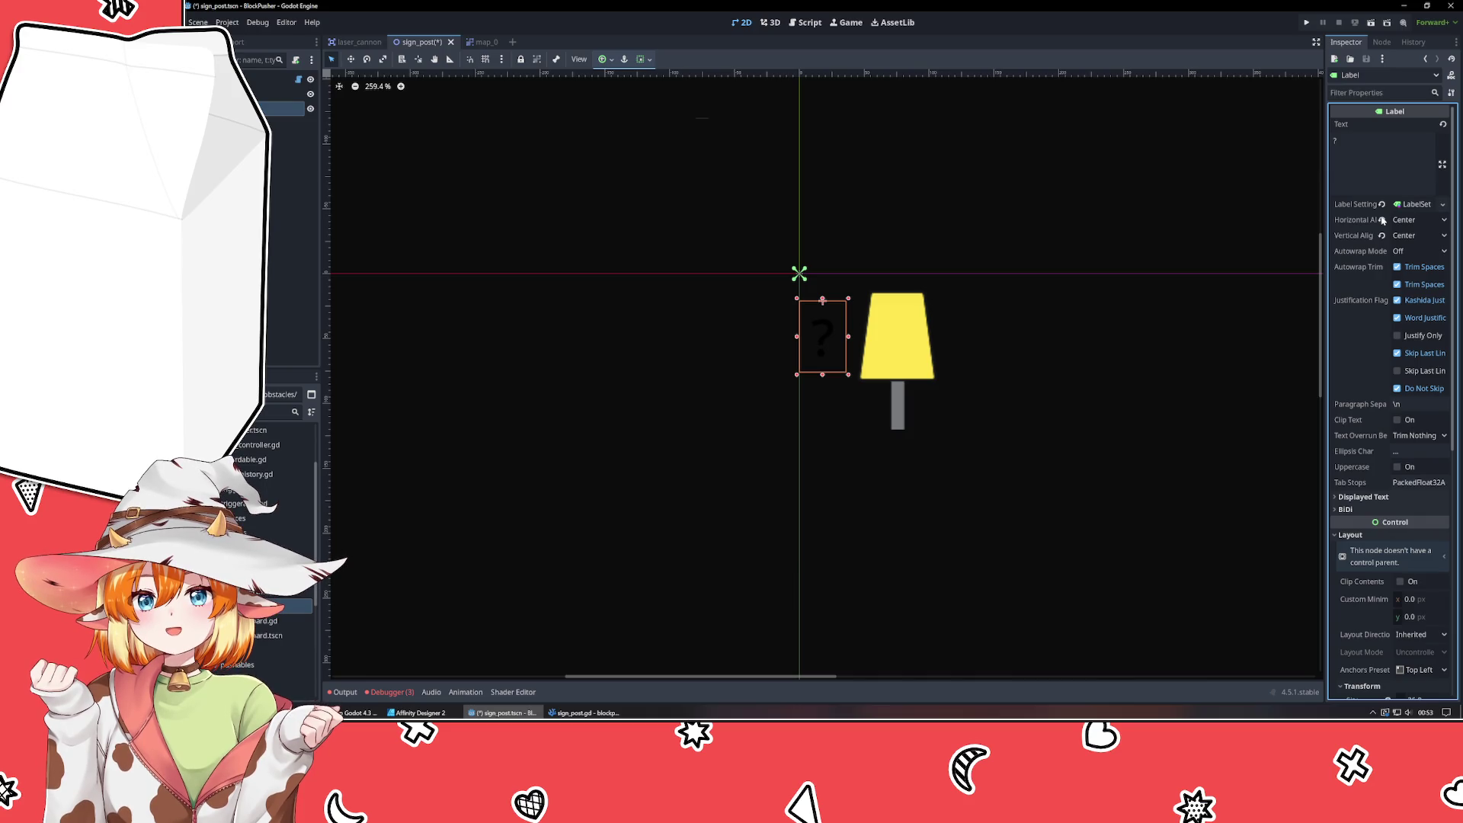
scroll(1382, 220, down, 5)
click(1414, 324)
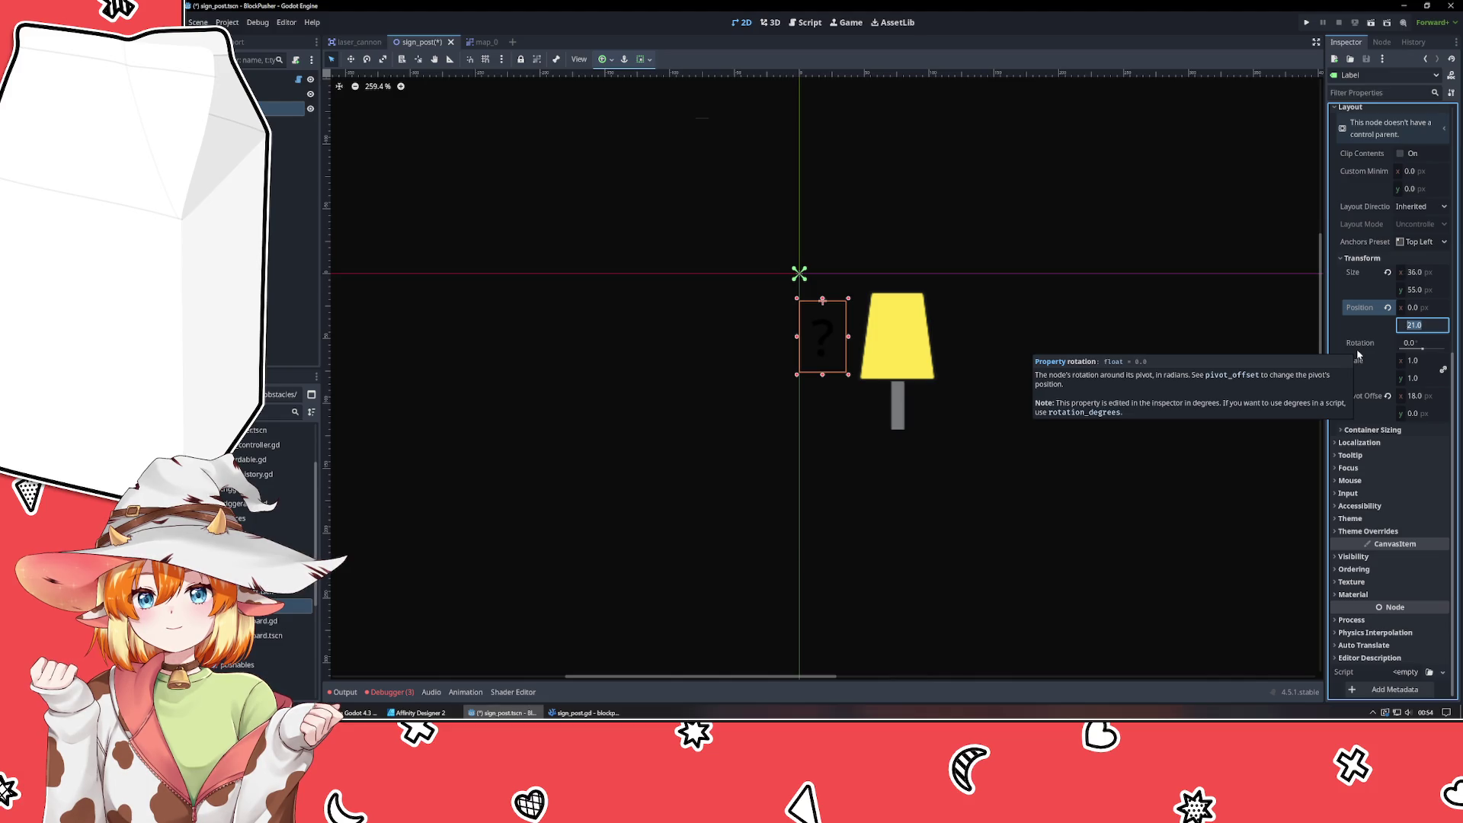
key(Return)
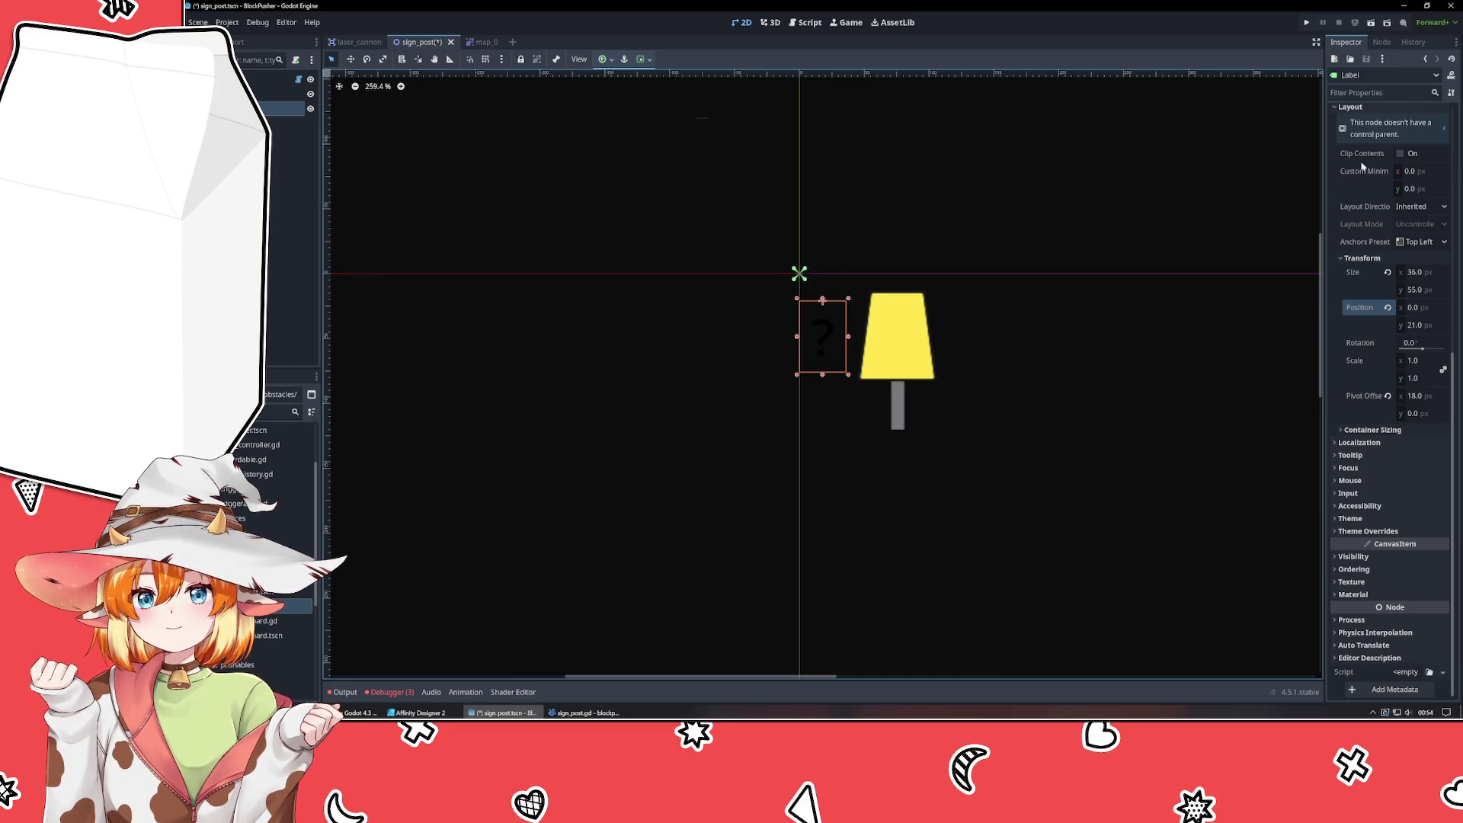
Check the label's anchor presets without changing them and collapse Layout
click(1417, 243)
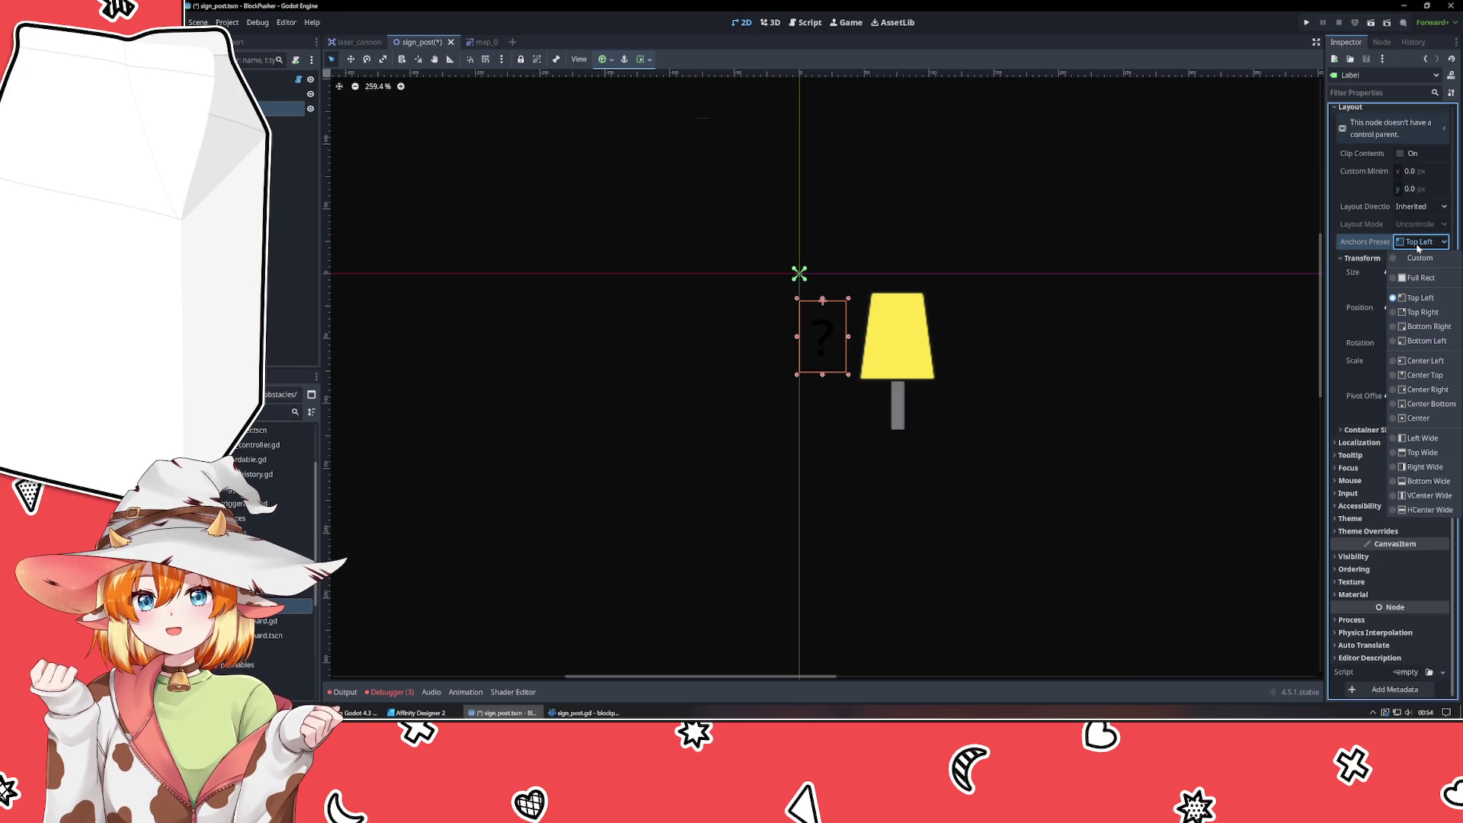
click(1417, 247)
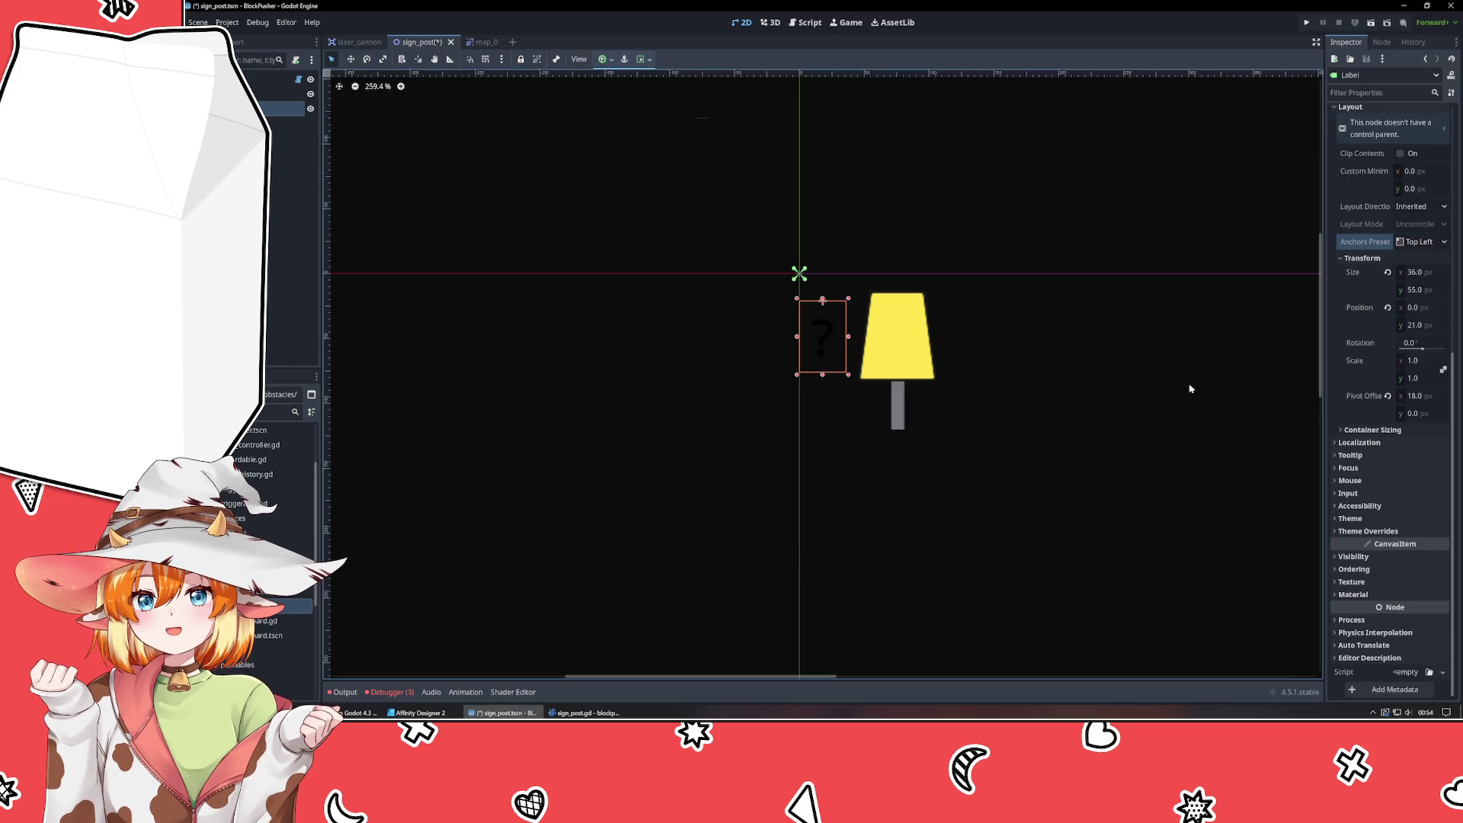
click(1170, 393)
click(822, 354)
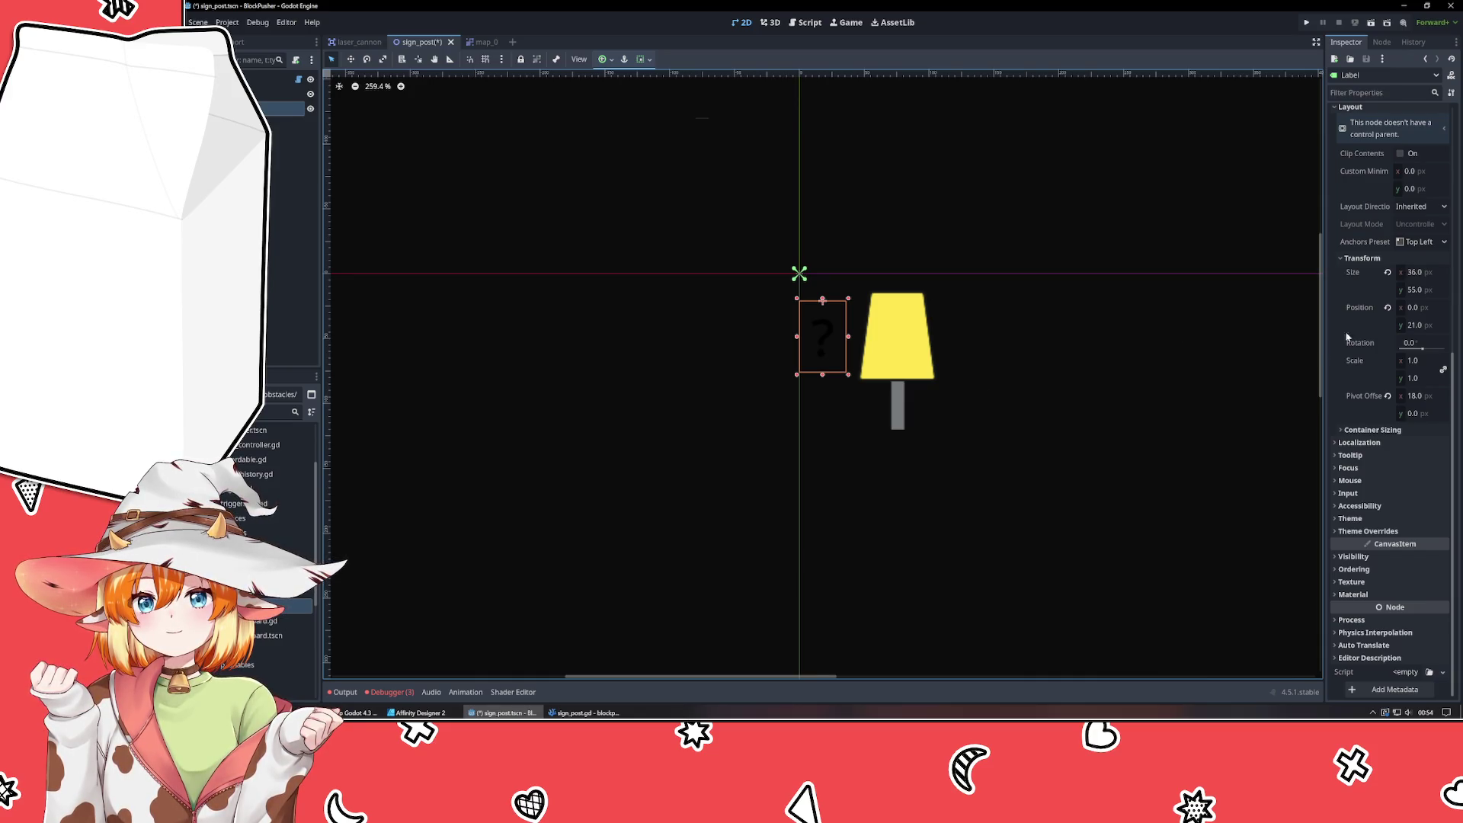
click(1444, 242)
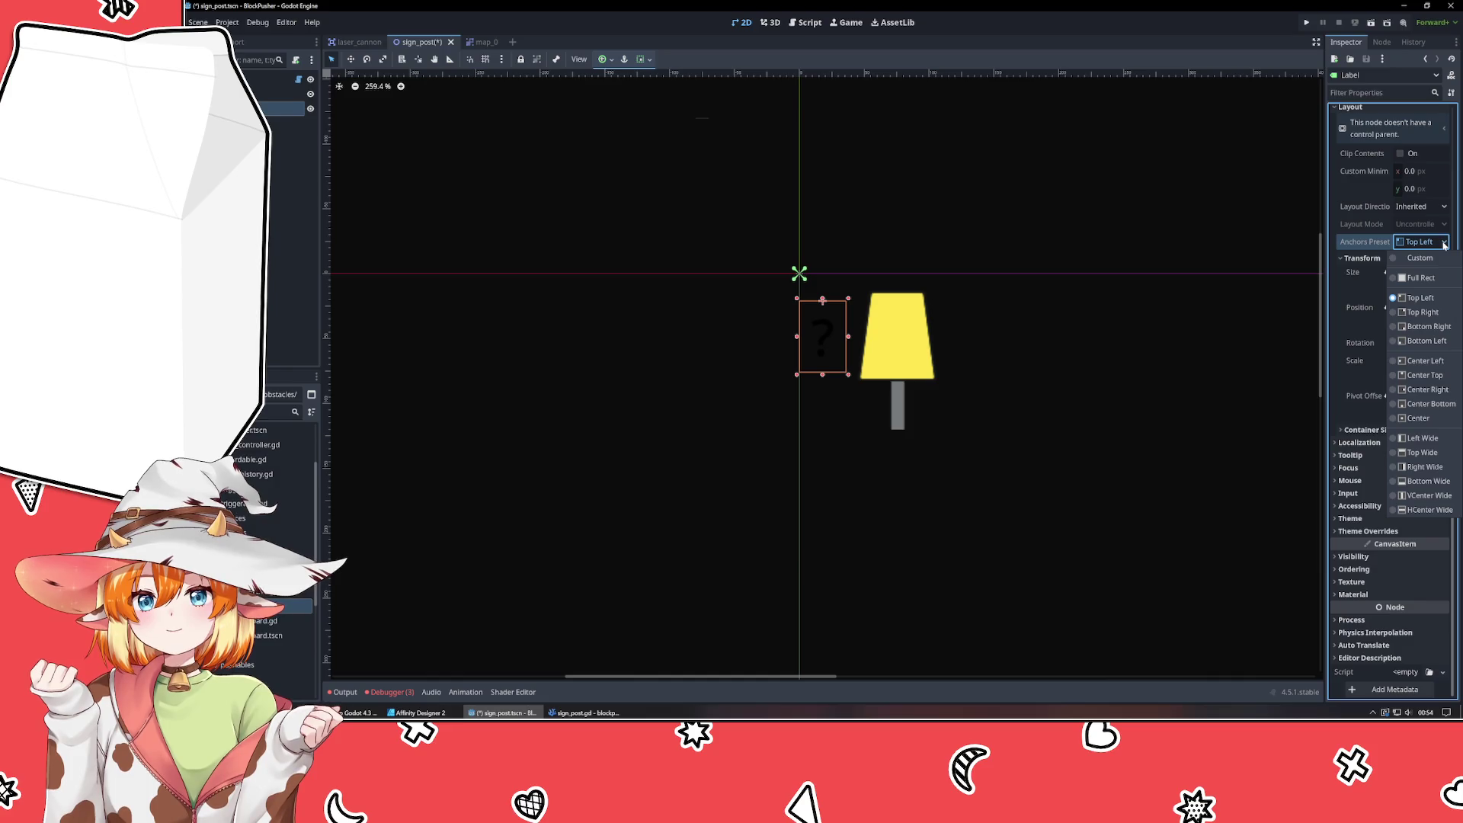
click(1444, 243)
scroll(1404, 242, up, 5)
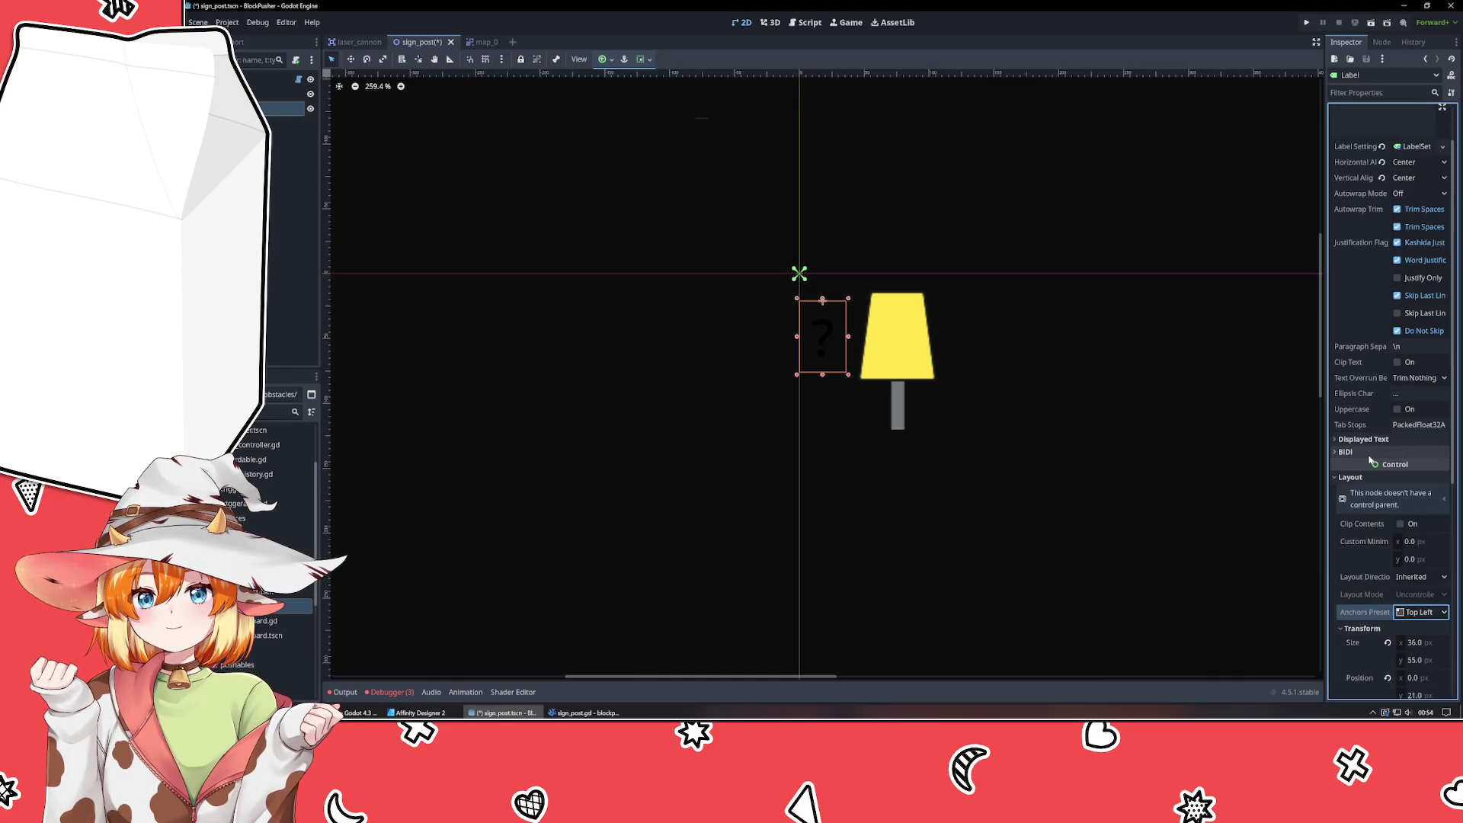
click(1360, 476)
scroll(1342, 319, up, 1)
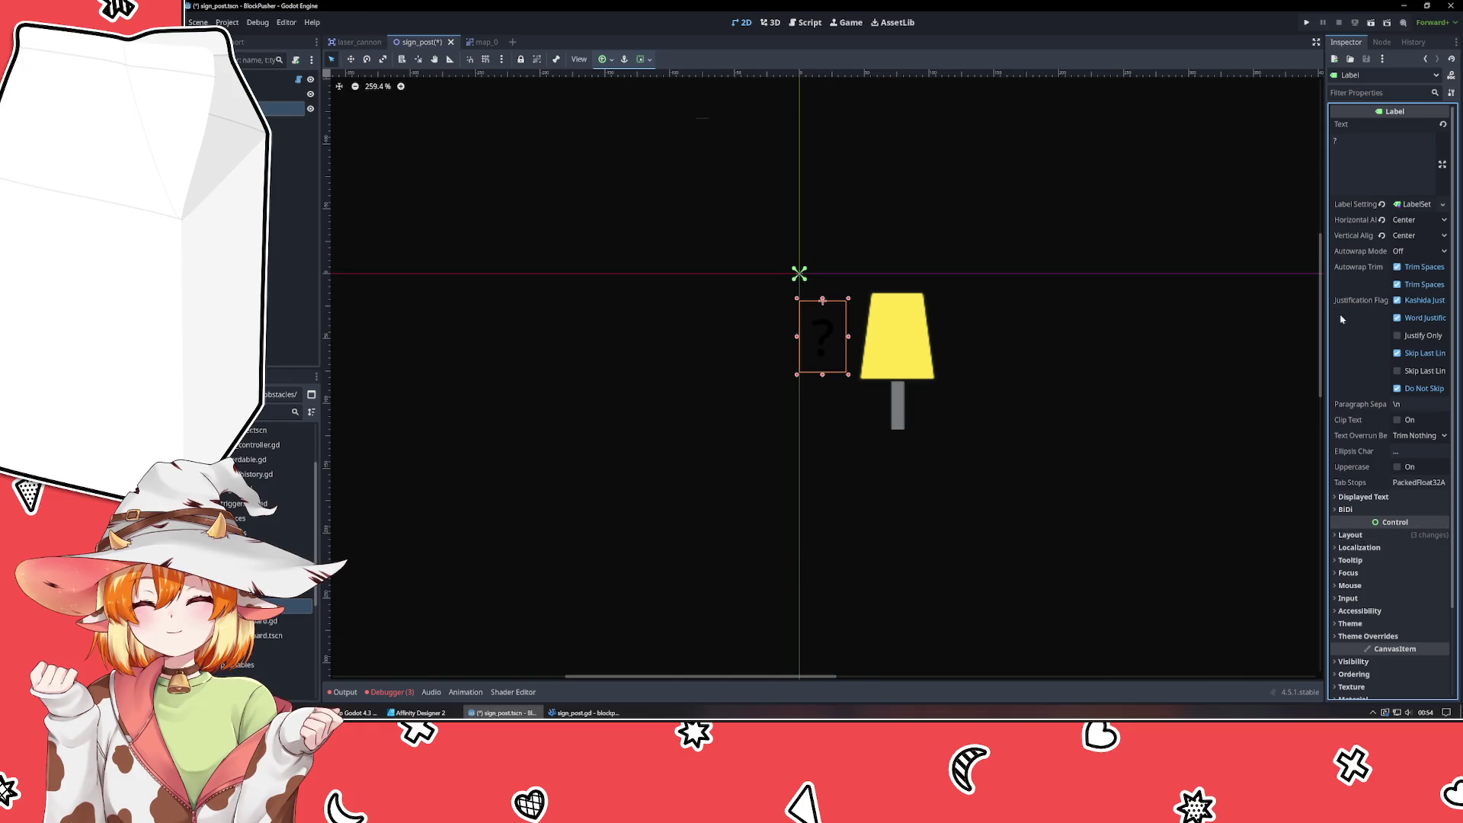
scroll(1358, 315, down, 2)
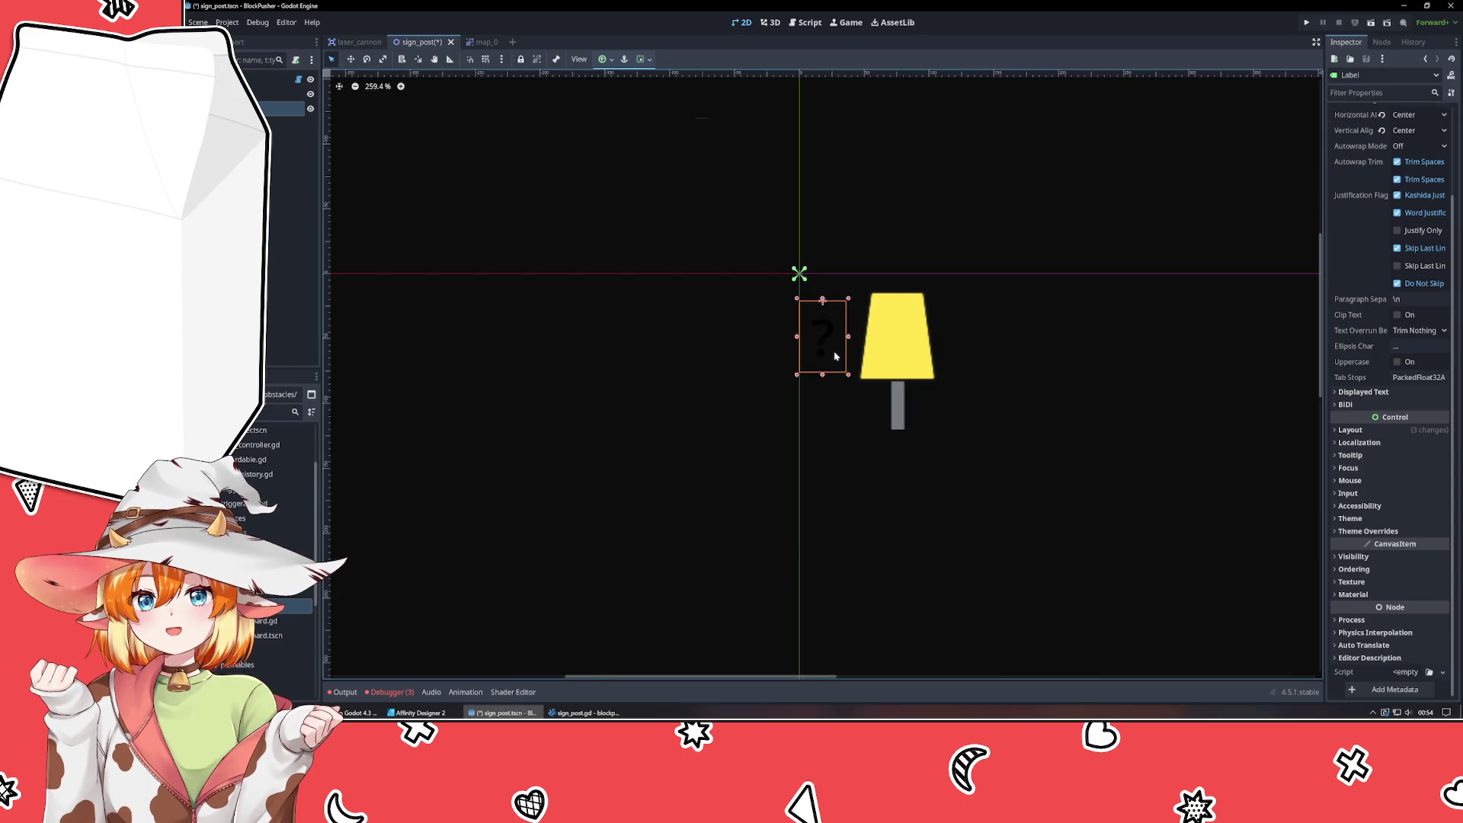
Drag the ? label onto the centre of the sign and reset its pivot offset to 0
mouse_move(835, 355)
mouse_down()
mouse_move(963, 348)
mouse_move(908, 350)
mouse_up()
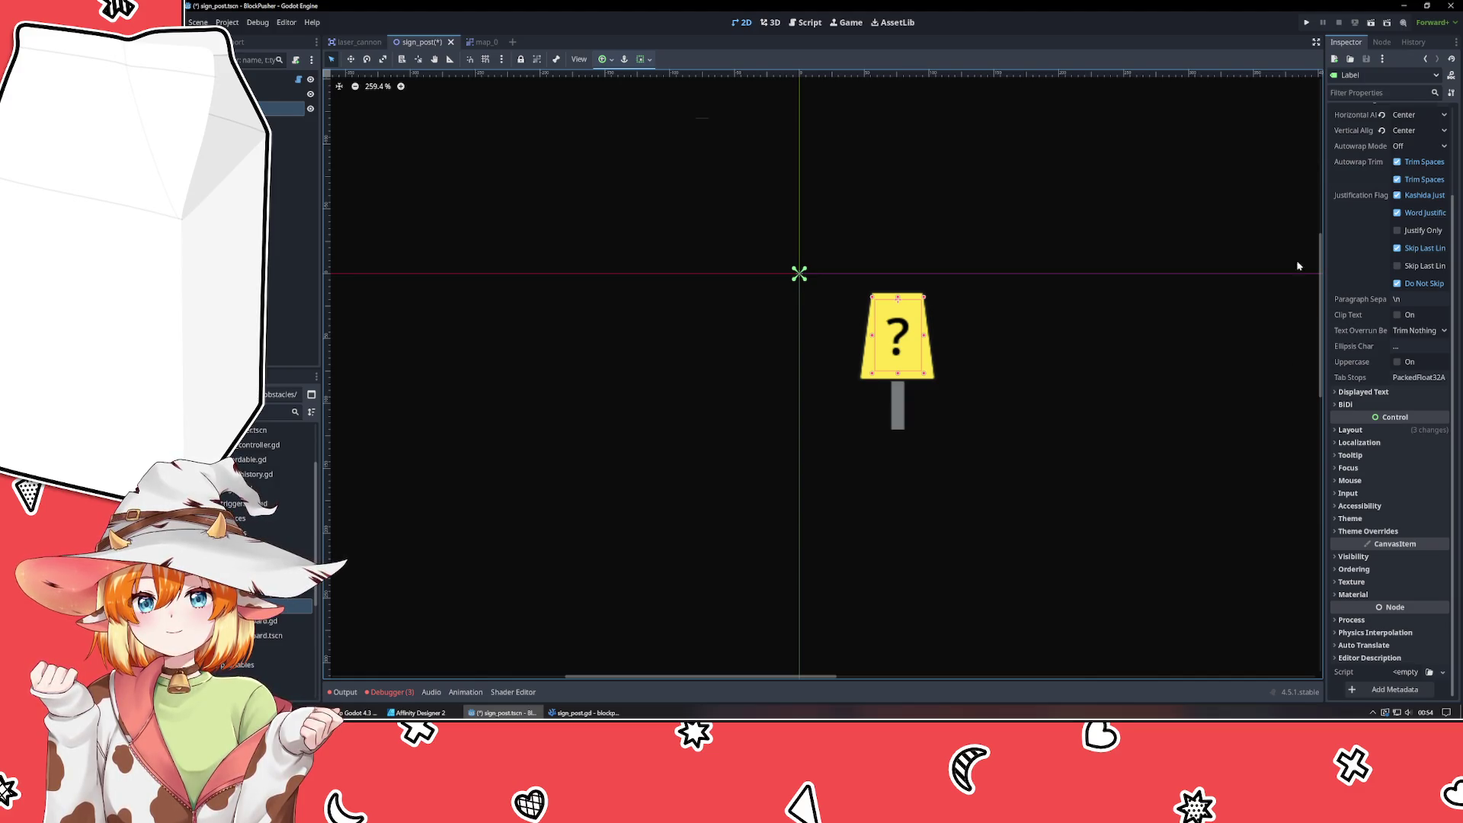
click(1385, 431)
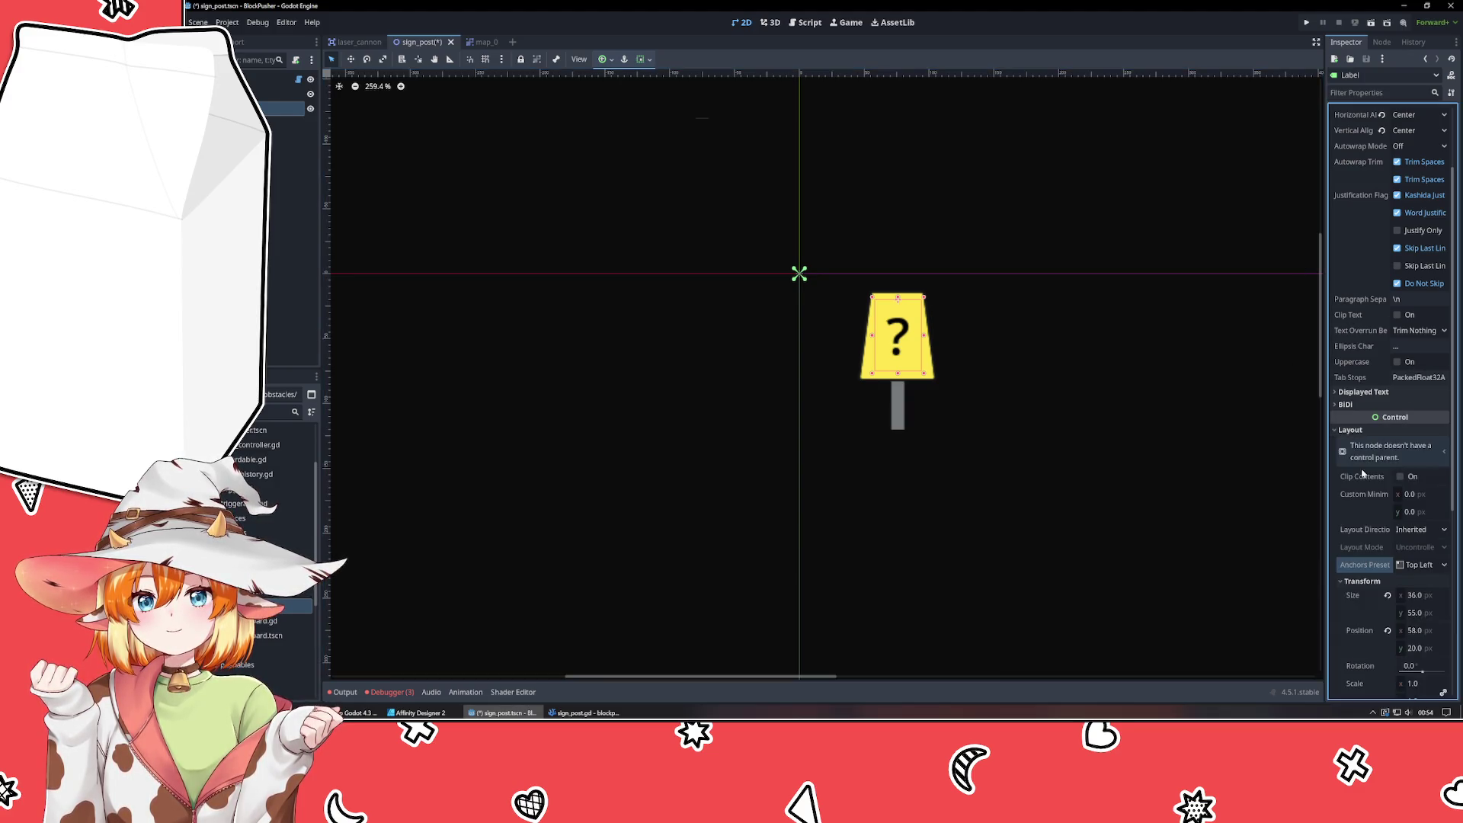
scroll(1385, 610, down, 3)
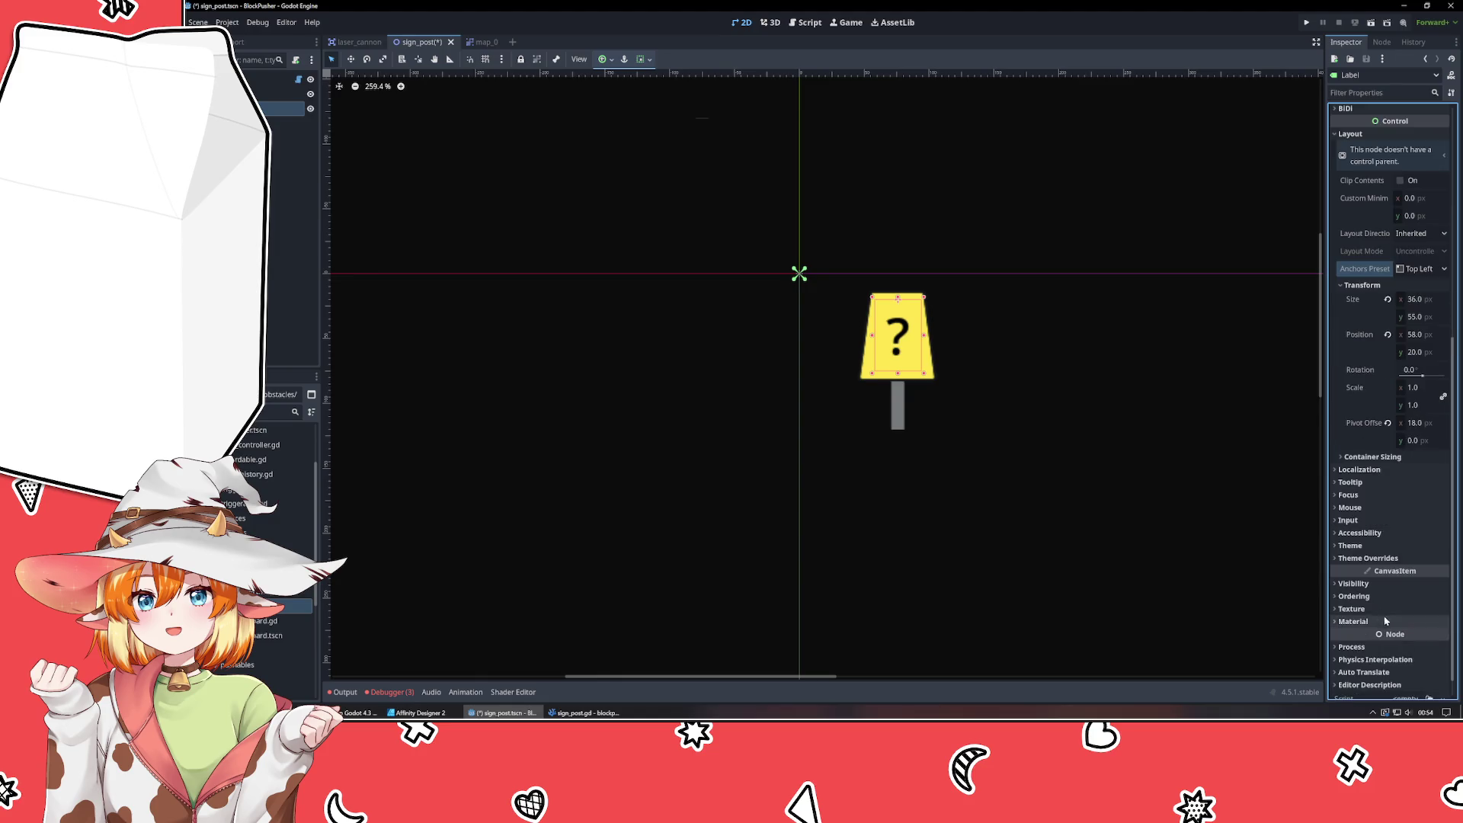
click(1387, 423)
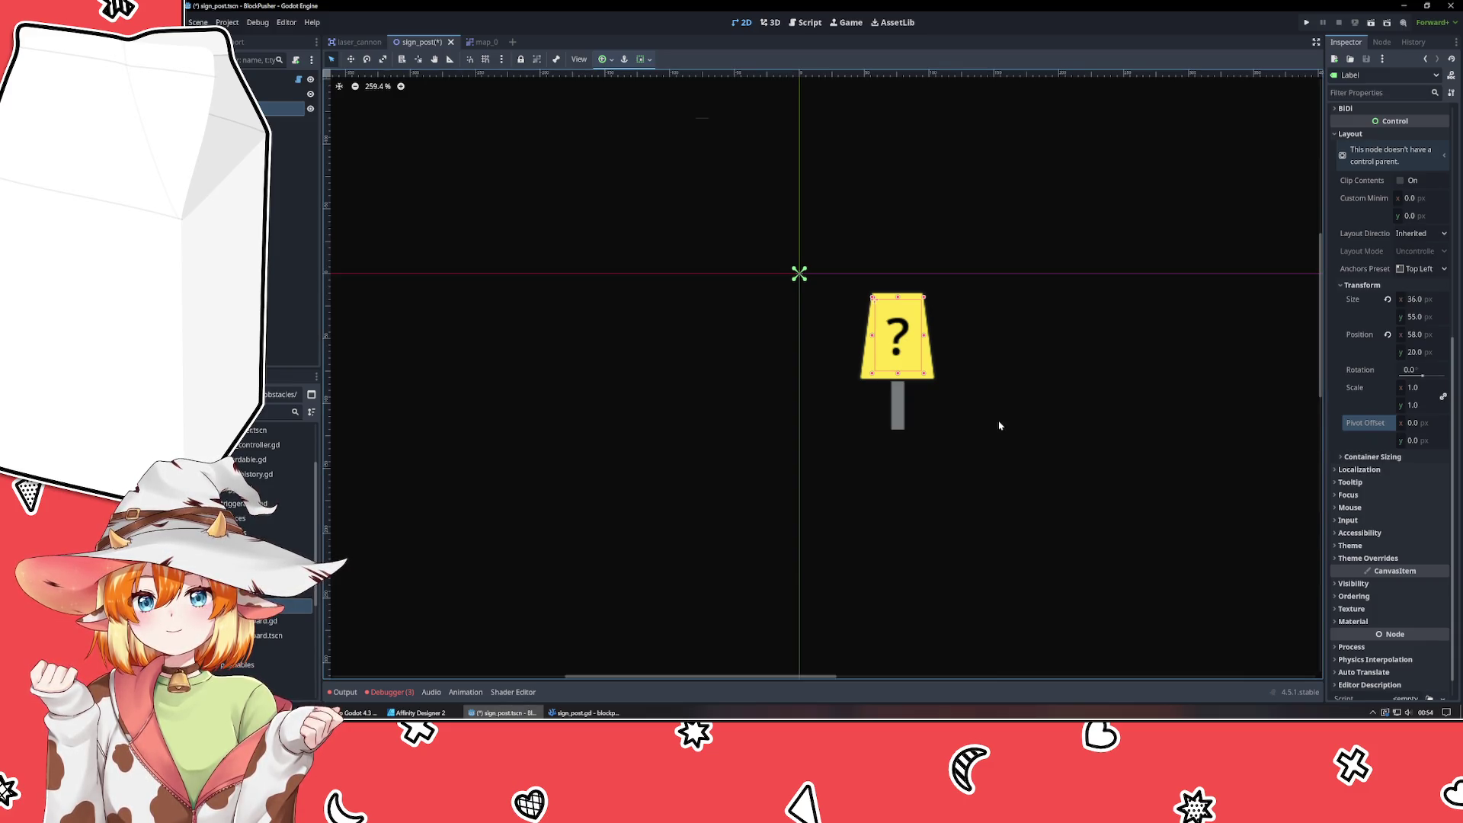
click(1413, 335)
key(Down)
Clear the scene selection and bring sign_post.gd forward in VSCodium
click(1119, 465)
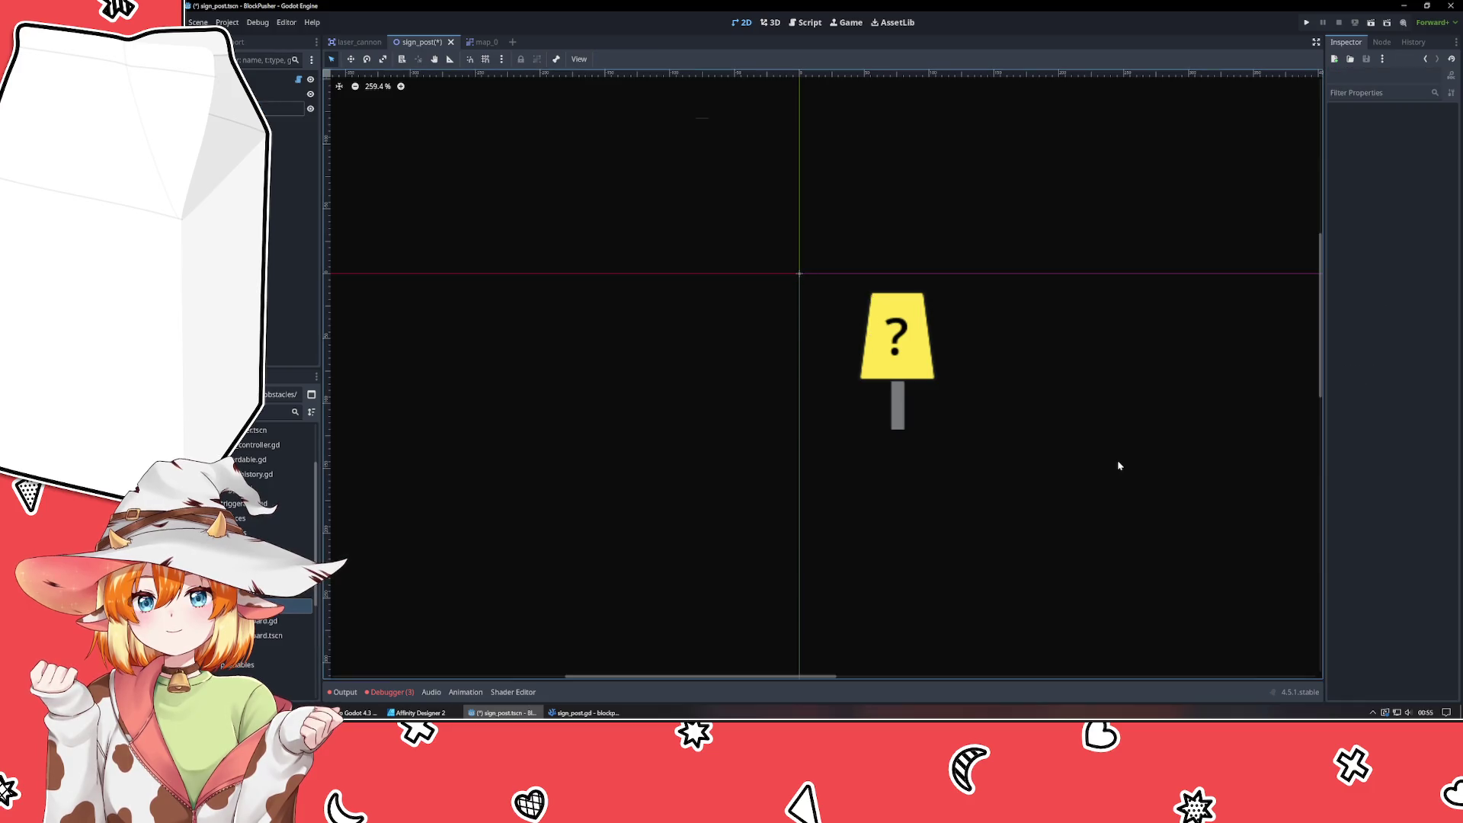
click(282, 79)
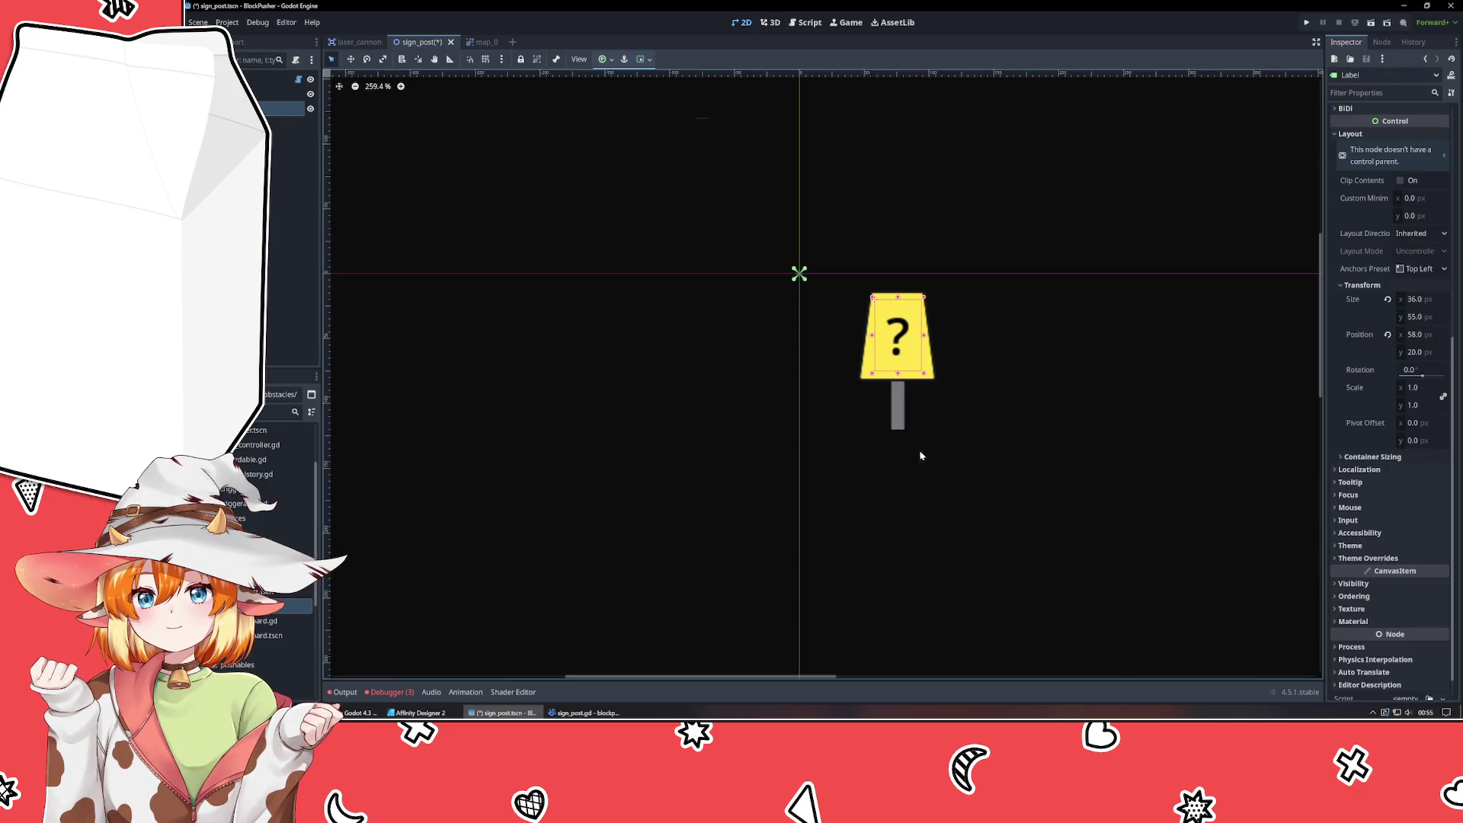
click(909, 482)
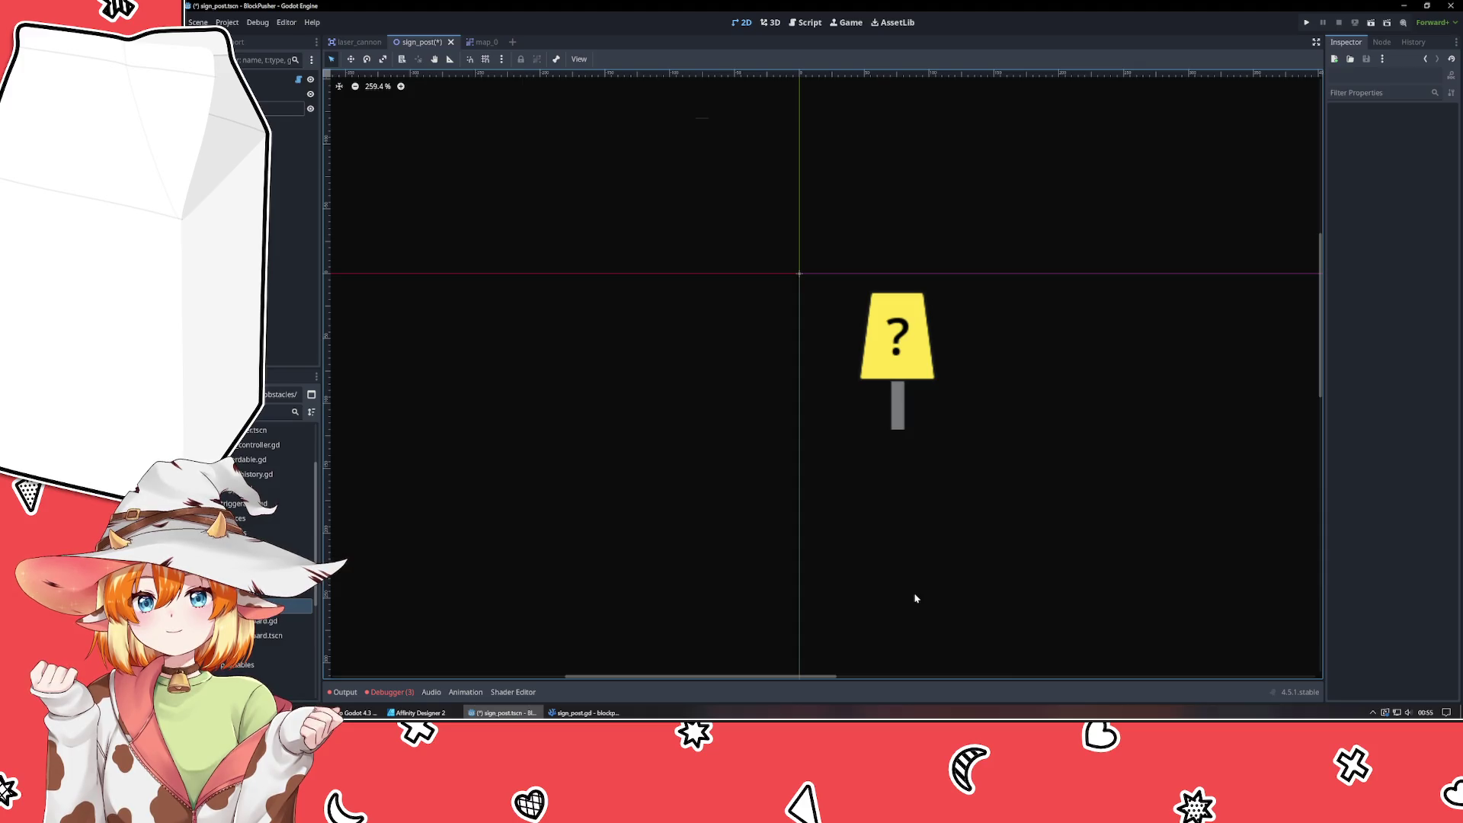
click(583, 712)
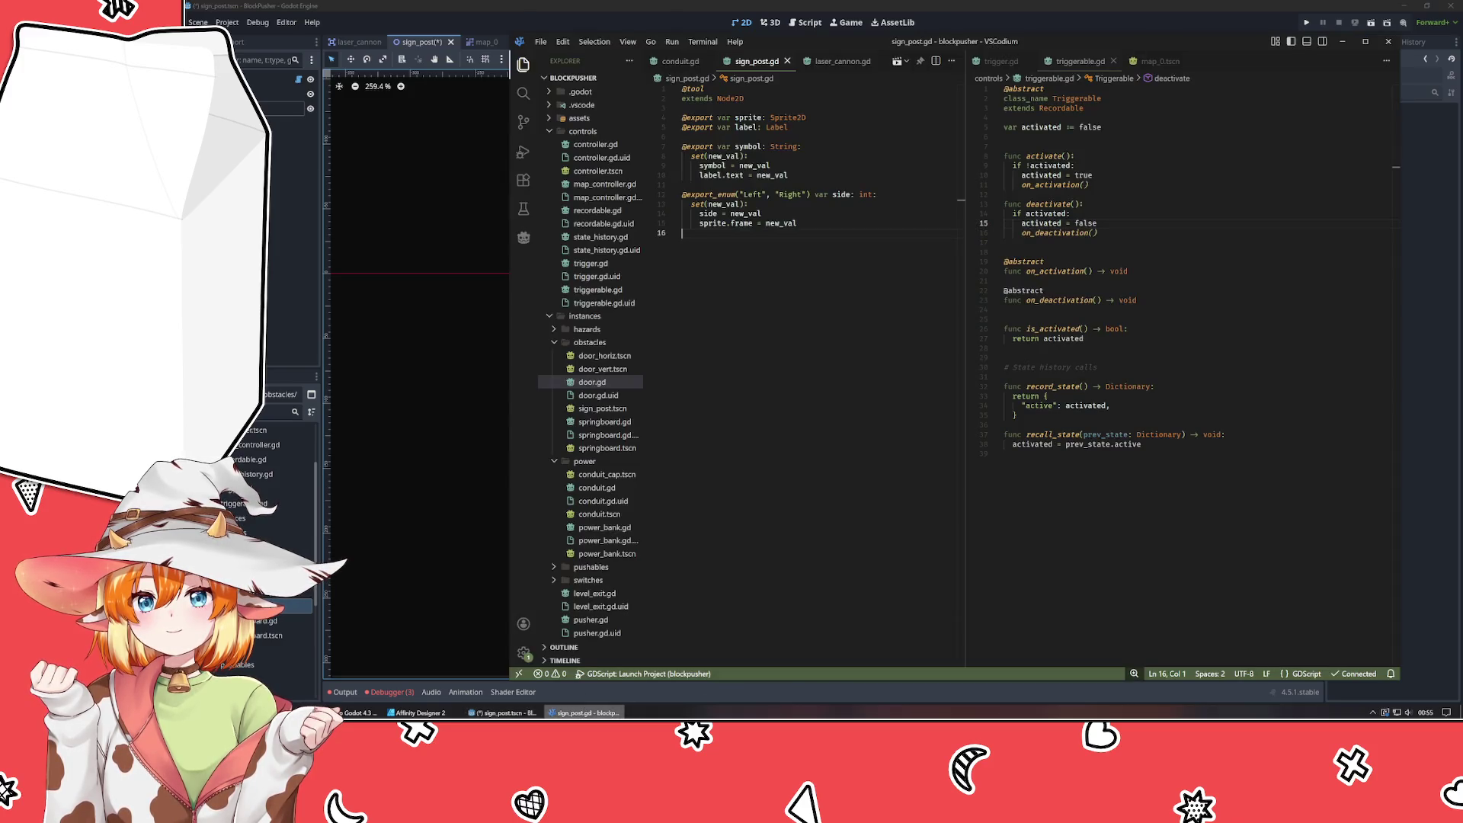
Add 'label.position = Vector2.ZERO' to the side setter in sign_post.gd and save it
mouse_move(888, 50)
mouse_down()
mouse_move(792, 316)
mouse_move(874, 427)
mouse_move(825, 414)
mouse_up()
click(896, 350)
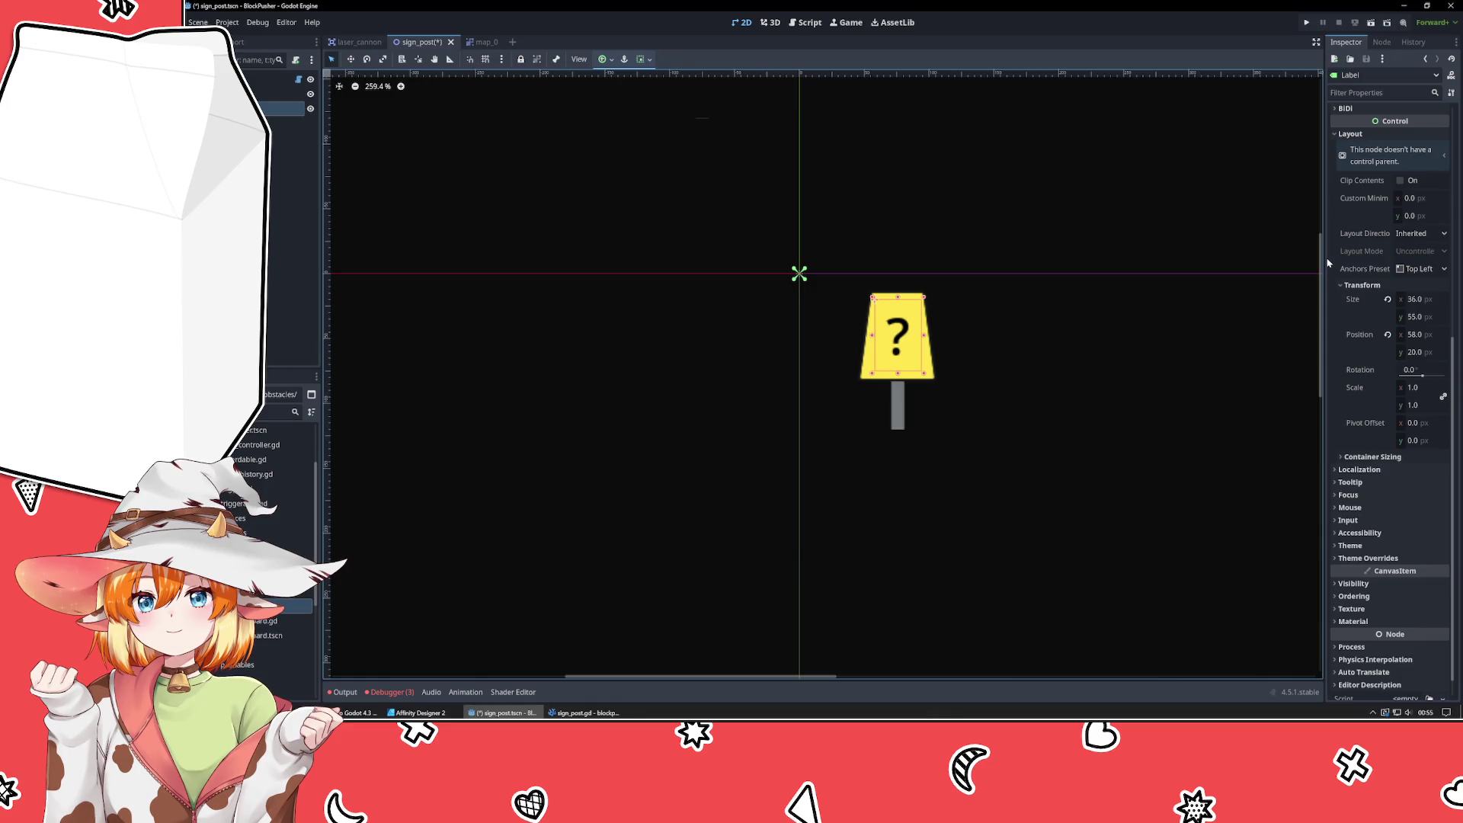
scroll(1381, 221, up, 3)
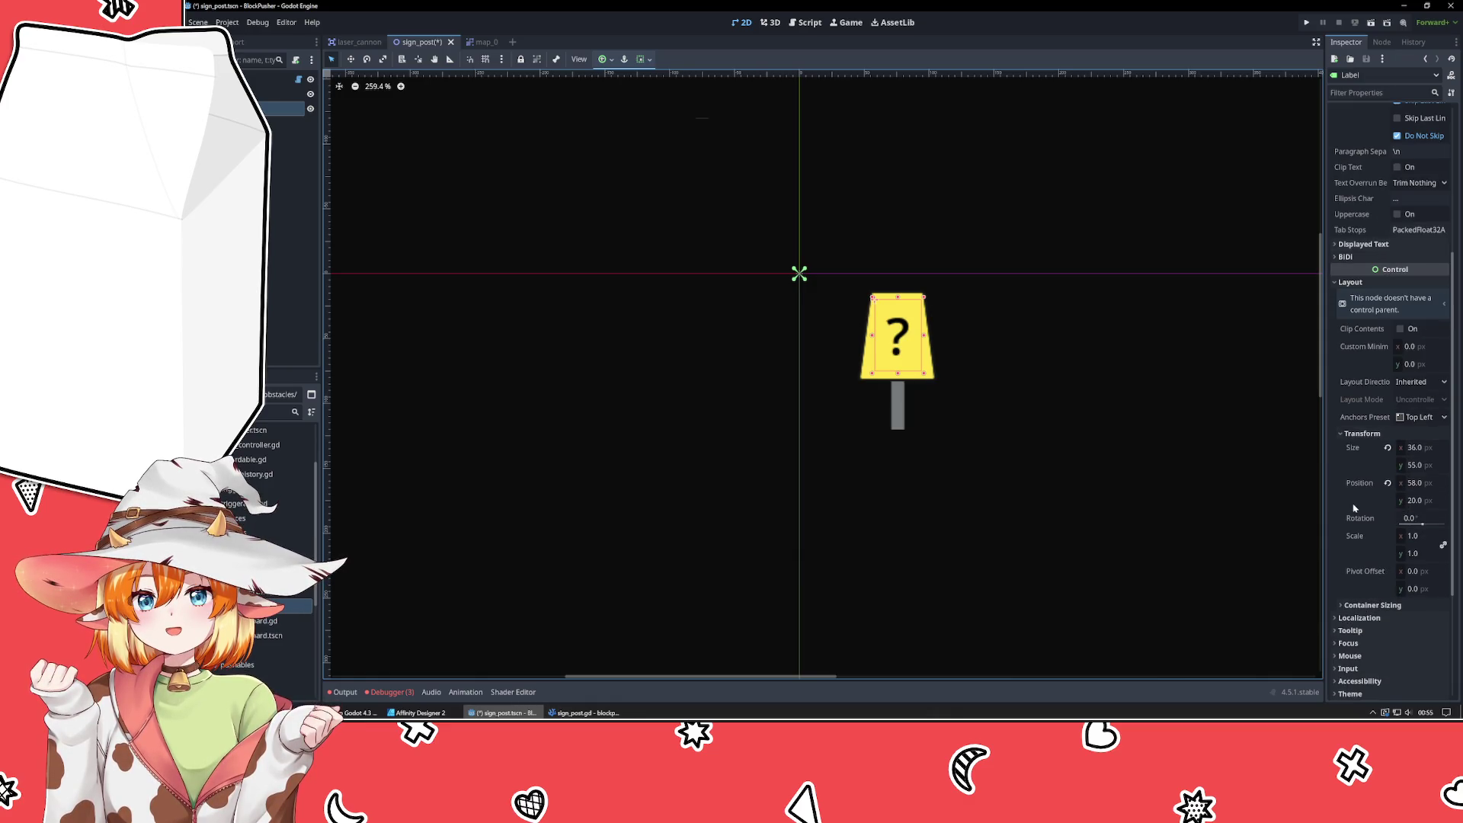
key(alt+Tab)
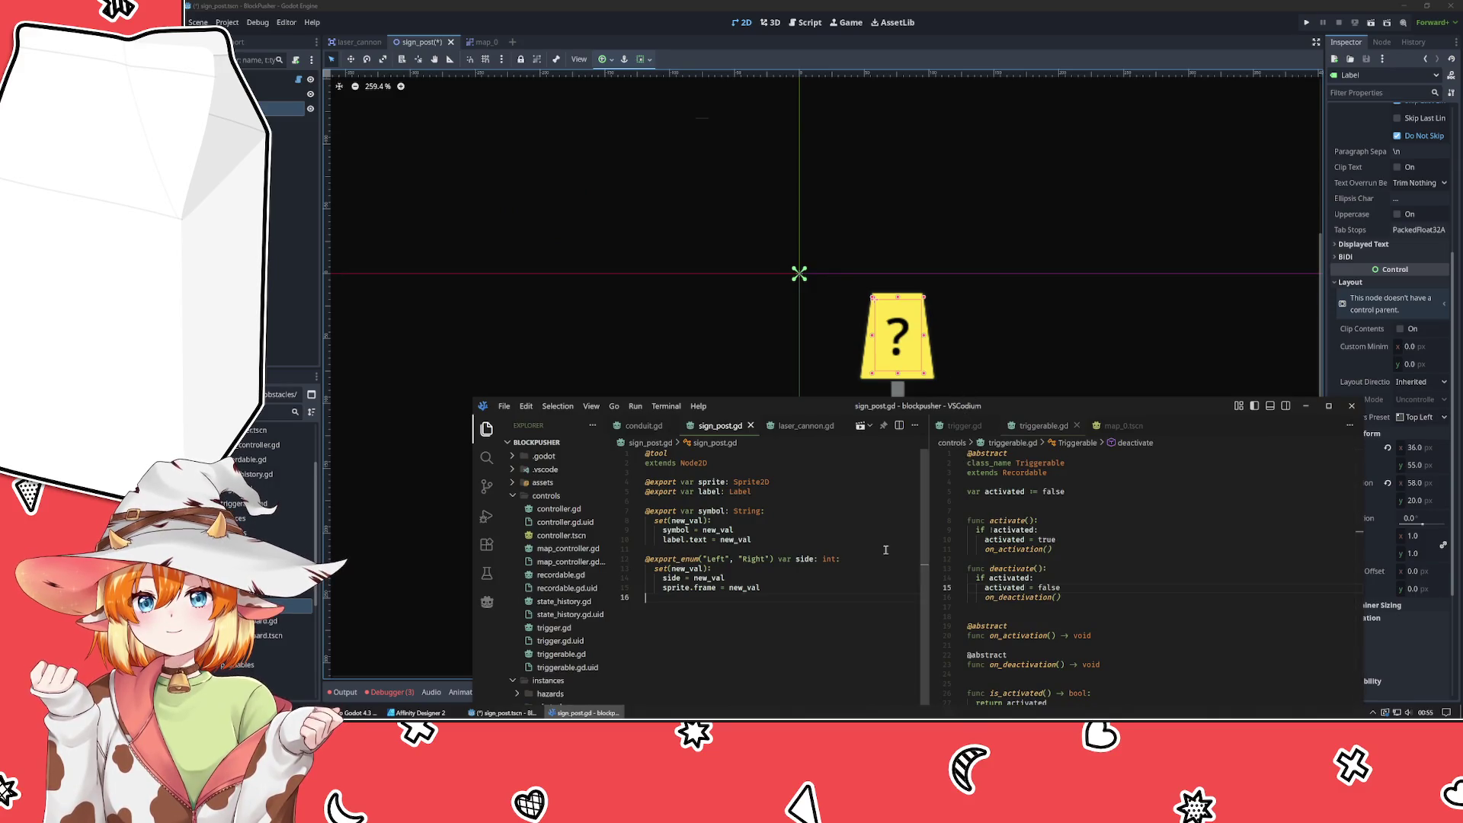
key(Return)
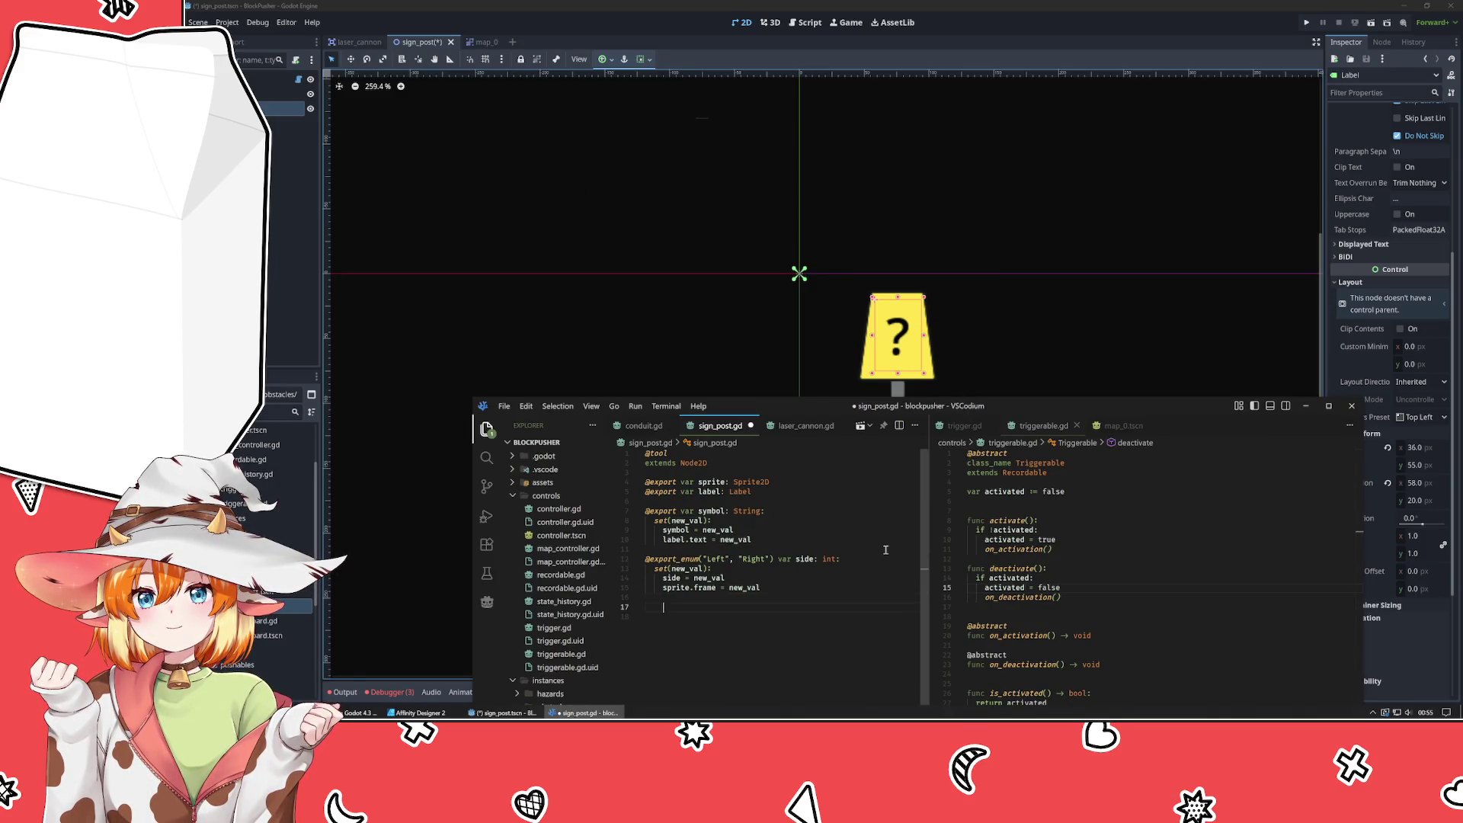
text(label.position )
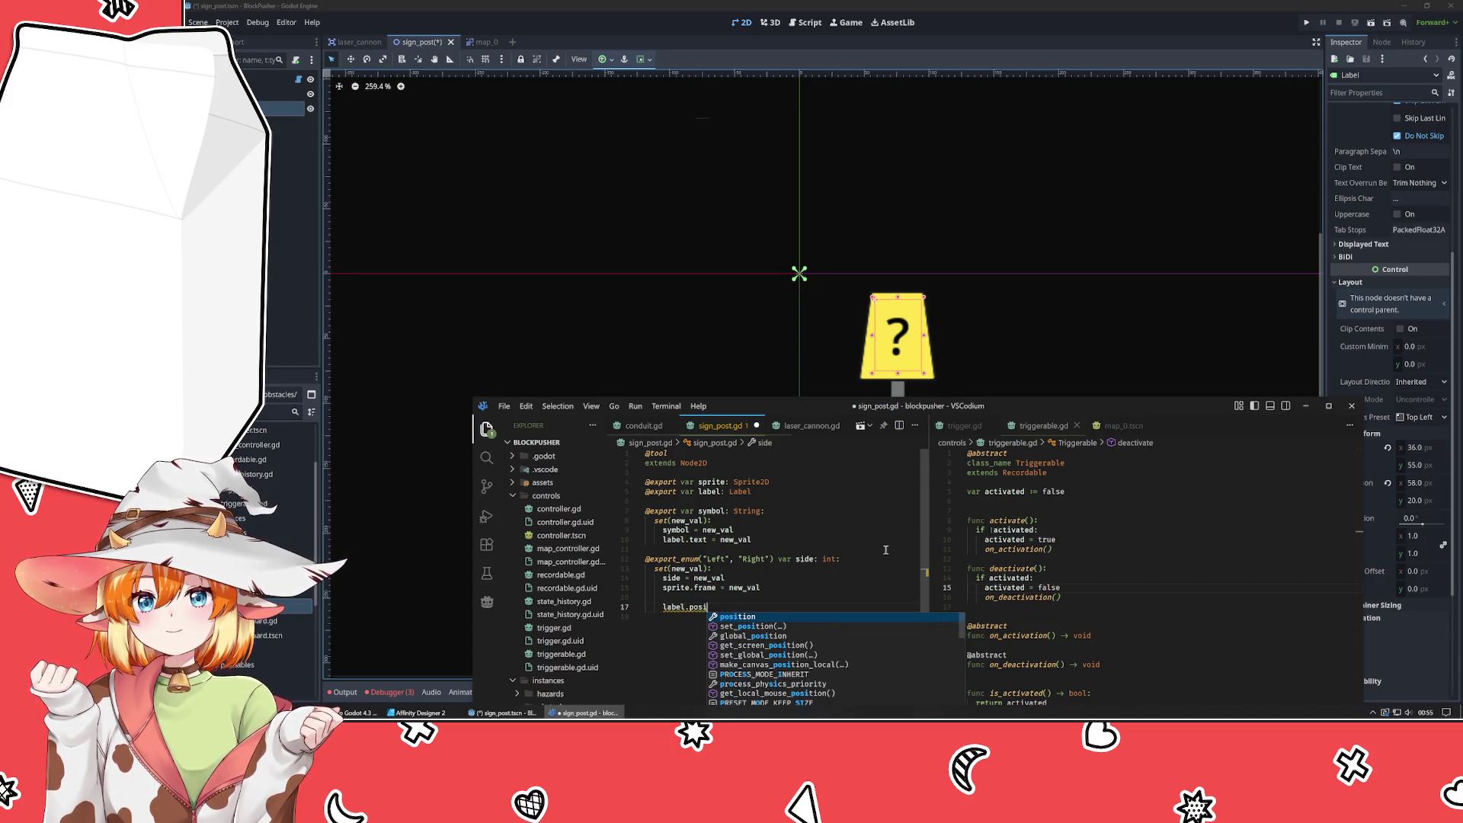
text(= Vector)
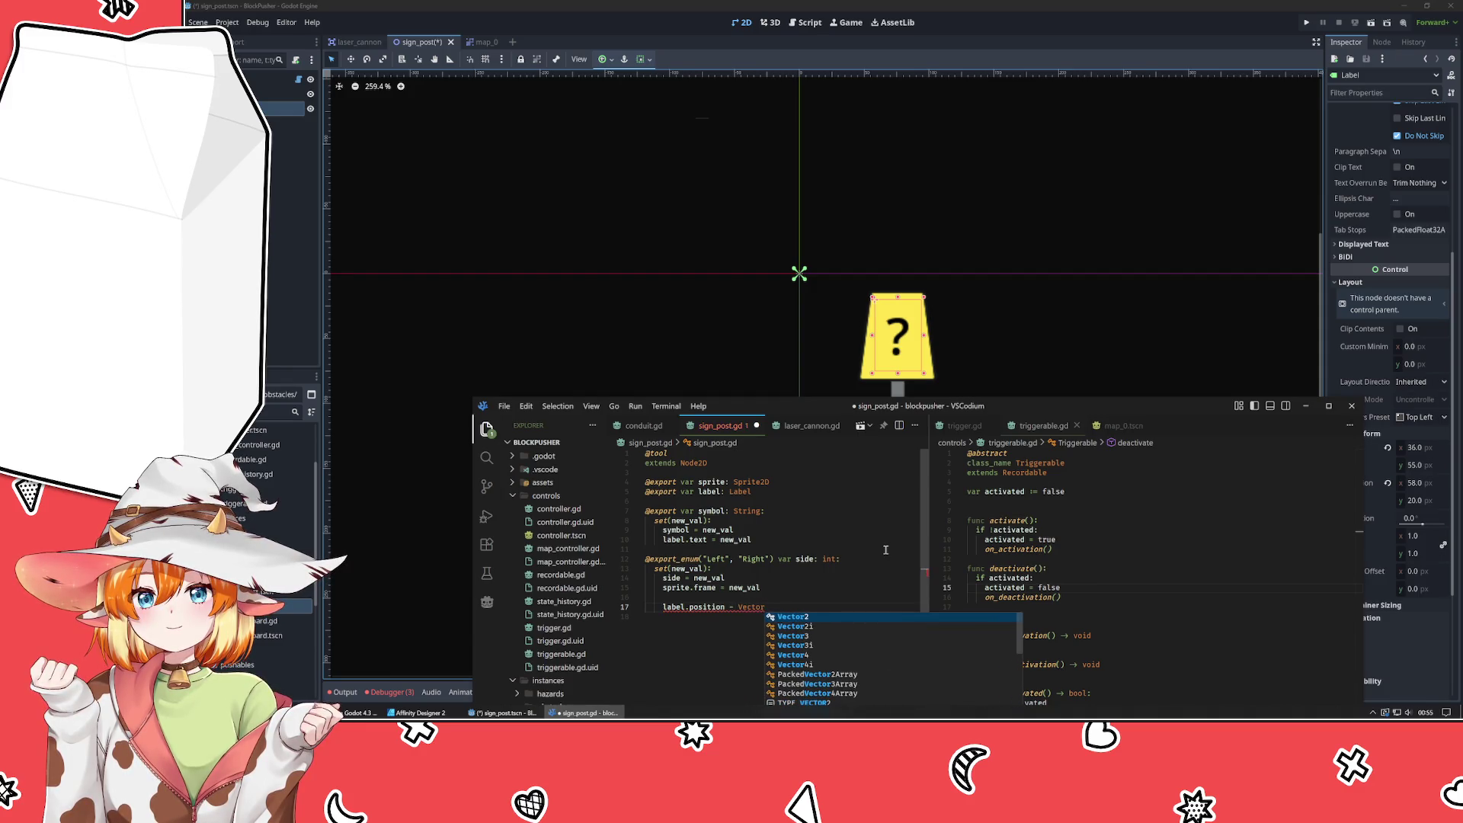
text(.ZERO)
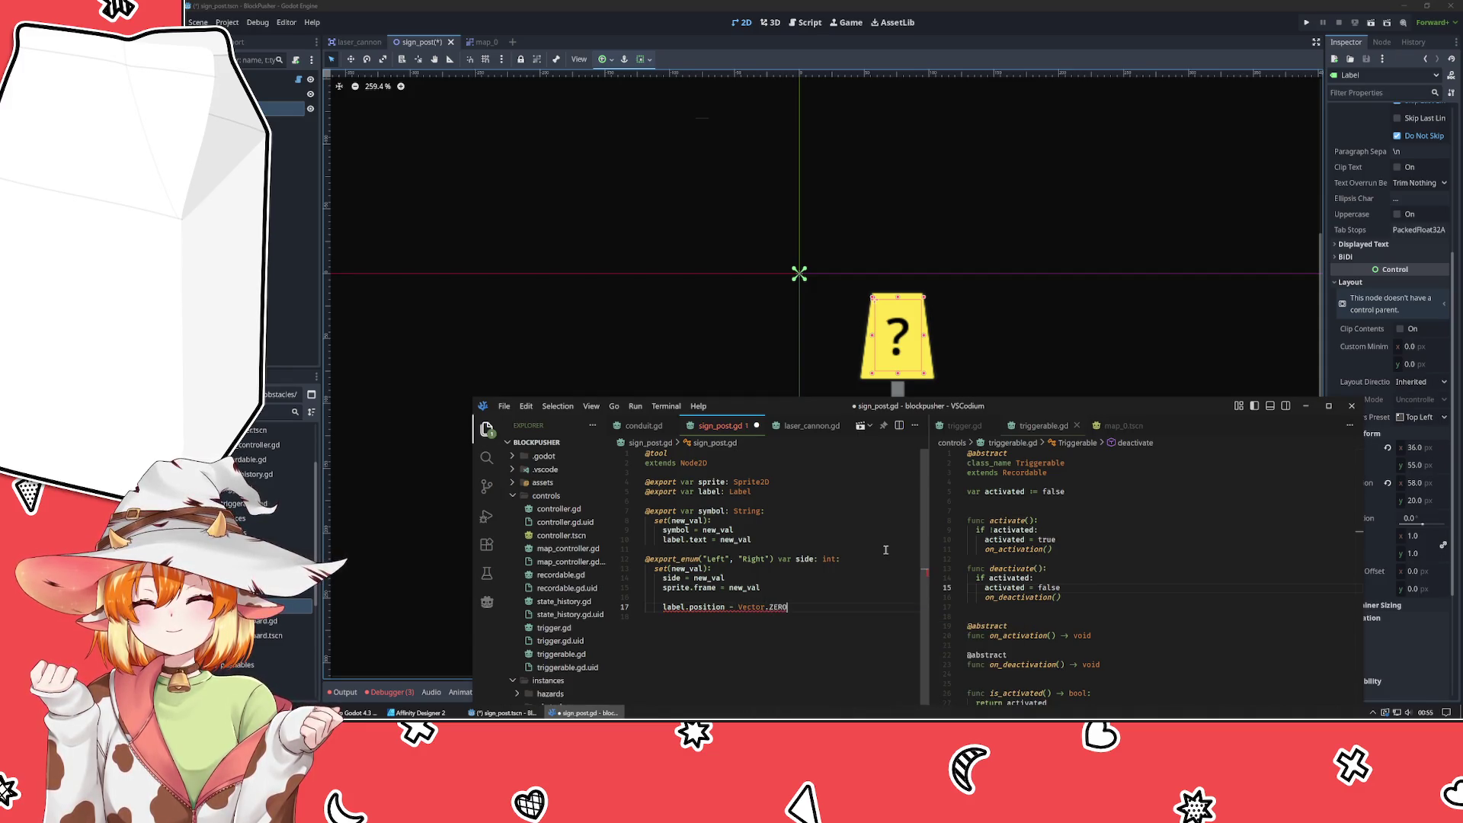
key(Left)
key(Left)
key(Left)
text(2)
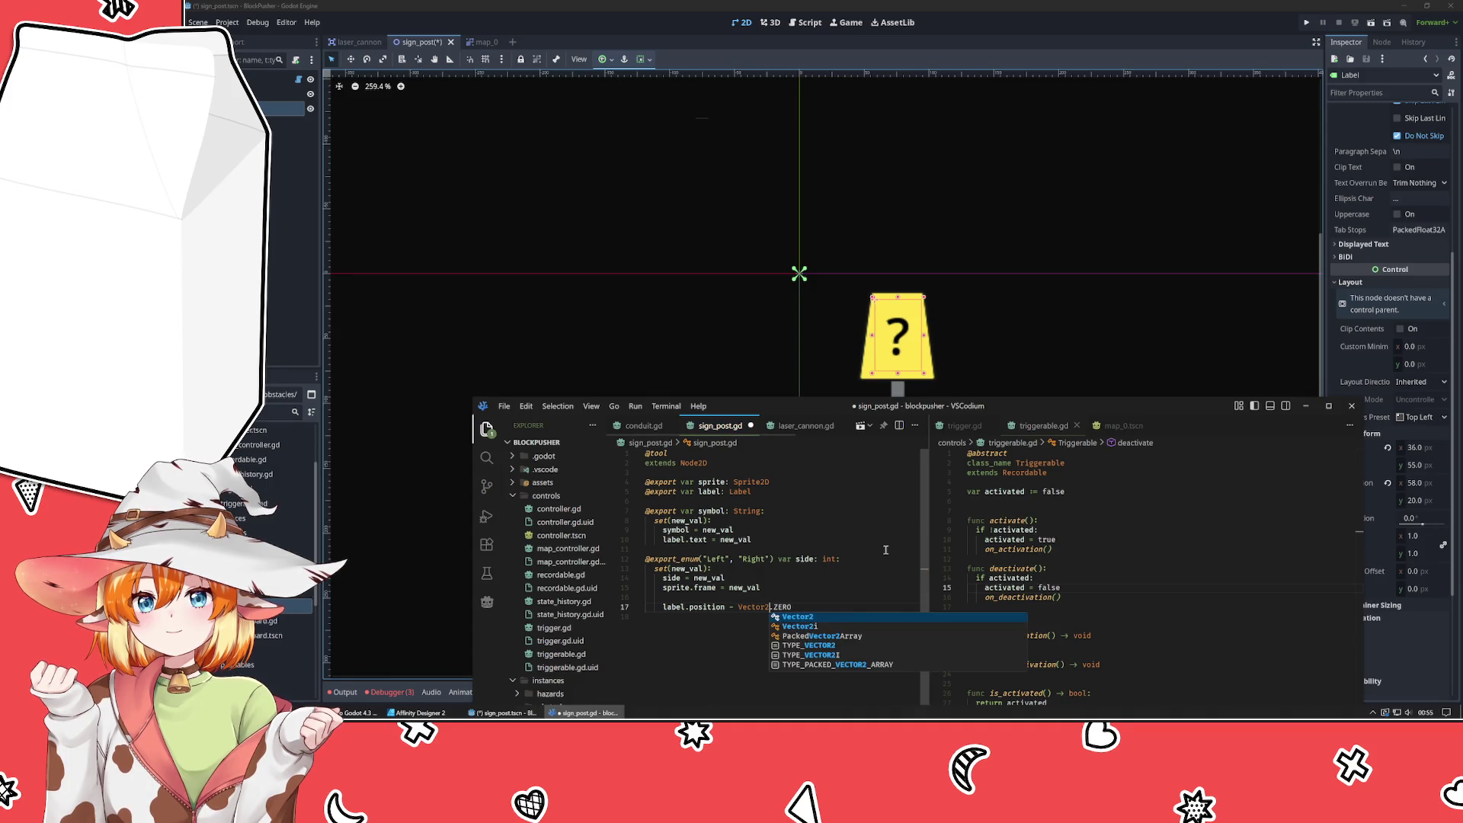
key(Escape)
key(ctrl+s)
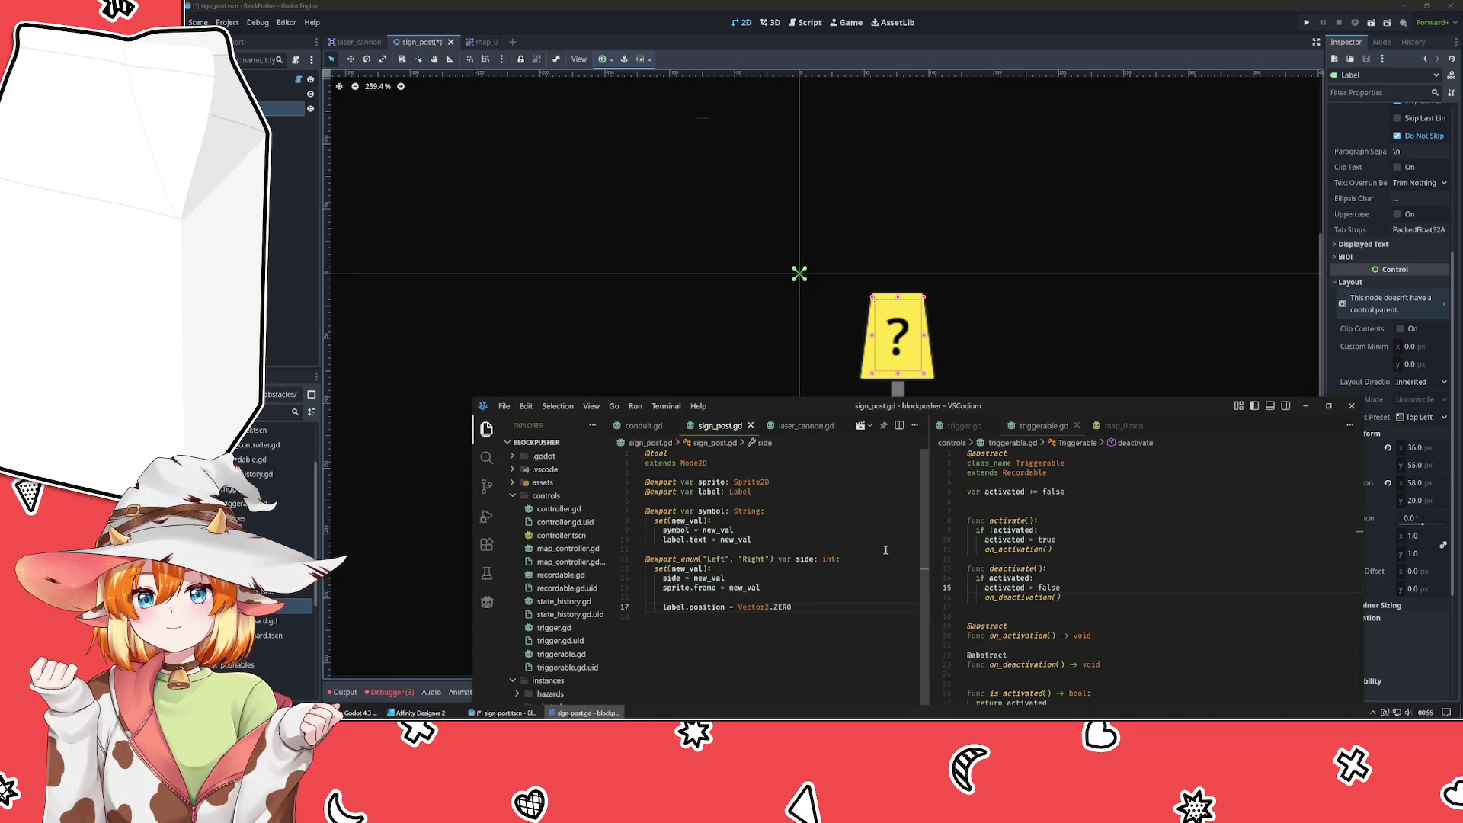
Save the sign_post scene in Godot and close the map_0 tab
click(595, 163)
key(ctrl+s)
middle_click(478, 46)
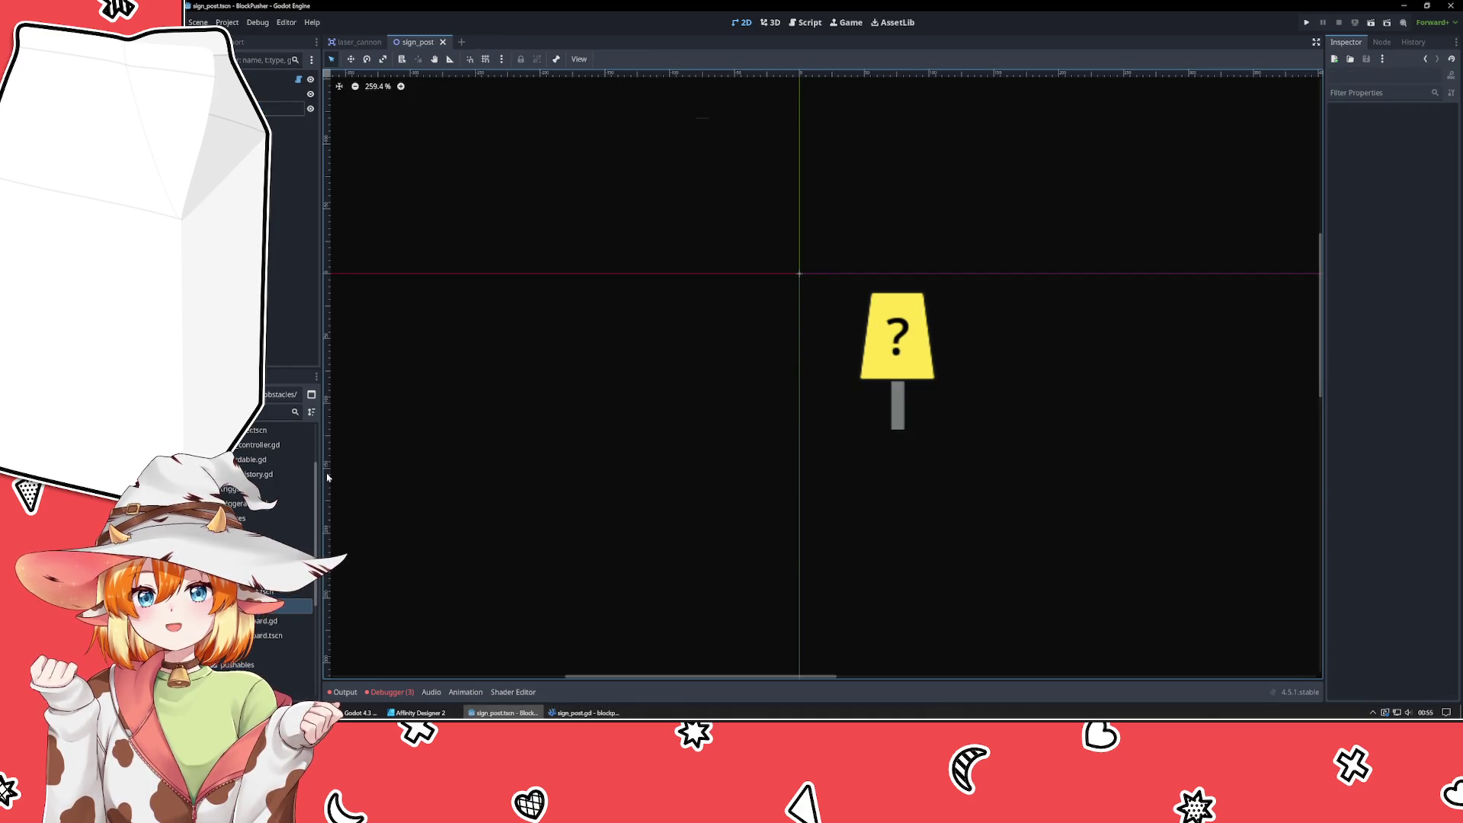
In map_0, set sign post 5's Side to Right in the Inspector
scroll(262, 636, down, 4)
double_click(259, 615)
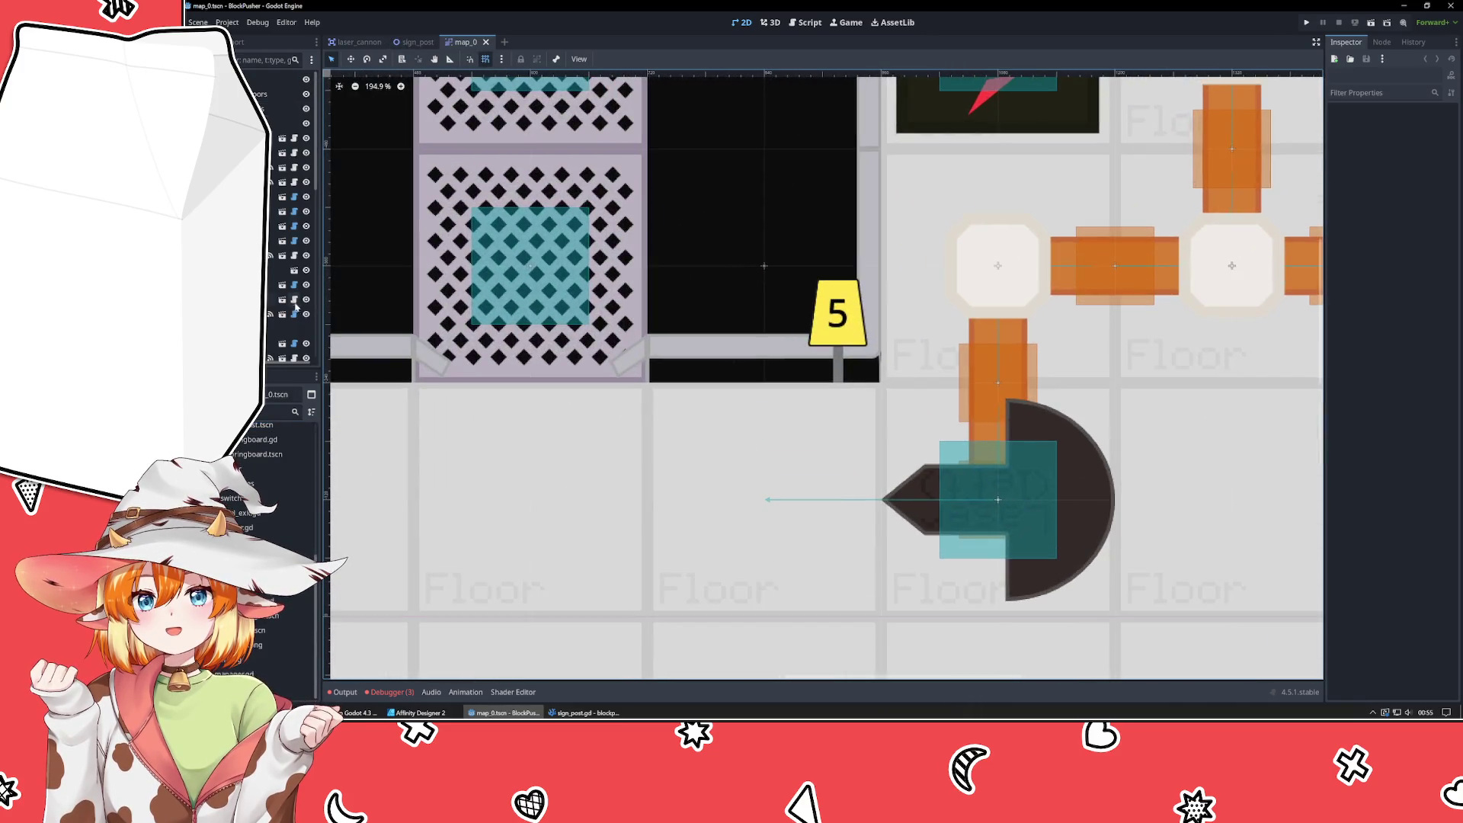
click(840, 348)
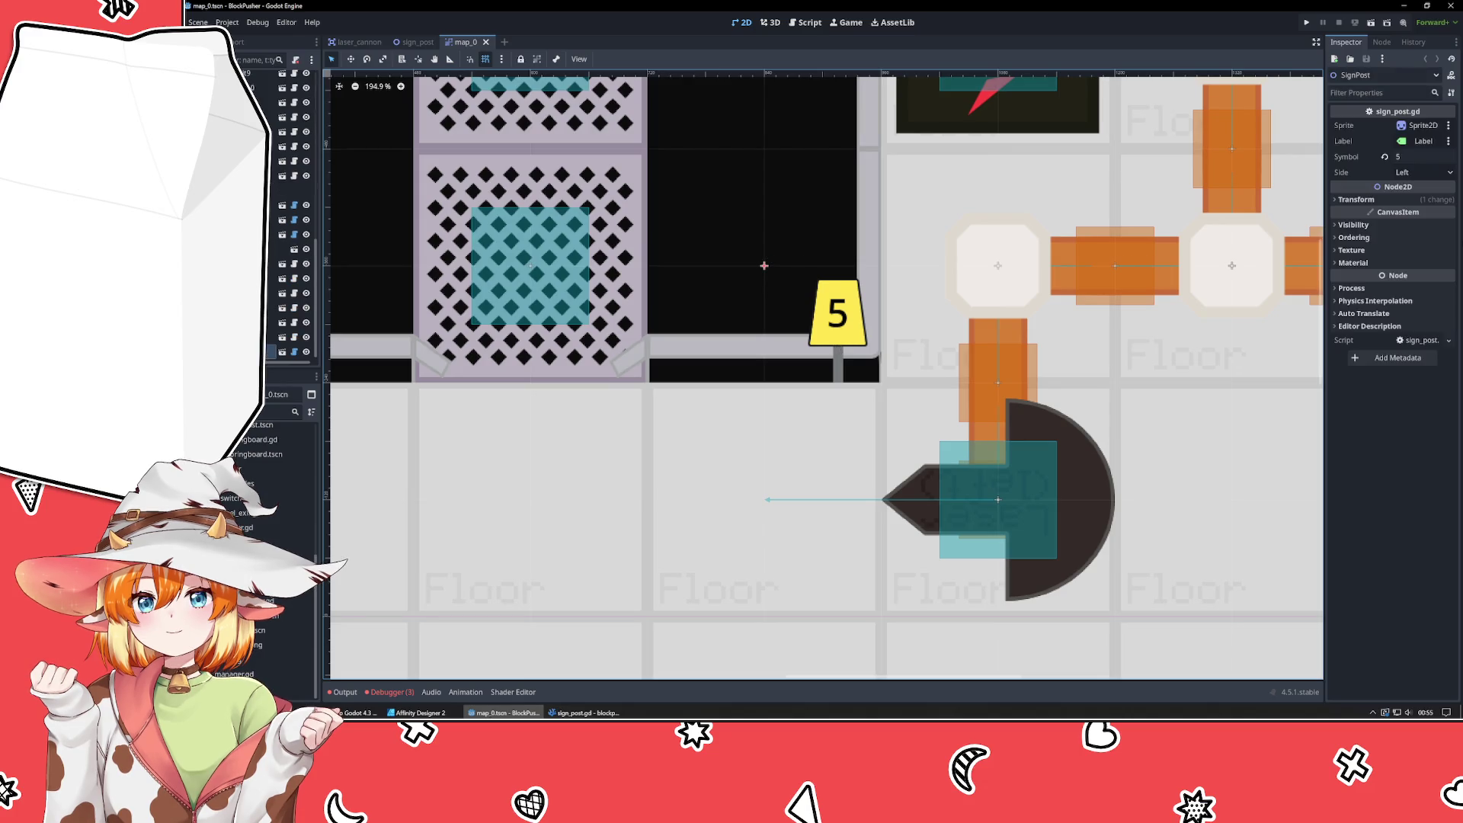
click(1417, 175)
click(1418, 205)
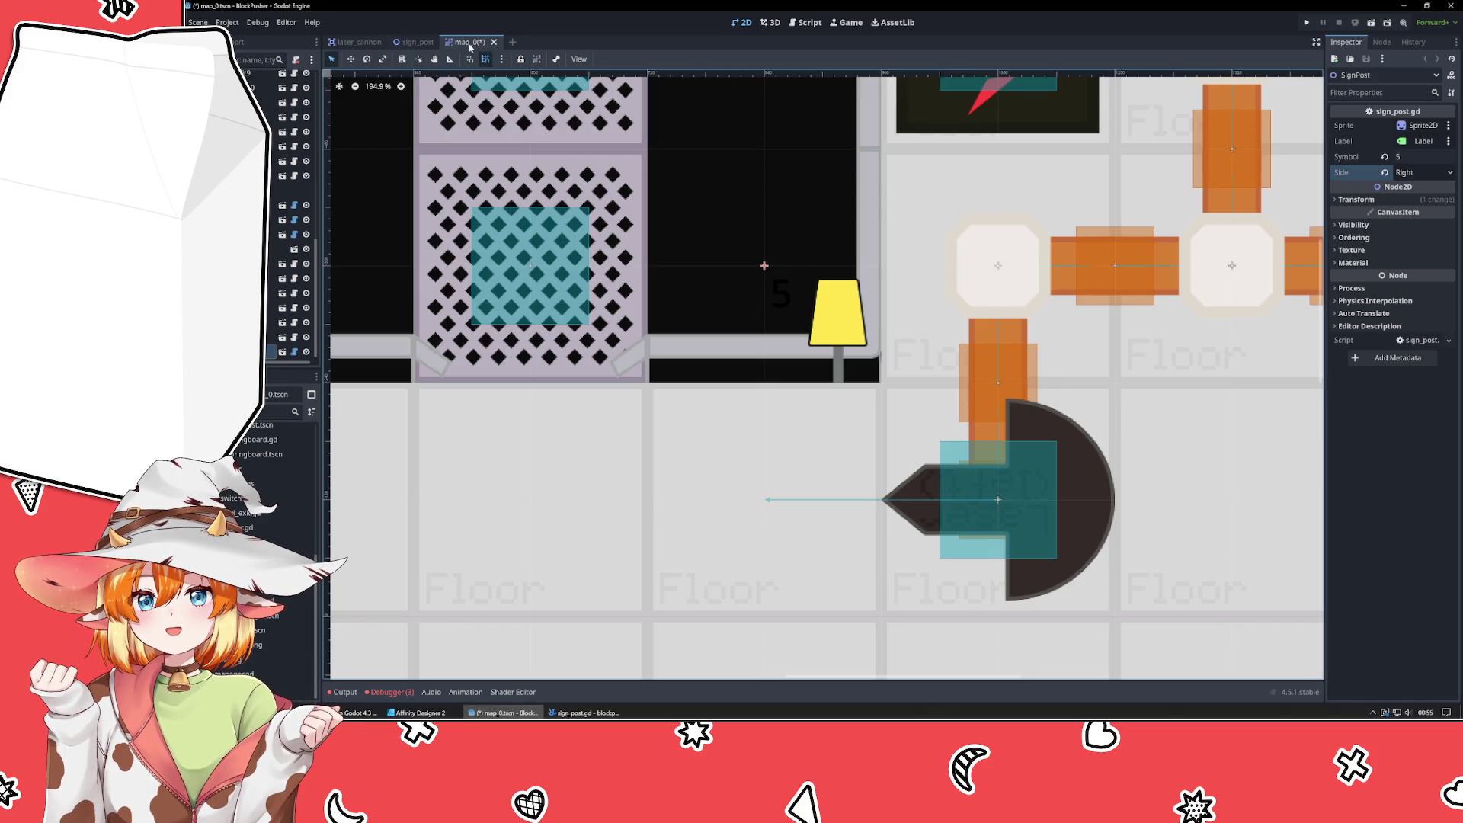
Return to the sign_post scene, then switch over to the code editor
click(416, 42)
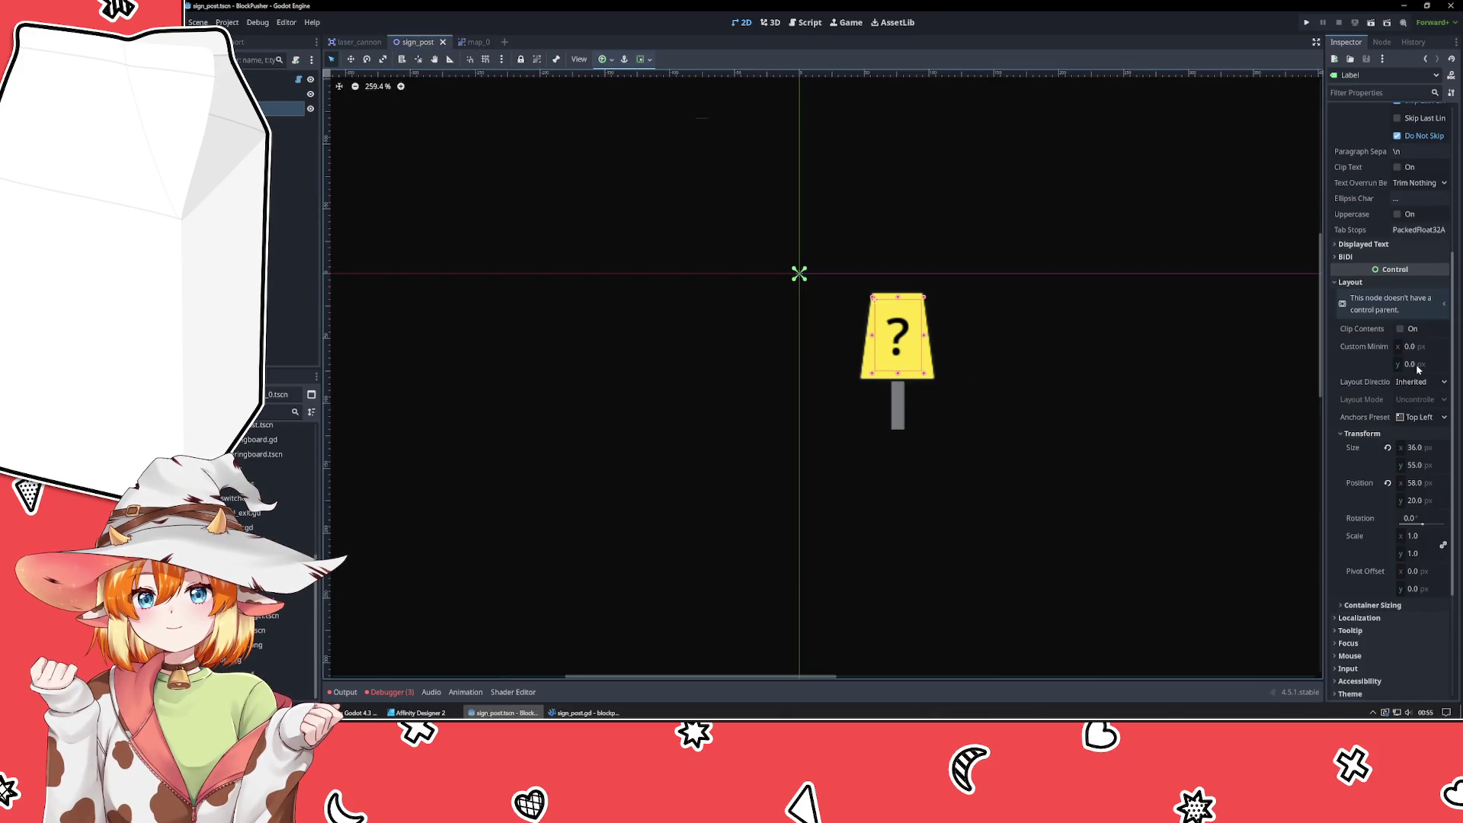
scroll(1381, 393, up, 5)
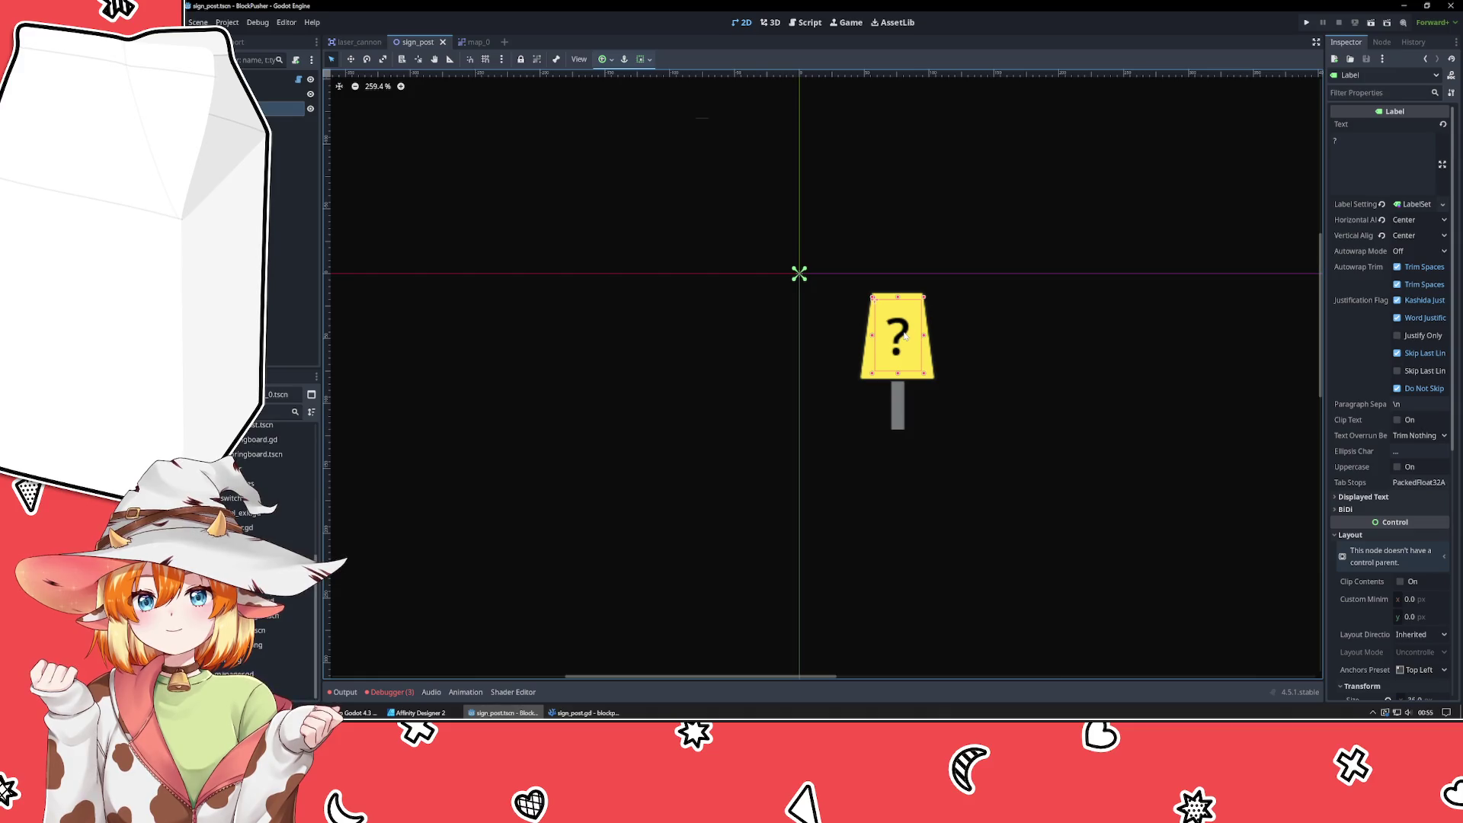
scroll(1357, 326, down, 8)
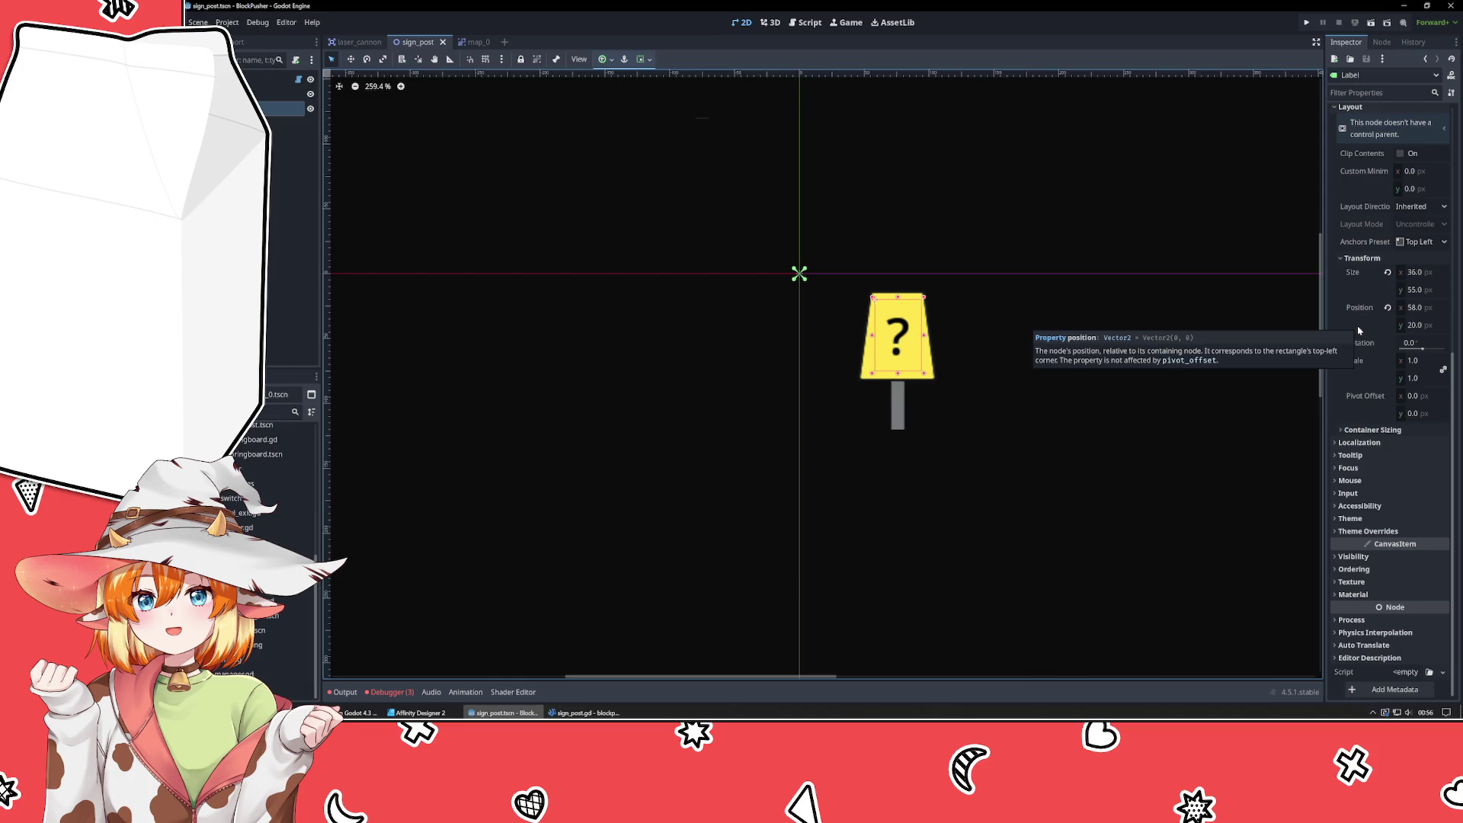
key(alt+Tab)
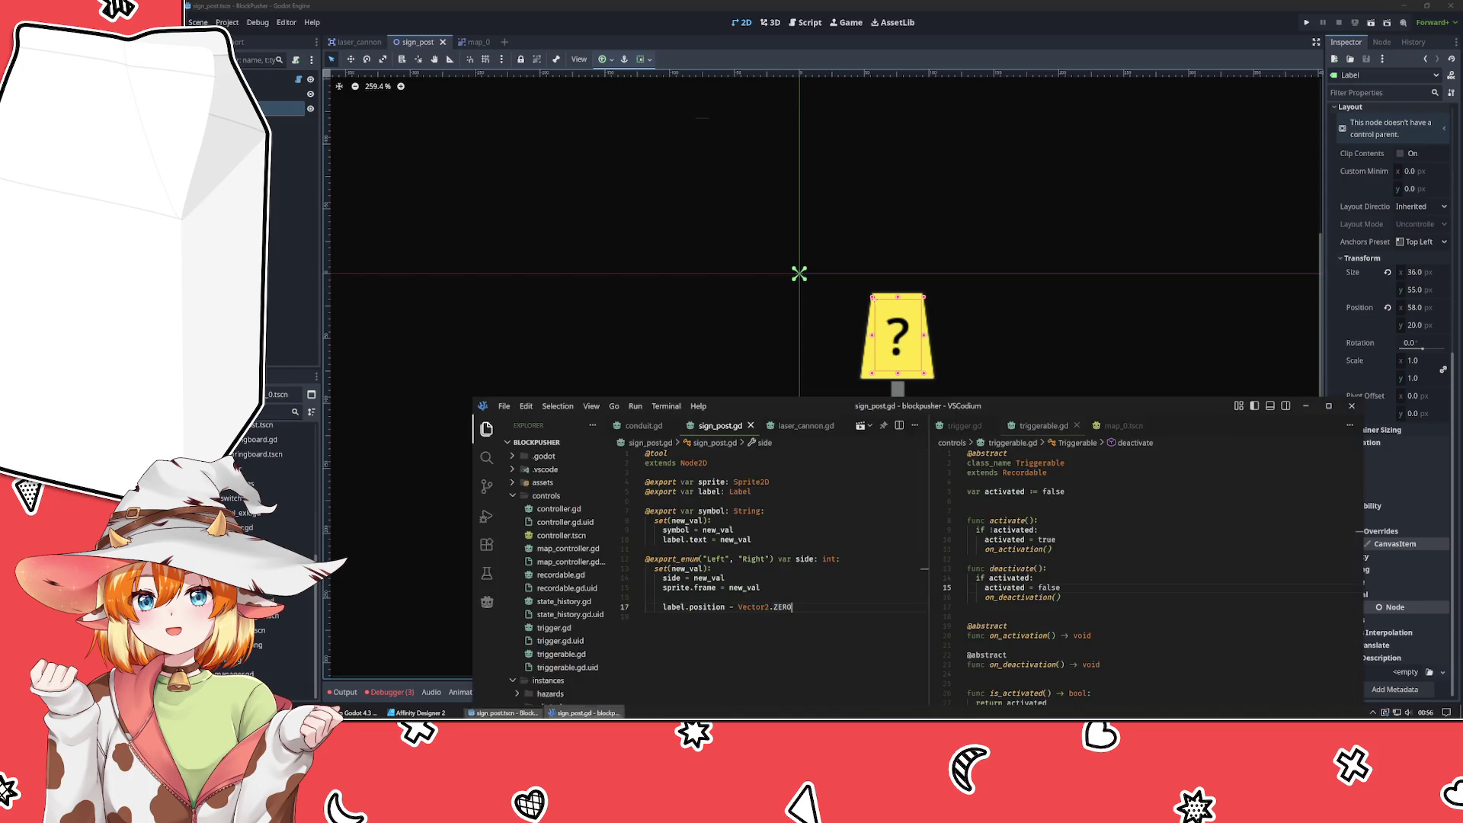
Enlarge the code window and change the label position from Vector2.ZERO to (58, 20)
drag(833, 414, 808, 61)
key(BackSpace)
key(BackSpace)
key(BackSpace)
text(()
text(,20)
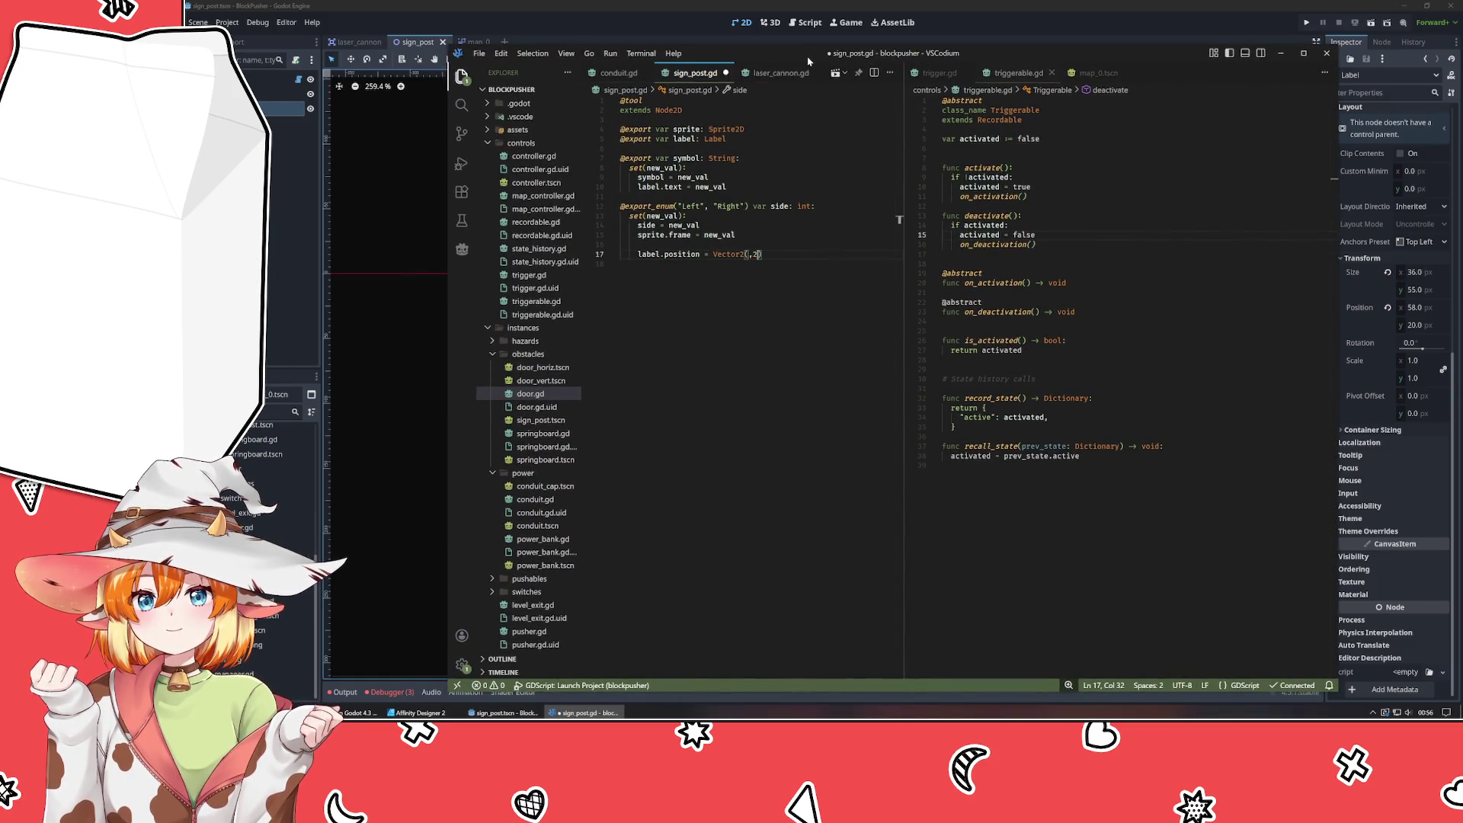
key(Left)
key(Left)
key(Left)
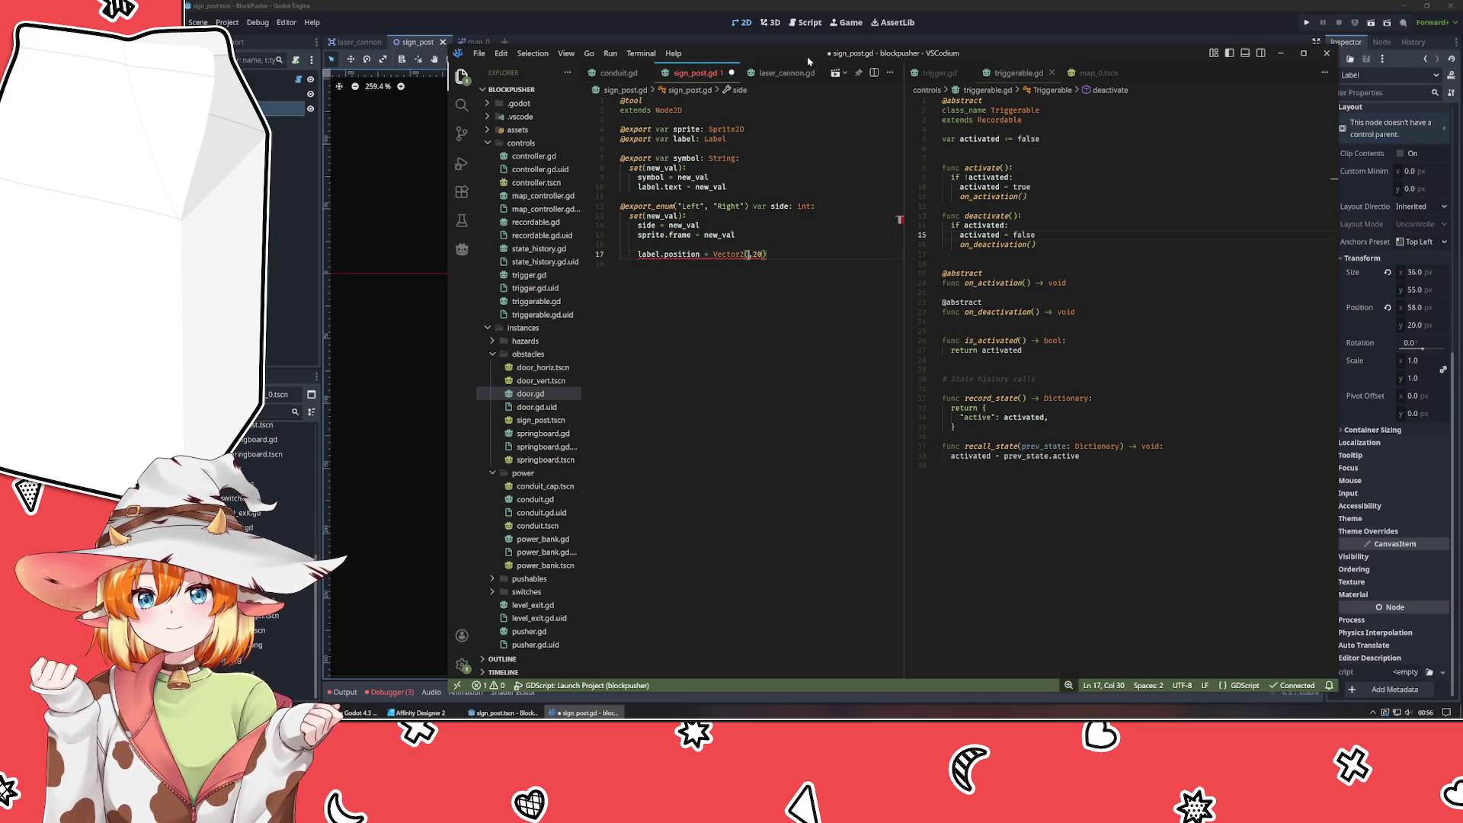
text(58)
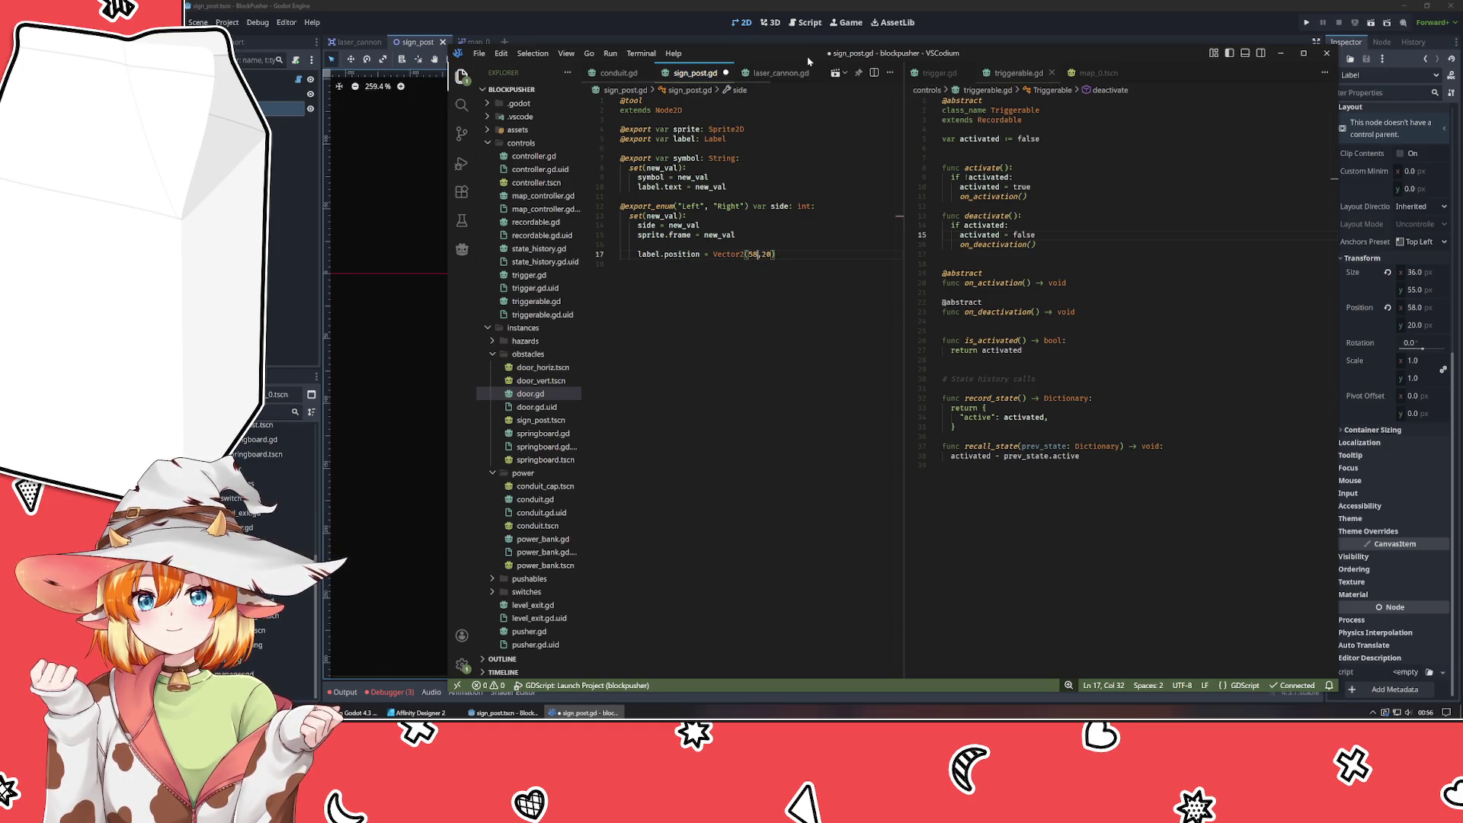
key(alt+Tab)
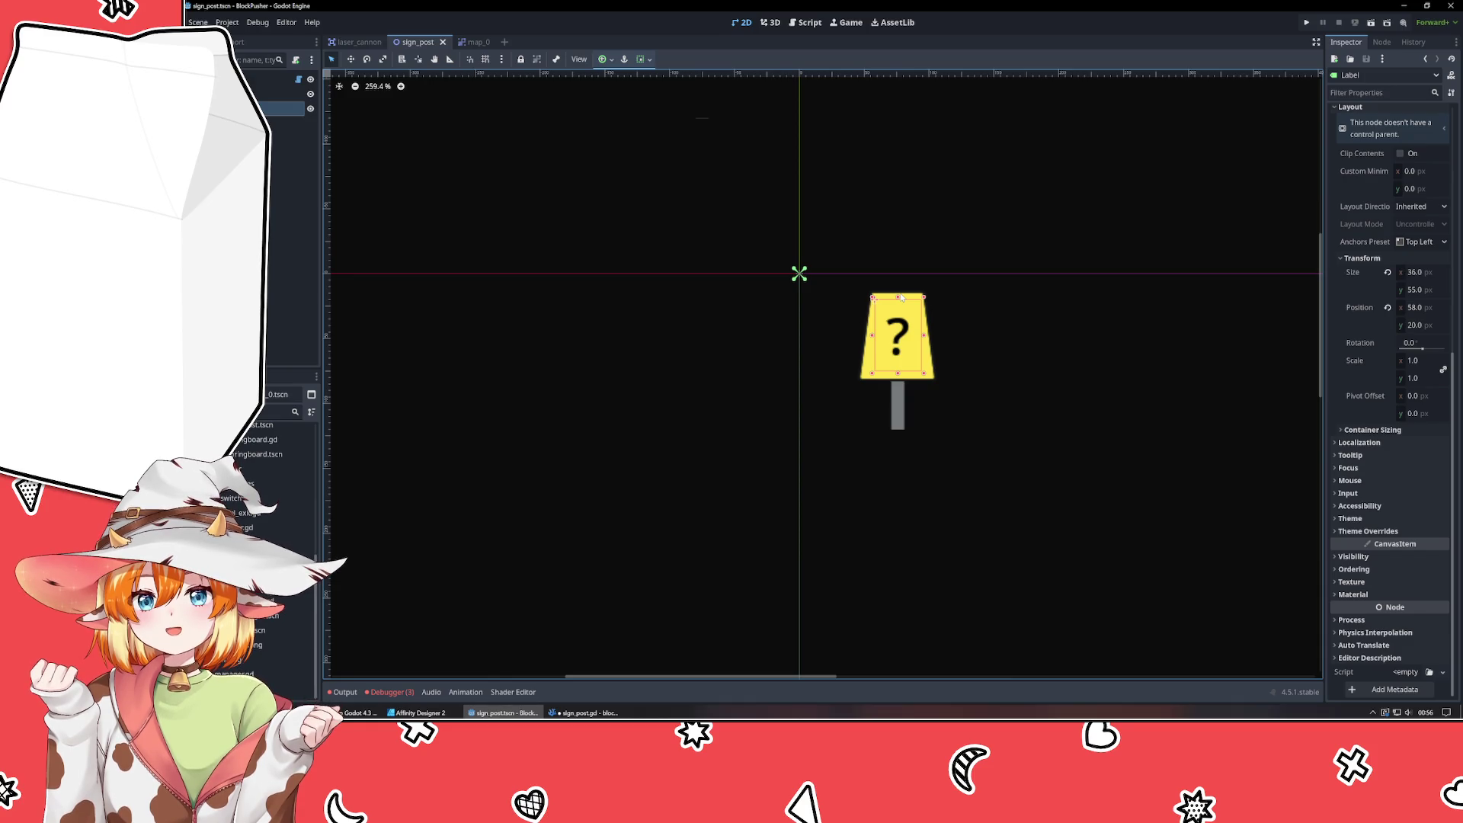
Work out 58 + 36 = 94 in Calculator, then return to sign_post.gd
key(XF86Calculator)
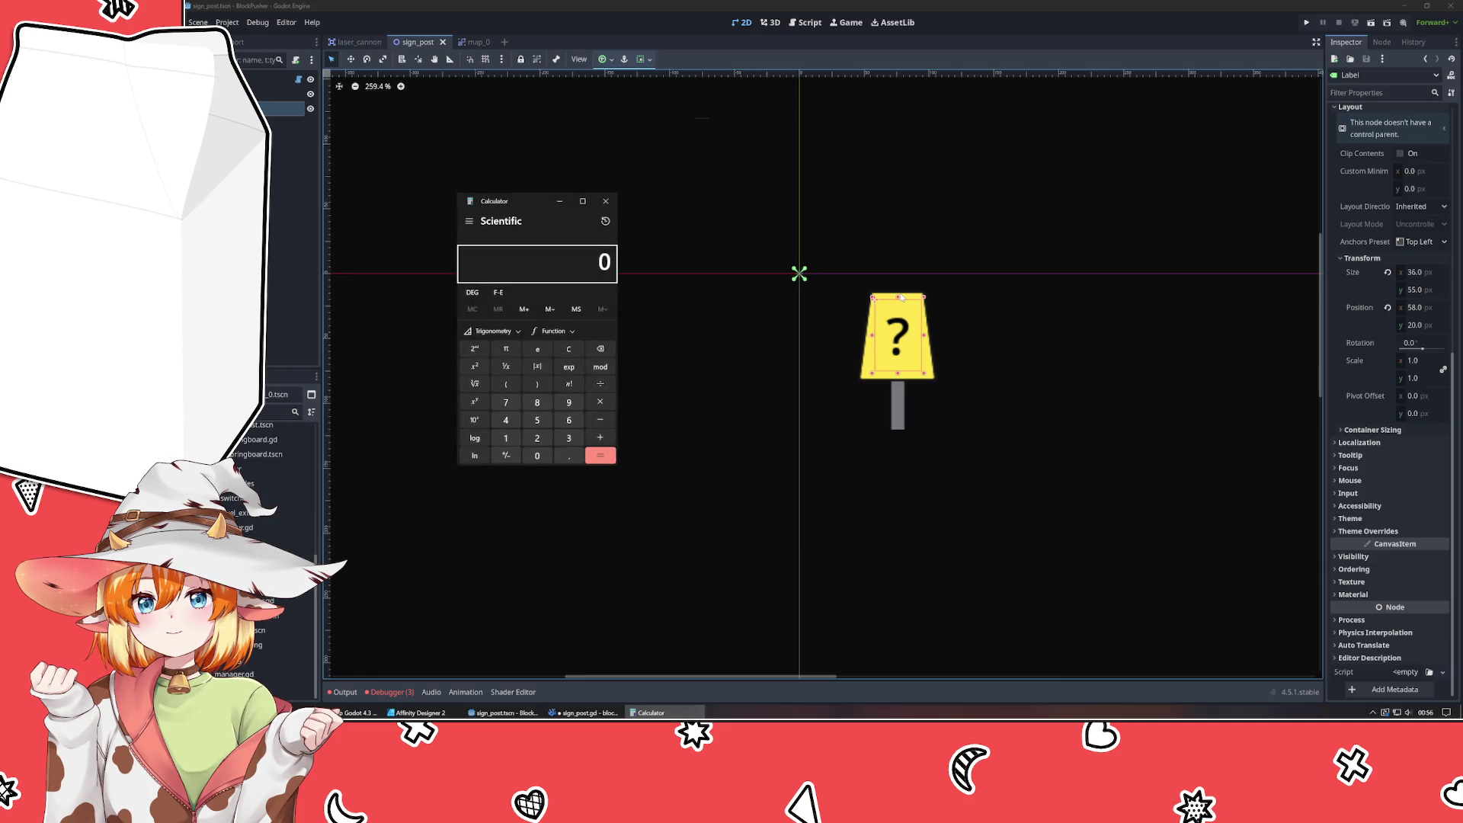
text(58+36=)
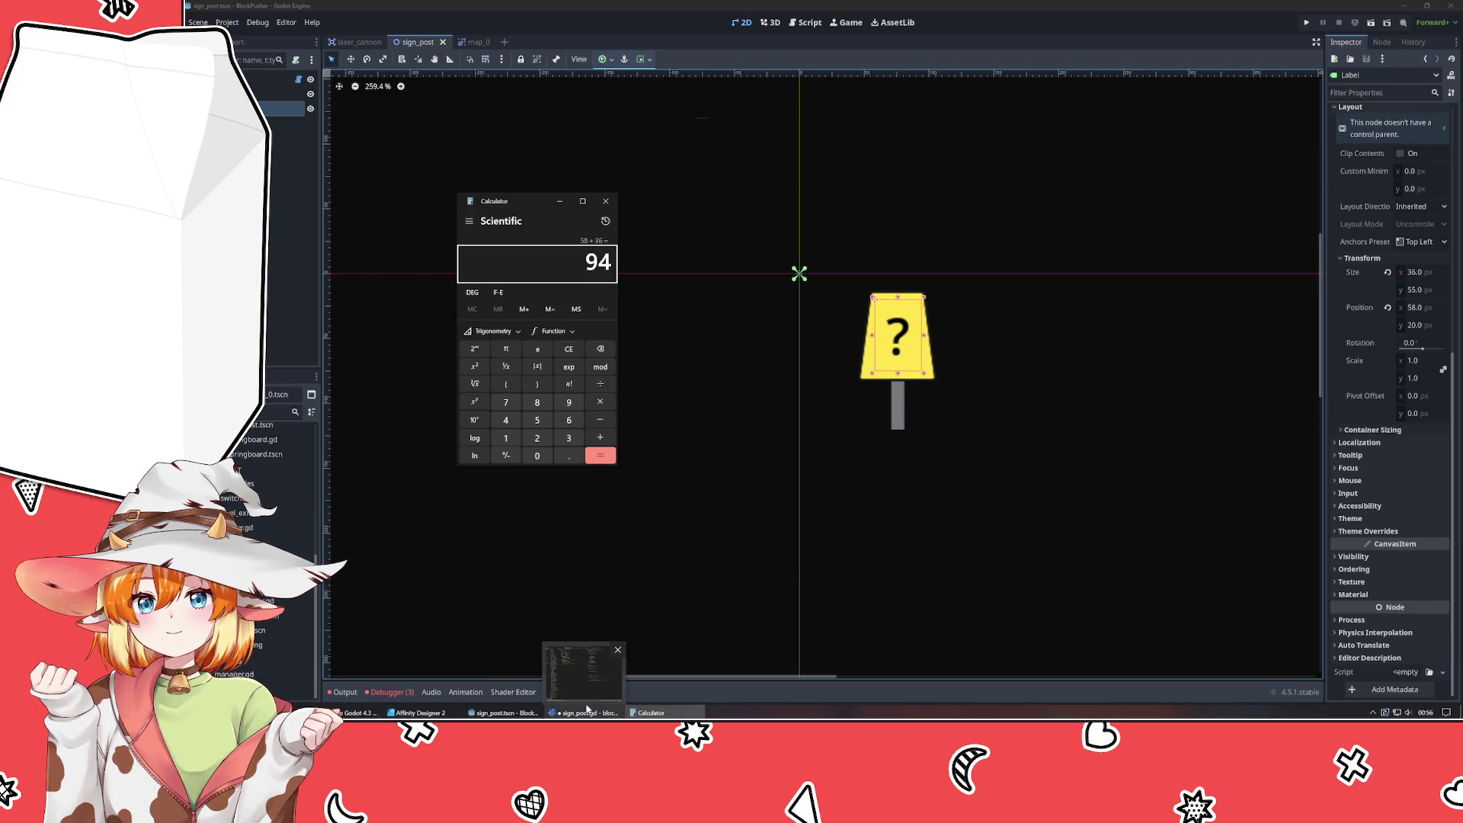
click(587, 709)
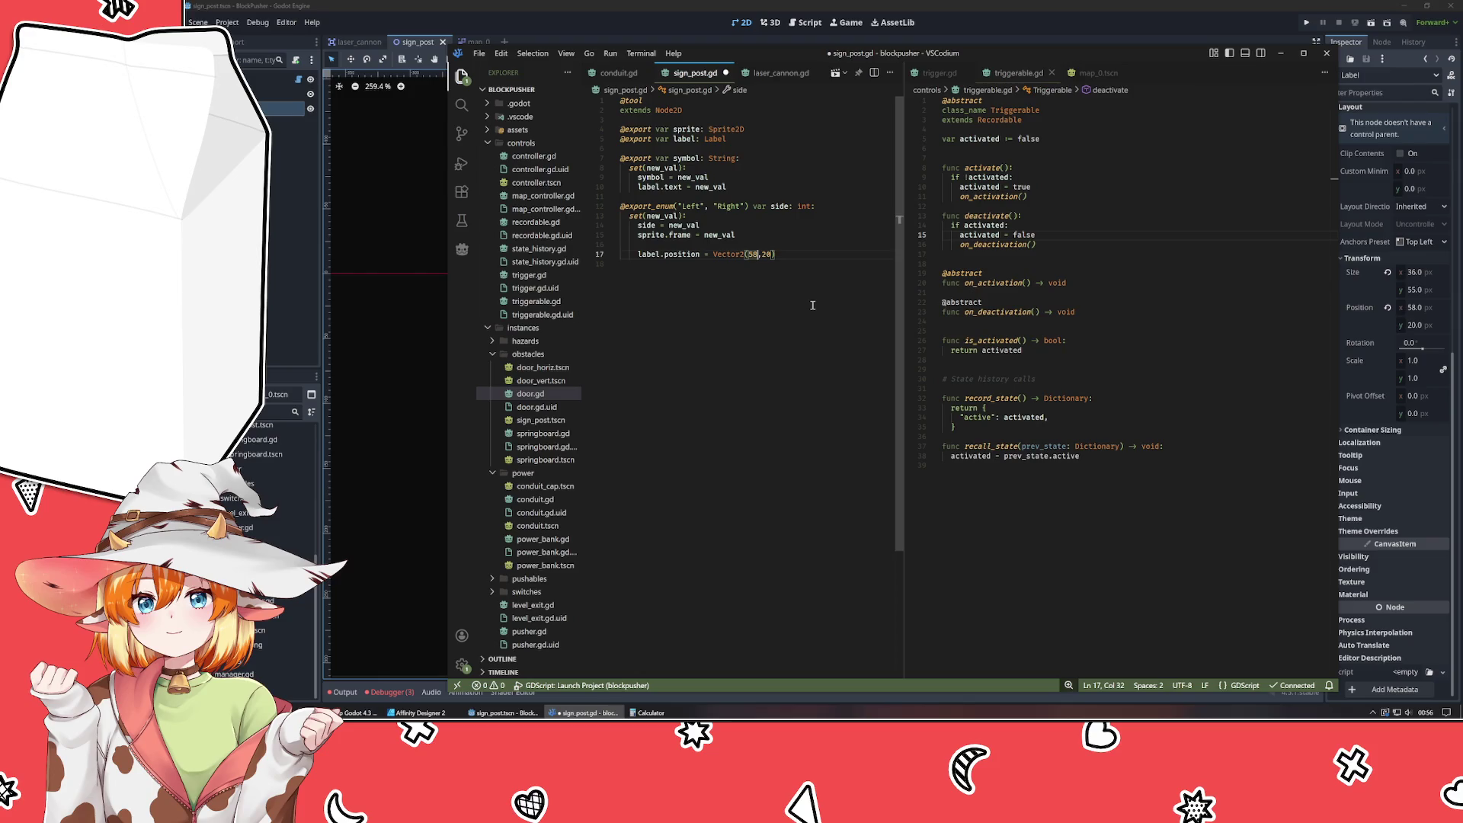
Add a new line 'var lx := 58 + (side' above the label position assignment
key(Home)
key(Return)
key(Up)
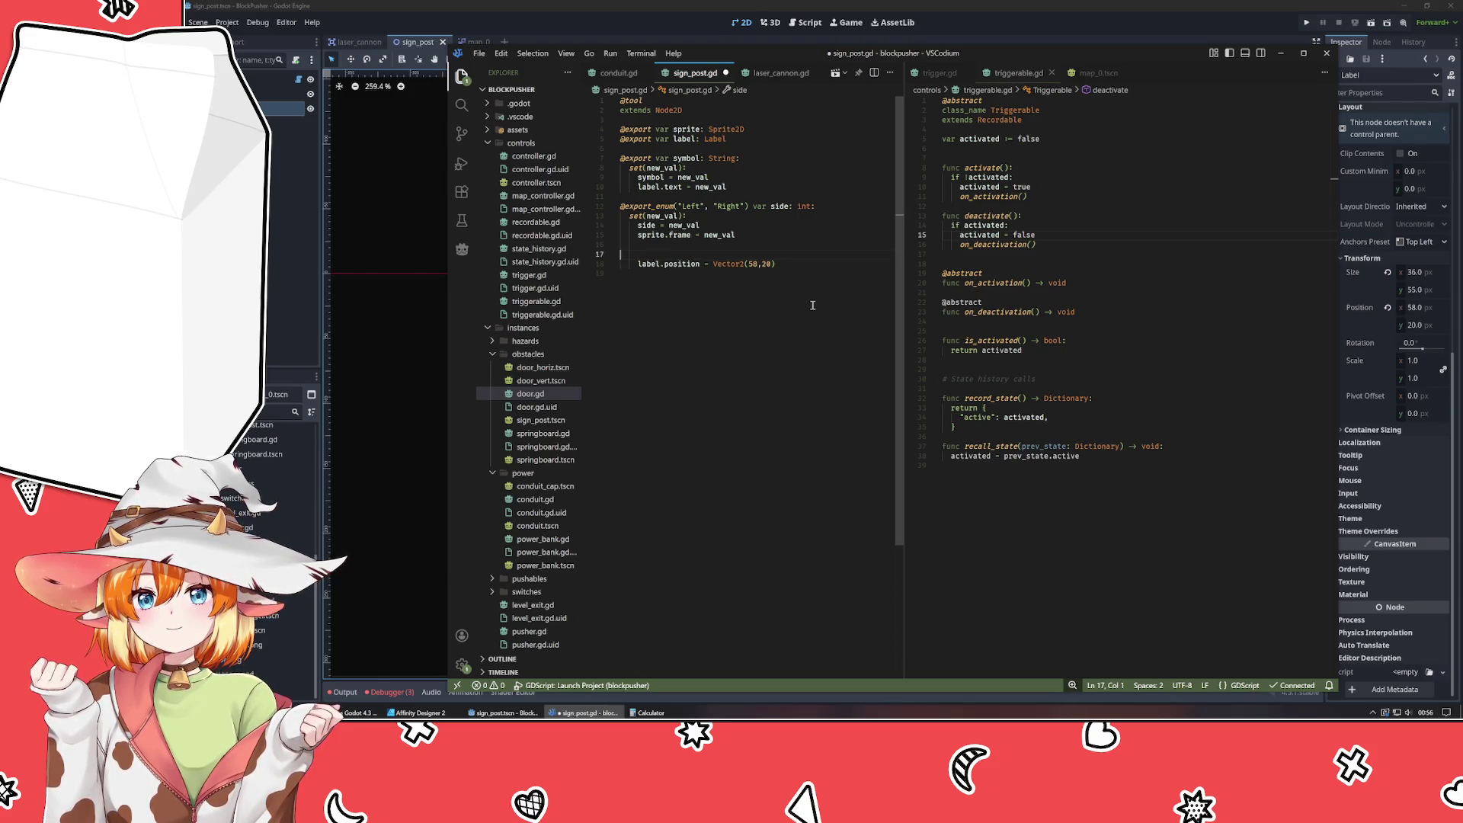
text(var lx := 5)
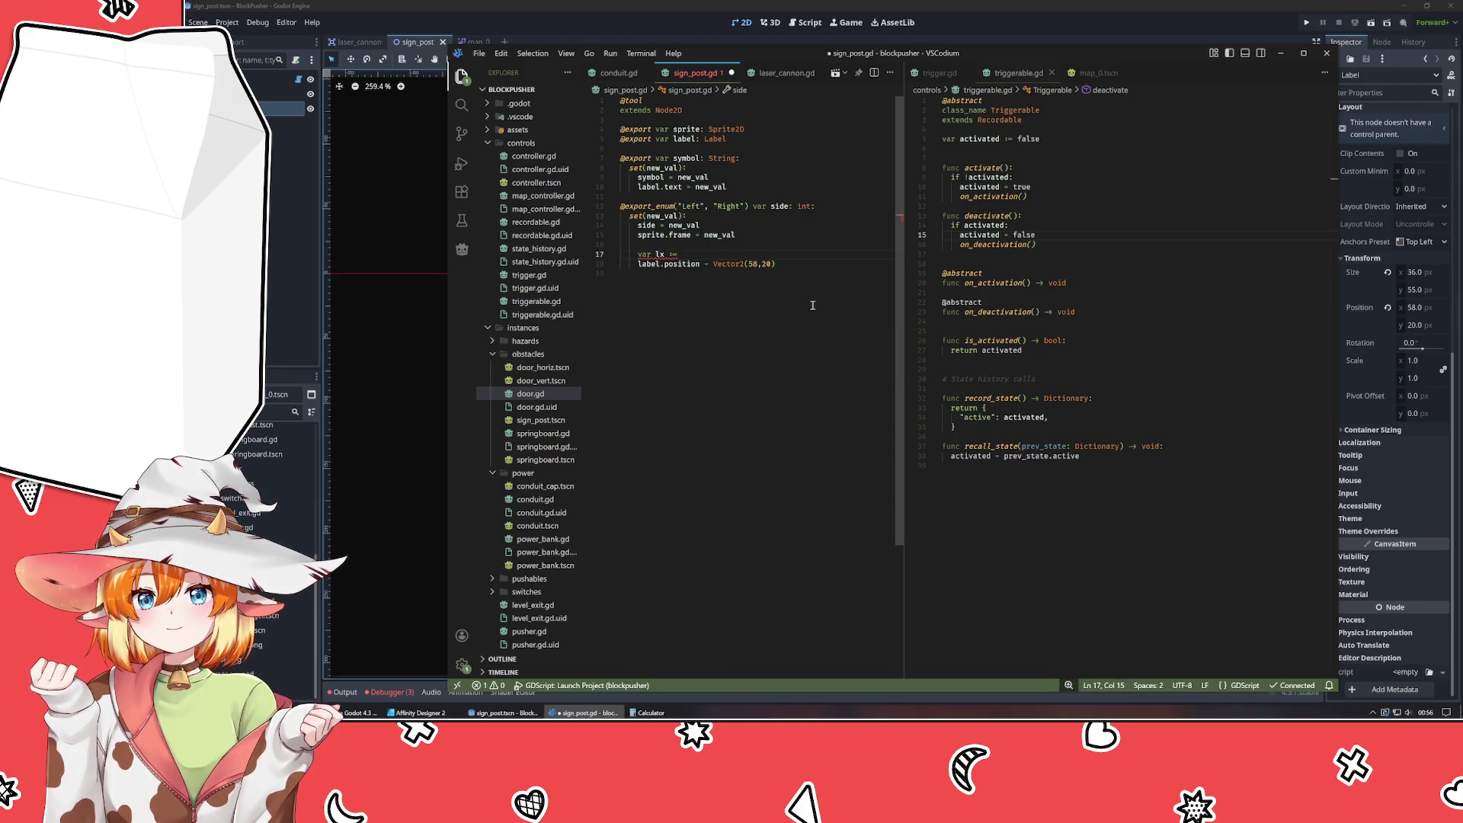
text(8 )
text(+ ()
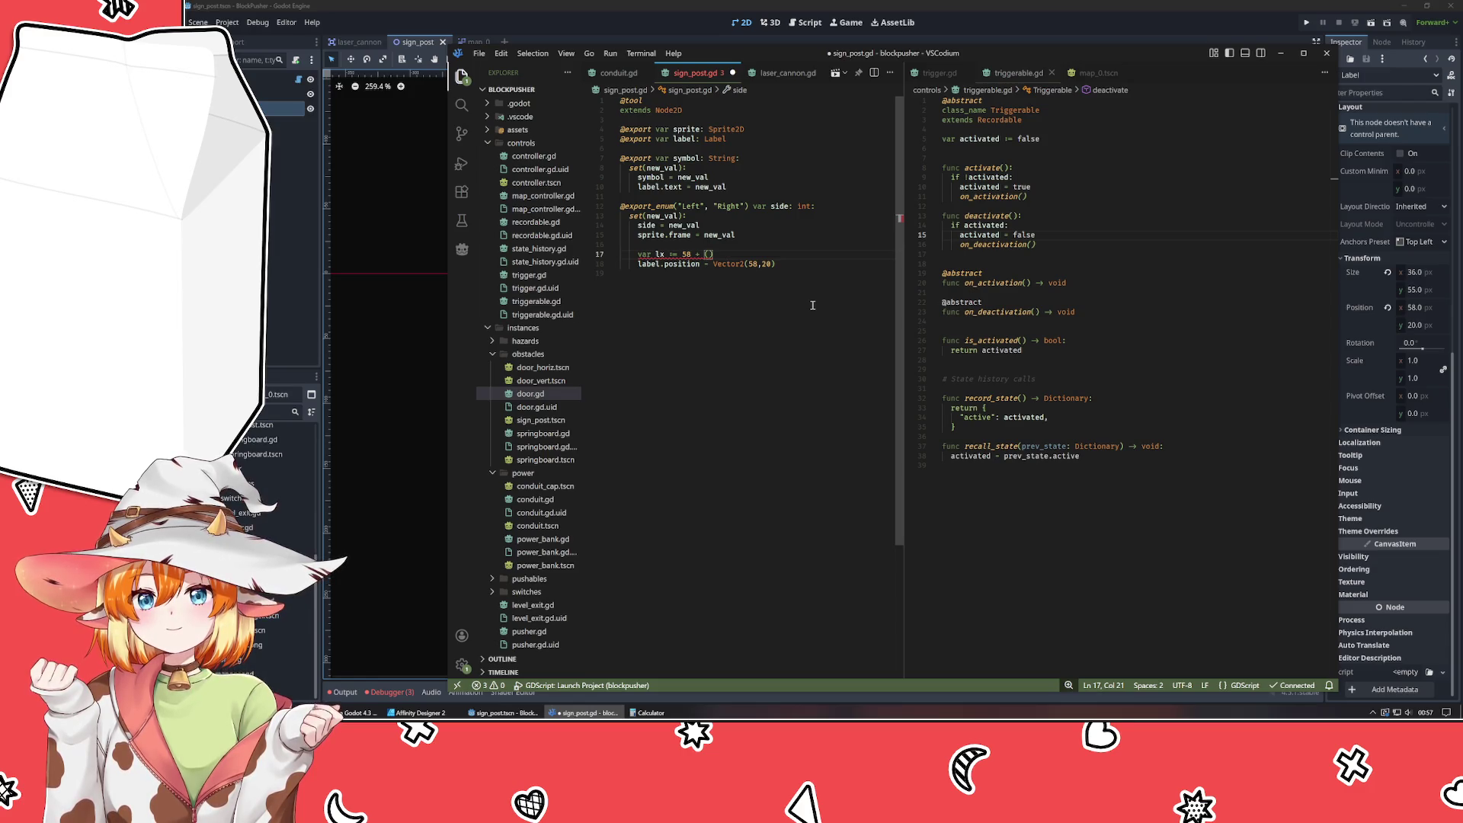
text(side)
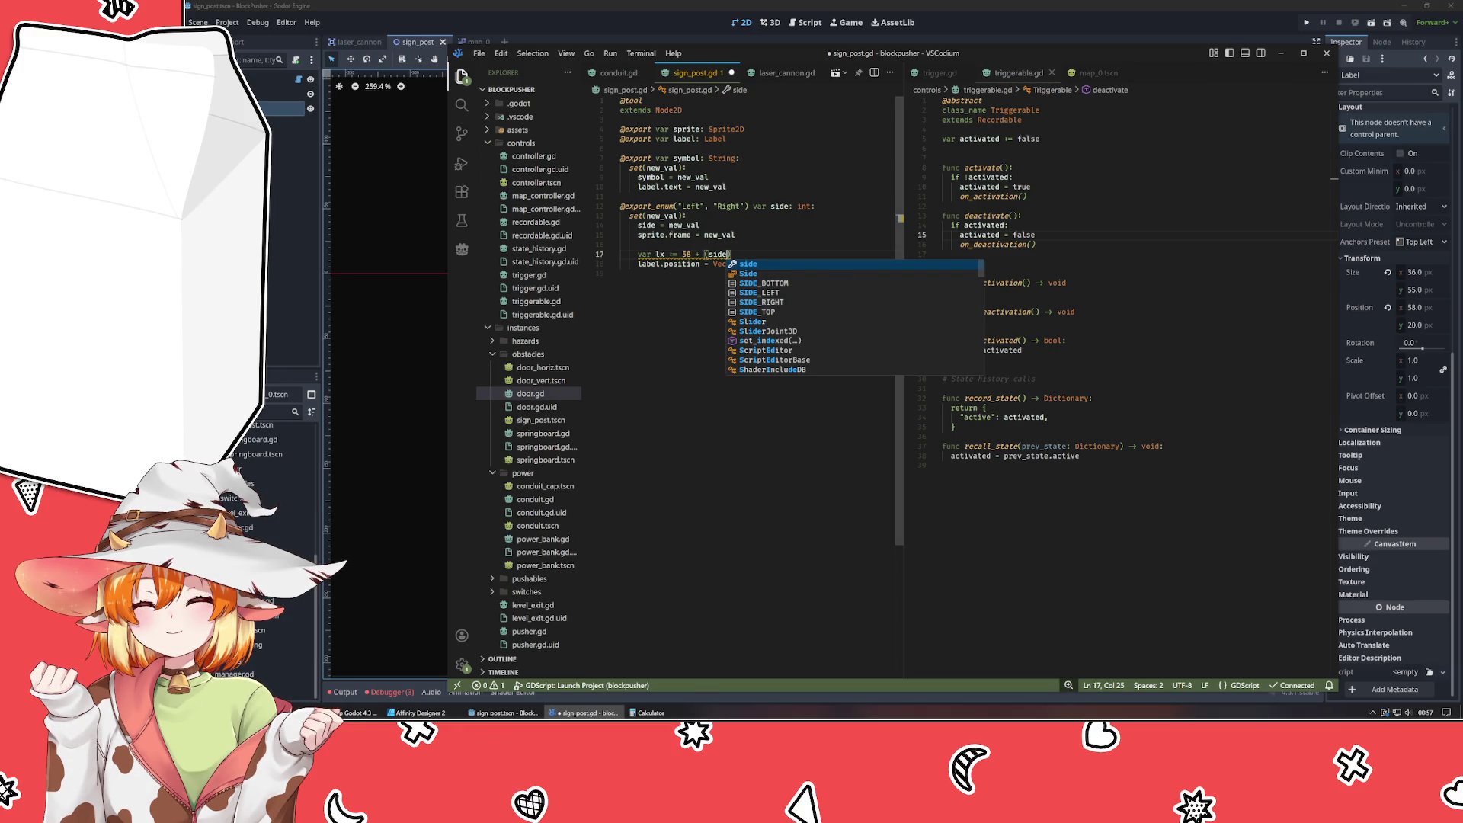
Compute 94 + 58 in Calculator, then go back to the script
click(585, 712)
click(652, 713)
key(Escape)
text(94+)
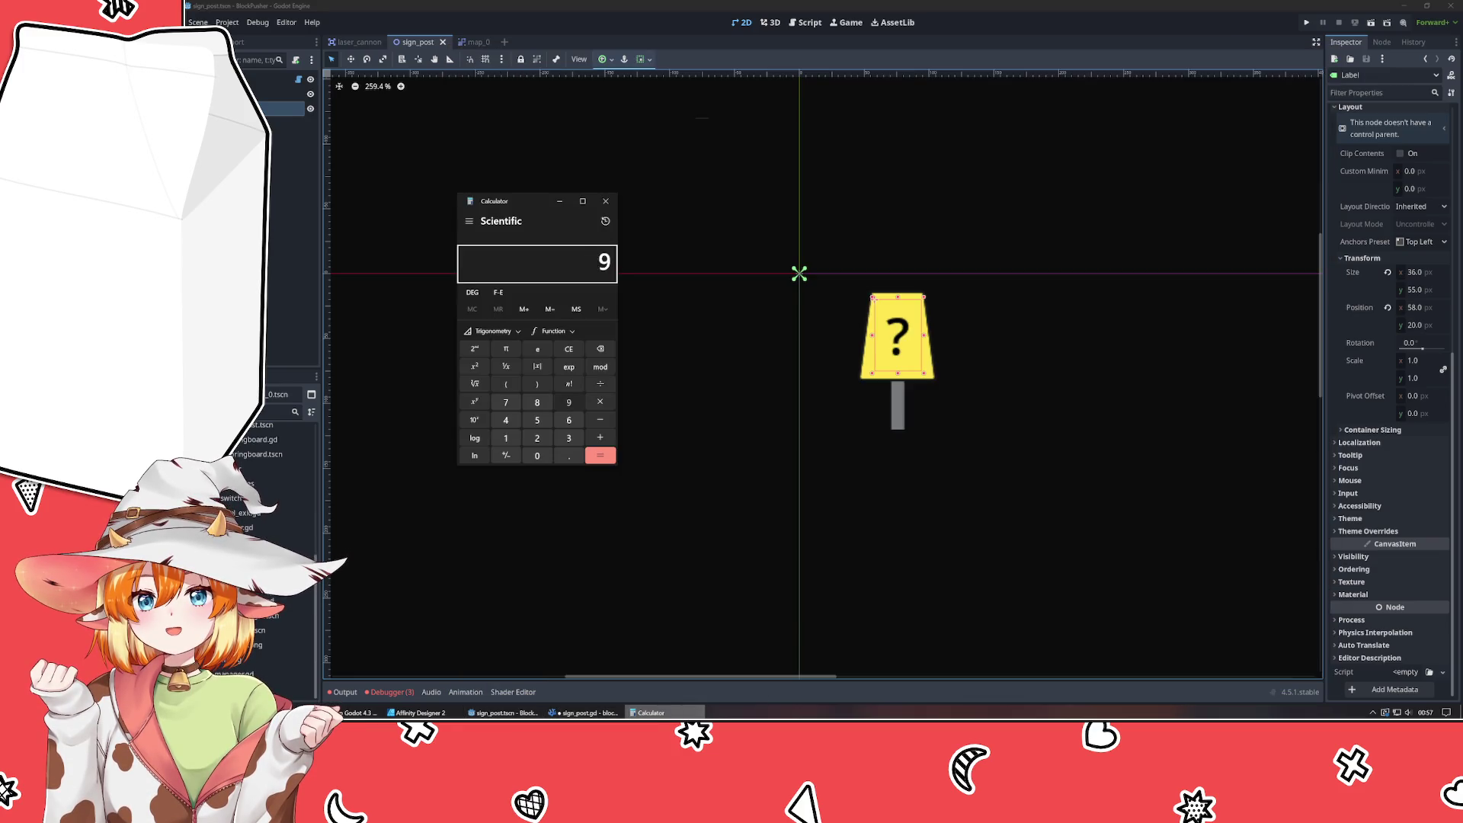
text(58)
key(Return)
key(Escape)
click(560, 202)
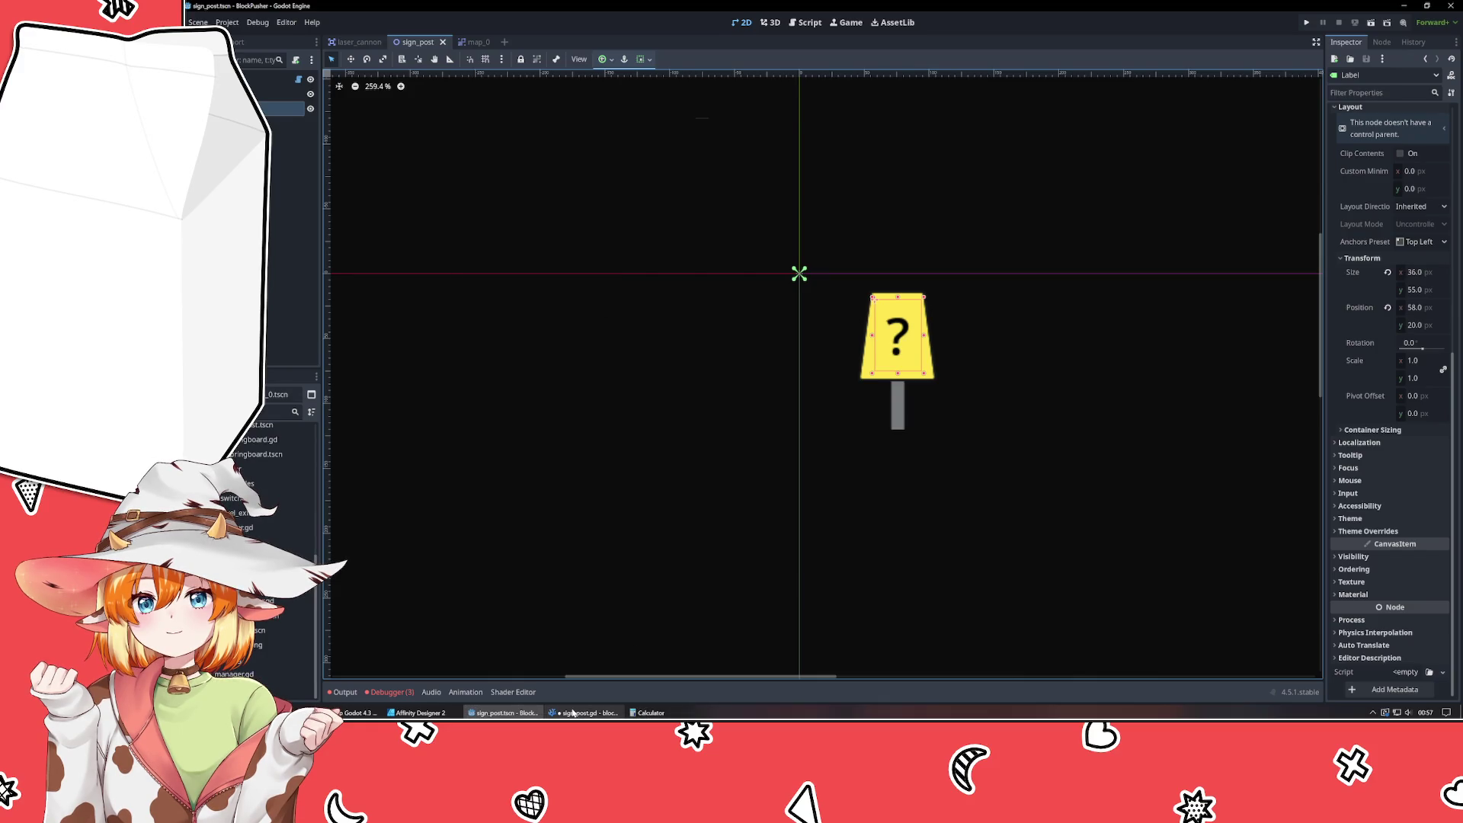
click(584, 713)
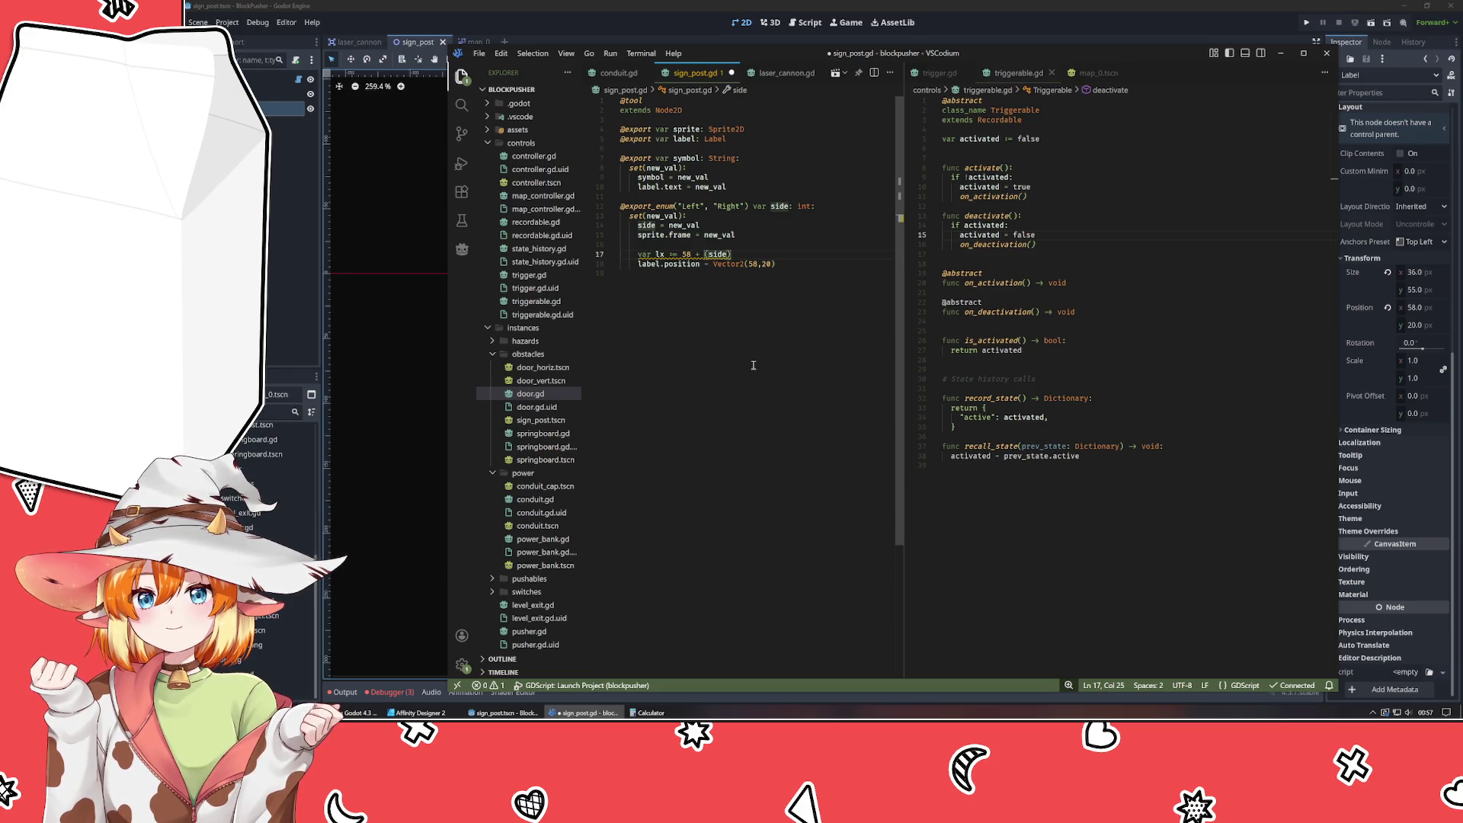
Extend the lx line with the side offset term ((side - 1) * 36)
key(Left)
key(Left)
key(Left)
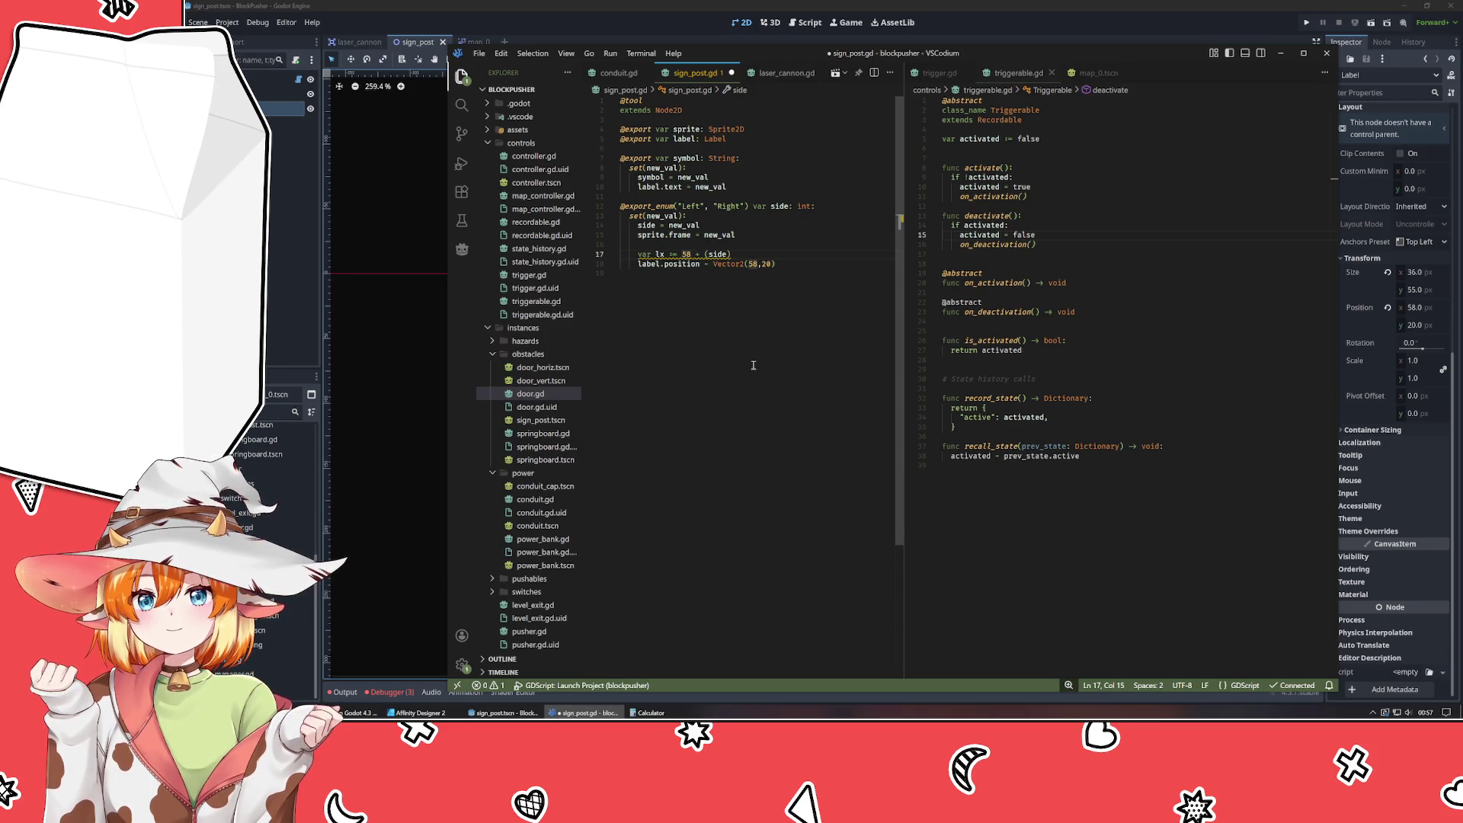
key(Right)
key(Right)
key(Right)
text(-)
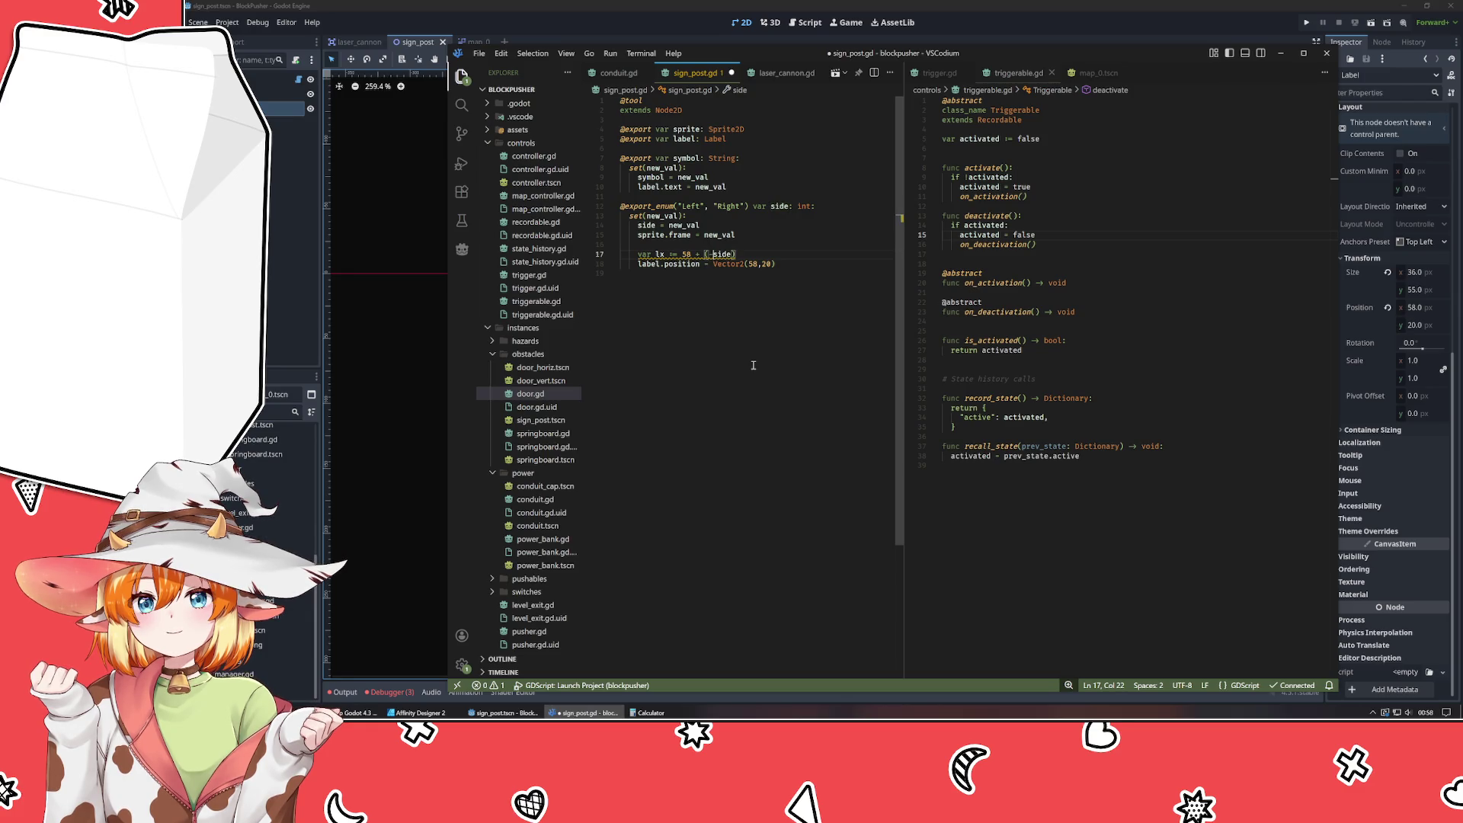
key(Tab)
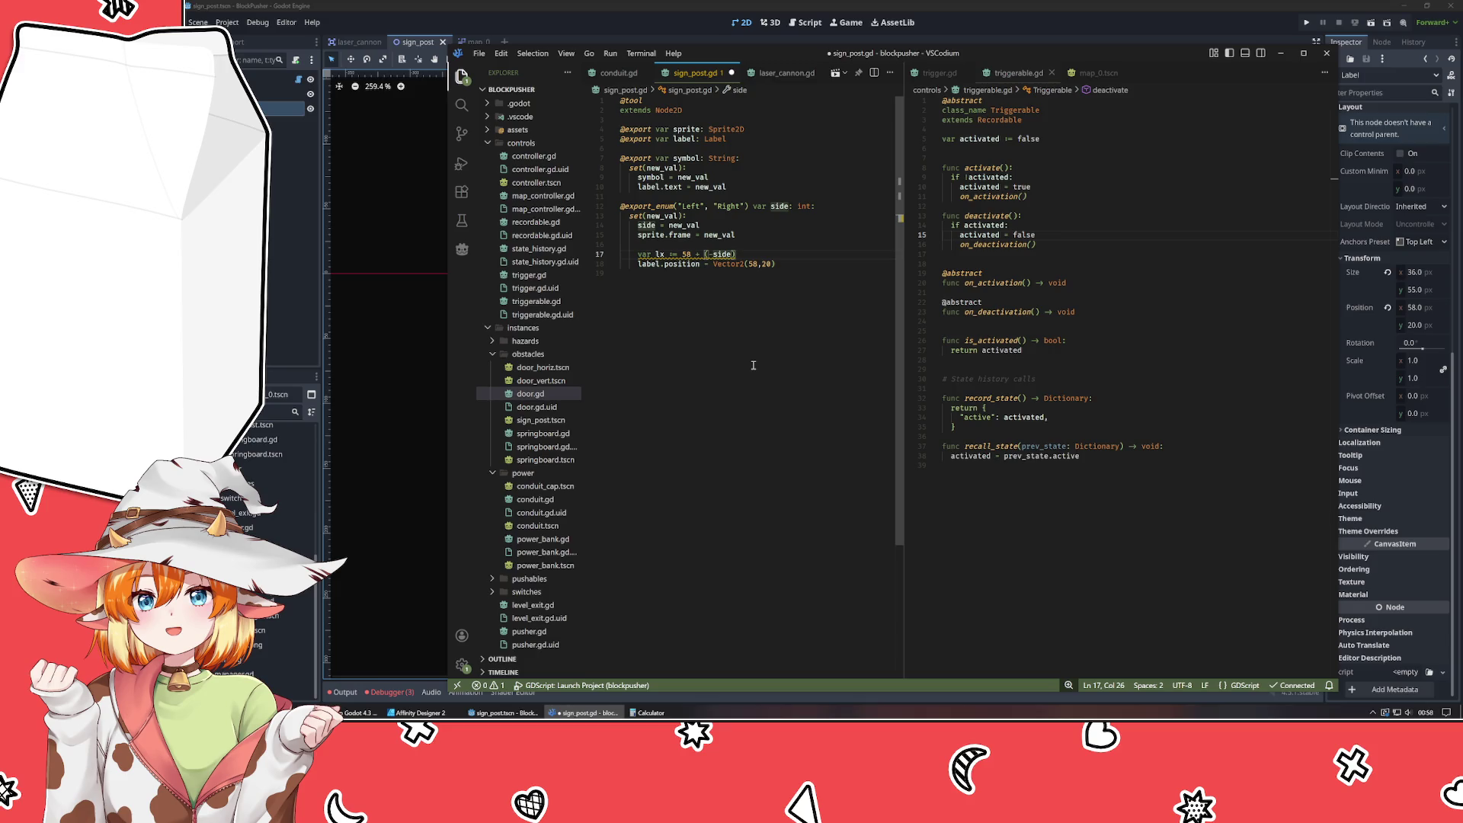
key(Left)
text(-1)
text())
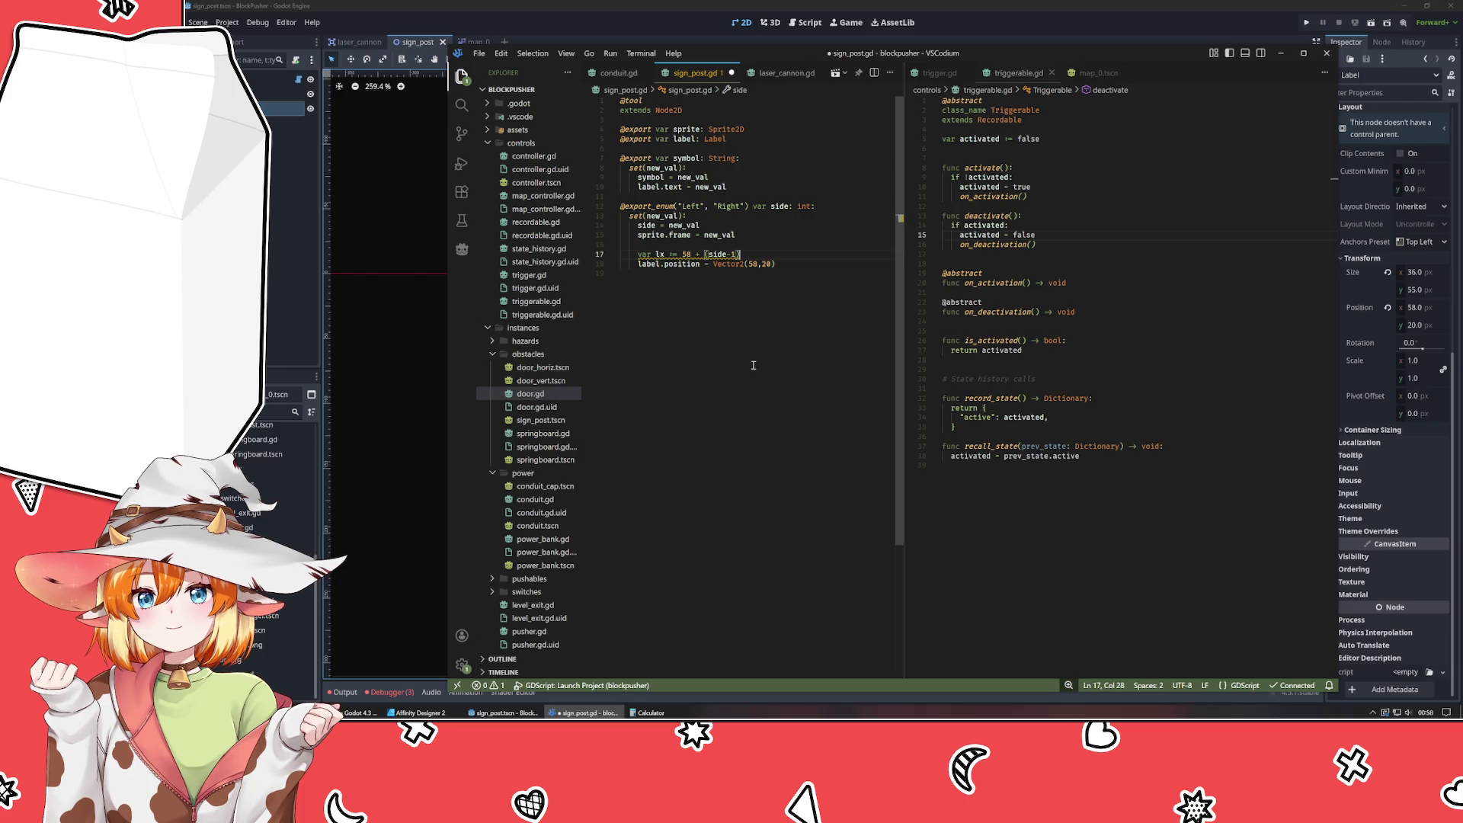
text(()
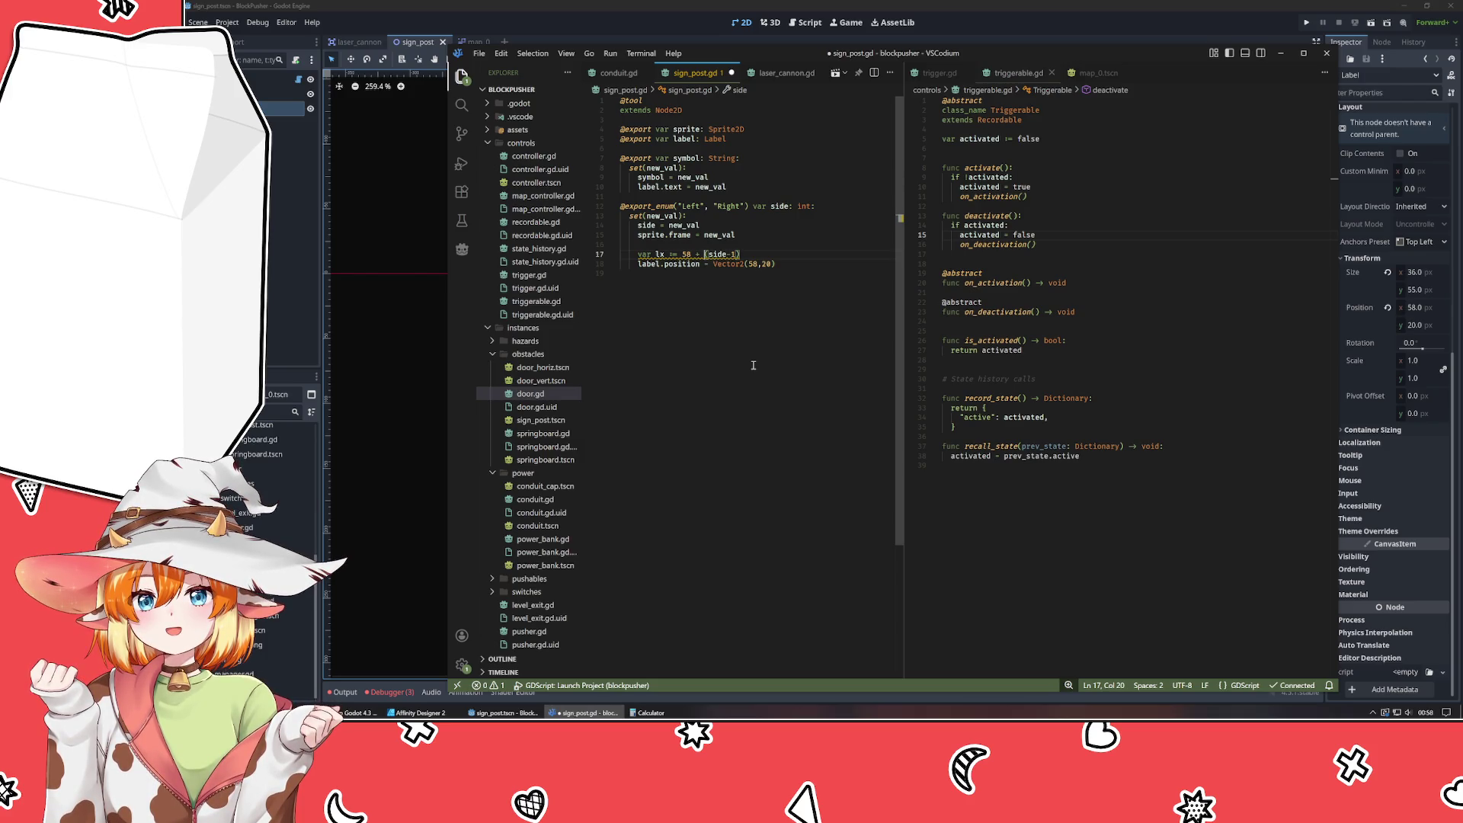
text( *)
key(Left)
key(Left)
key(Left)
key(Right)
key(End)
text(36)
Wrap the 58 term on the lx line in its own parentheses
key(Left)
key(Left)
key(Left)
key(Left)
key(Left)
key(Left)
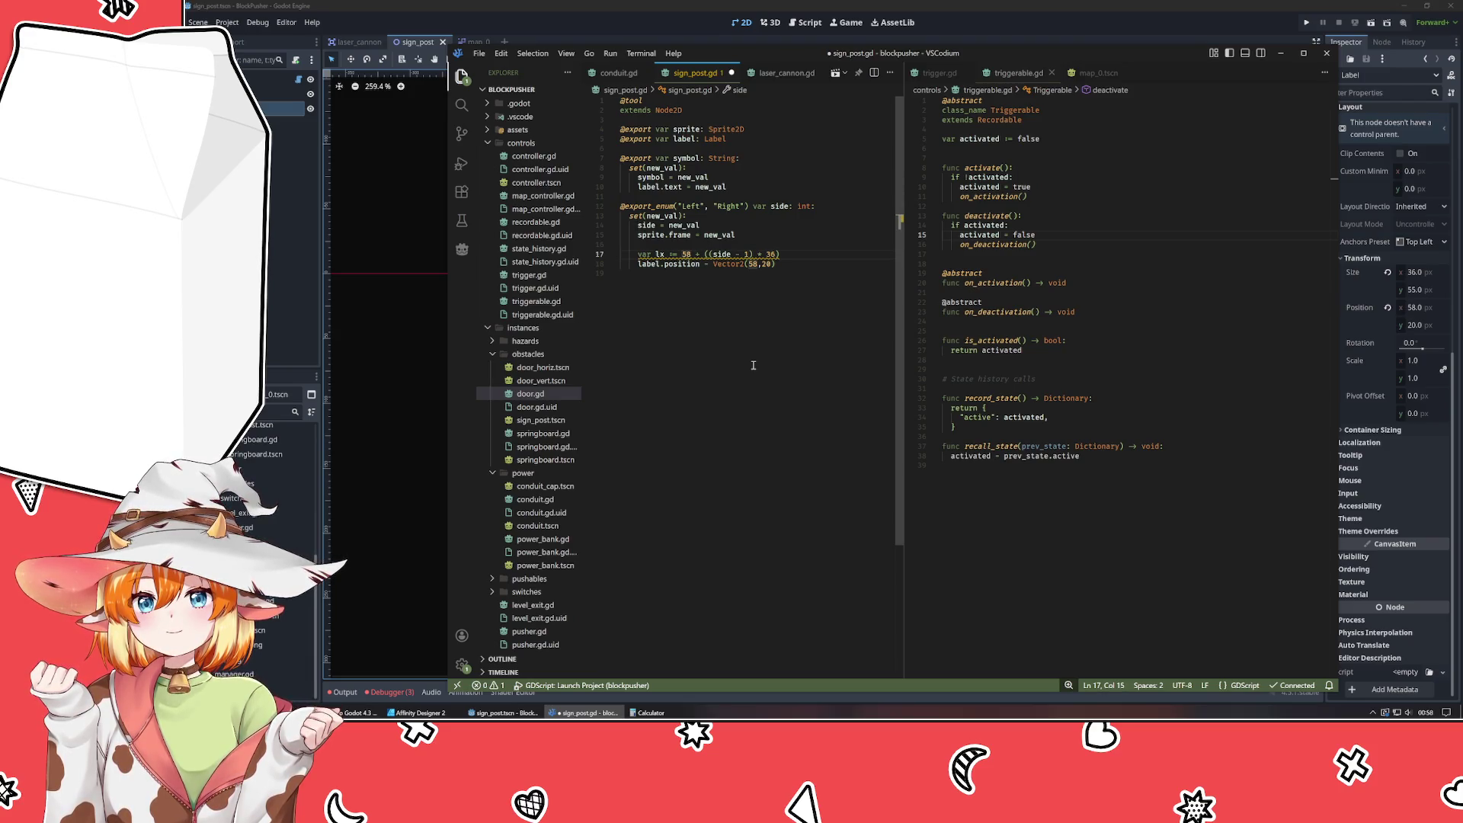
text(()
key(Right)
key(Right)
text(* ))
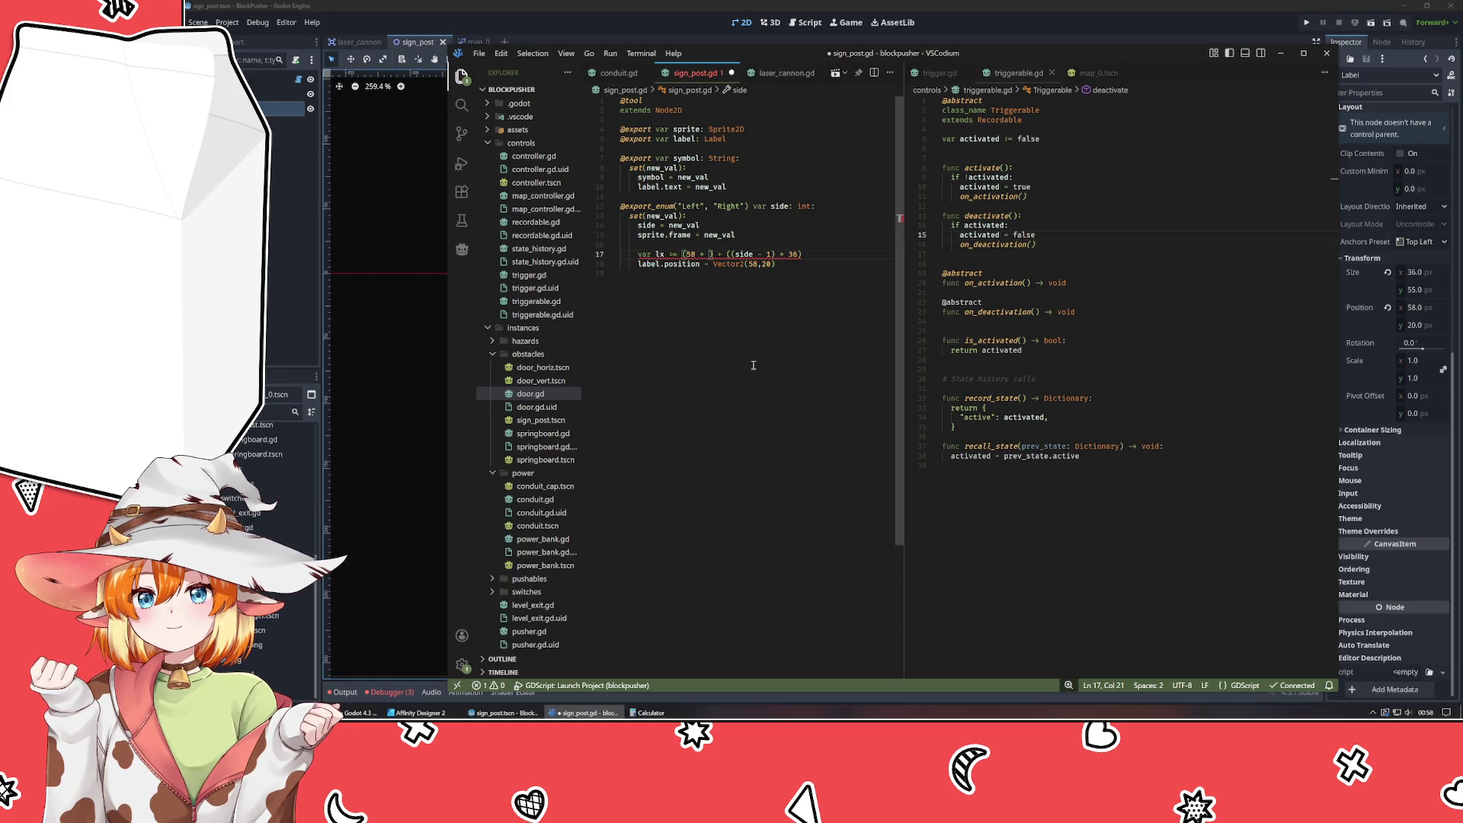
Add an empty pair of parentheses after the 58 term on line 17
text((1)
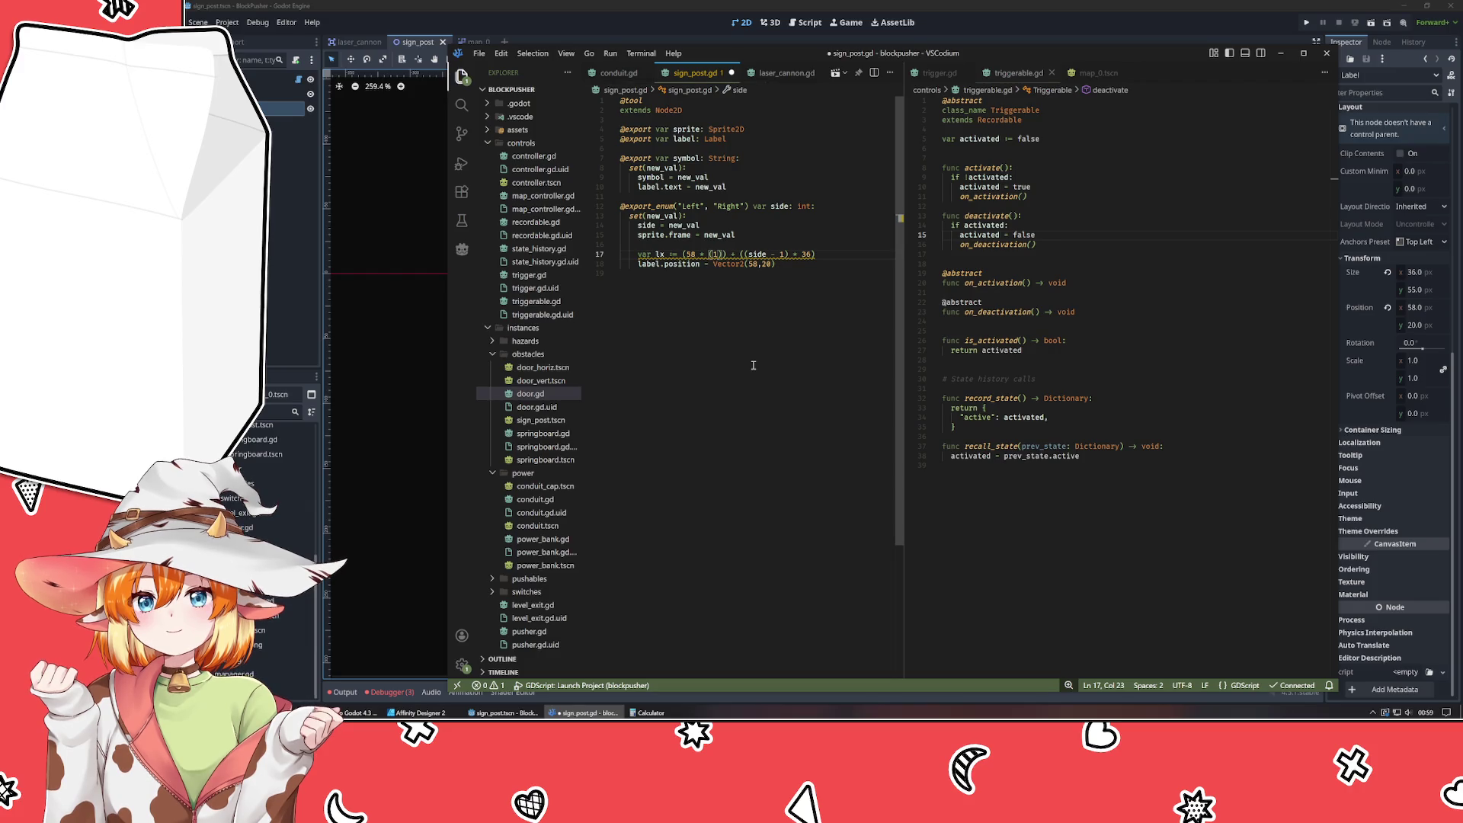
key(BackSpace)
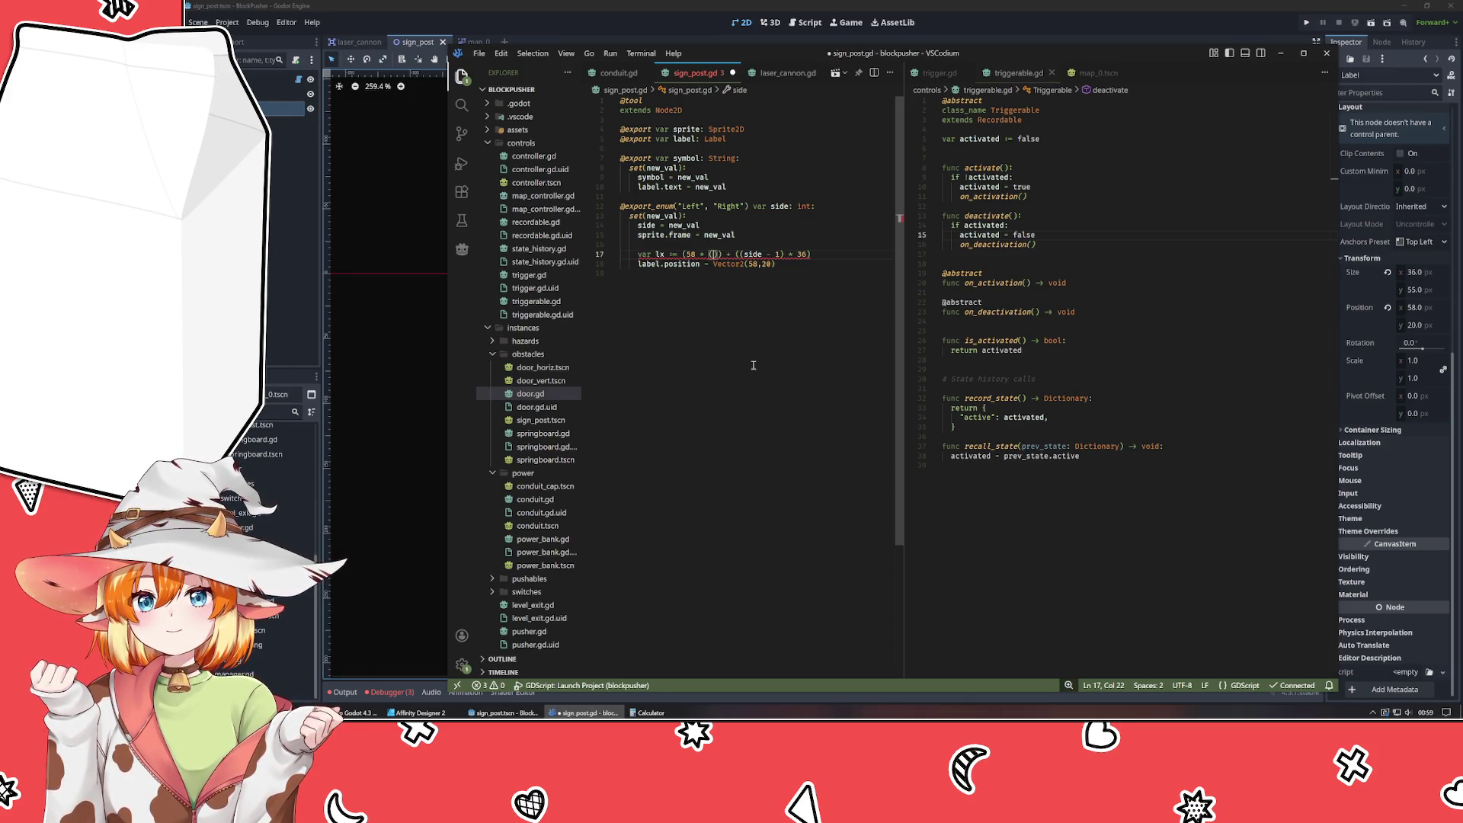
Replace the lx line with 'if side == 1:' and indent the position line beneath it
key(End)
key(shift+Home)
key(BackSpace)
text(if side )
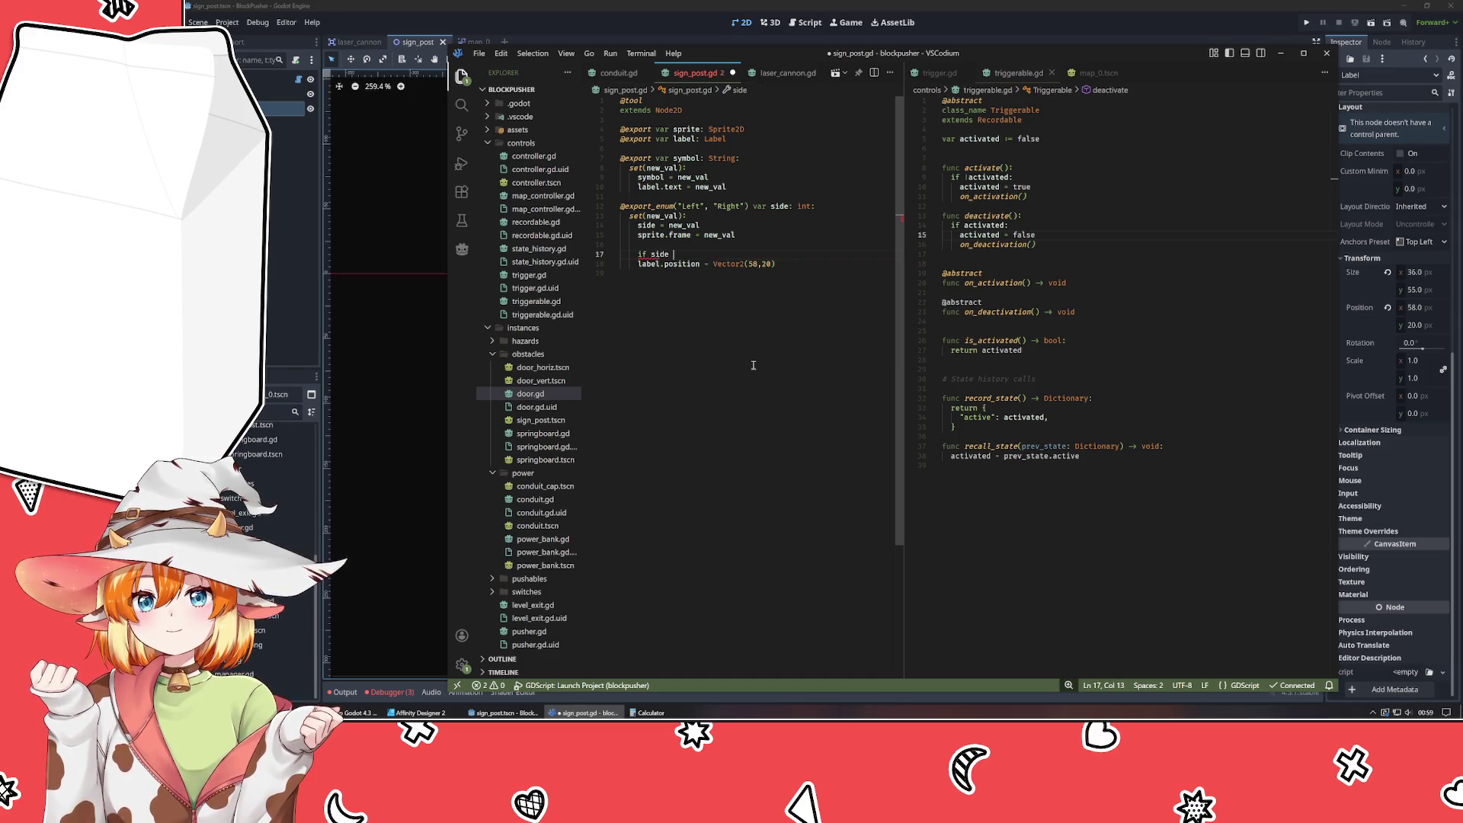
text(== 1:)
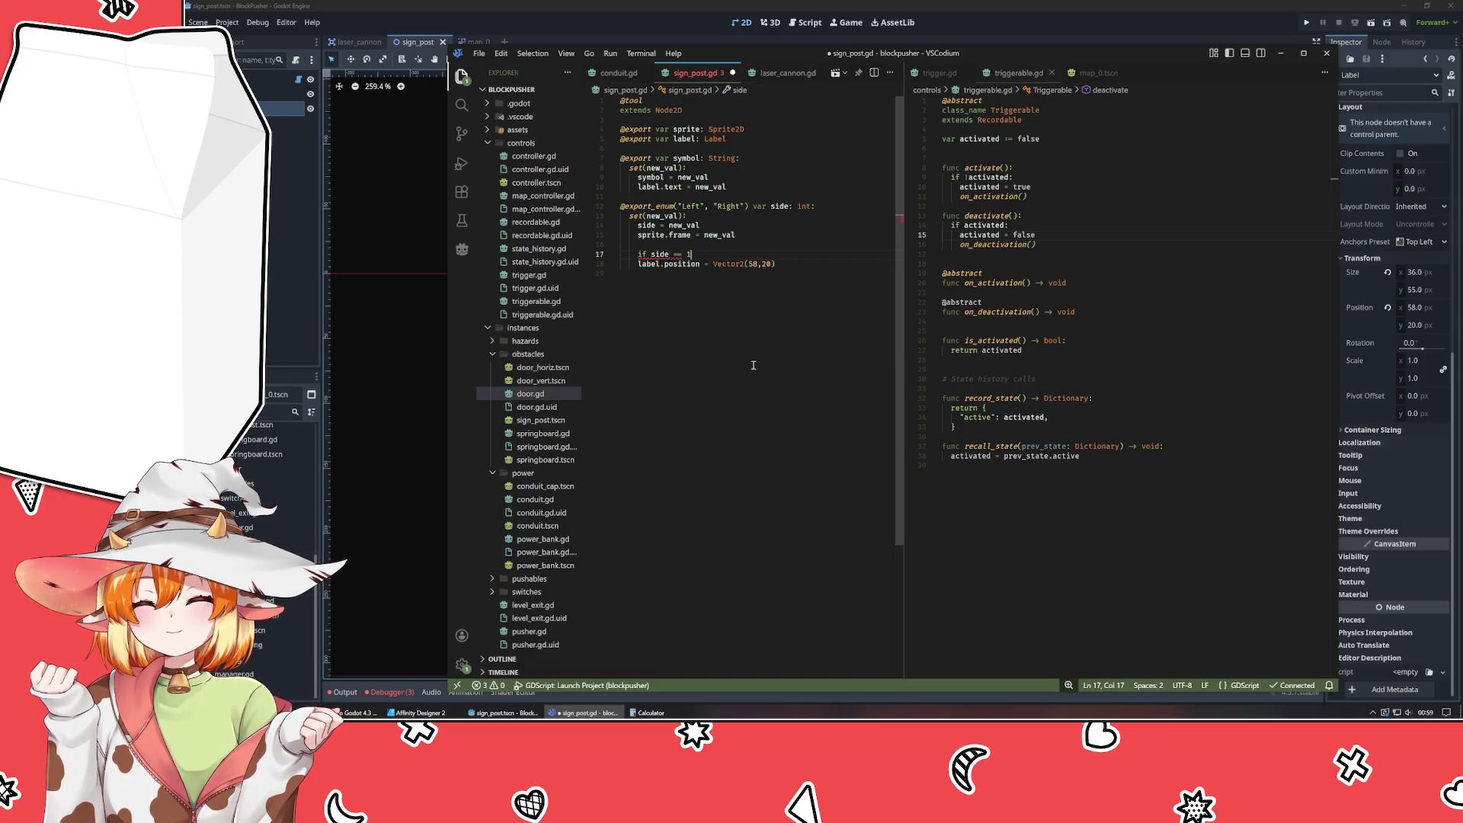
key(Down)
key(Home)
key(Tab)
Add an else branch setting label.position = Vector2(-94, 20)
key(End)
key(Return)
key(BackSpace)
text(else:)
key(Return)
text(label.l)
key(BackSpace)
text(po)
key(Return)
text(= Vector2)
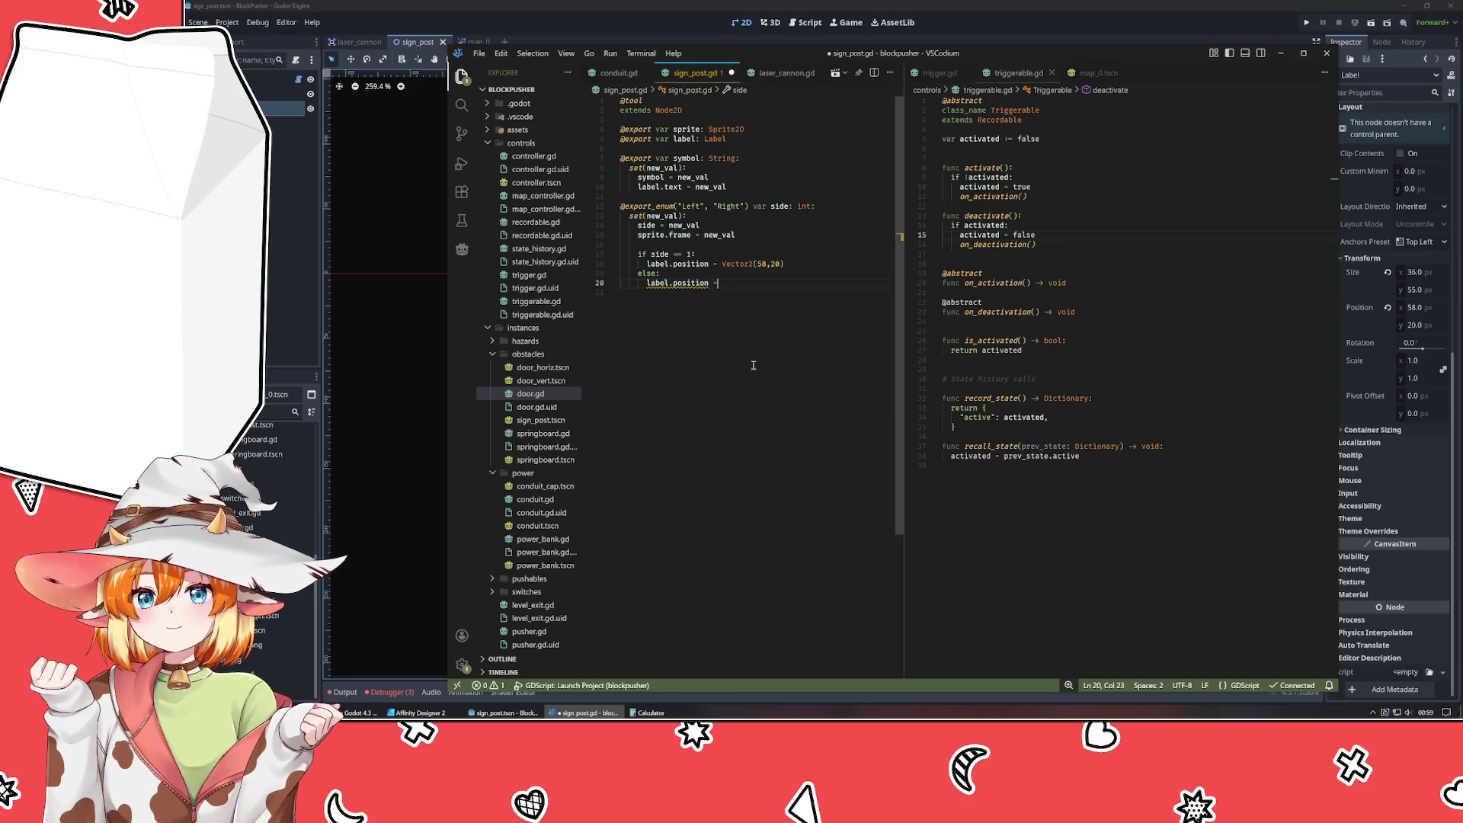
text(()
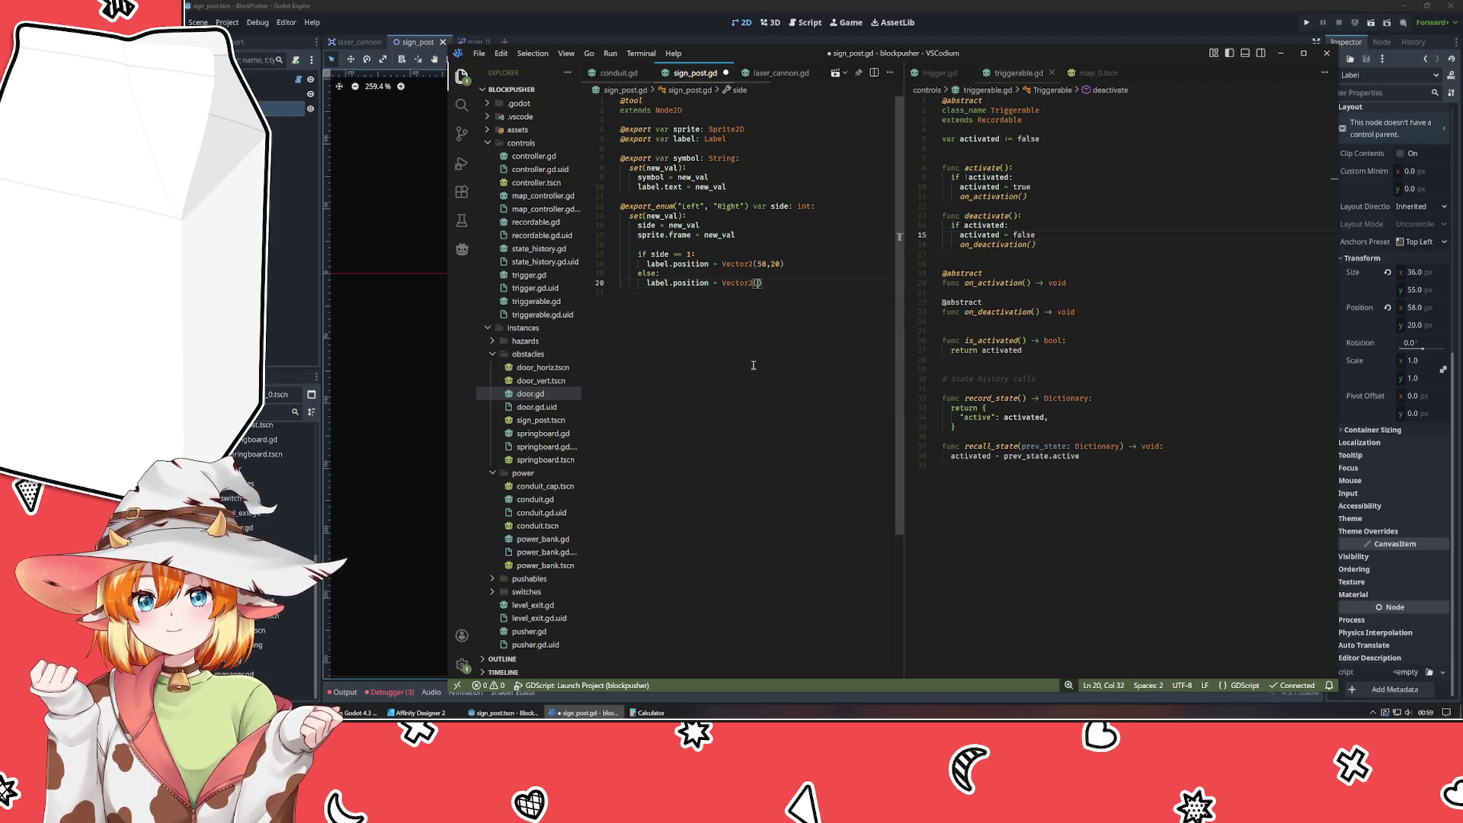
text(-94, )
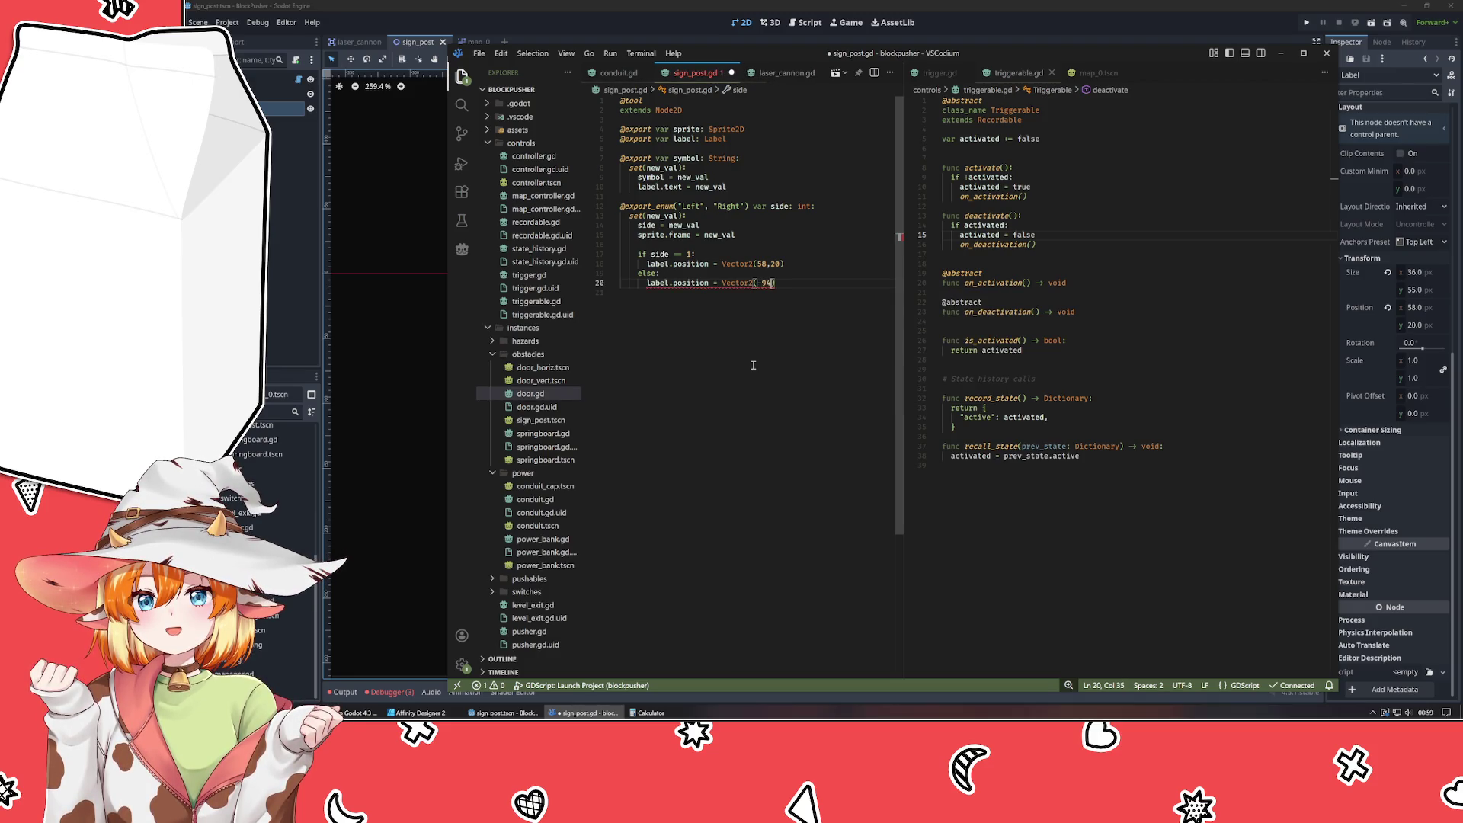
text(20)
Tidy the Vector2(58, 20) line, save sign_post.gd, and return to Godot
key(Up)
key(Up)
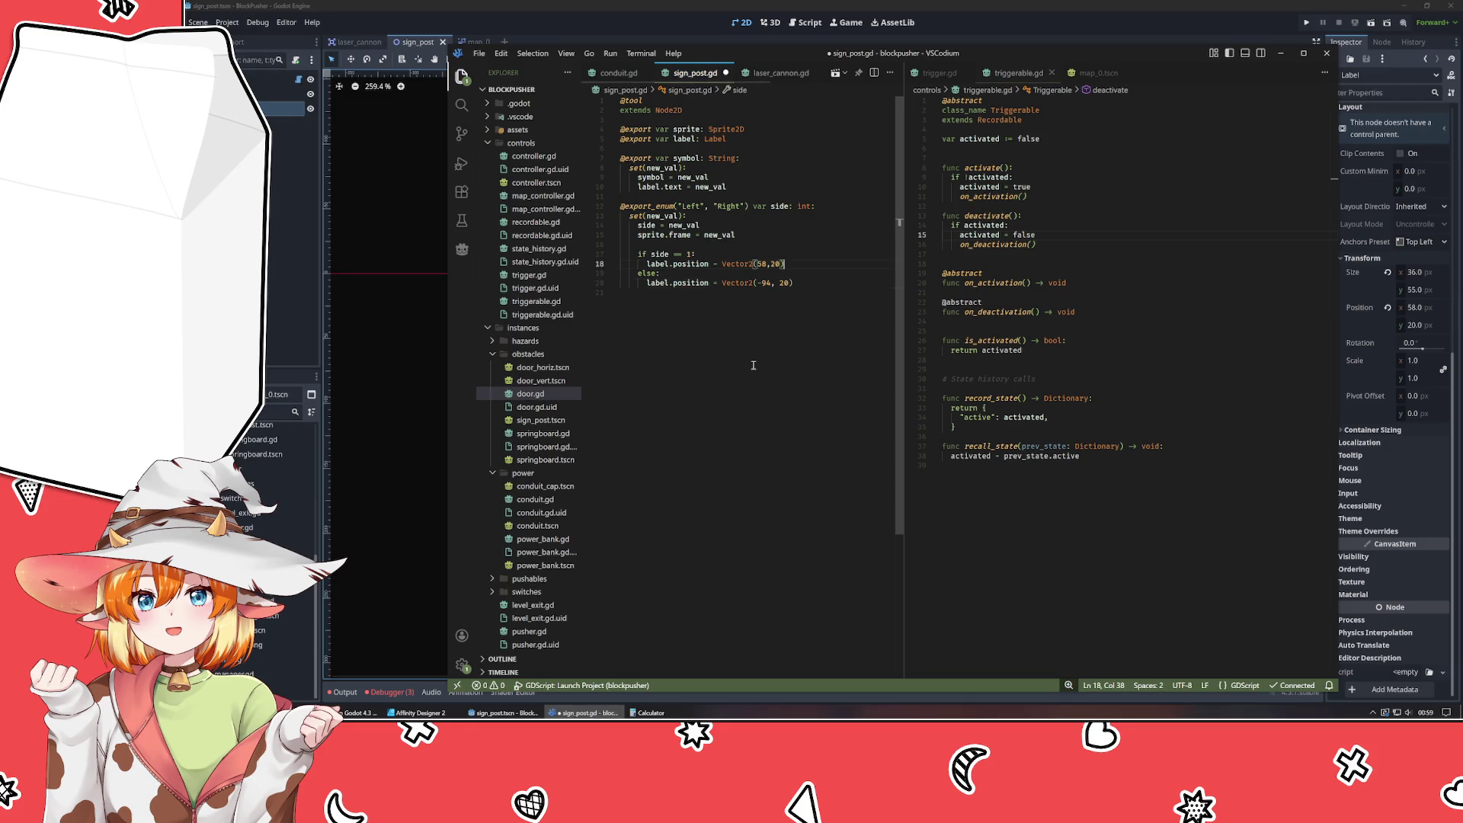
key(Left)
key(Left)
key(ctrl+s)
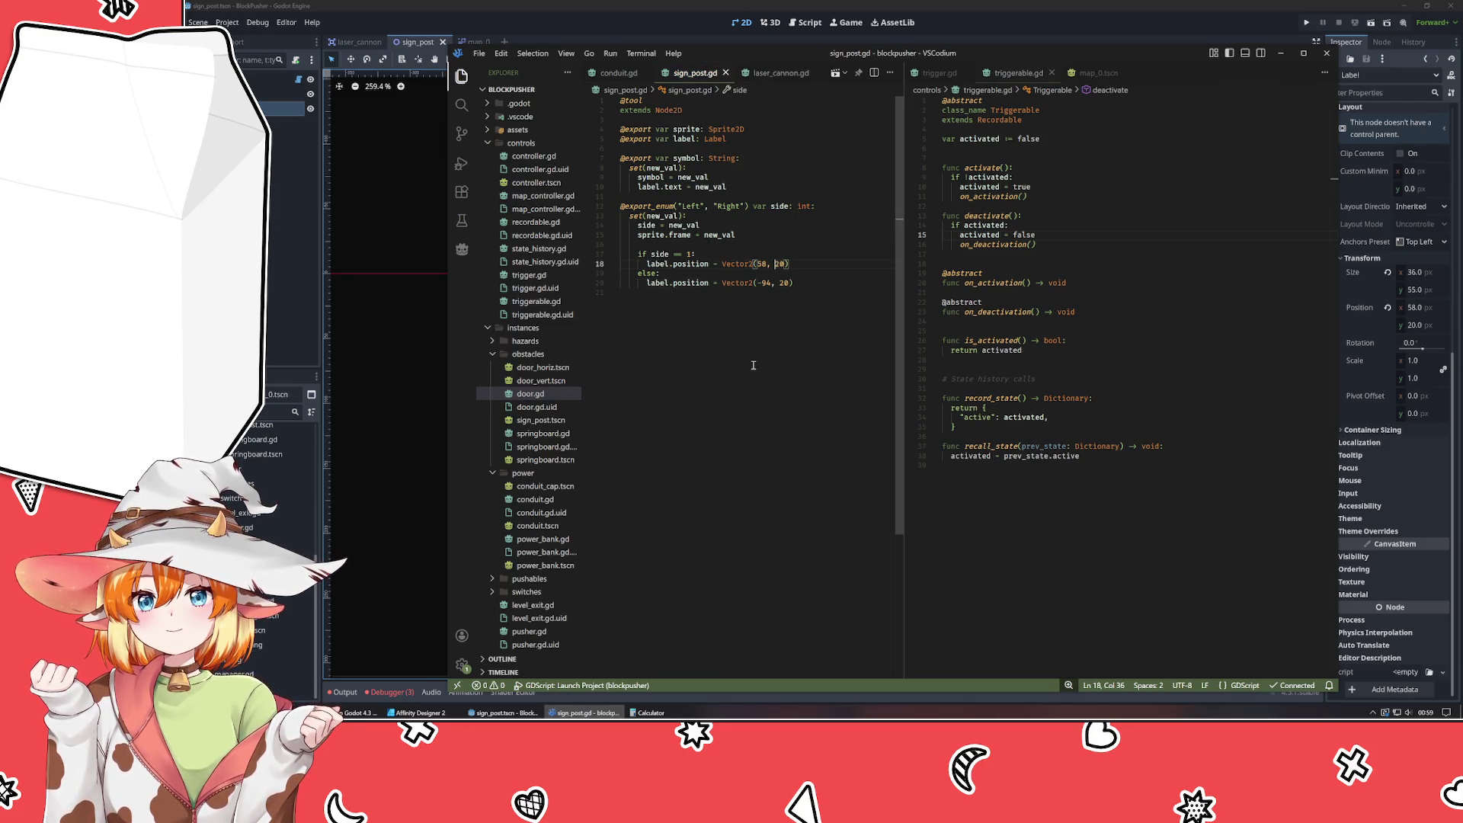
click(521, 19)
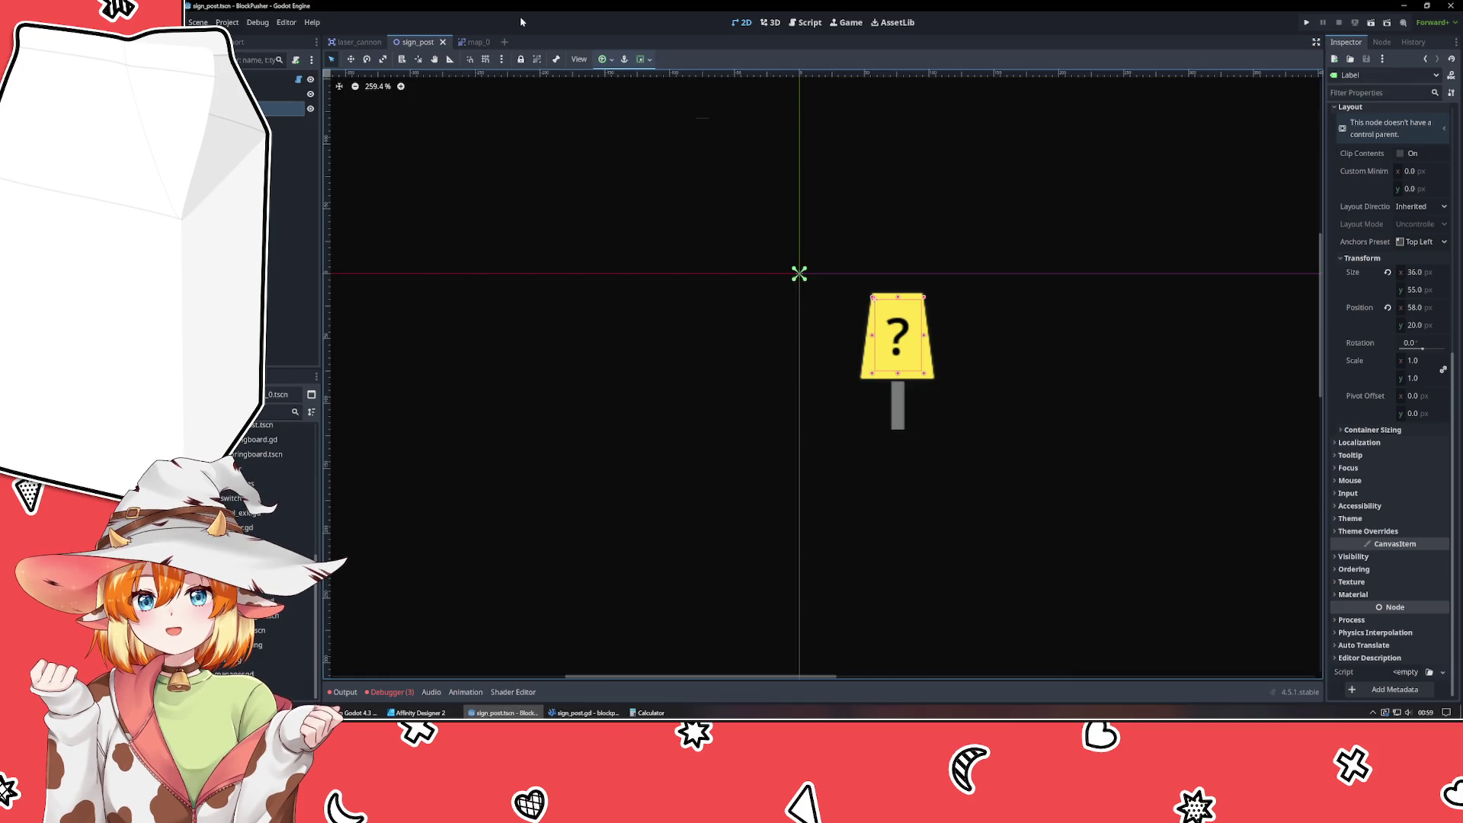
Briefly run and stop the game, then select sign post 5 in map_0
key(F5)
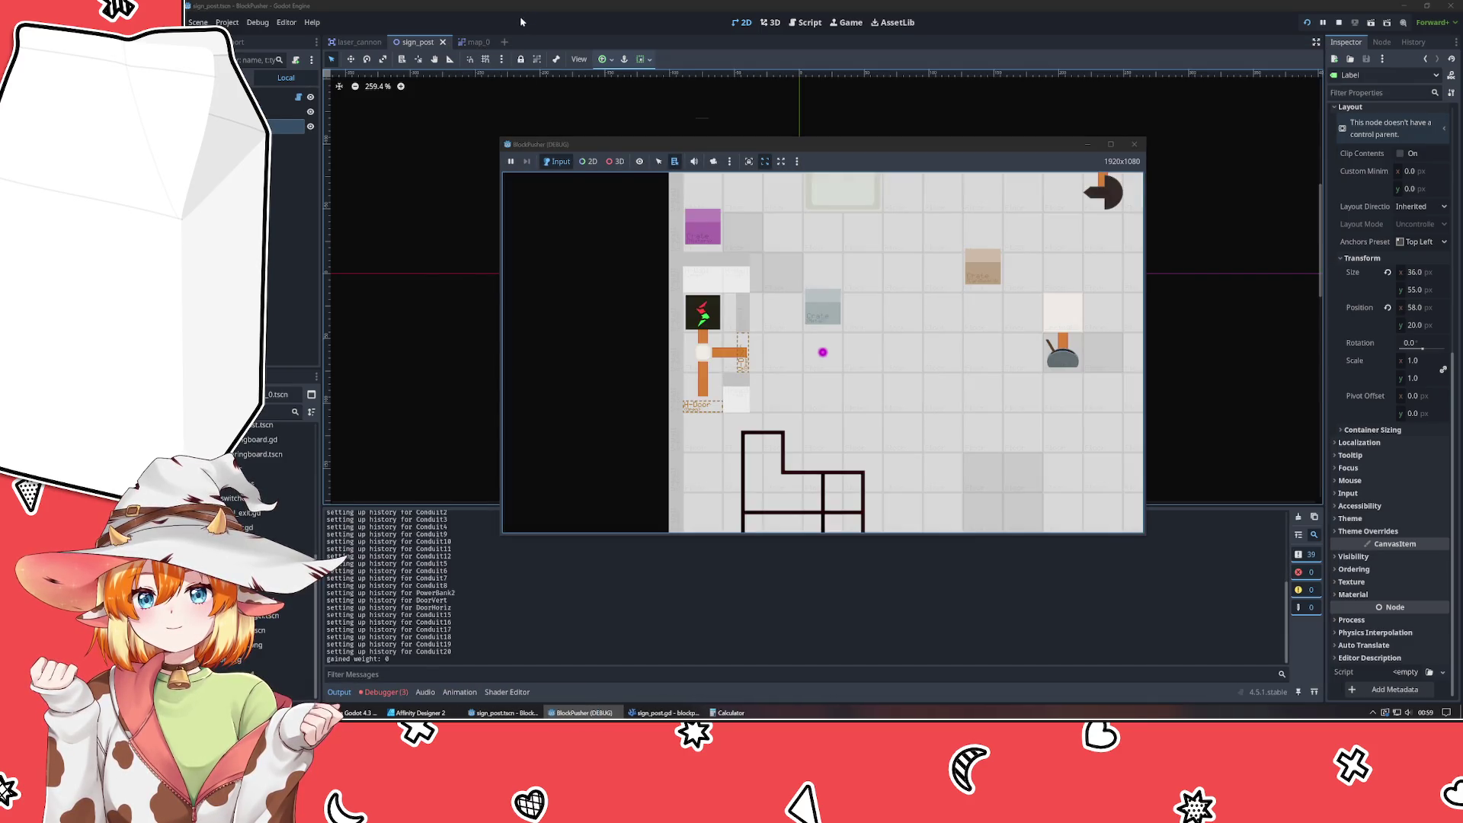
click(1133, 144)
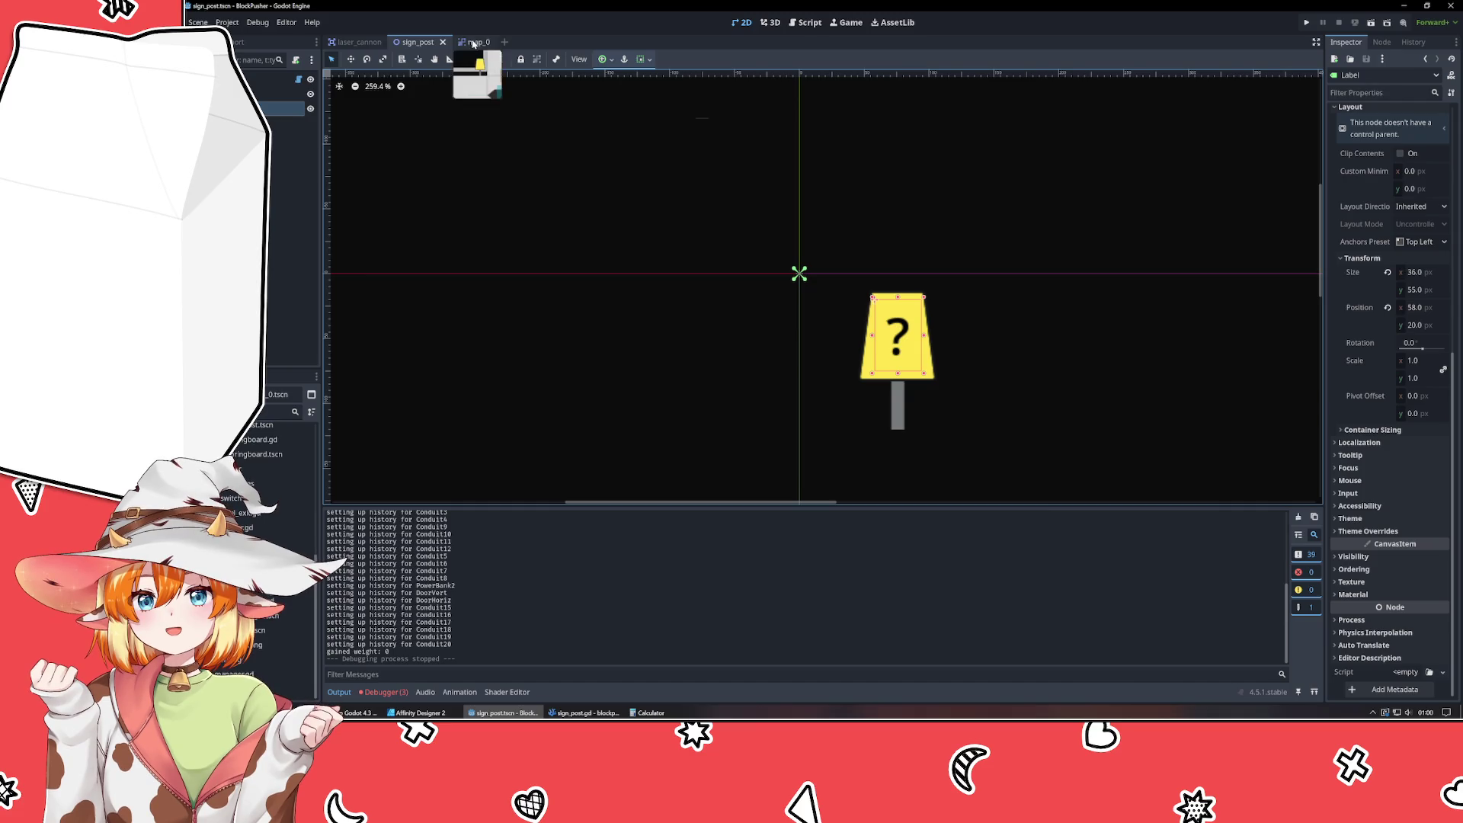
double_click(277, 394)
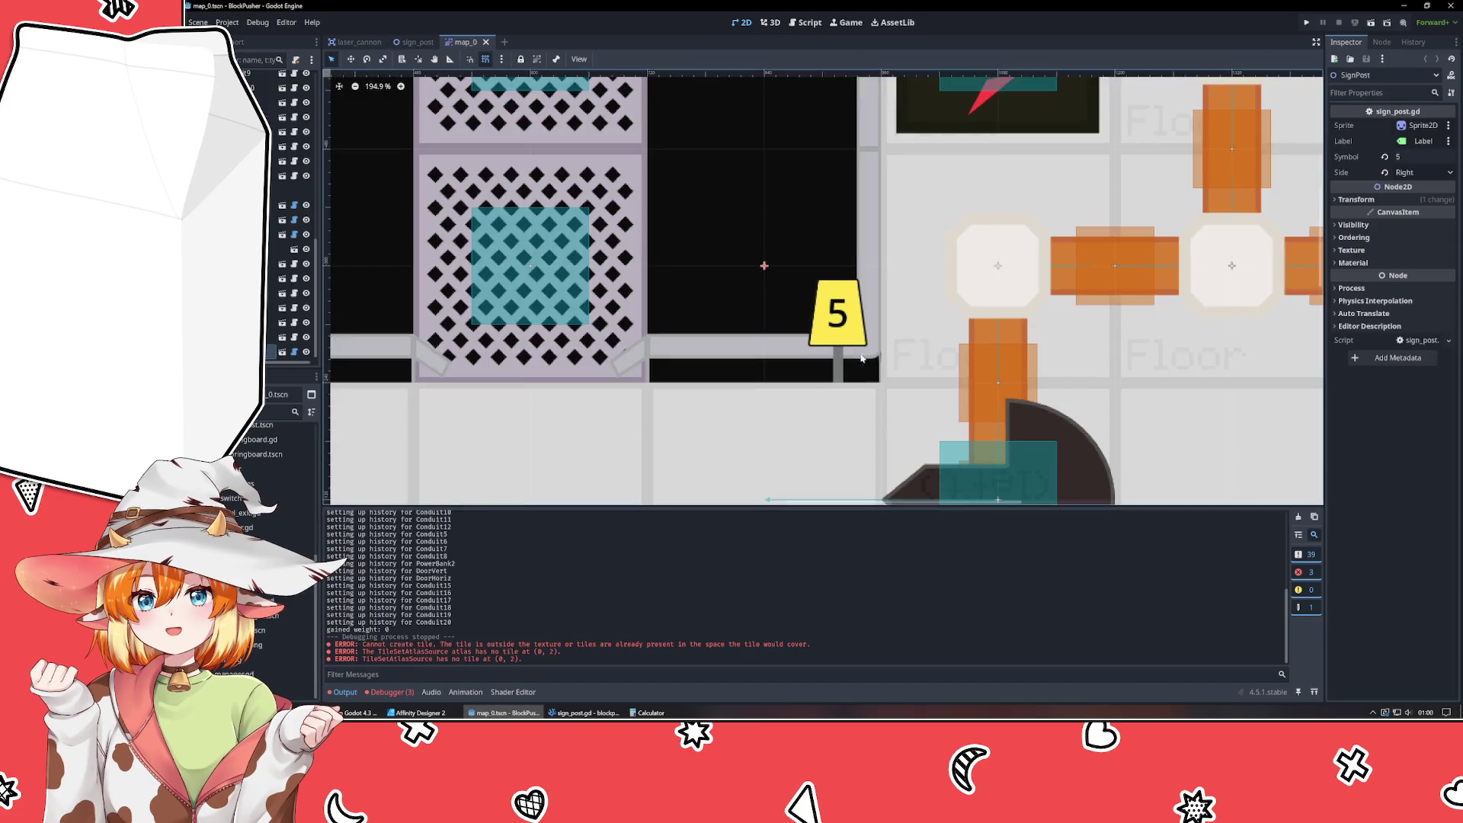
click(578, 287)
click(837, 308)
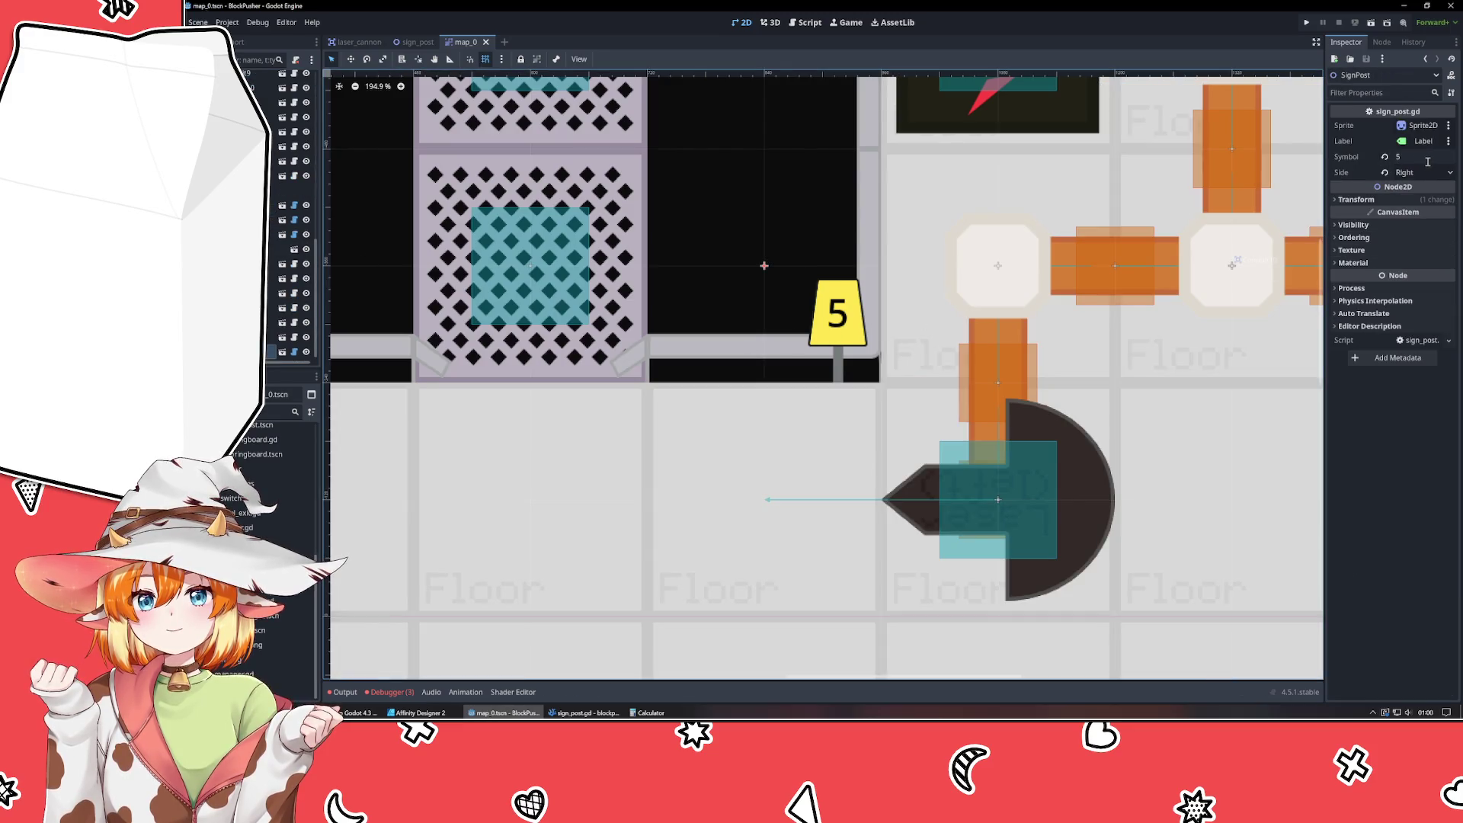
Set sign post 5's Side to Left in the Inspector
click(1421, 172)
click(1422, 188)
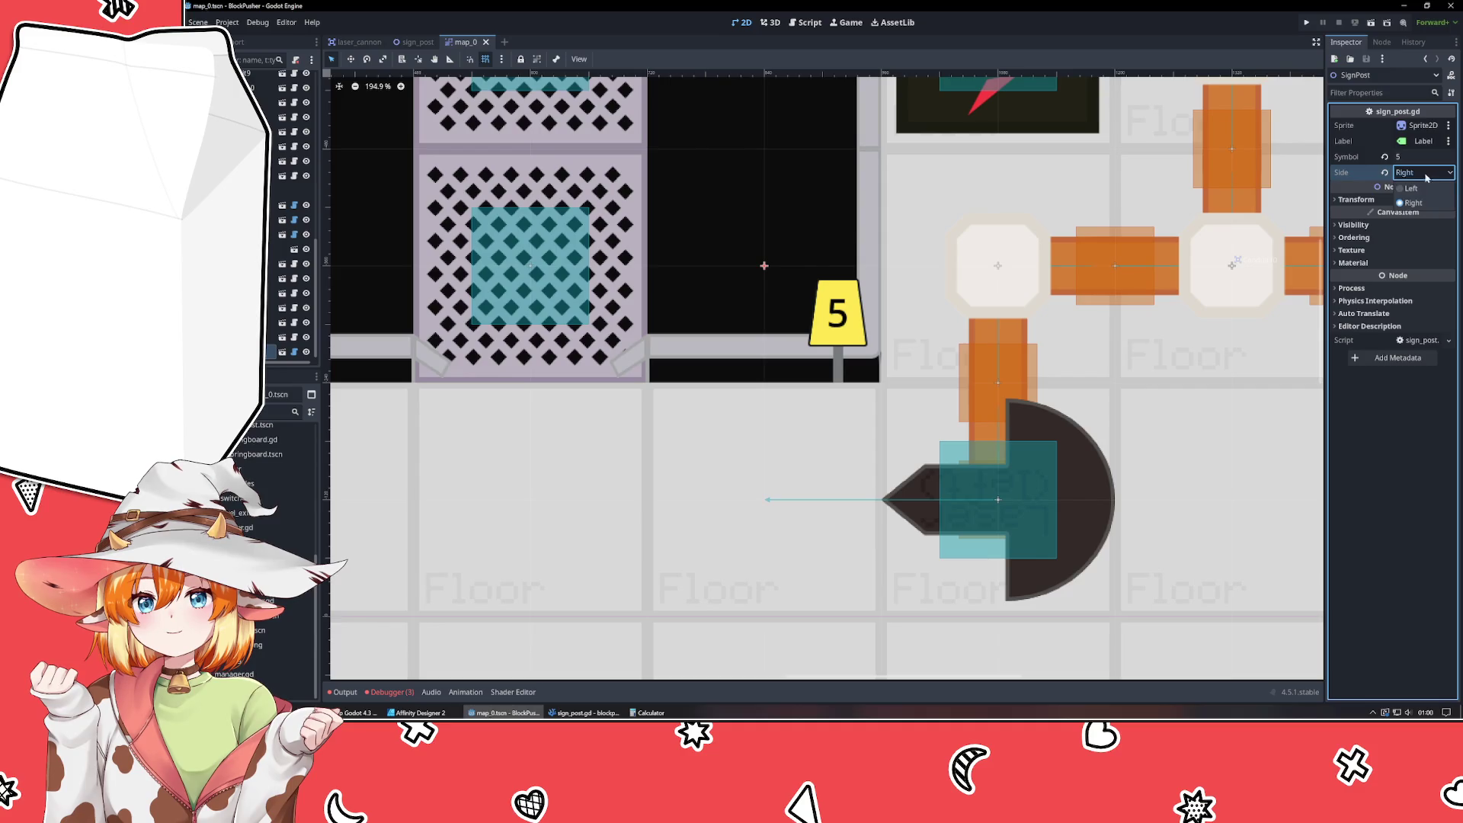
click(1421, 174)
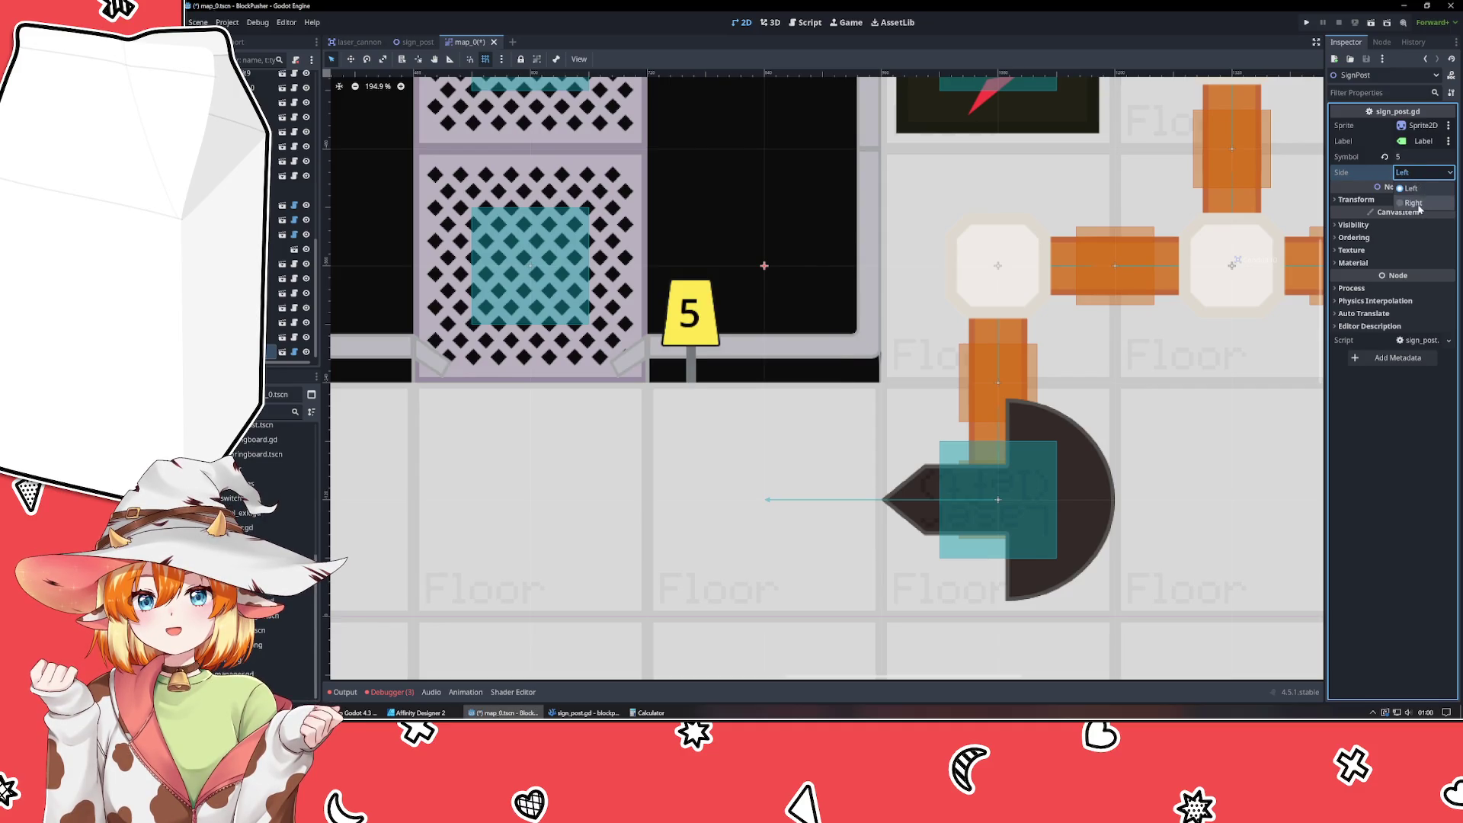
click(1413, 203)
click(1417, 177)
click(1410, 188)
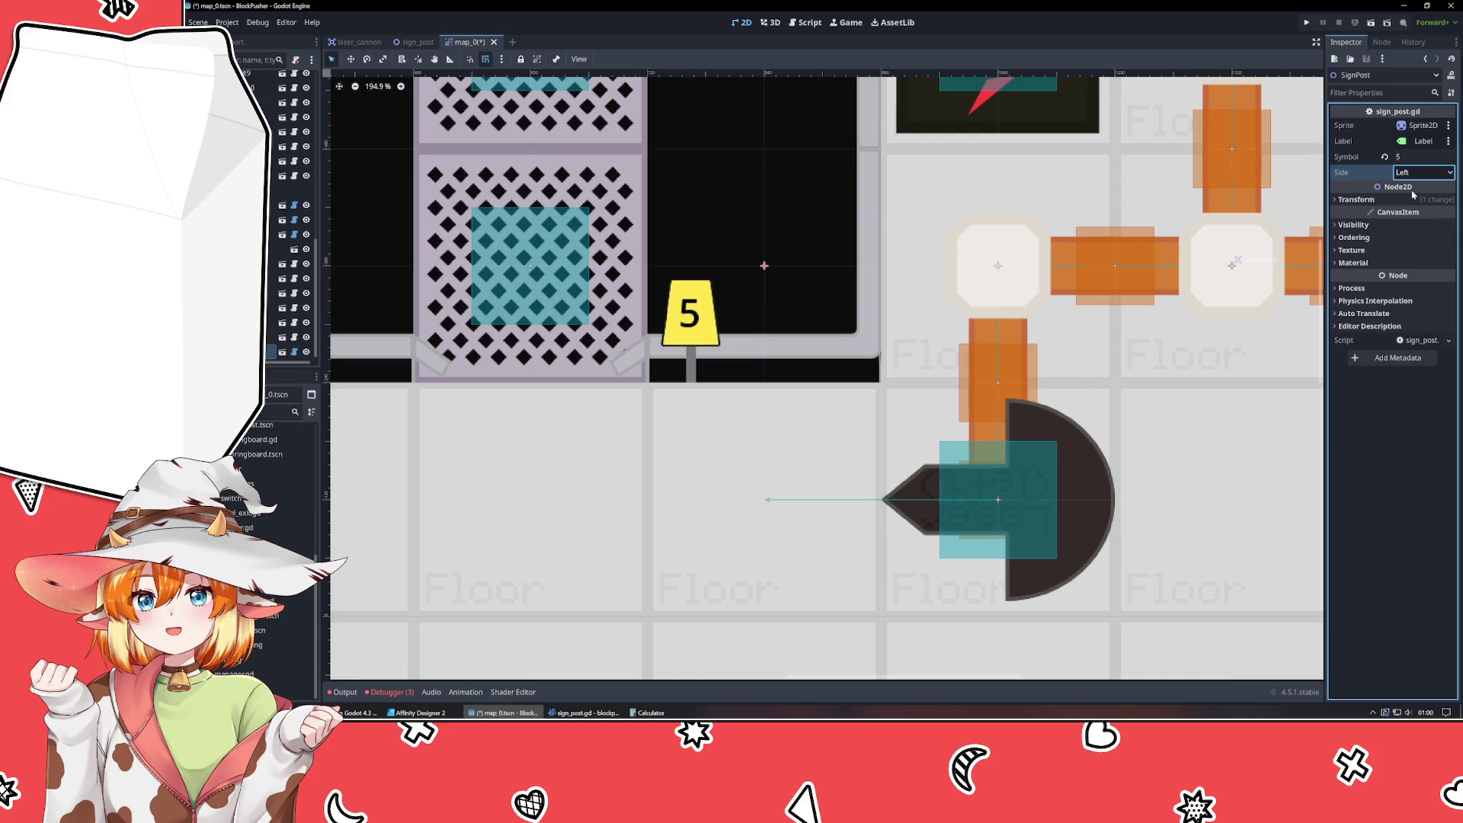
click(1300, 43)
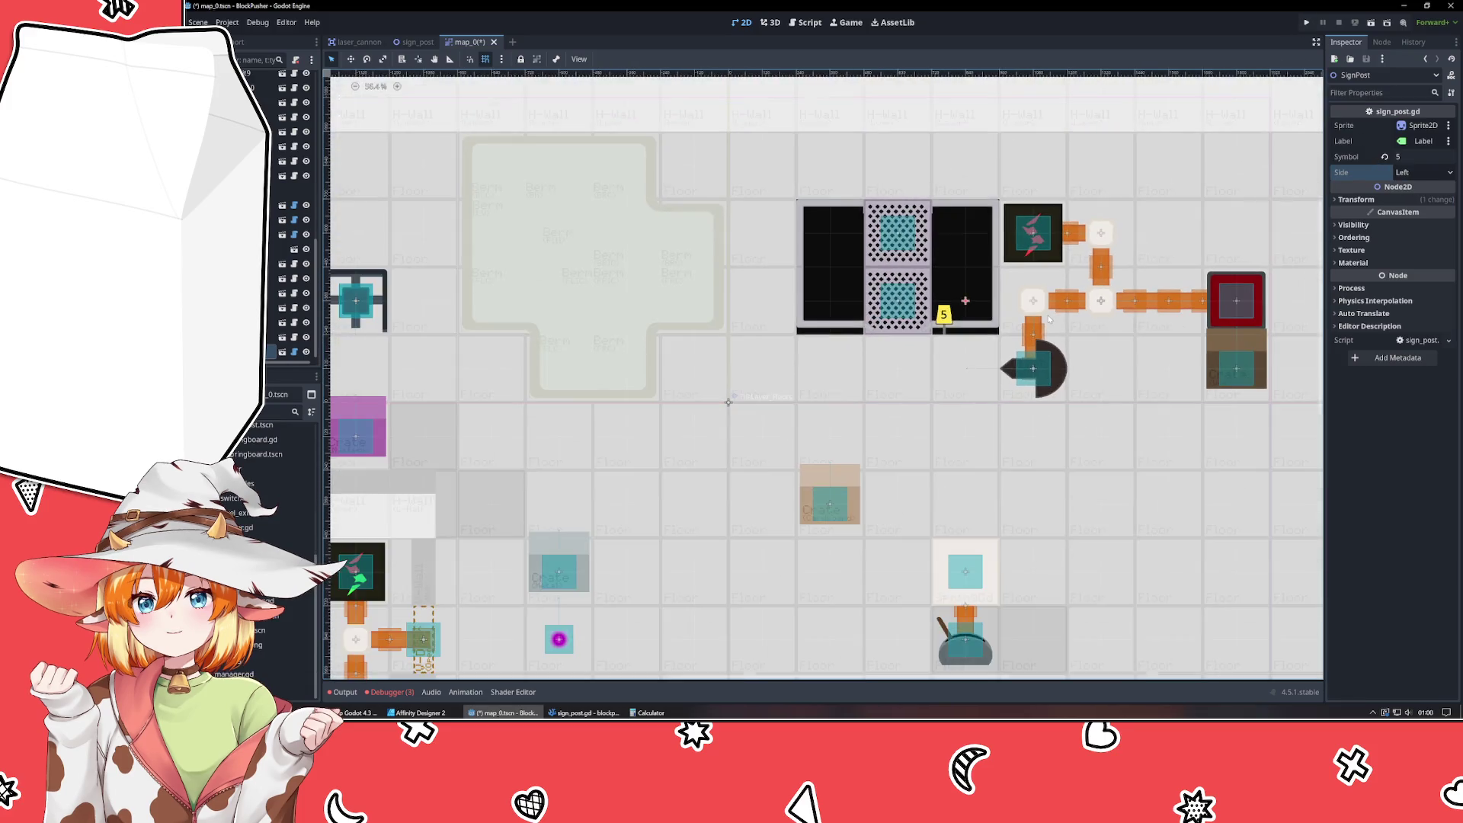
Move the Player next to the sign post and run the game
scroll(728, 401, down, 5)
mouse_move(558, 638)
mouse_down()
mouse_move(930, 434)
mouse_move(897, 436)
mouse_up()
click(1305, 22)
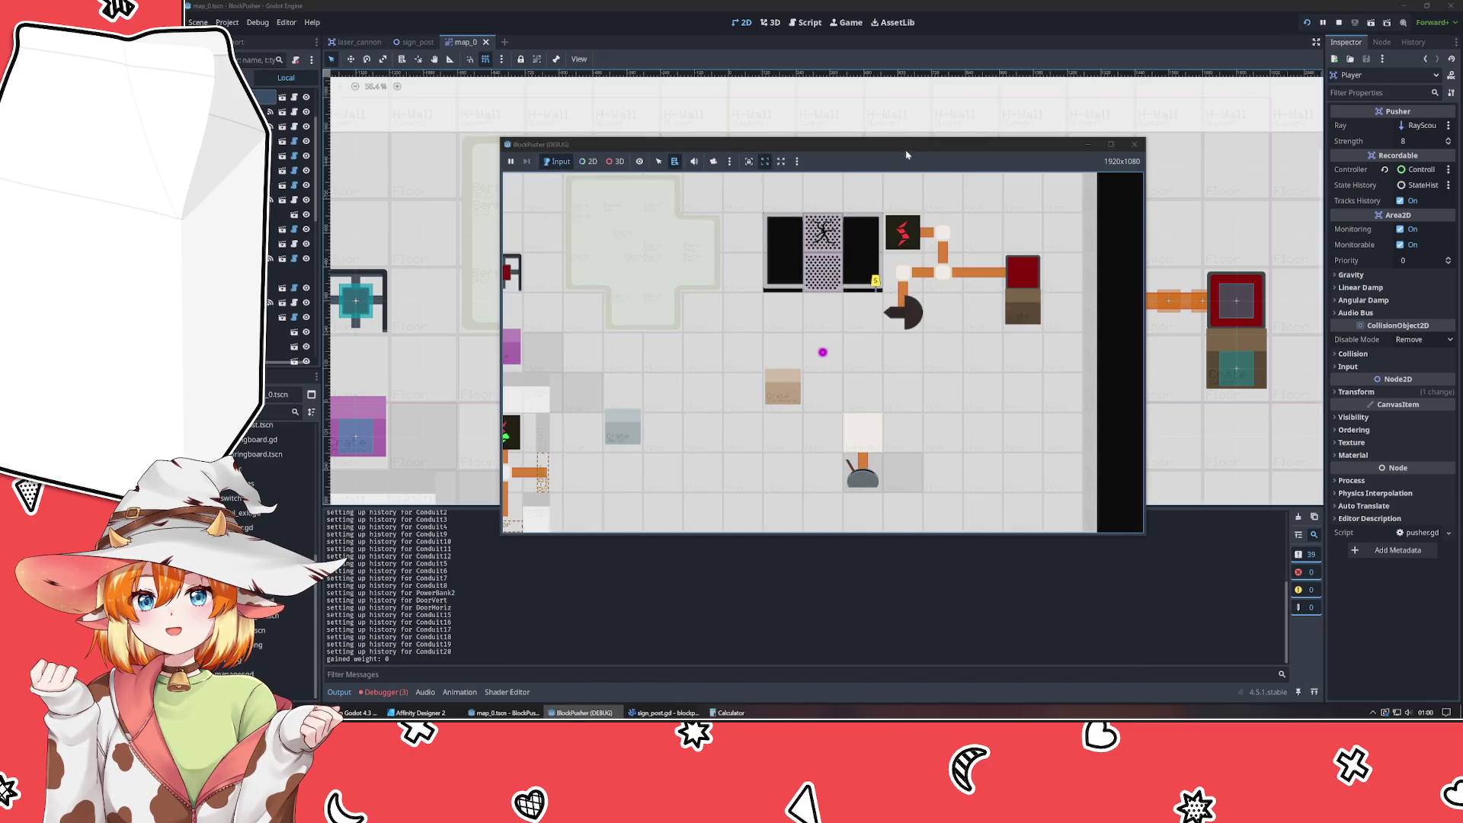
Close the game and show the sign_post scene in 2D with root SignPost selected
click(1147, 134)
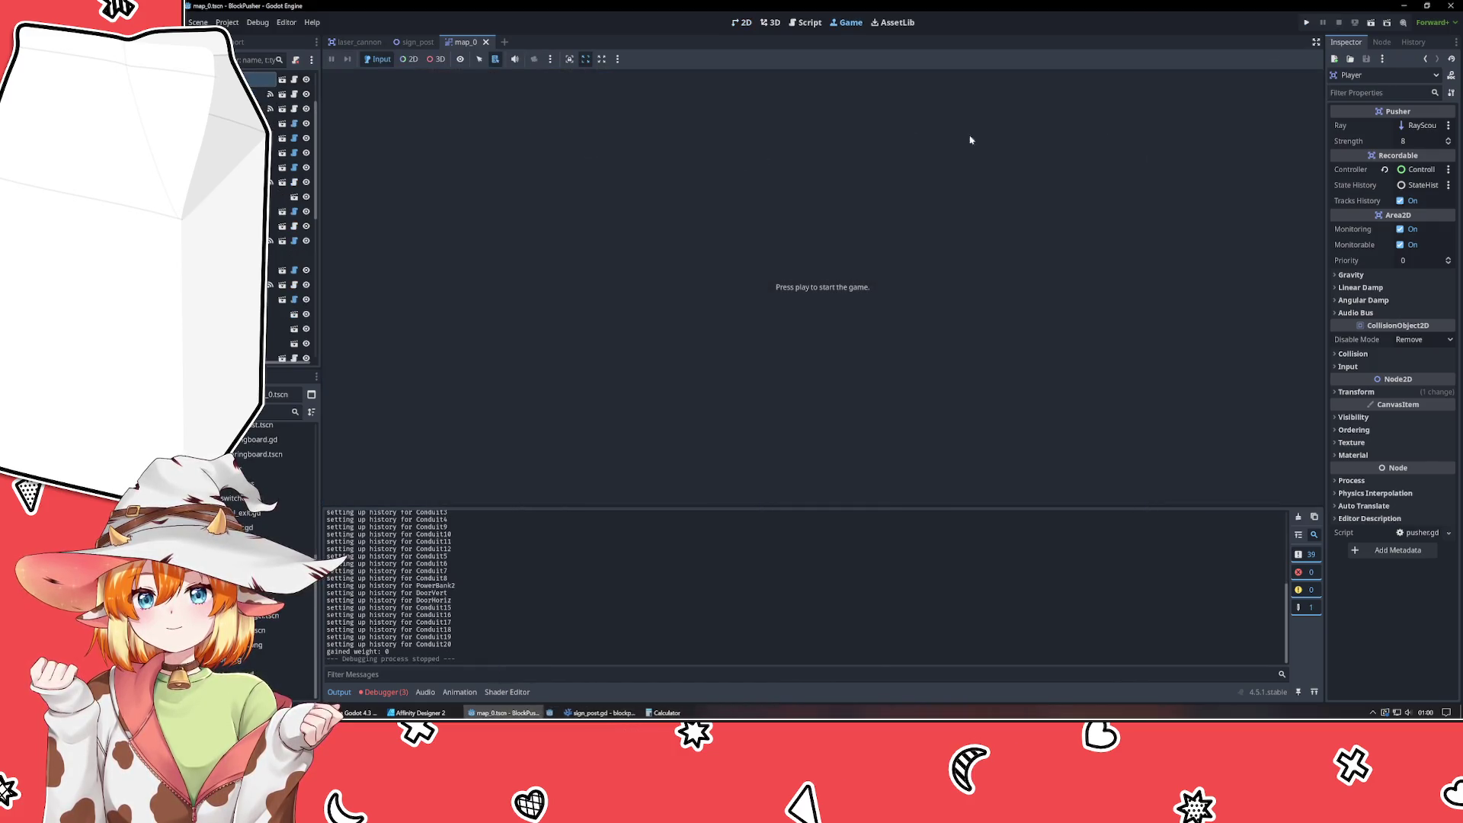
click(404, 46)
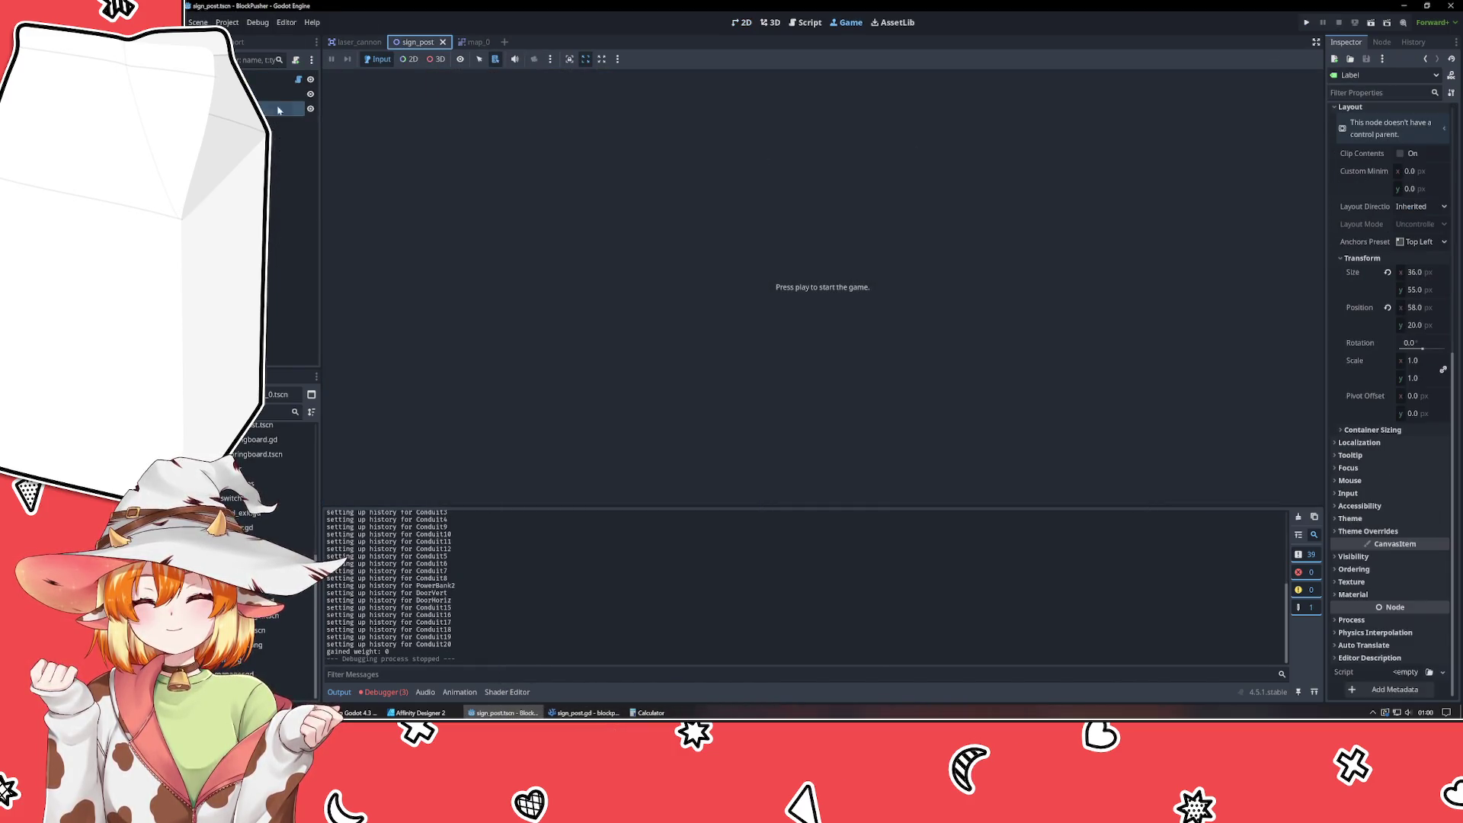
click(745, 23)
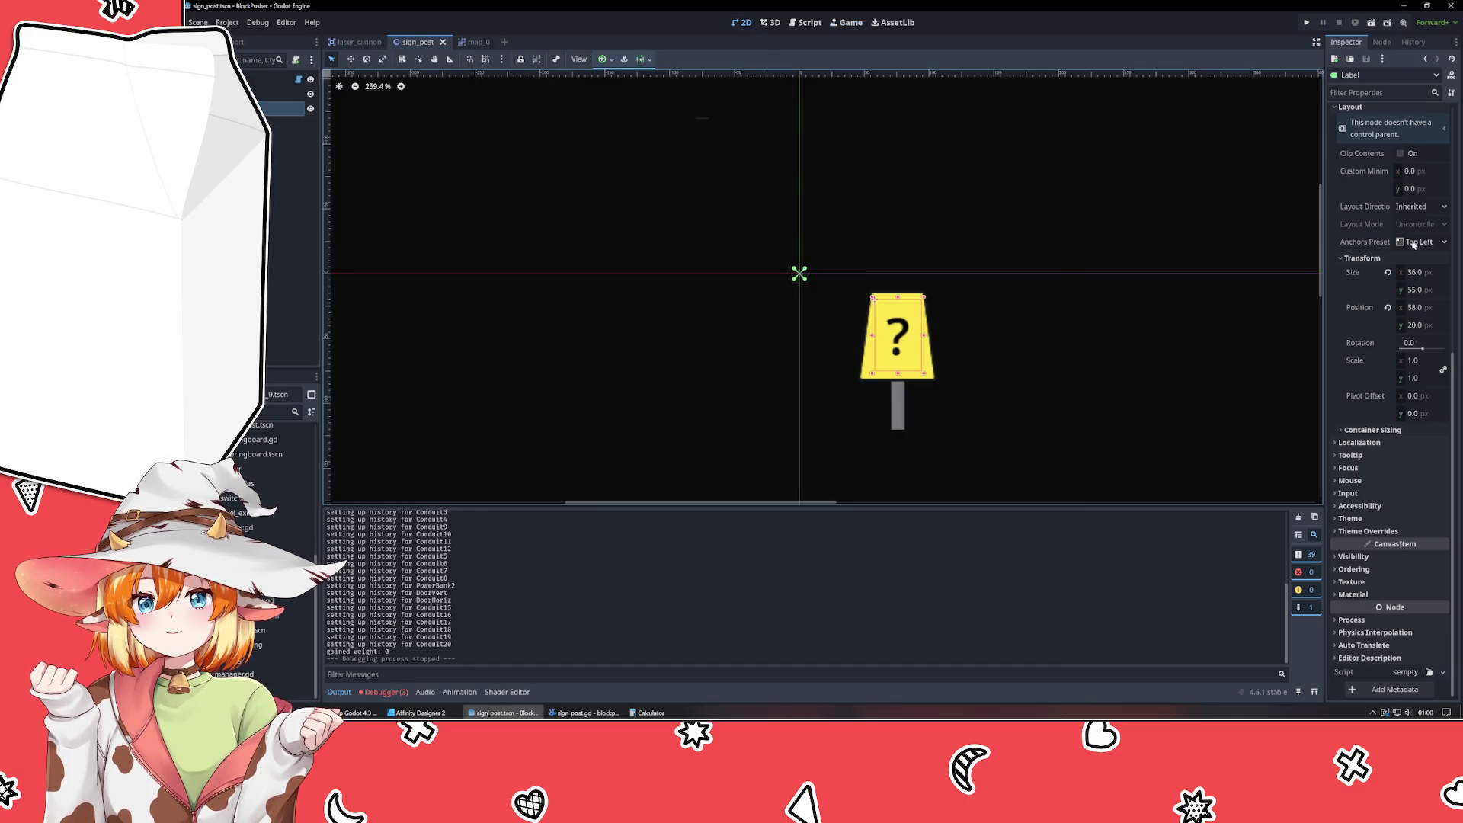
click(278, 79)
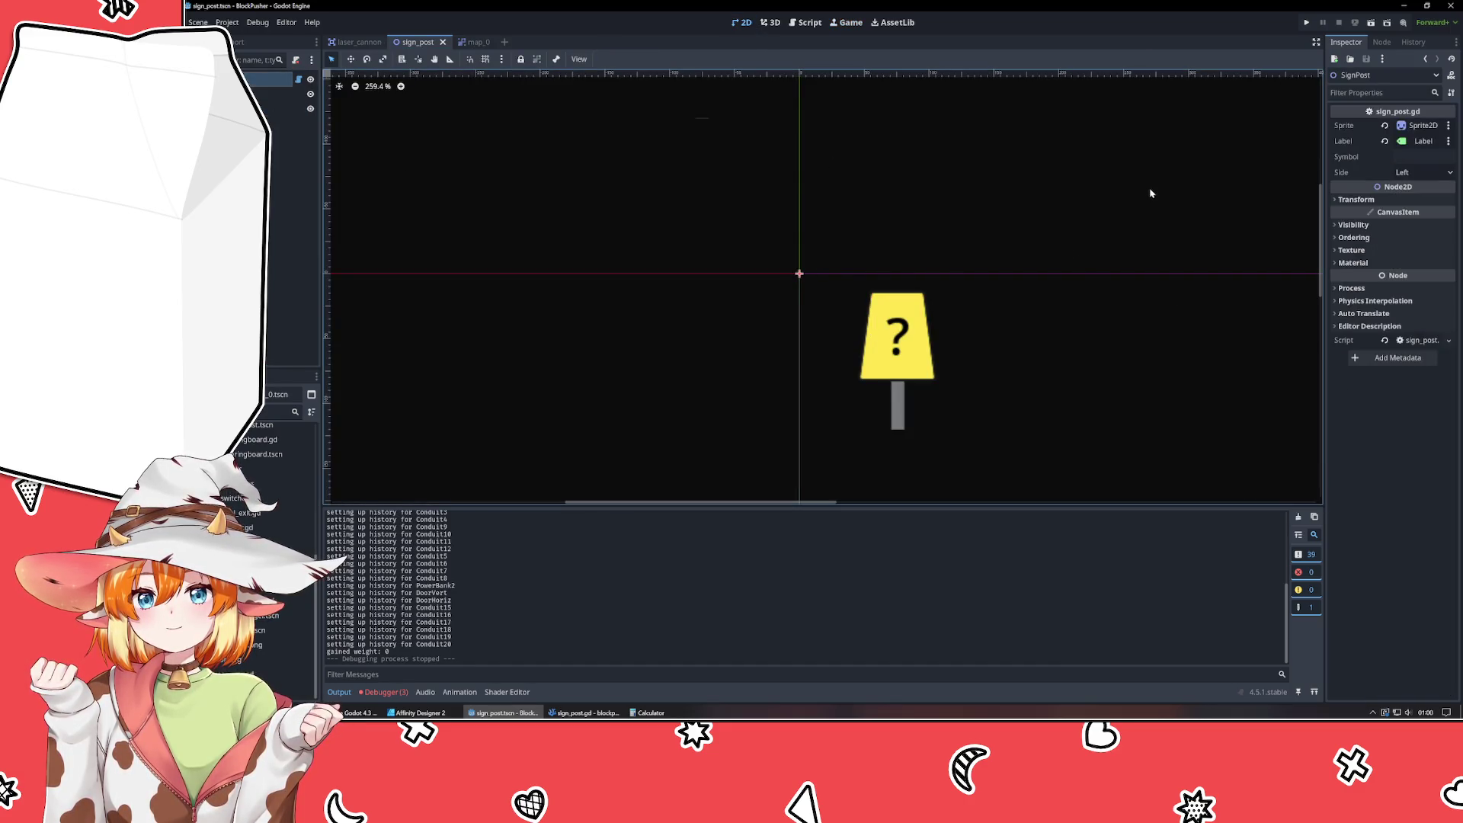
click(1355, 199)
click(1355, 199)
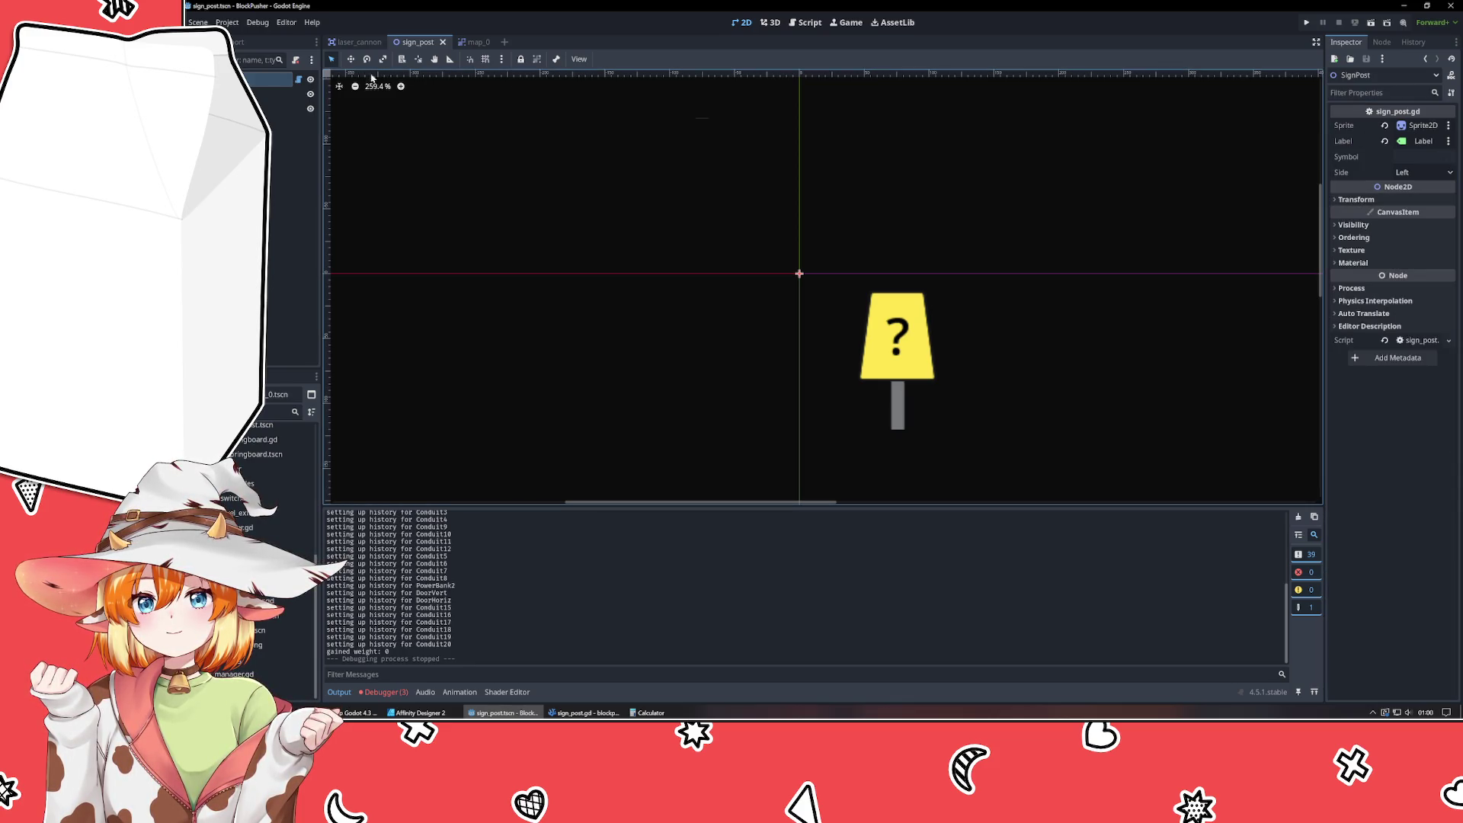
Set the Sprite2D Frame to 0 and the Label's x position to -94, then save
click(280, 94)
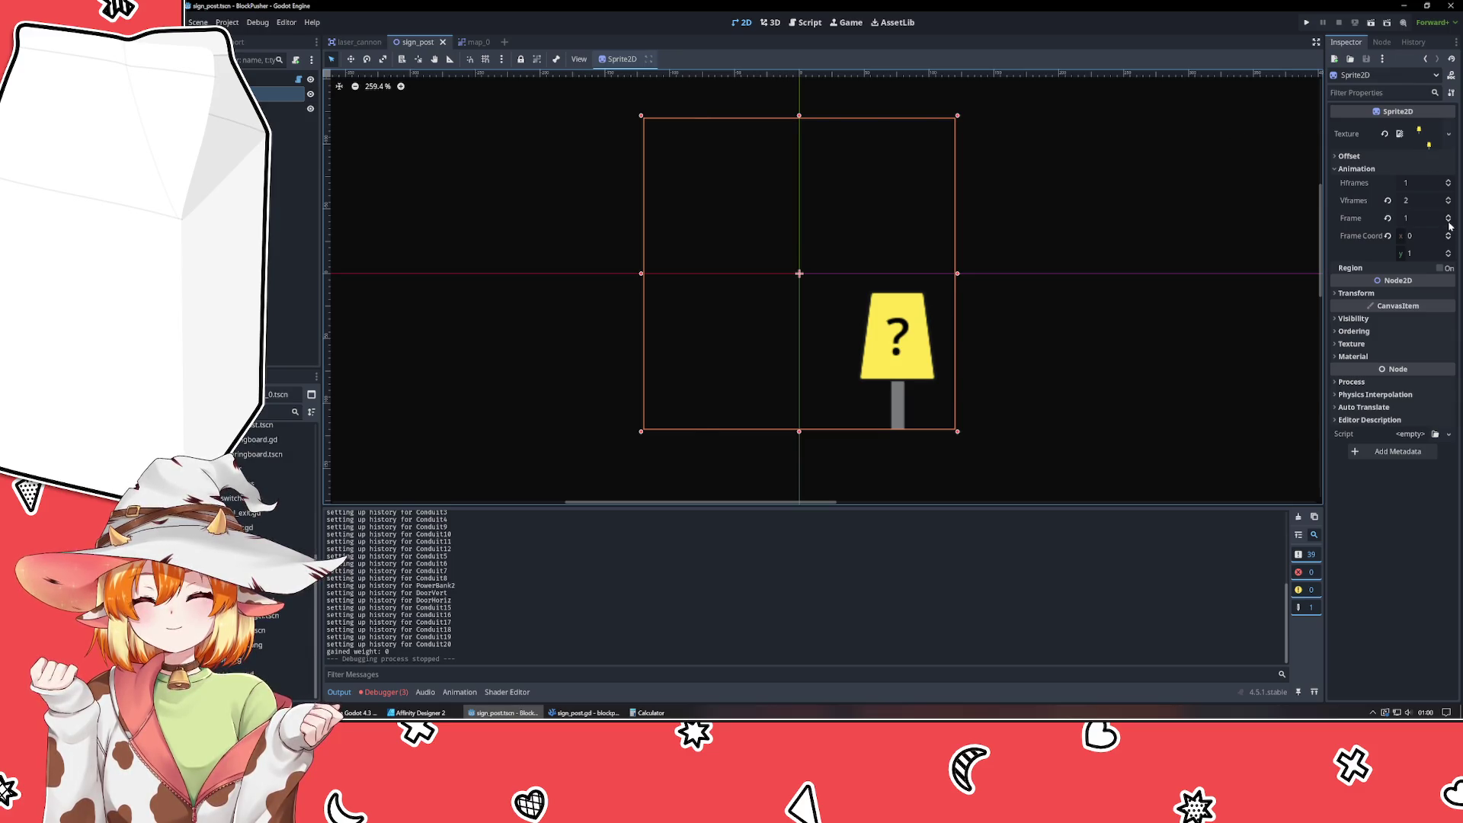
click(1448, 221)
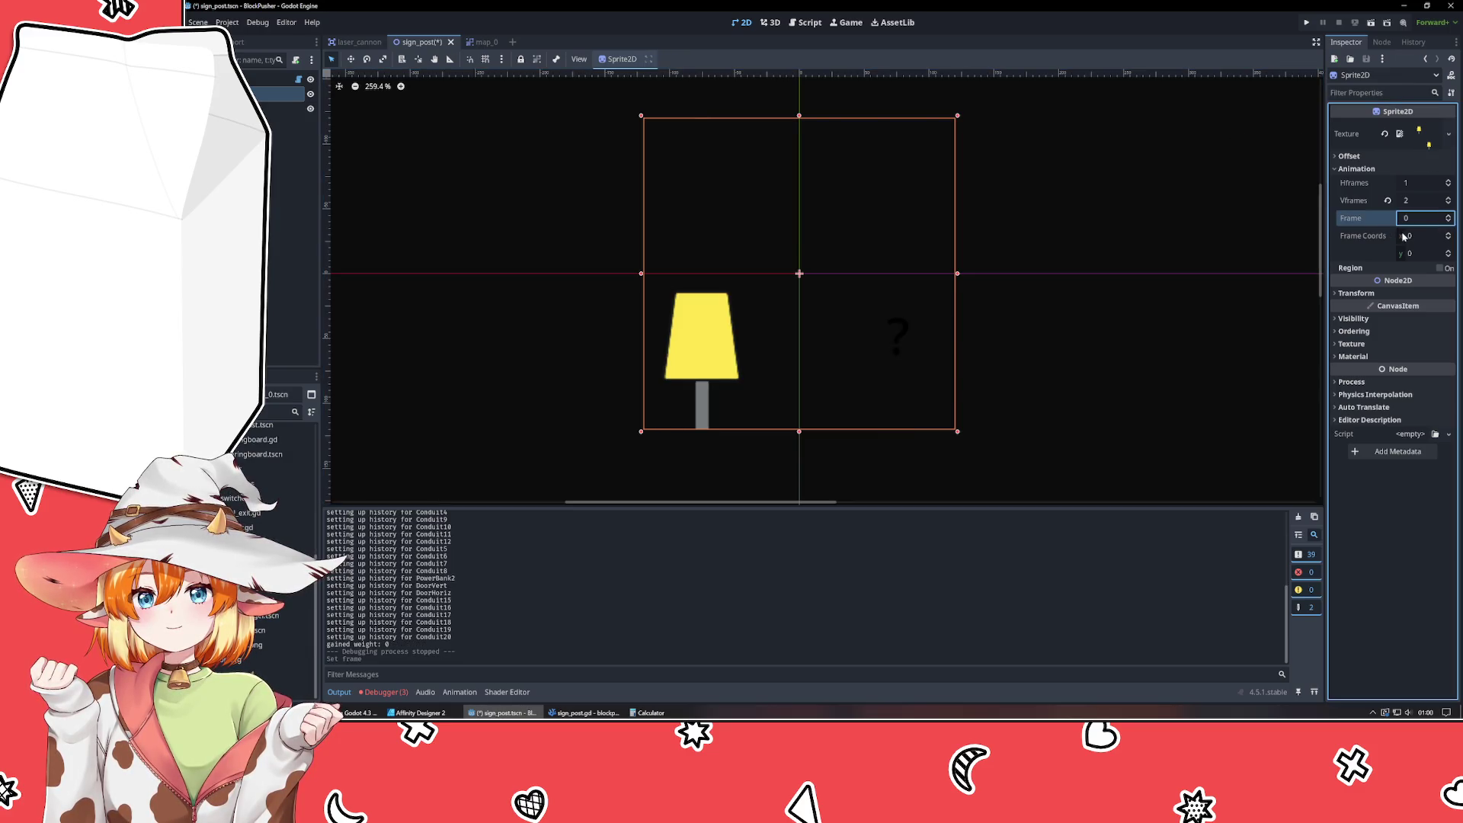
click(280, 109)
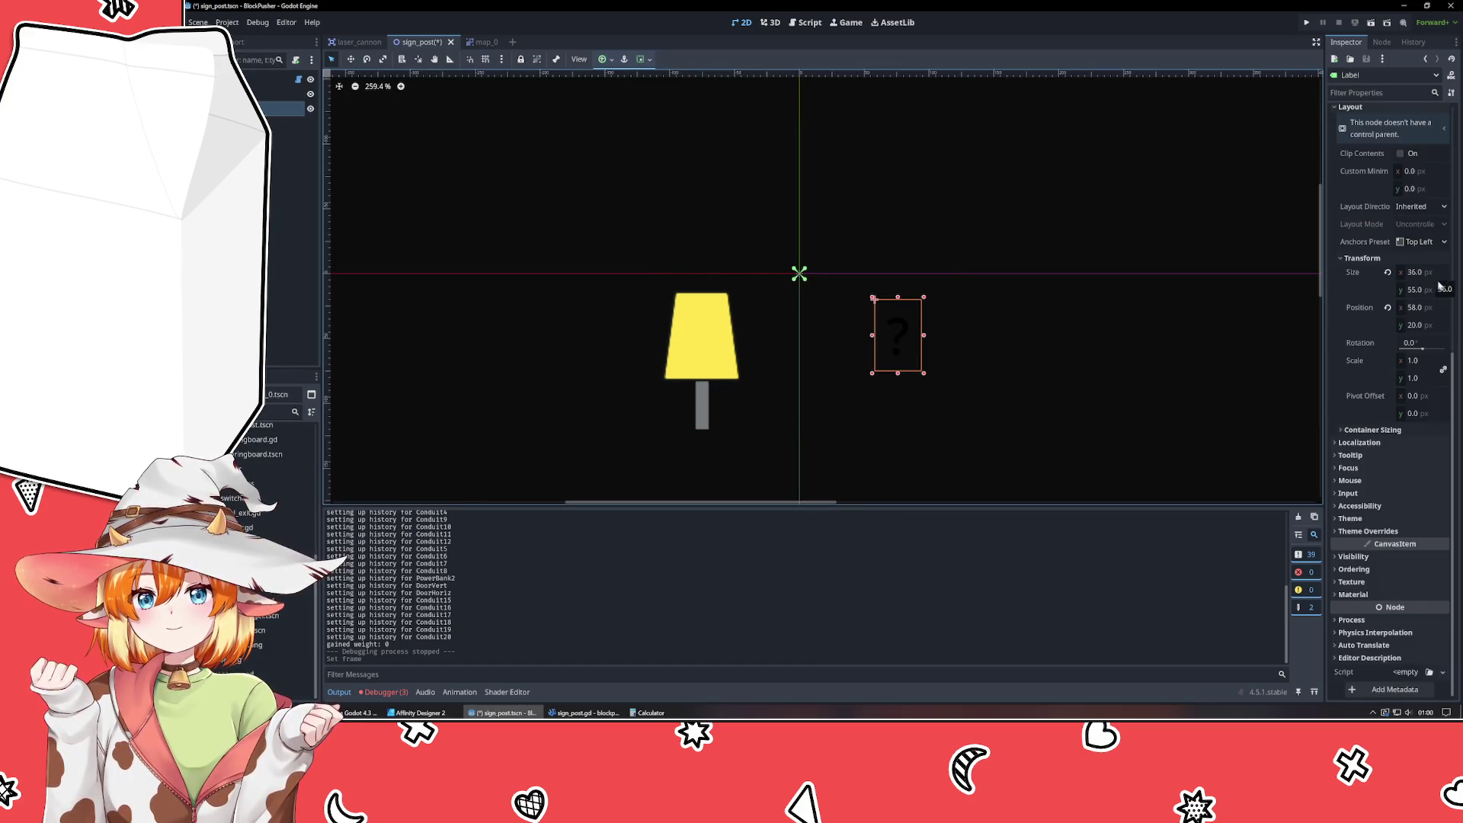
click(1428, 307)
text(-94)
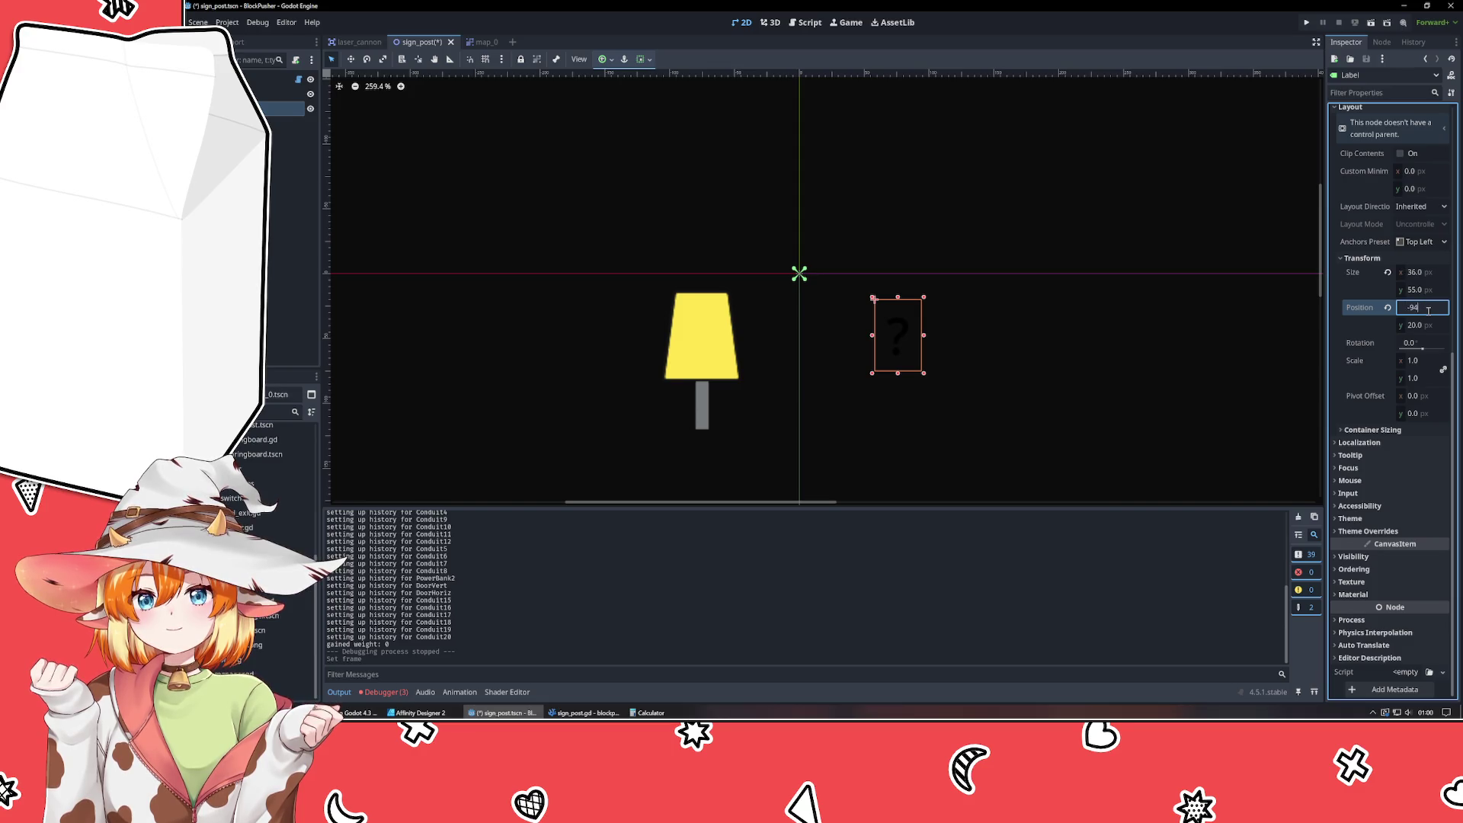
key(Return)
click(1002, 415)
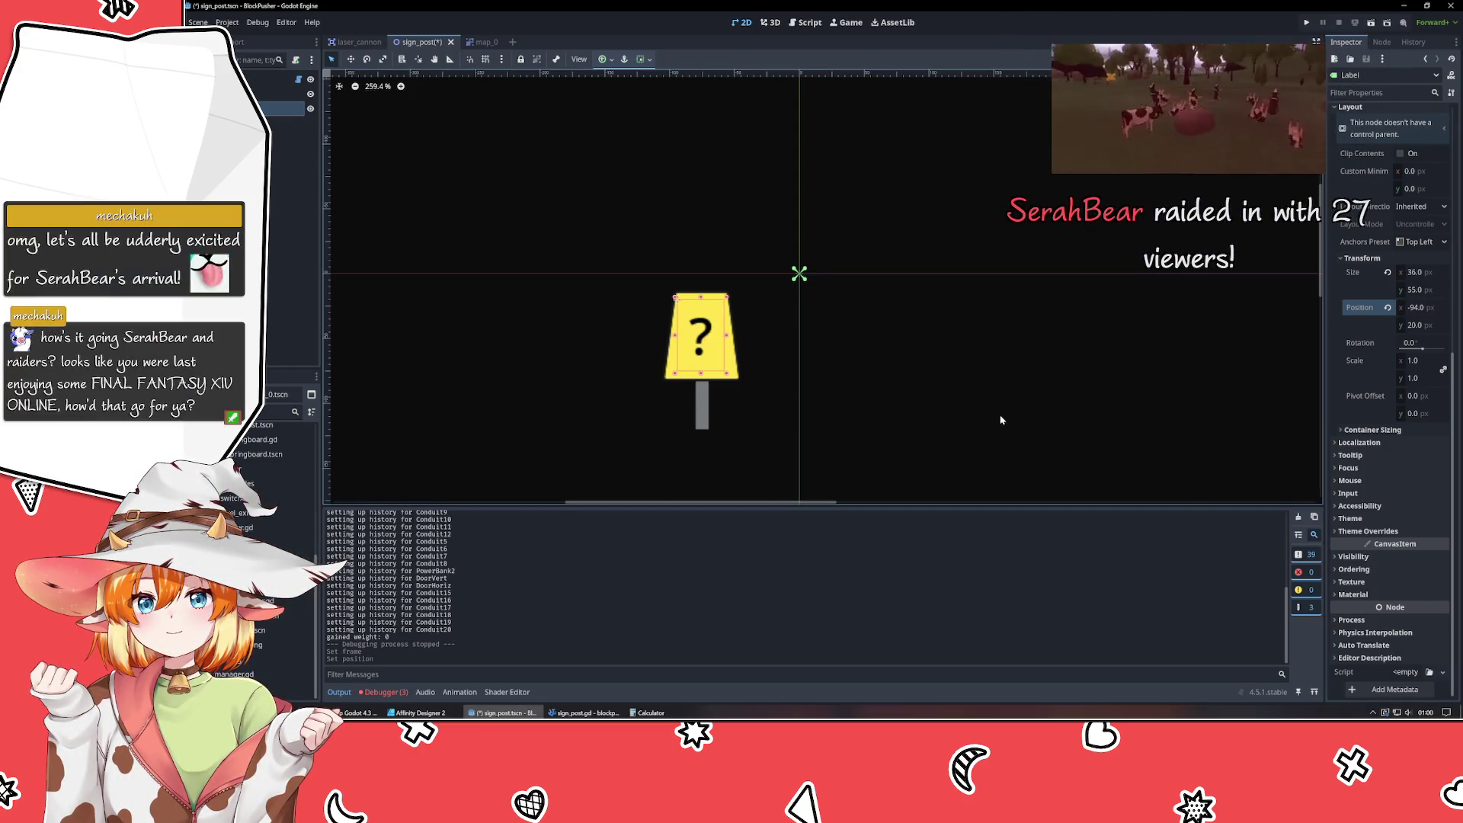
key(ctrl+s)
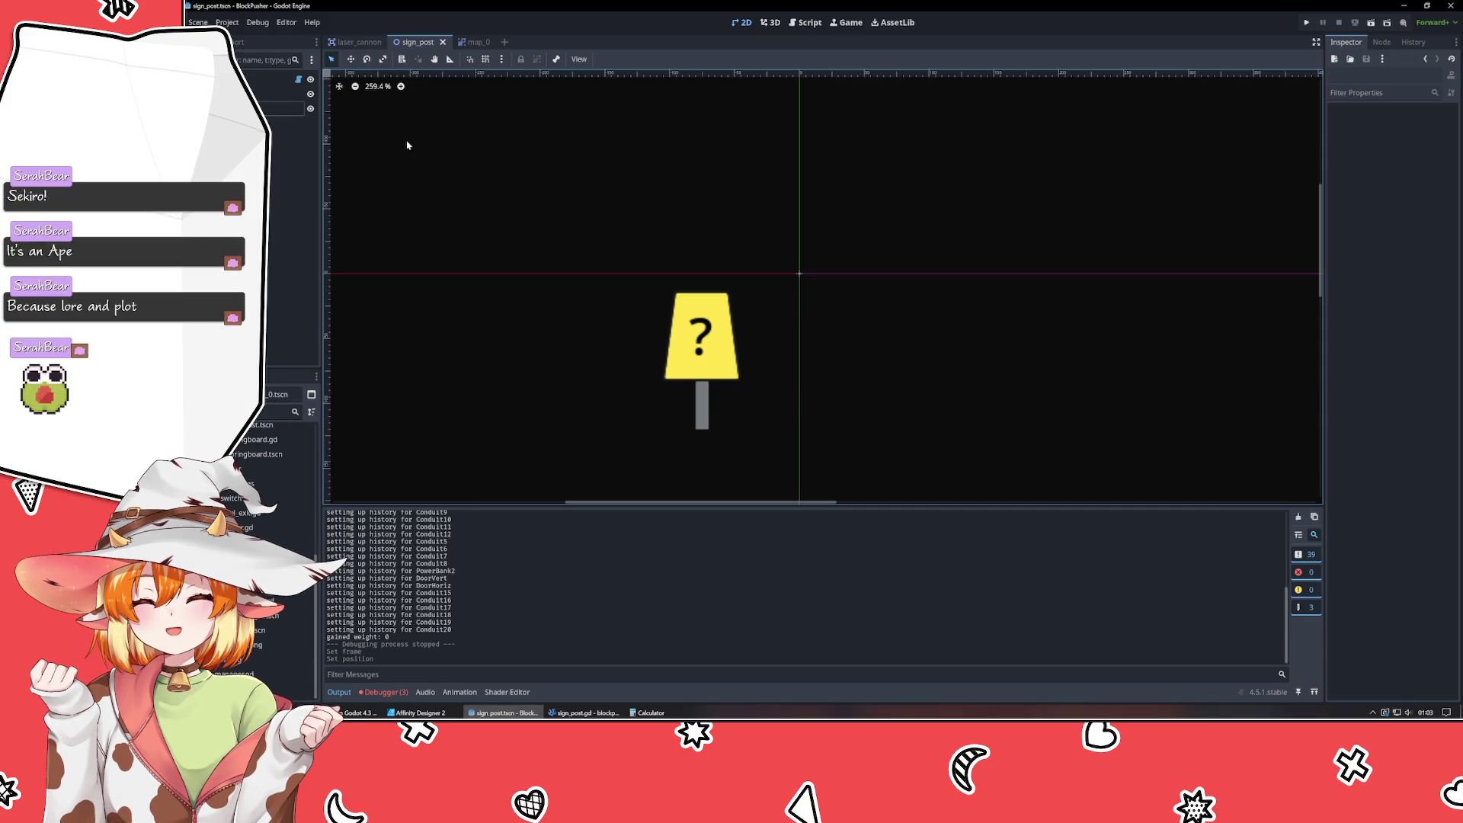
Switch from the laser_cannon and sign_post scenes to the map_0 level
click(357, 42)
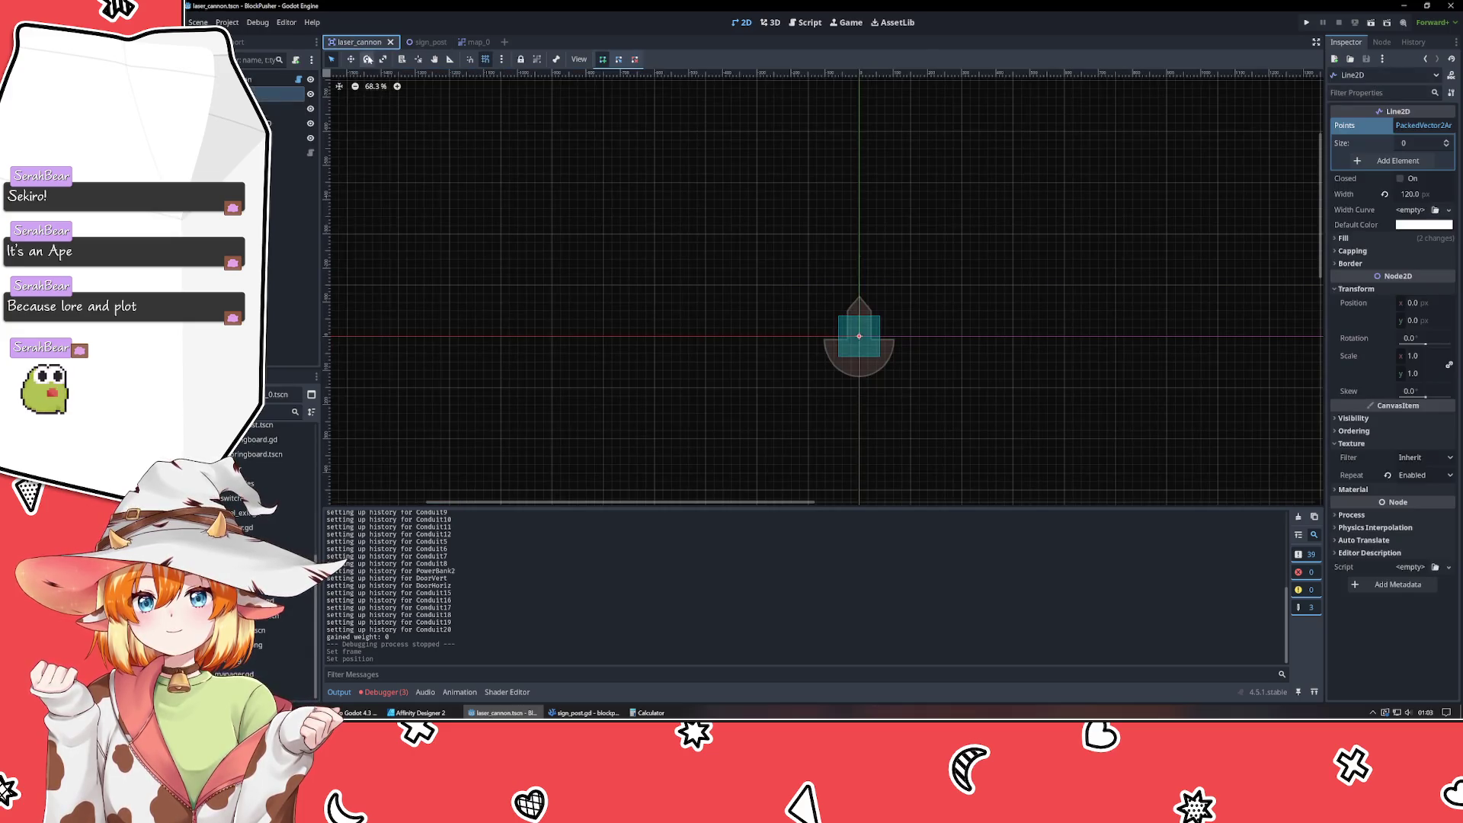
click(419, 42)
click(467, 41)
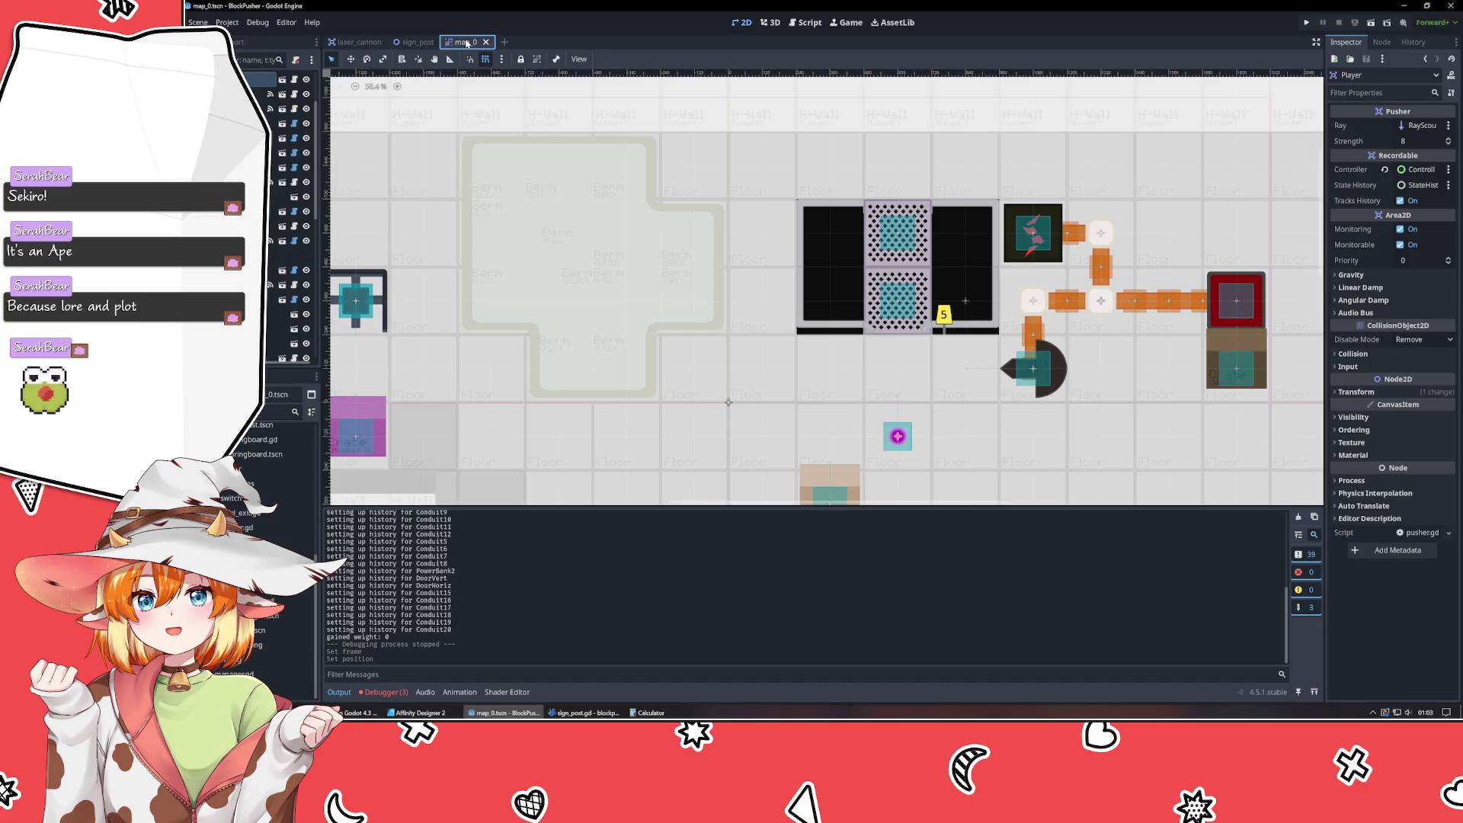
Zoom out and pan to frame the whole map_0 level, then run the project
scroll(501, 107, down, 2)
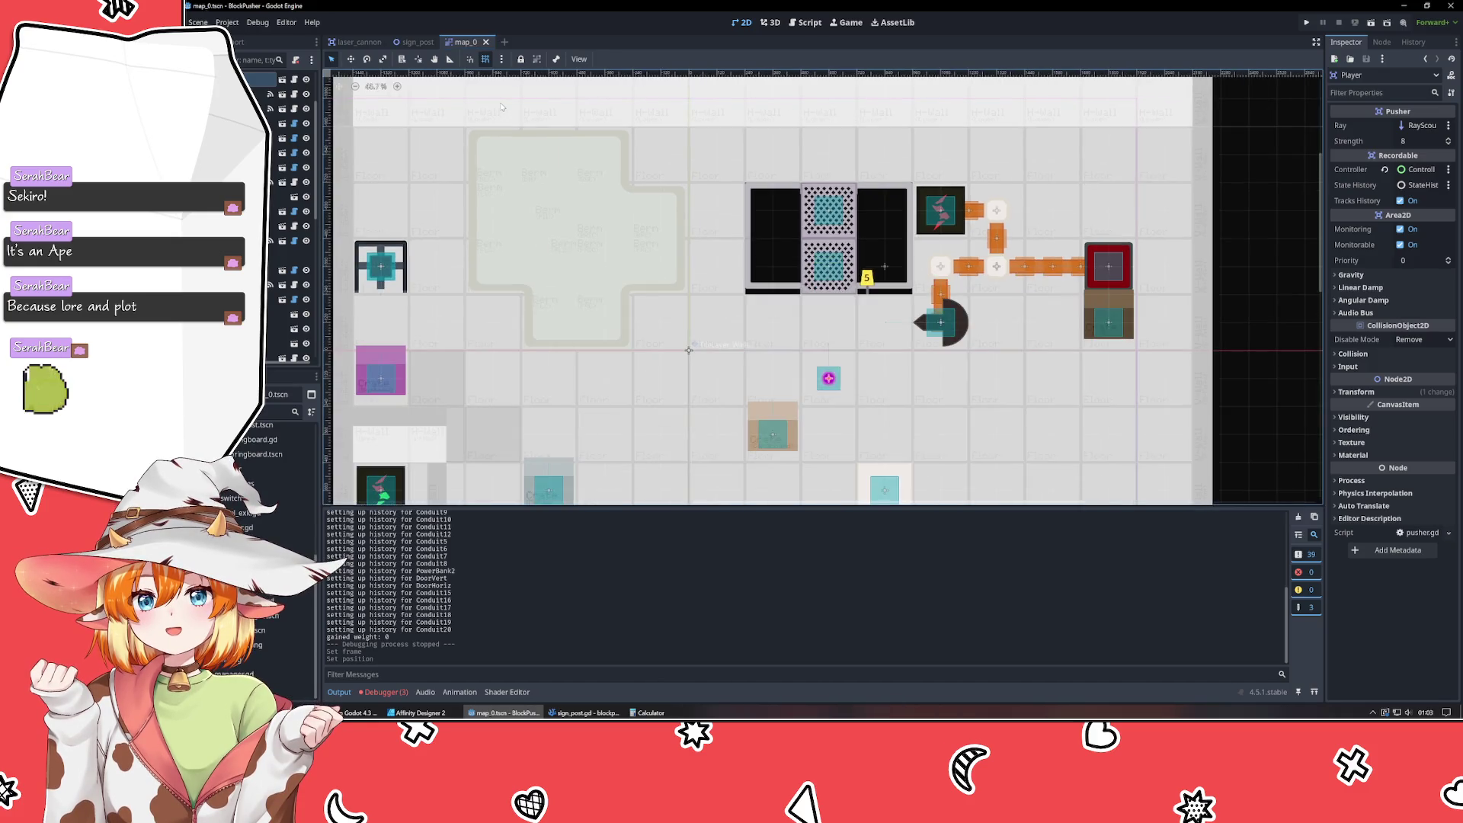
scroll(502, 107, down, 2)
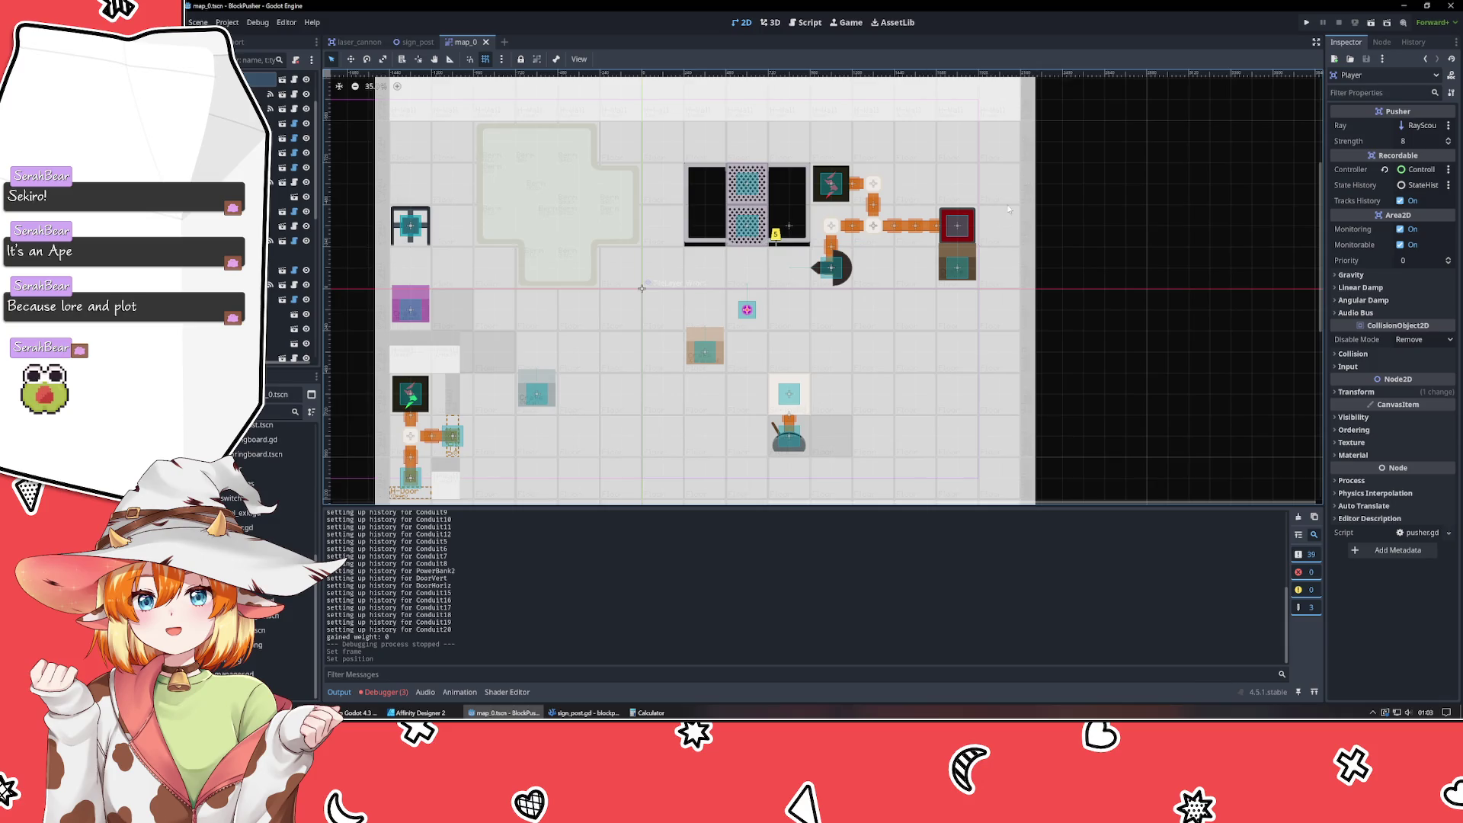
mouse_move(601, 456)
mouse_down()
mouse_move(673, 372)
mouse_move(703, 364)
mouse_move(712, 204)
mouse_move(674, 398)
mouse_up()
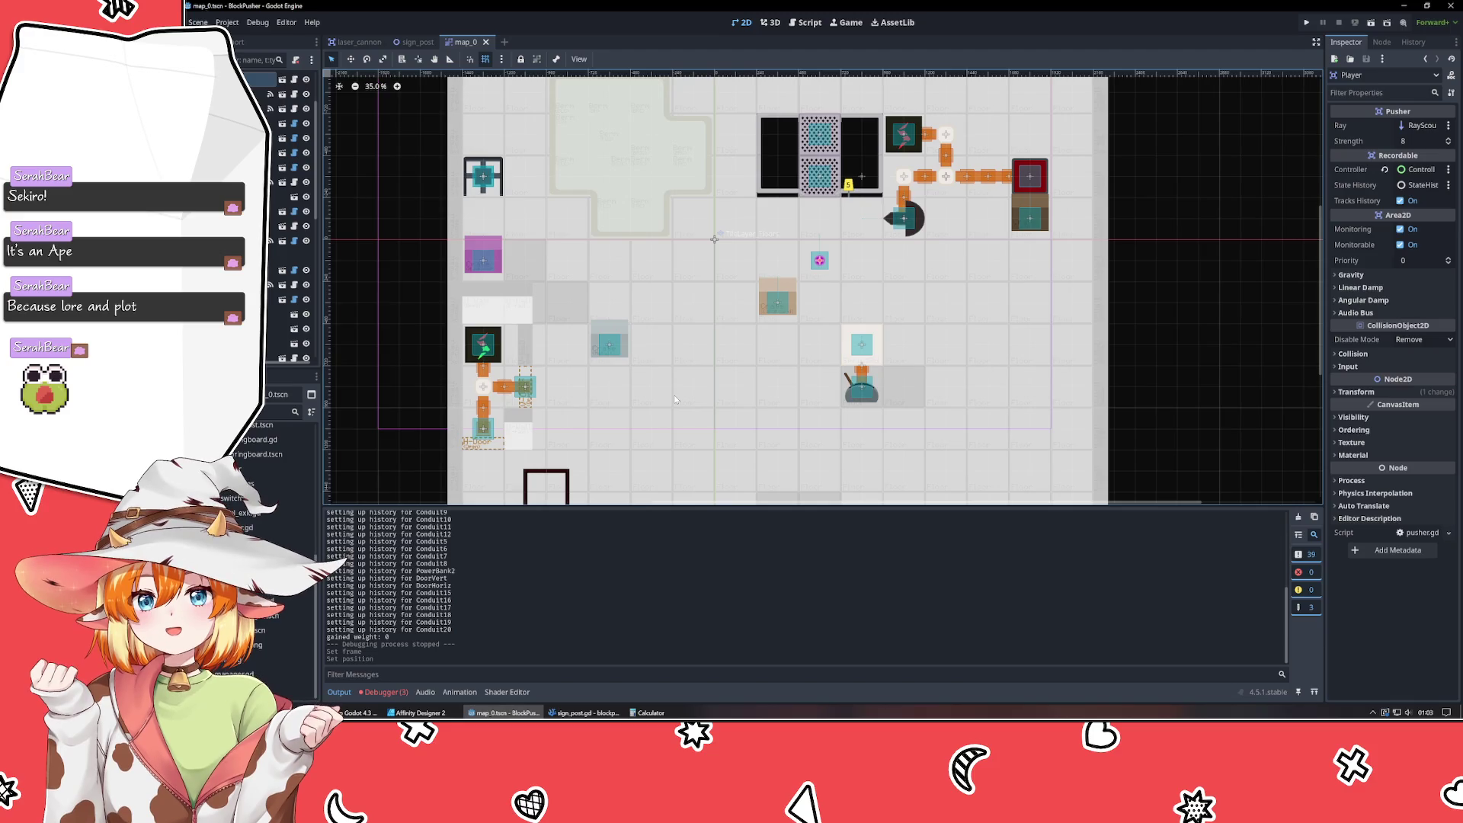
click(1307, 23)
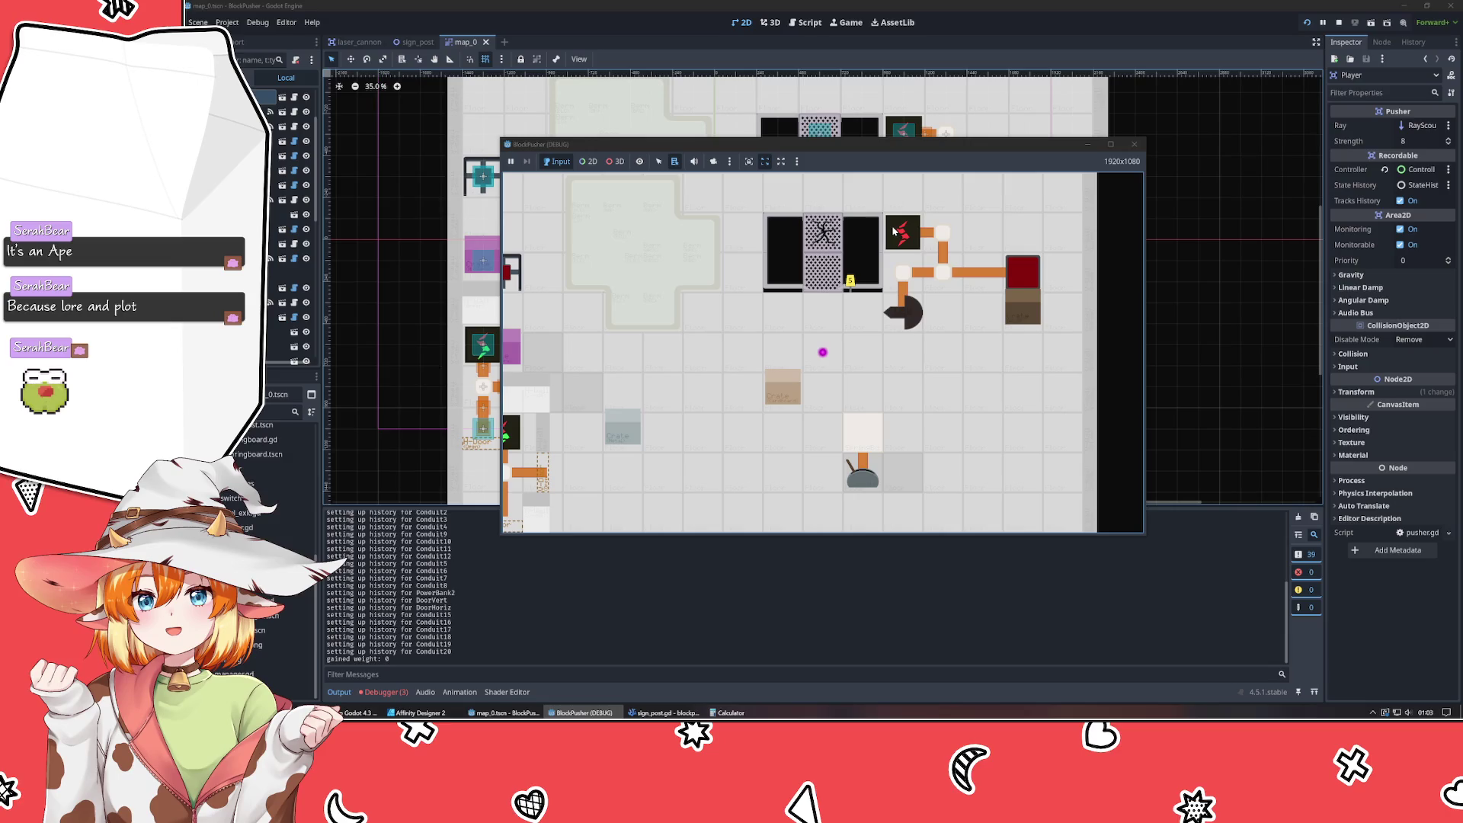
Close the game and set the sign post's Symbol to 9 and Side to Right
click(1134, 144)
click(857, 180)
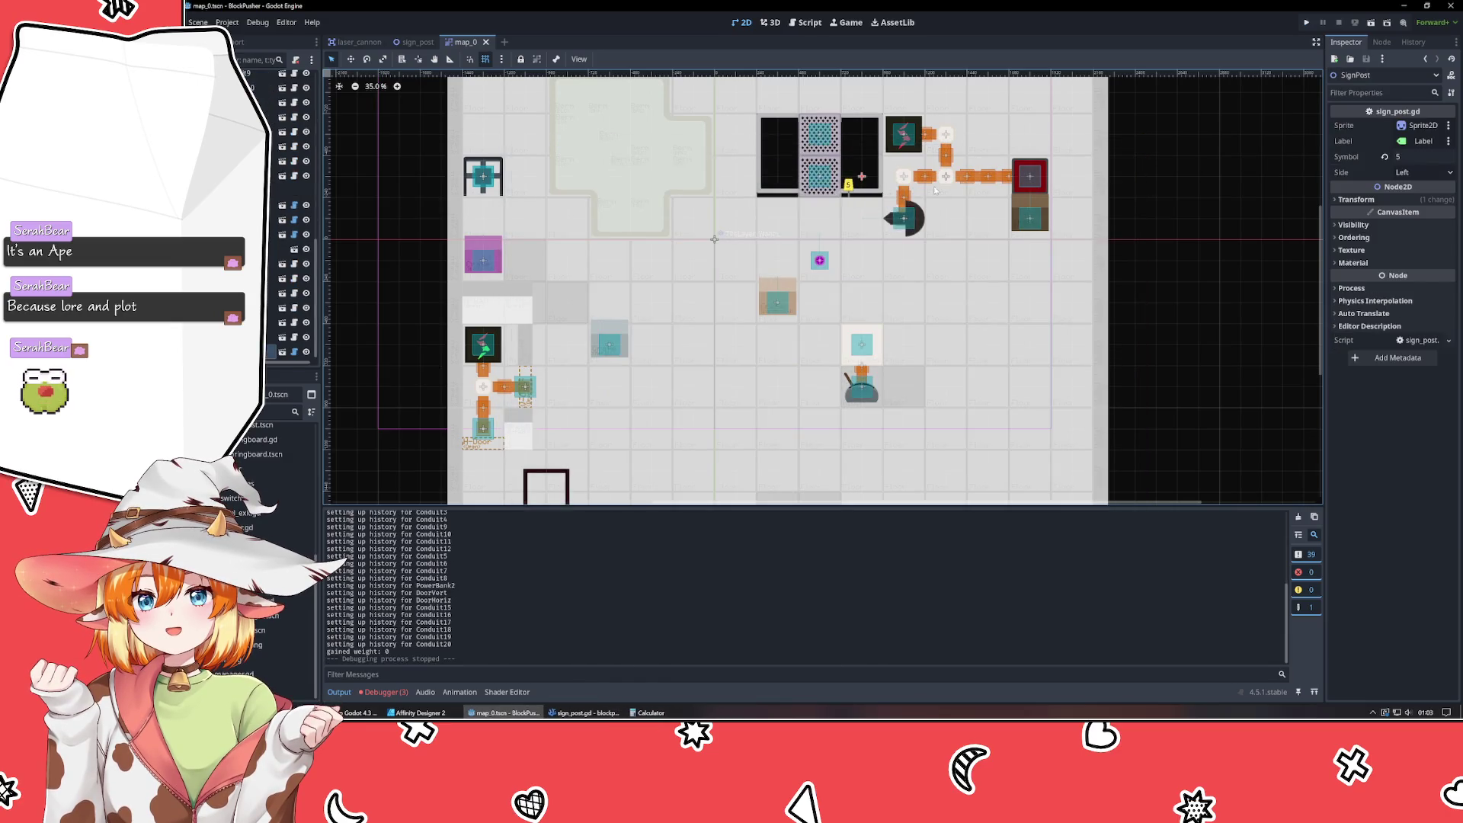
click(1410, 158)
text(9)
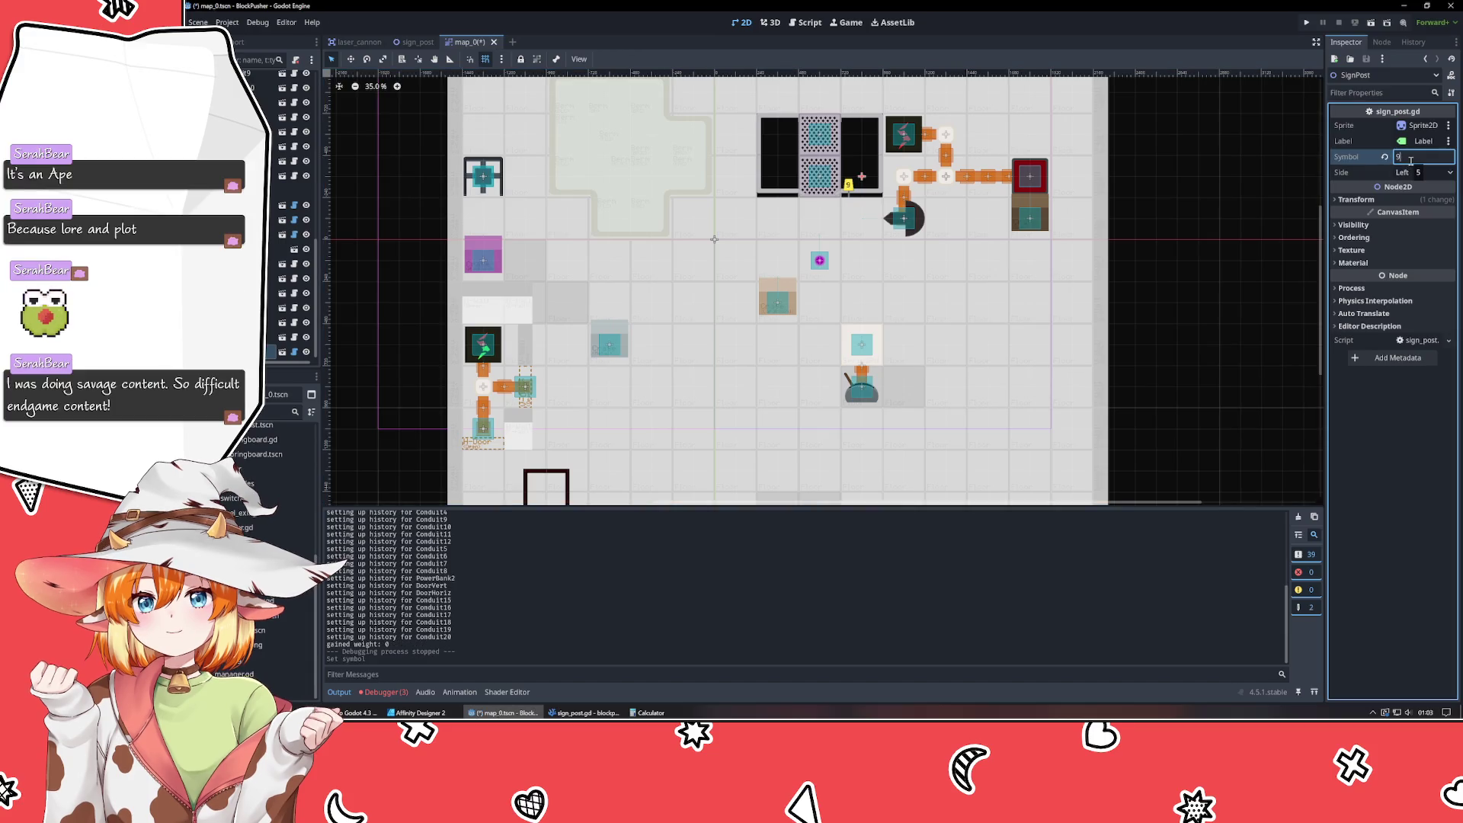
click(1432, 172)
click(1423, 197)
click(1252, 201)
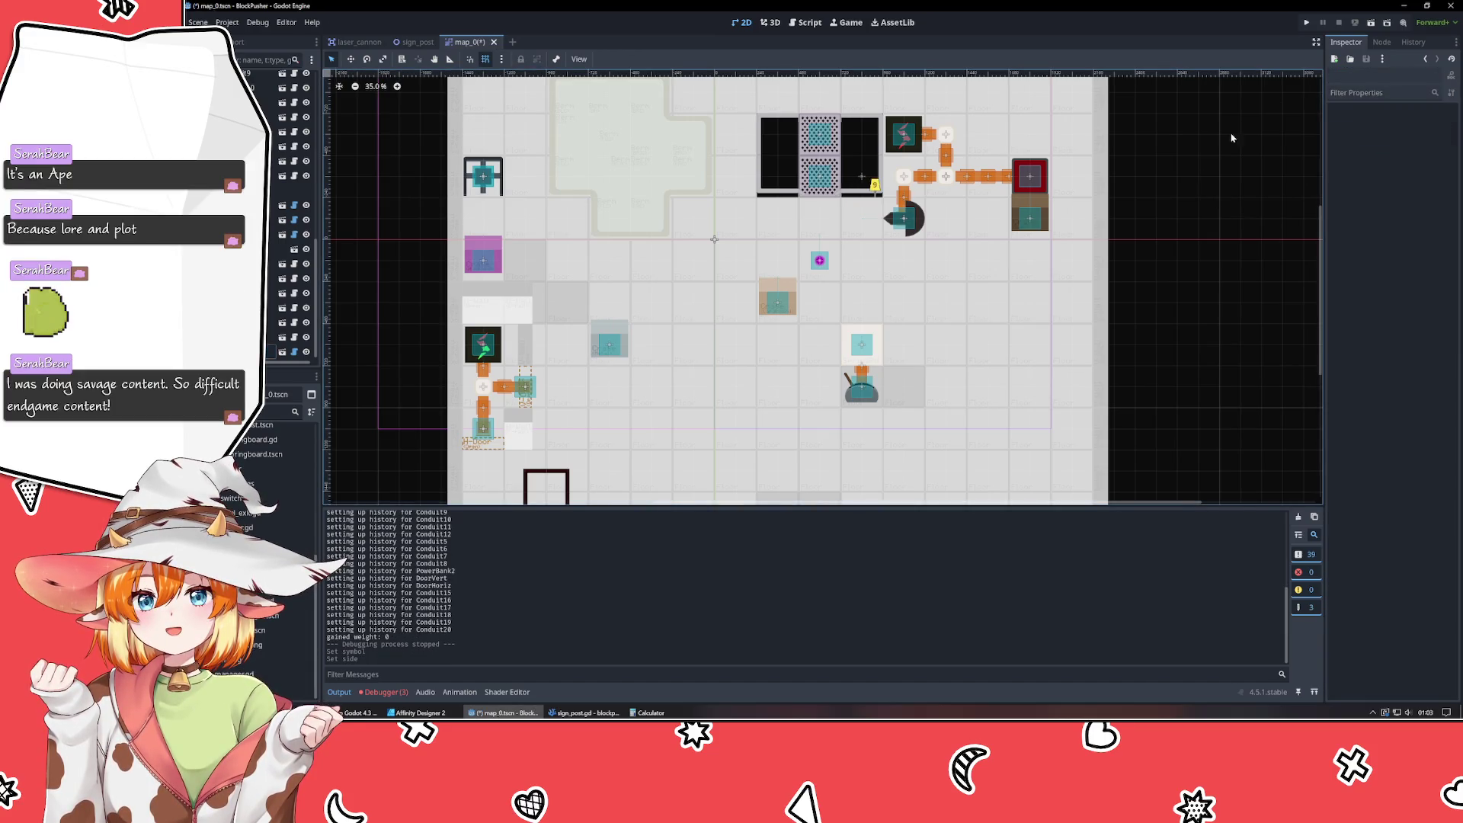
Save map_0, playtest it, and close the game with F8
click(1305, 23)
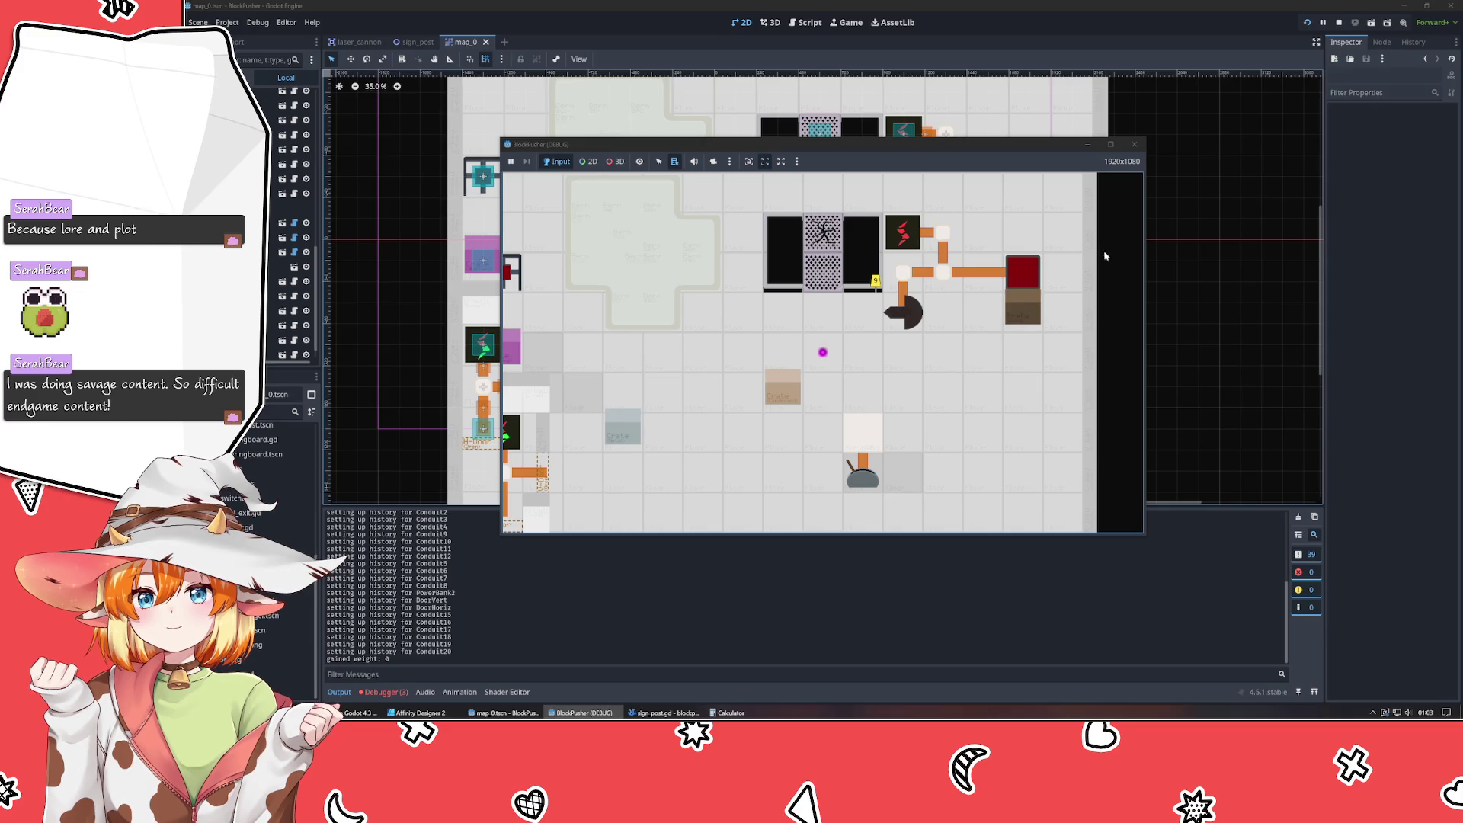
key(F8)
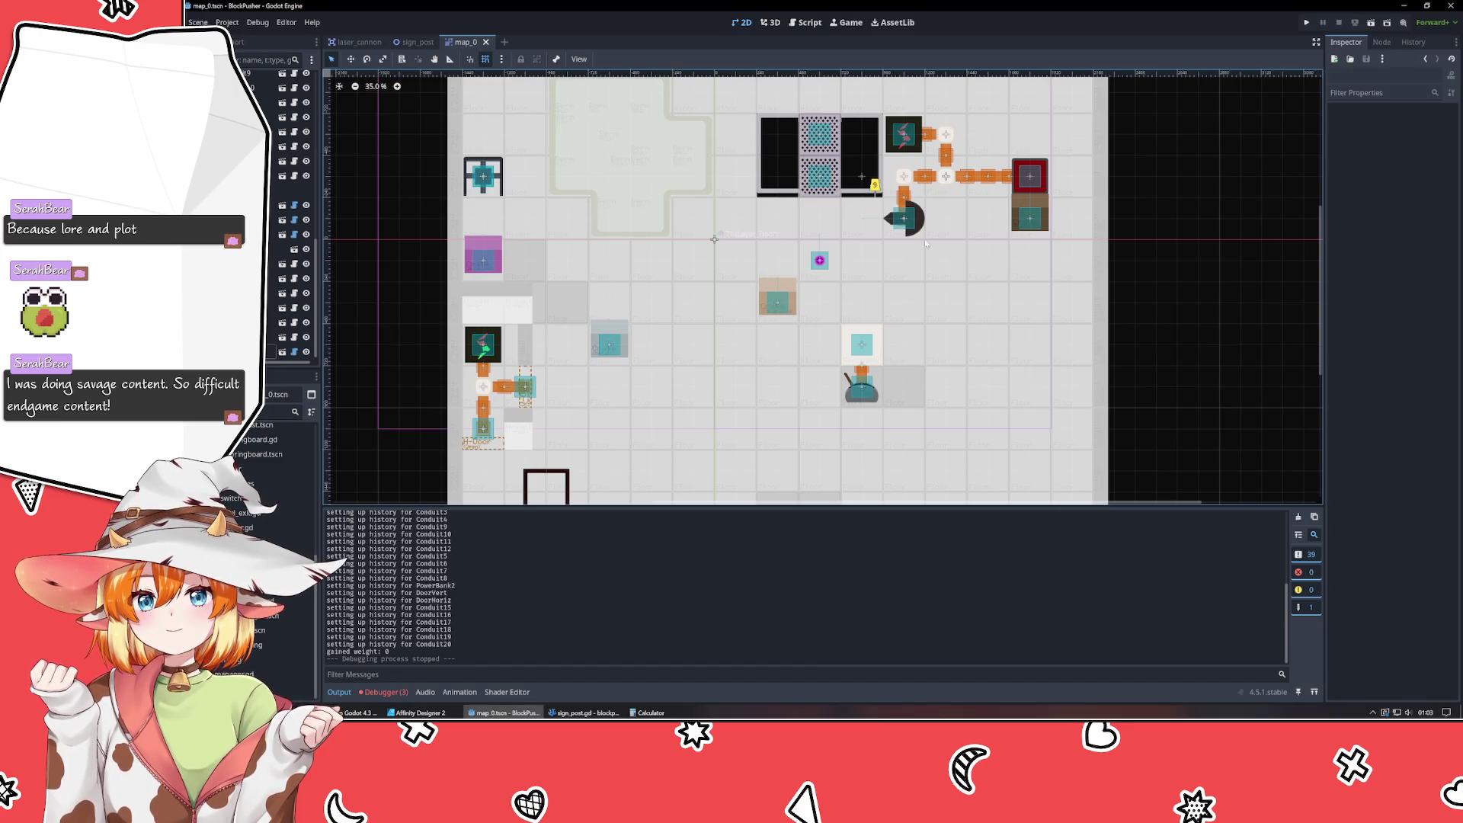
click(868, 178)
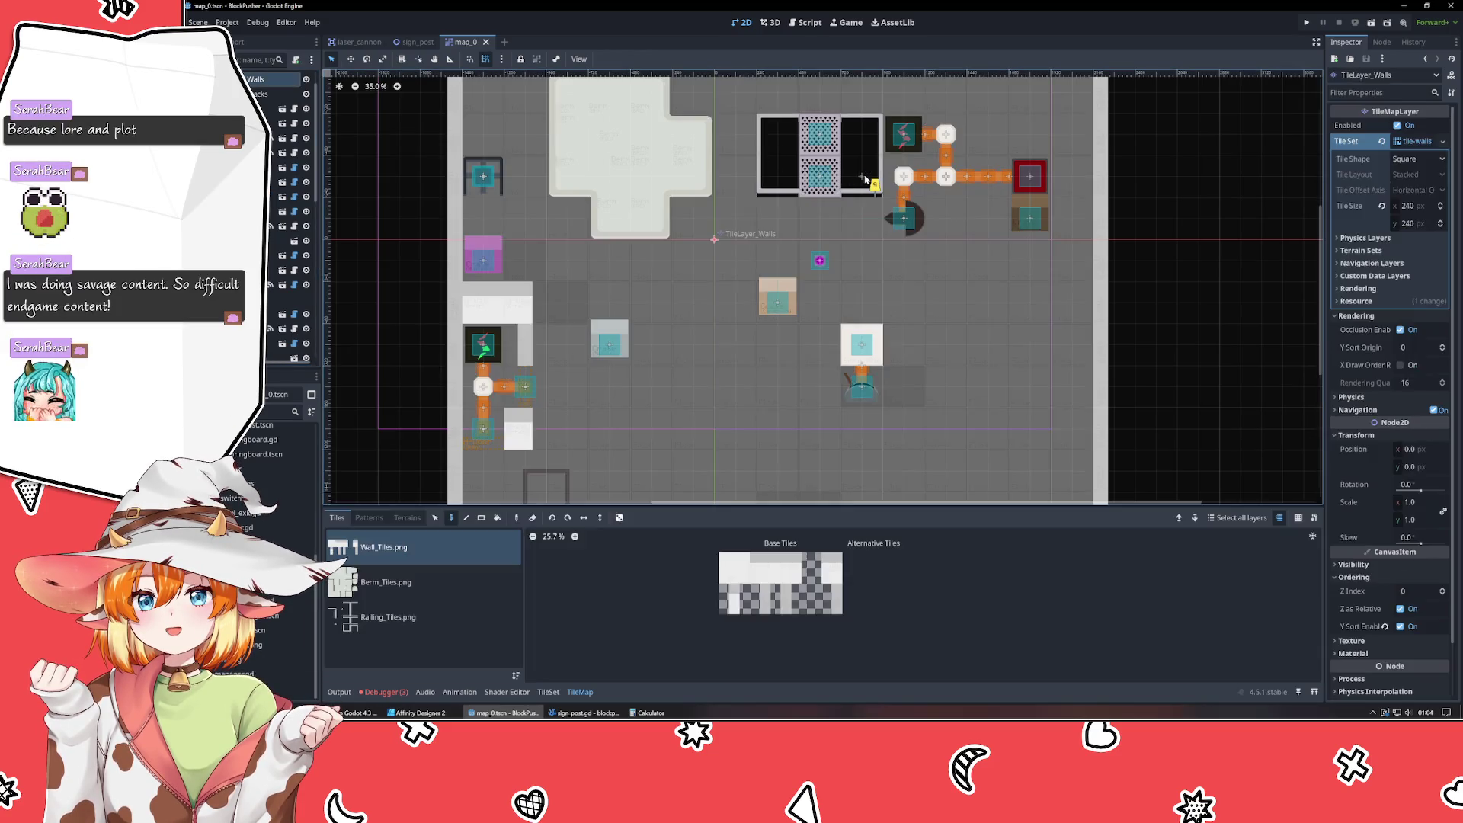
Drag the 9 sign post slightly left beside its door, save map_0 with Ctrl+S, and launch the game
click(863, 182)
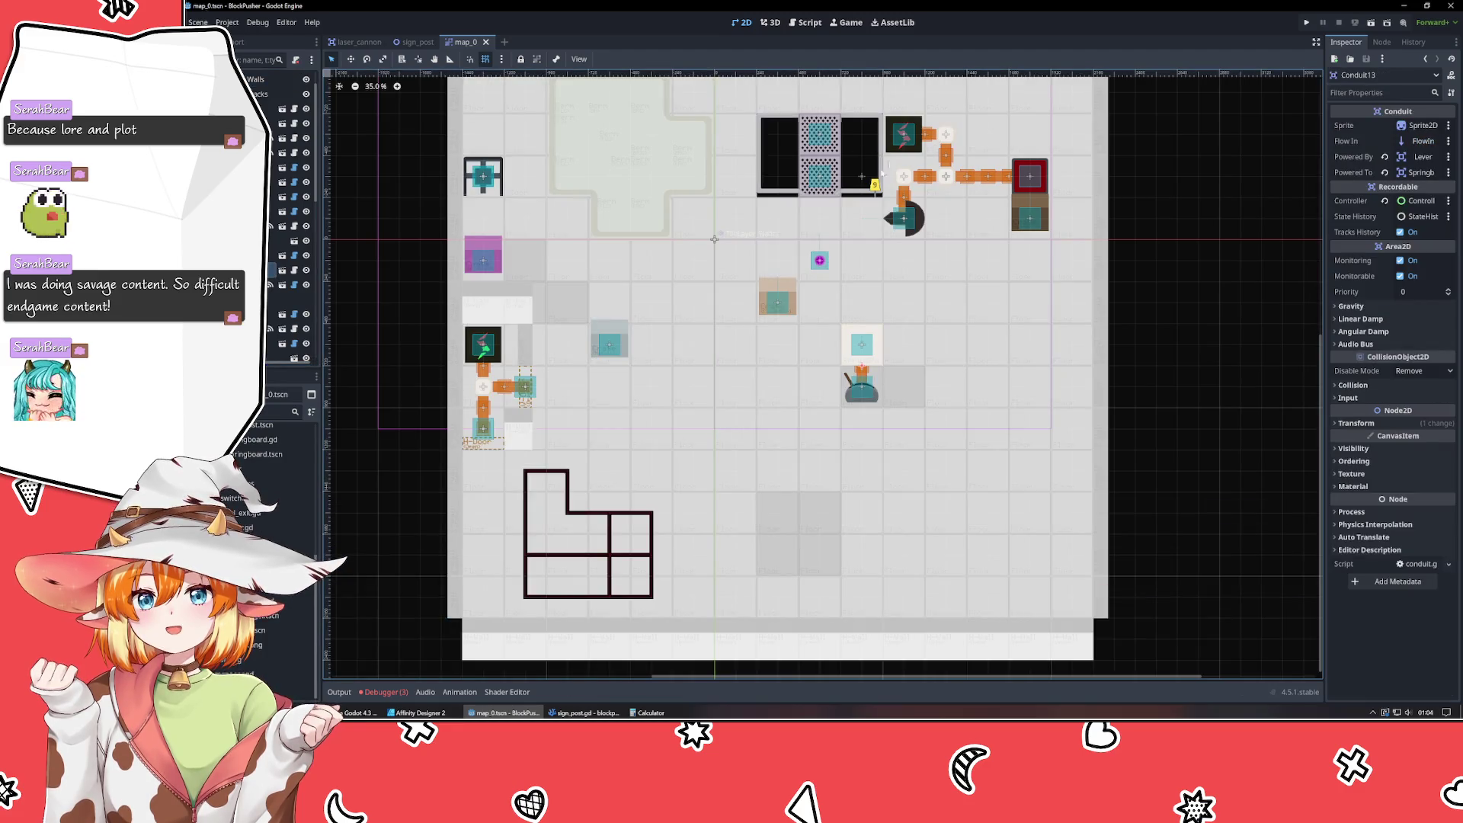
drag(862, 182, 780, 181)
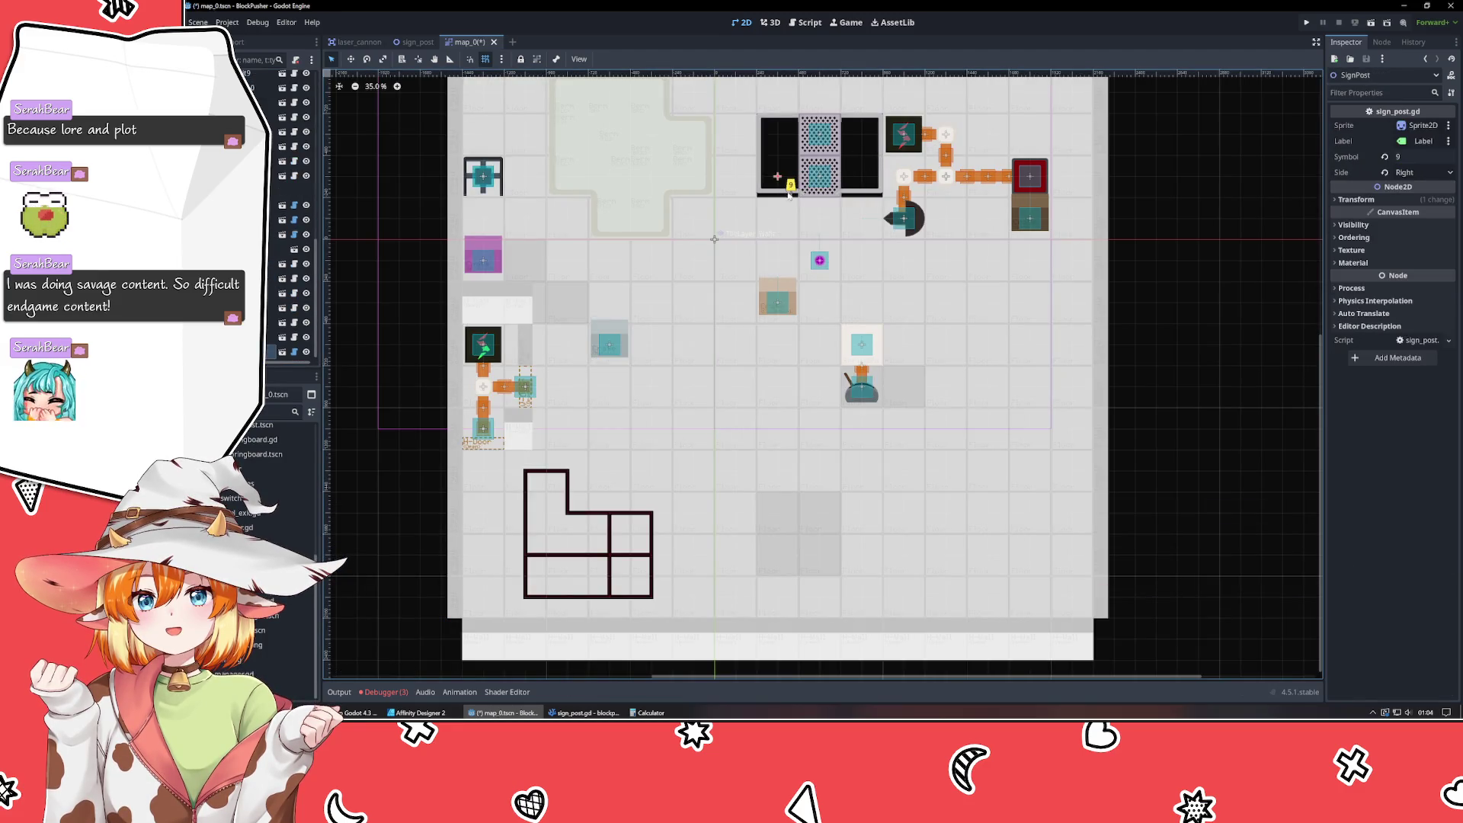
click(1210, 438)
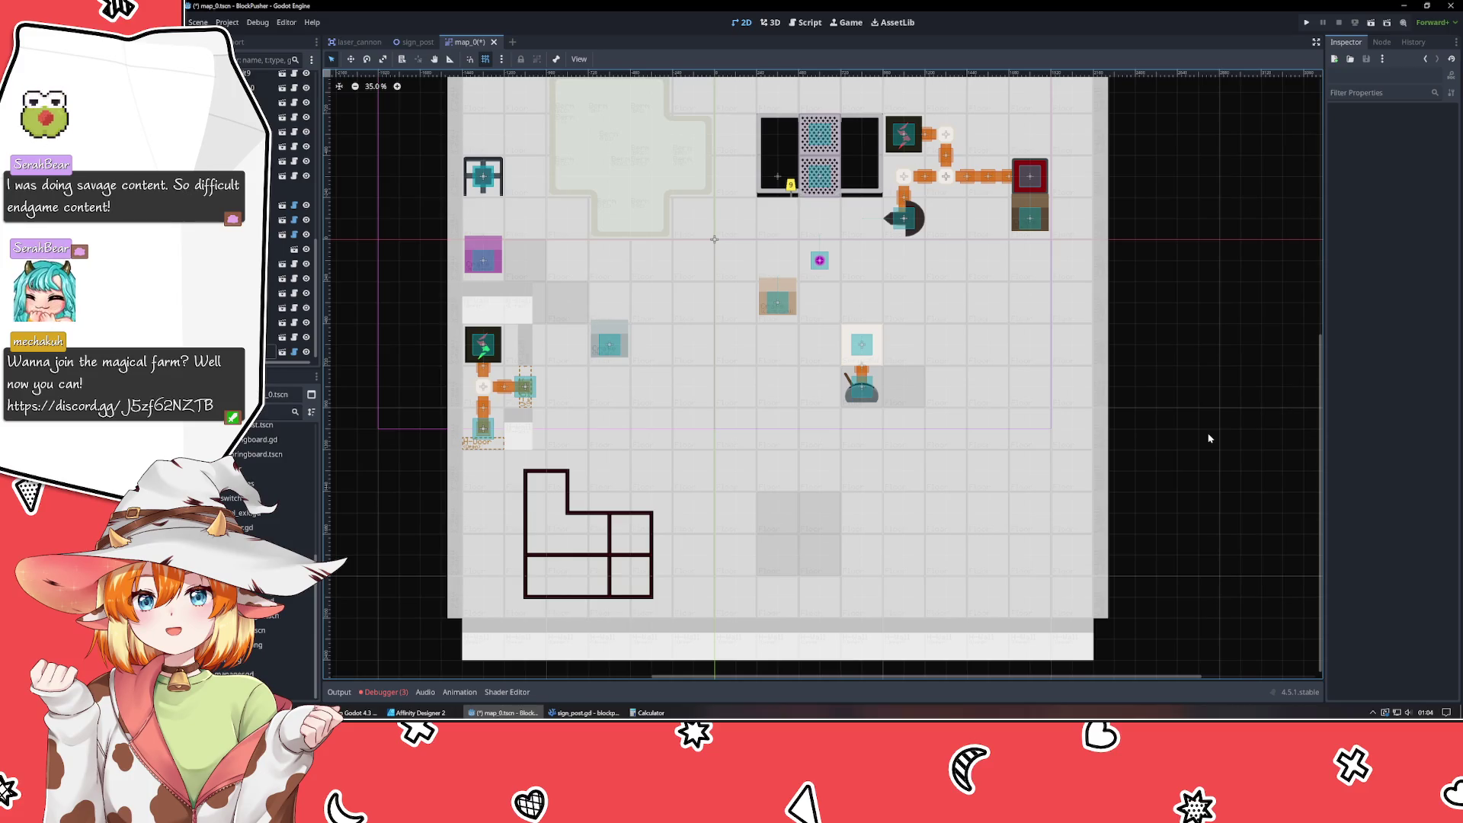
key(ctrl+s)
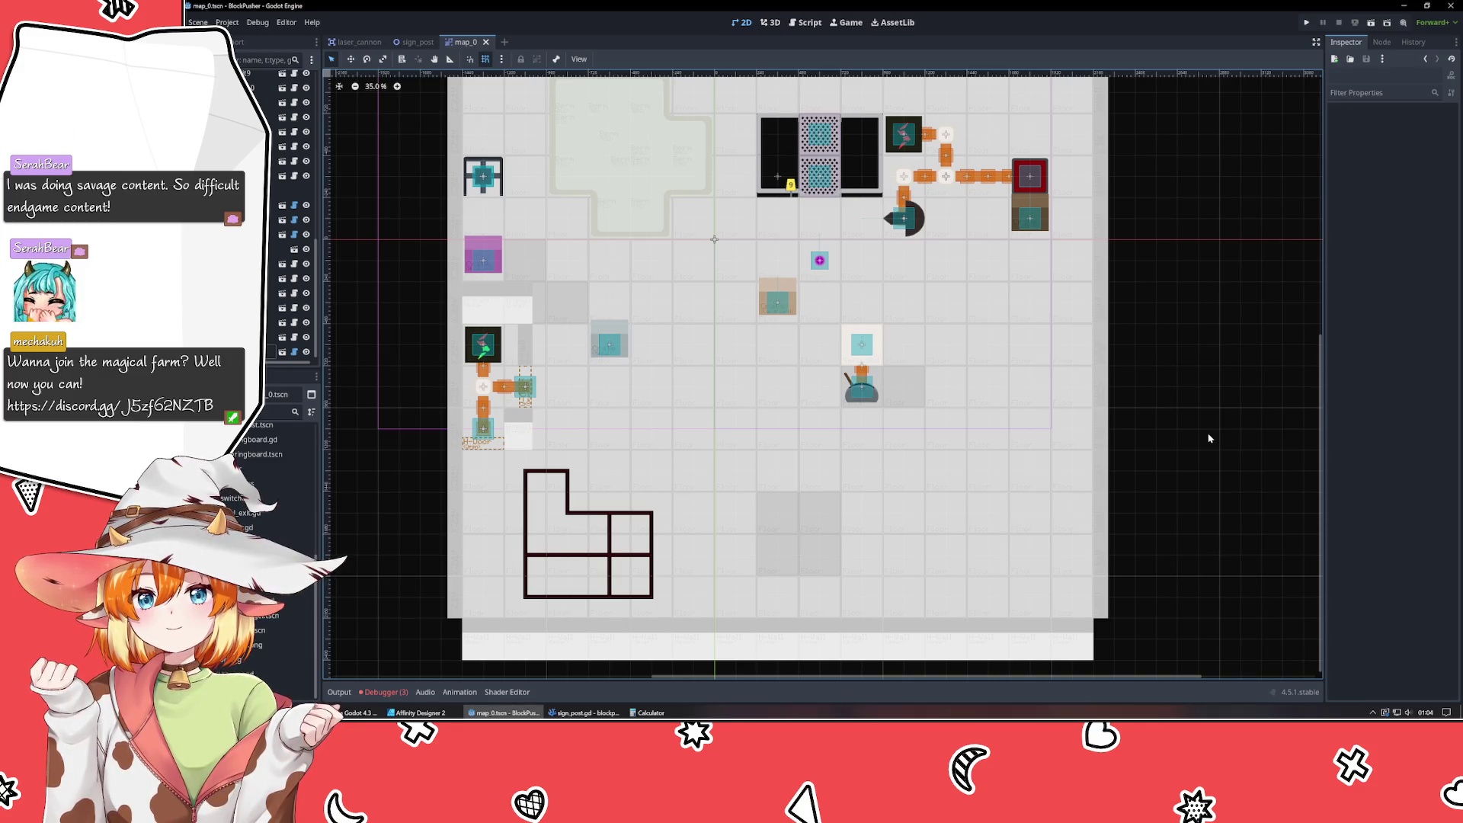
click(1307, 23)
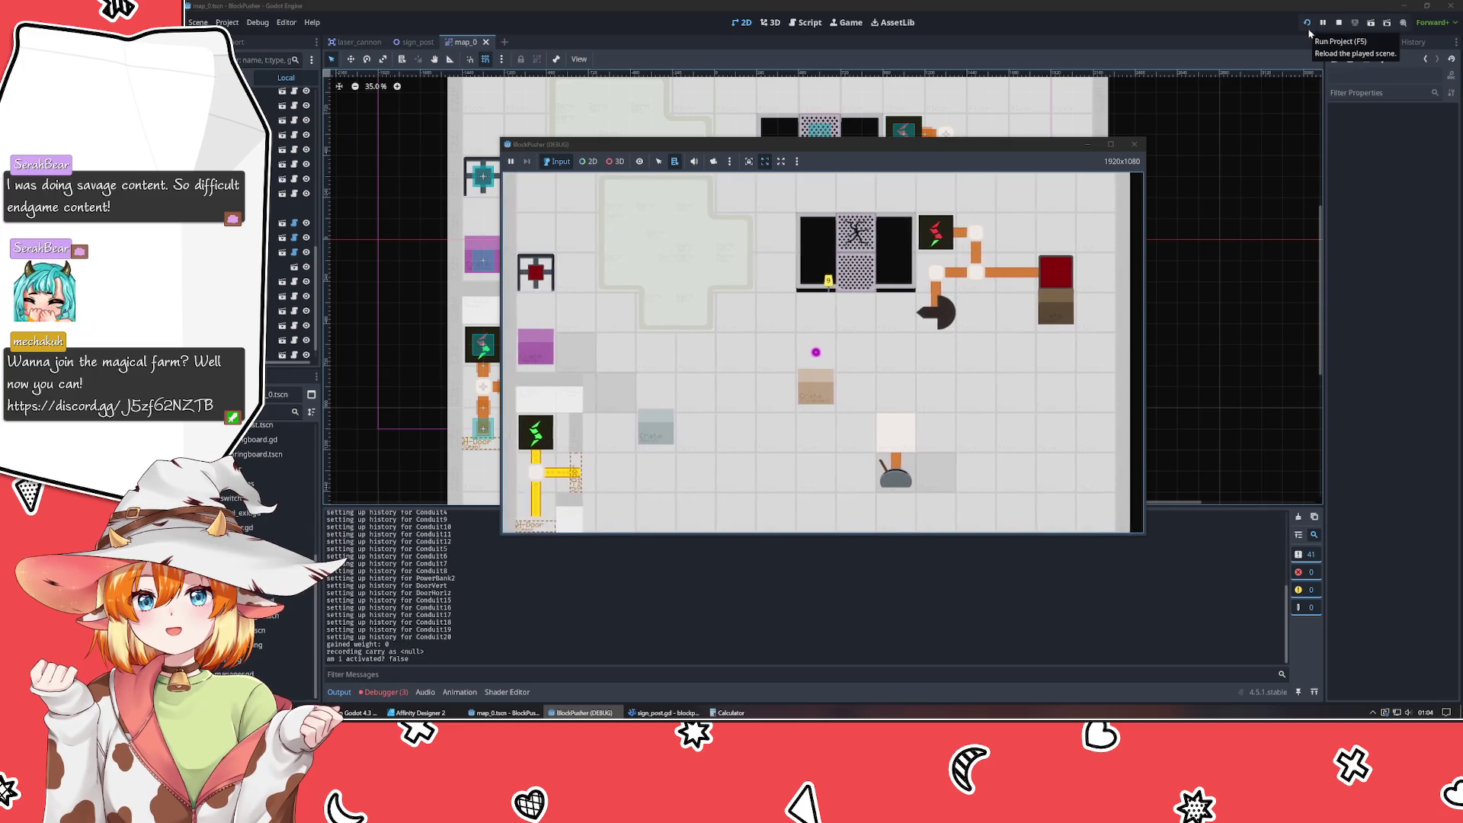
Walk the player around map_0 with the arrow keys, stepping into and off the laser's path
key(Right)
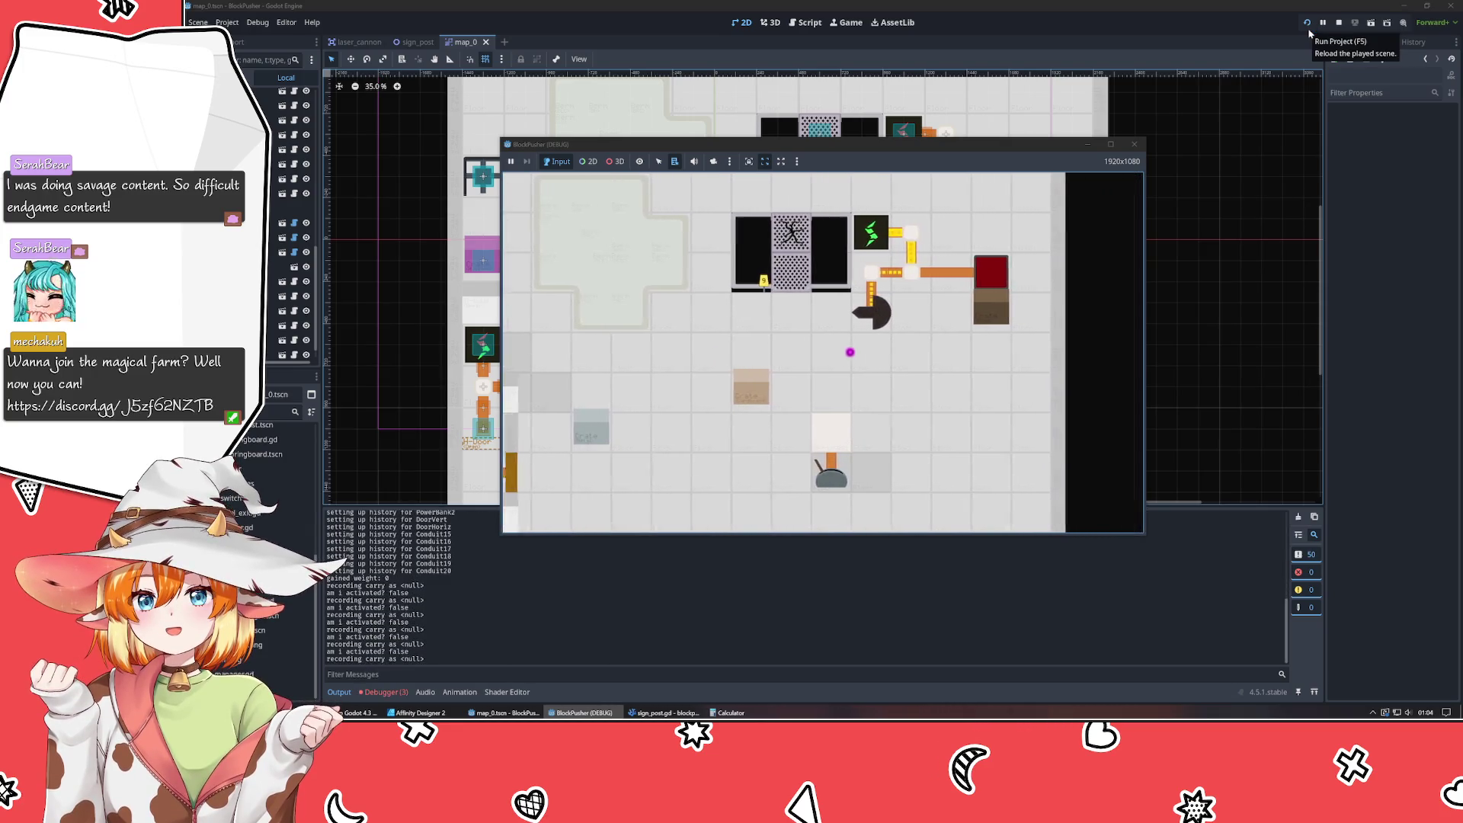
key(Left)
key(Left)
key(Down)
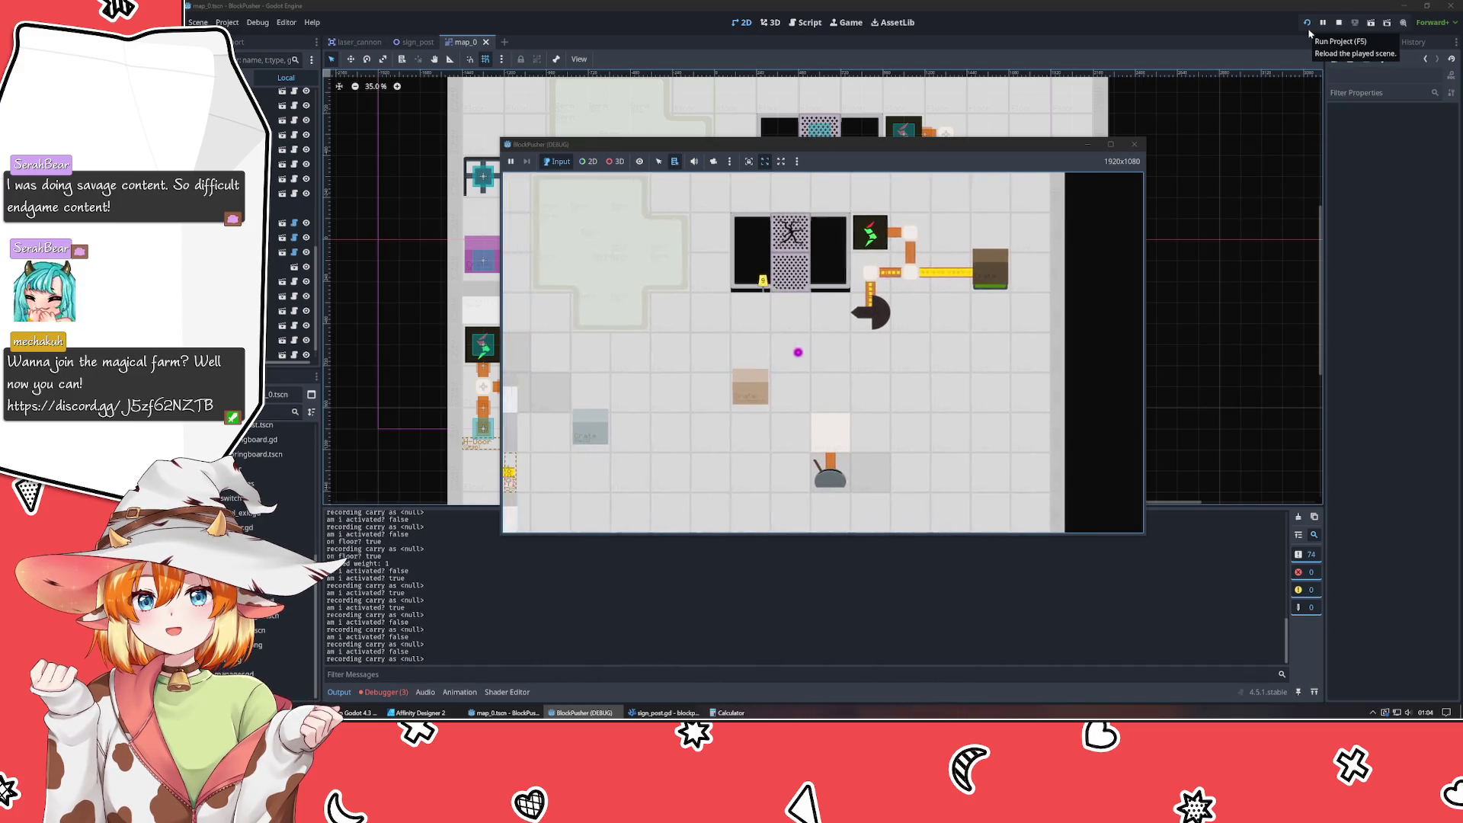
key(Up)
key(Left)
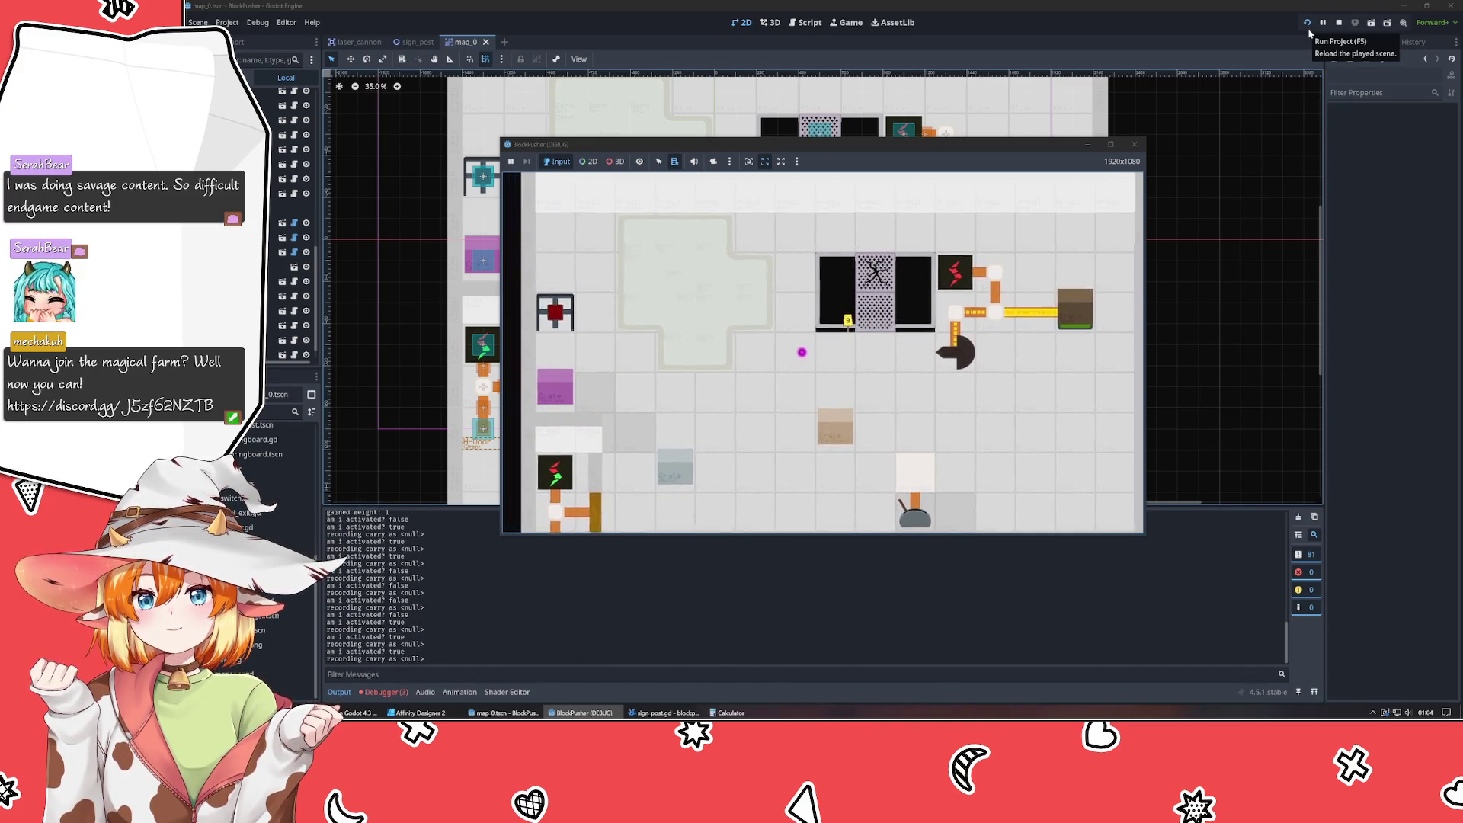
key(Right)
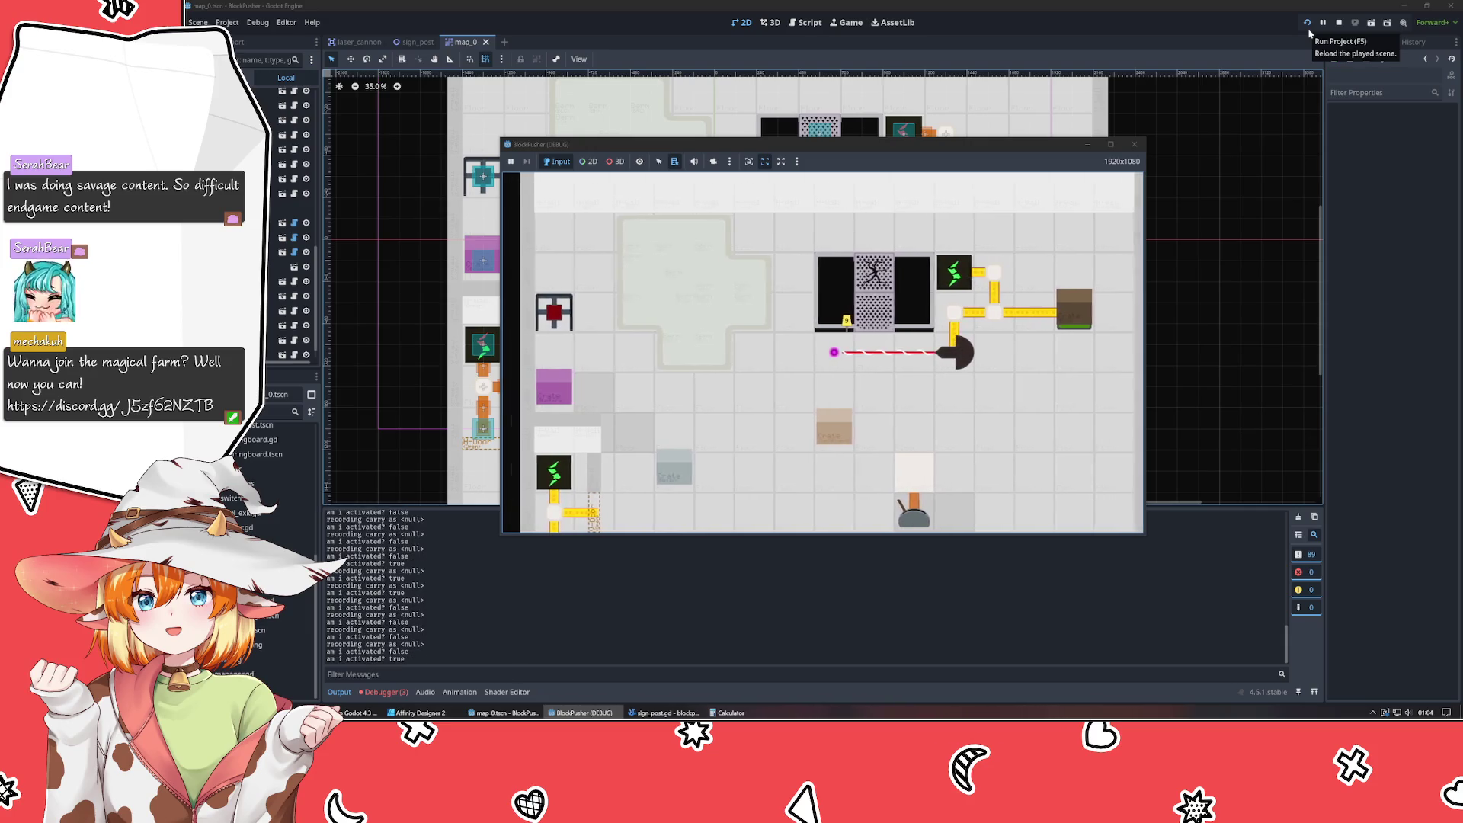
key(Down)
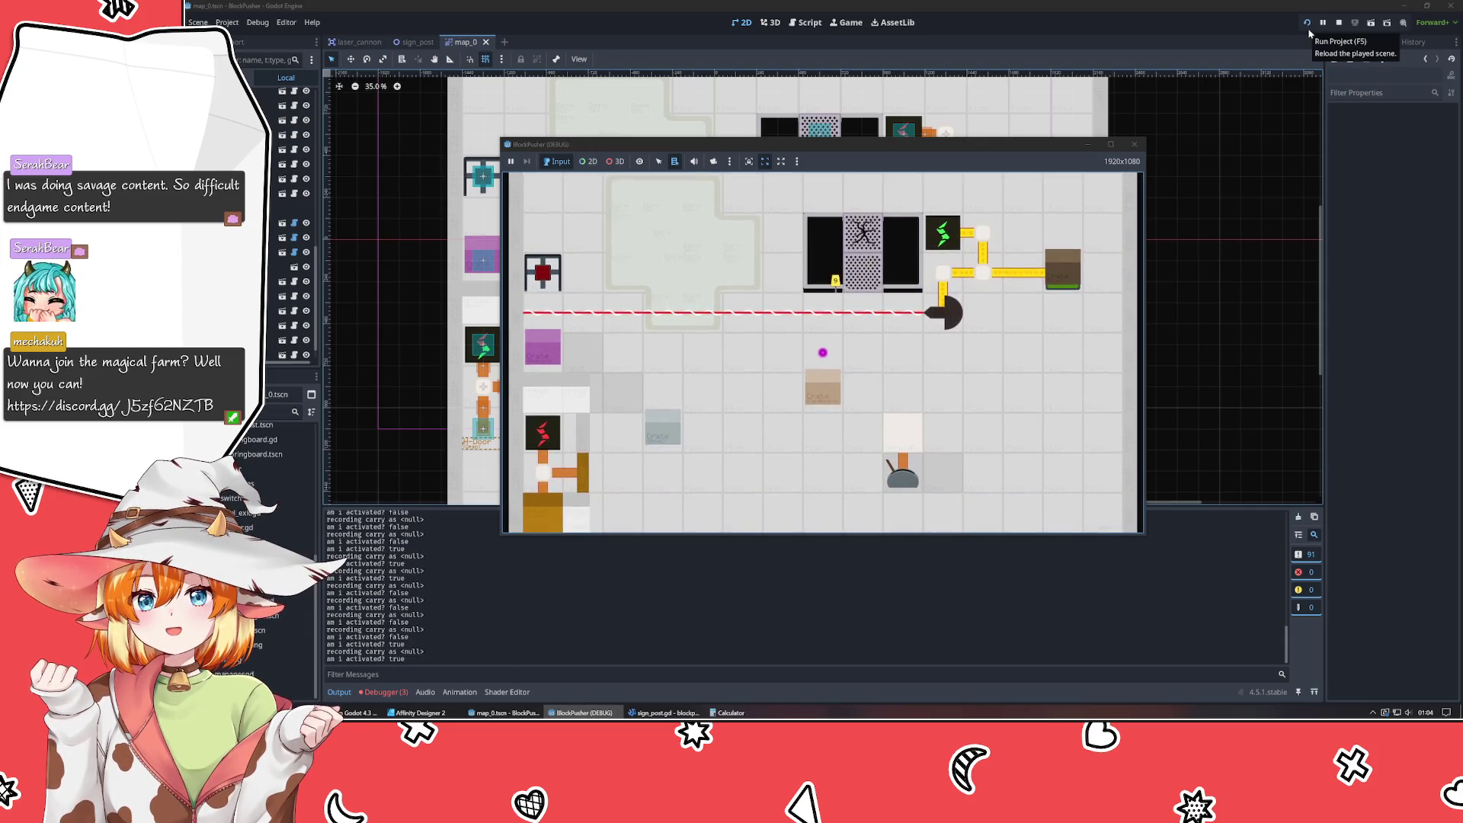
key(Left)
key(Down)
key(Down)
key(Down)
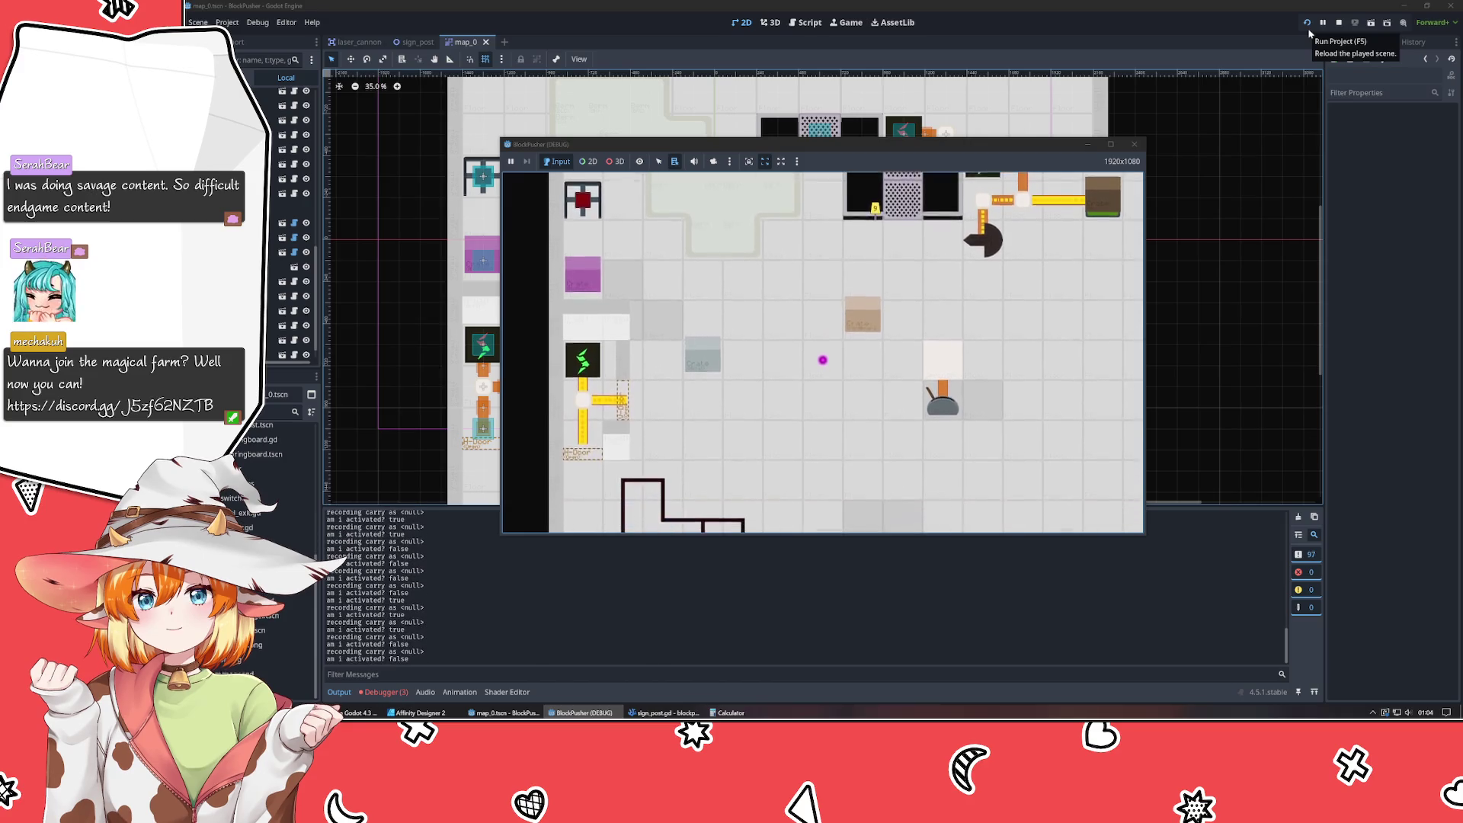
key(Left)
key(Left)
key(Left)
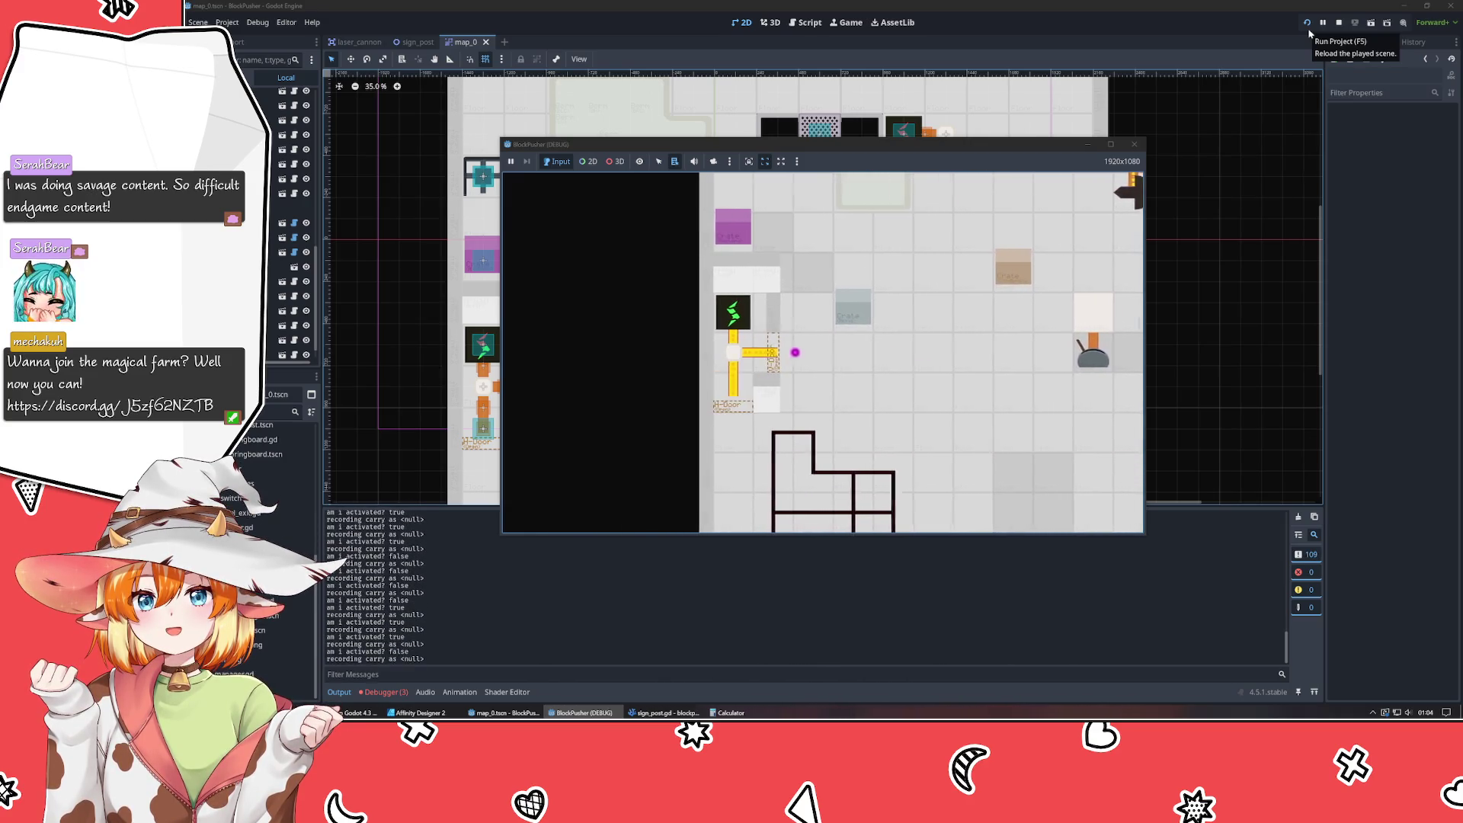
key(Down)
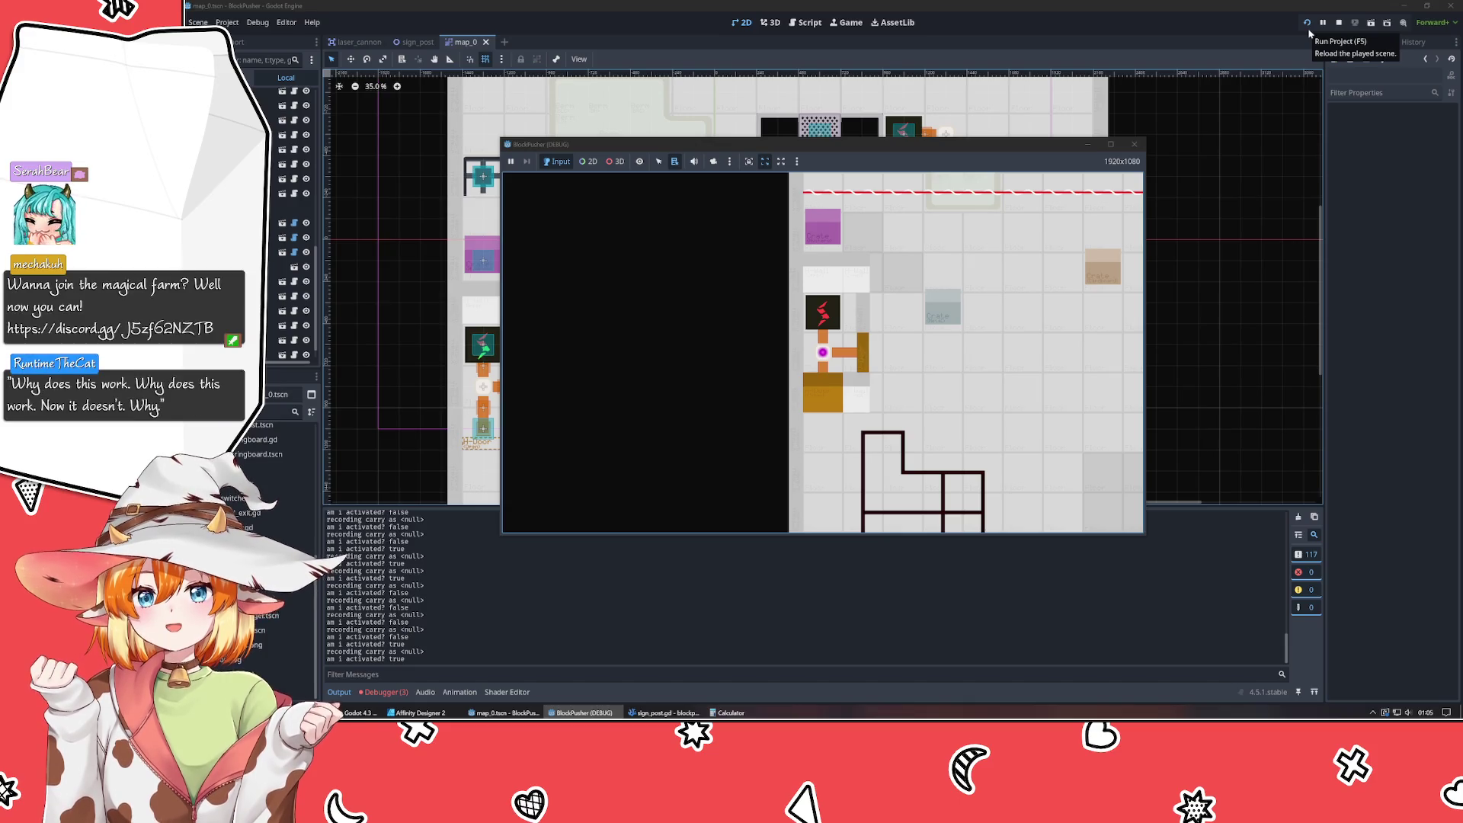
Rewind four moves with Z, then walk right to light the laser and back left and up
key(z)
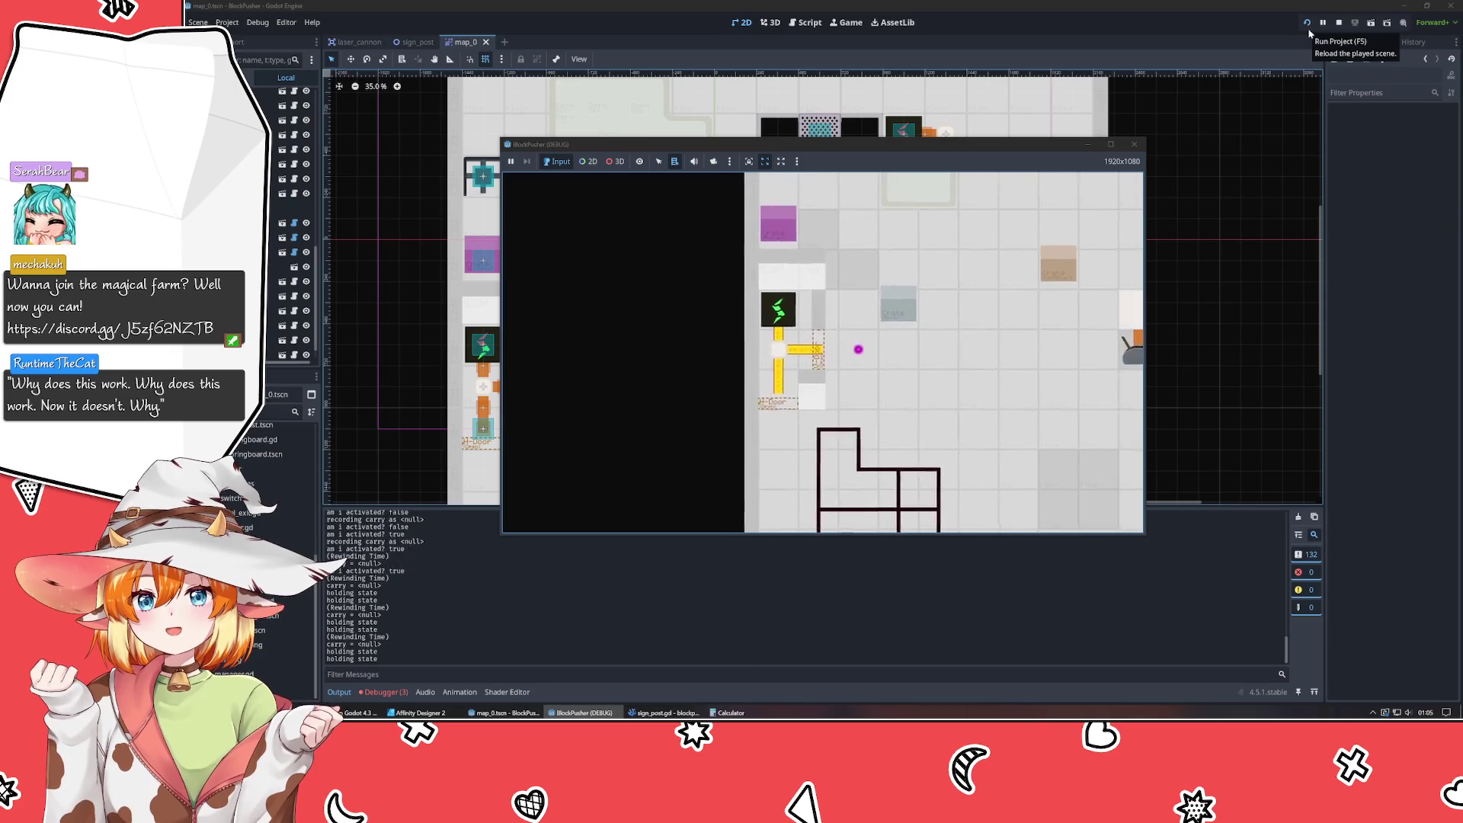
key(z)
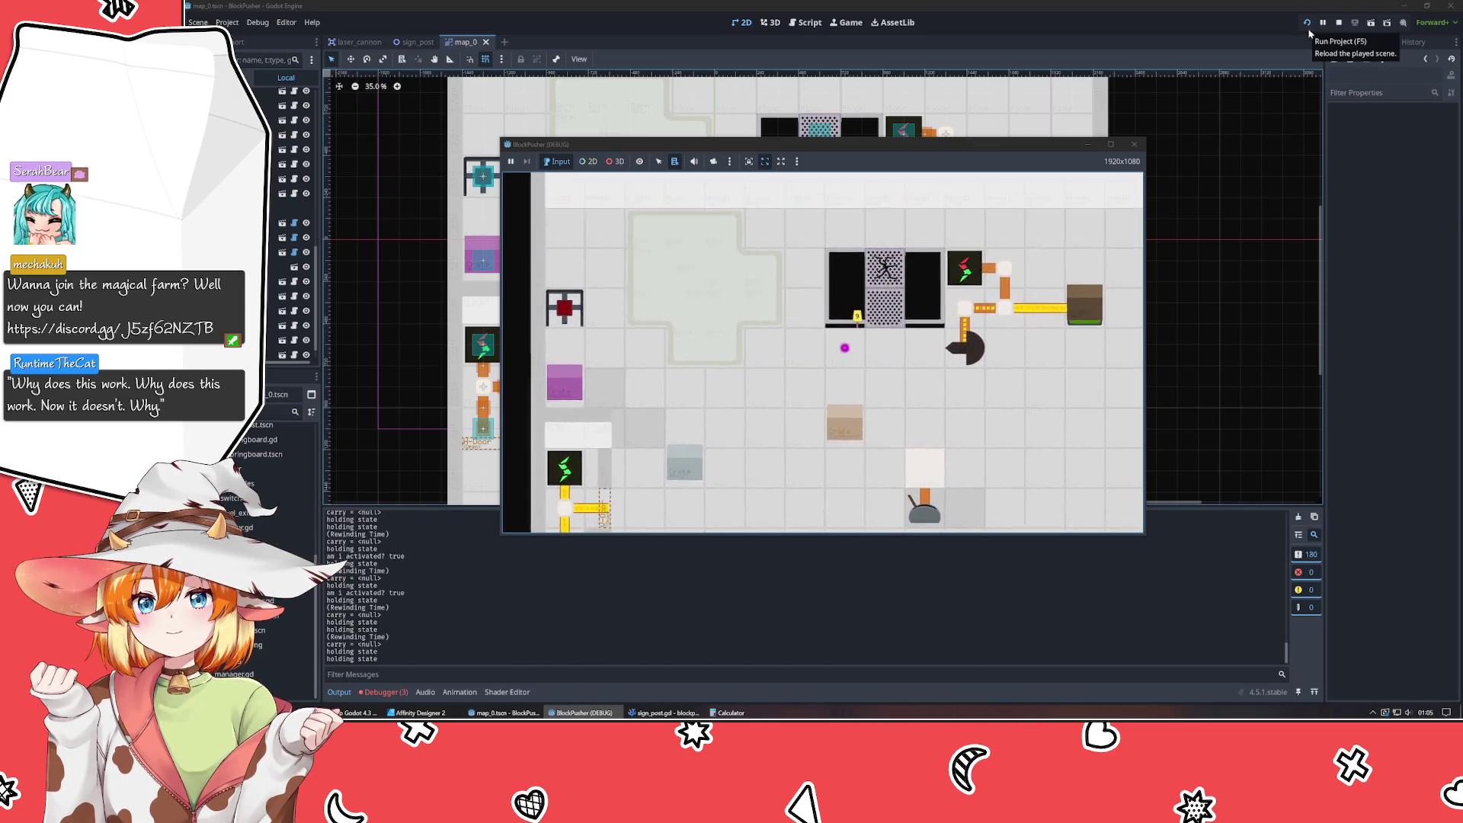
key(z)
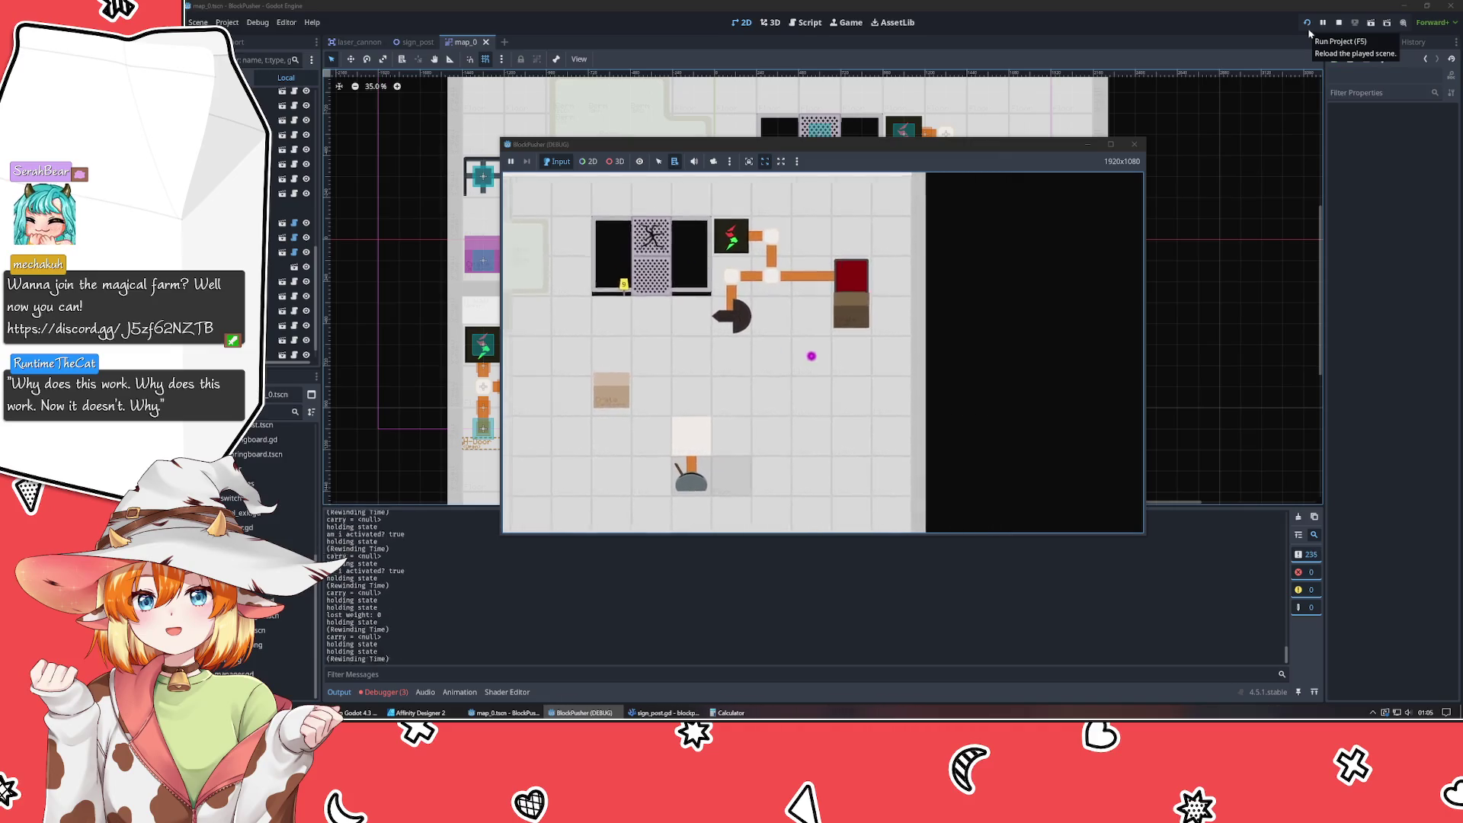
key(z)
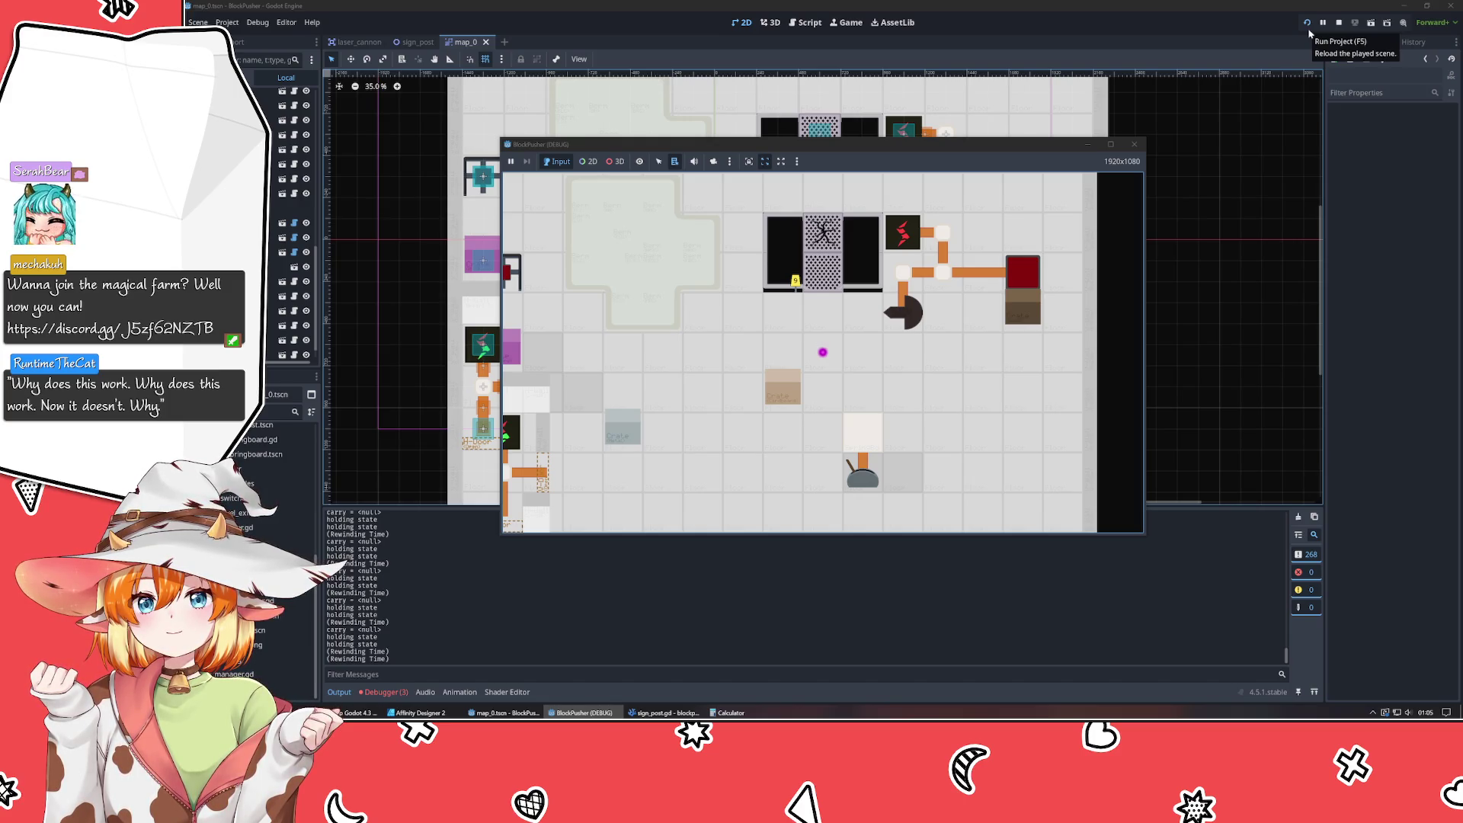
key(Right)
key(Right)
key(Right)
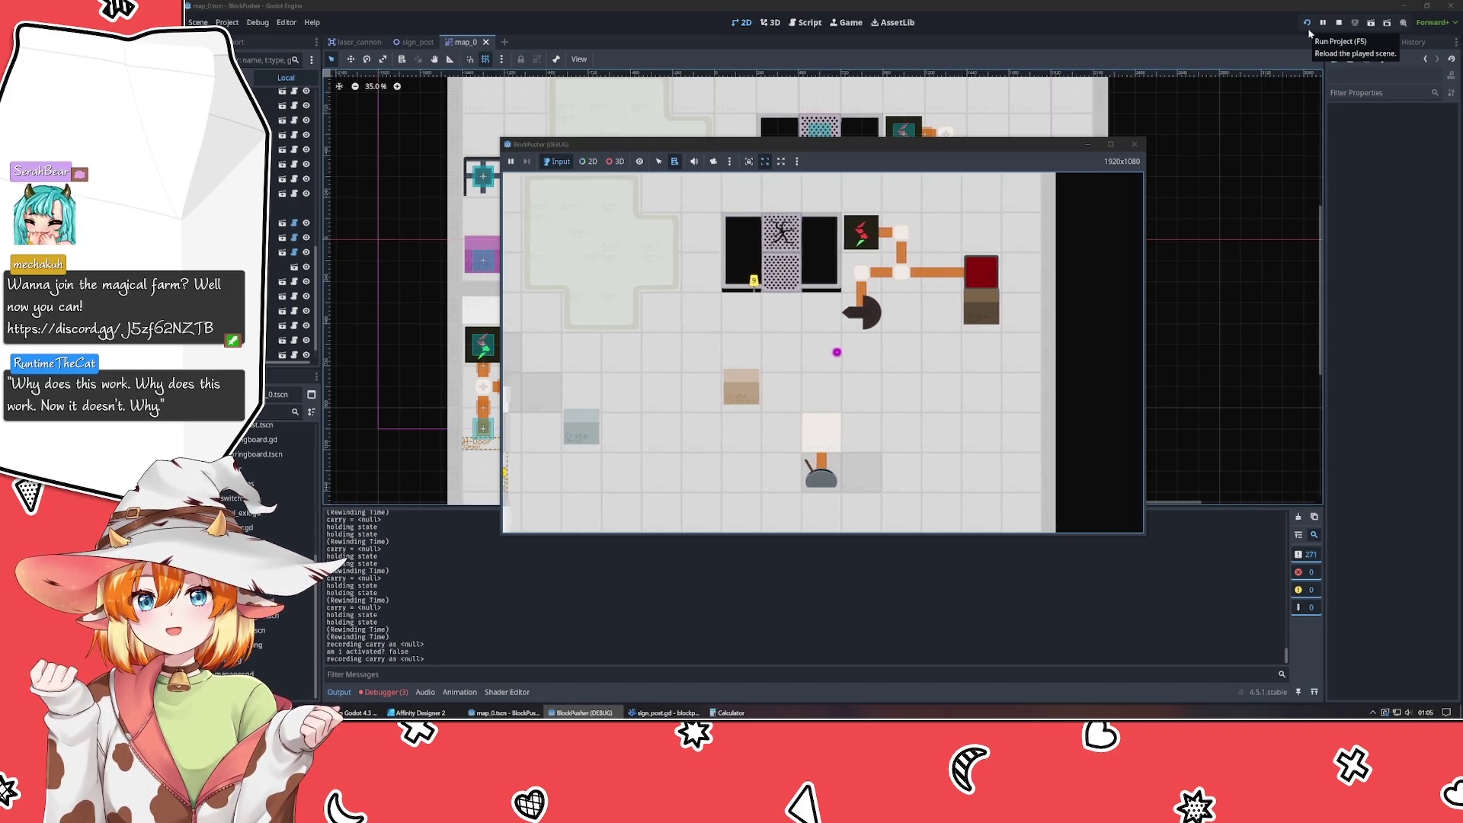
key(Right)
key(Right)
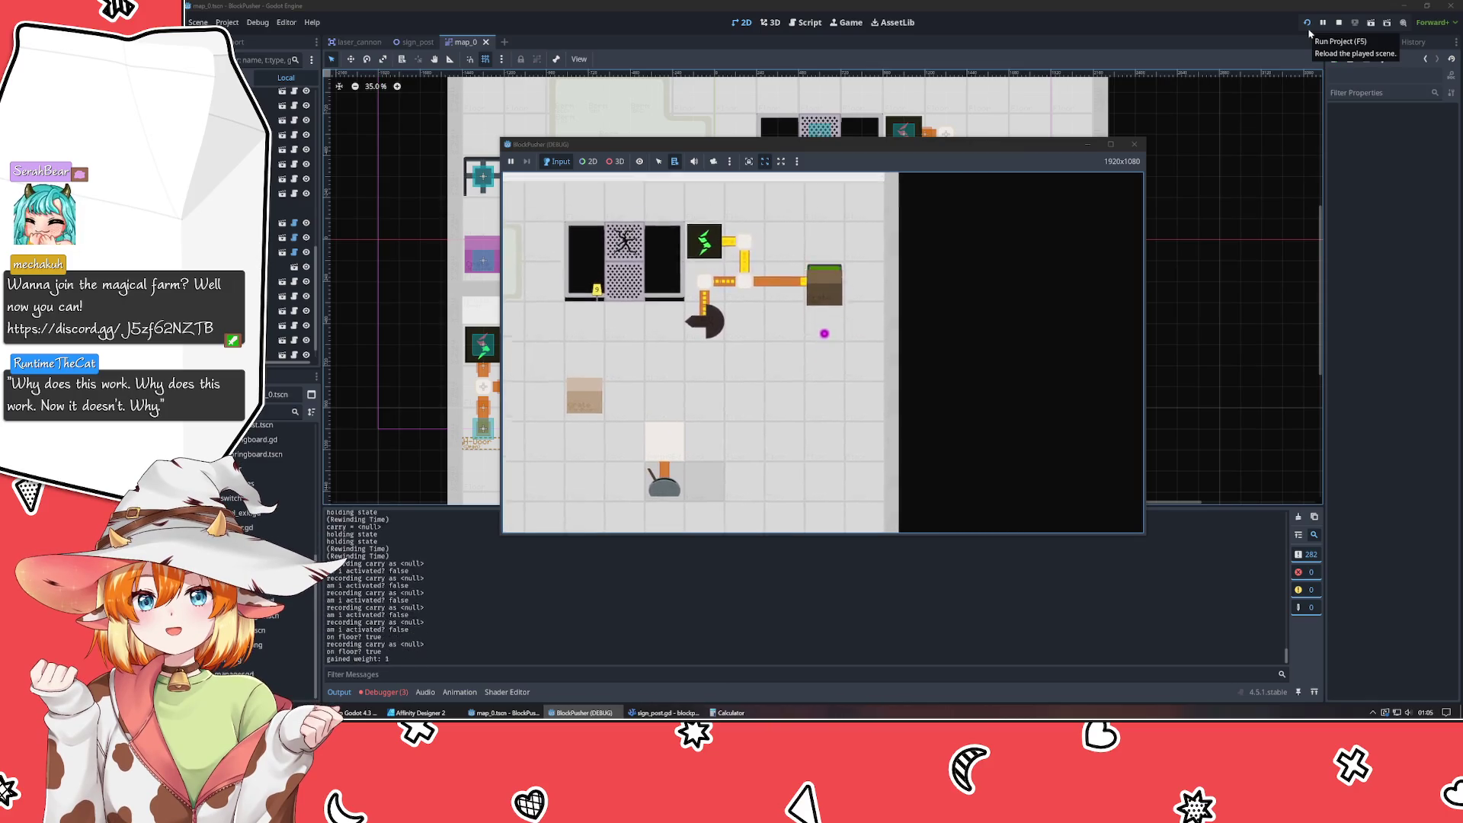
key(Down)
key(Left)
key(Left)
key(Left)
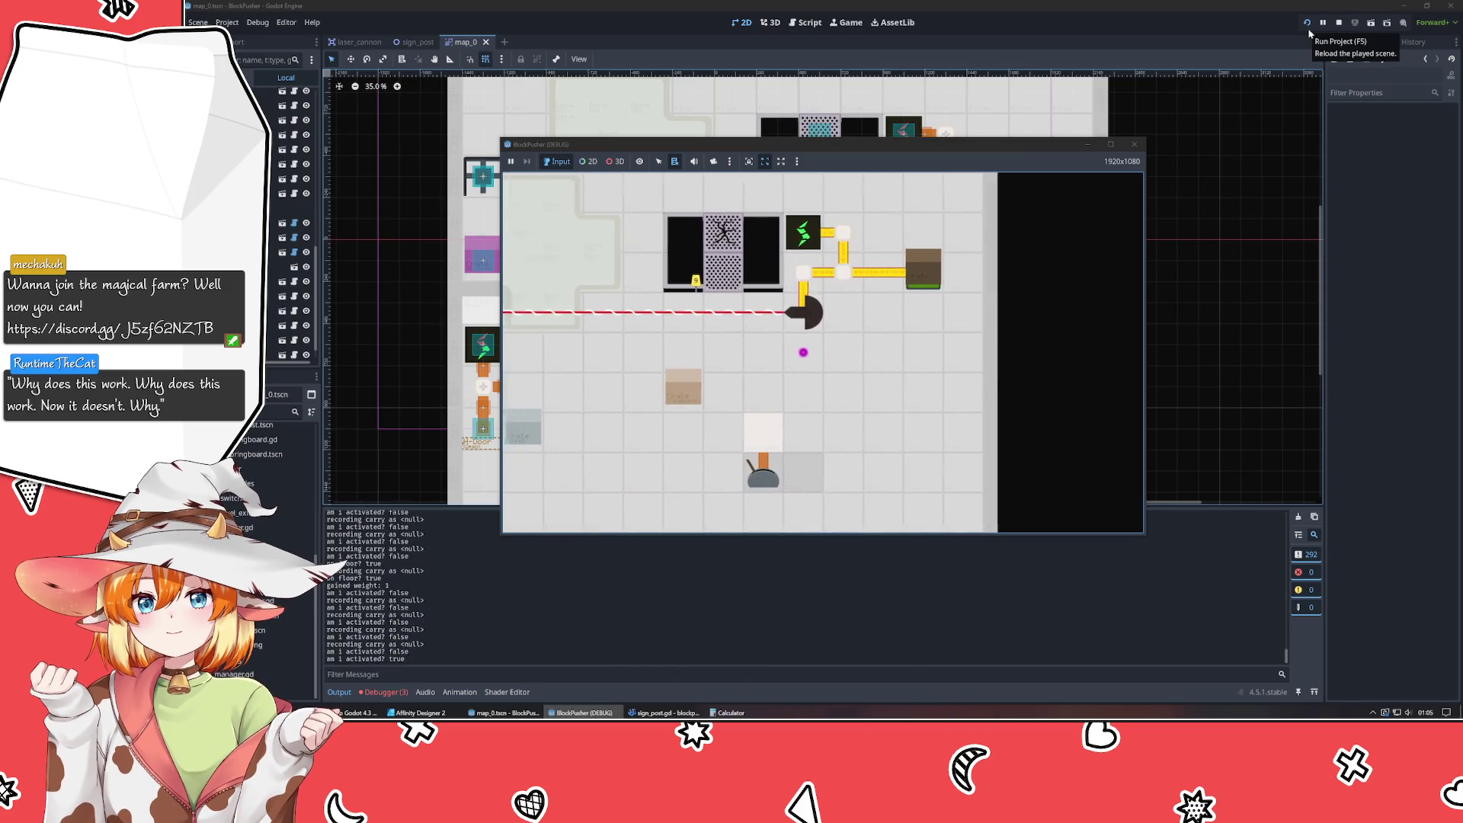
key(Left)
key(Left)
key(Left)
key(Up)
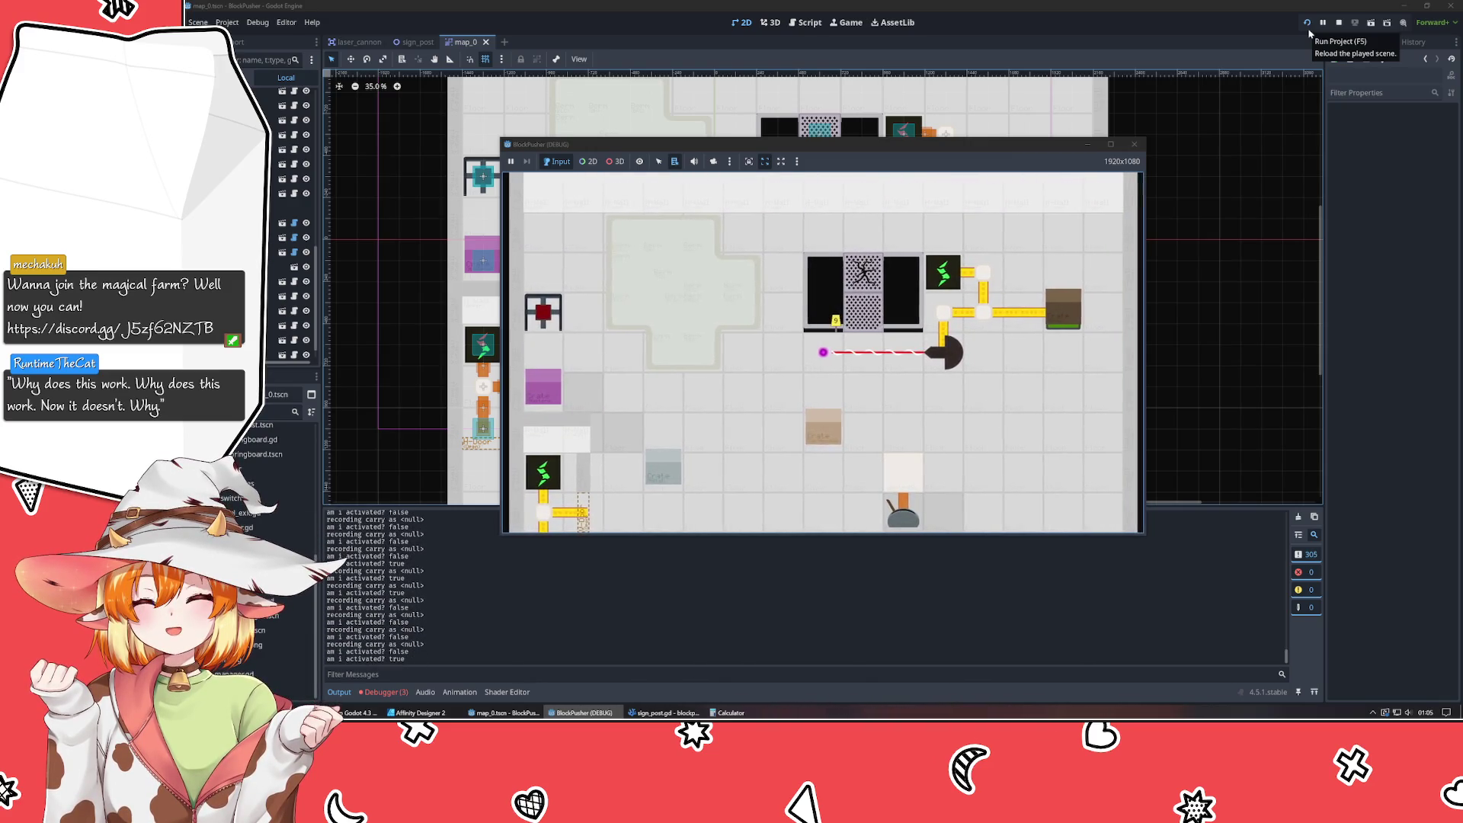
Try a few more moves with Z rewinds, then close the game window
key(z)
key(z)
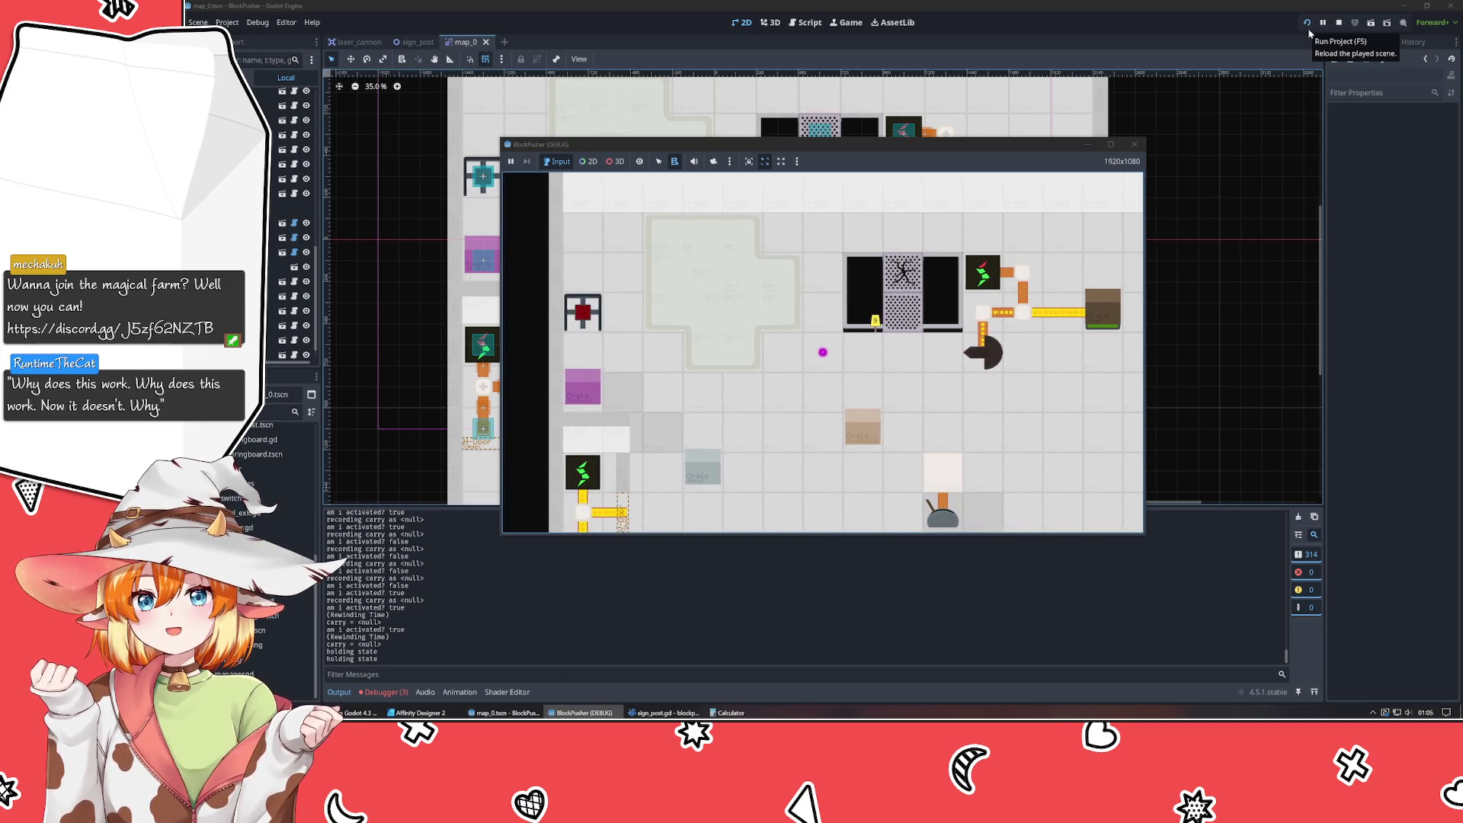
key(Down)
key(Up)
key(Right)
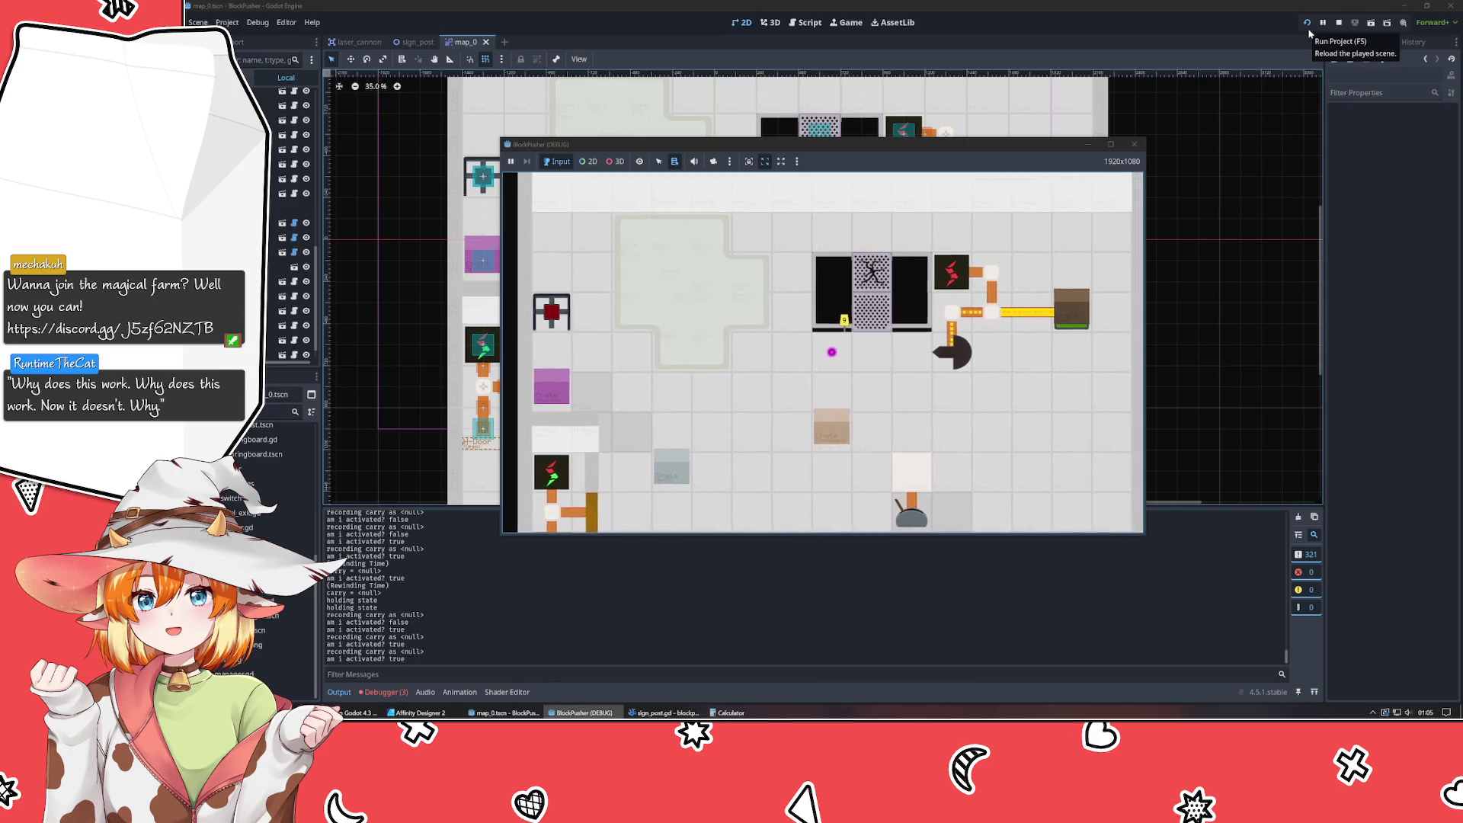
key(z)
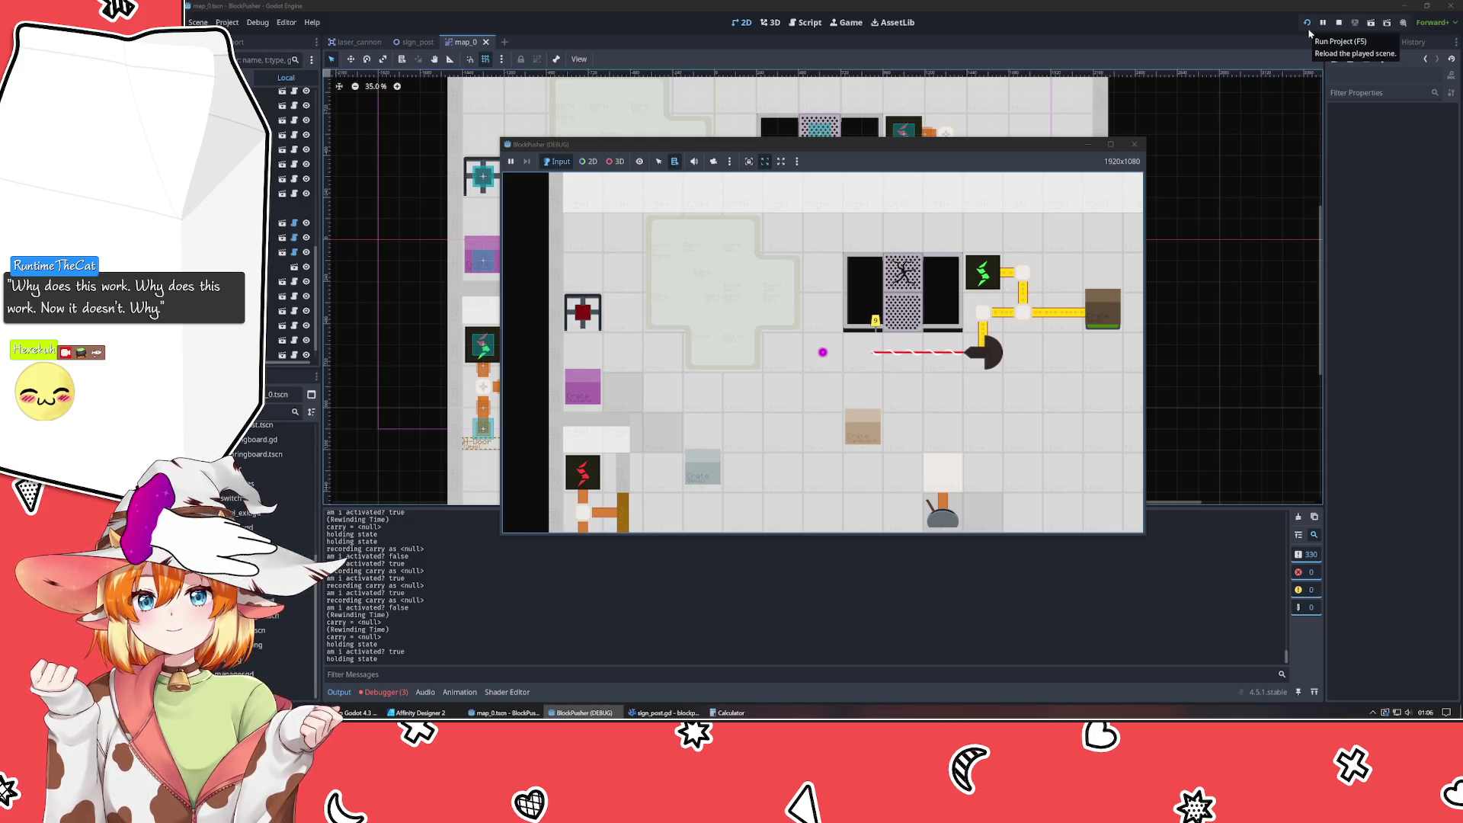
click(1133, 147)
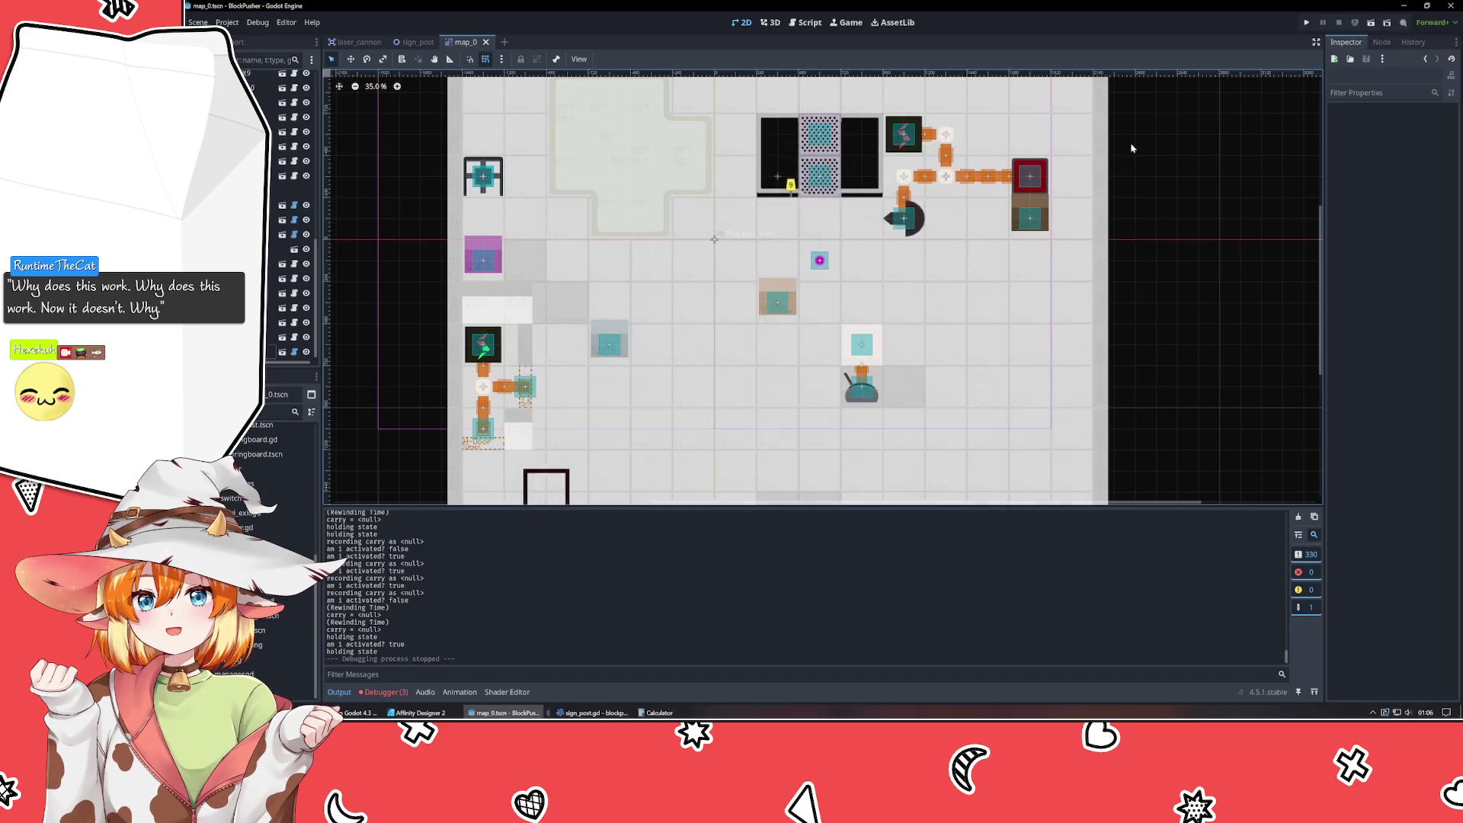
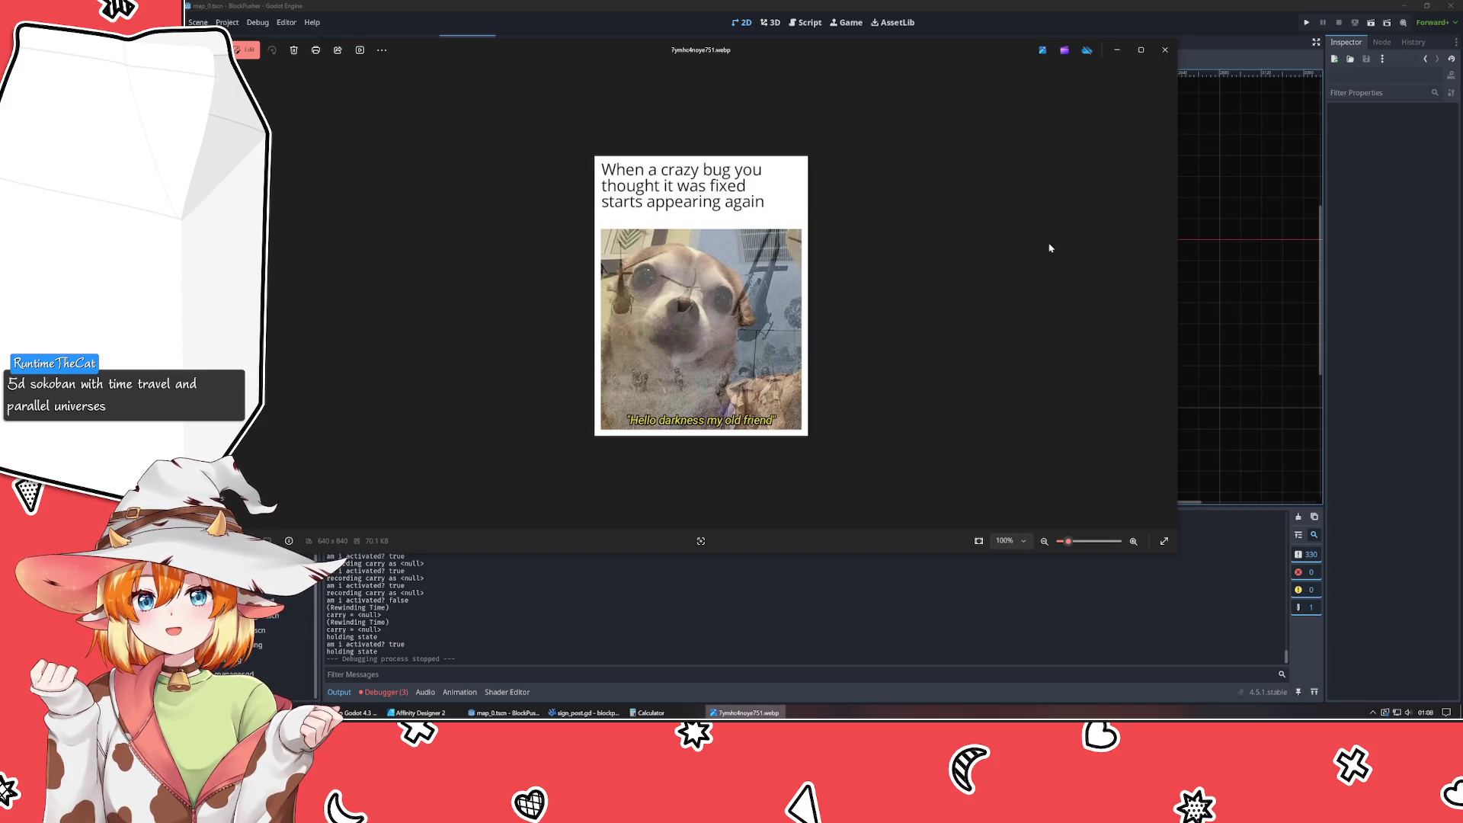
Close the Photos meme viewer to return to Godot's map_0 scene
click(1164, 49)
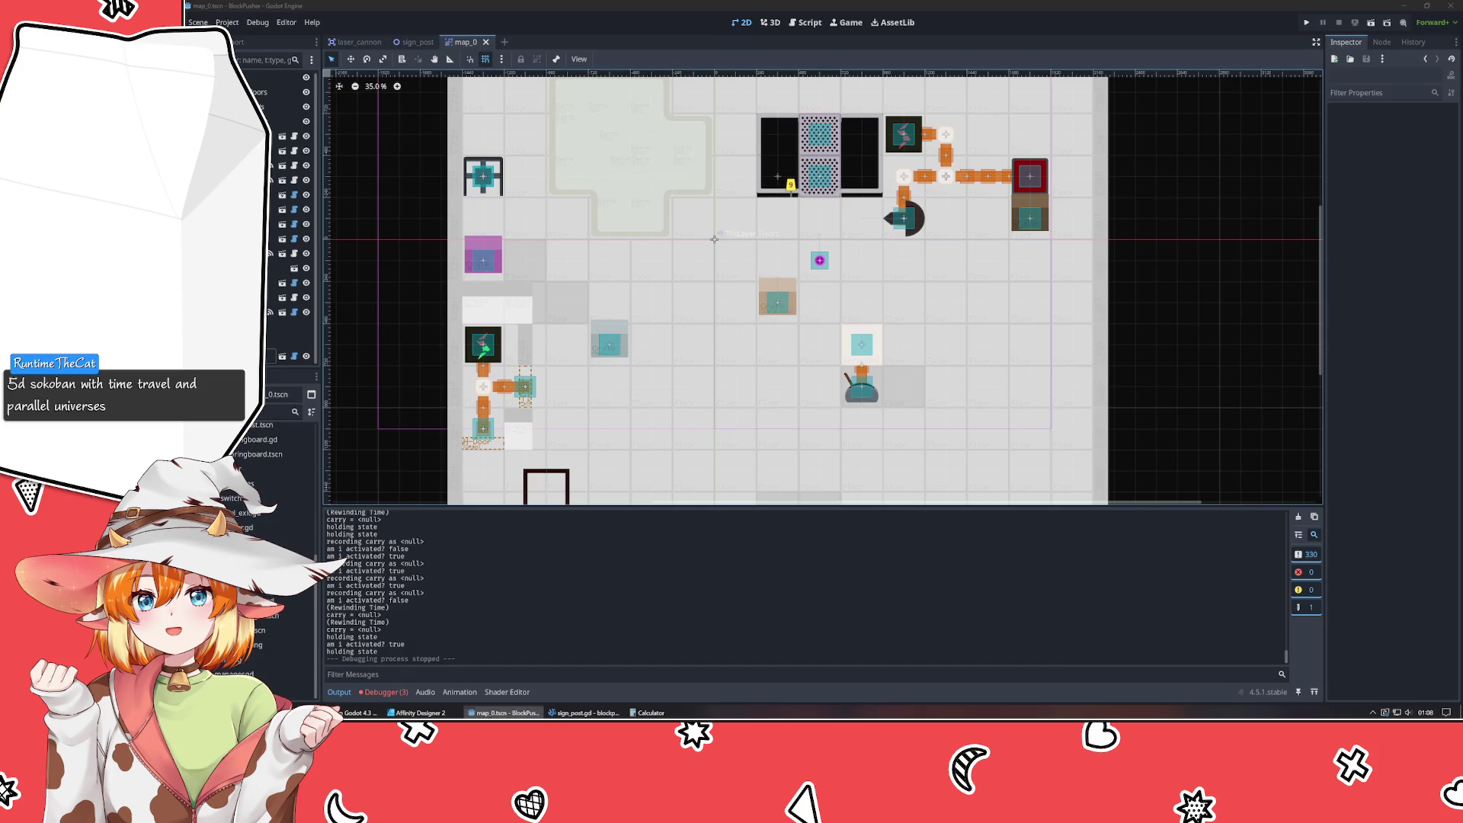
click(768, 401)
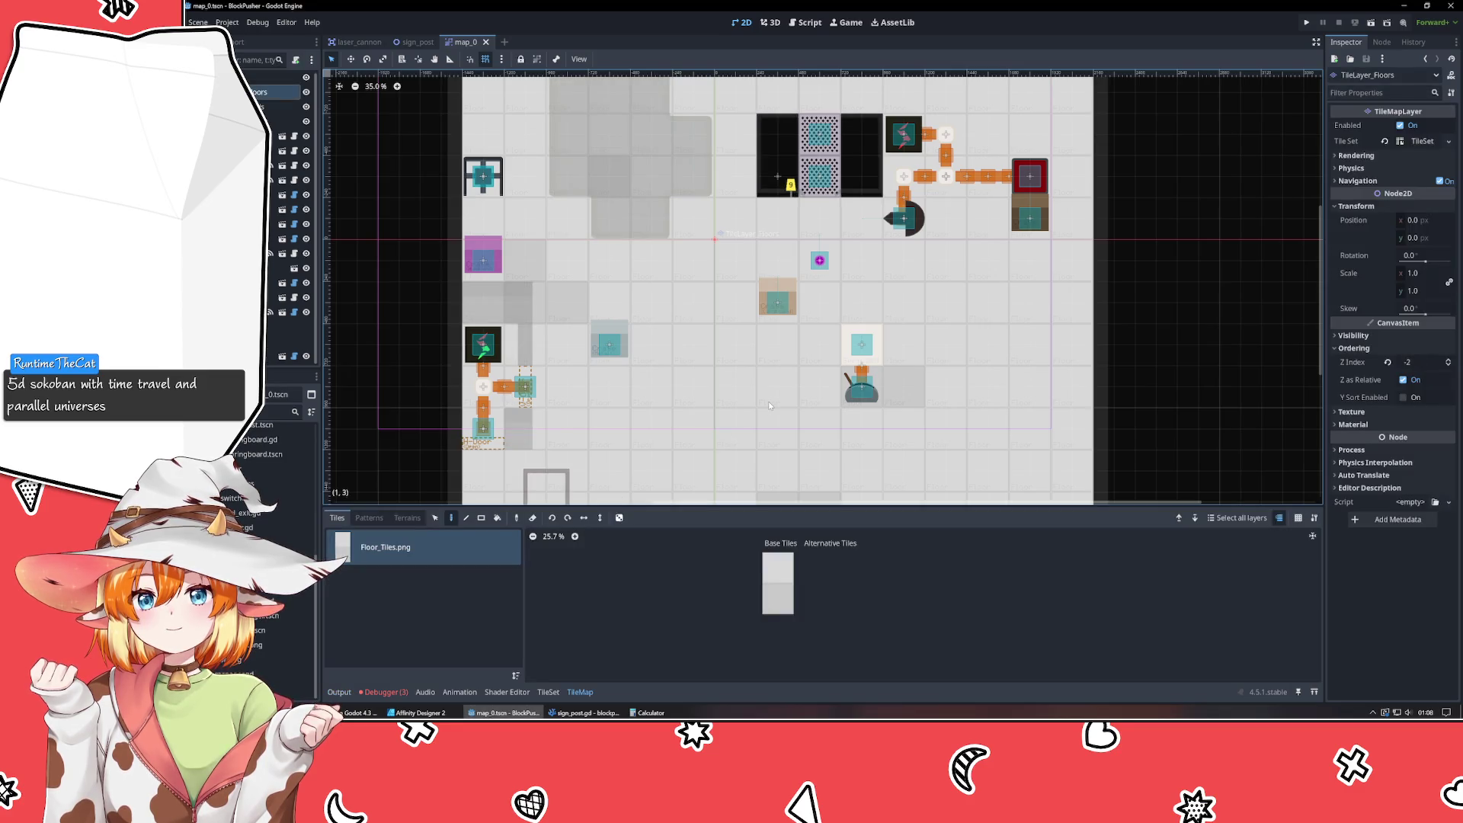
drag(768, 400, 769, 278)
click(862, 263)
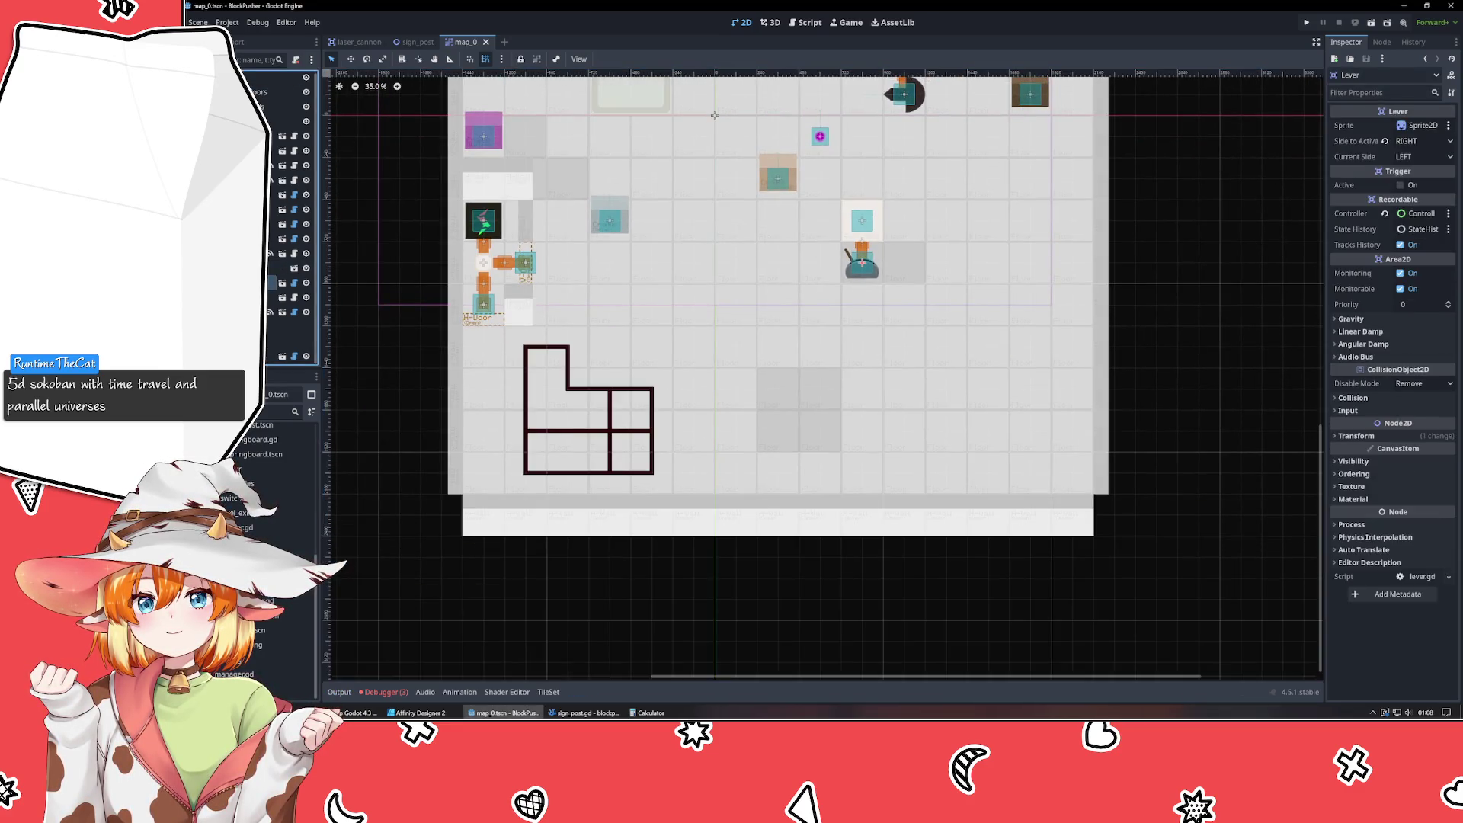
scroll(524, 304, down, 5)
scroll(524, 329, up, 4)
mouse_move(524, 329)
mouse_down()
mouse_move(537, 481)
mouse_move(529, 434)
mouse_up()
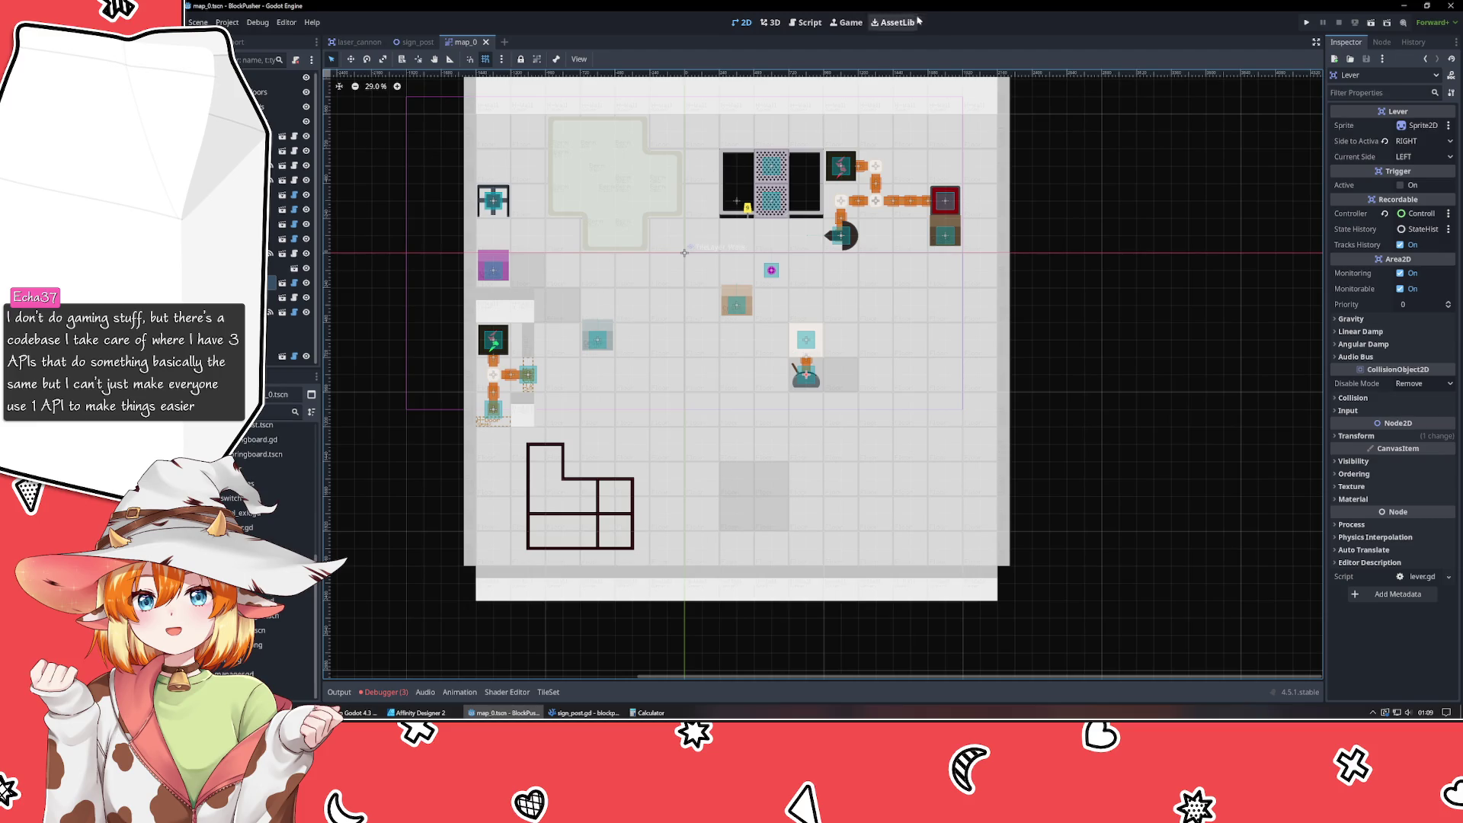
Look over map_0's lever area, then bring Affinity Designer 2 to the front
drag(957, 156, 995, 256)
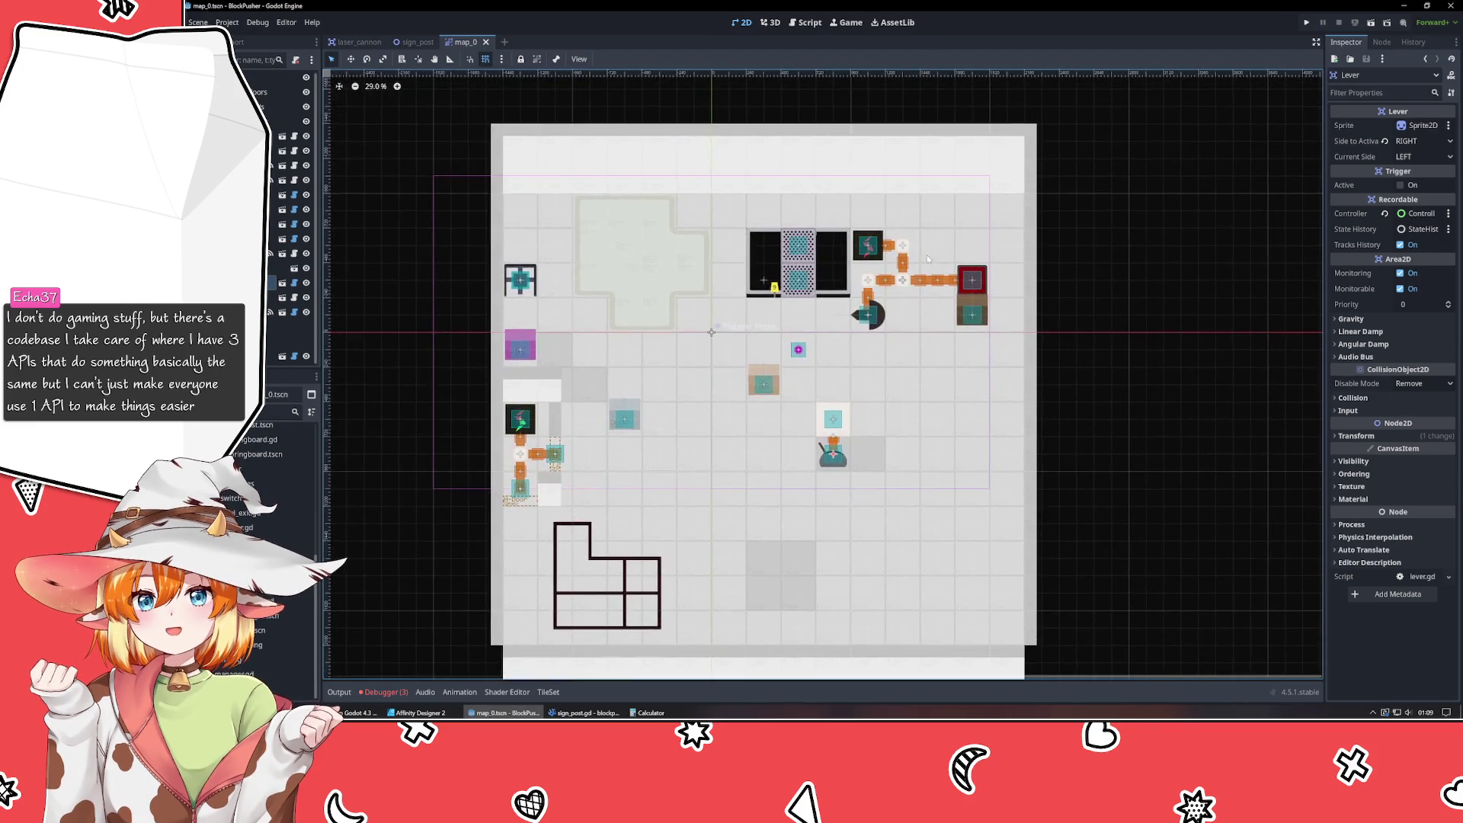
scroll(771, 286, up, 5)
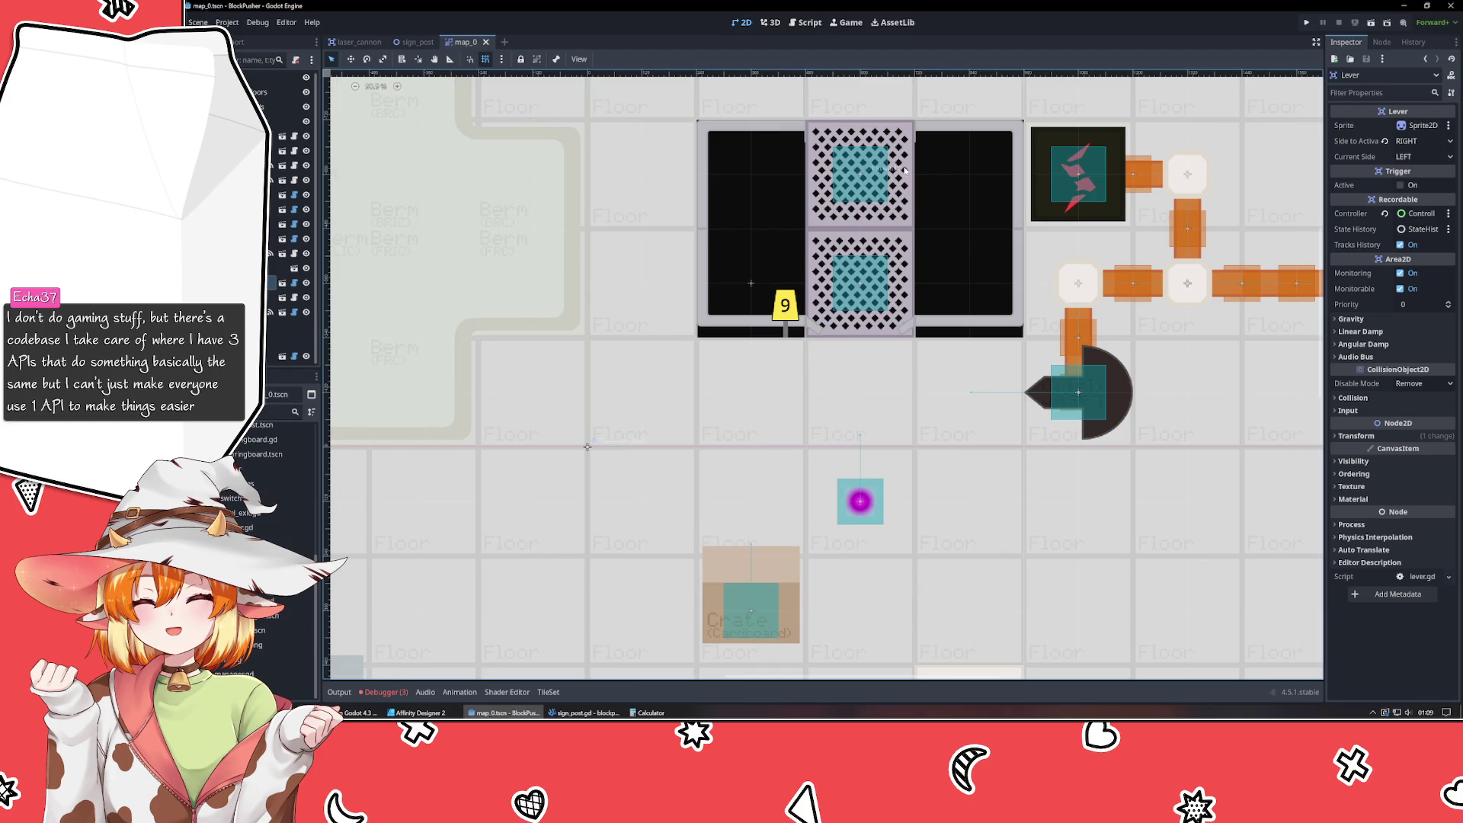
scroll(859, 503, down, 2)
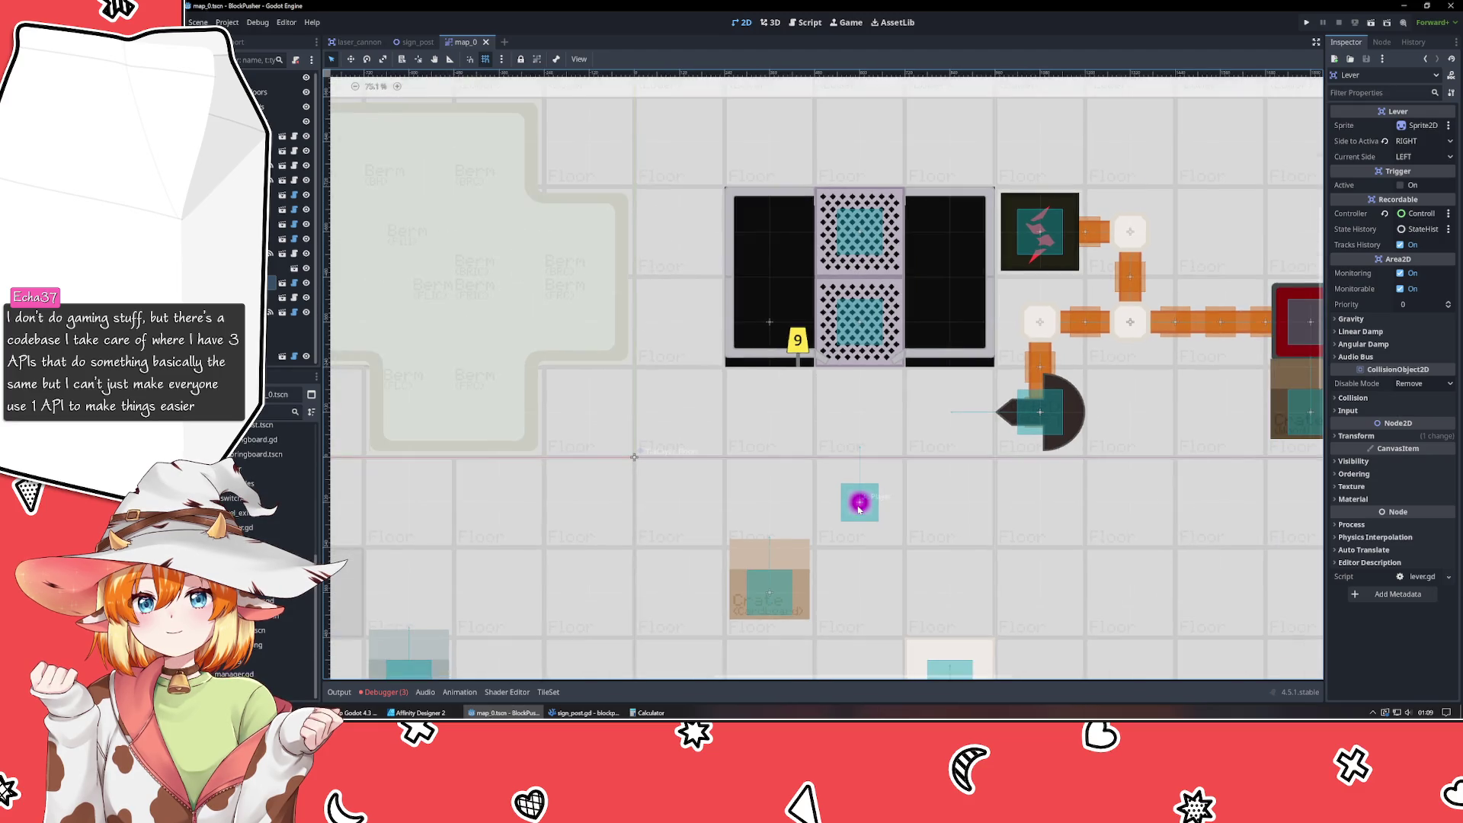
scroll(859, 506, down, 1)
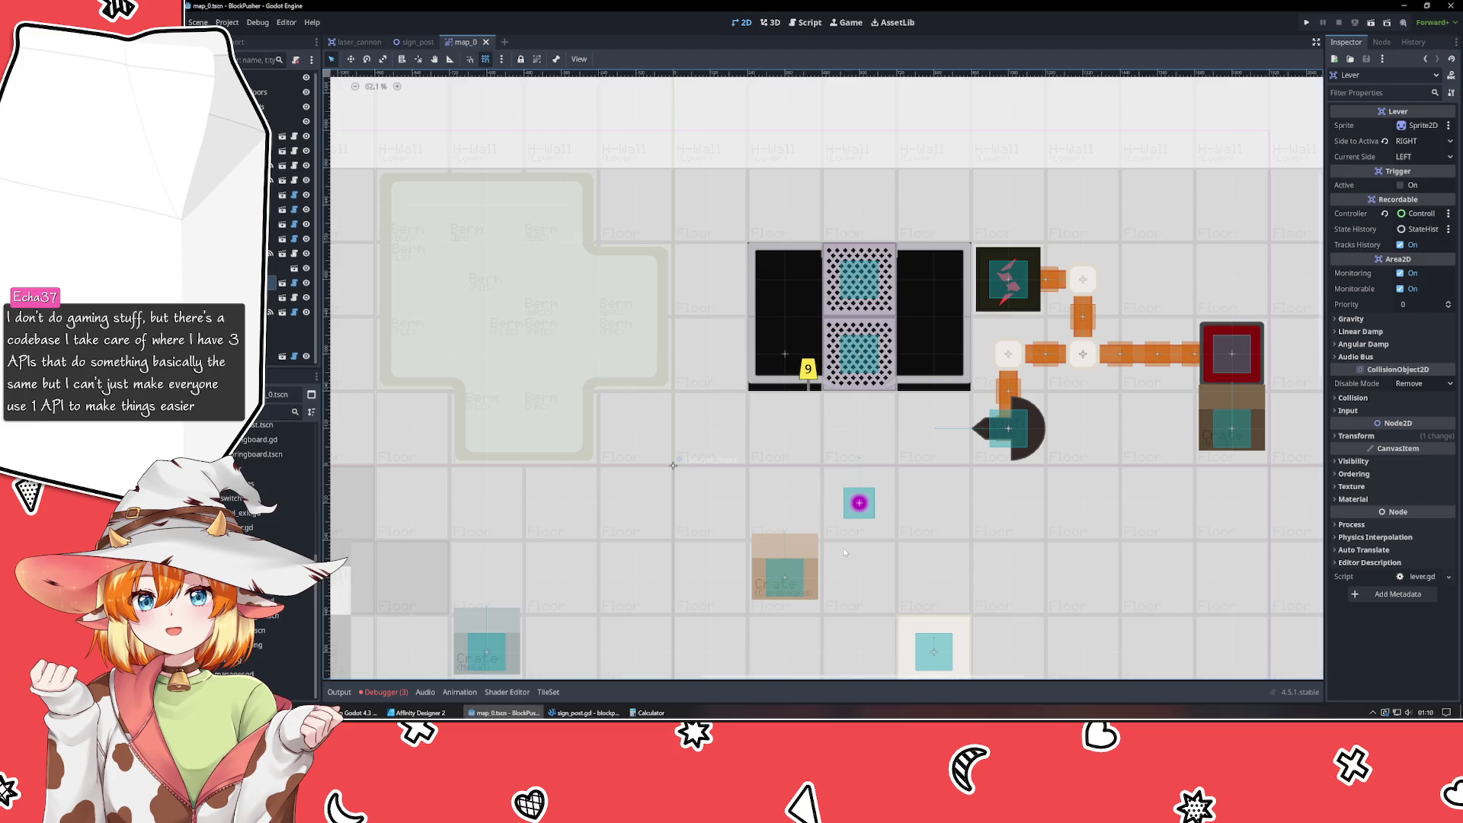
drag(918, 567, 650, 449)
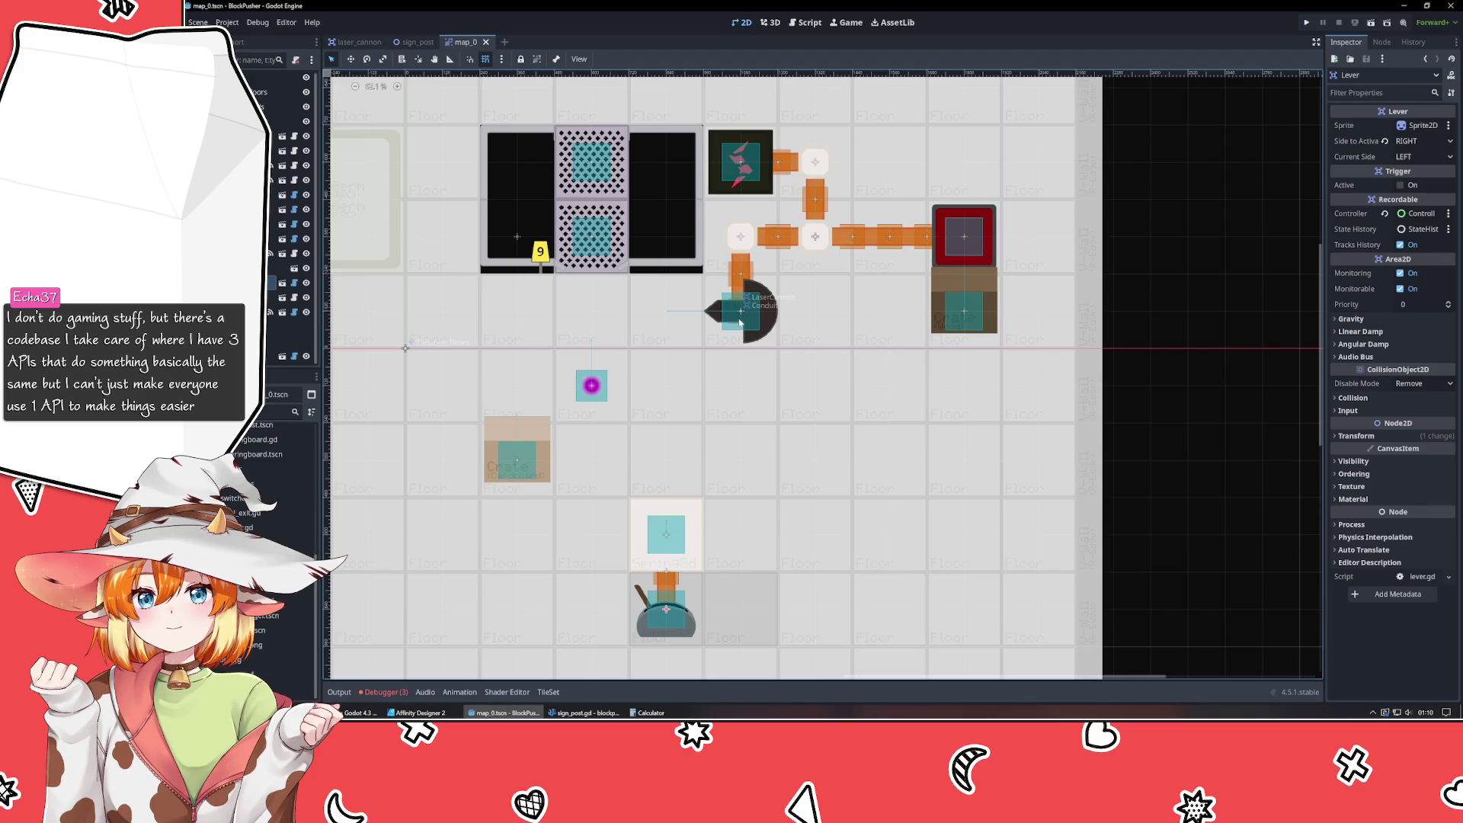
scroll(739, 322, down, 3)
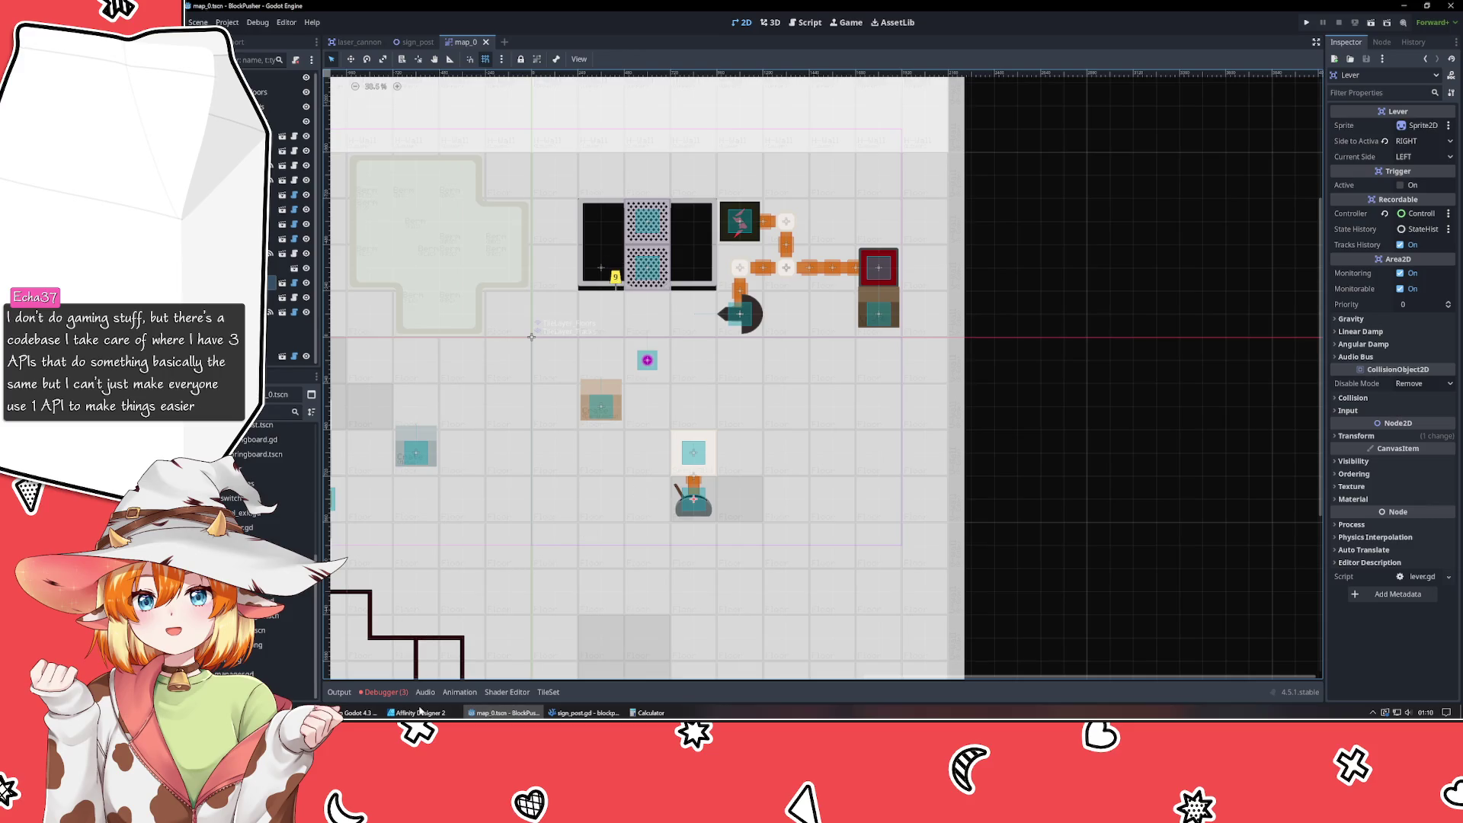
click(420, 710)
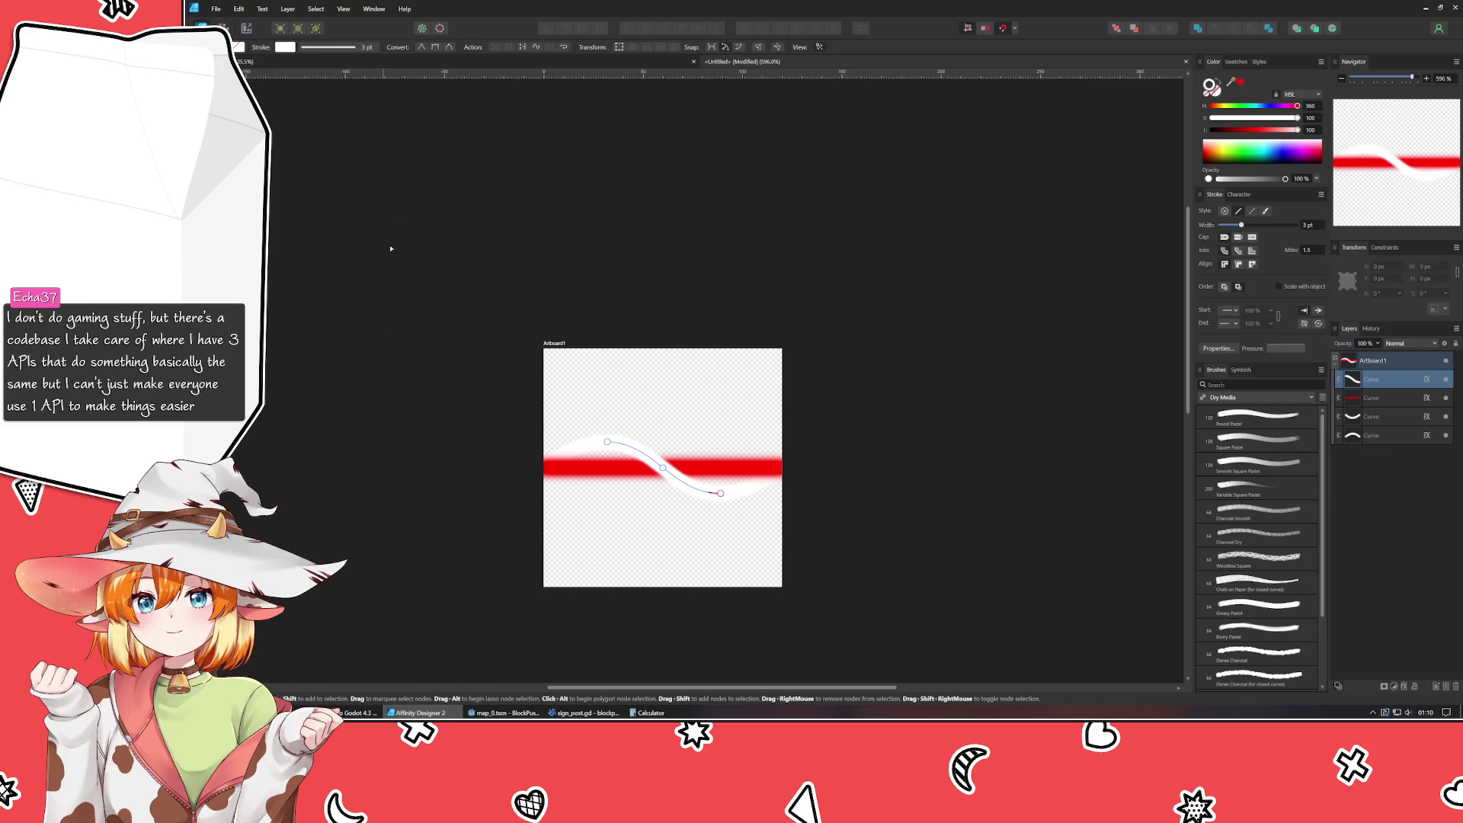
In Very Nebulous Planning, add green checkmarks to the orange frame's corner and the conveyor
click(367, 63)
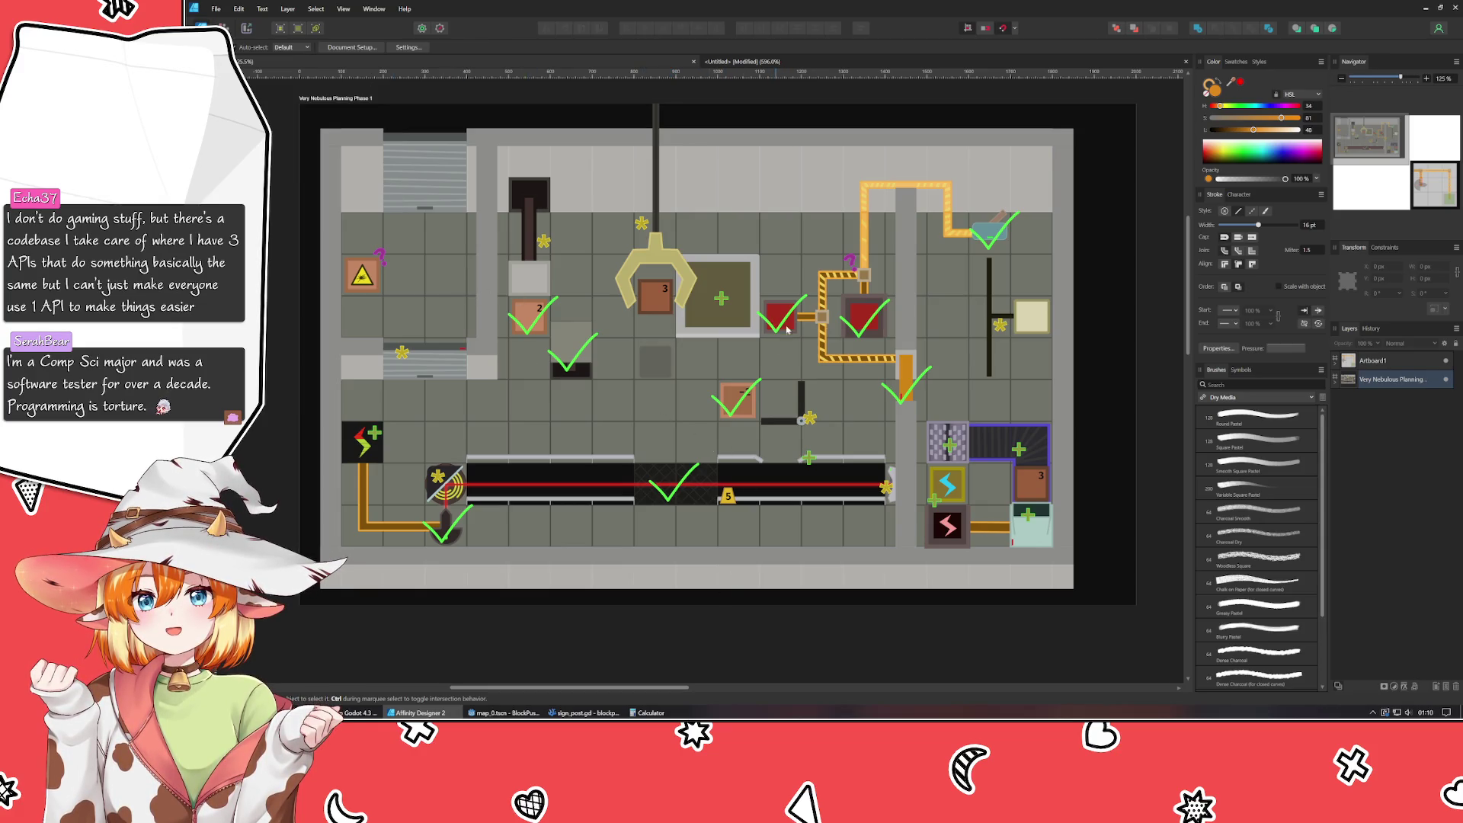
click(863, 318)
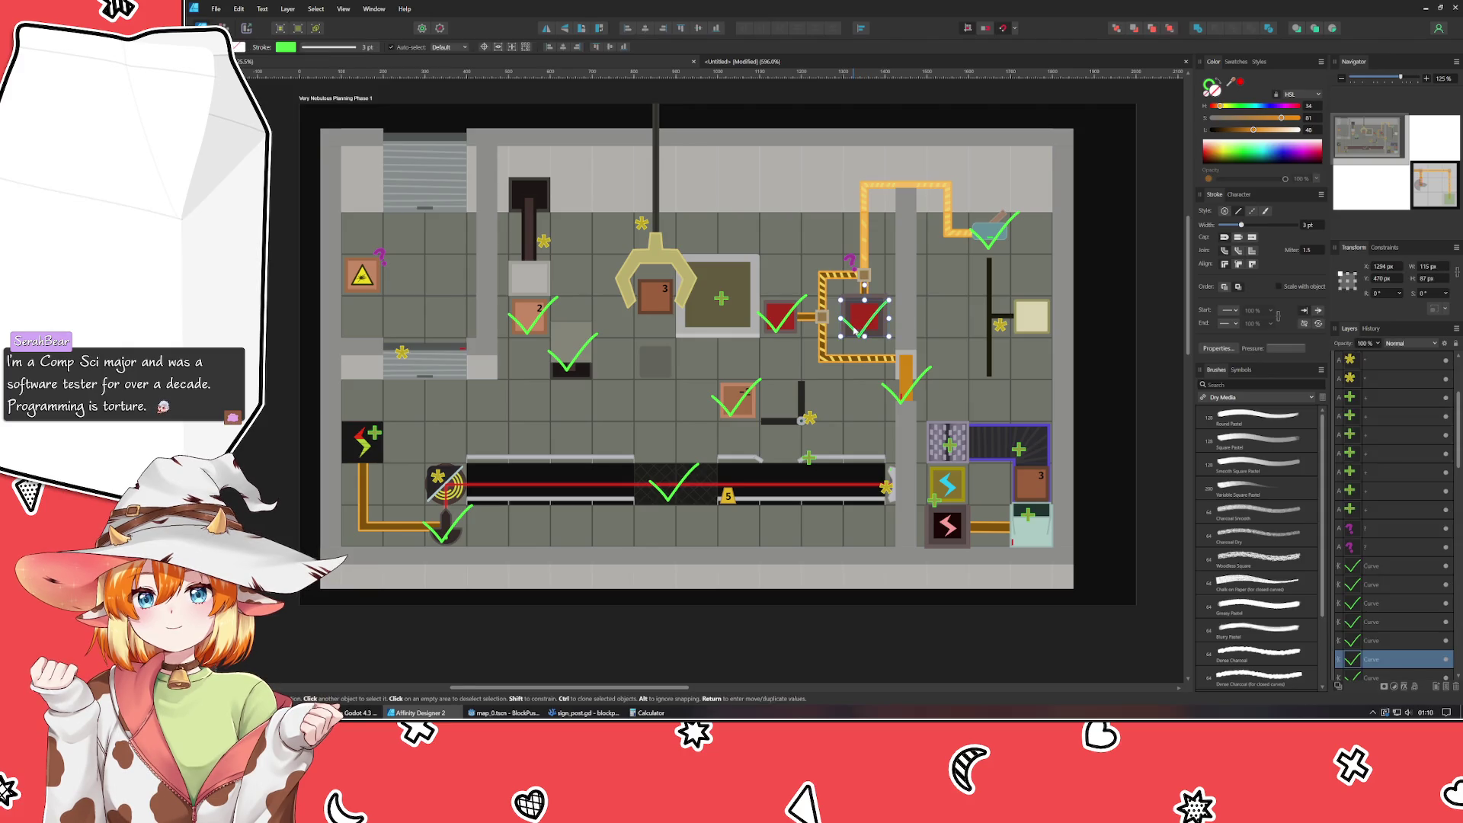
drag(863, 338, 839, 289)
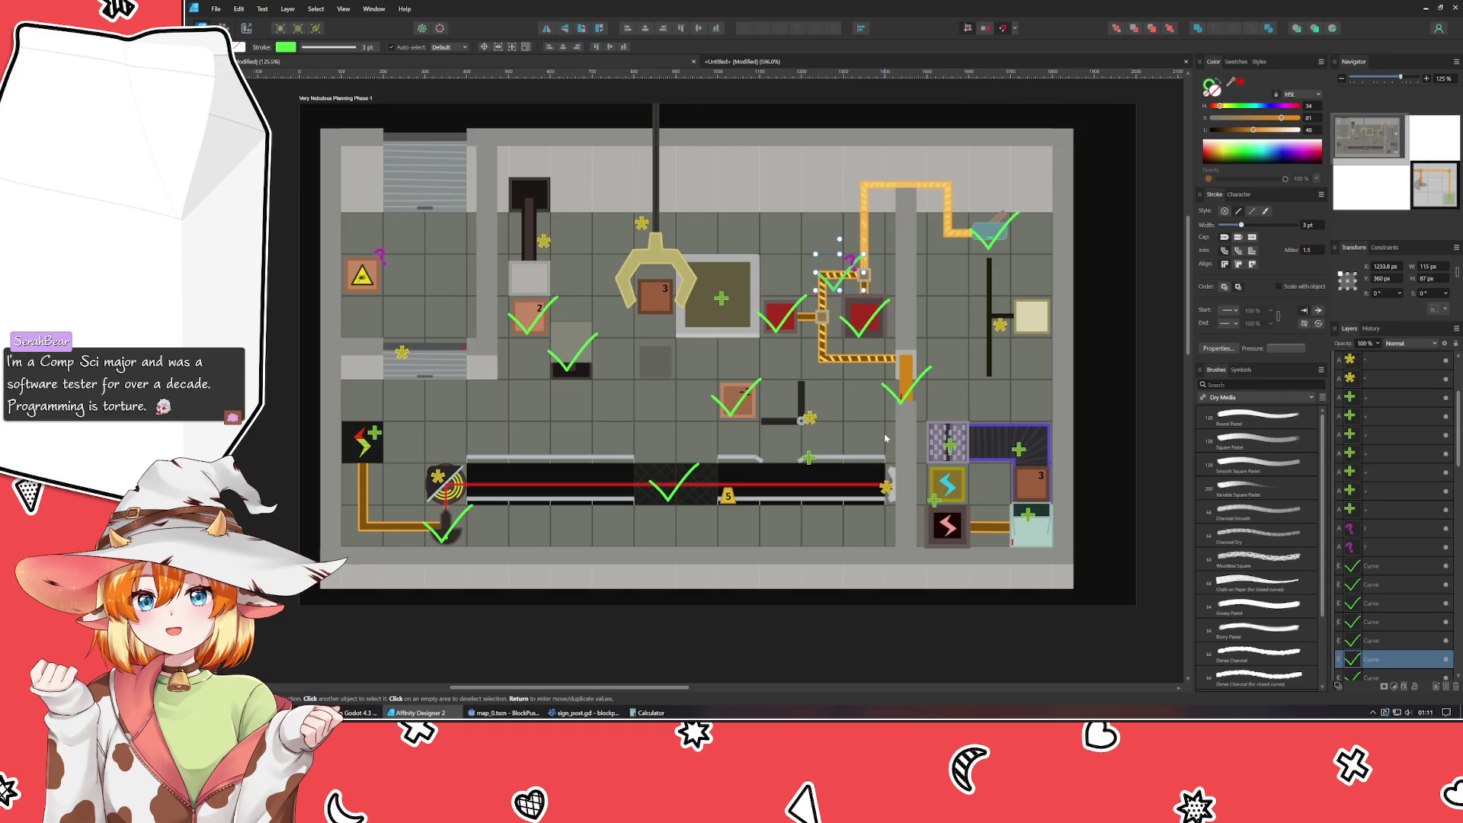
mouse_move(847, 288)
mouse_down()
mouse_move(792, 416)
mouse_move(805, 594)
mouse_move(727, 606)
mouse_move(736, 509)
mouse_up()
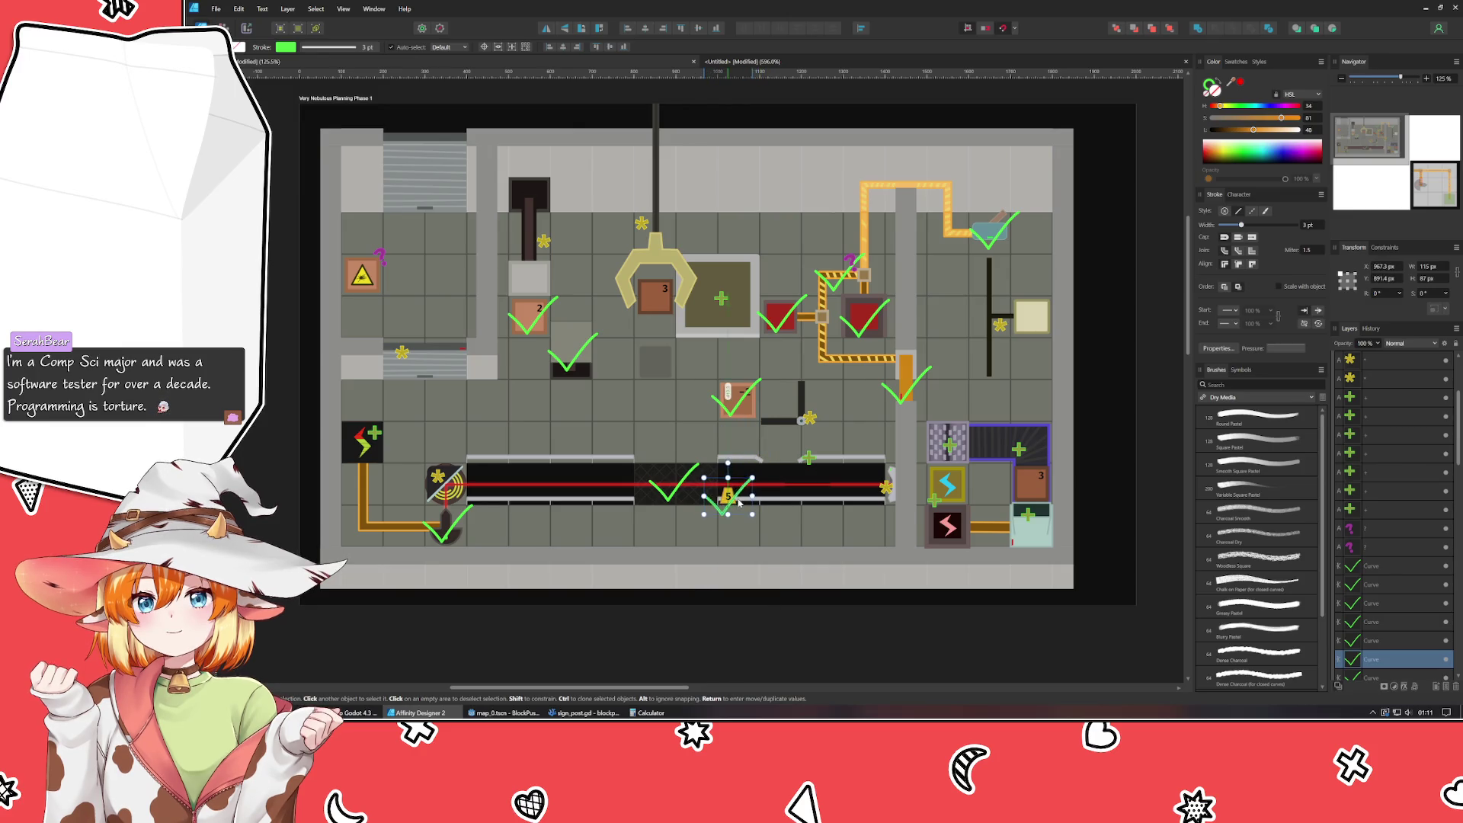
click(856, 626)
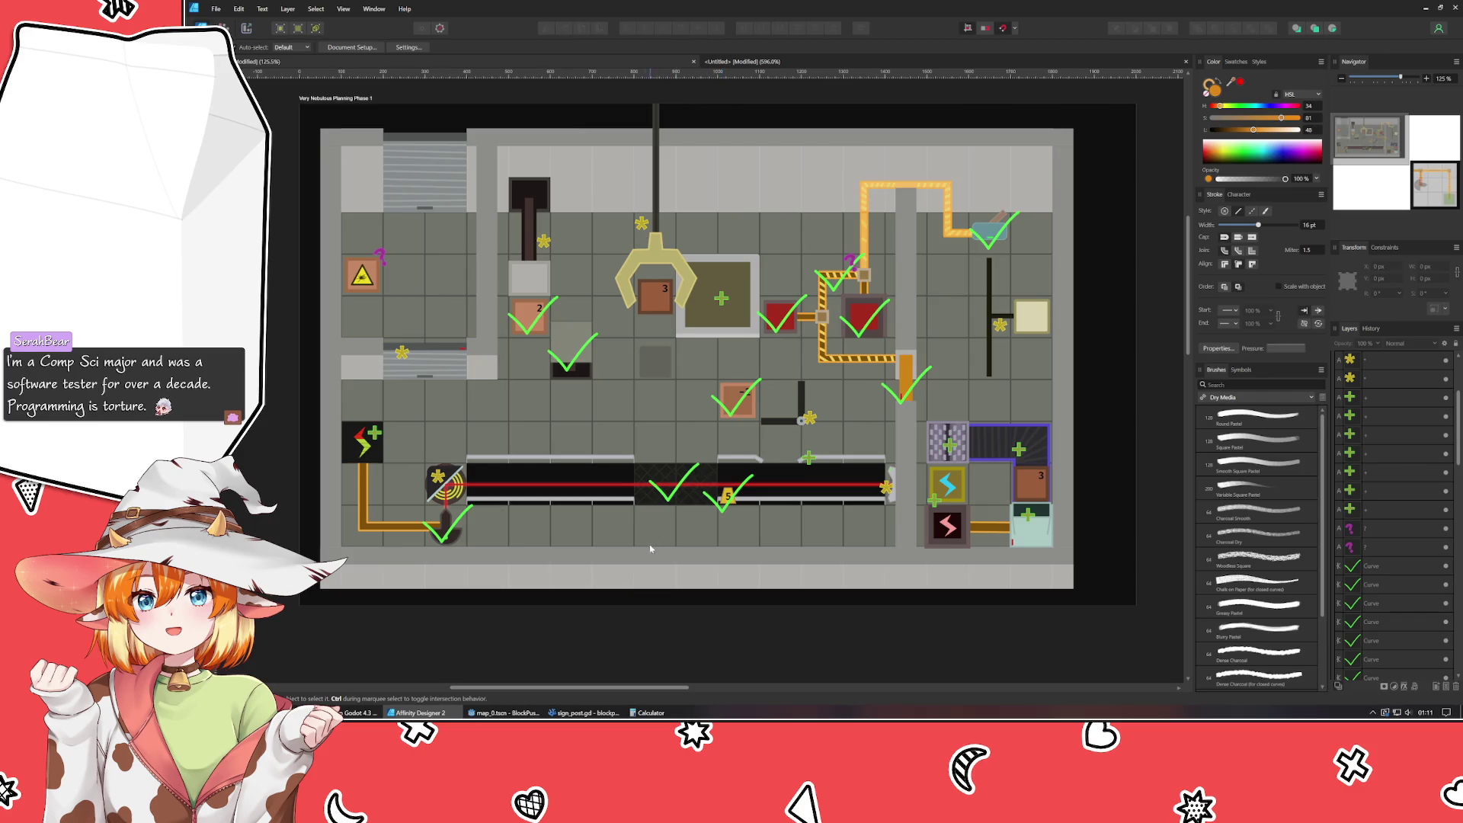
Place a green checkmark copy on the lower-left dark tile, then deselect it
scroll(650, 548, down, 5)
drag(633, 521, 759, 503)
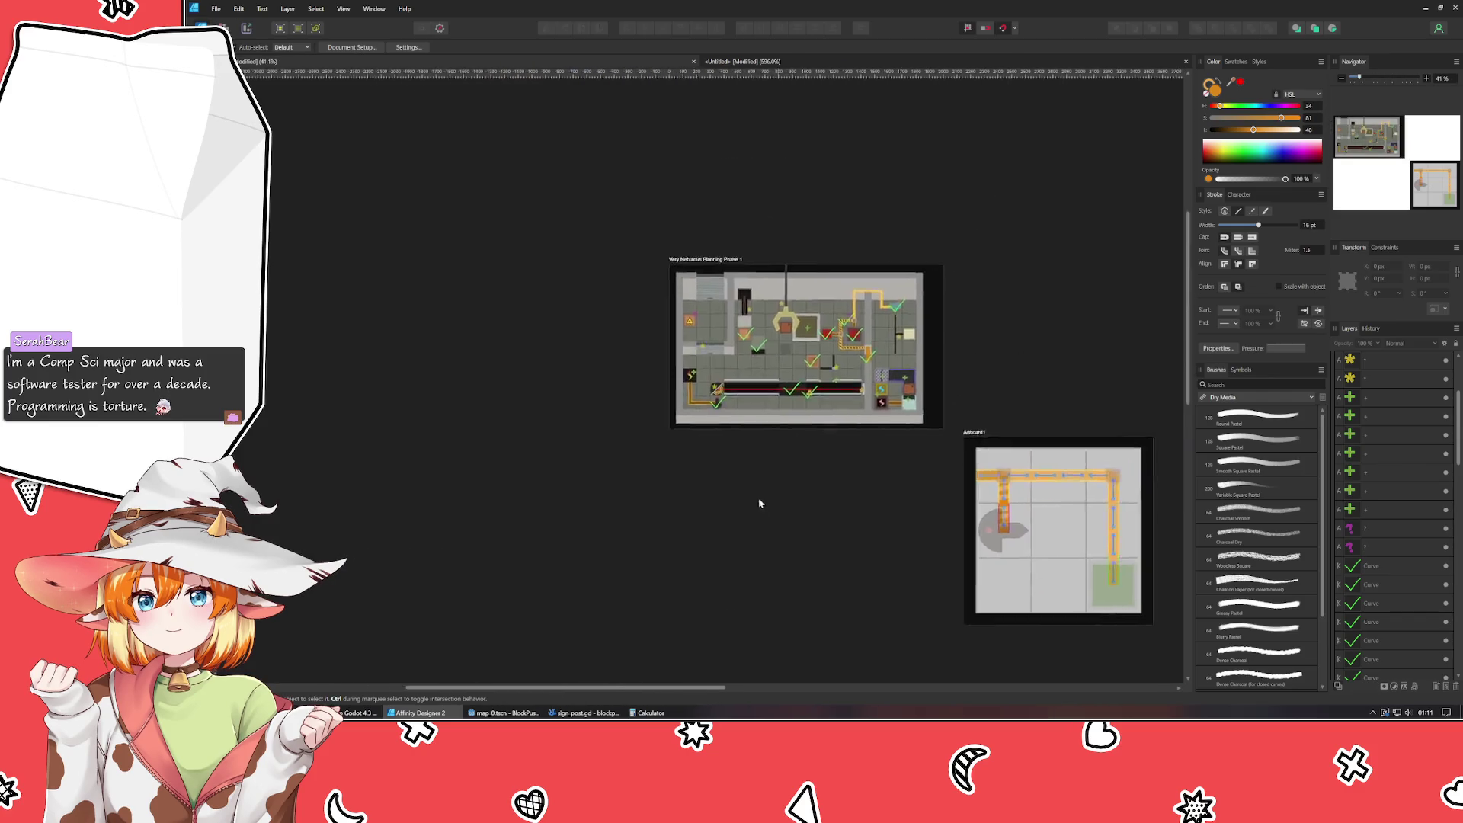
scroll(759, 503, up, 5)
mouse_move(653, 515)
mouse_down()
mouse_move(527, 478)
mouse_move(402, 481)
mouse_up()
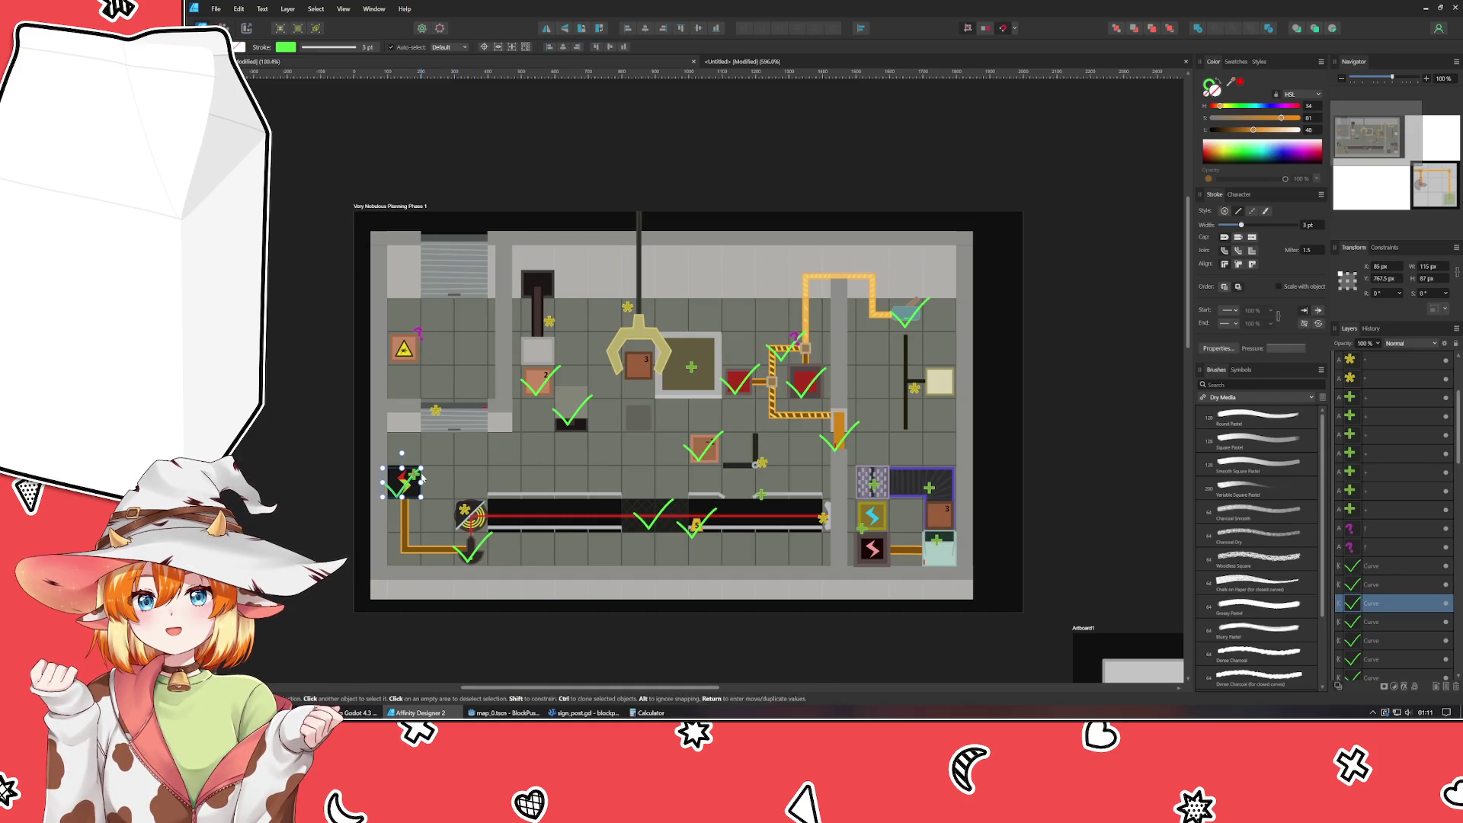
key(Escape)
scroll(660, 429, up, 1)
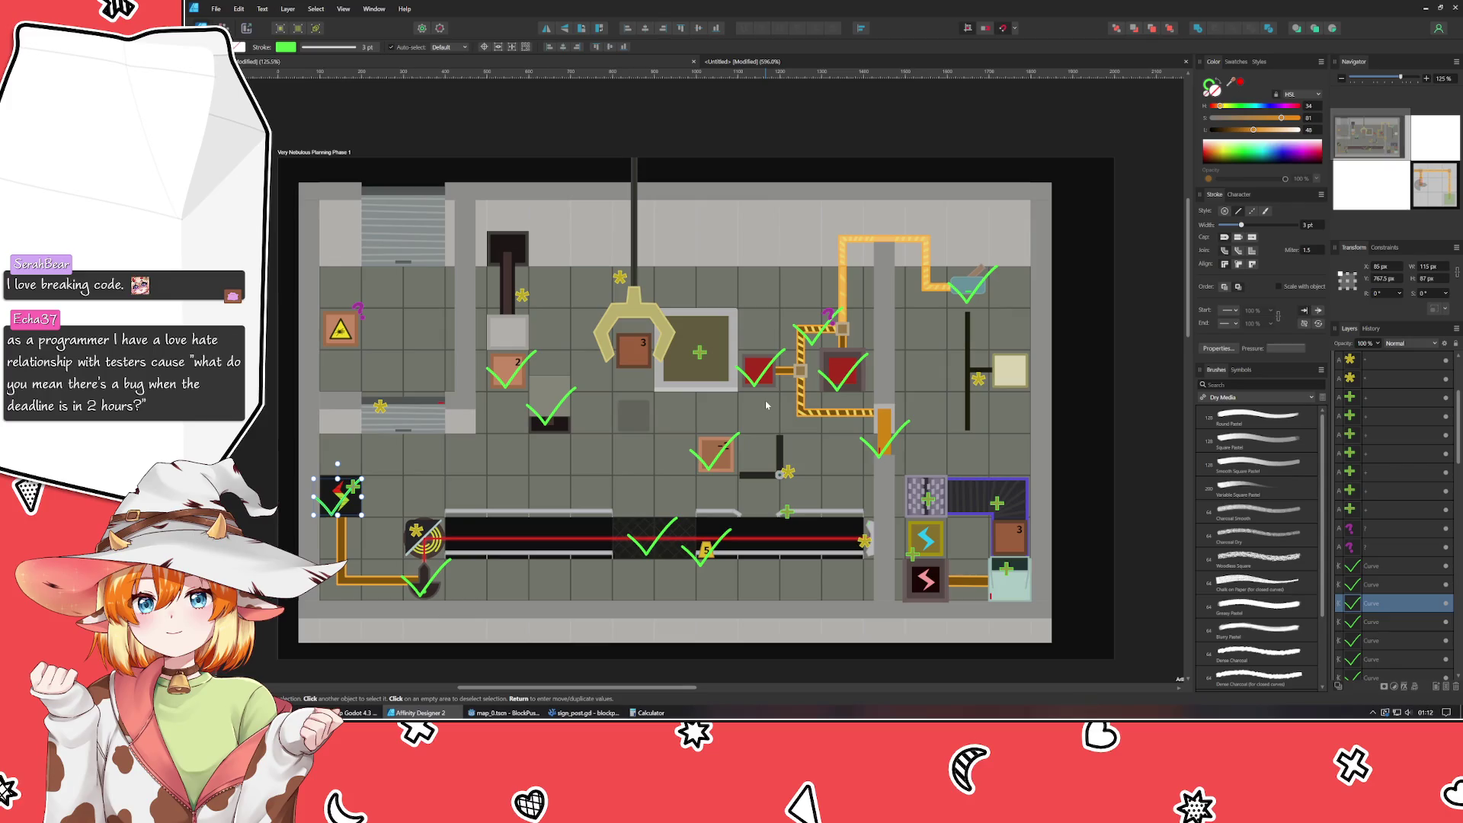
drag(911, 108, 977, 156)
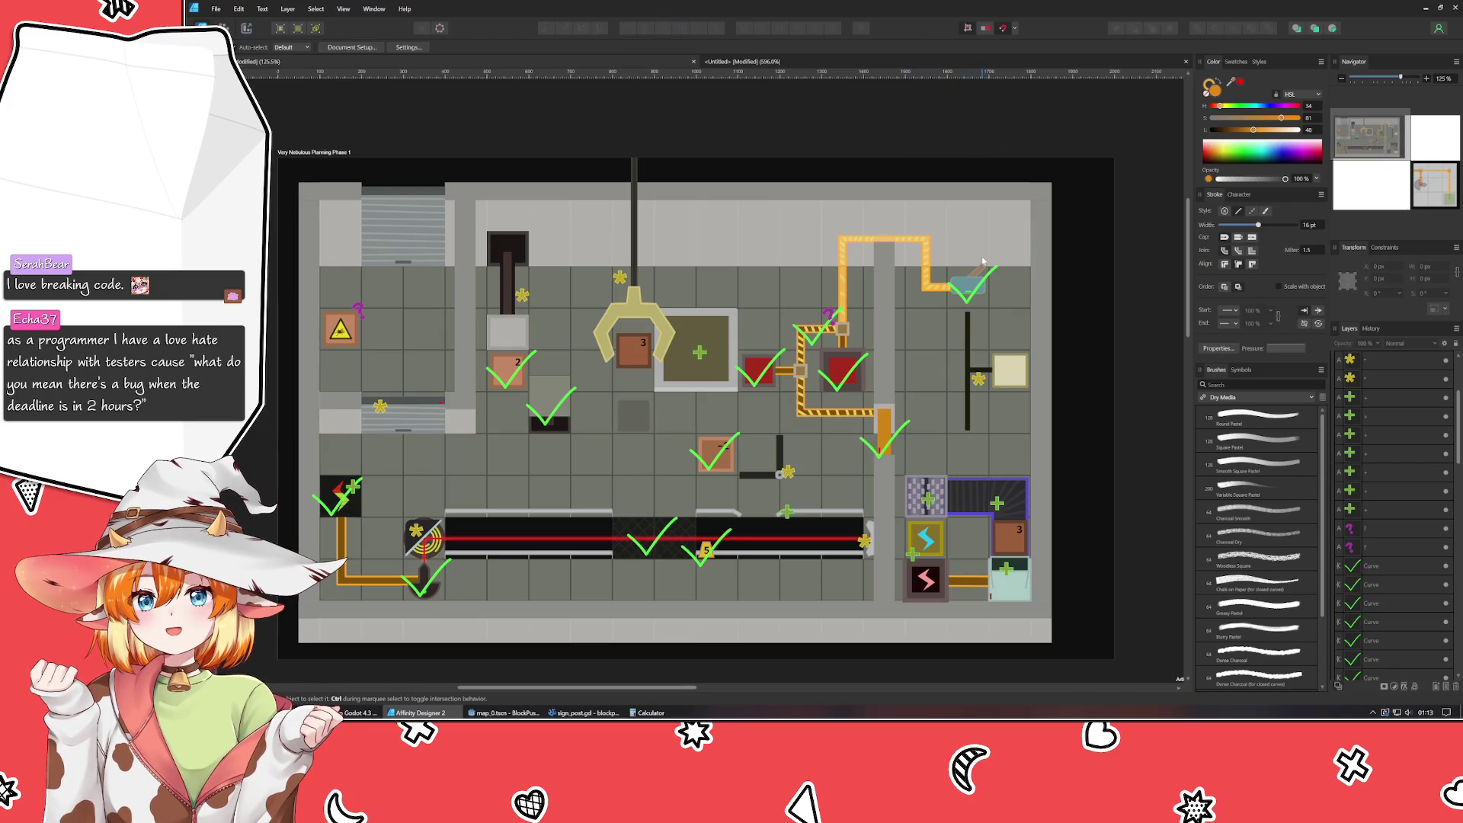
scroll(1053, 346, down, 1)
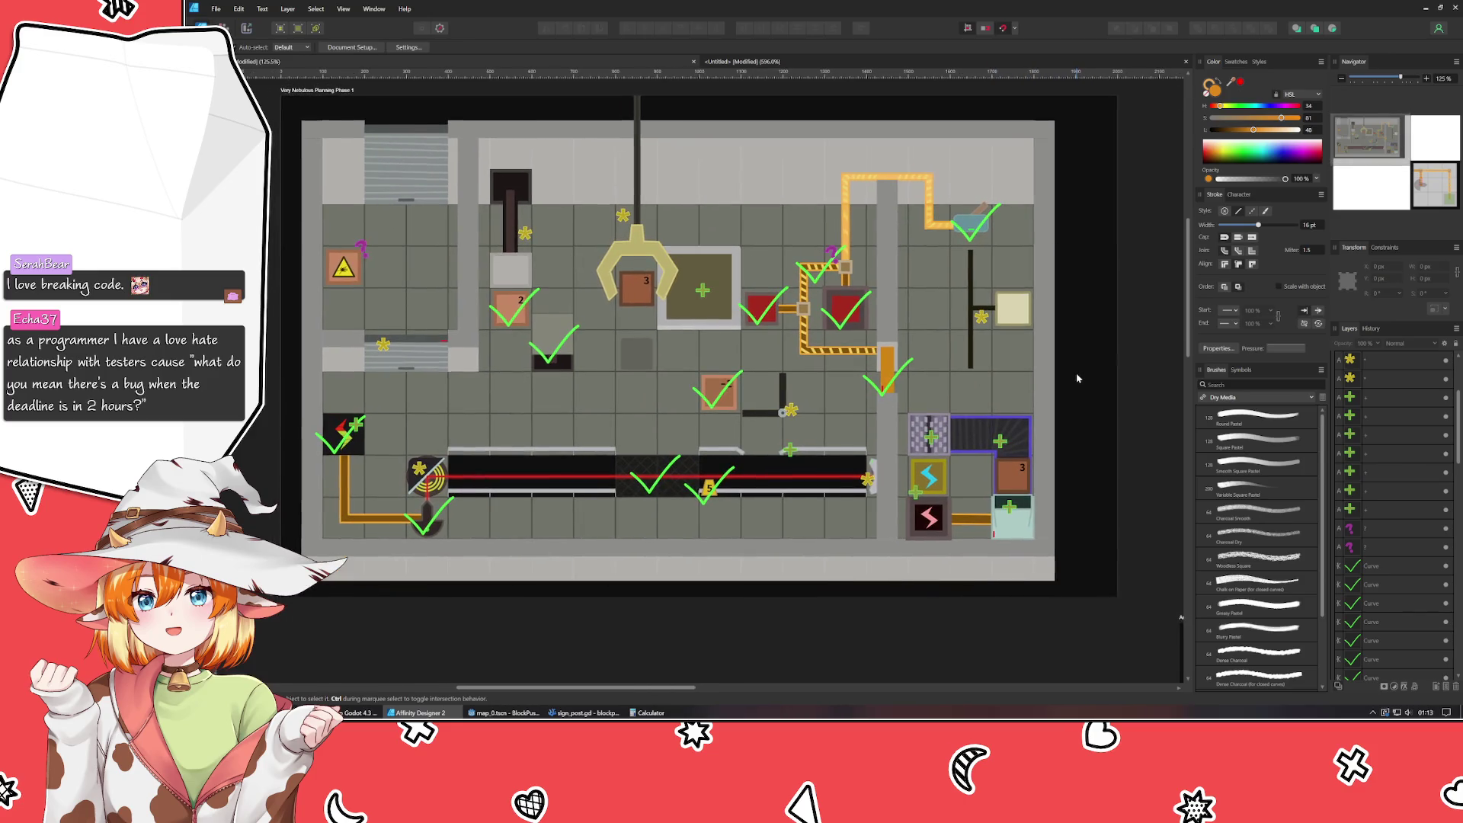
Move the conveyor's checkmark into the green-plus box beneath the claw
scroll(1055, 381, right, 1)
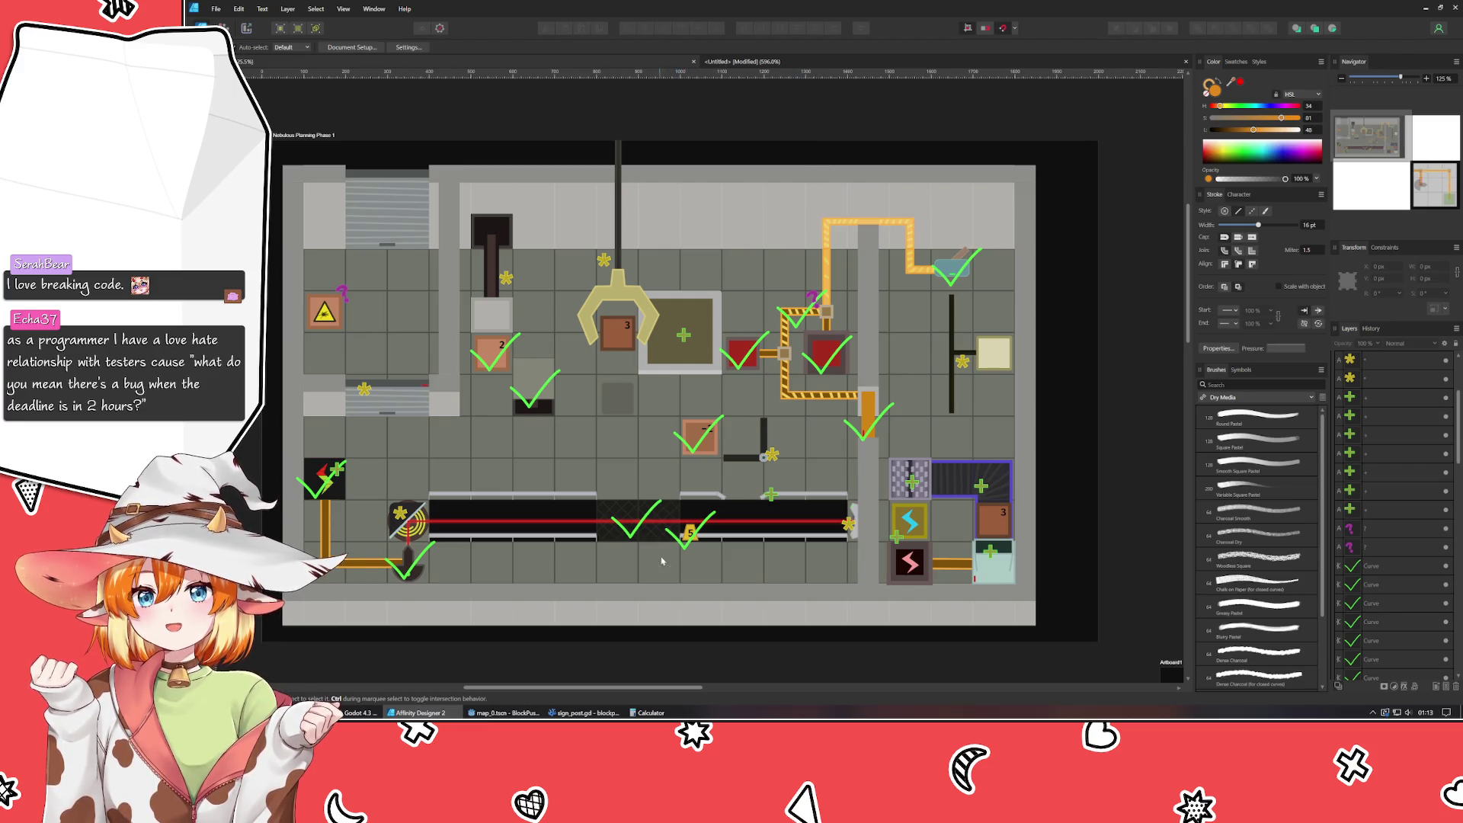
click(640, 533)
drag(639, 533, 691, 350)
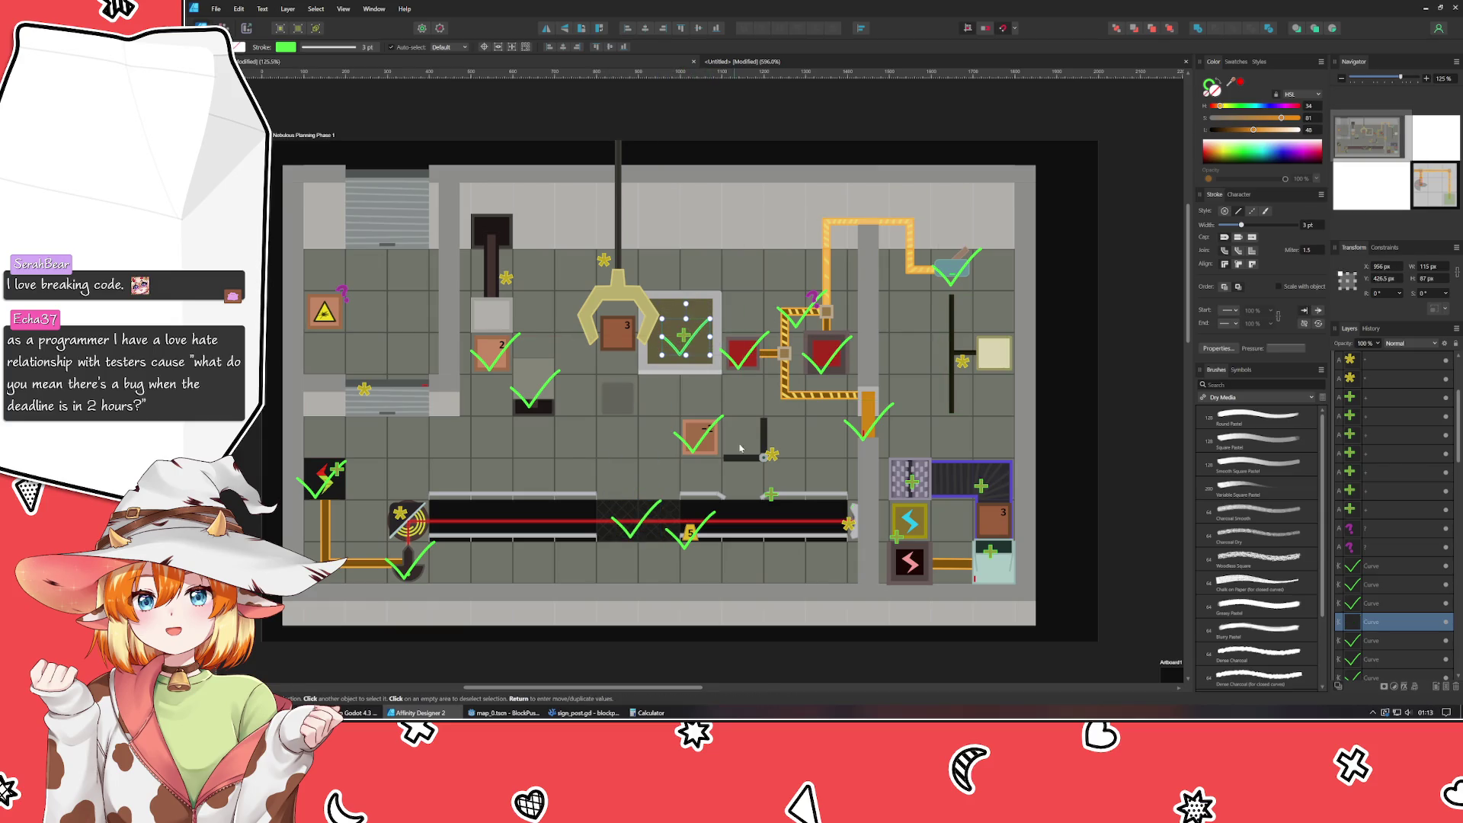
click(710, 153)
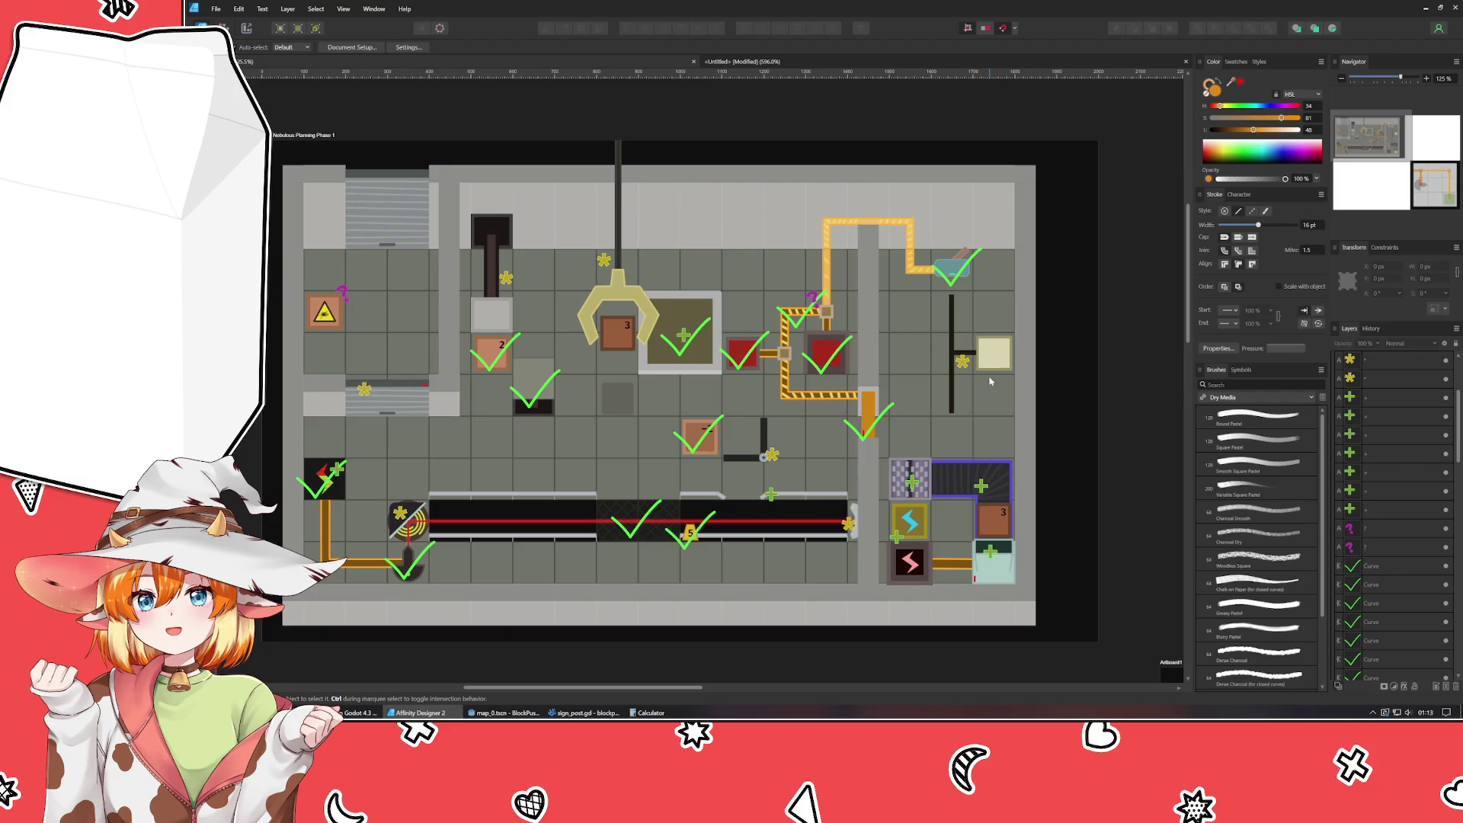
Duplicate the top-right green checkmark one tile lower on the right-hand post
click(969, 268)
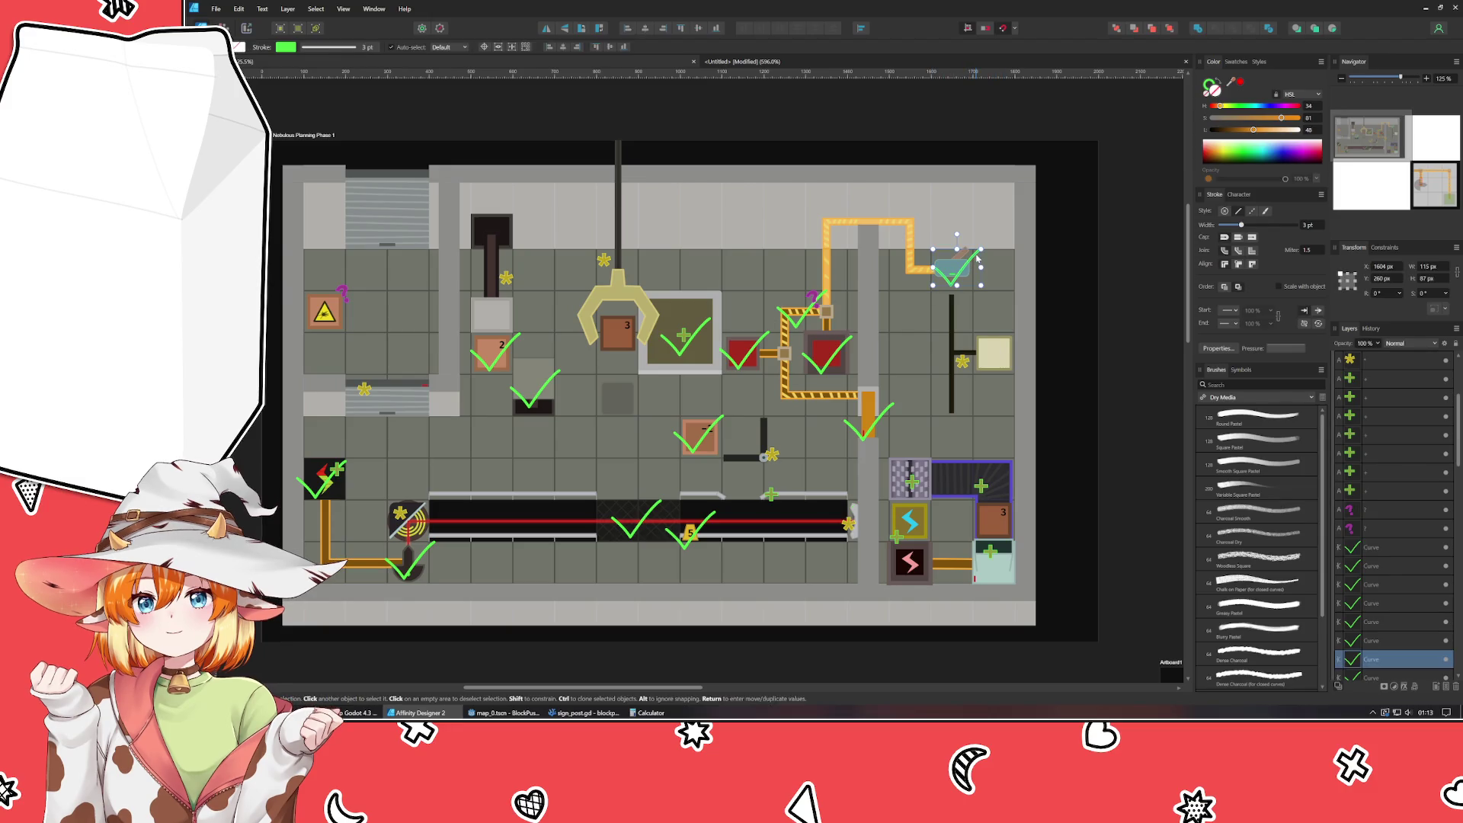
drag(968, 263, 964, 308)
click(1053, 320)
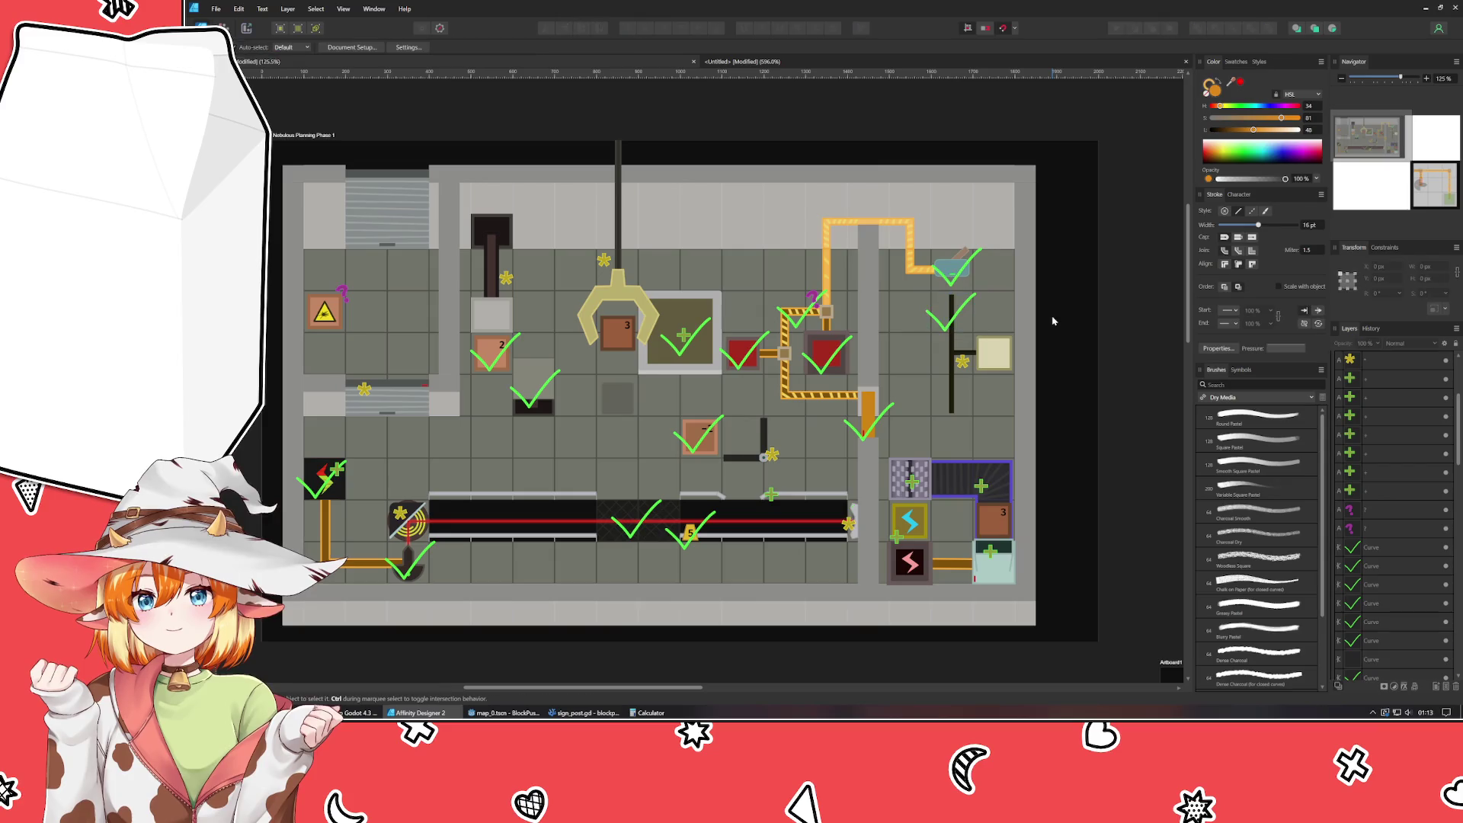
click(937, 306)
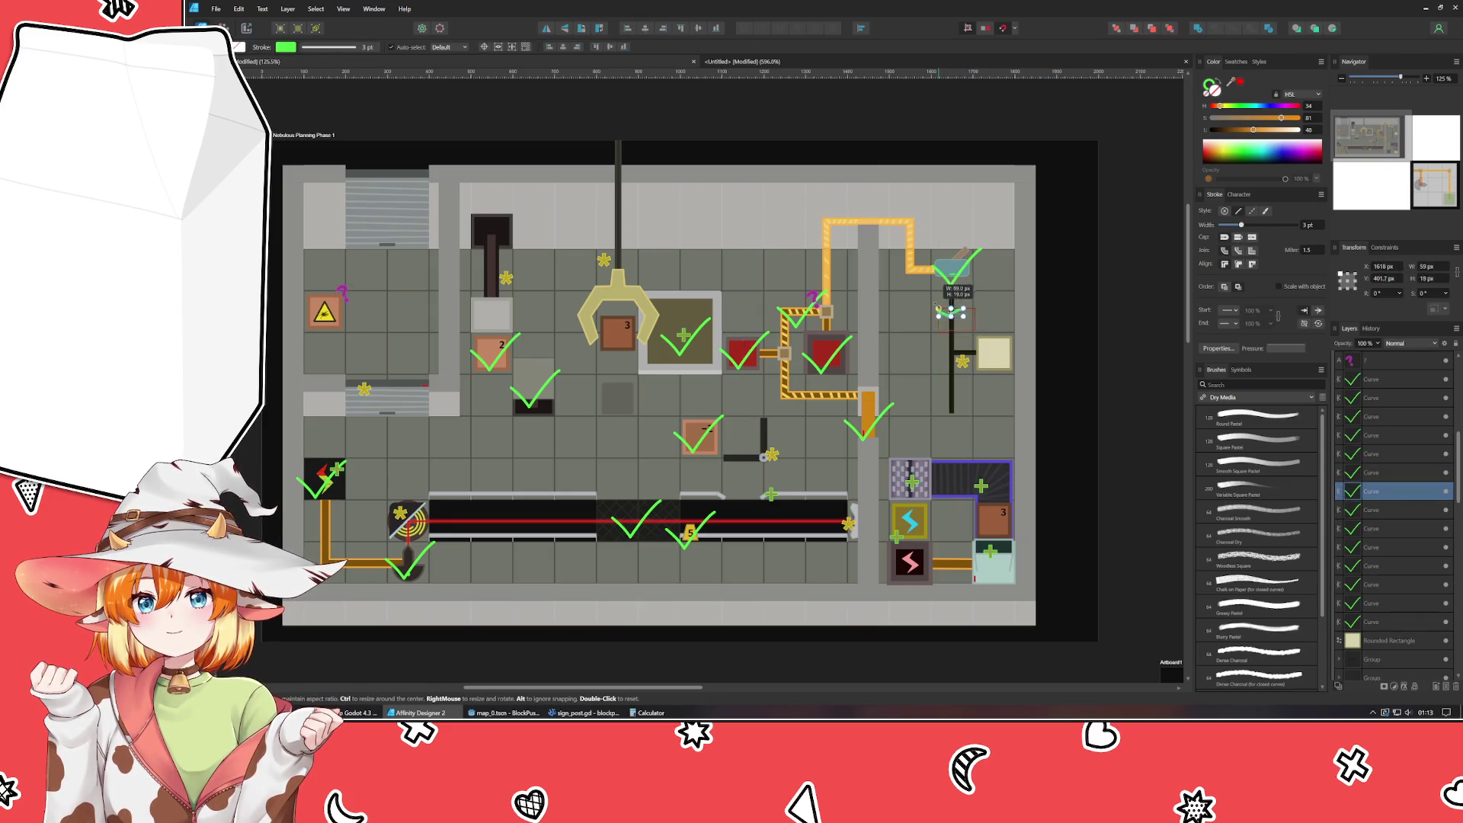
click(1056, 334)
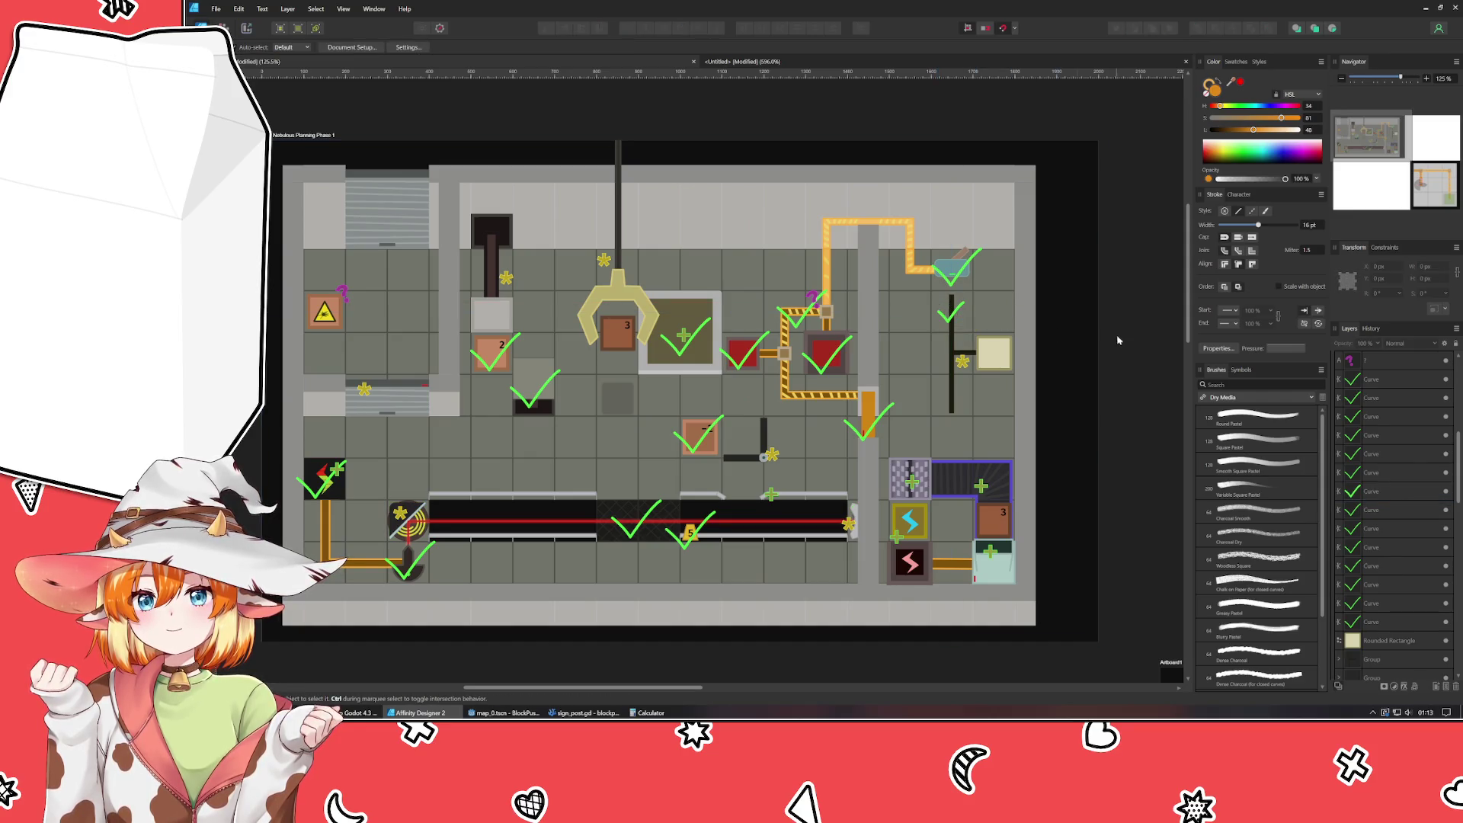
Nudge the lower right checkmark into place, then select the red block's checkmark
click(965, 307)
drag(950, 312, 951, 314)
click(1063, 336)
click(1102, 327)
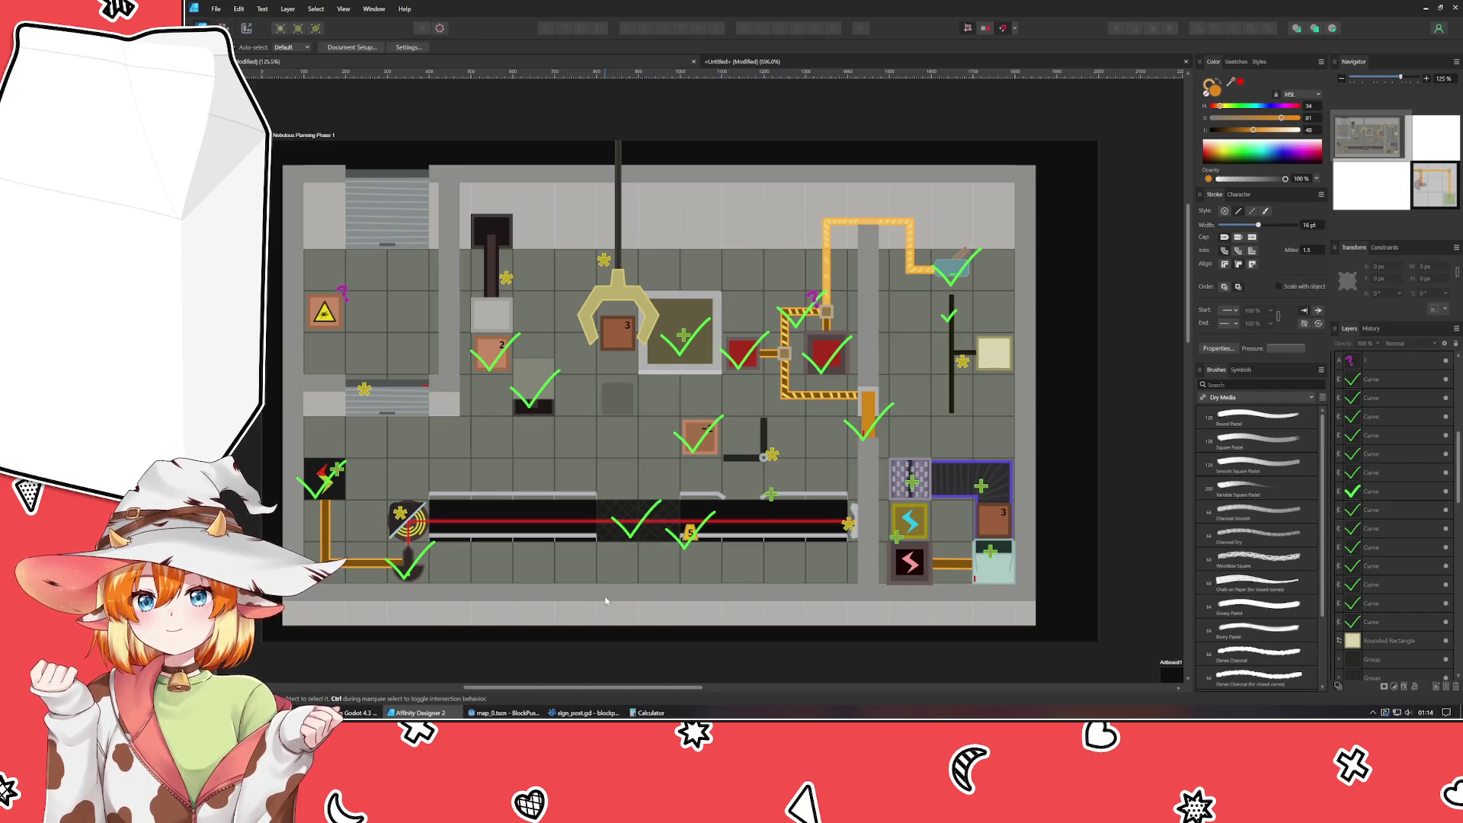
click(831, 368)
Delete the green checkmark from the right-hand red block
key(Delete)
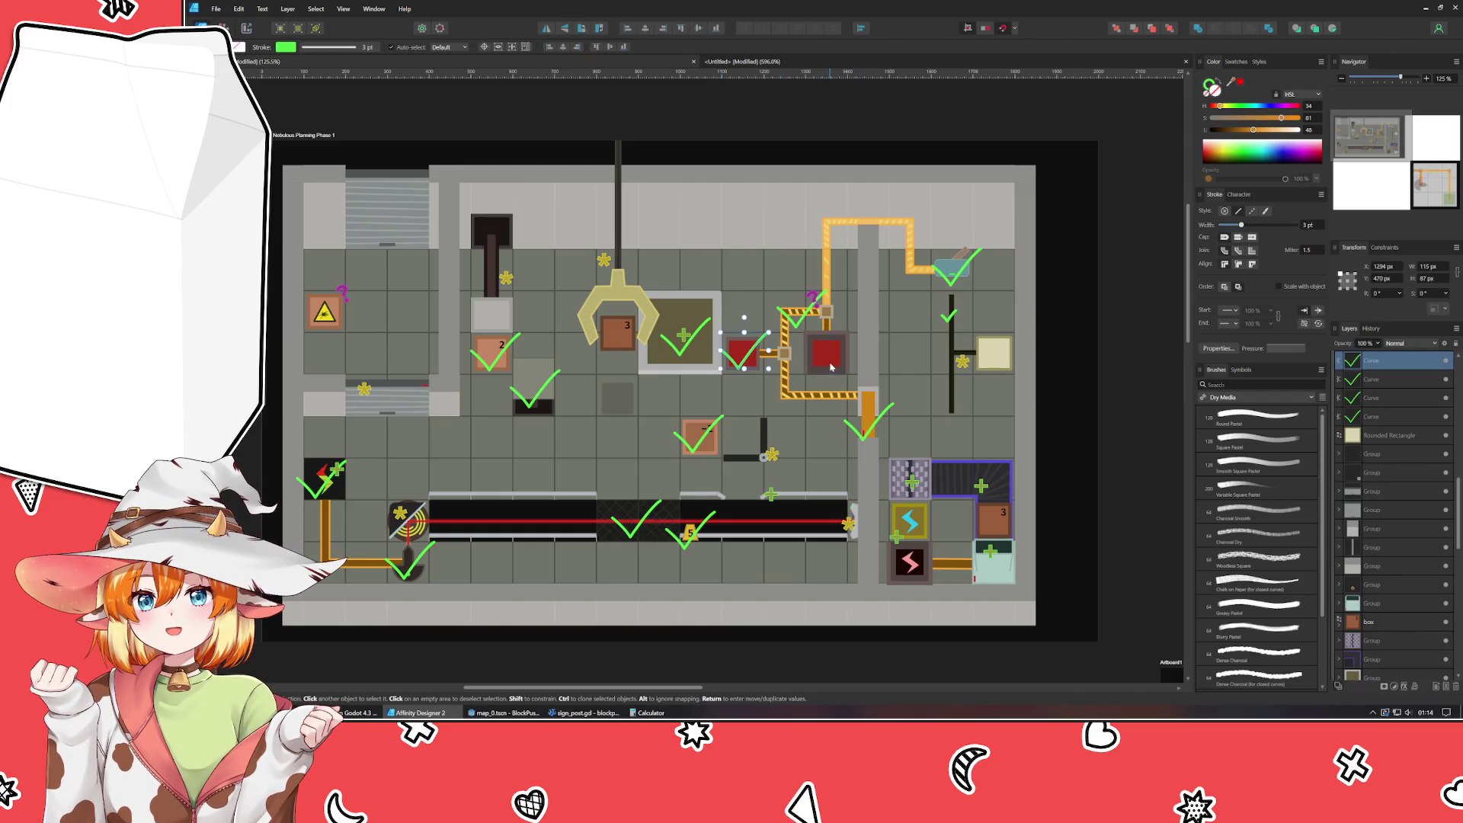
click(1057, 484)
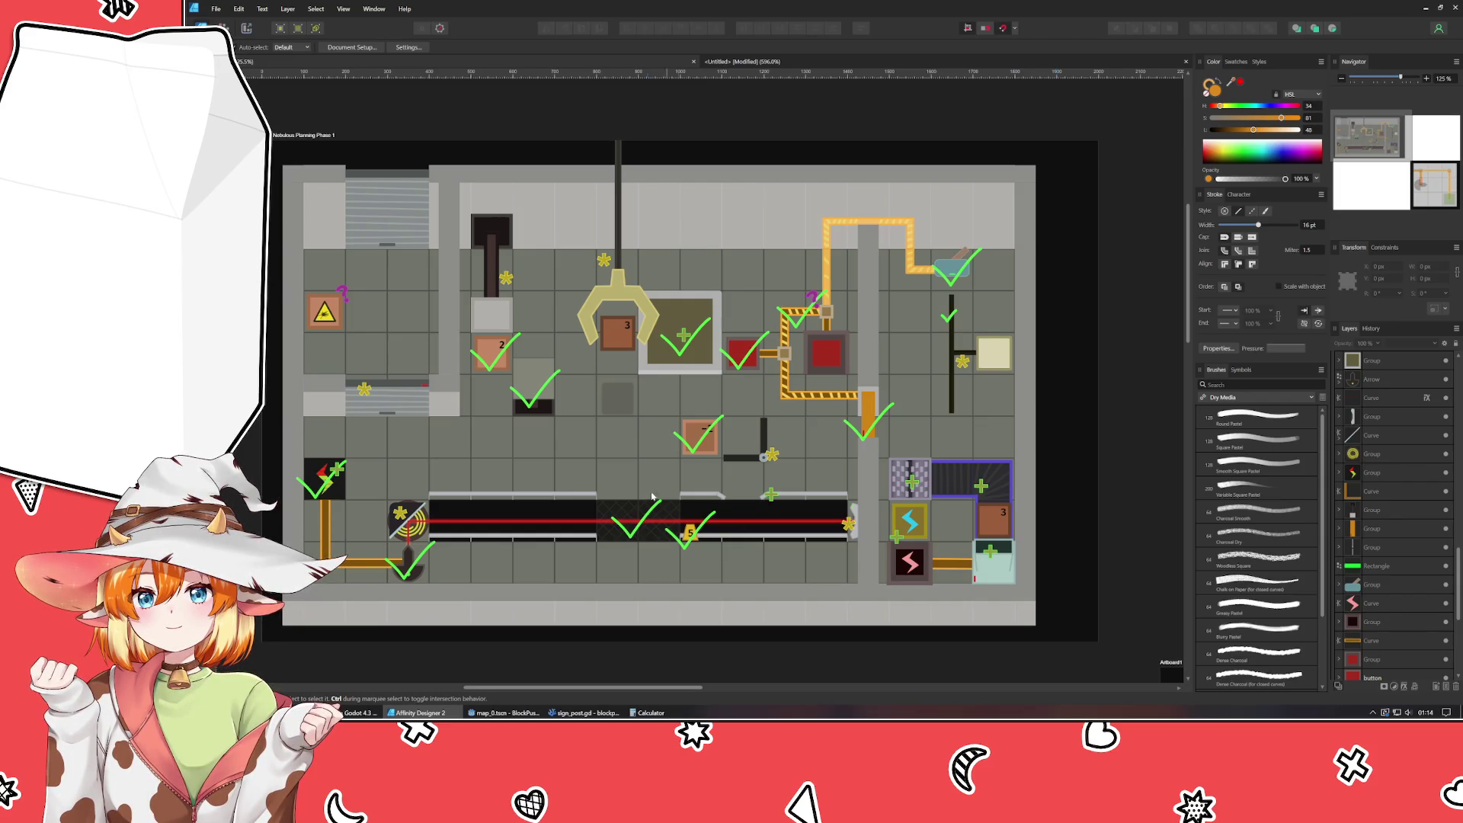
click(723, 500)
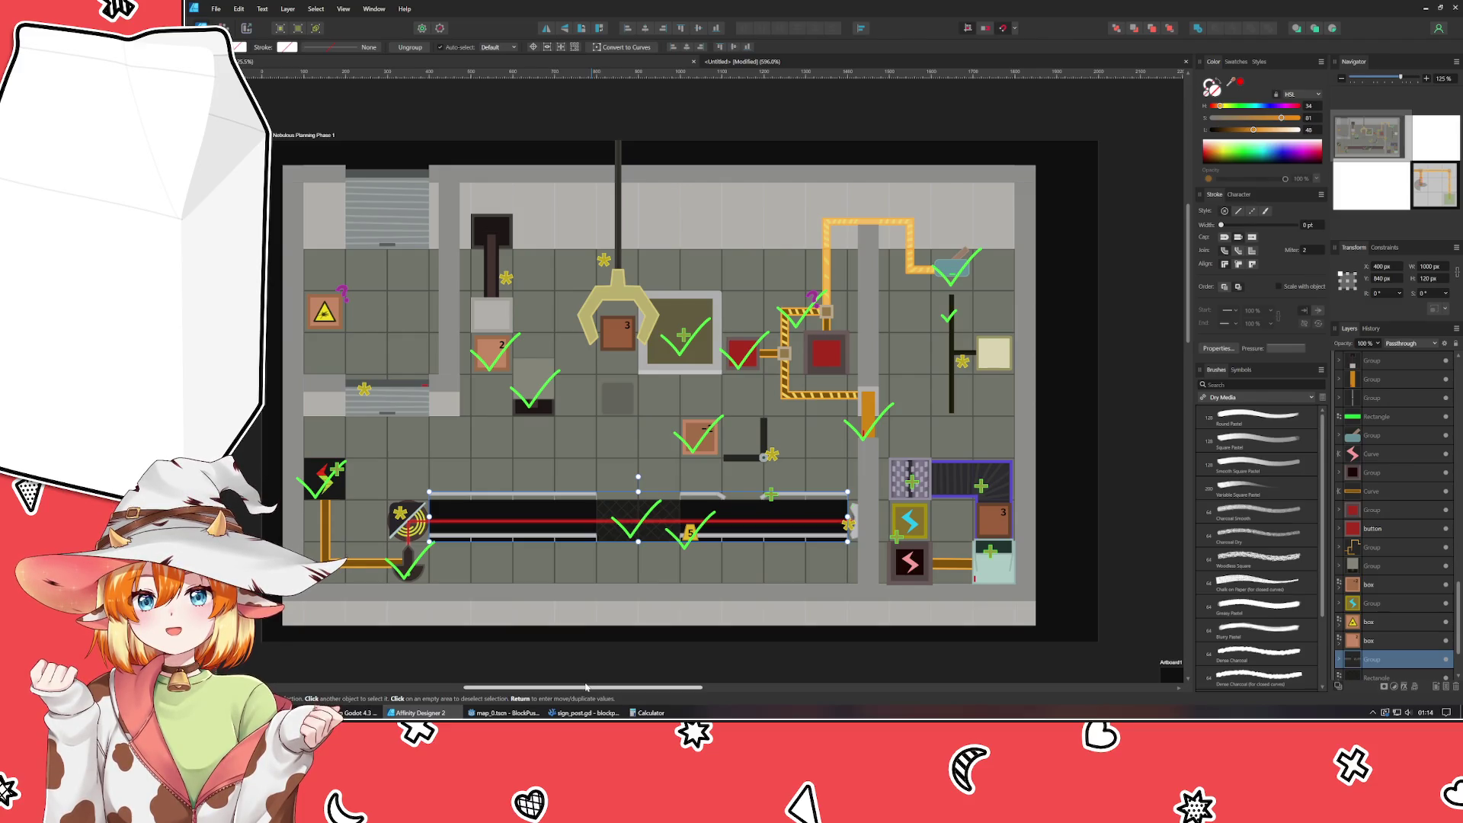
Return to Godot's map_0 scene and pan to its lower right area
mouse_move(585, 713)
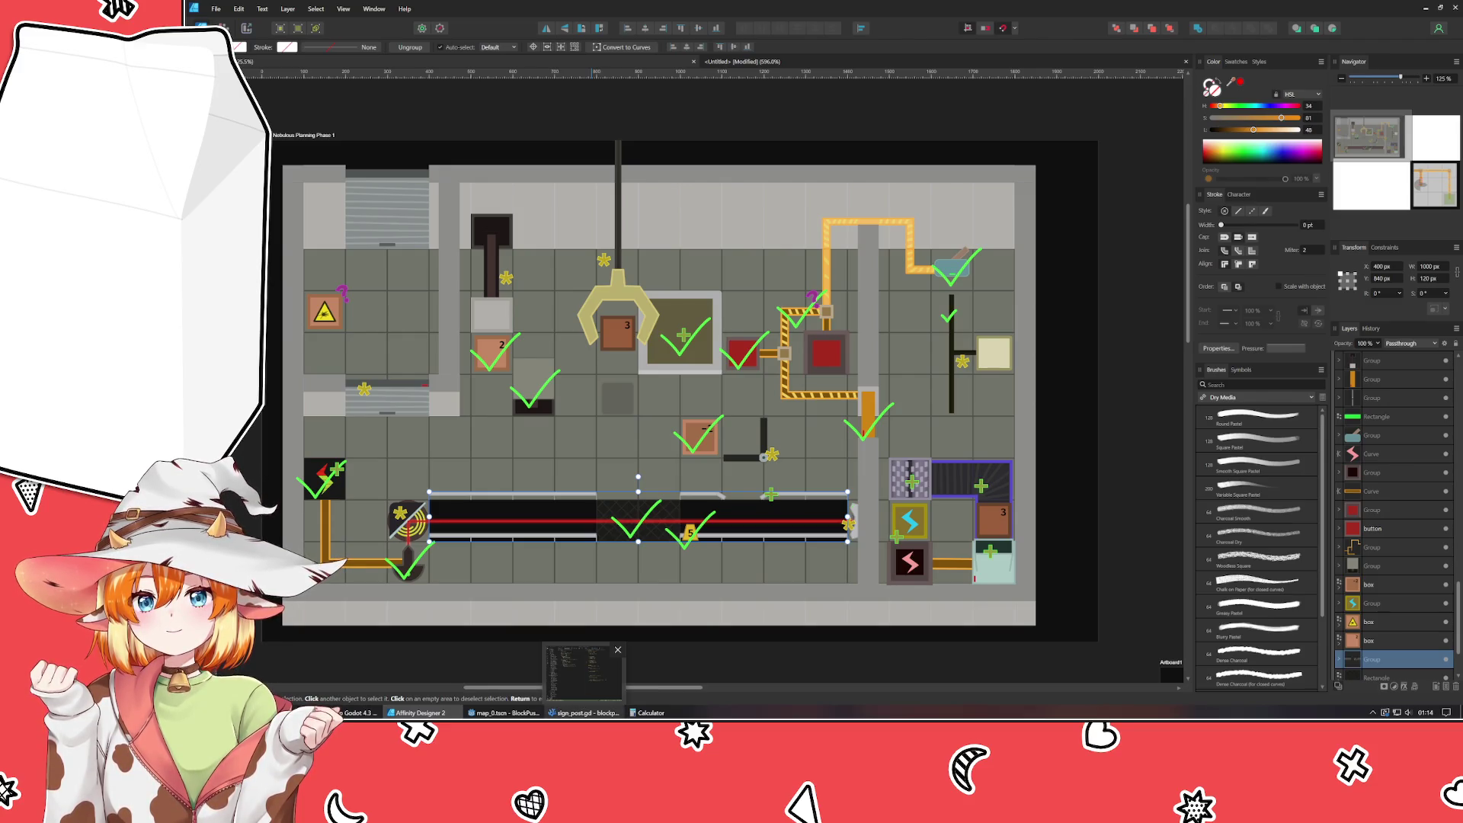
click(493, 714)
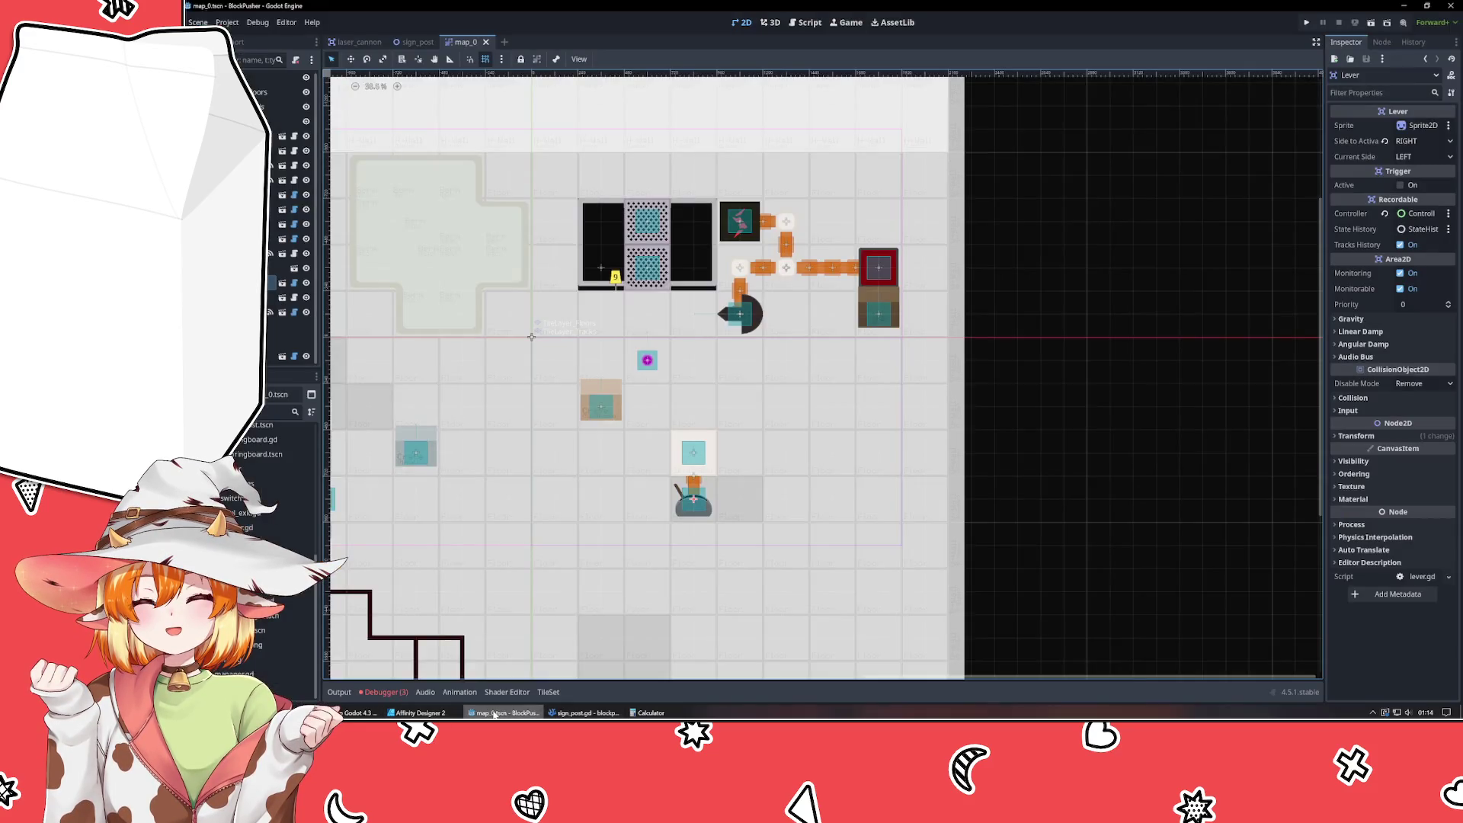
scroll(631, 303, up, 2)
drag(631, 303, 543, 74)
Choose the Railing_Tiles.png atlas for the tile layer and paint railing tiles, undoing one
click(276, 120)
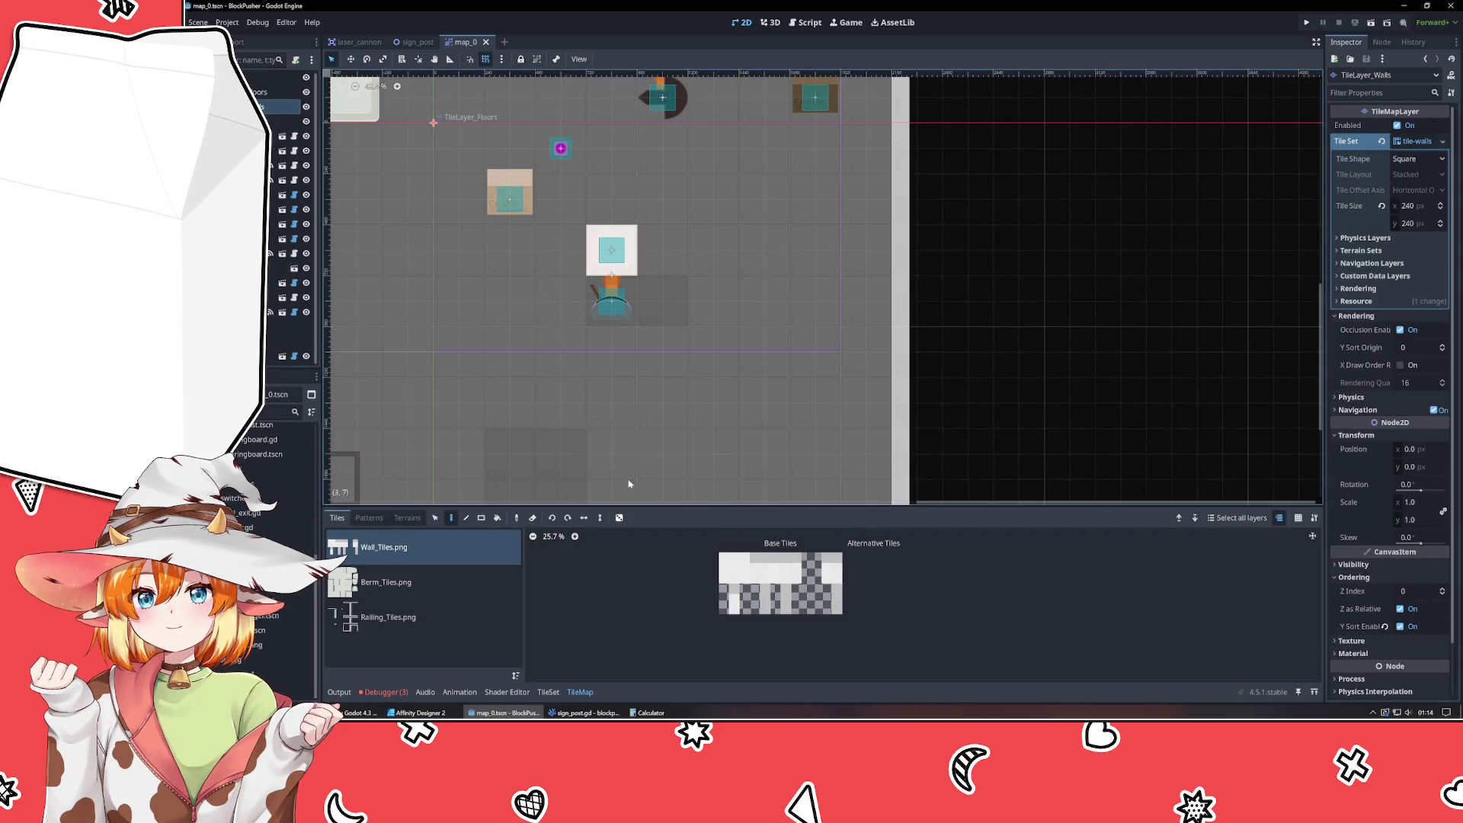
click(411, 615)
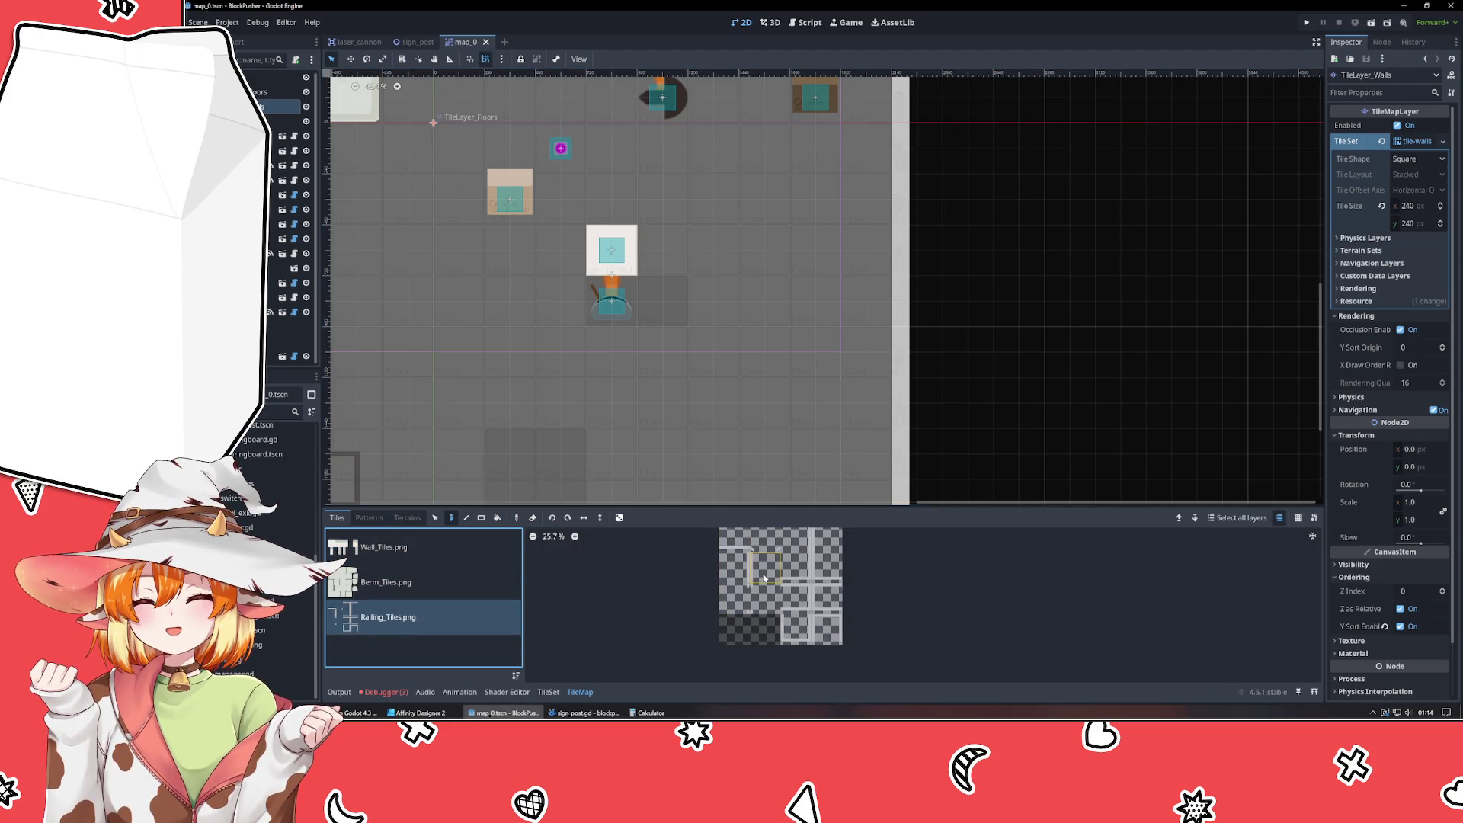
click(795, 598)
click(764, 349)
click(764, 451)
key(ctrl+z)
Paint the top railing tile into two stacked cells, then stop painting
click(757, 594)
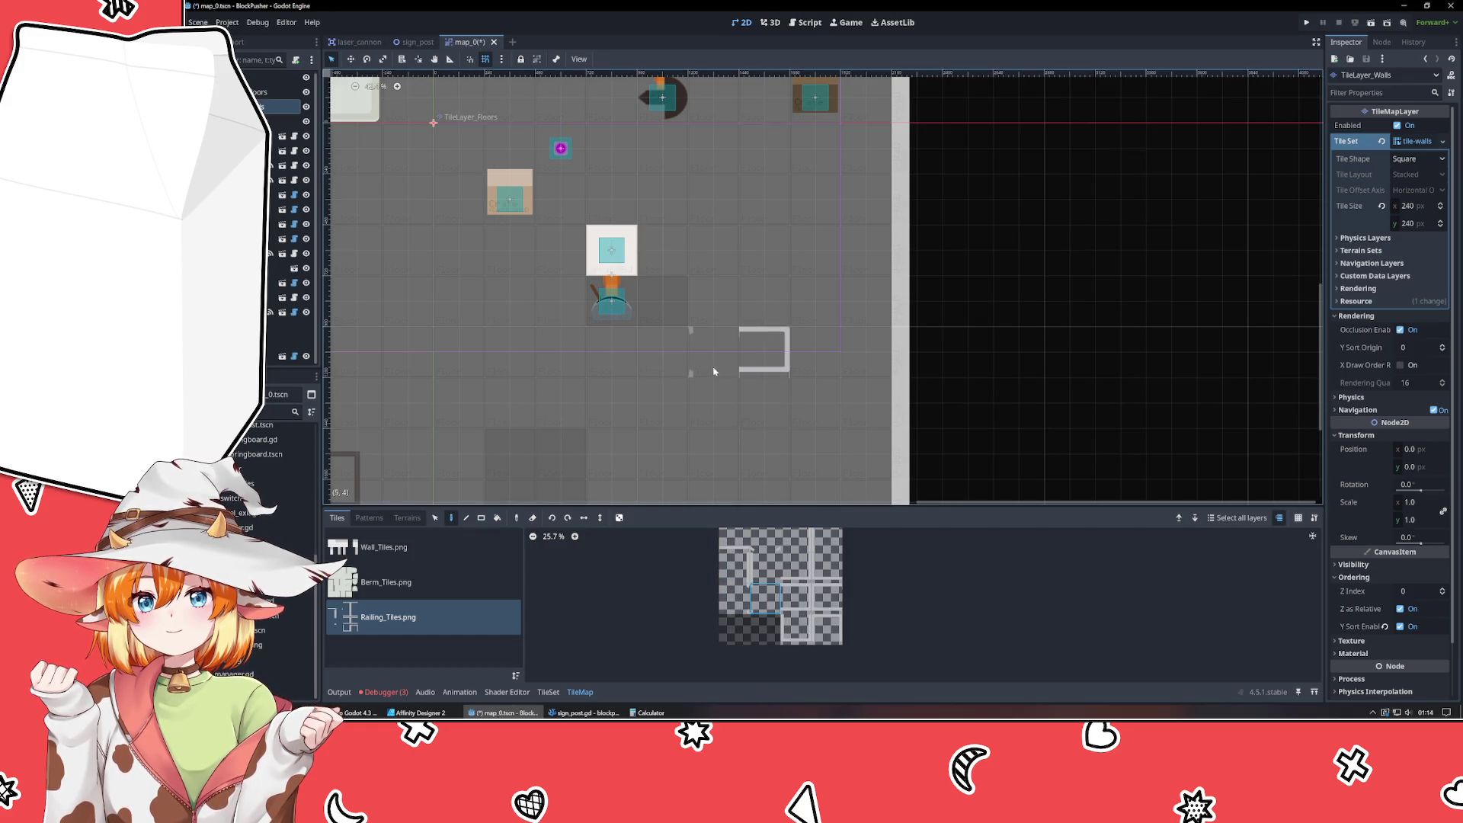
click(765, 541)
click(714, 352)
click(714, 307)
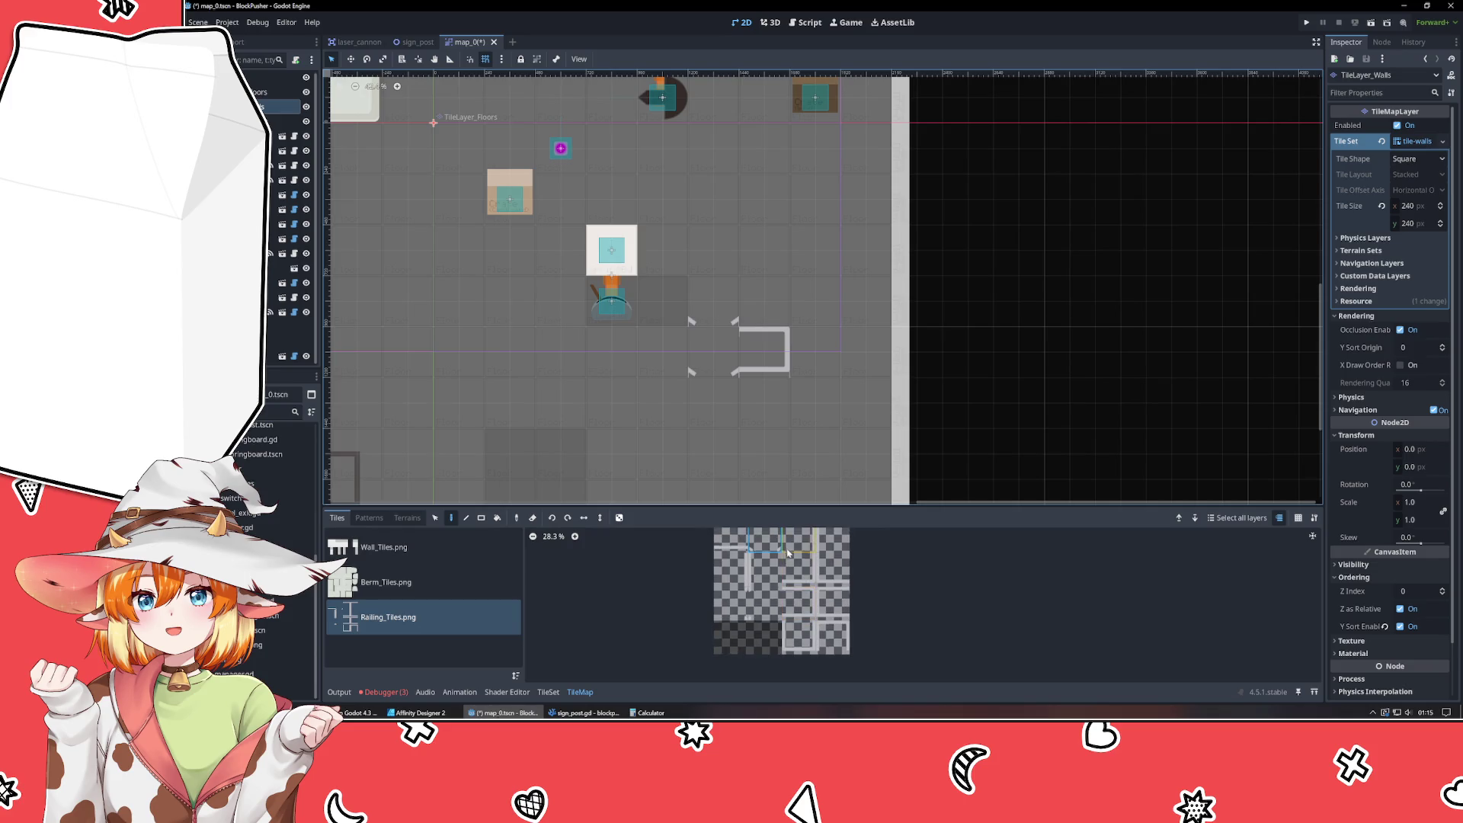
scroll(792, 632, up, 1)
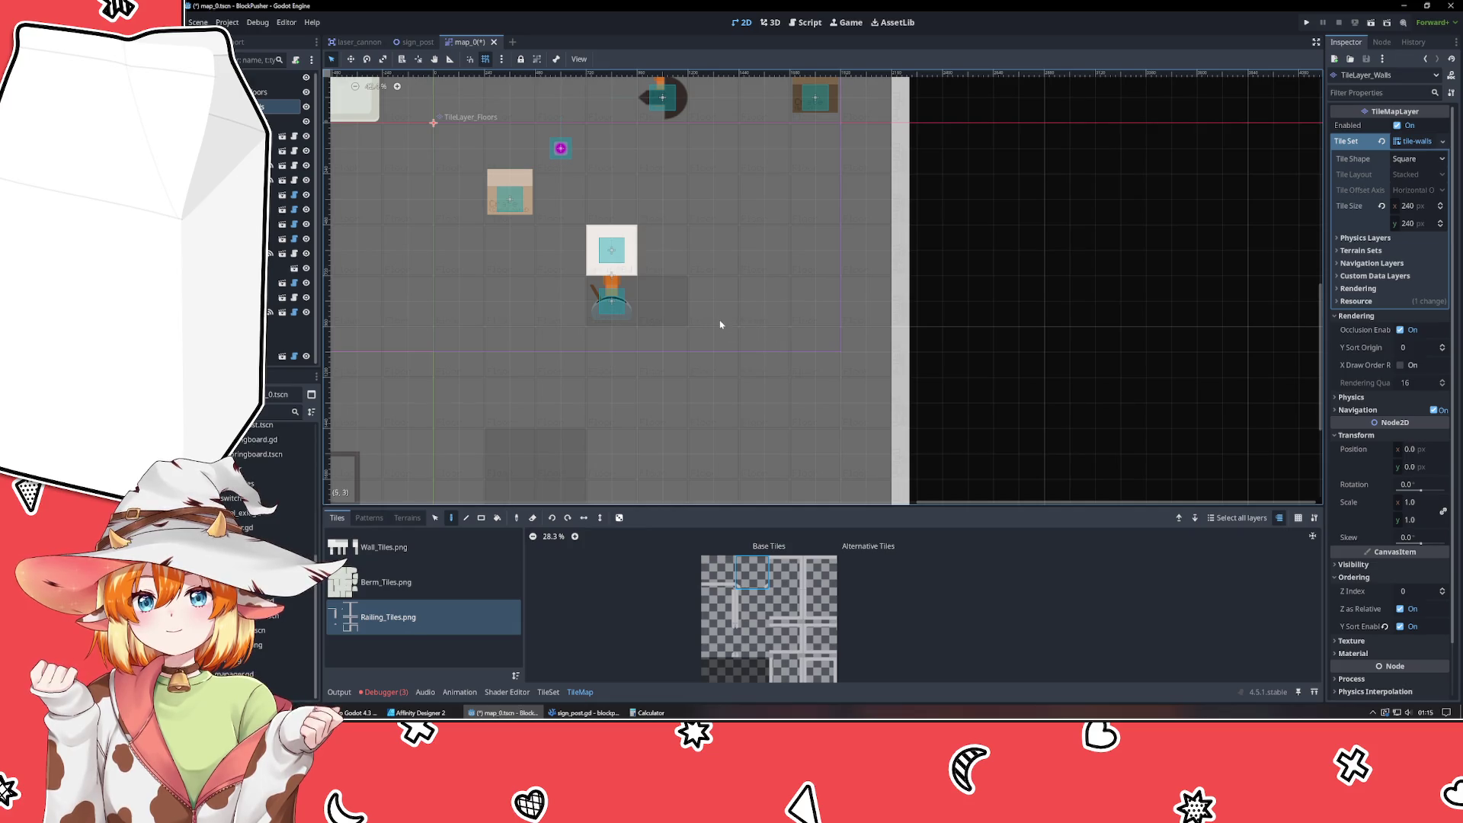
scroll(708, 381, down, 4)
click(650, 442)
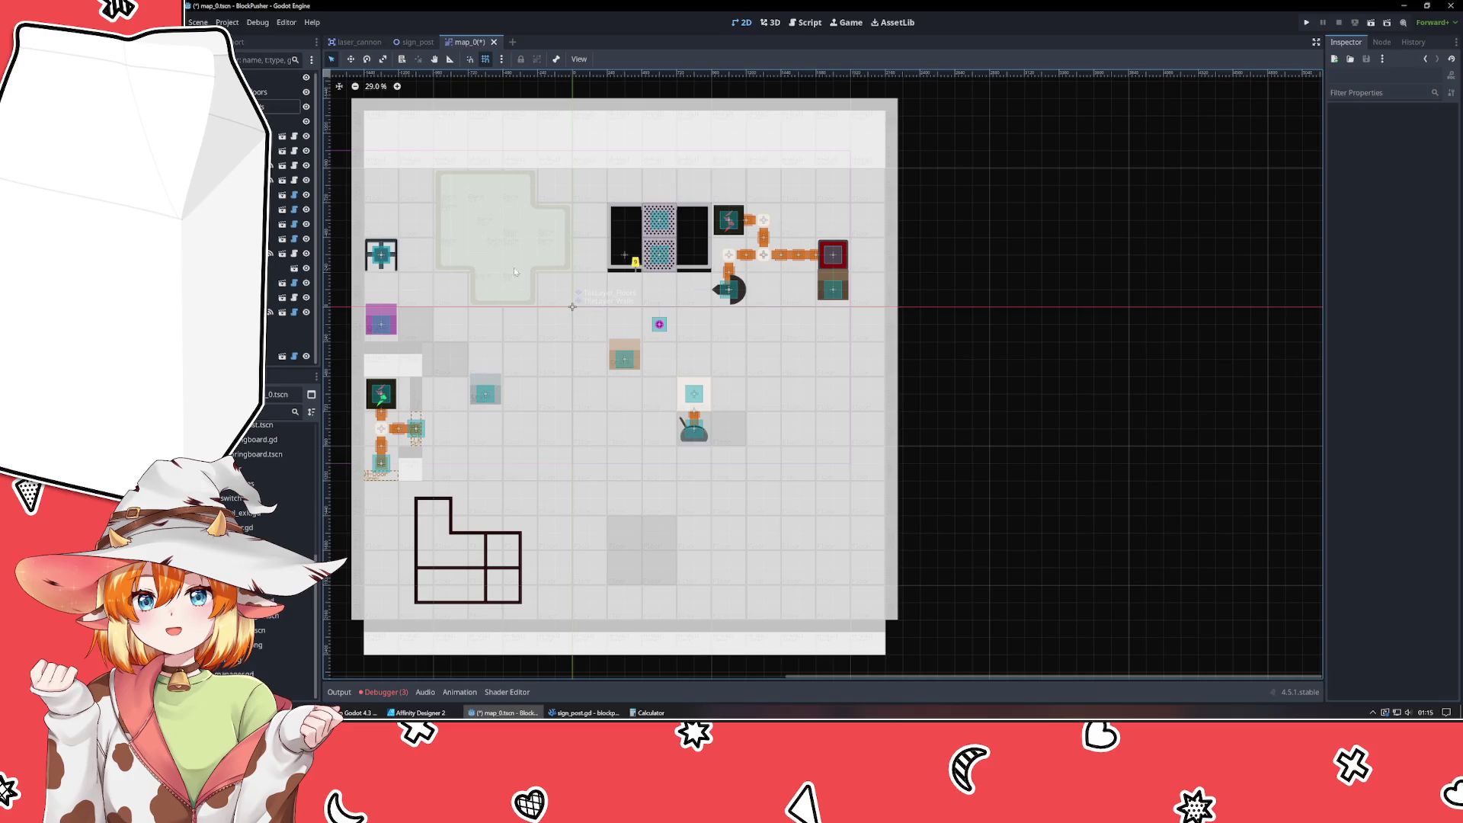
Save map_0, minimize the browser and bring Affinity Designer back
key(ctrl+s)
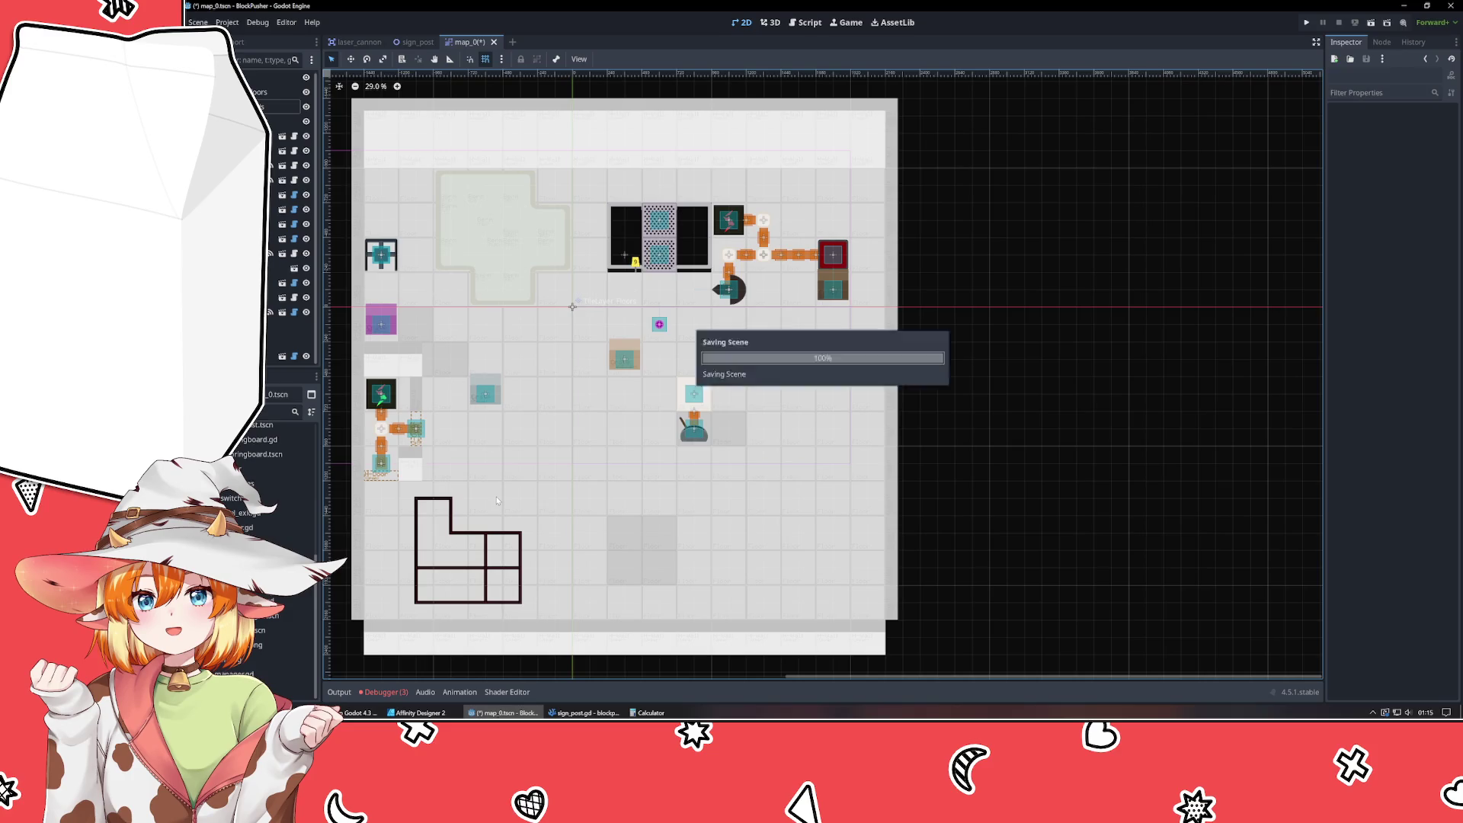
key(alt+Tab)
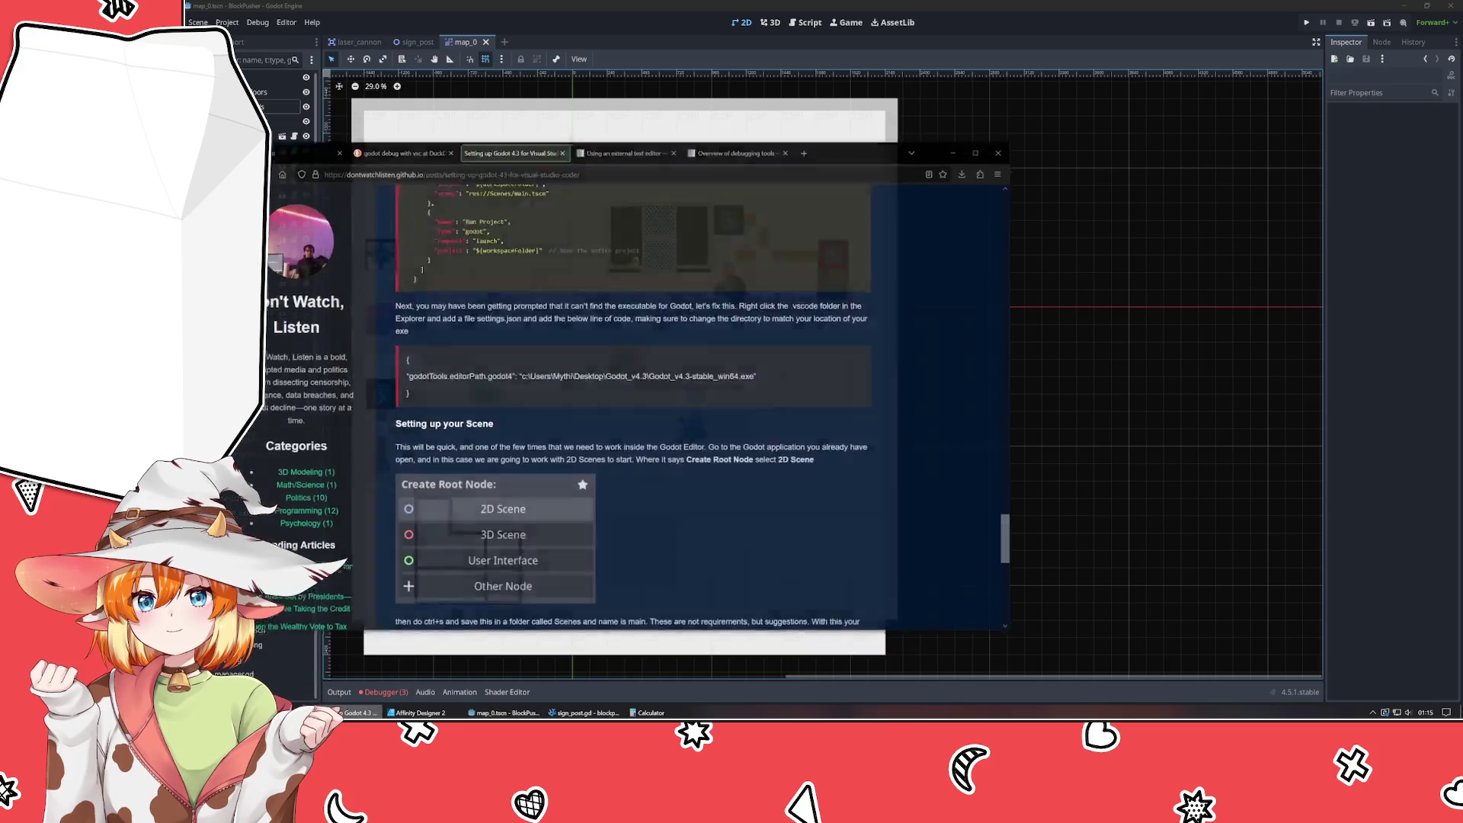
click(372, 712)
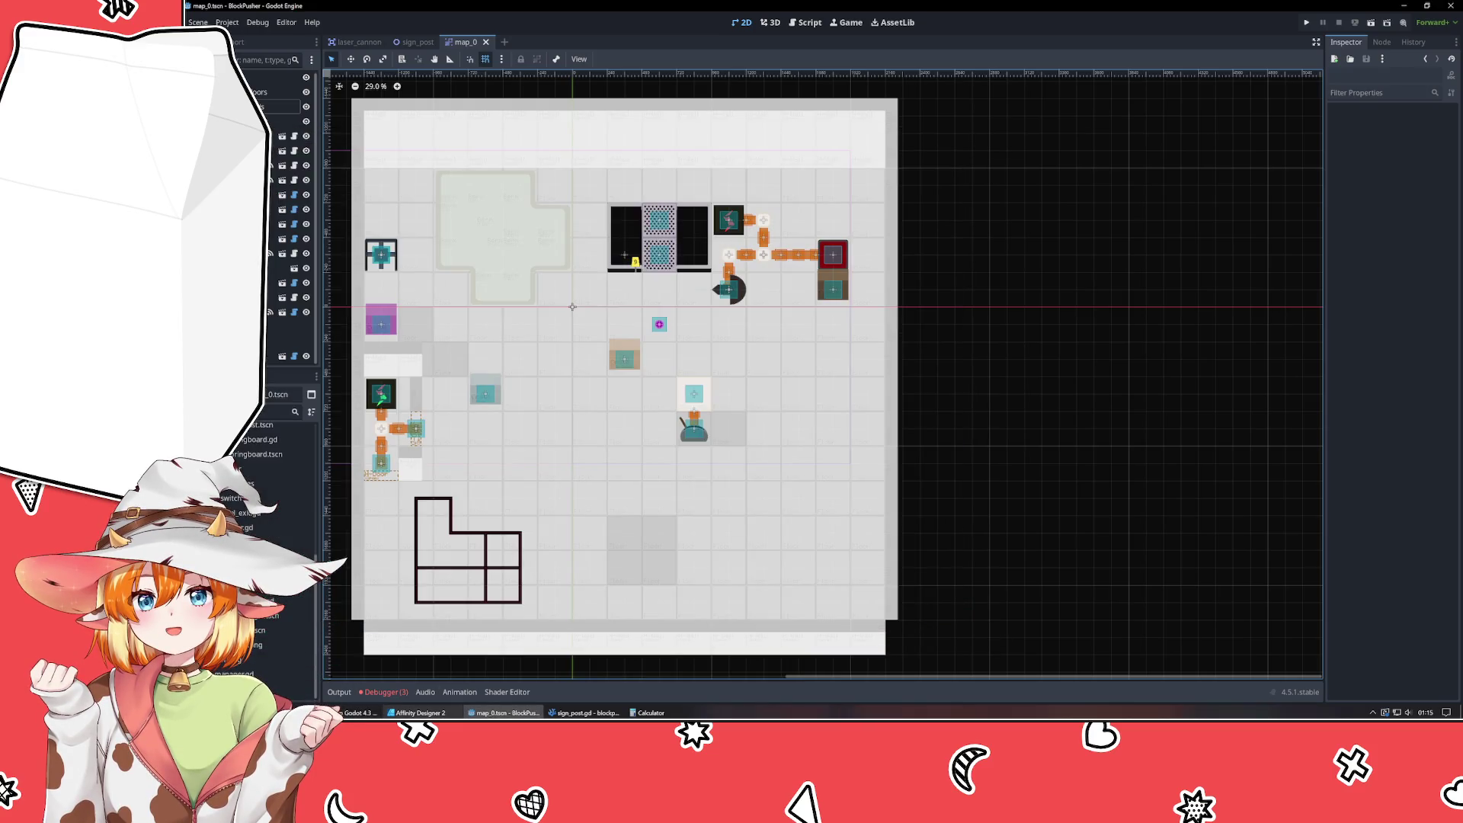
click(417, 712)
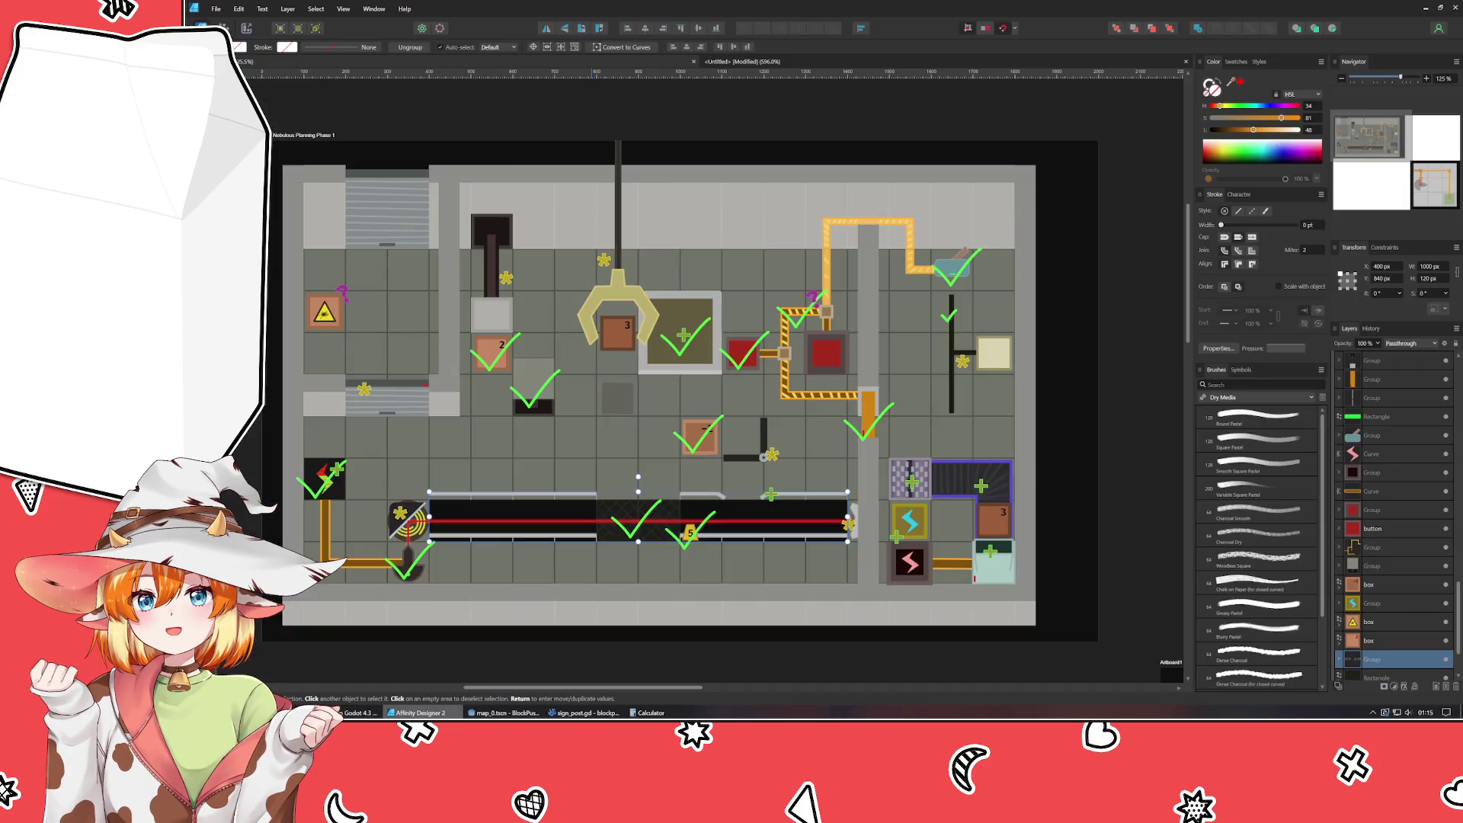
Select Artboard1 in the Untitled document, then bring up File Explorer on the assets folder
click(459, 112)
scroll(462, 116, down, 4)
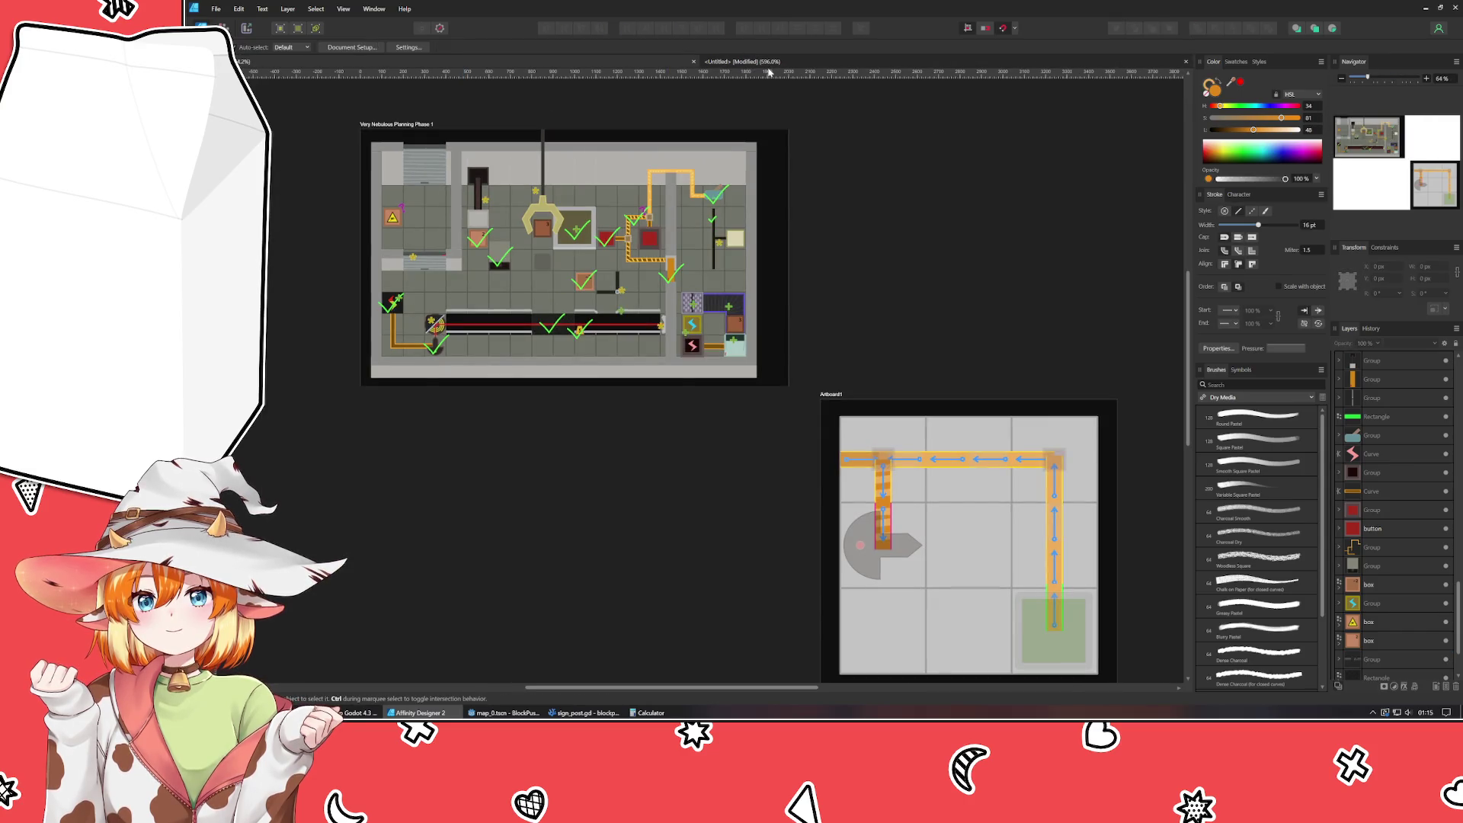
click(768, 63)
scroll(661, 200, down, 3)
scroll(660, 199, up, 2)
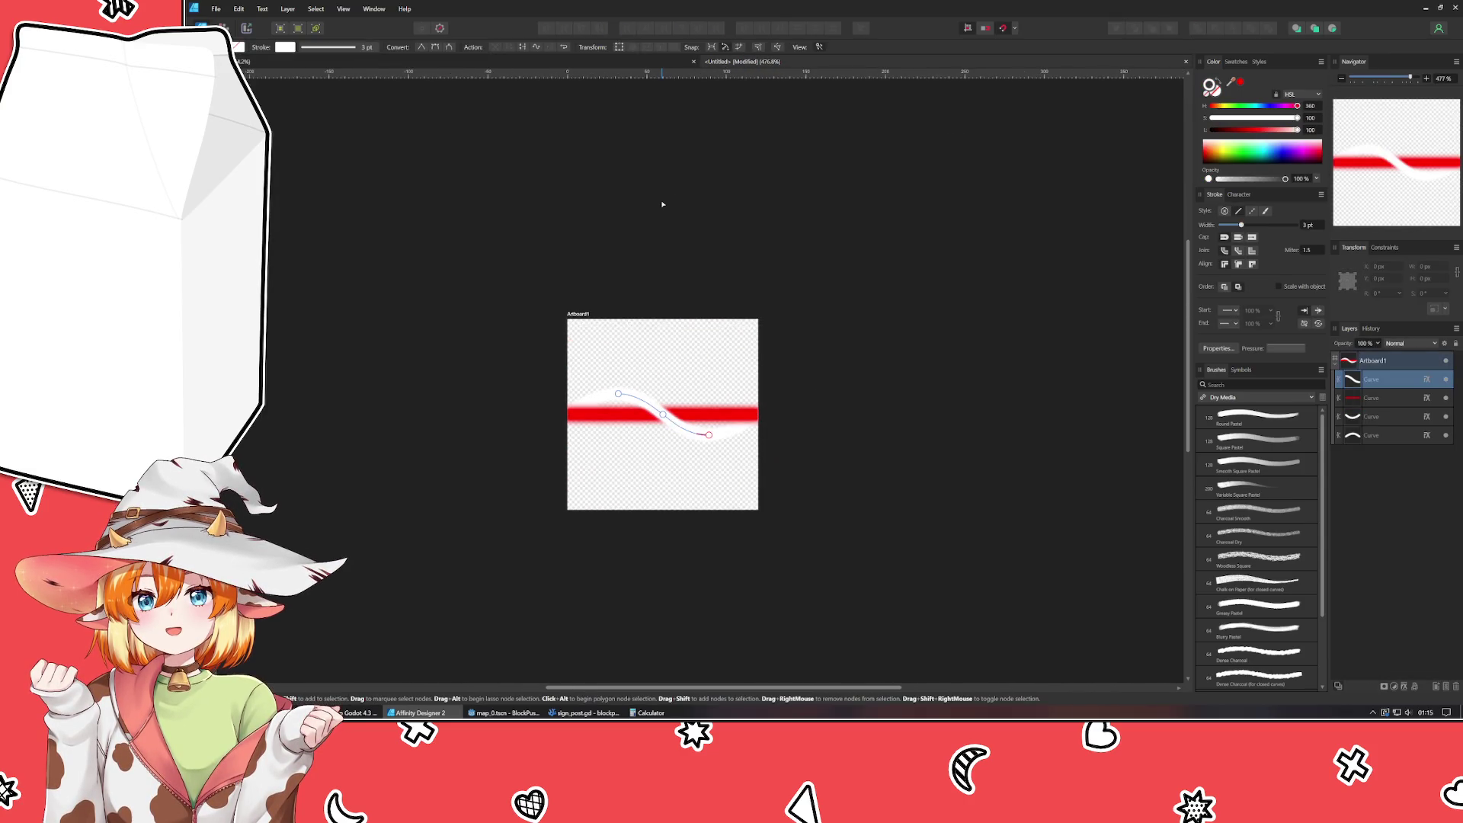
key(v)
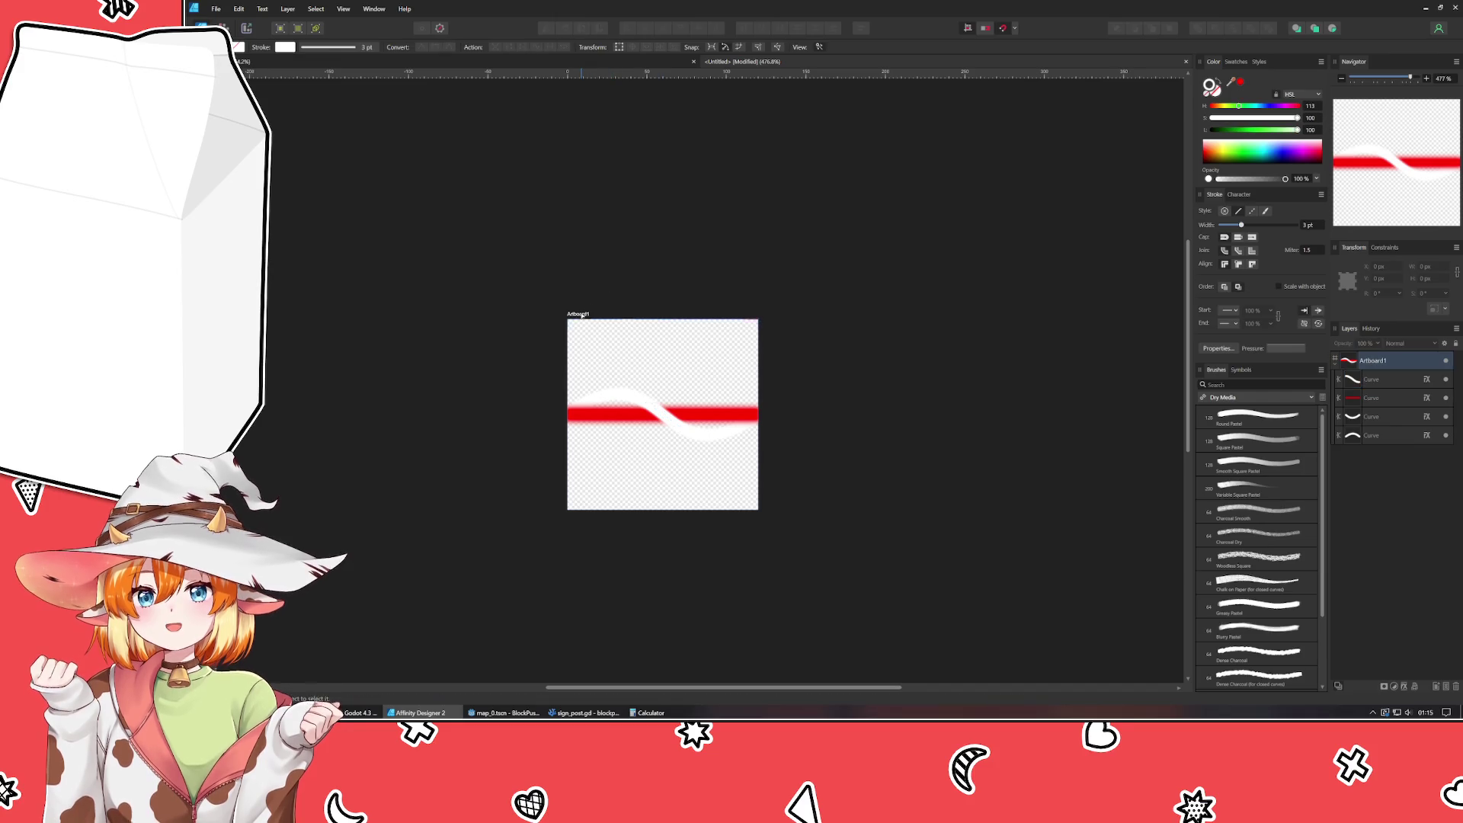
click(583, 315)
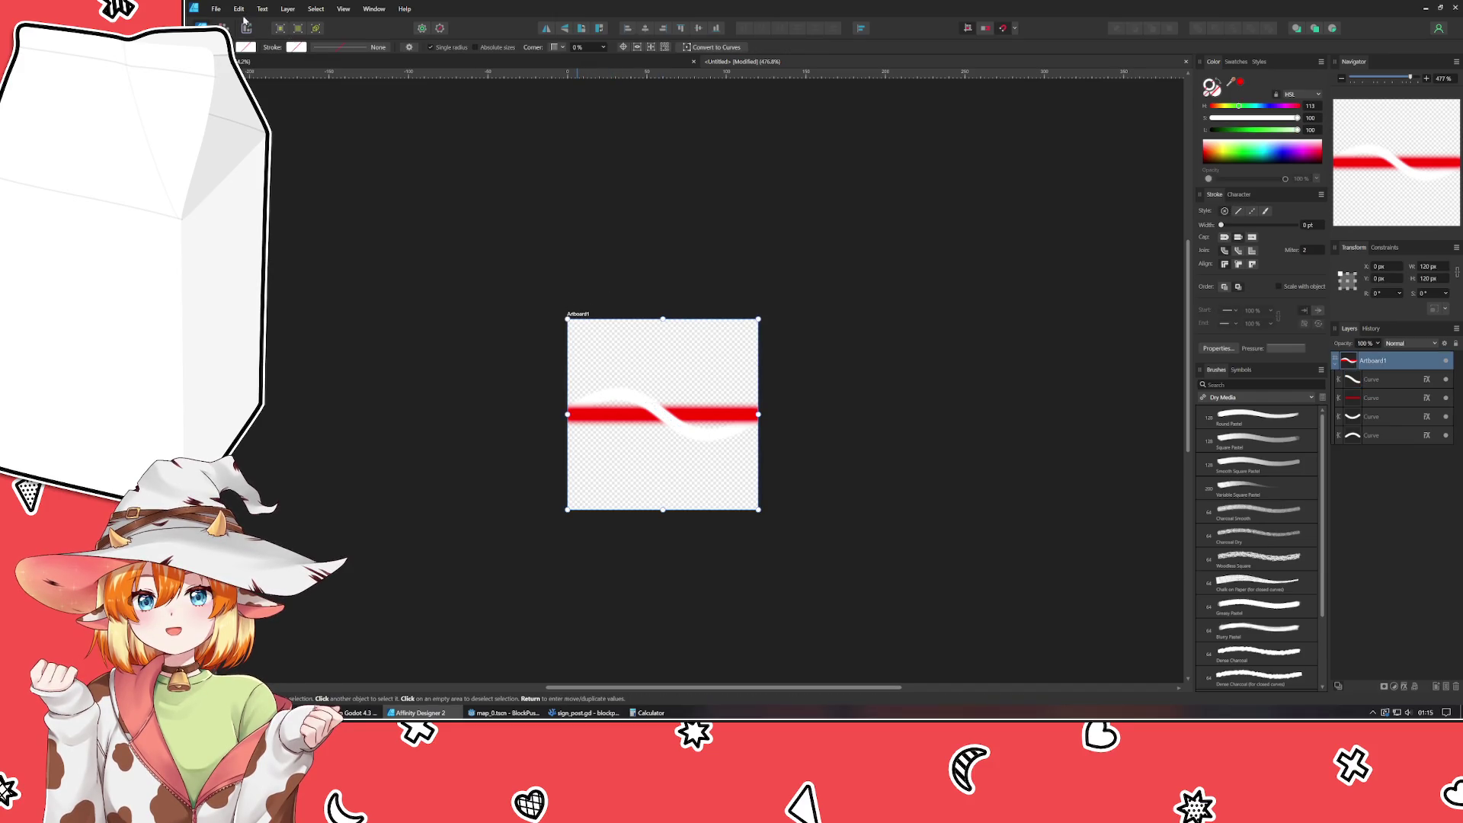
key(alt+Tab)
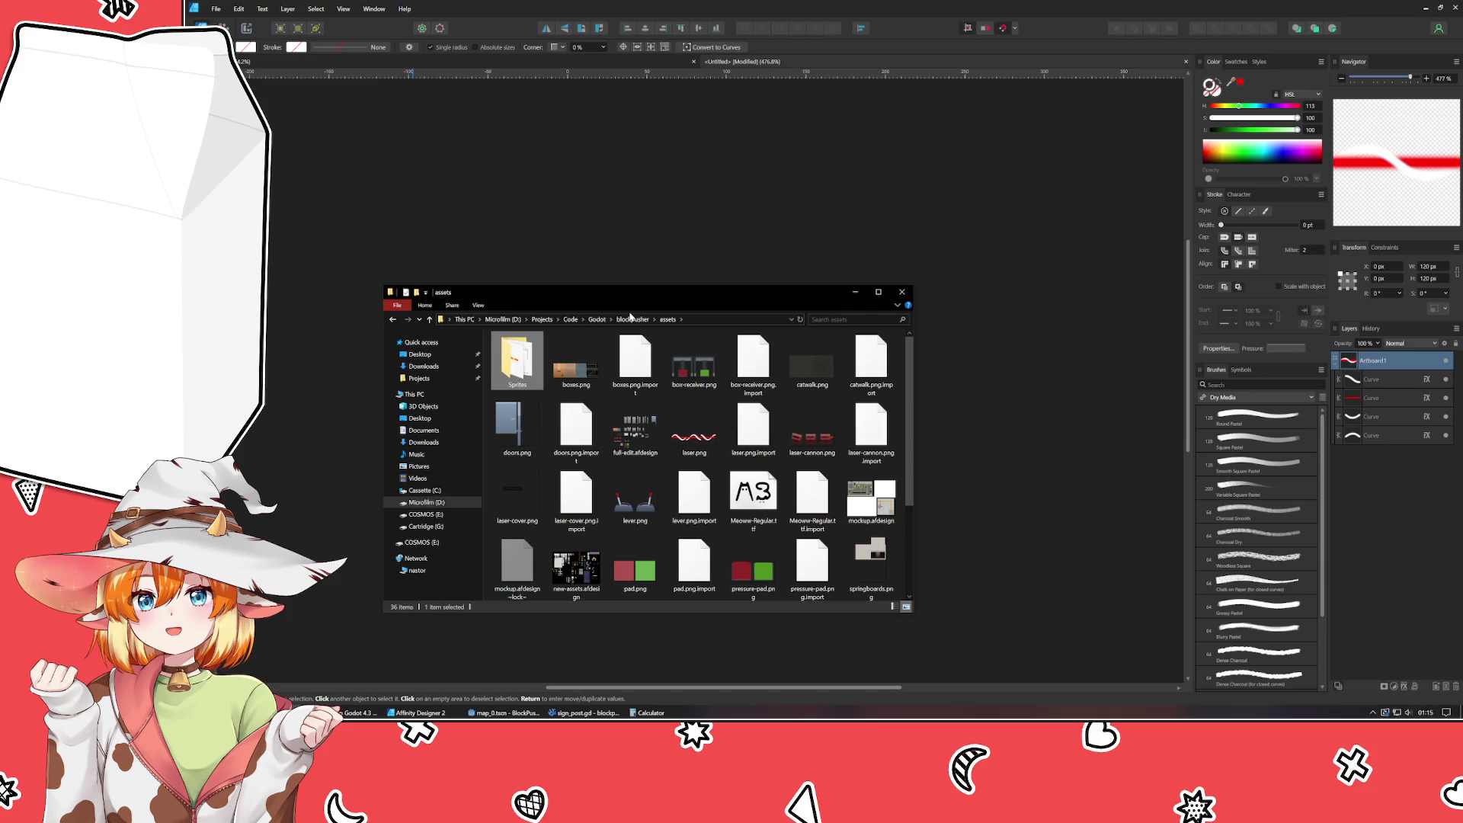
Open new-assets.afdesign from the blockpusher assets folder in Affinity Designer
click(631, 319)
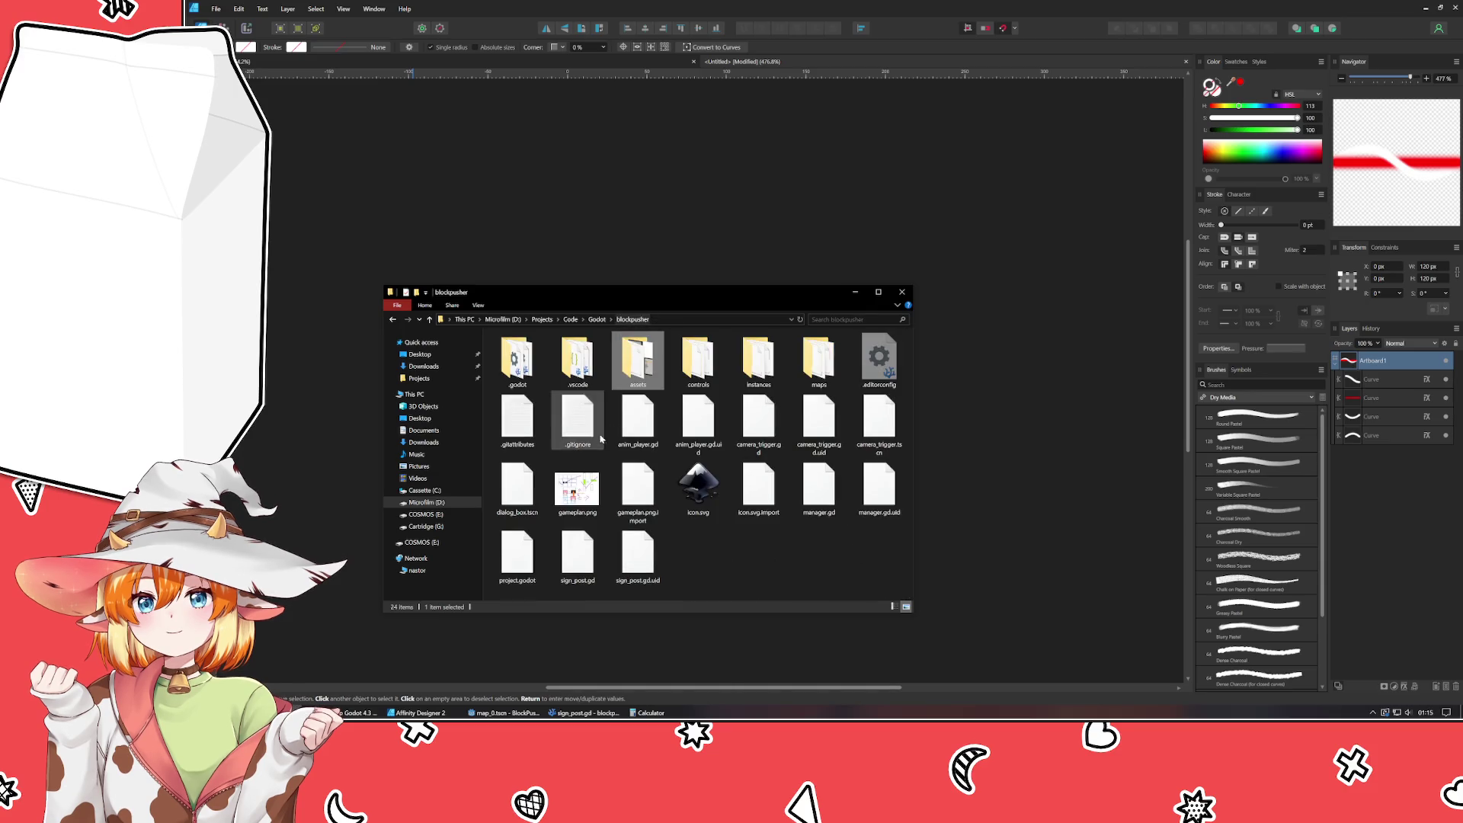
double_click(640, 356)
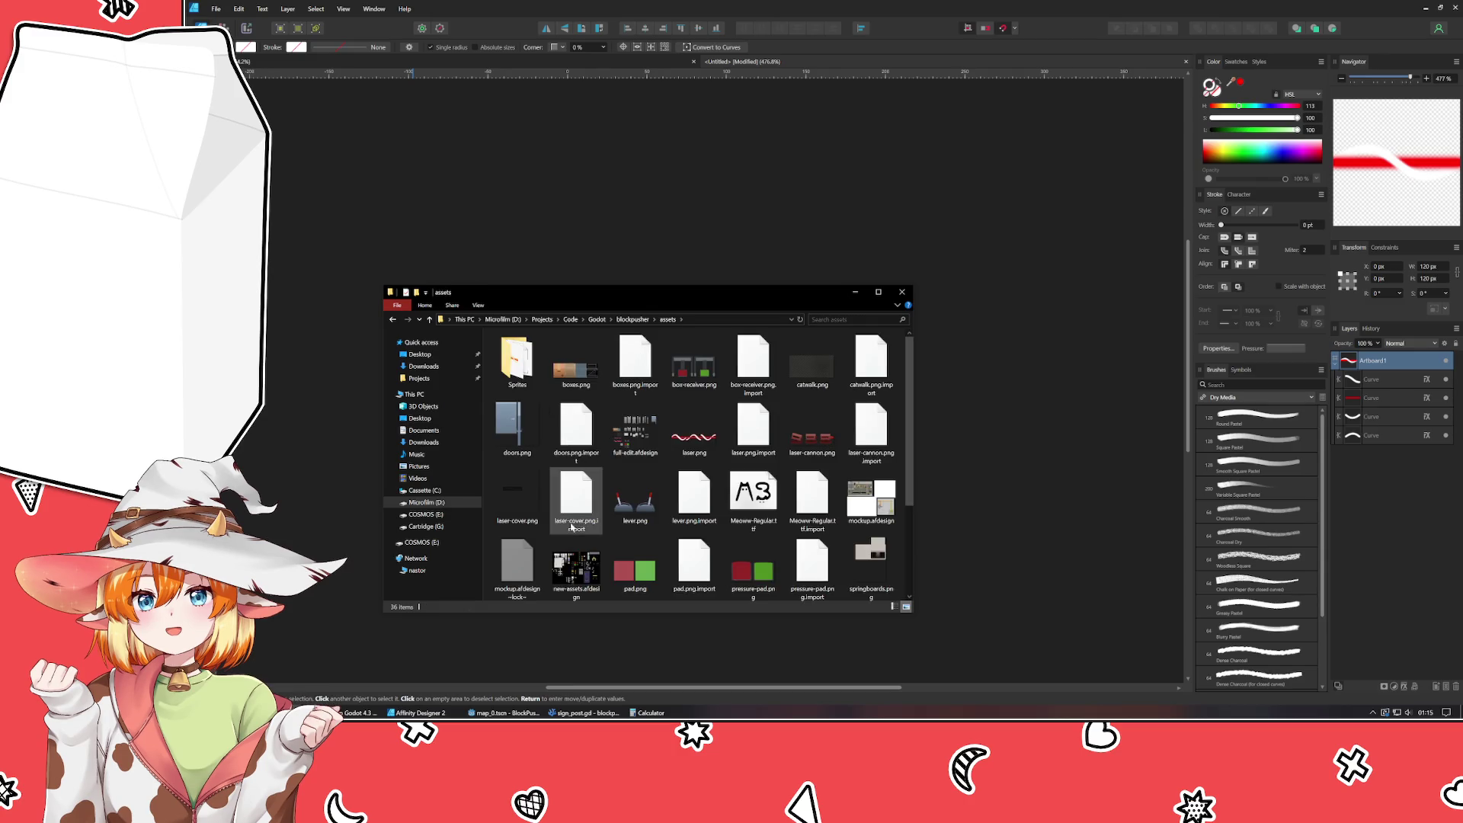
double_click(576, 548)
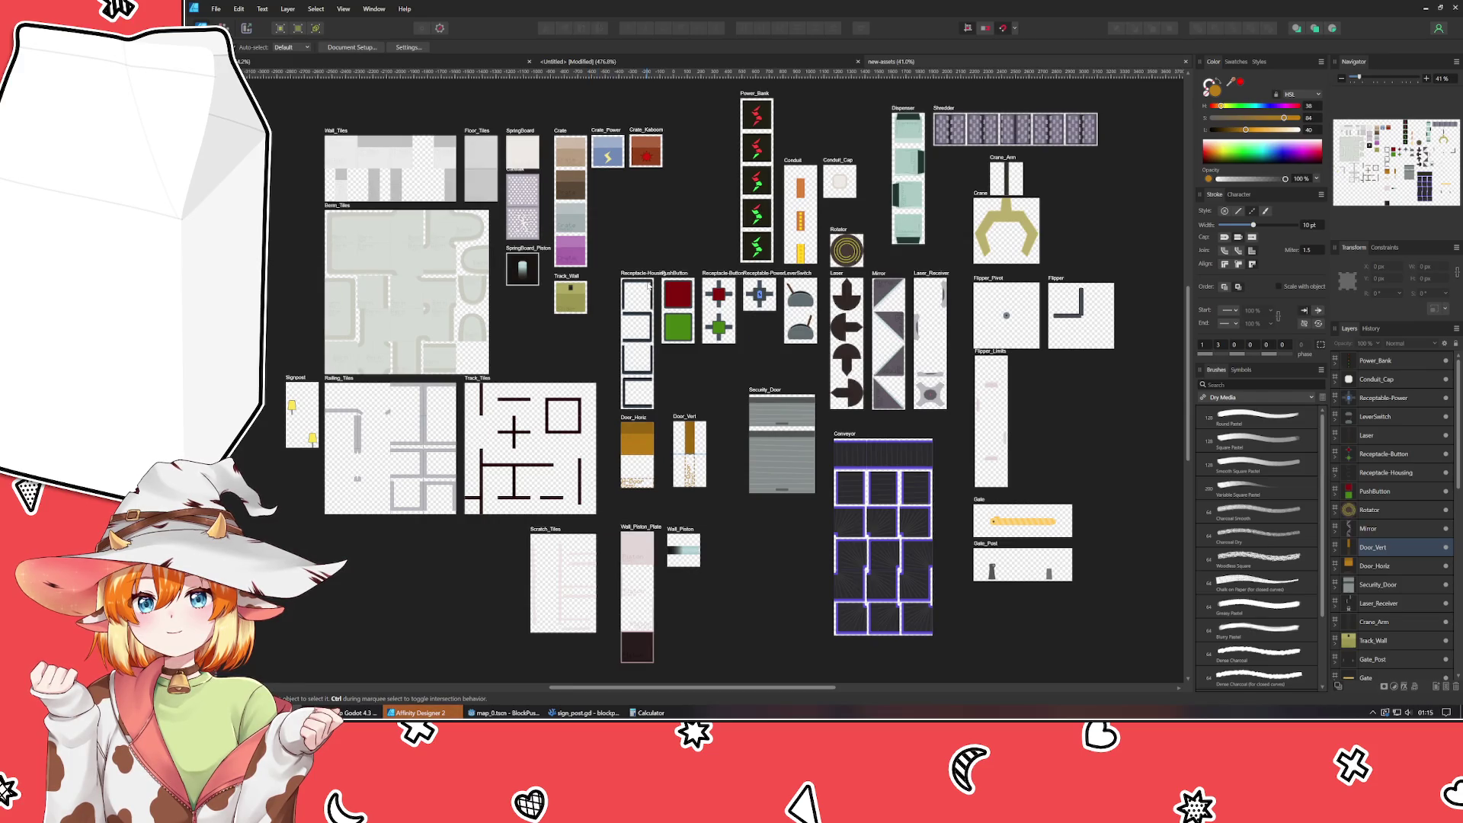
Move the laser beam artboard onto the new-assets sheet beside Conduit_Cap
scroll(625, 245, down, 3)
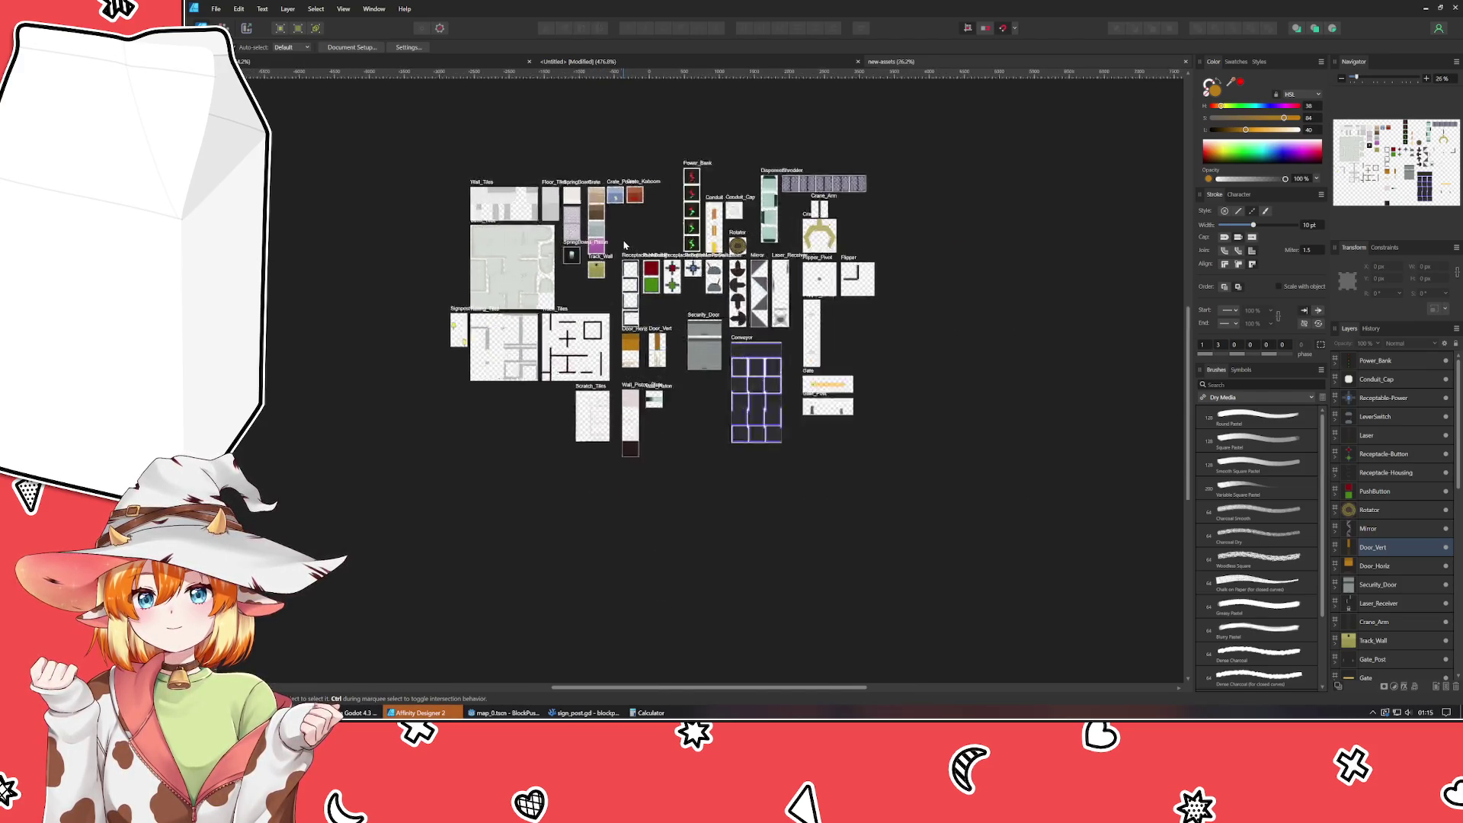
scroll(625, 245, up, 3)
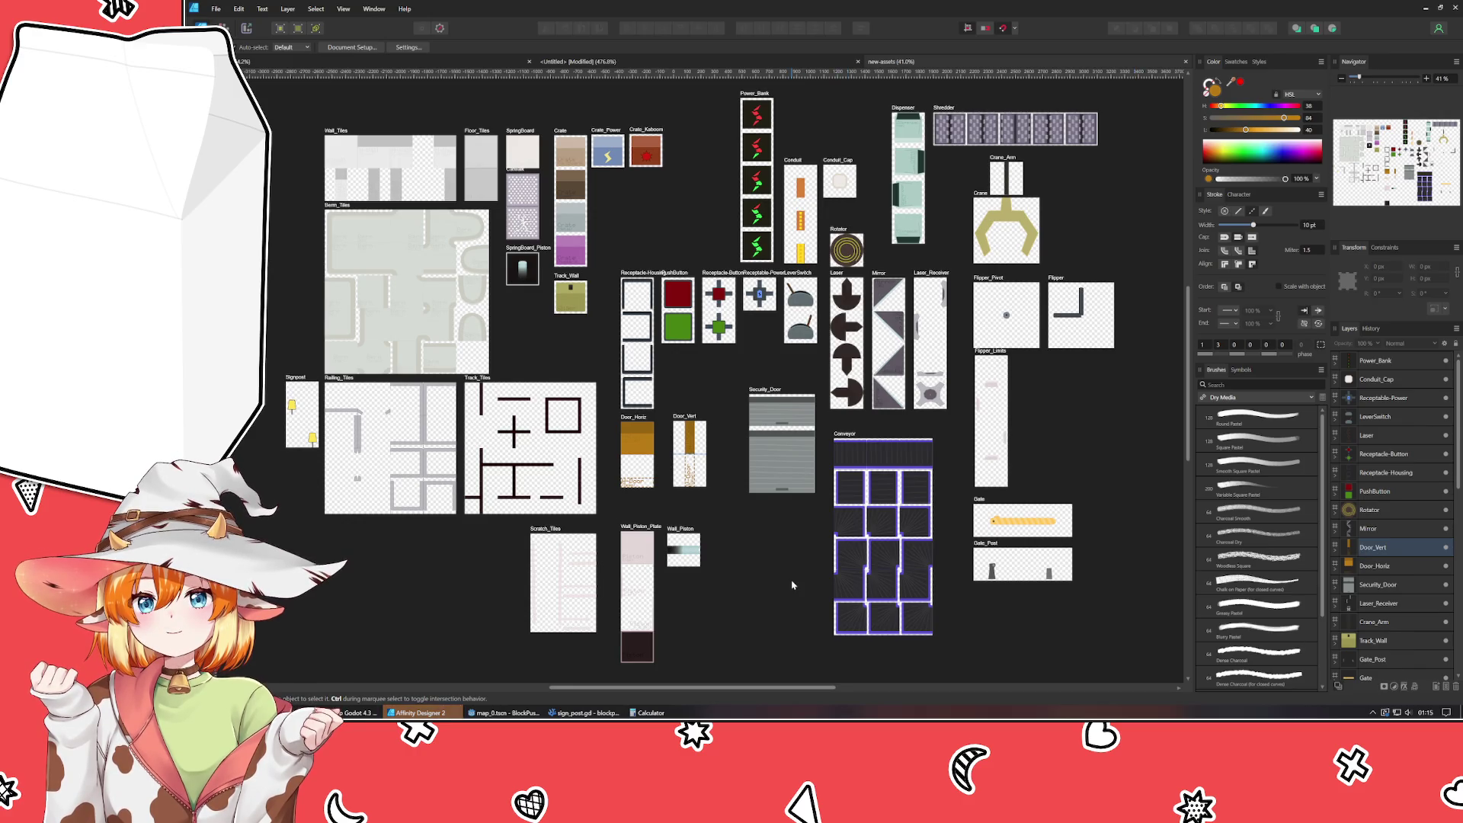
click(768, 64)
key(Escape)
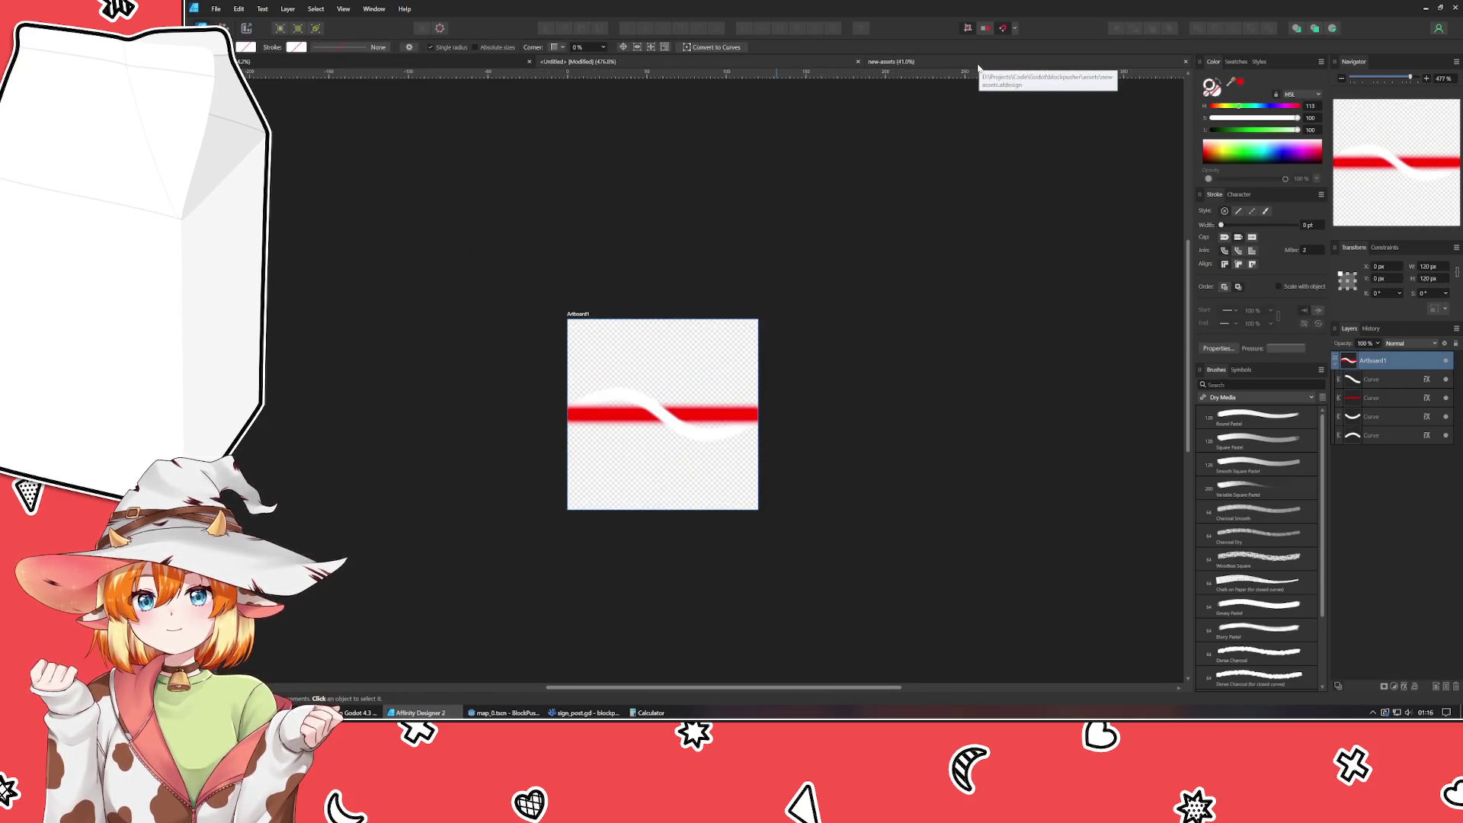
click(980, 69)
mouse_move(689, 454)
mouse_down()
mouse_move(735, 381)
mouse_move(686, 381)
mouse_move(668, 208)
mouse_move(705, 175)
mouse_move(844, 144)
mouse_move(822, 379)
mouse_move(860, 219)
mouse_move(845, 214)
mouse_up()
Rename the artboard to Laser_Beam and save the new-assets document
double_click(845, 209)
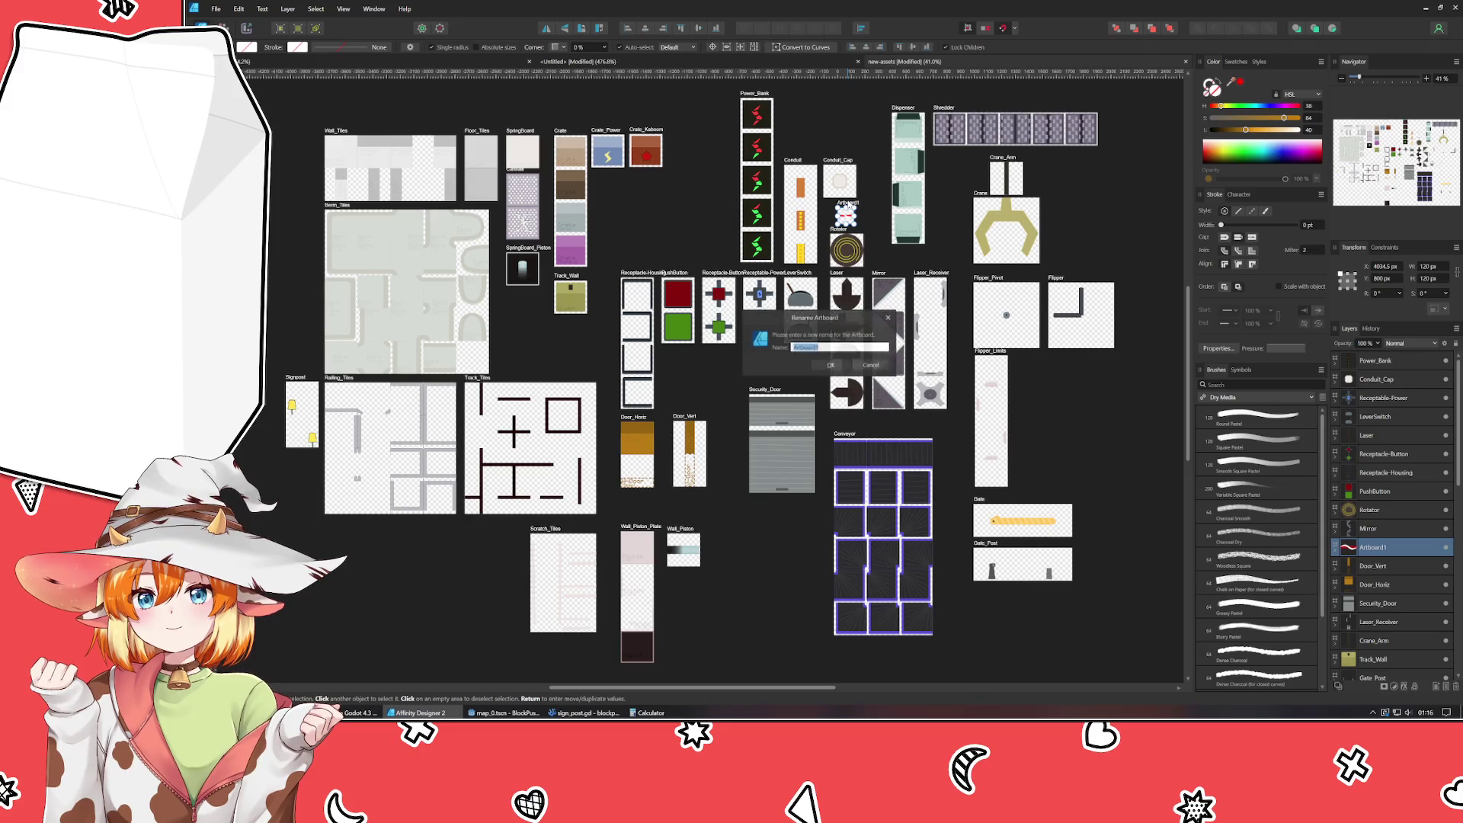
text(LaserBeam)
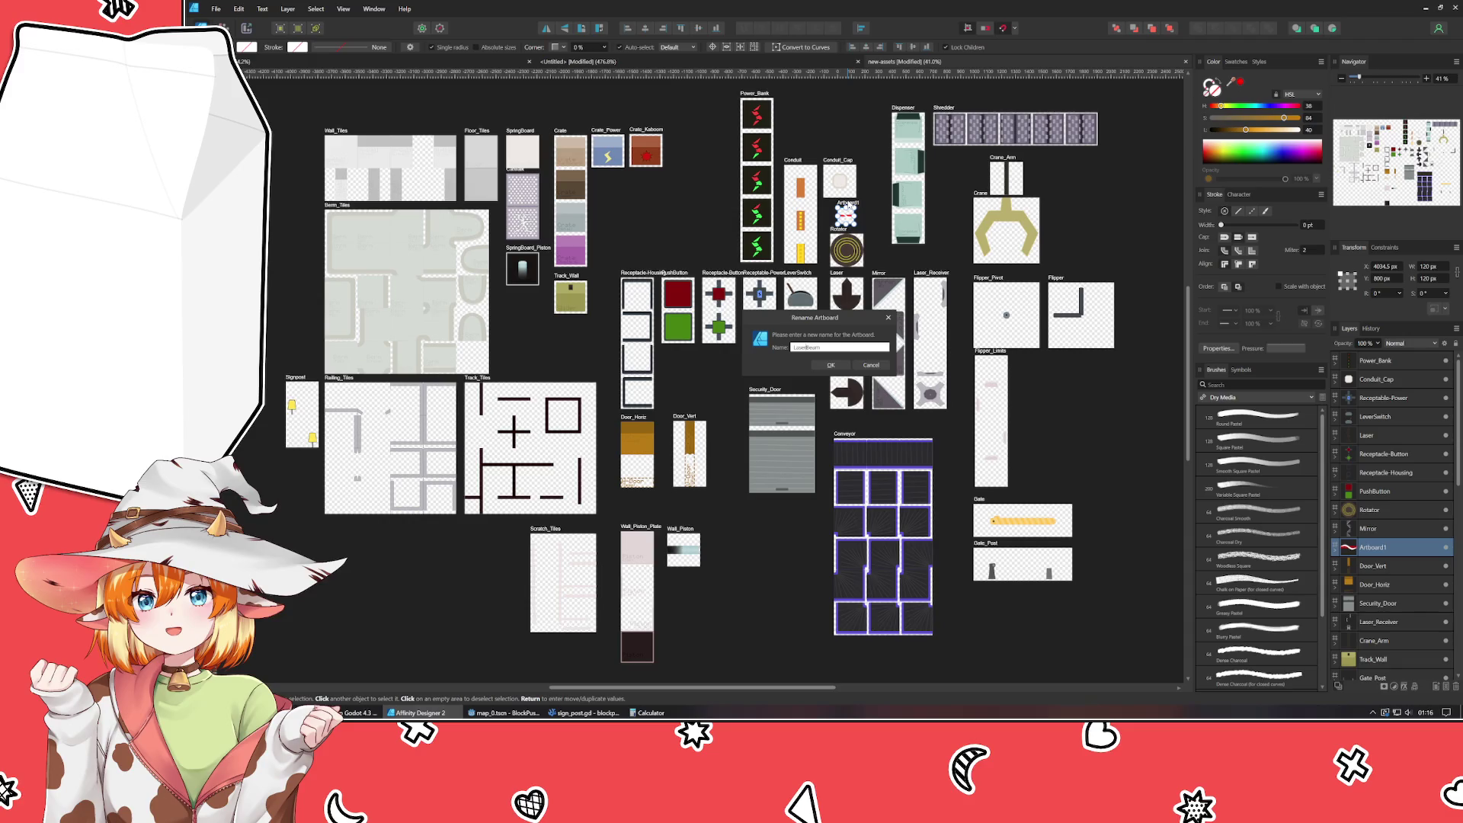
key(Return)
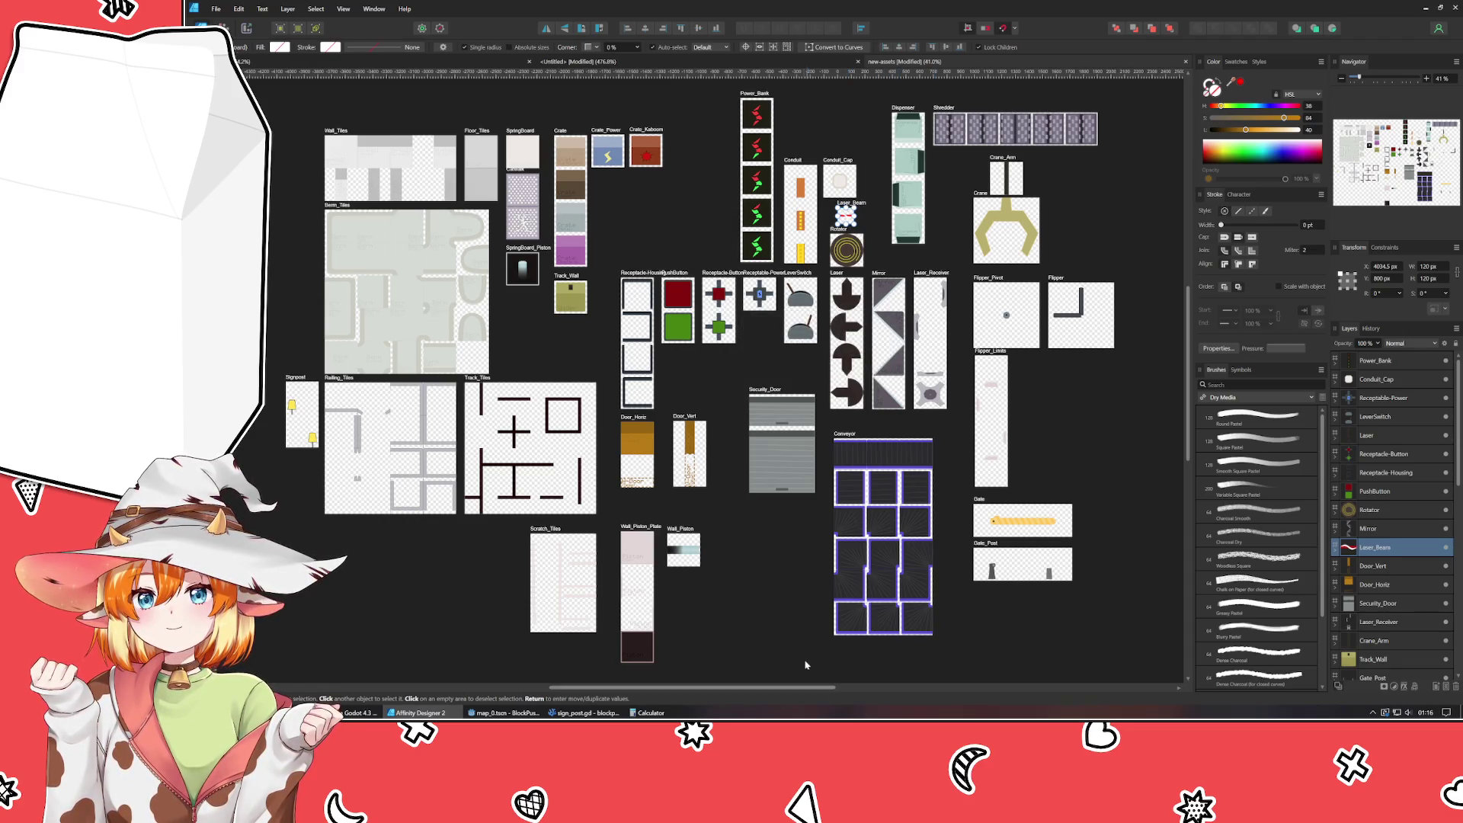
click(806, 665)
key(ctrl+s)
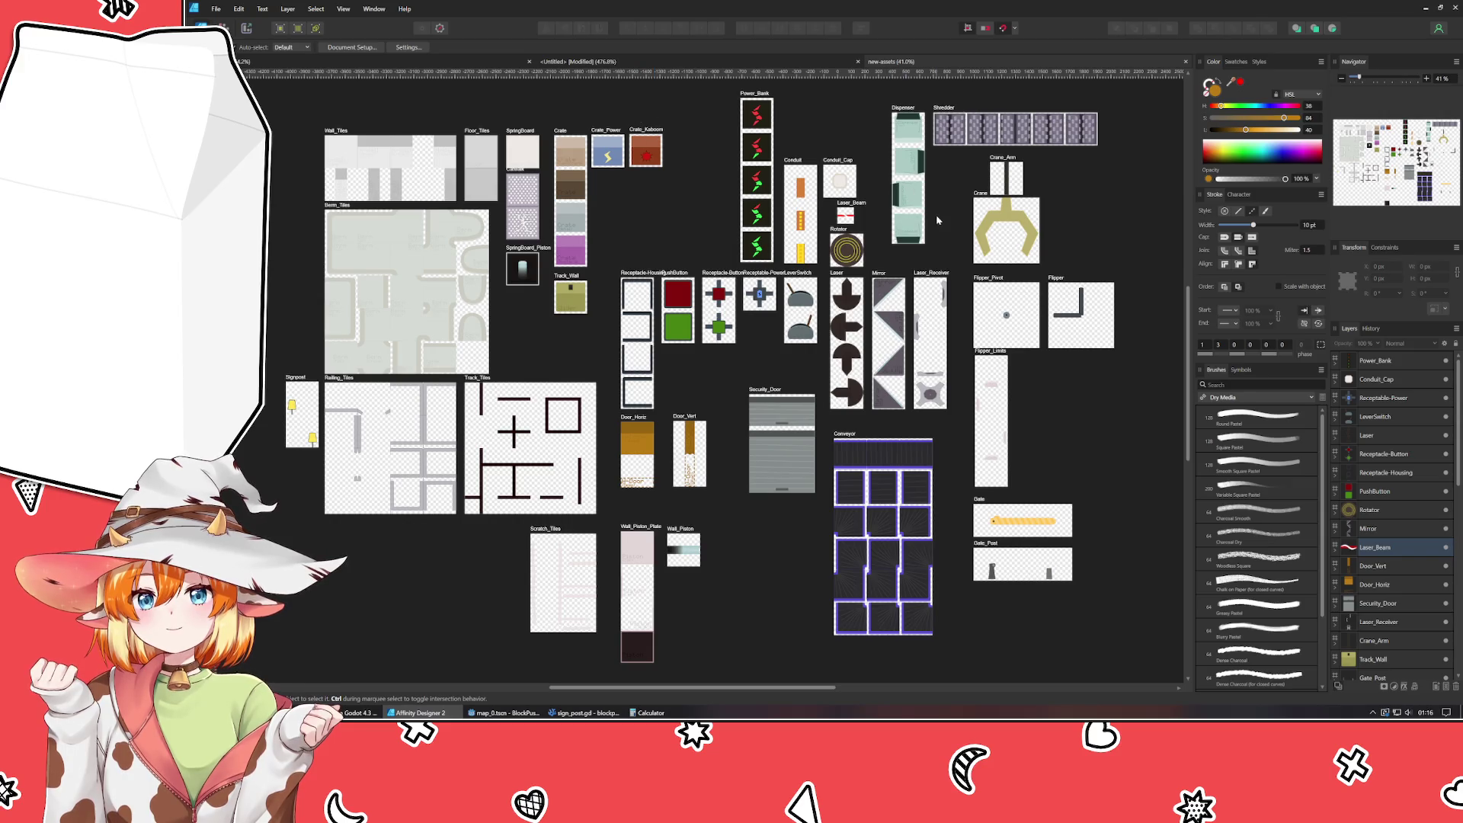
Close the Untitled scratch document, answering its save-changes prompt
click(580, 63)
click(528, 61)
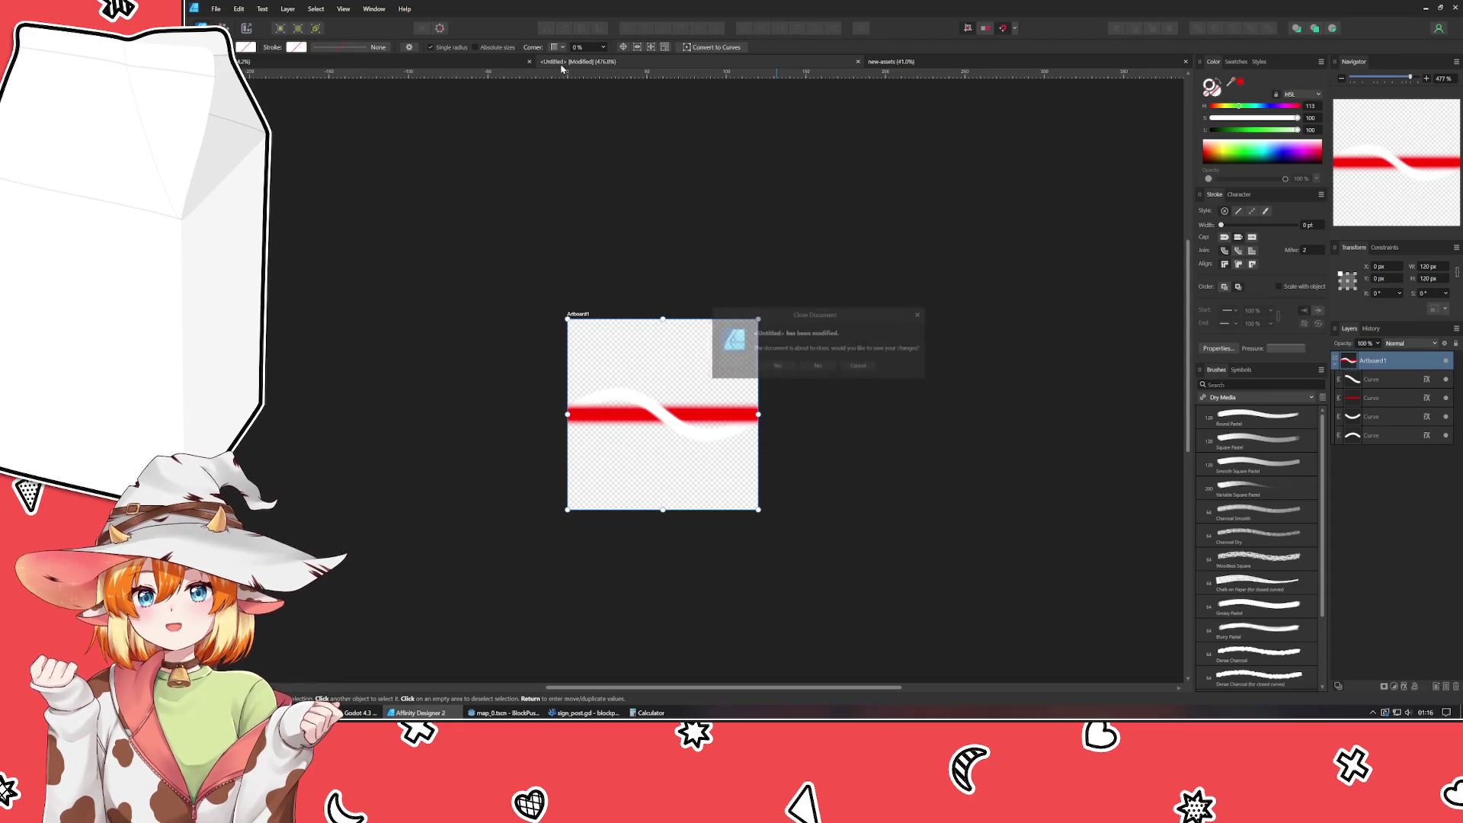
click(822, 378)
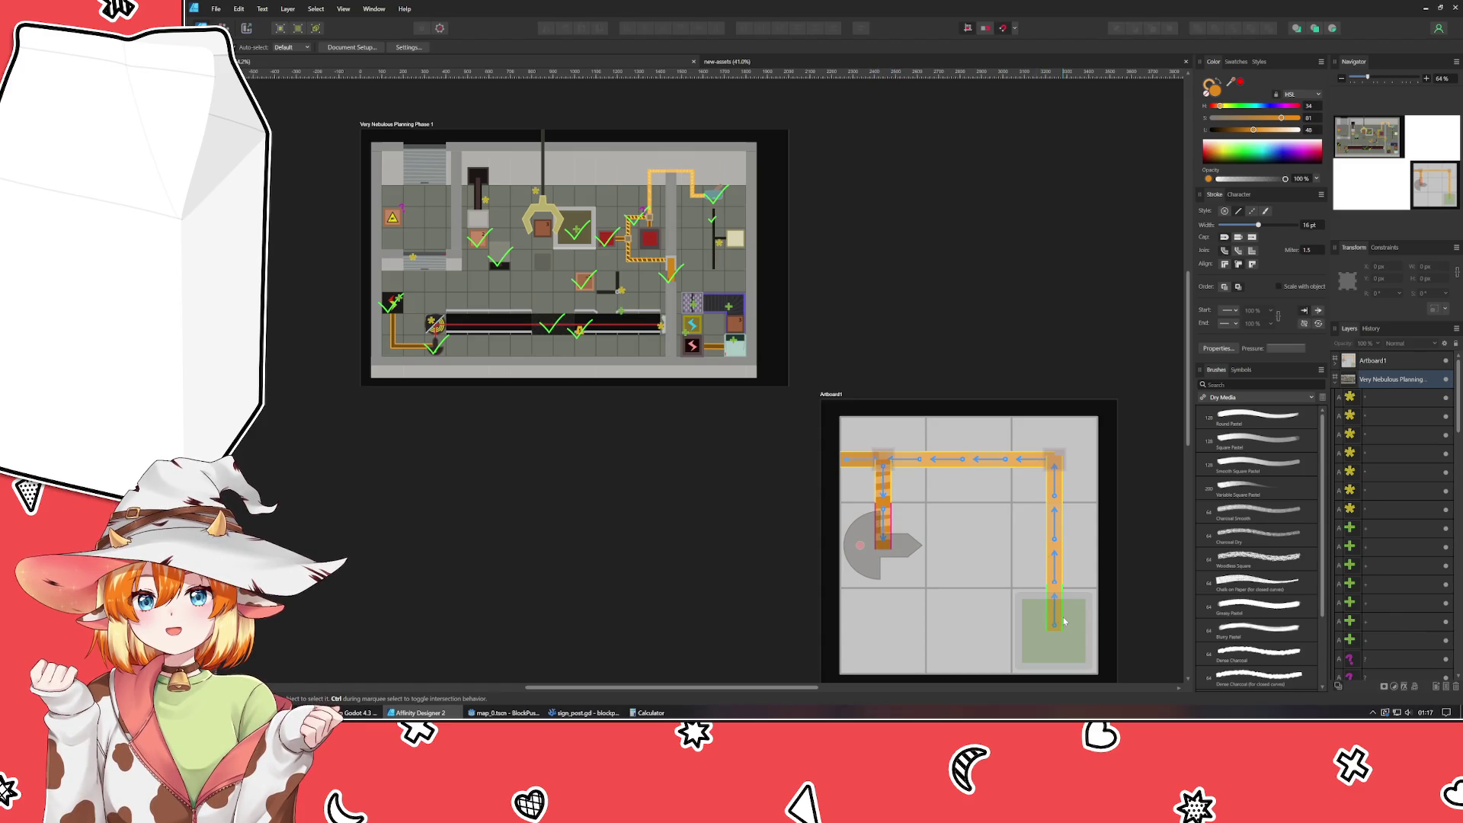
Pan and zoom to bring the level planning artboard into view
mouse_move(556, 418)
mouse_down()
mouse_move(644, 484)
mouse_move(630, 610)
mouse_up()
scroll(644, 502, up, 3)
scroll(640, 514, up, 1)
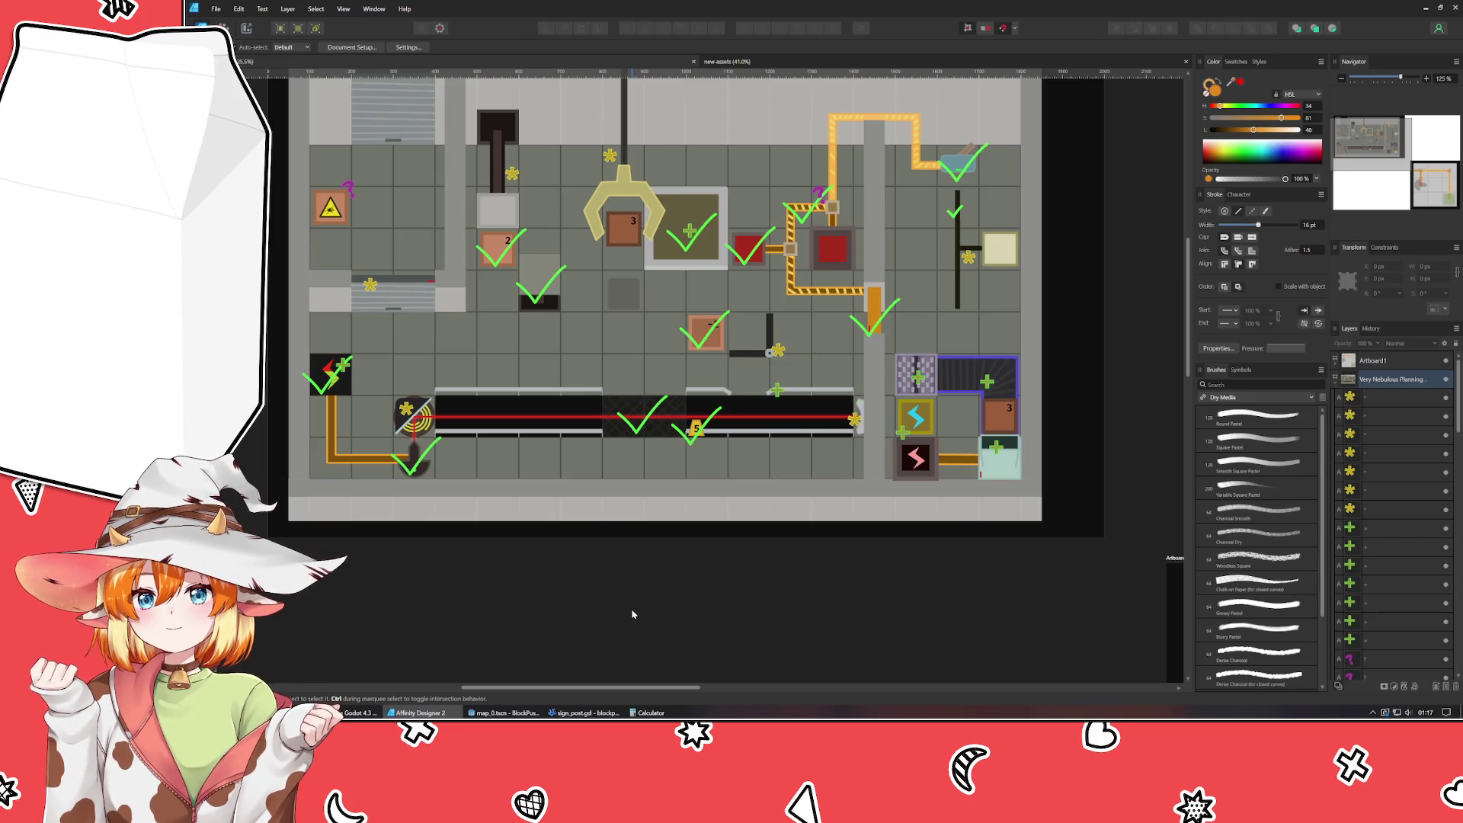
scroll(515, 434, up, 2)
drag(516, 454, 539, 445)
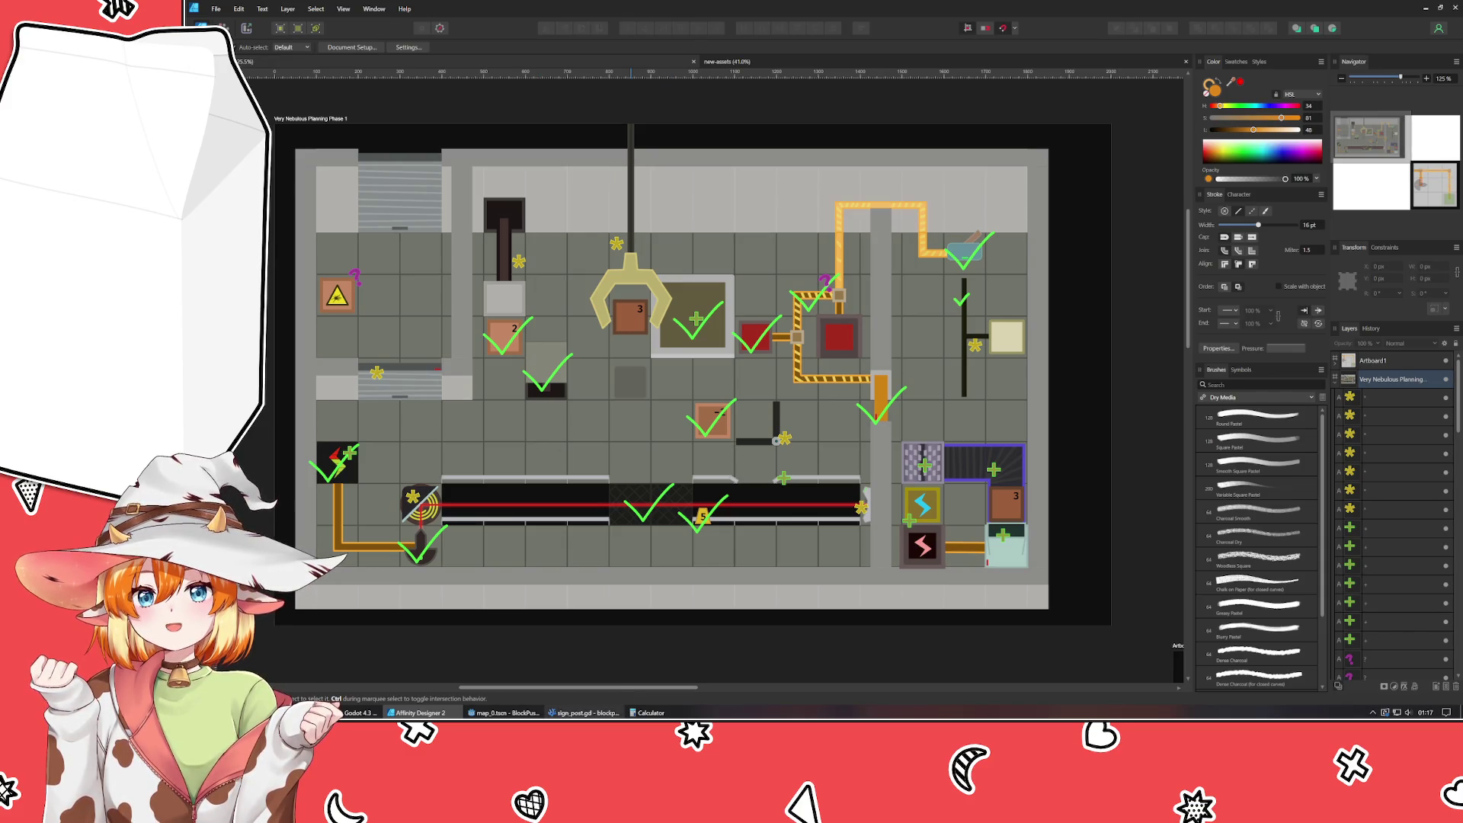
Close the Calculator window and bring Godot's map_0 scene to the front
mouse_move(648, 712)
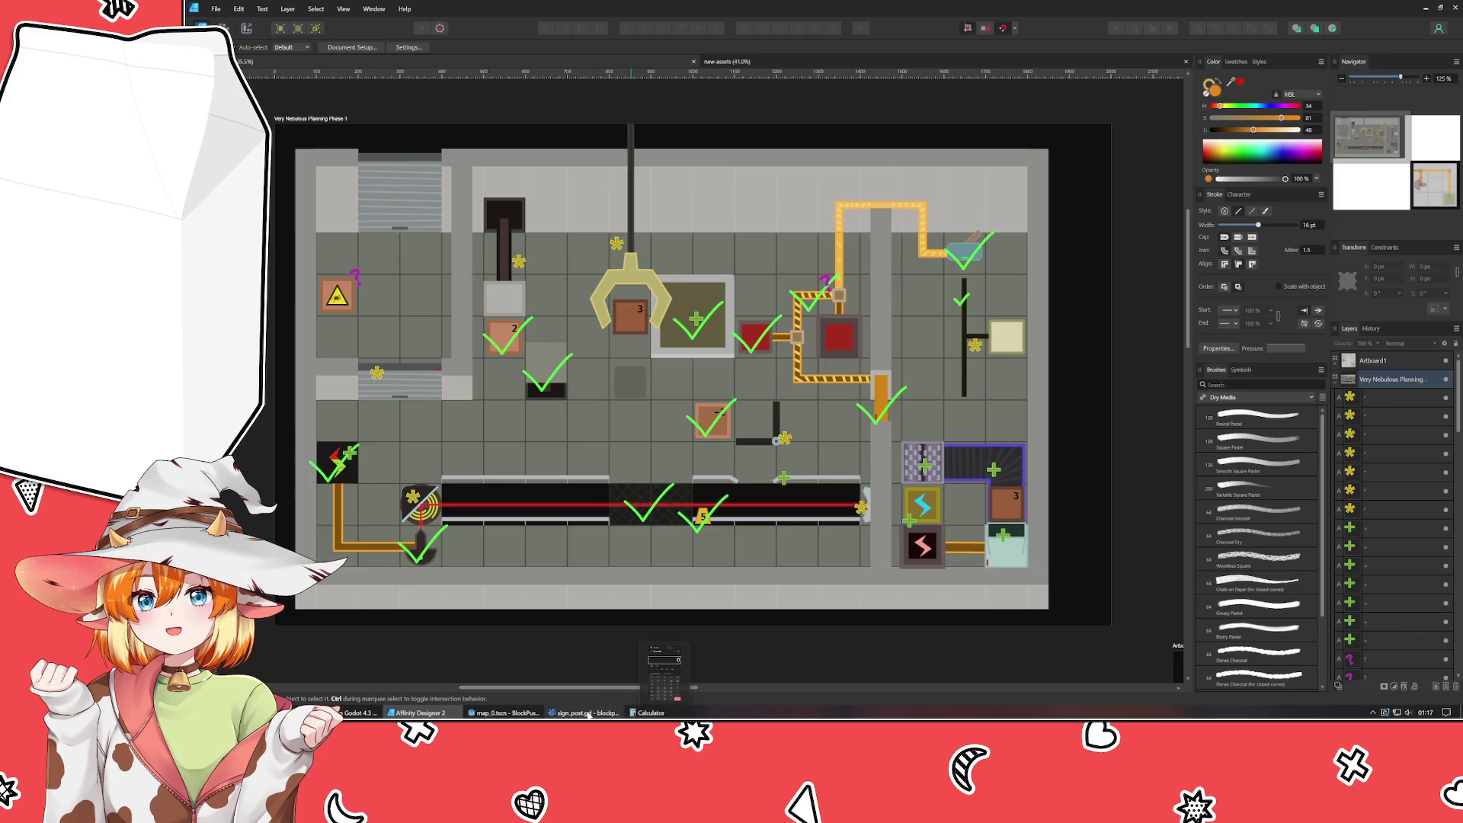
click(665, 671)
click(605, 200)
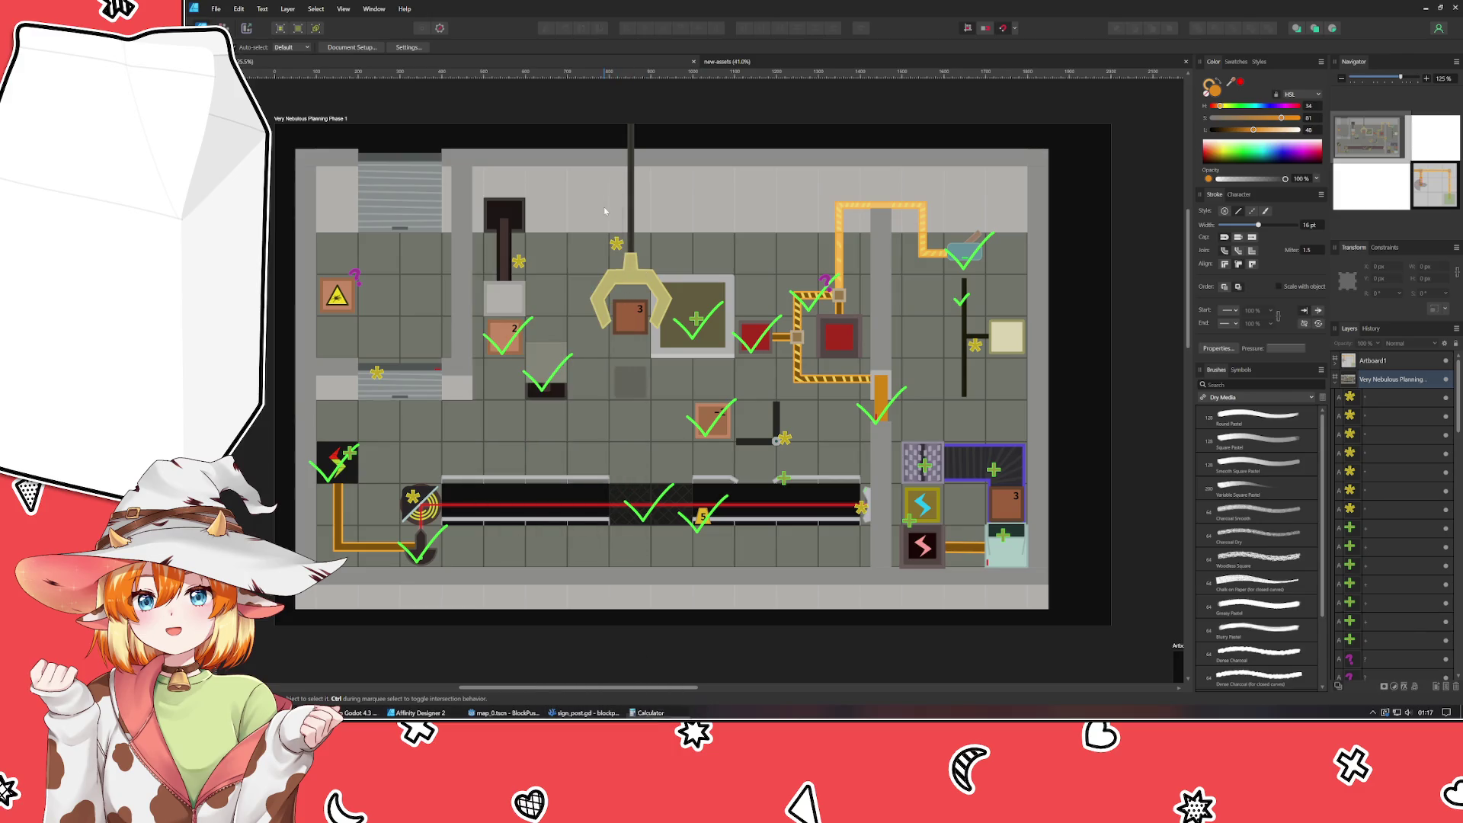
click(502, 712)
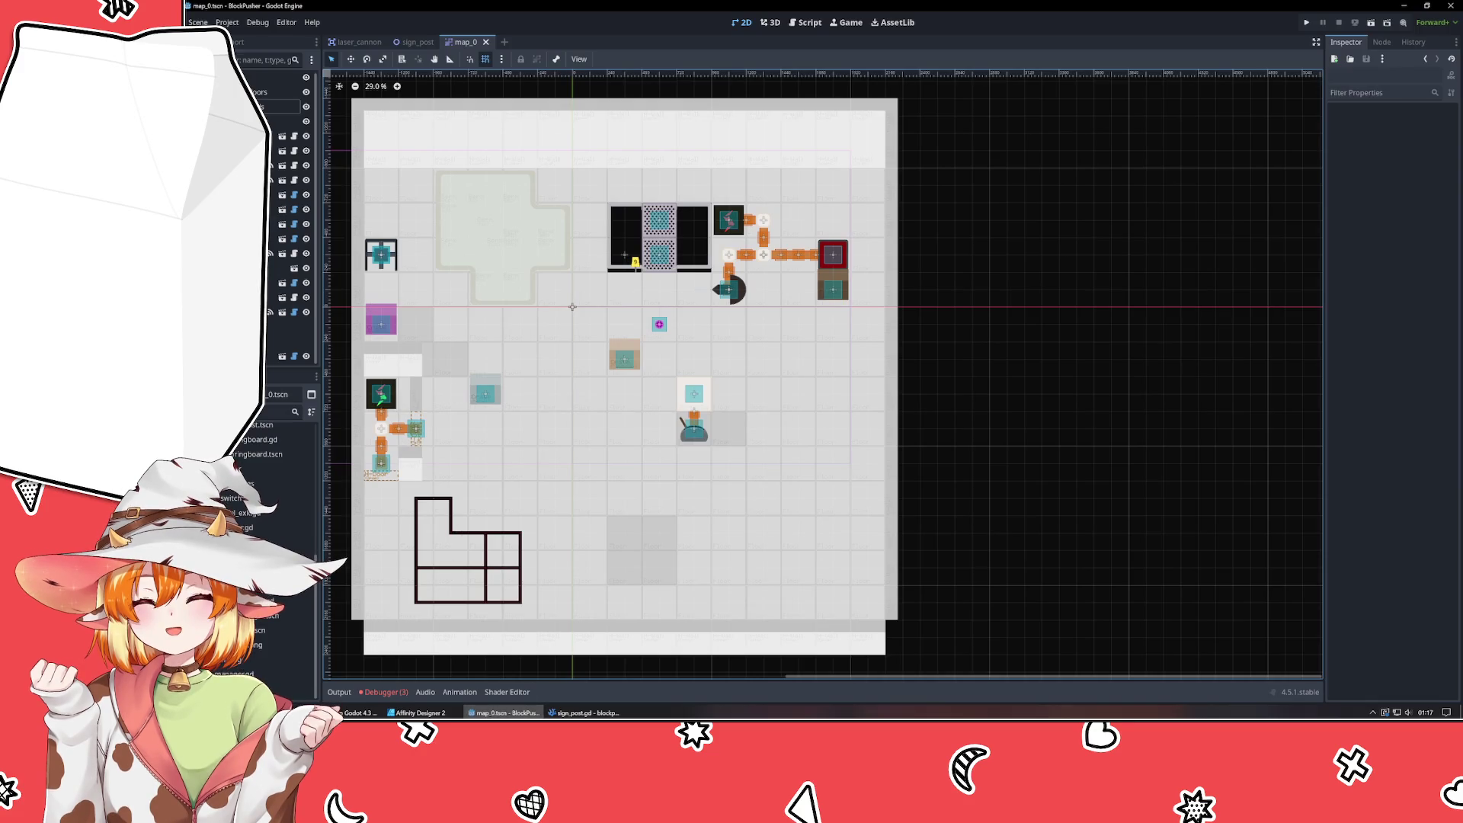
Place BoxReceiver and ReceiverPad on the map's right side, pad inside the frame
mouse_move(381, 255)
mouse_down()
mouse_move(625, 410)
mouse_move(799, 393)
mouse_up()
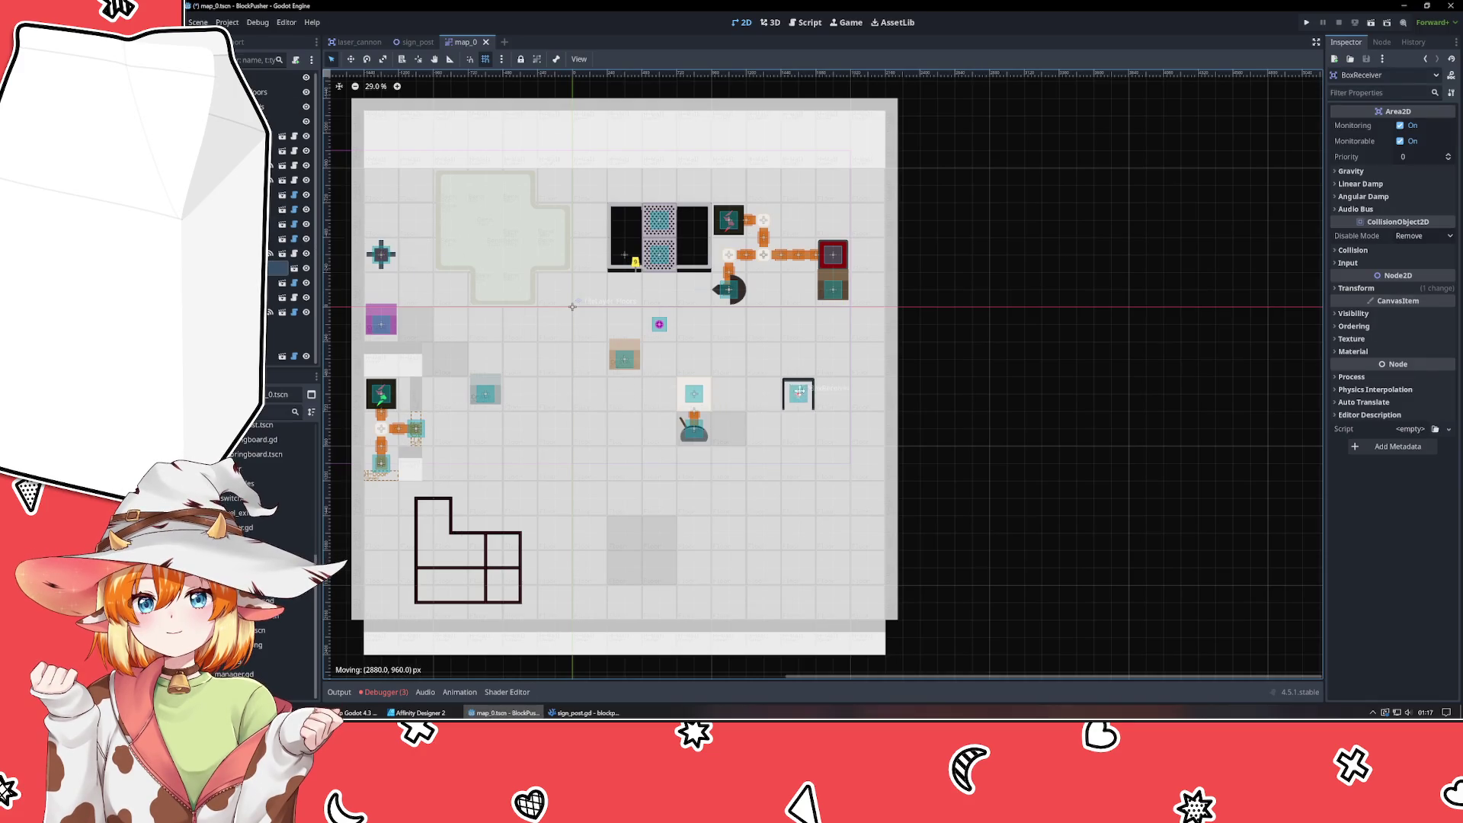
mouse_move(381, 254)
mouse_down()
mouse_move(551, 460)
mouse_move(833, 426)
mouse_up()
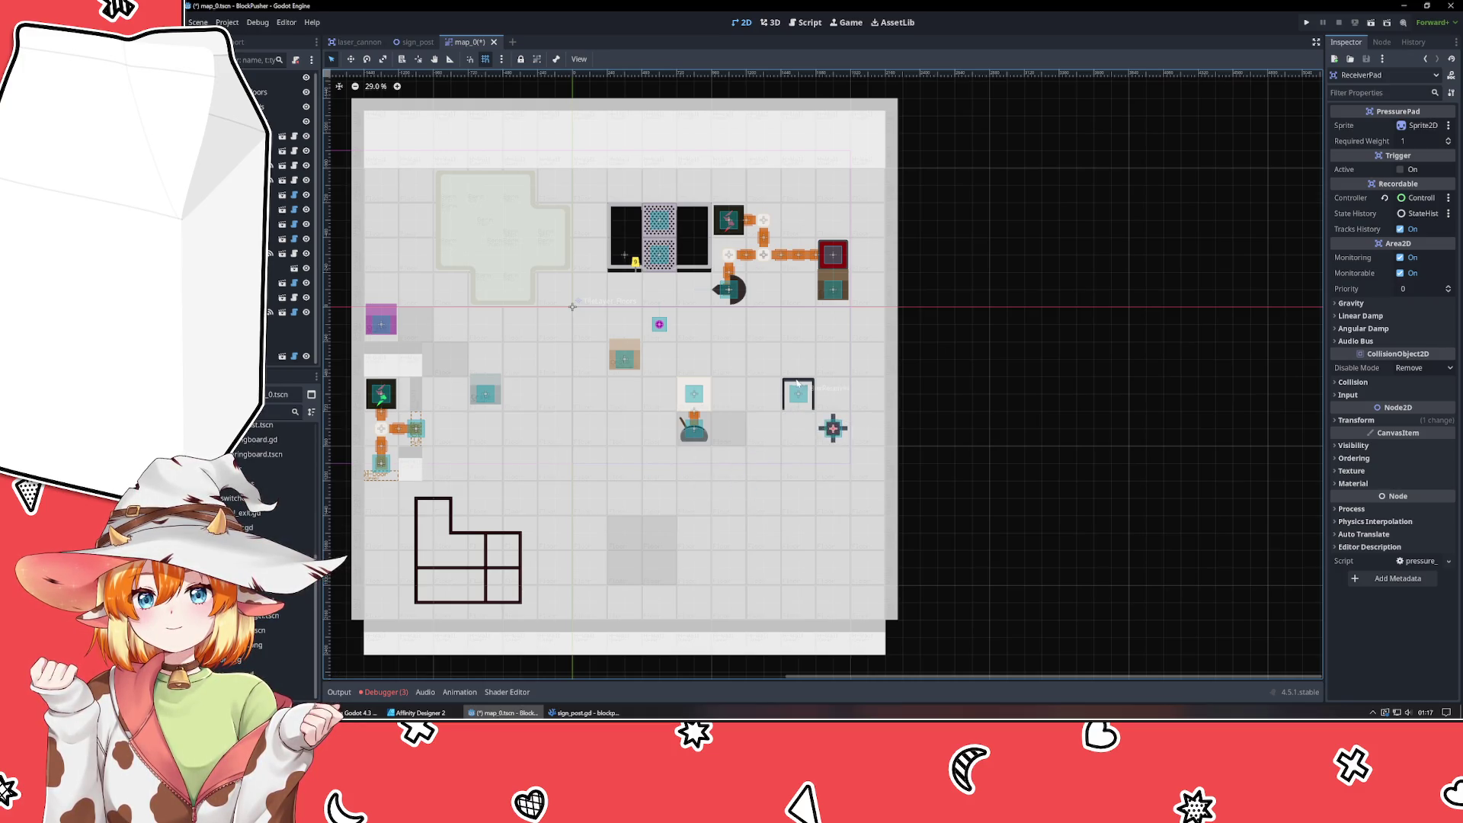
scroll(796, 383, up, 8)
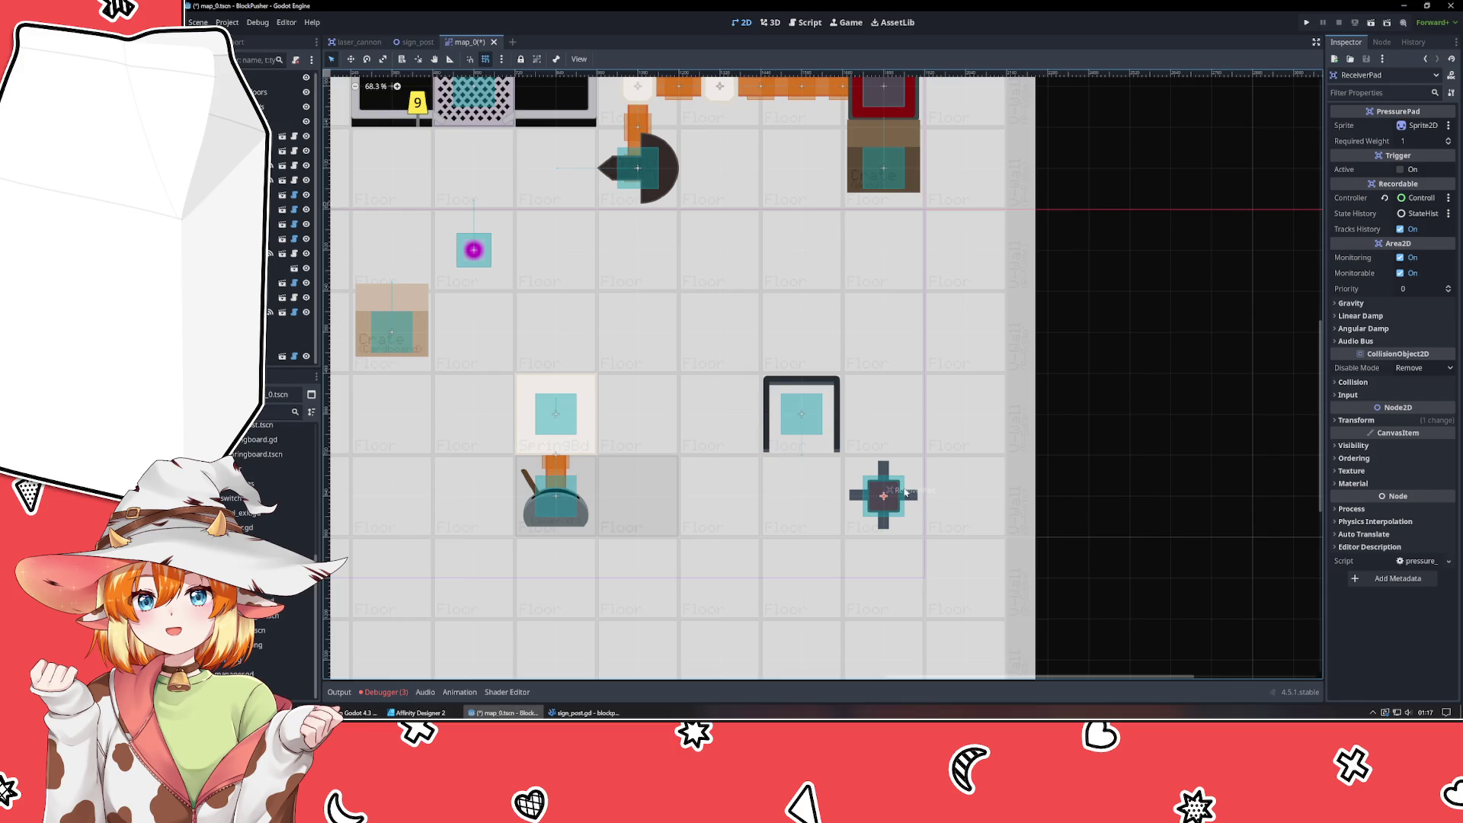
drag(886, 501, 804, 419)
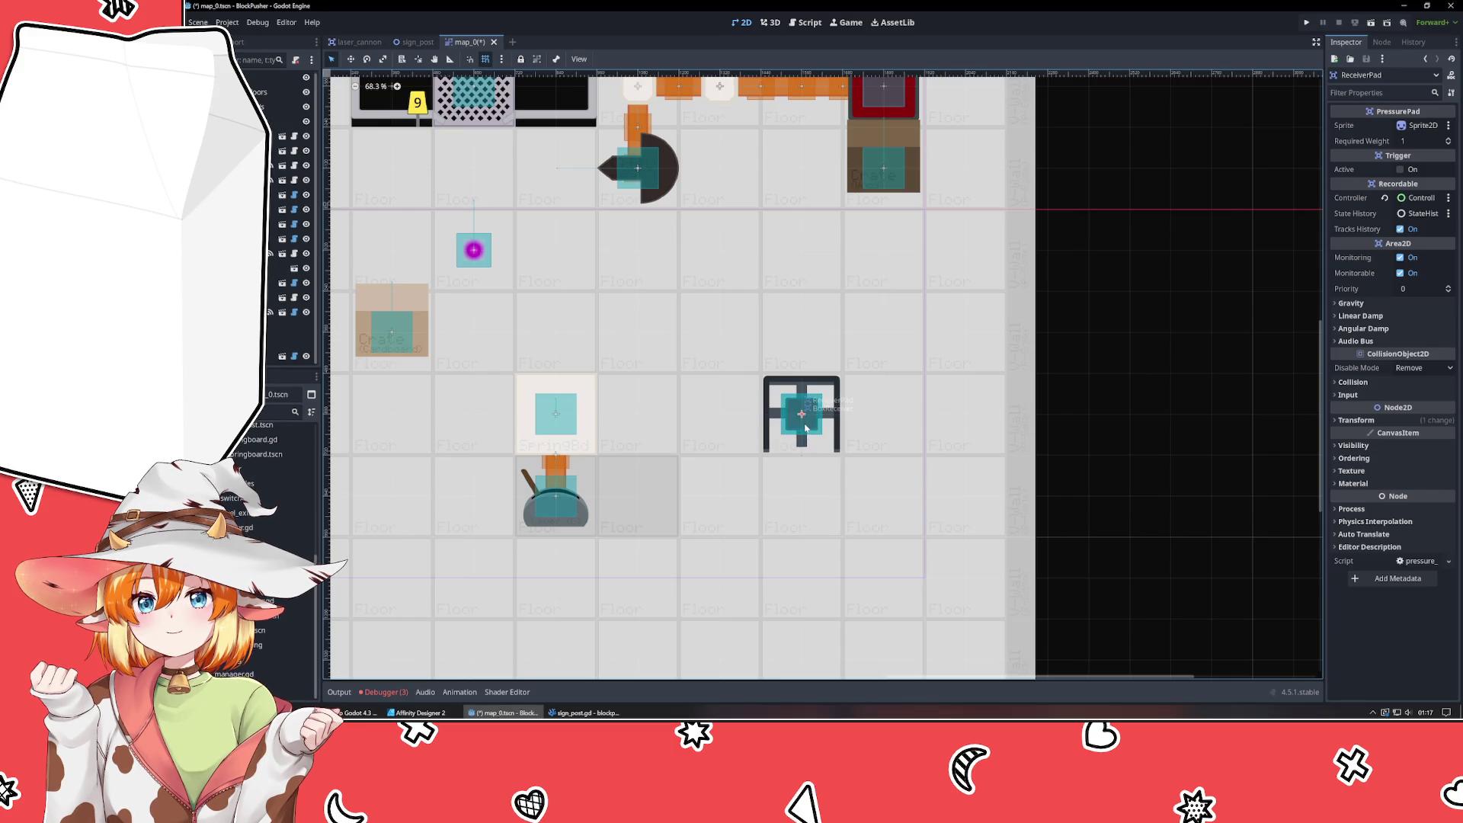
click(1151, 449)
scroll(1152, 449, down, 2)
scroll(1152, 449, down, 4)
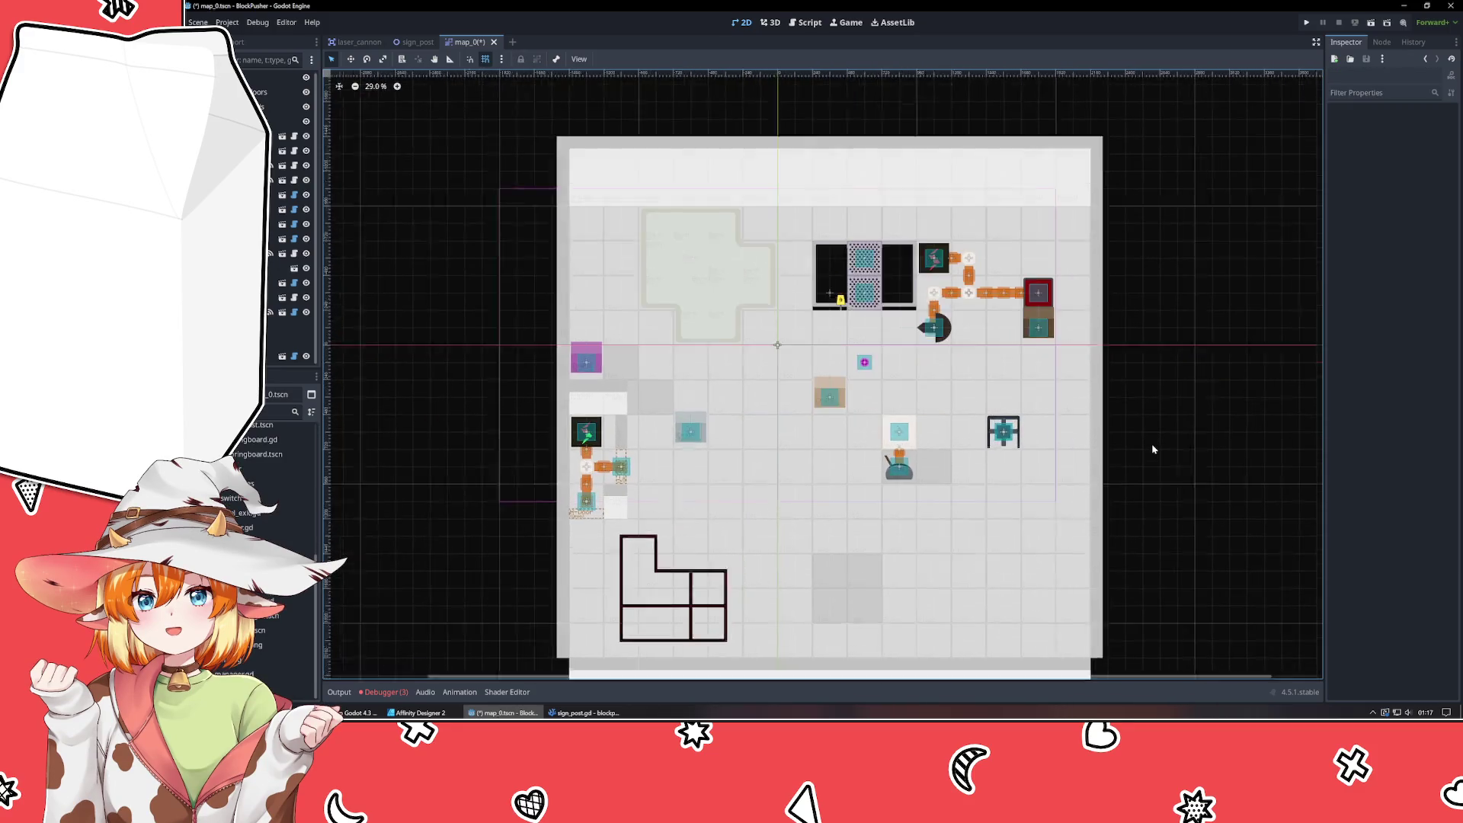
scroll(1149, 447, up, 6)
Move the wooden crate beside the receiver and the player into the lower area
click(803, 427)
mouse_move(804, 427)
mouse_down()
mouse_move(804, 508)
mouse_move(845, 385)
mouse_move(804, 427)
mouse_up()
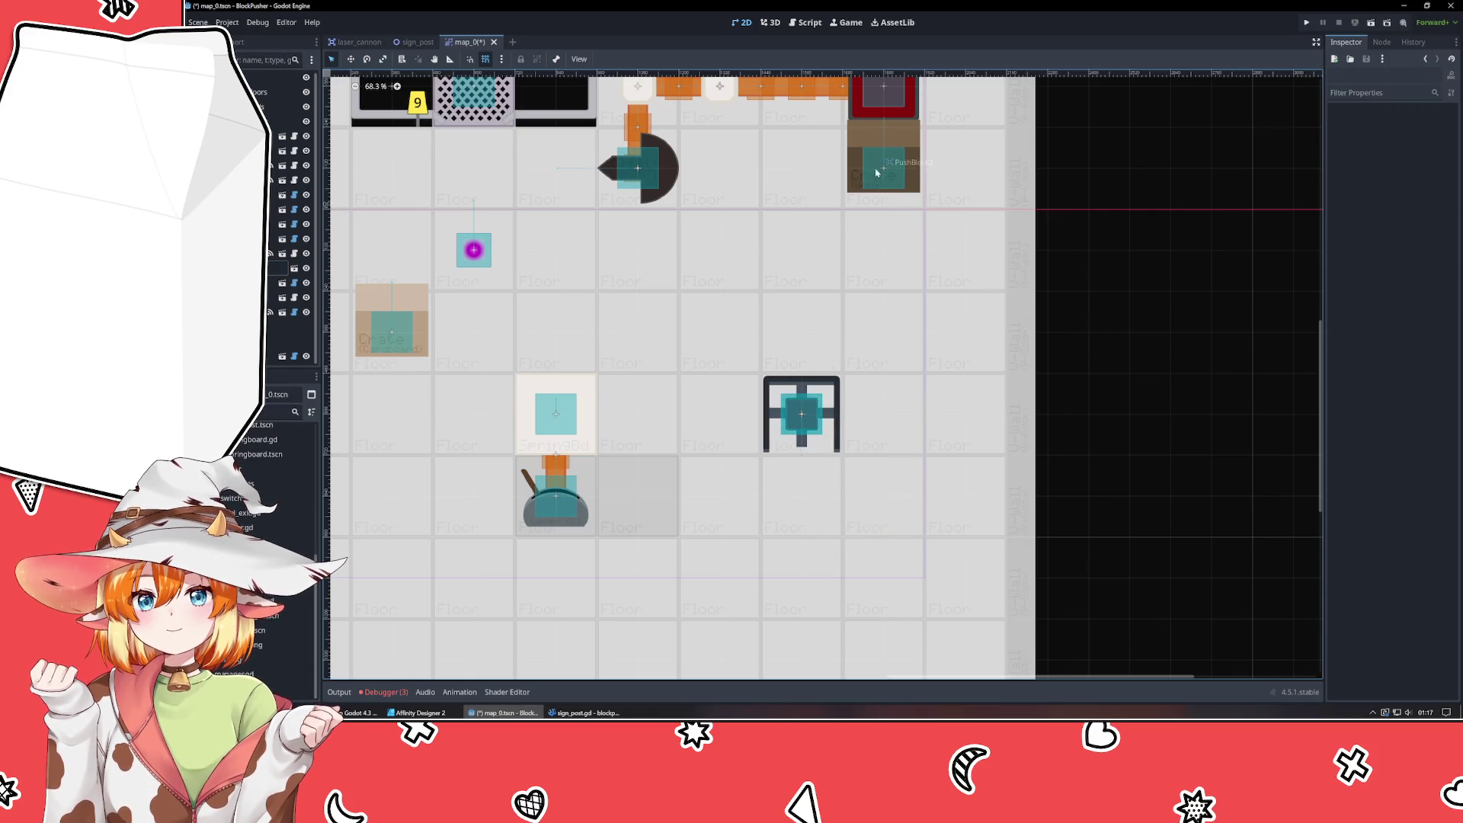
drag(884, 164, 801, 491)
drag(473, 249, 719, 578)
drag(800, 501, 882, 495)
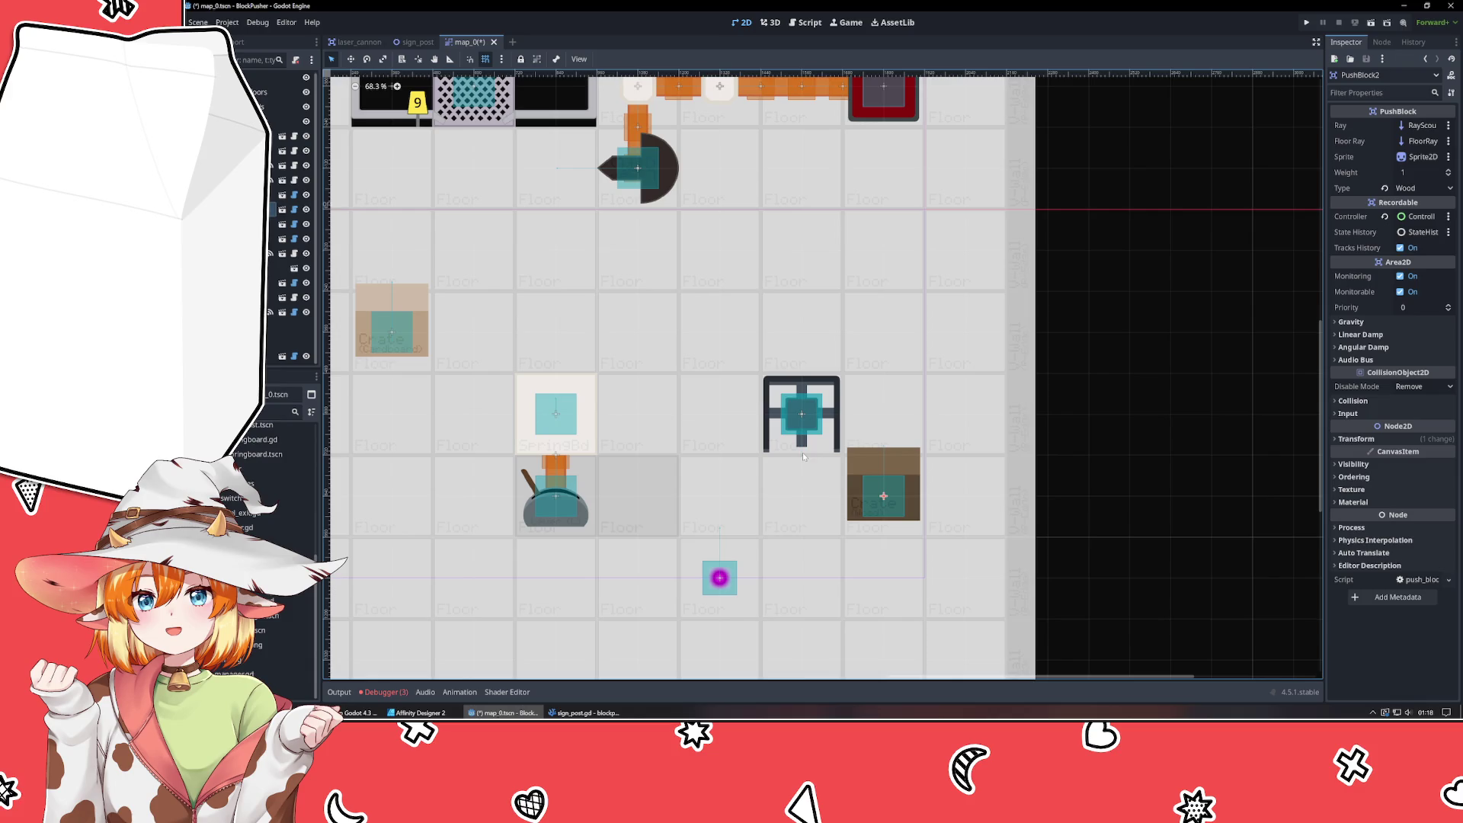
click(834, 381)
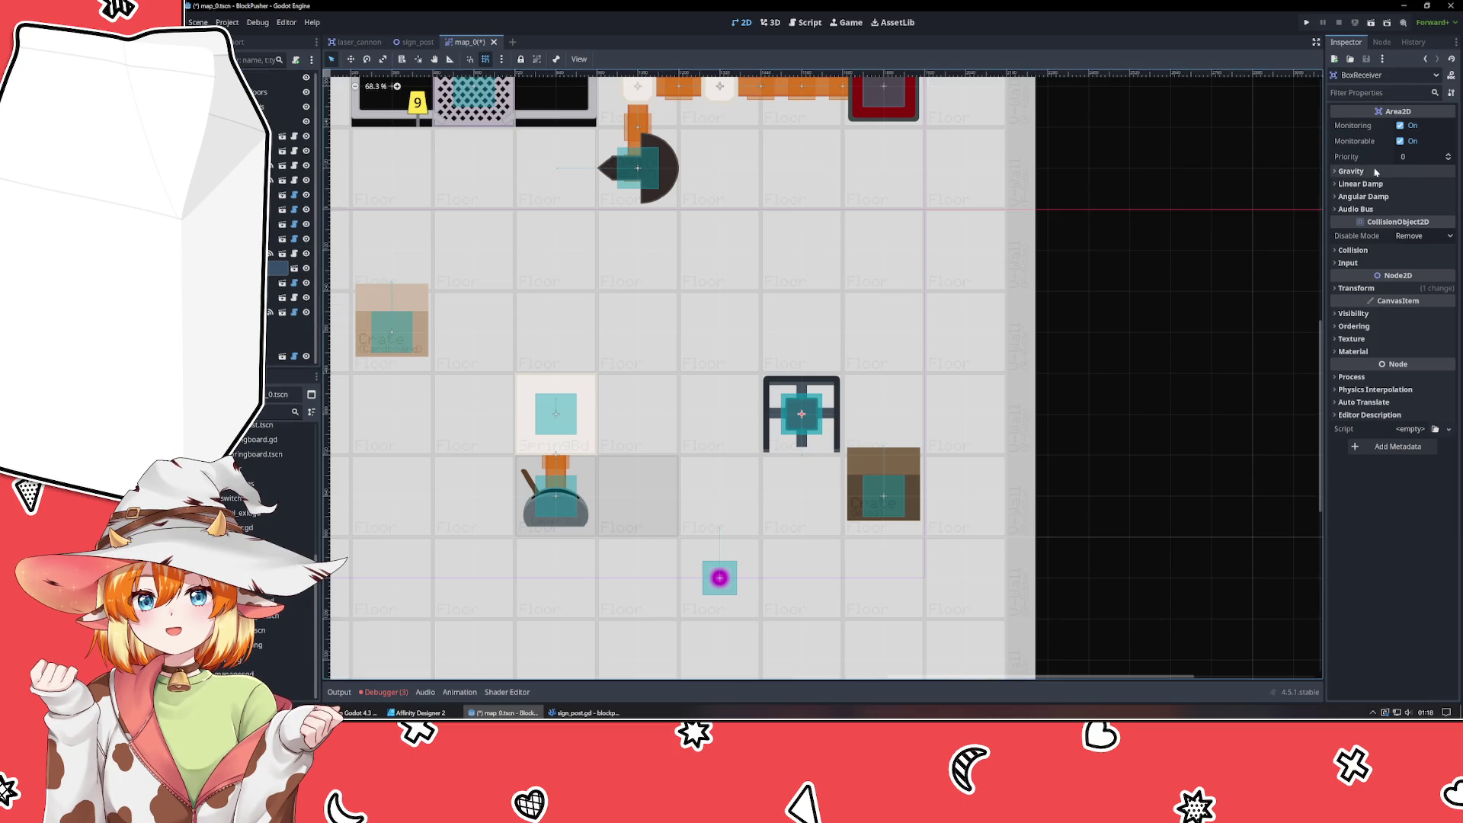
click(282, 228)
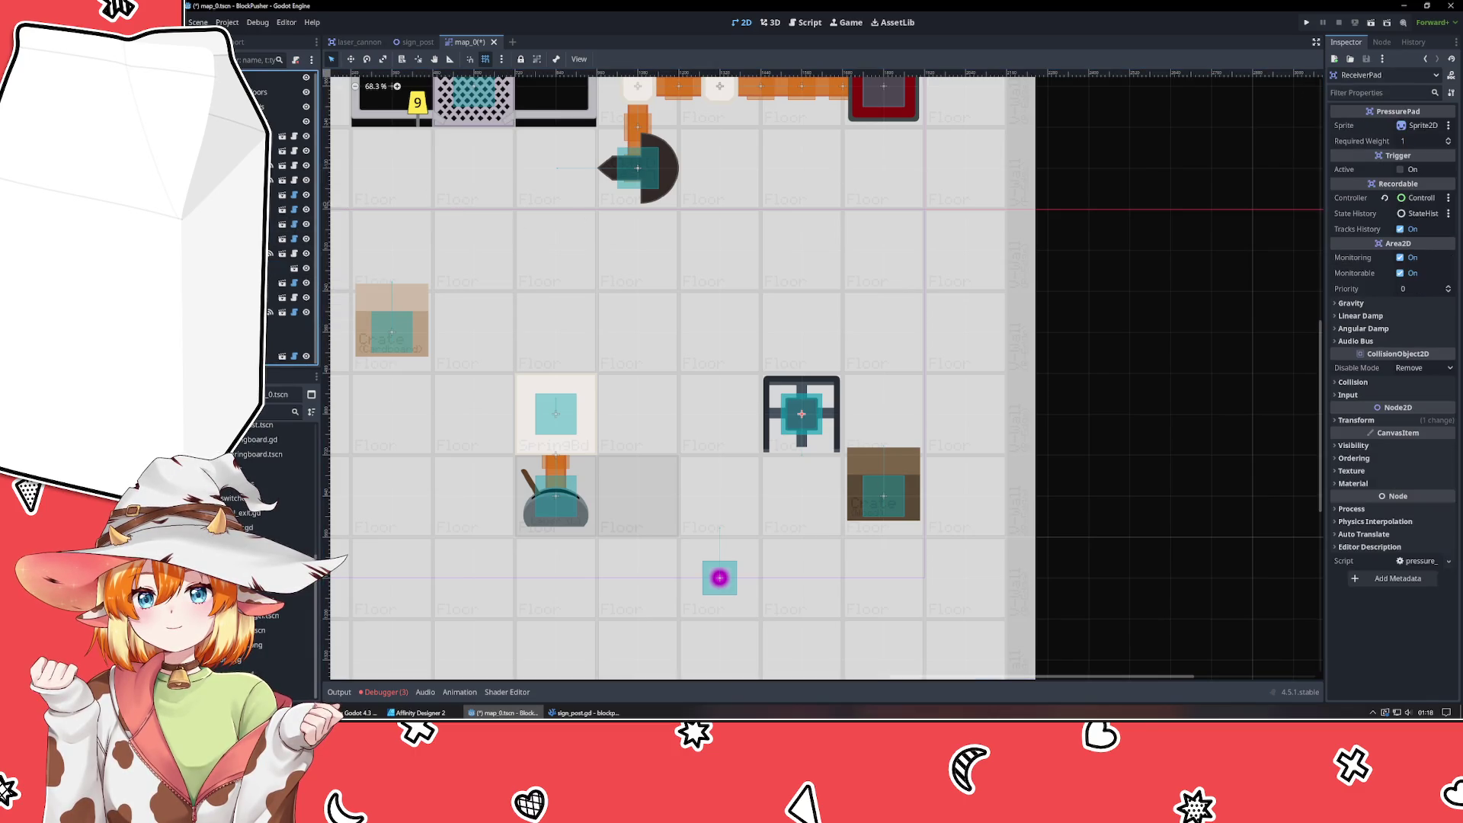
mouse_move(799, 414)
mouse_down()
mouse_move(675, 413)
mouse_move(716, 413)
mouse_up()
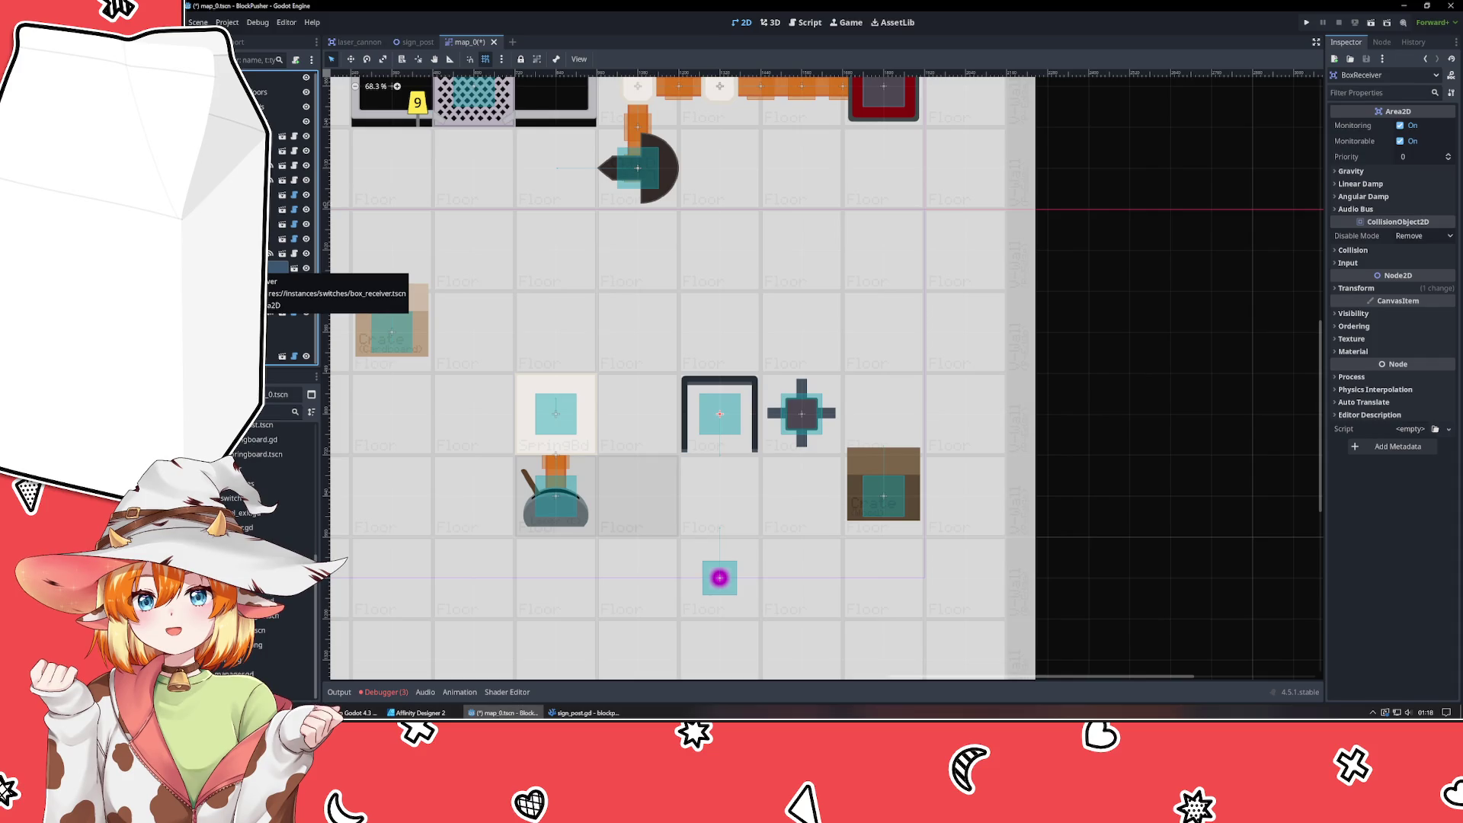
key(ctrl+s)
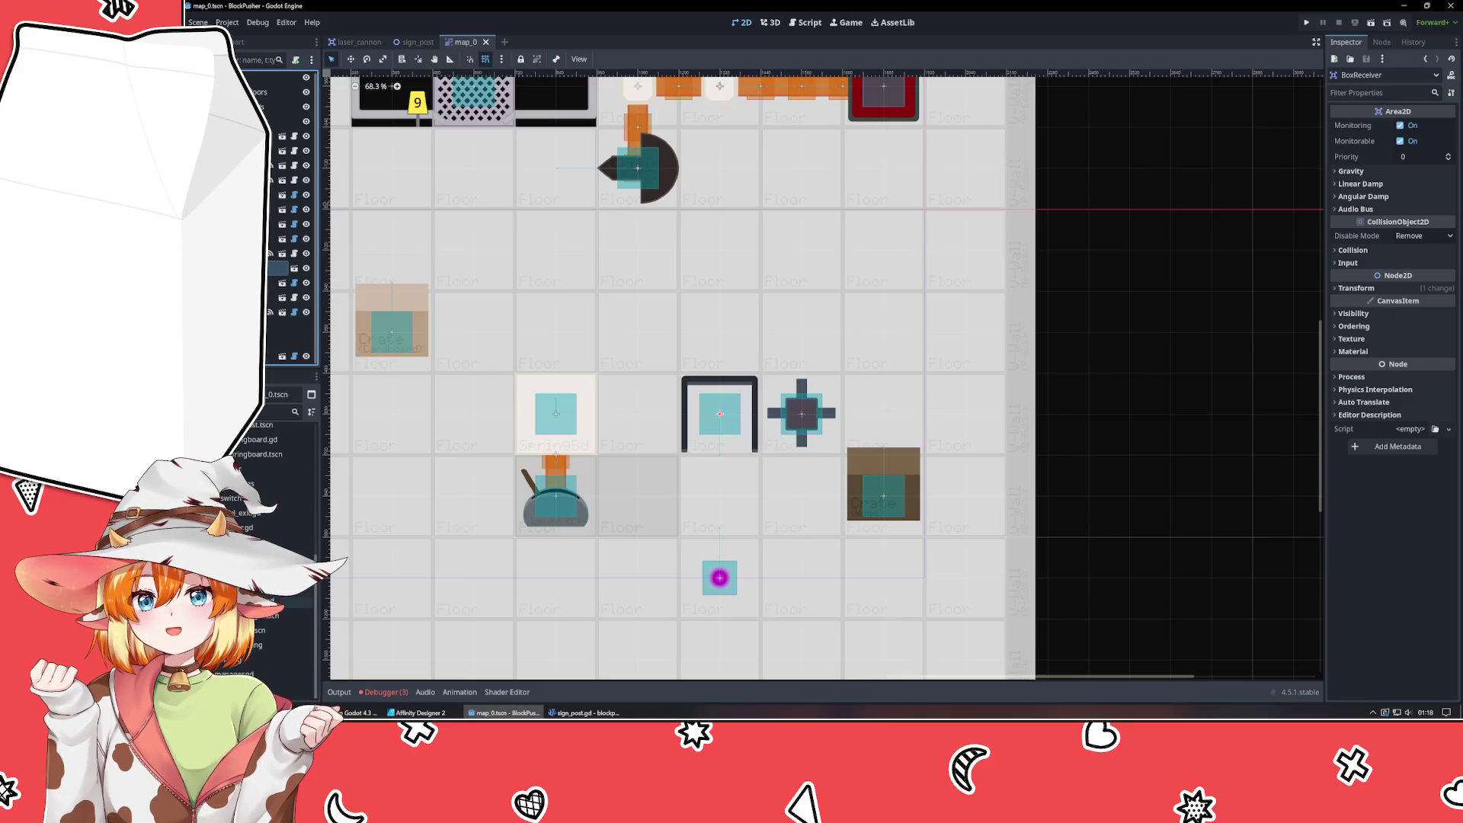
scroll(282, 600, up, 5)
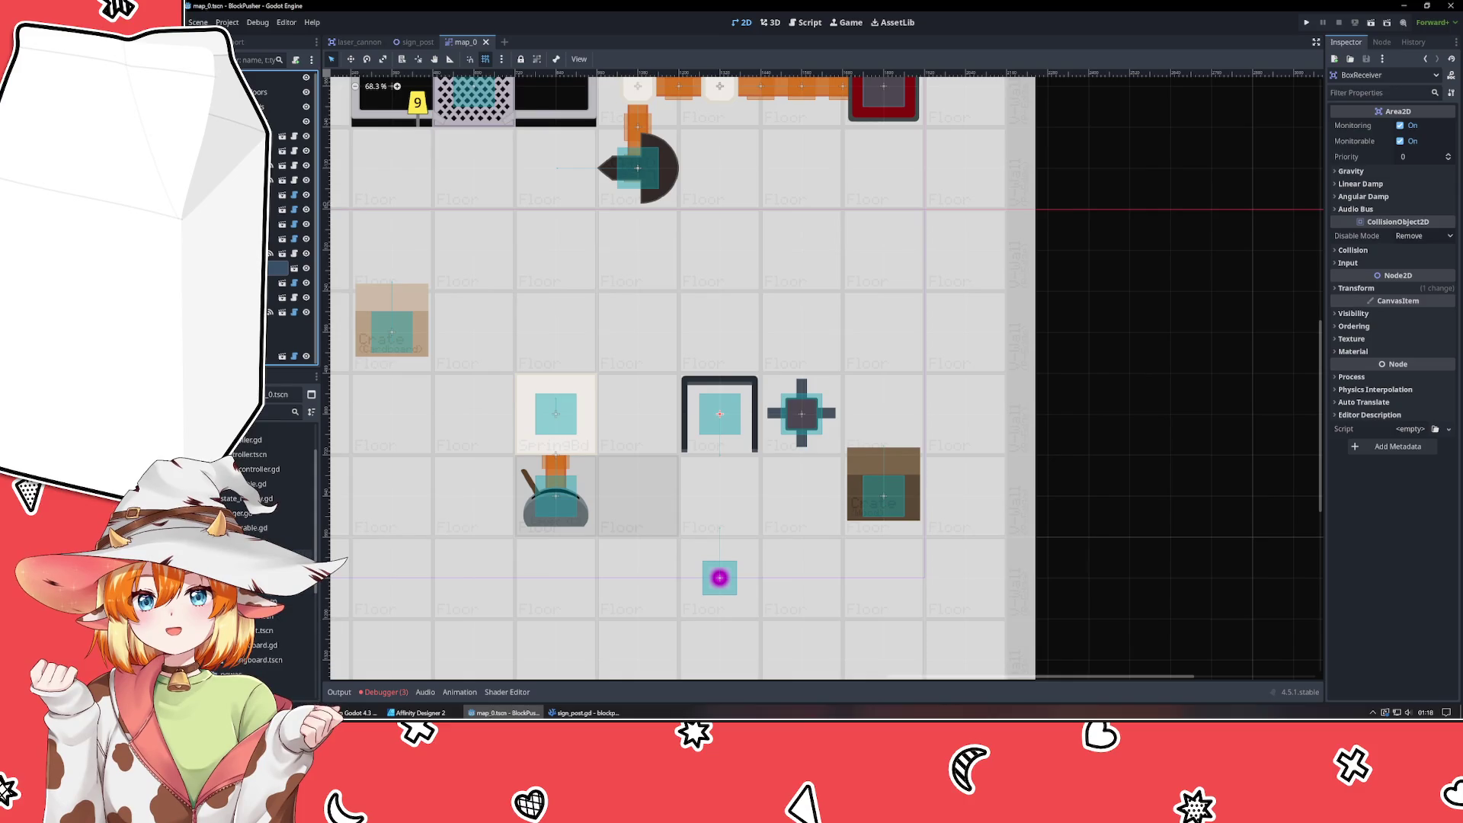
click(282, 613)
scroll(278, 499, up, 1)
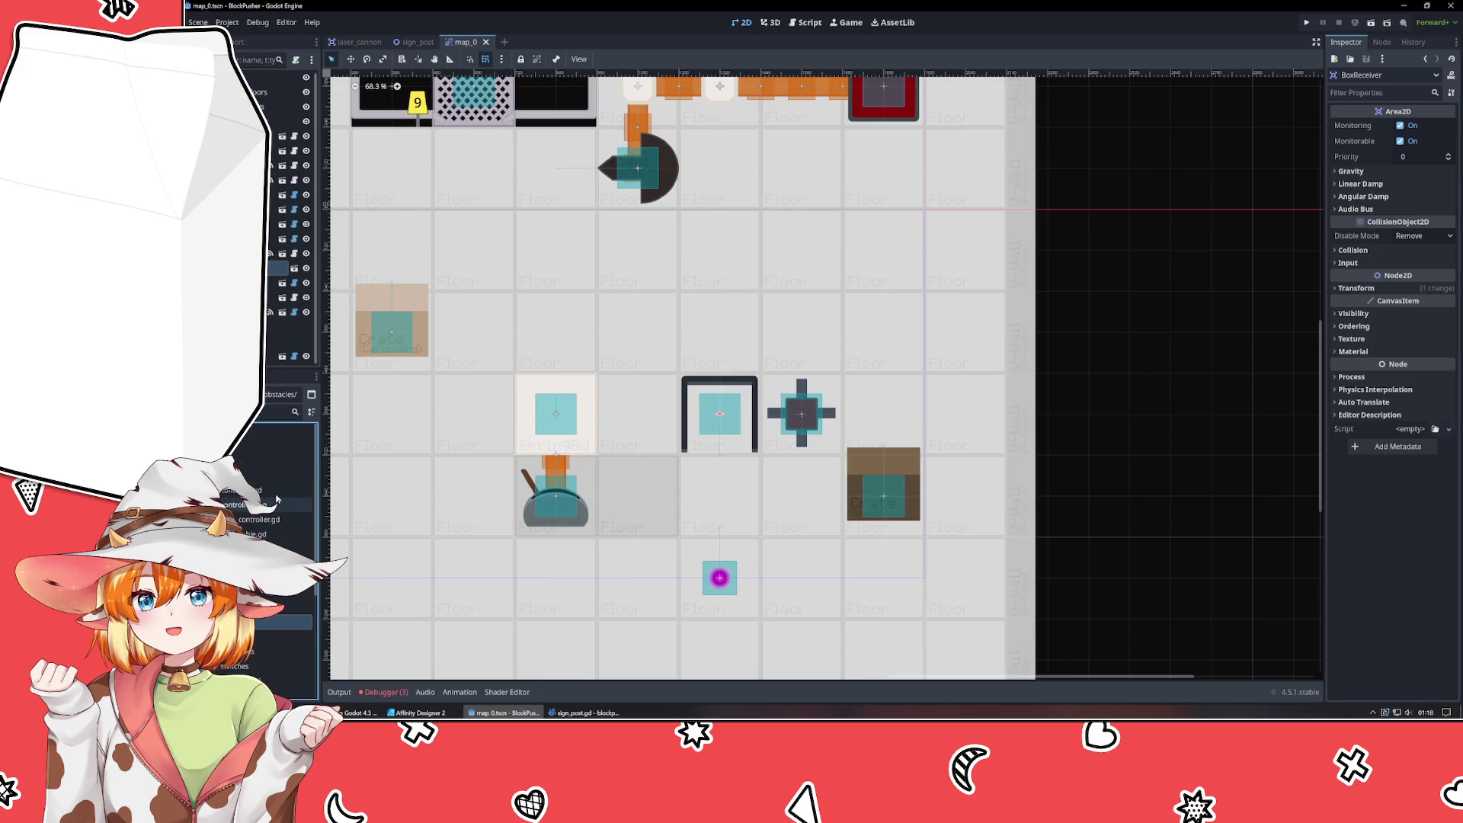
click(255, 478)
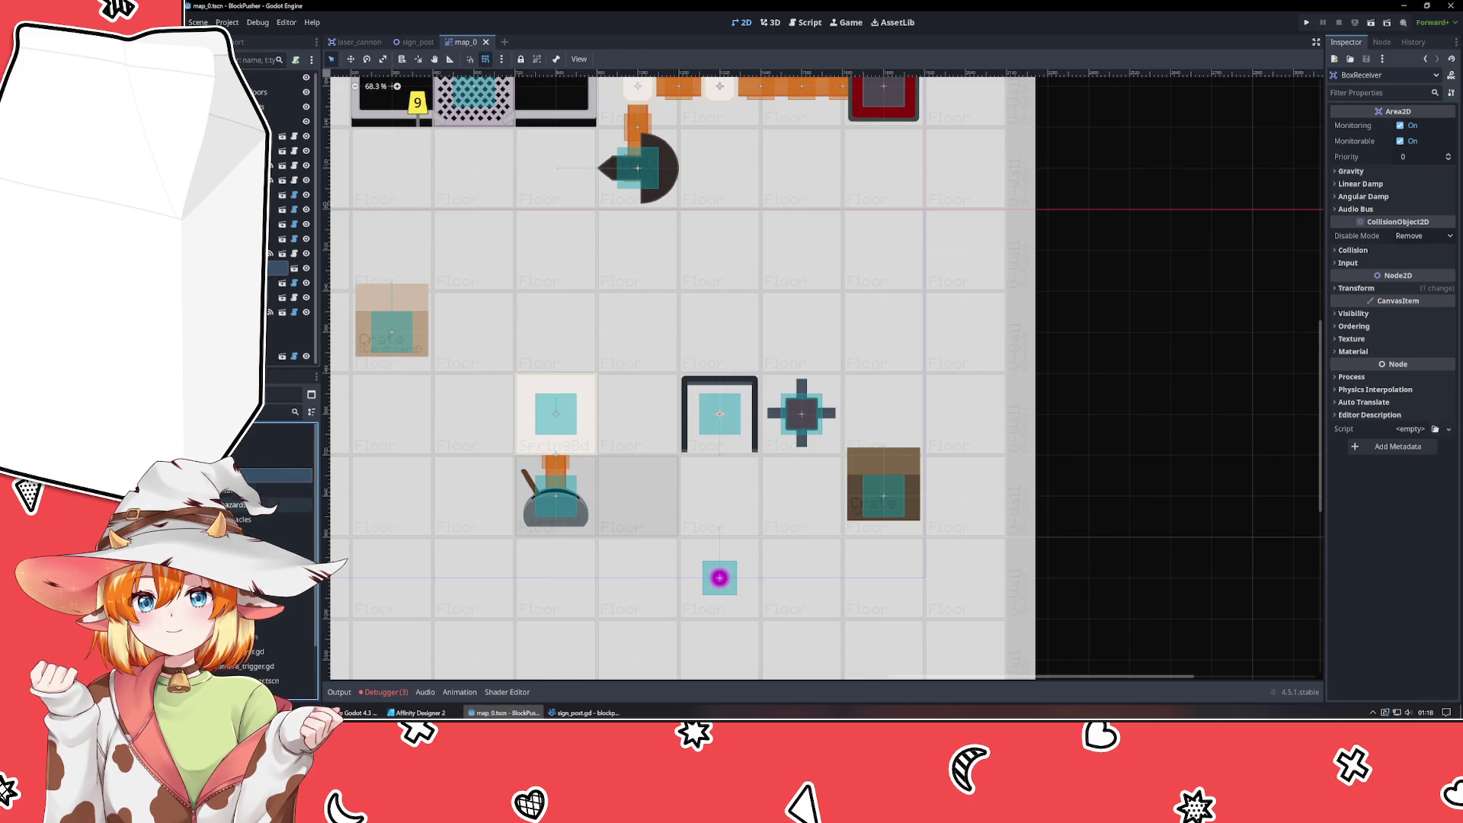
click(251, 534)
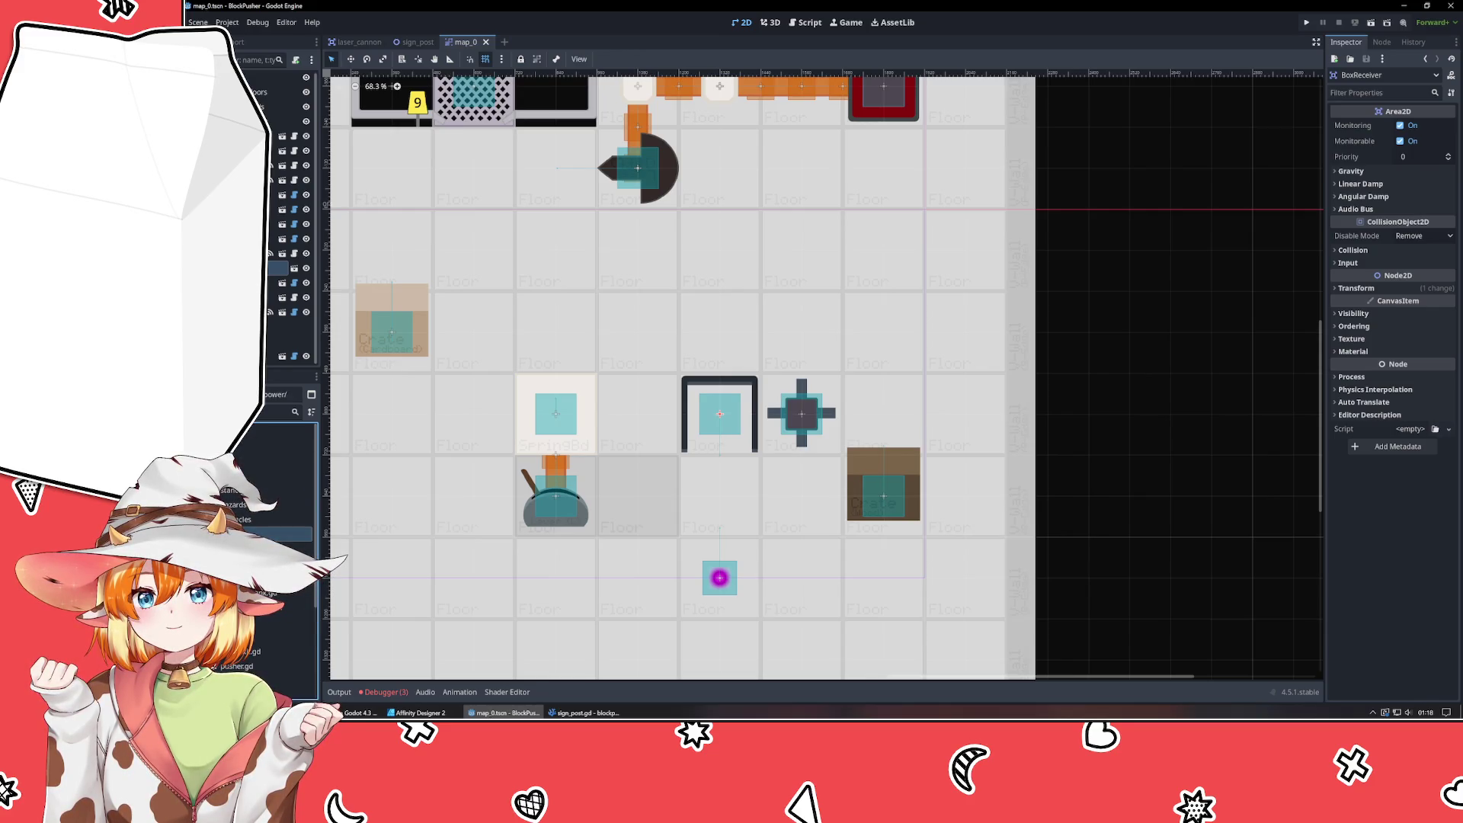
scroll(274, 533, down, 1)
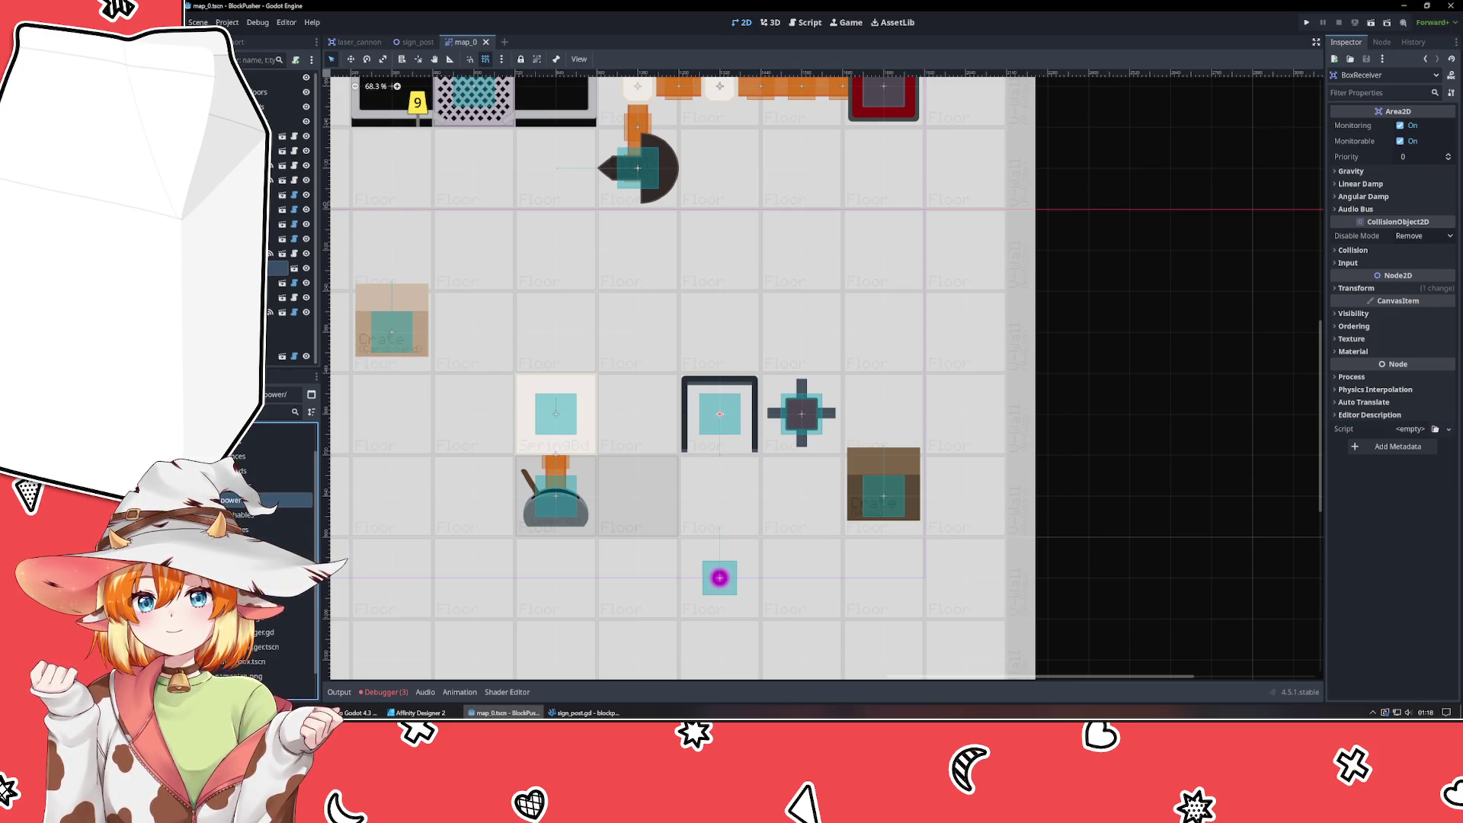
click(251, 529)
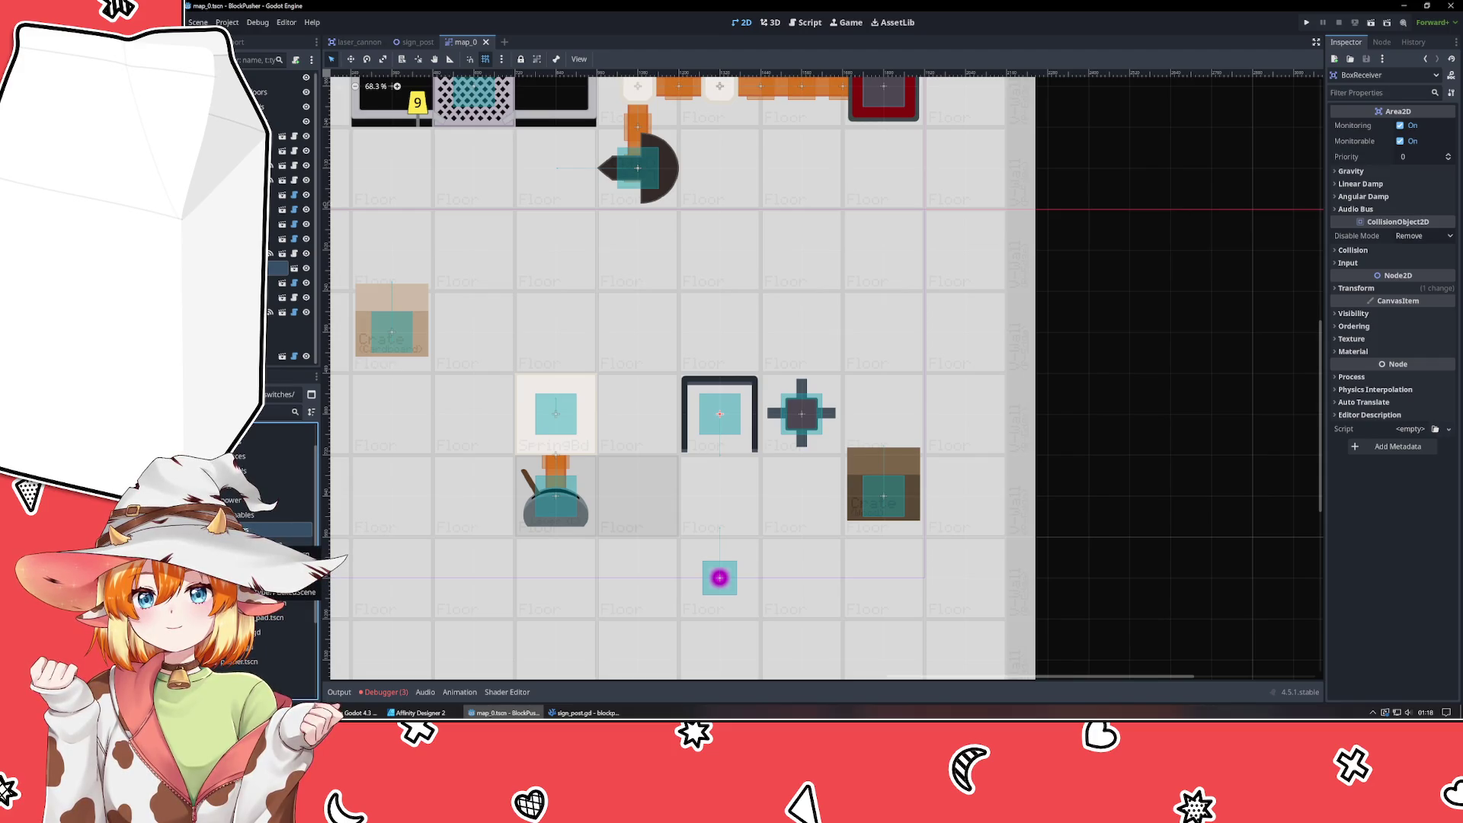
Open box_receiver.tscn and preview Sprite2D frames 2 and 3, returning to frame 0
double_click(719, 414)
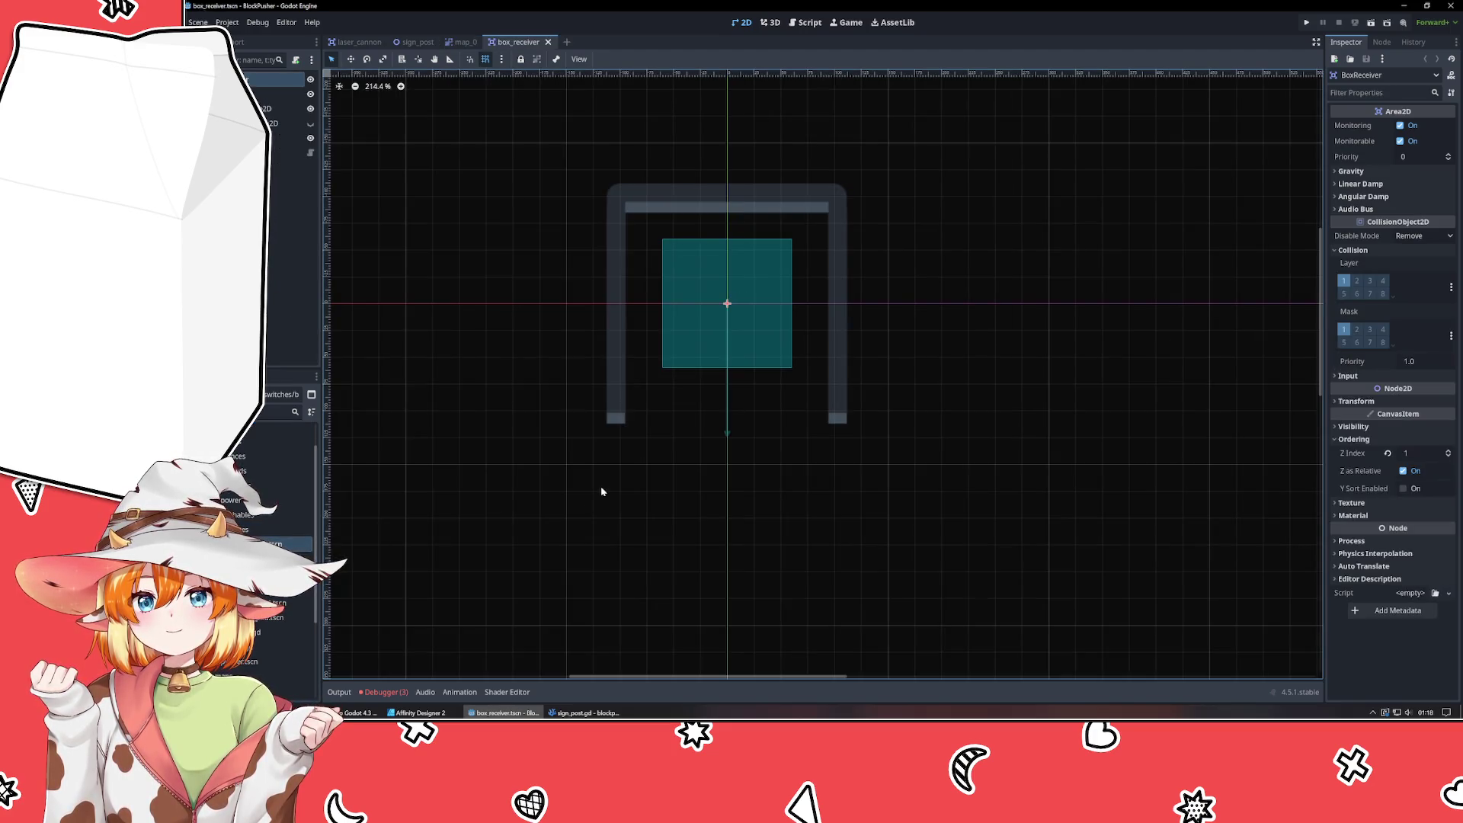
scroll(602, 491, down, 1)
click(286, 93)
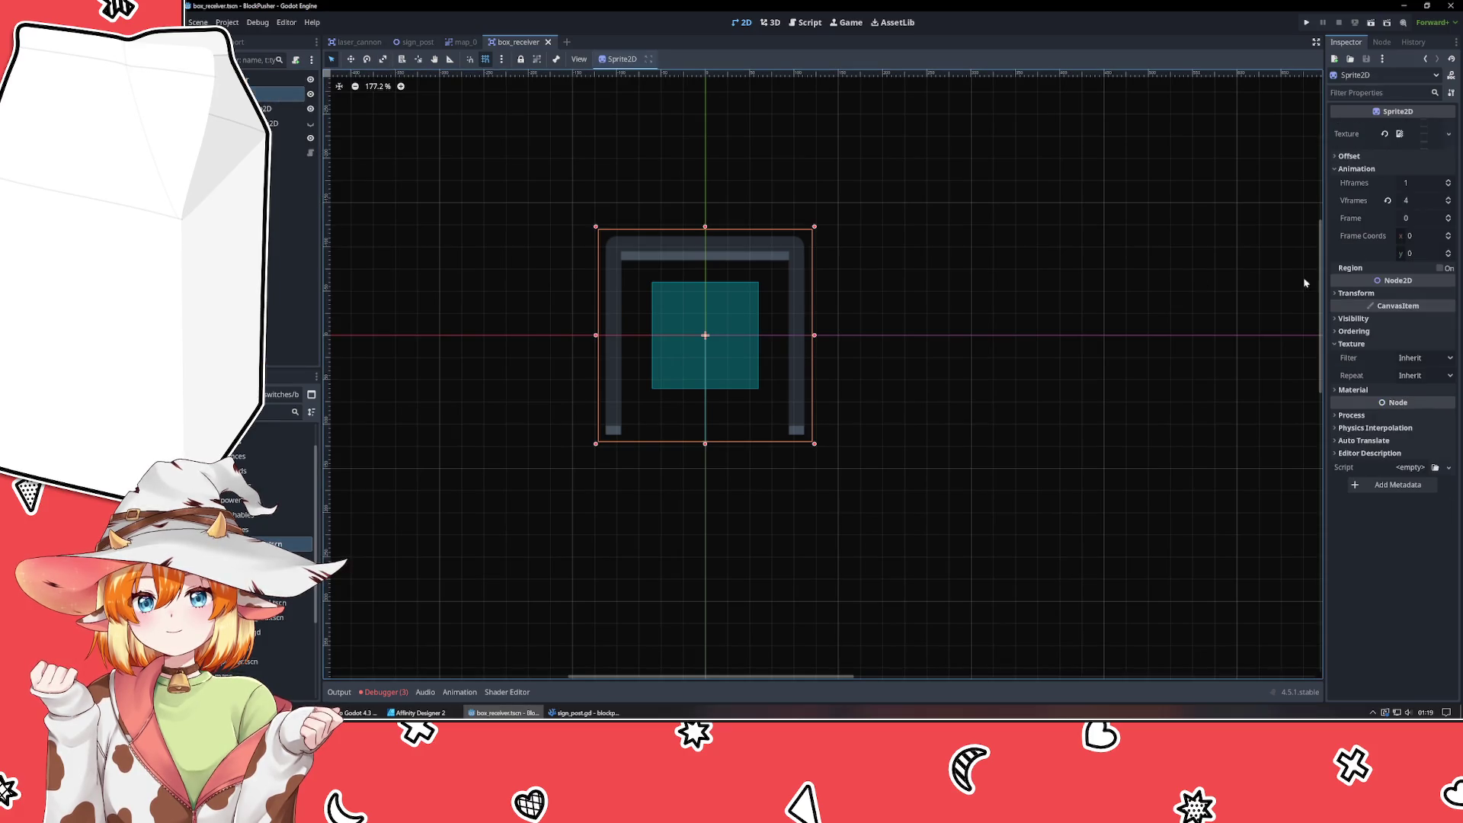
click(1449, 217)
click(1449, 216)
click(1448, 217)
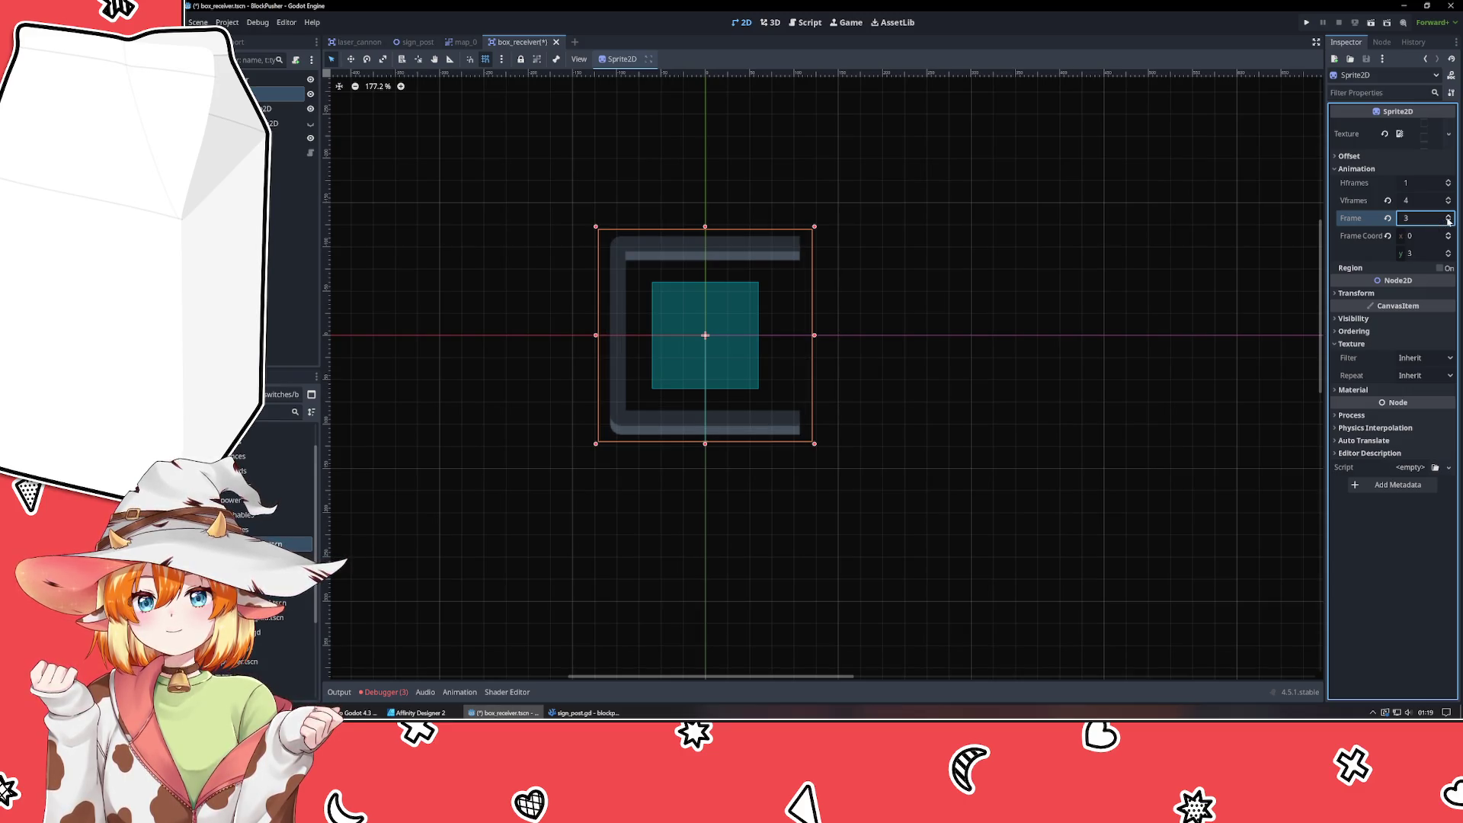
click(1448, 221)
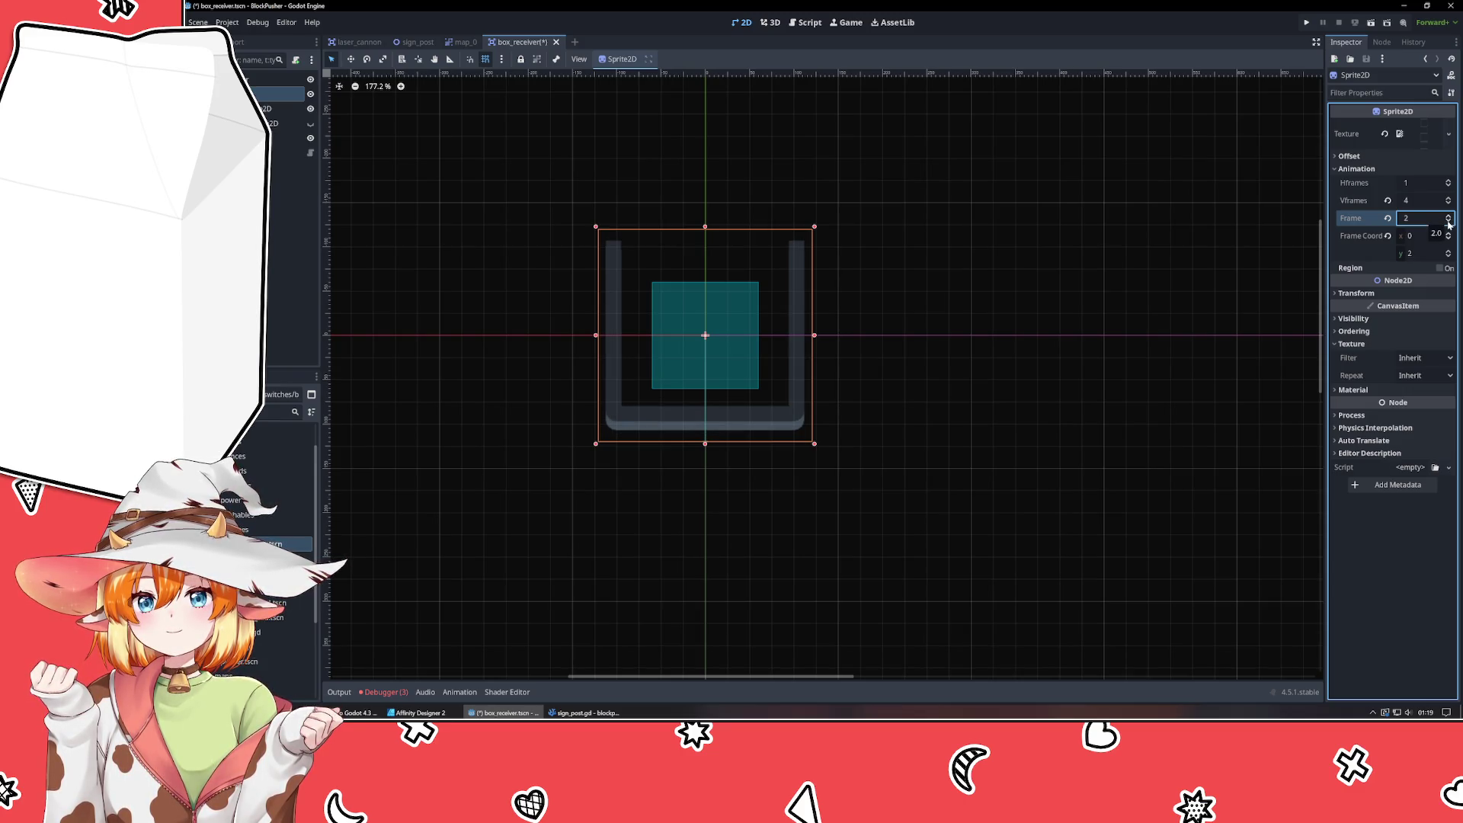
click(1448, 223)
click(1448, 223)
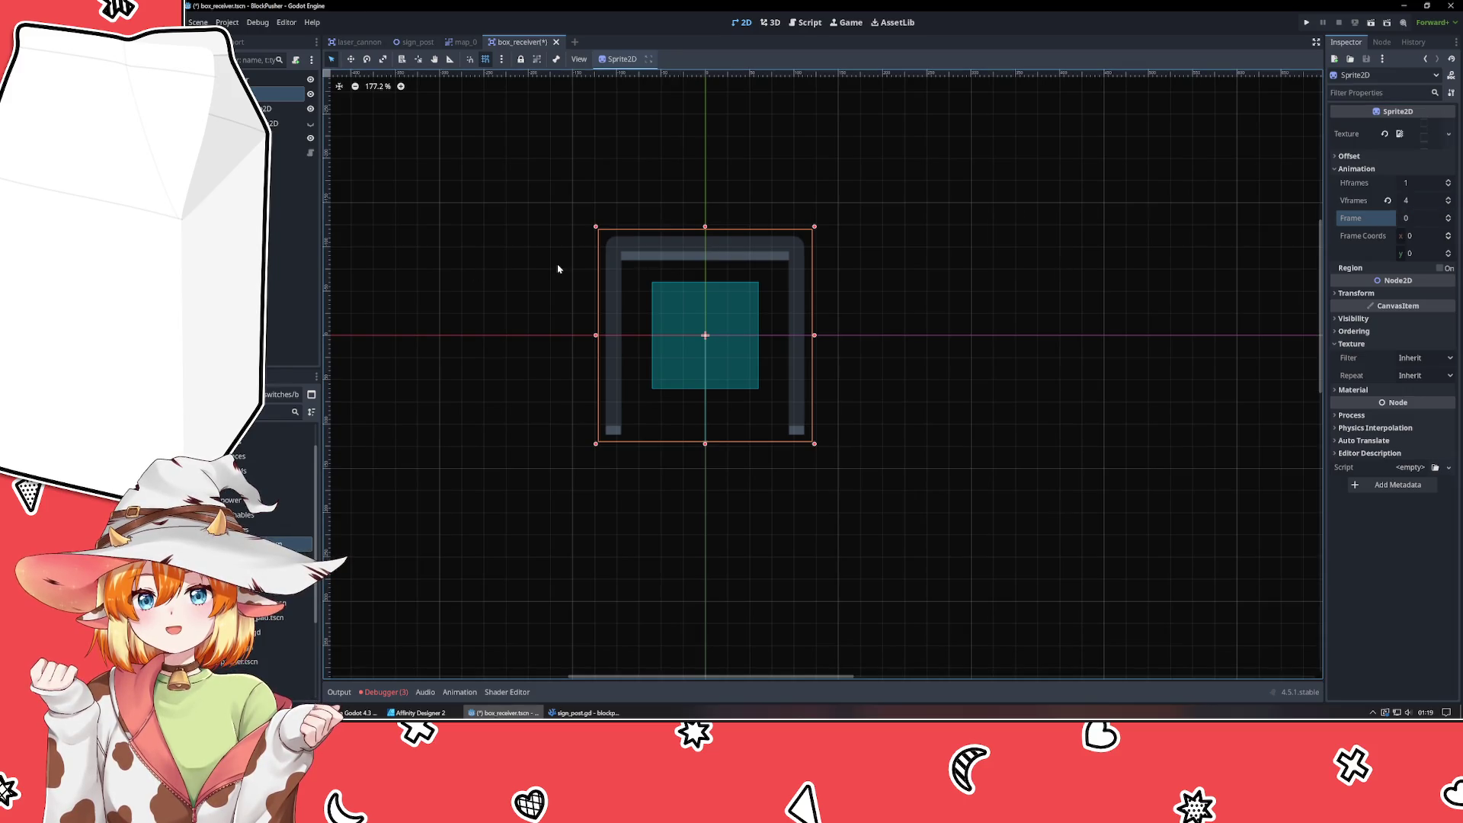
Toggle the collision polygon overlay on and back off
click(311, 124)
click(311, 123)
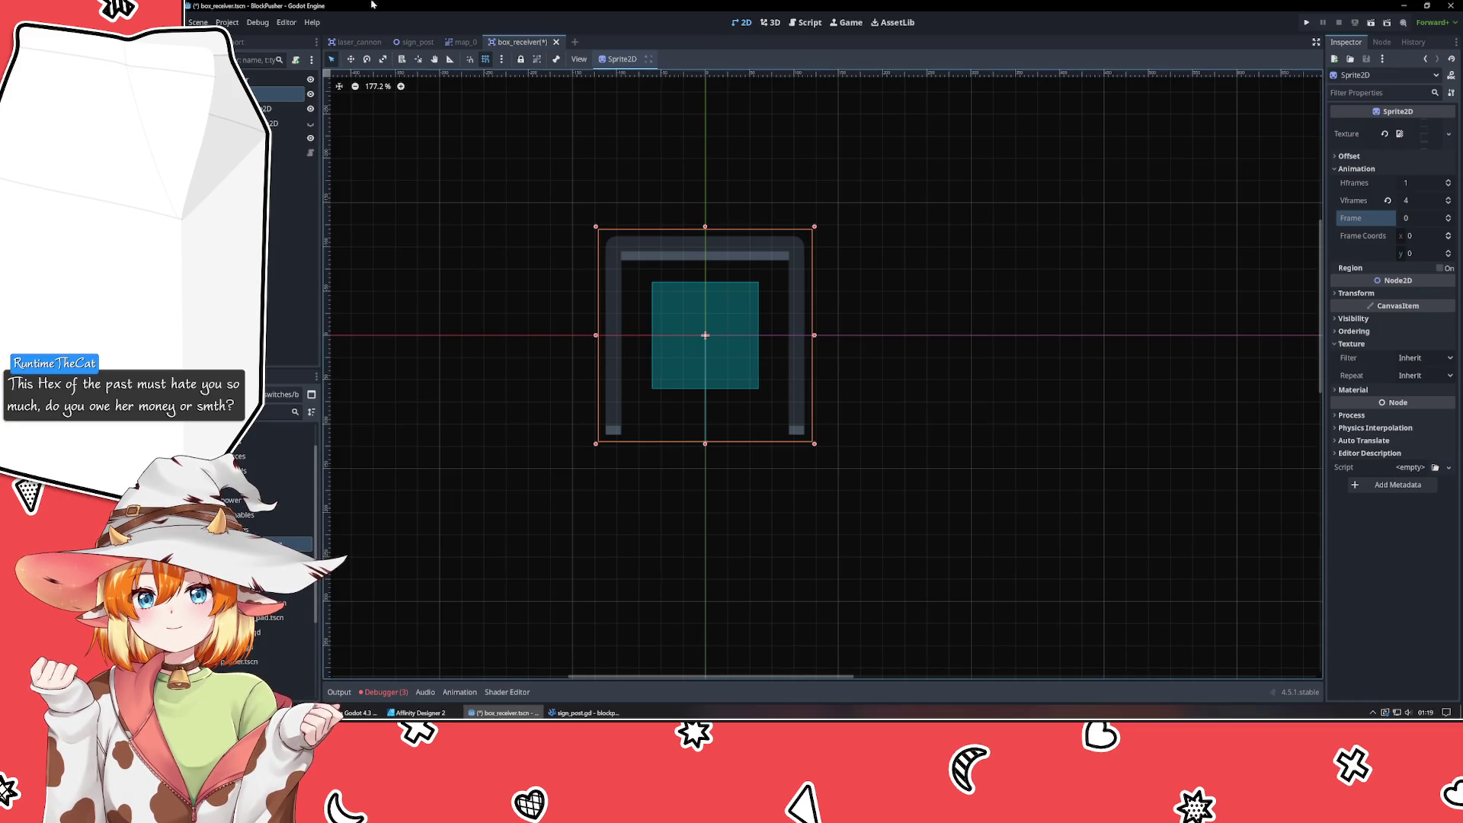
click(473, 439)
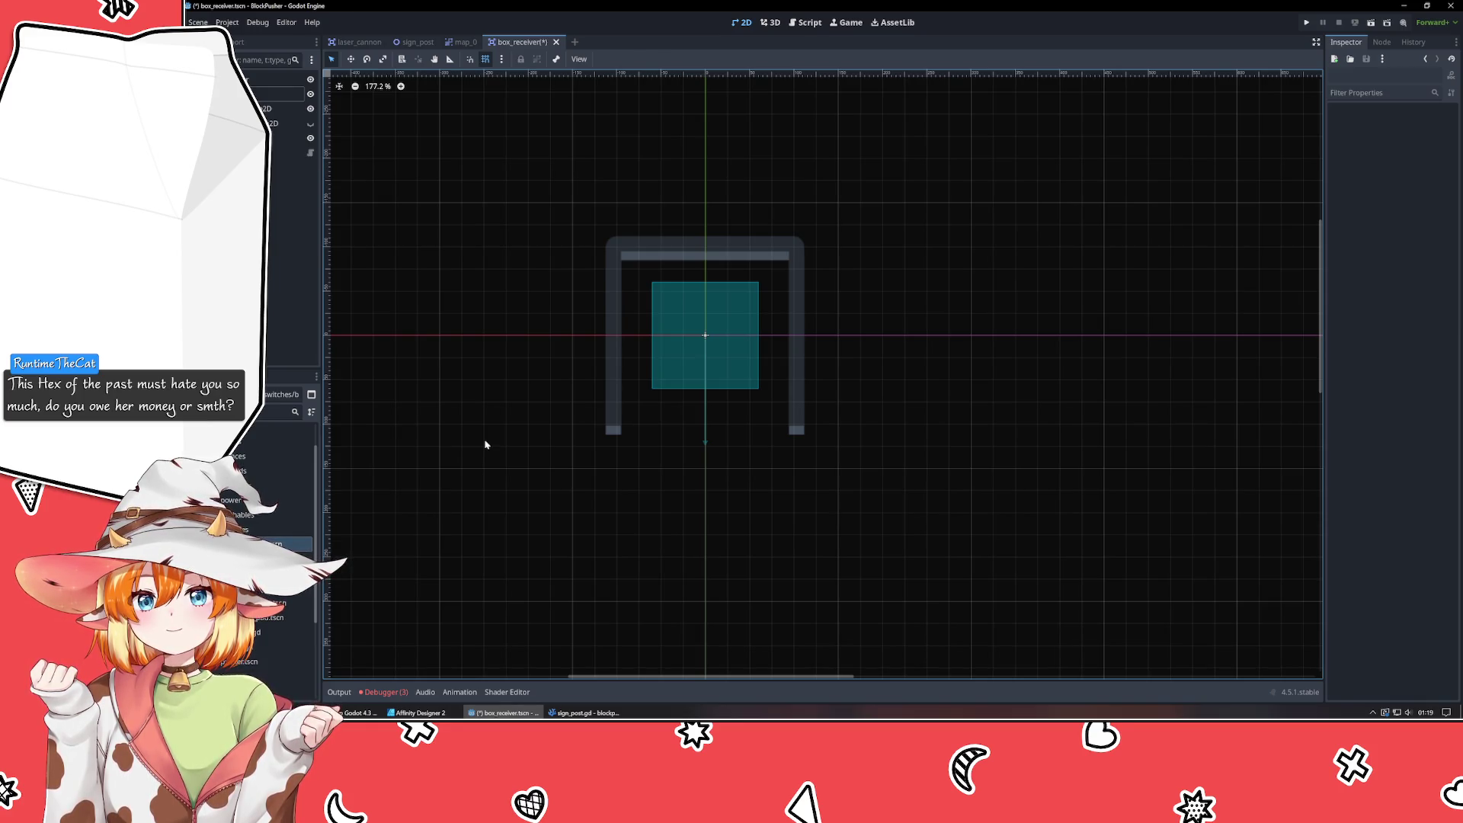
Save box_receiver and delete its CollisionPolygon2D node
key(ctrl+s)
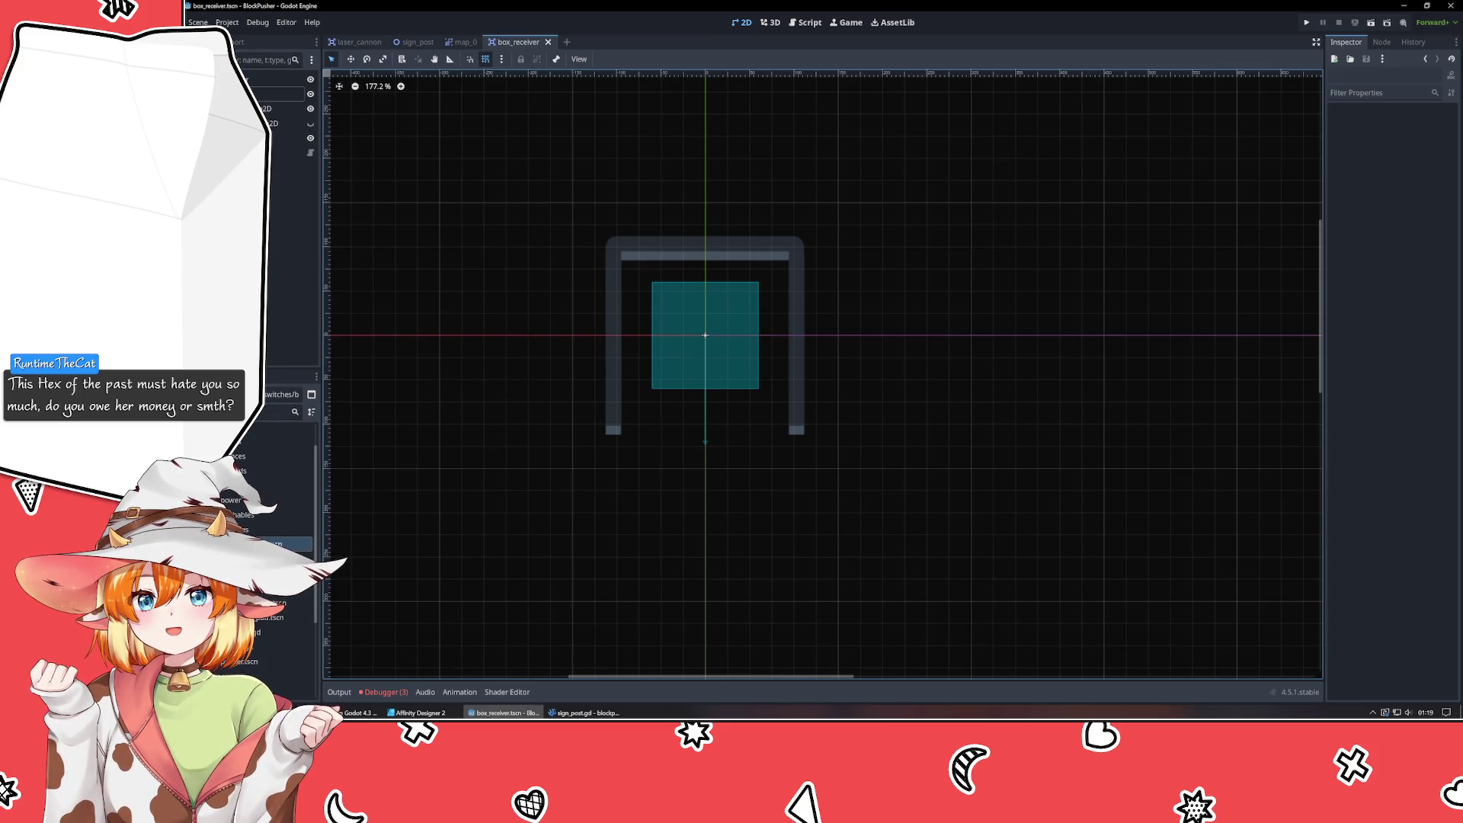
click(286, 137)
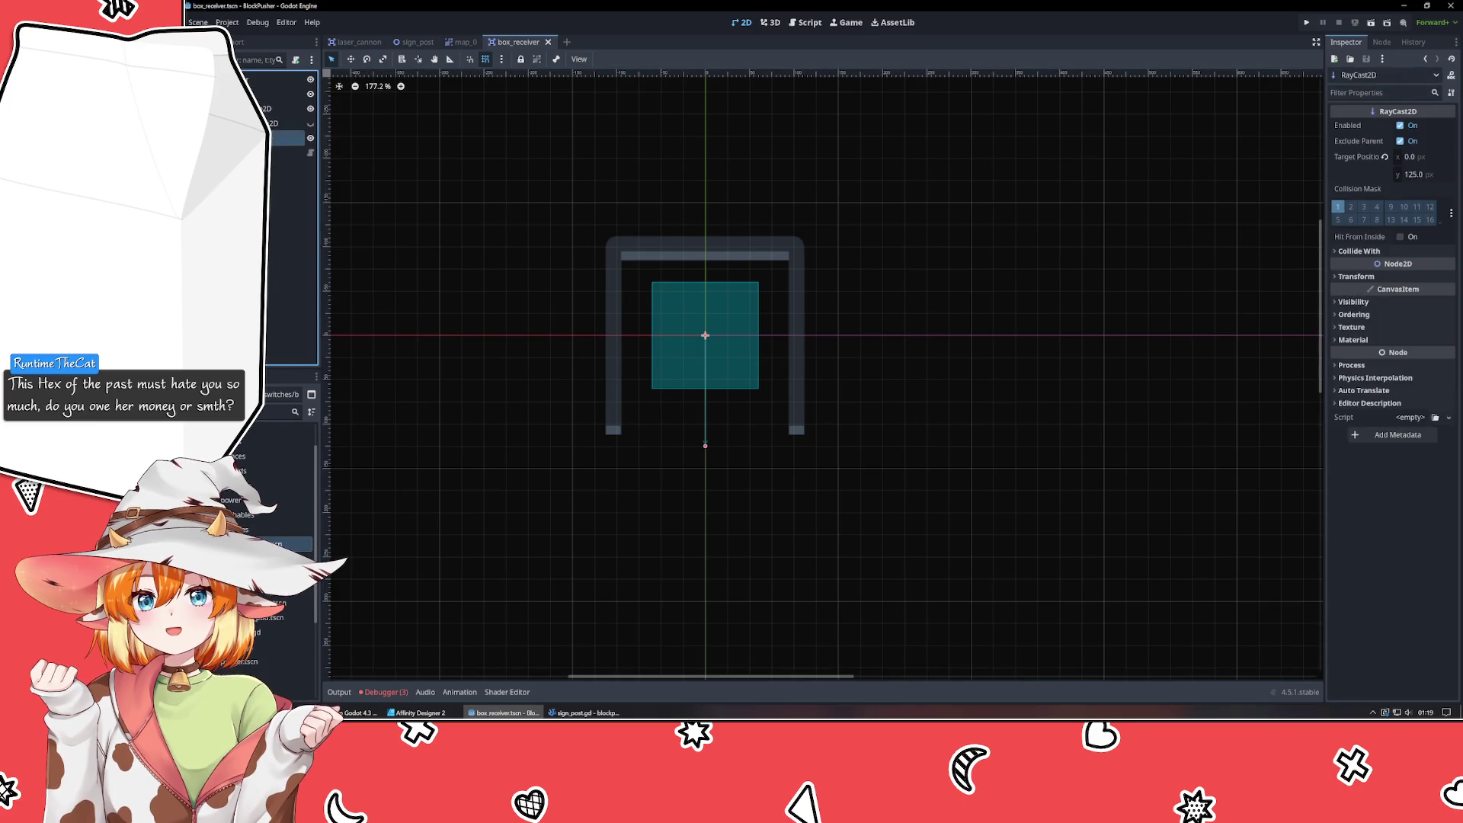
click(286, 108)
click(286, 122)
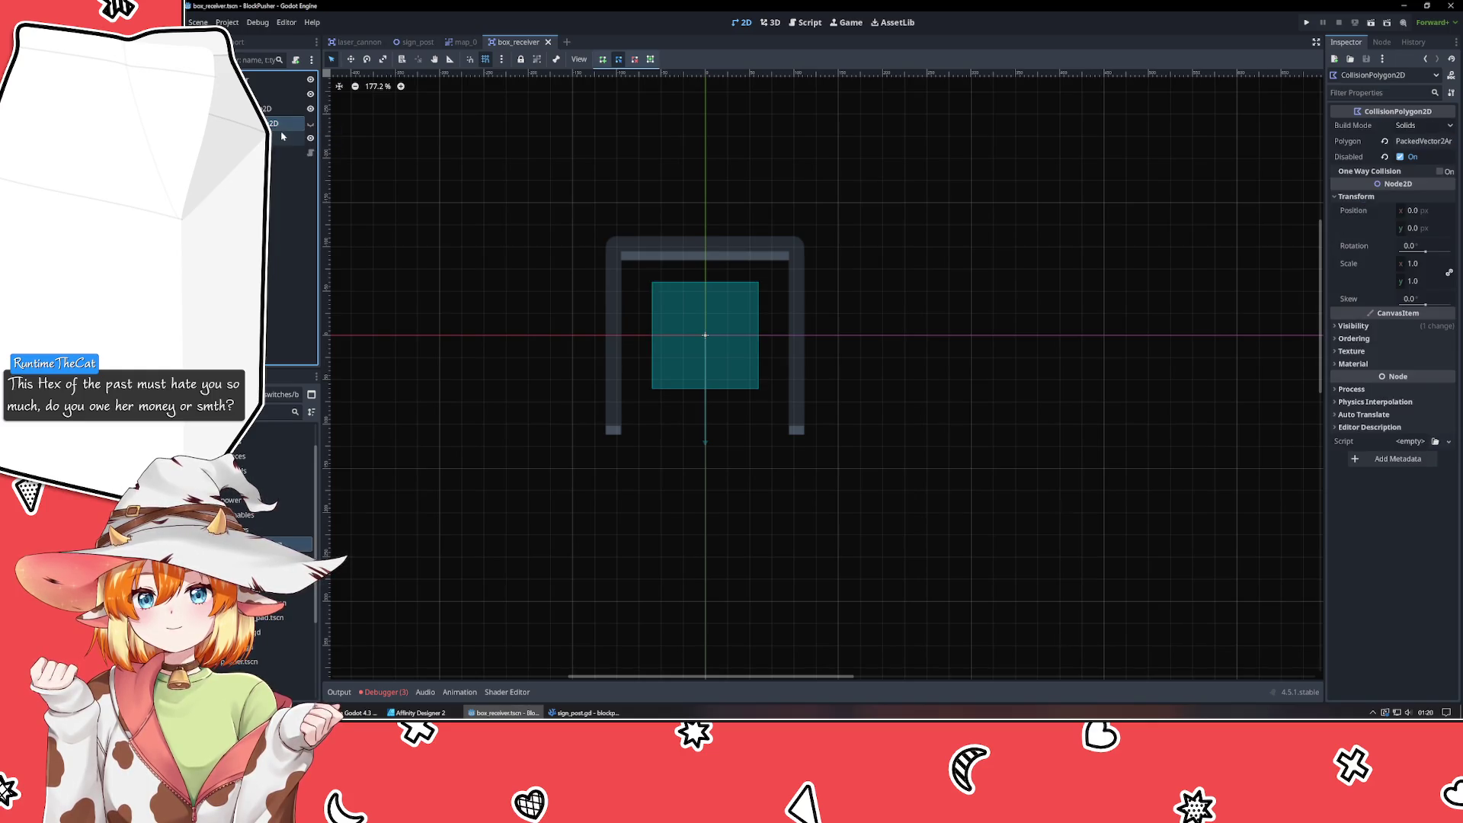
click(310, 124)
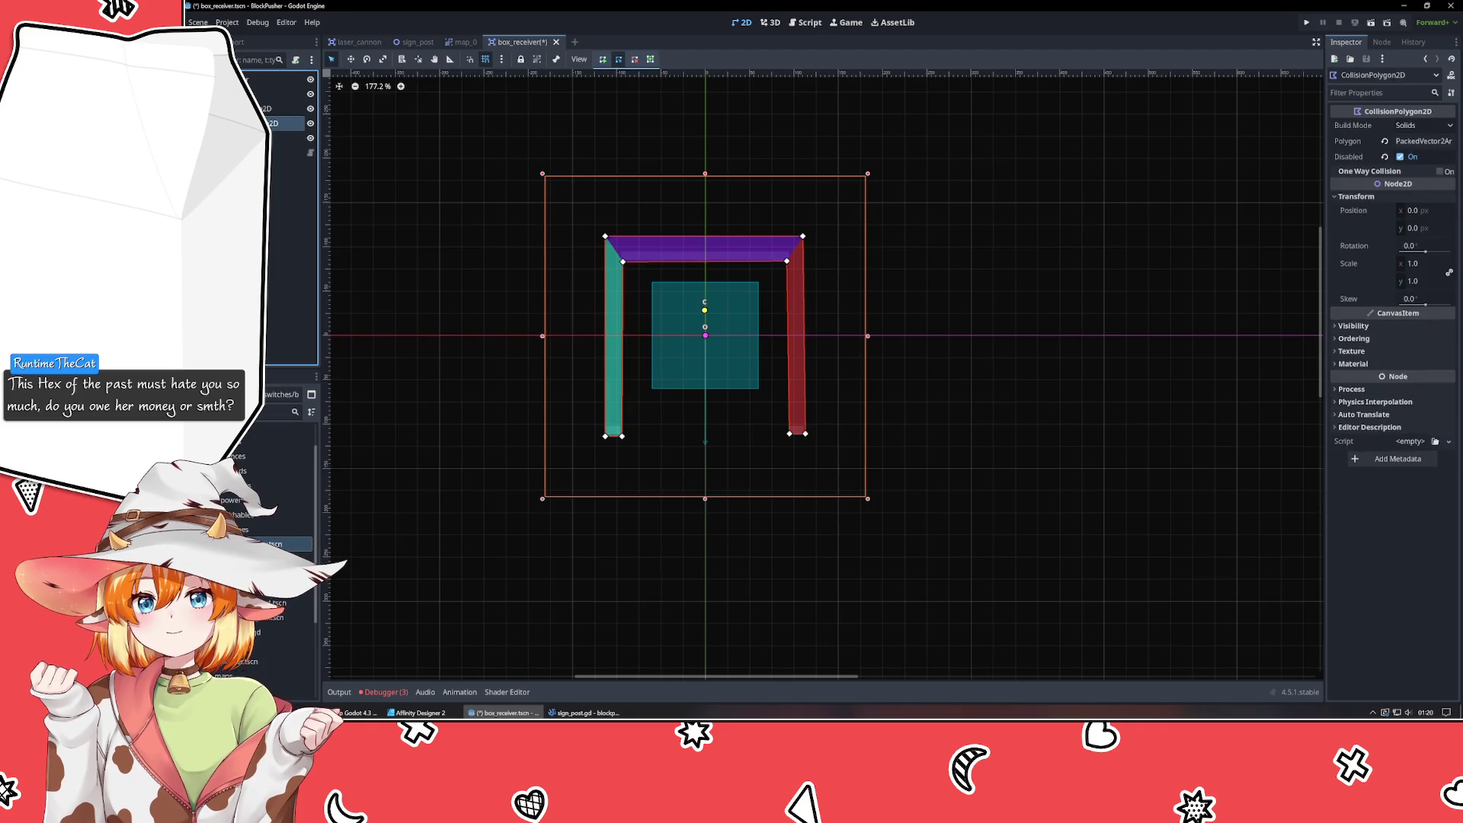
key(Delete)
key(Return)
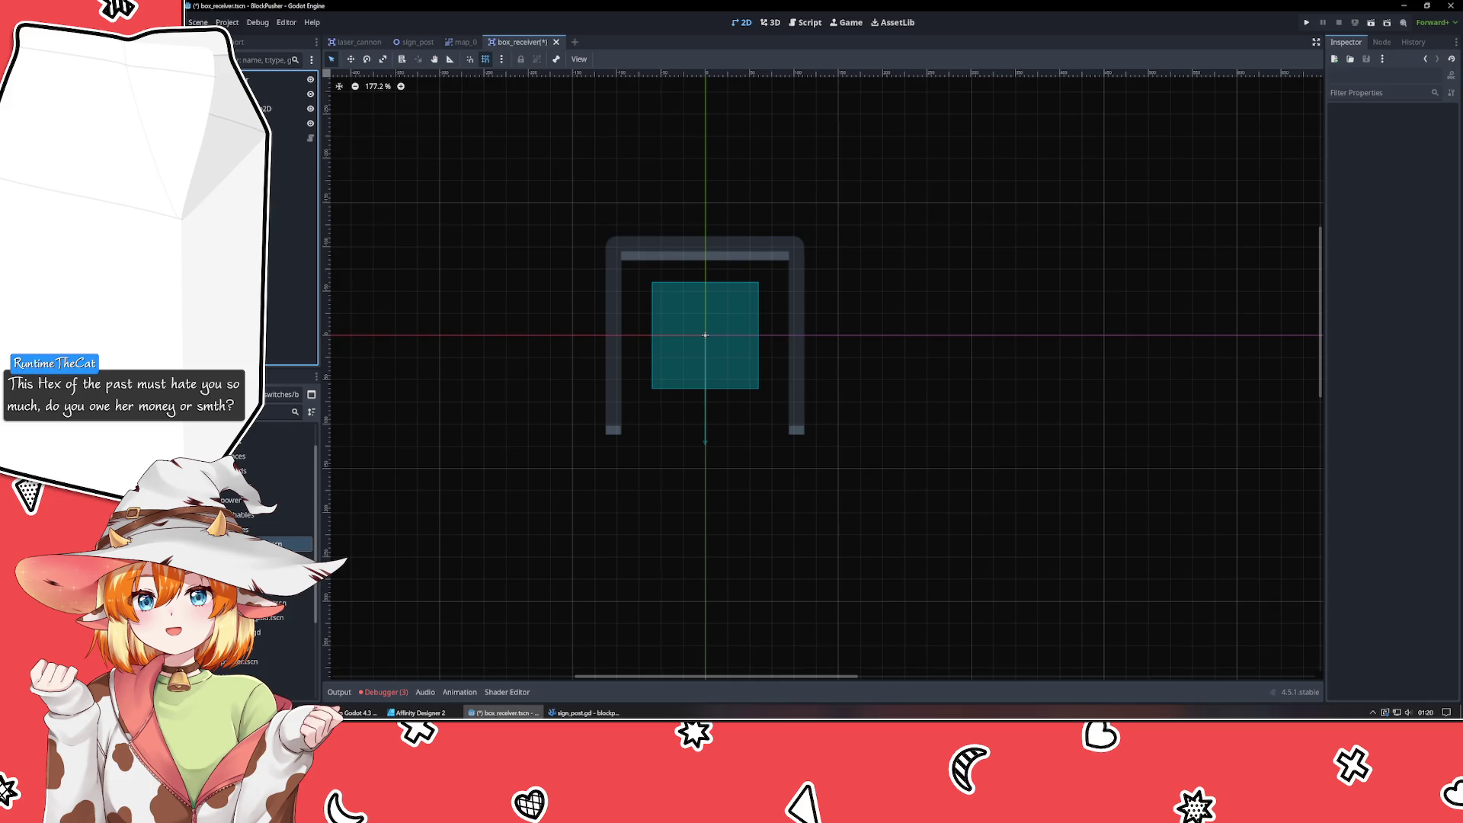
Delete the StateHistory node, save, and open receiver_pad.tscn
click(286, 138)
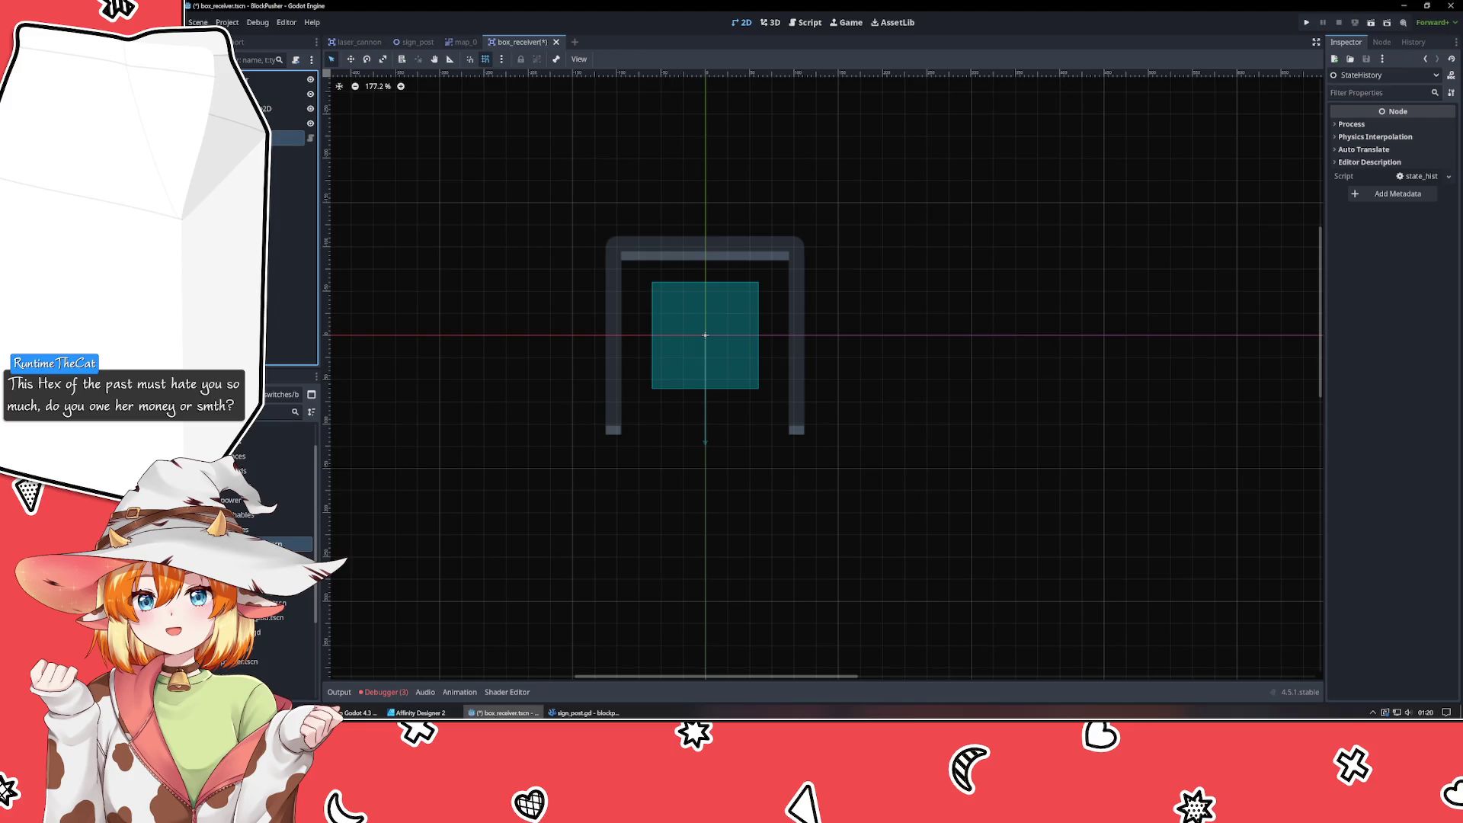
key(Delete)
key(Return)
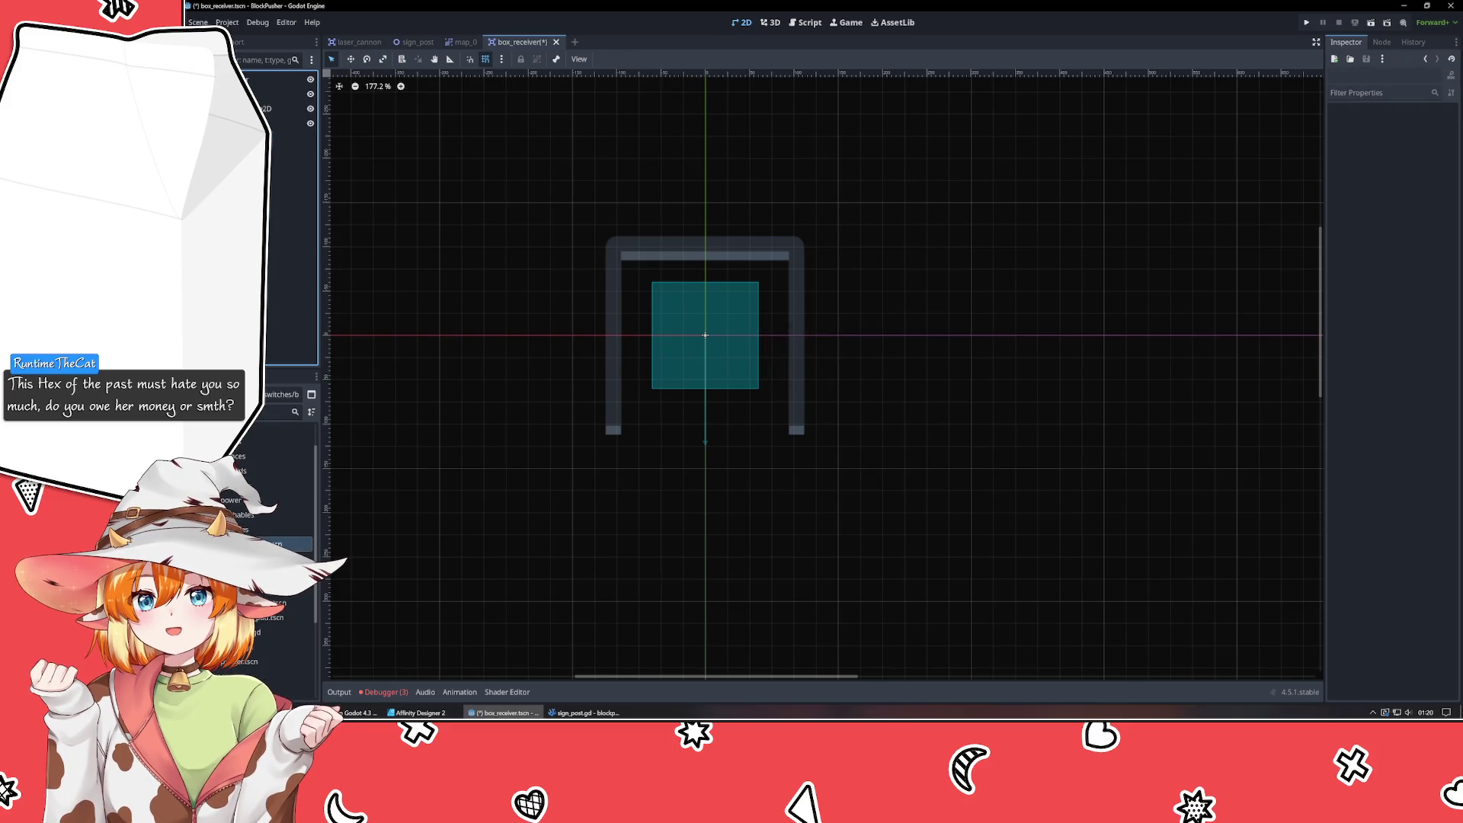
key(ctrl+s)
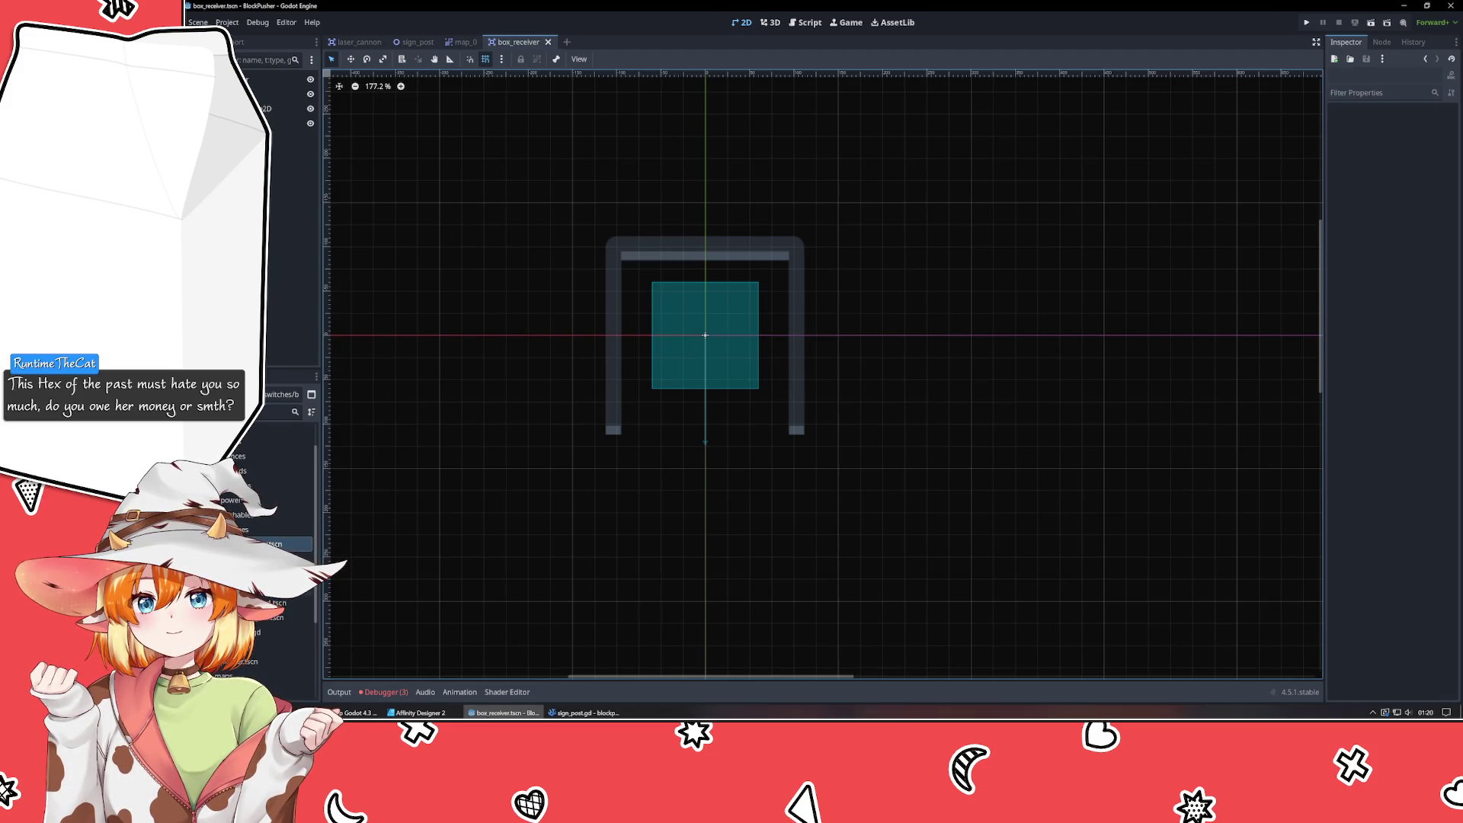
double_click(278, 617)
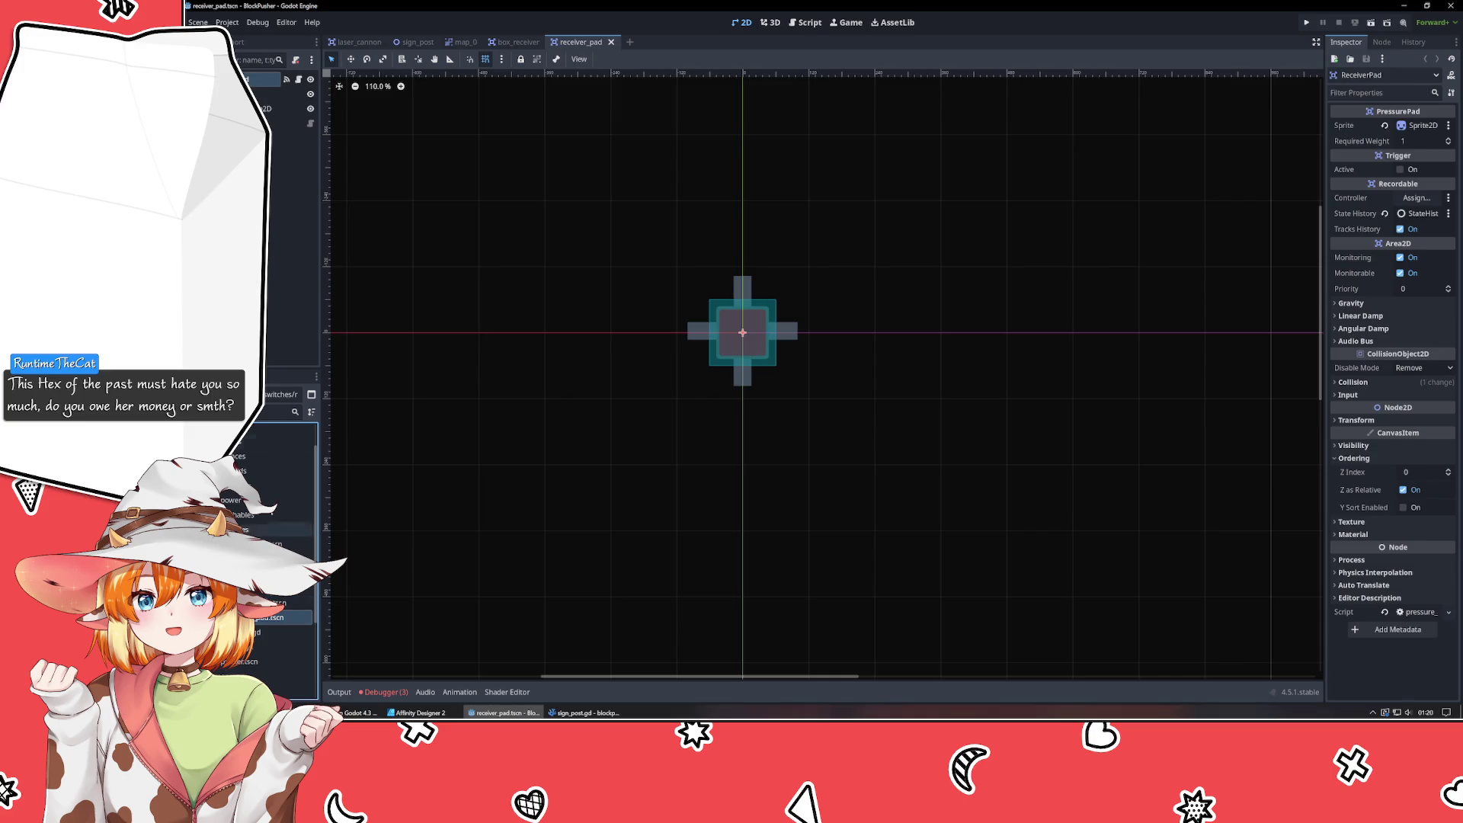
Check ReceiverPad's signal connections in the Node dock, then return to the box_receiver tab
click(287, 81)
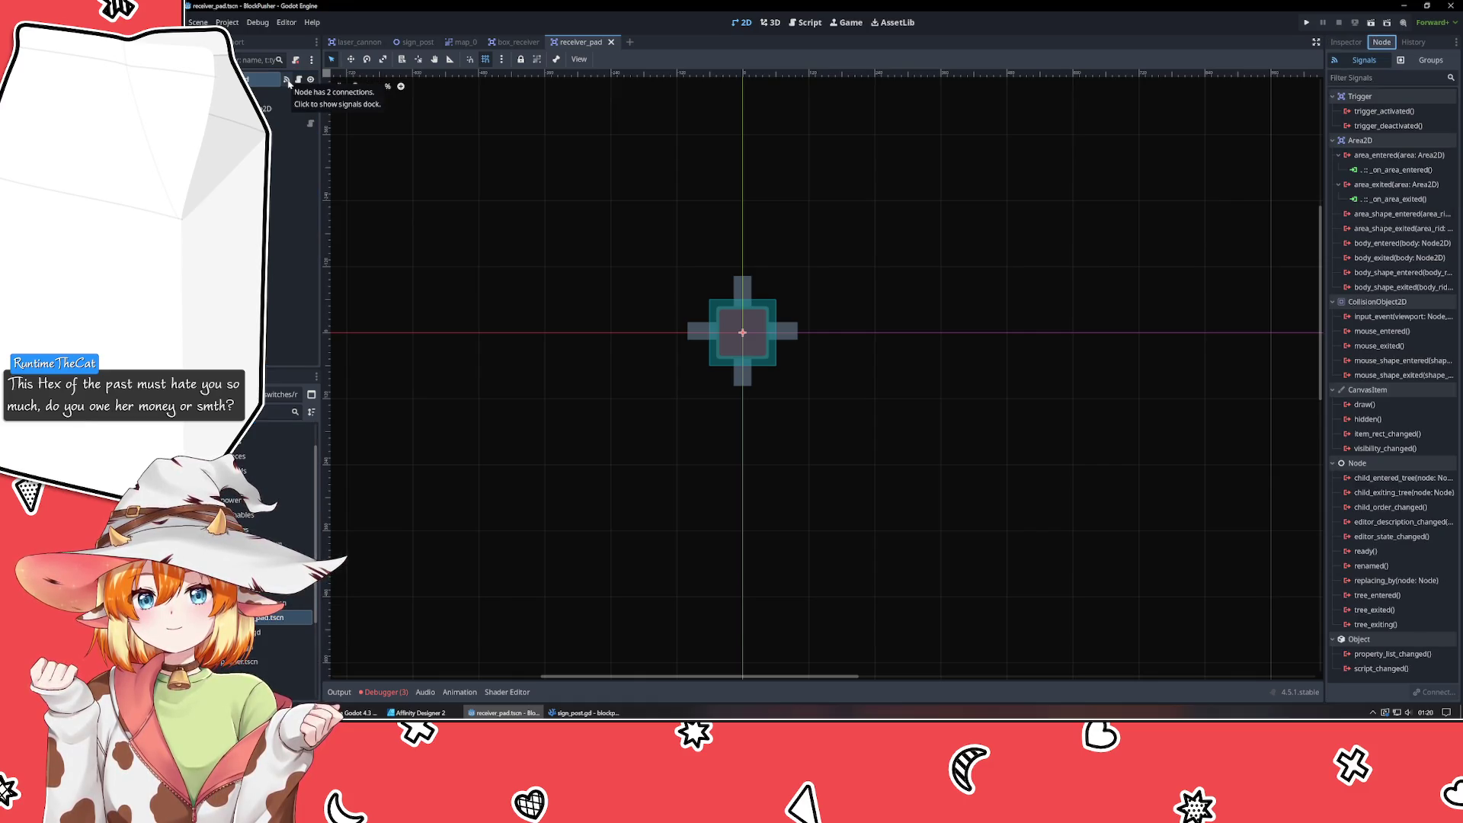
click(1358, 43)
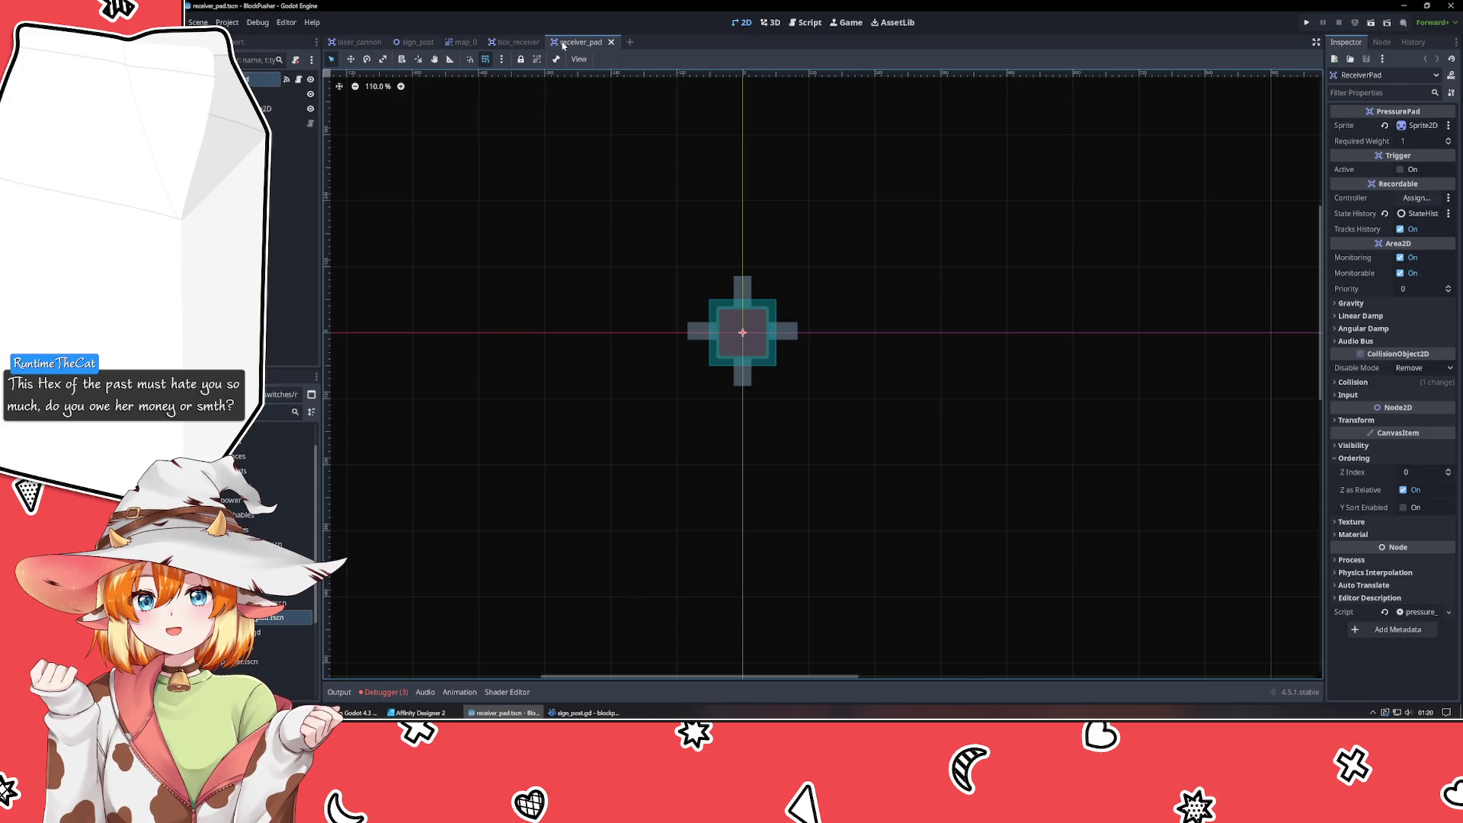
click(526, 43)
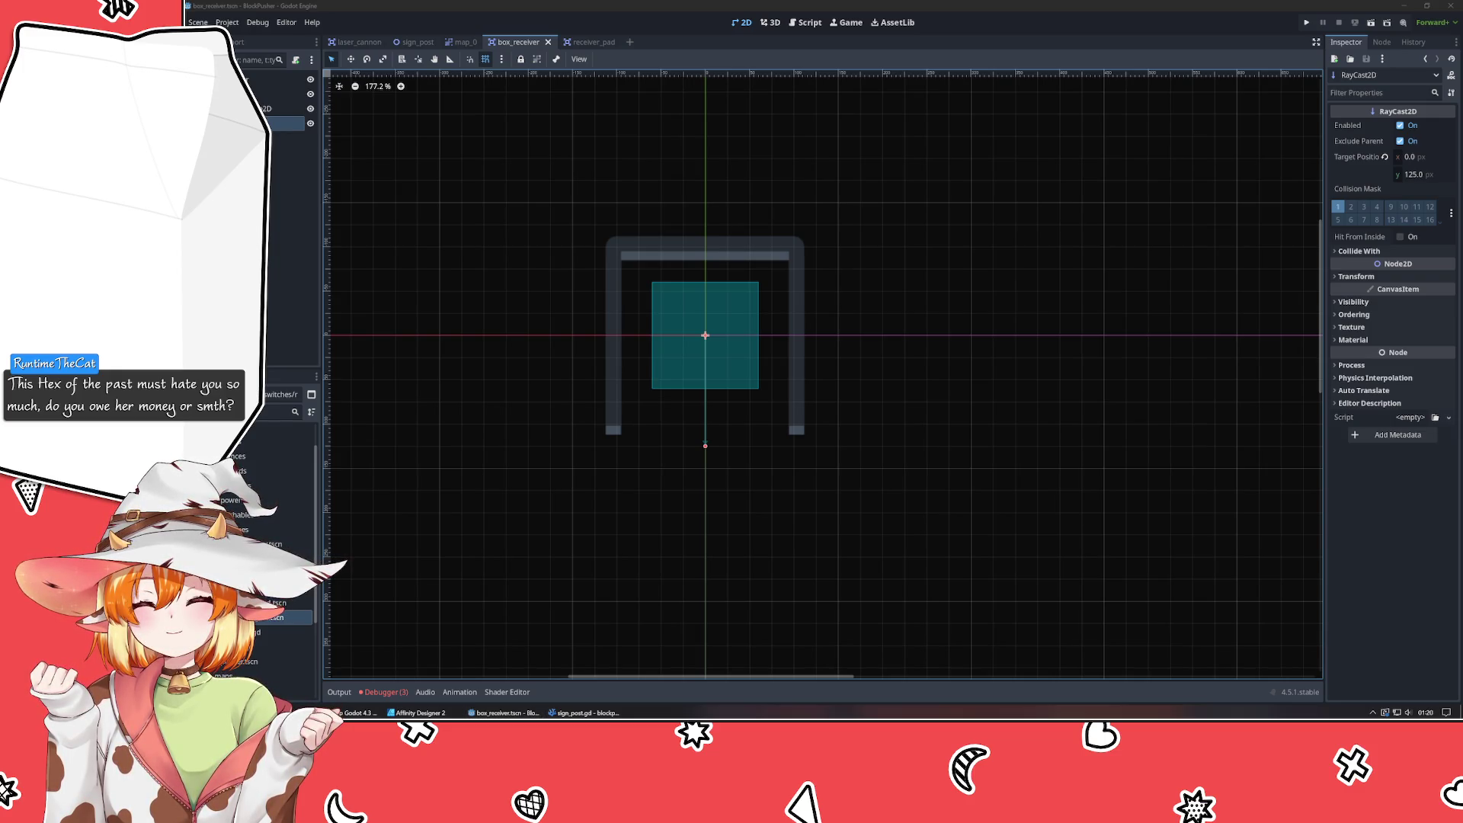
click(599, 552)
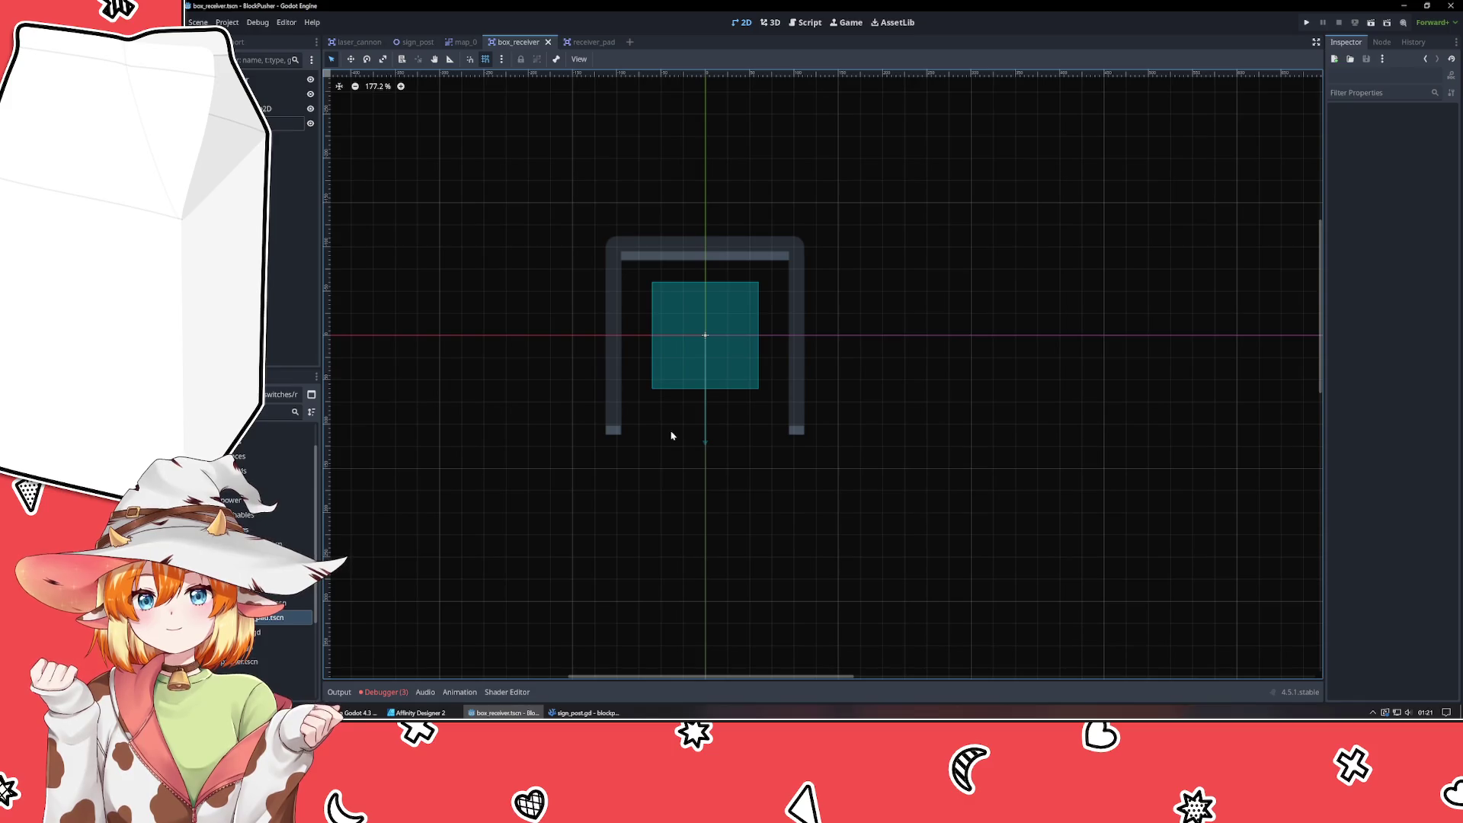
Attach a new GDScript res://instances/switches/box_receiver.gd to the BoxReceiver root node
click(282, 79)
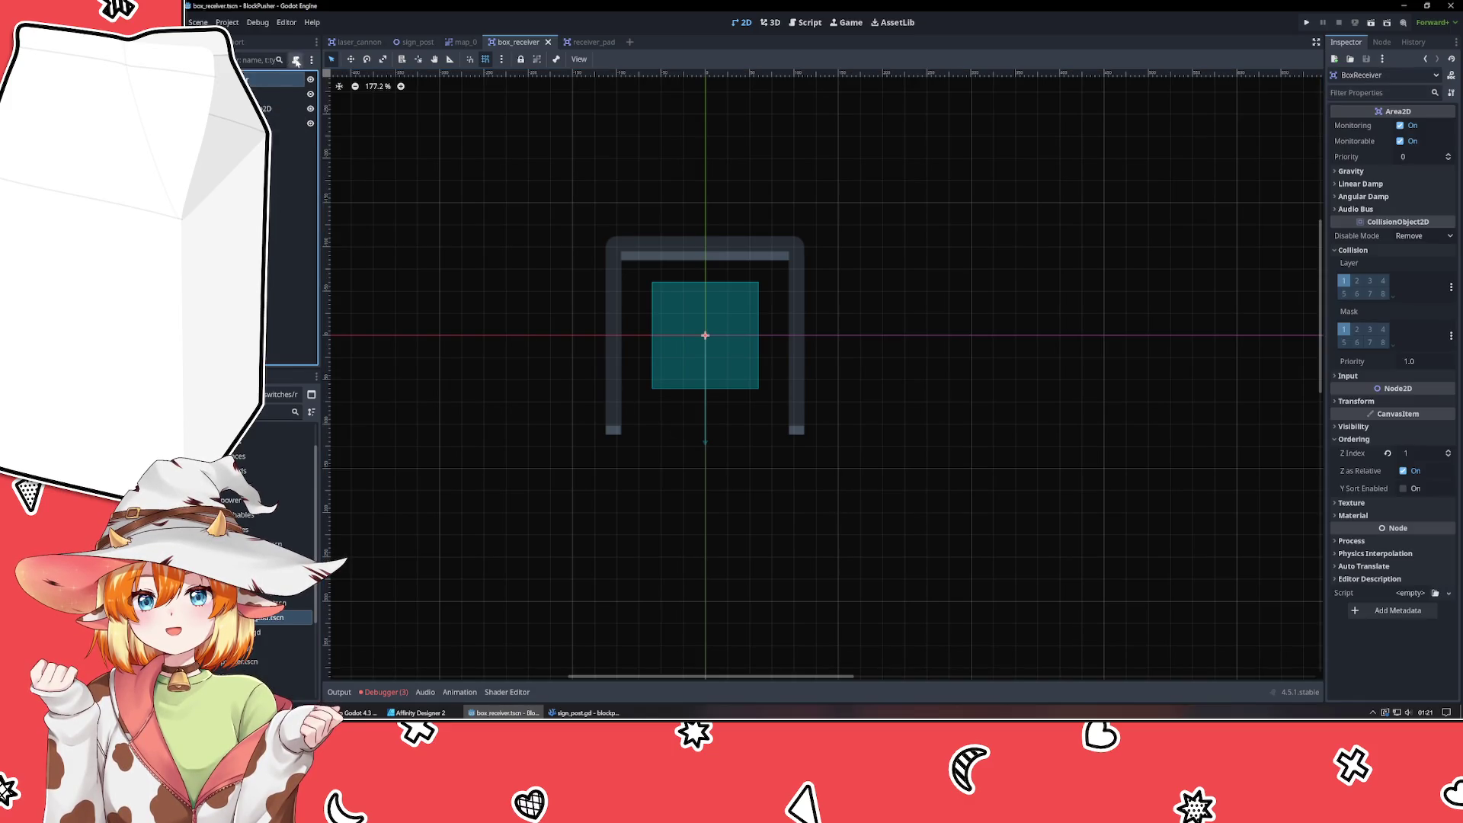
click(296, 59)
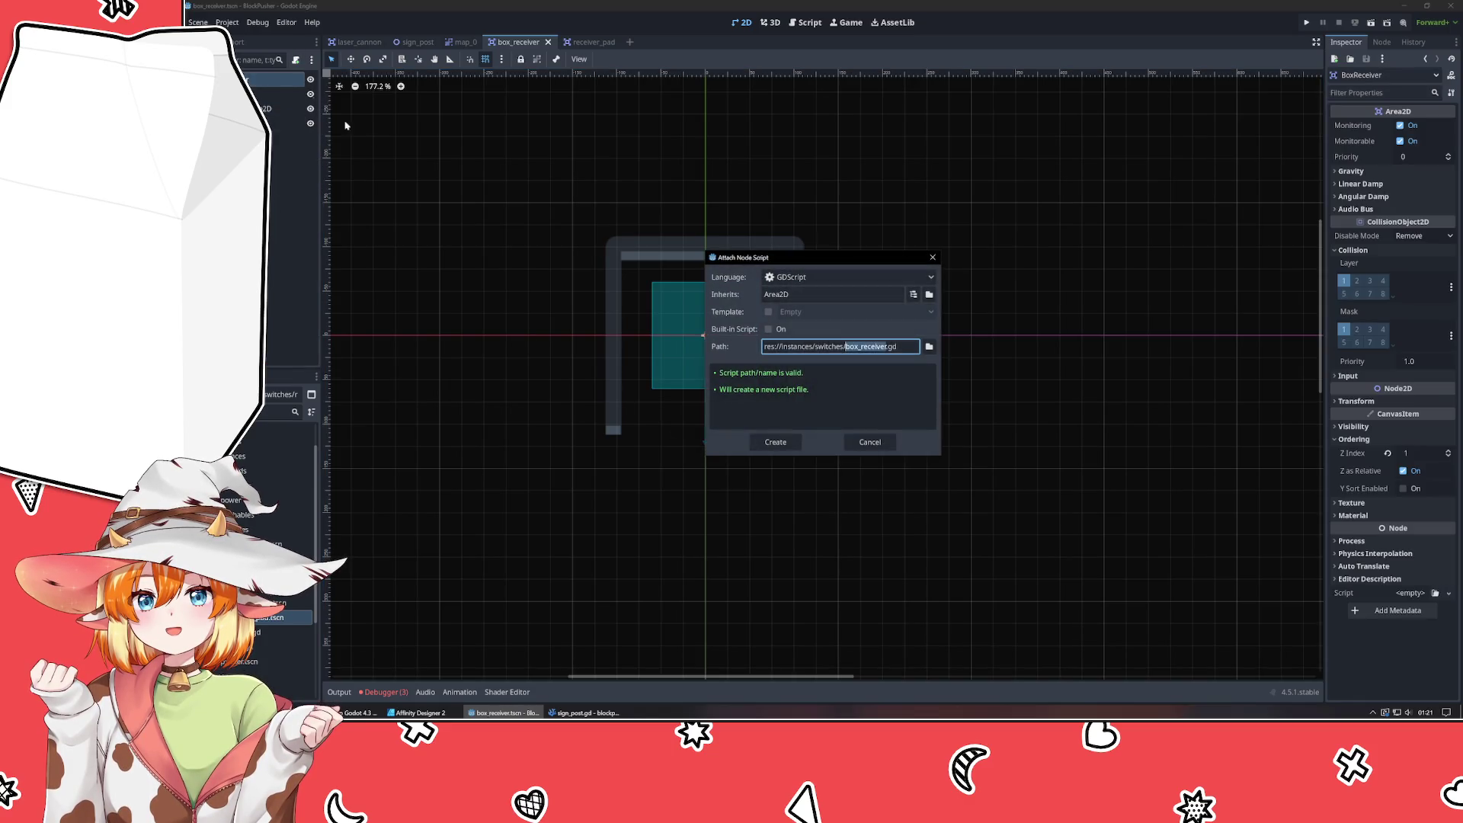
click(773, 442)
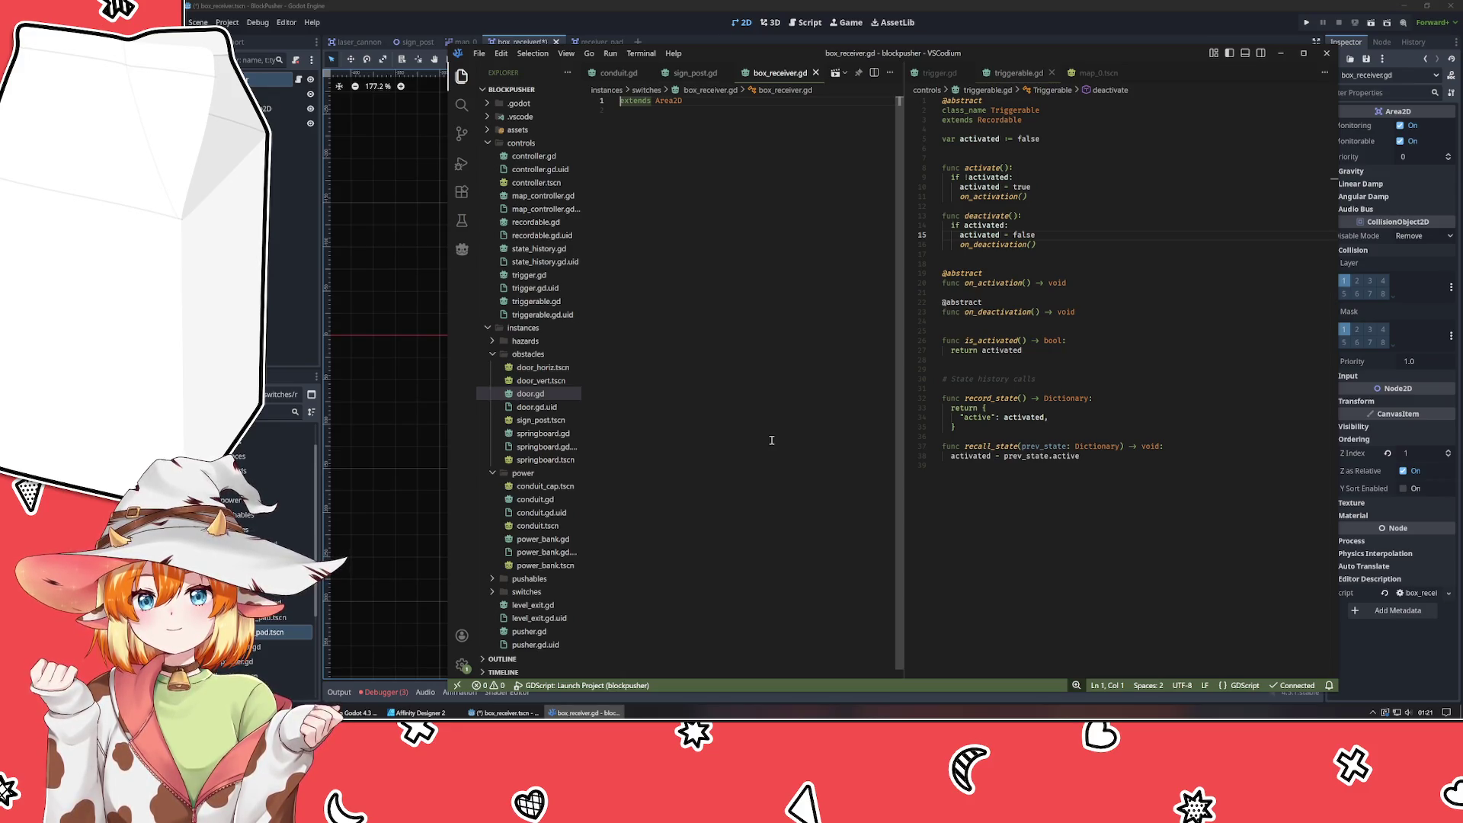
click(771, 440)
key(Return)
text(@extends)
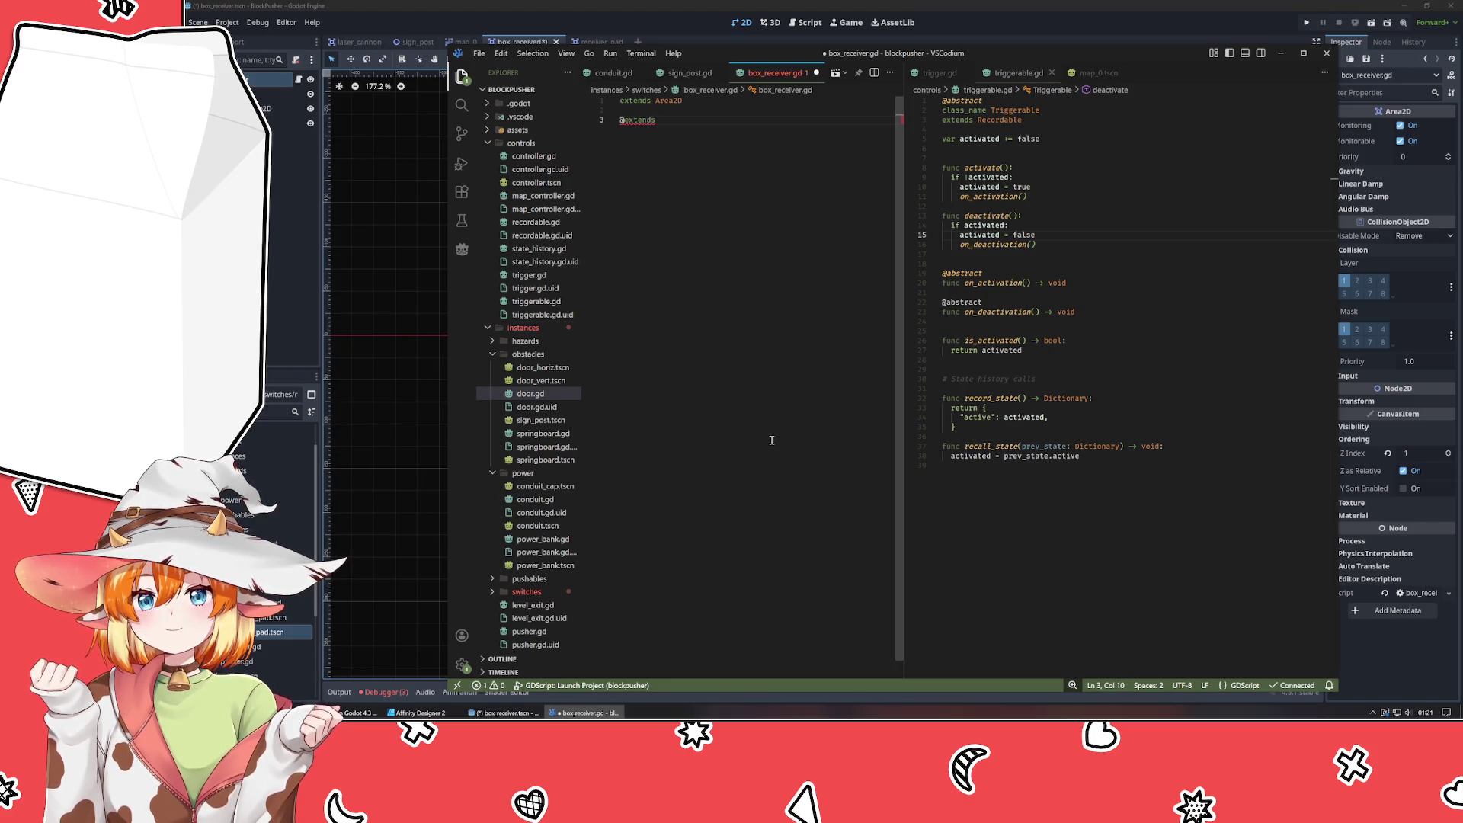
text(export)
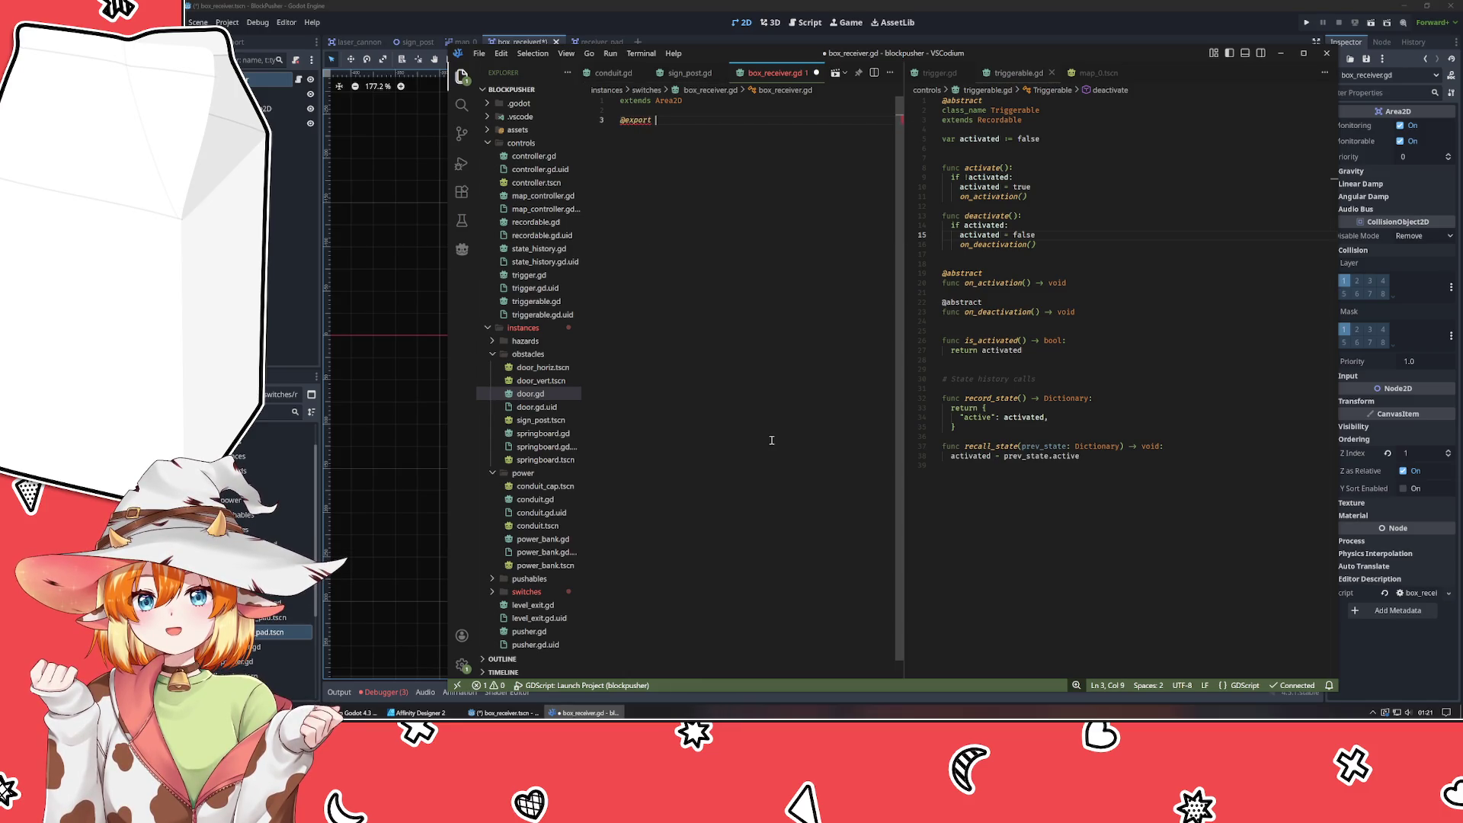
text( var sprite: Sp)
text(rite)
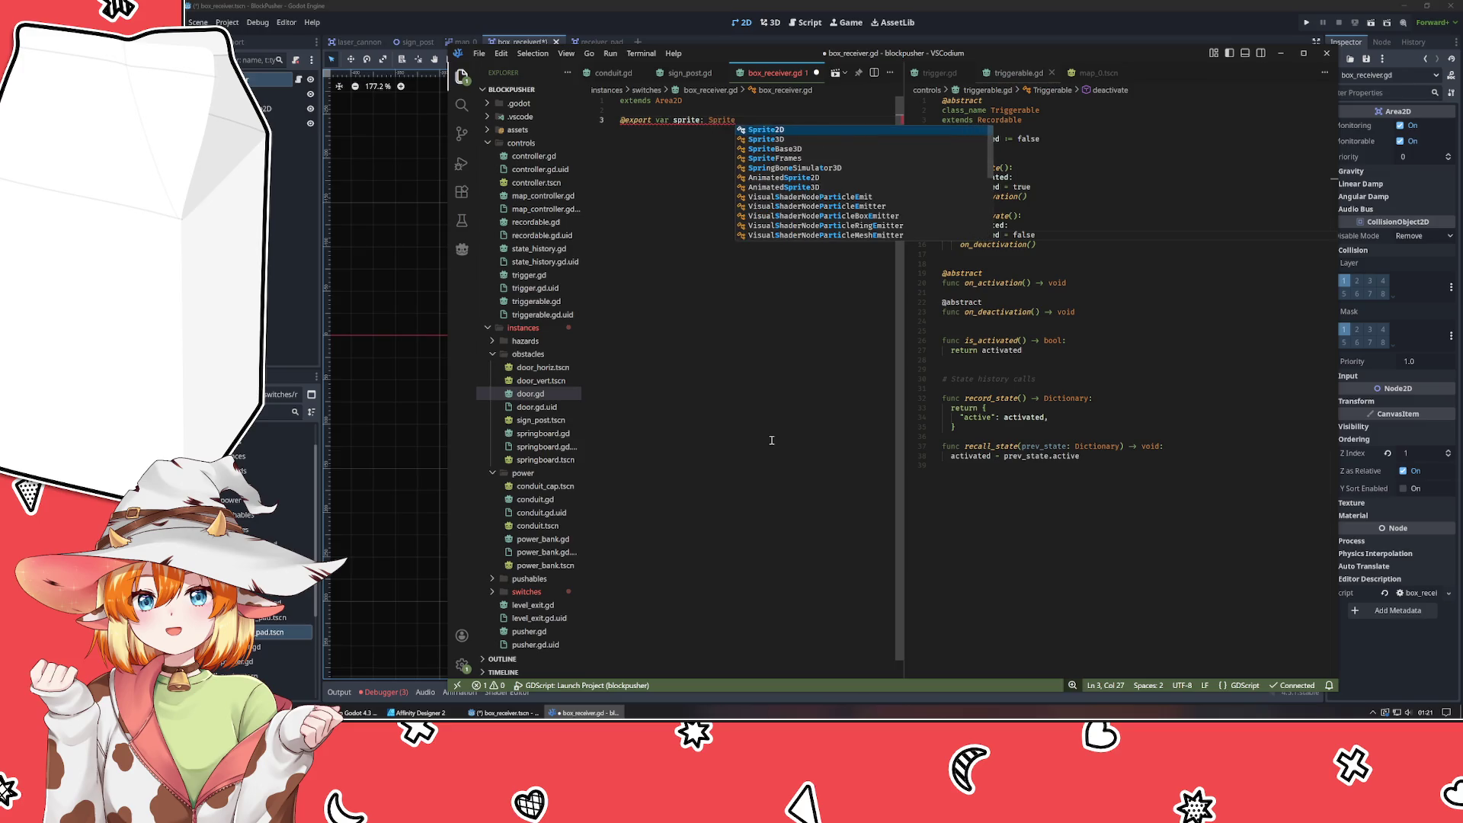
key(Return)
key(Return)
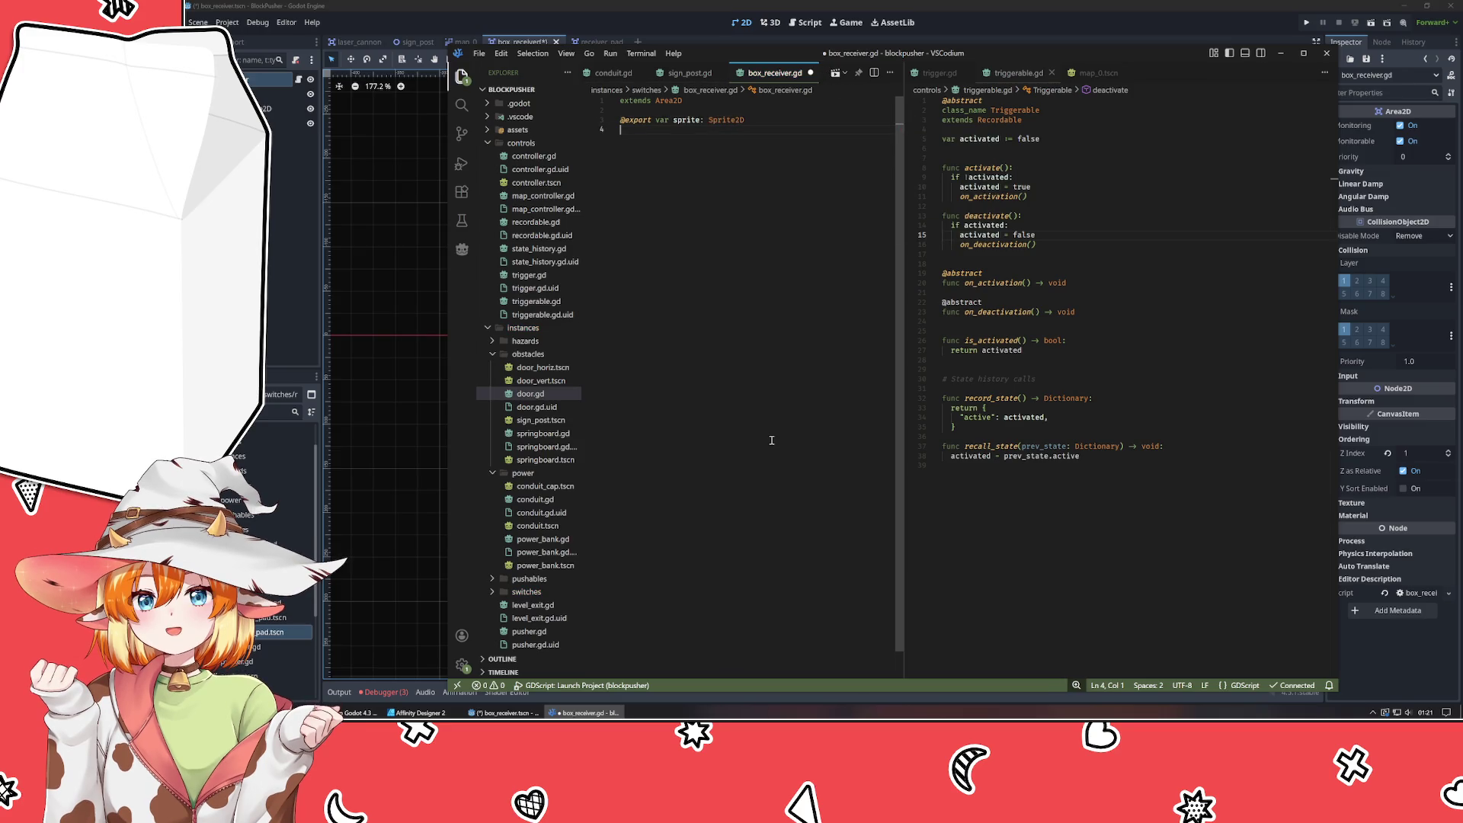
text(@export )
text(var ray)
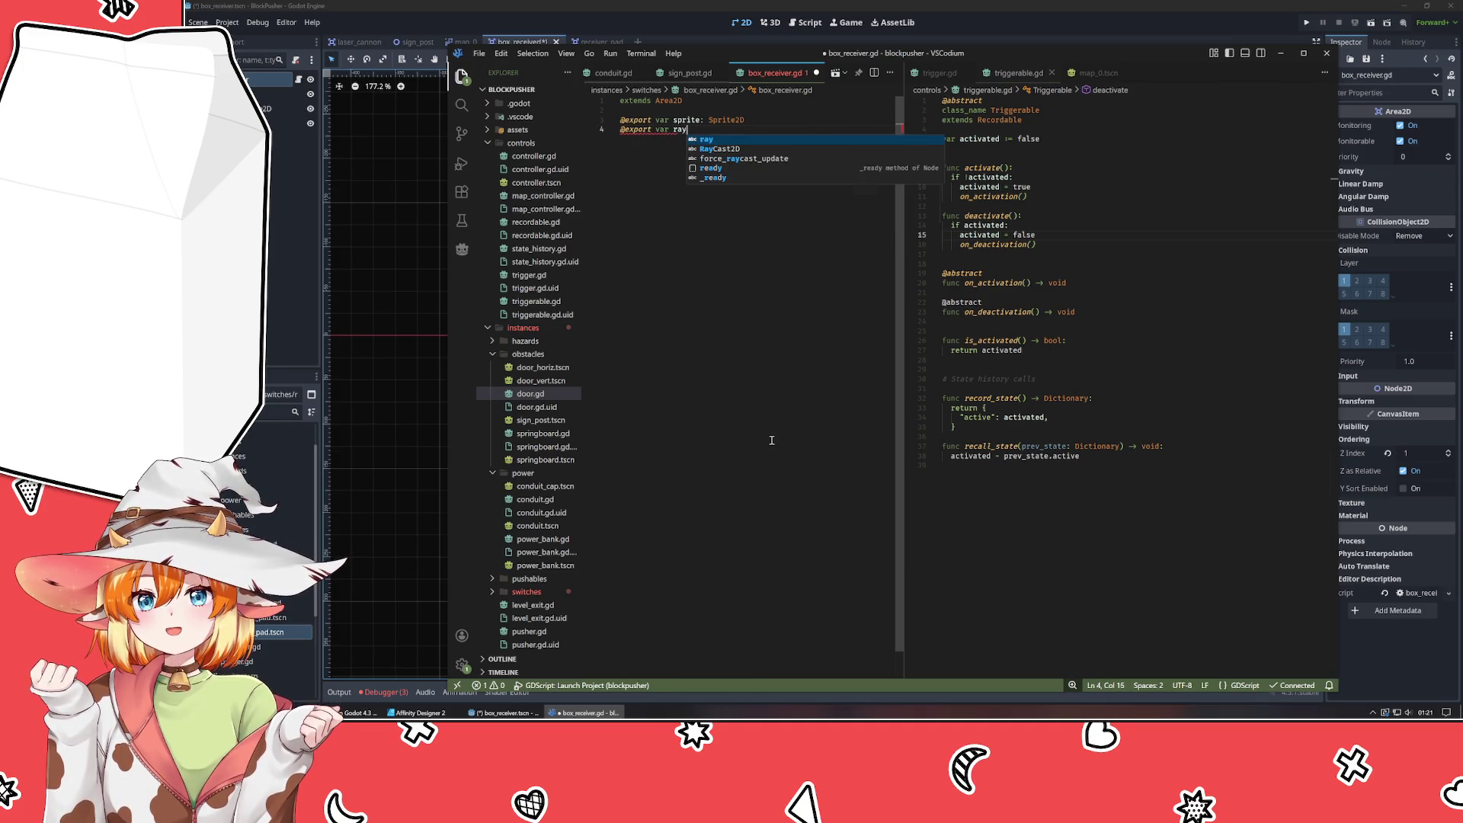
text(: RayCast2D)
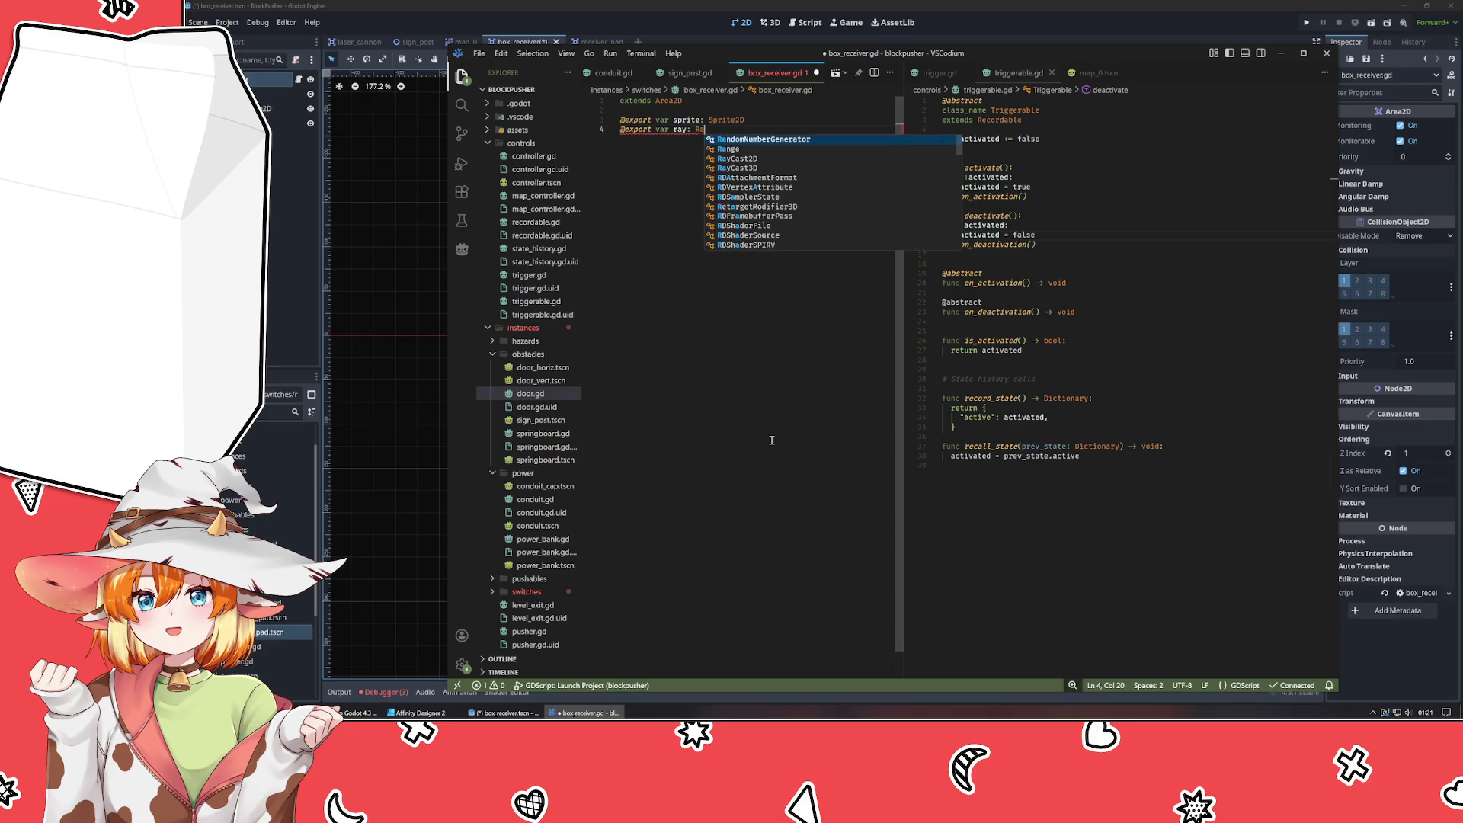
key(Return)
key(Return)
text(@export)
key(BackSpace)
text(_enum v)
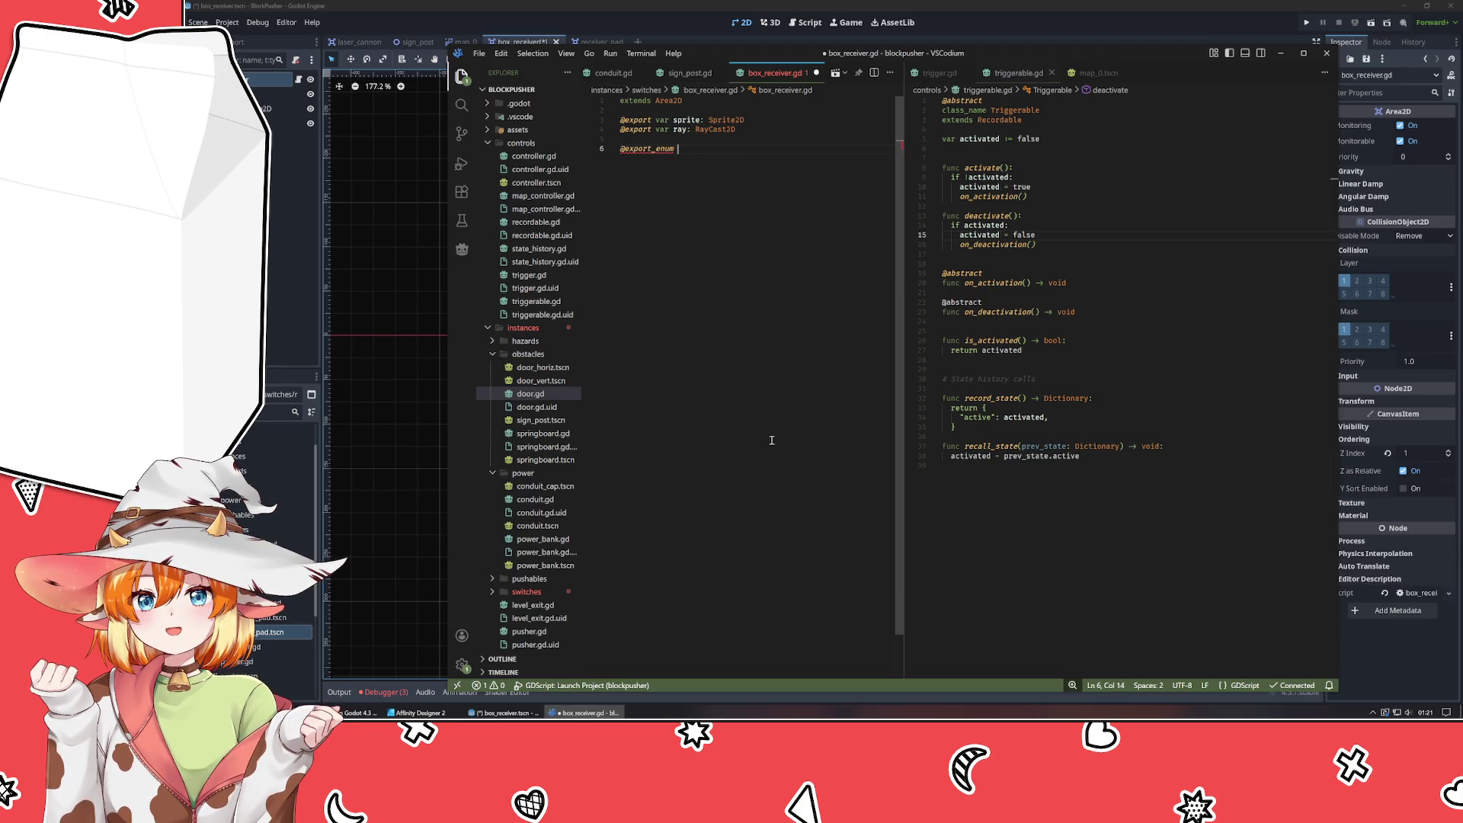
text(ar direction)
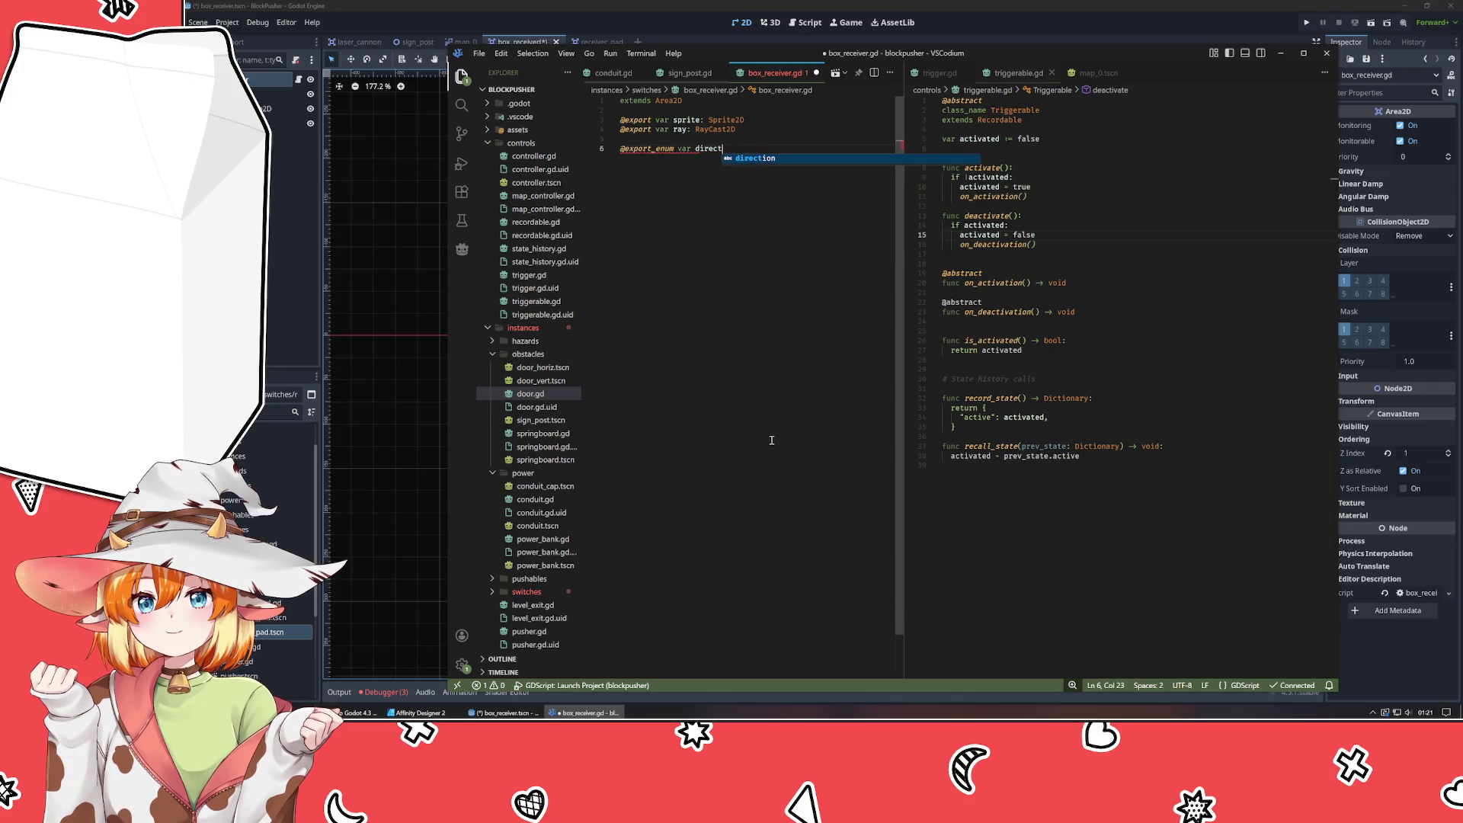
text(: )
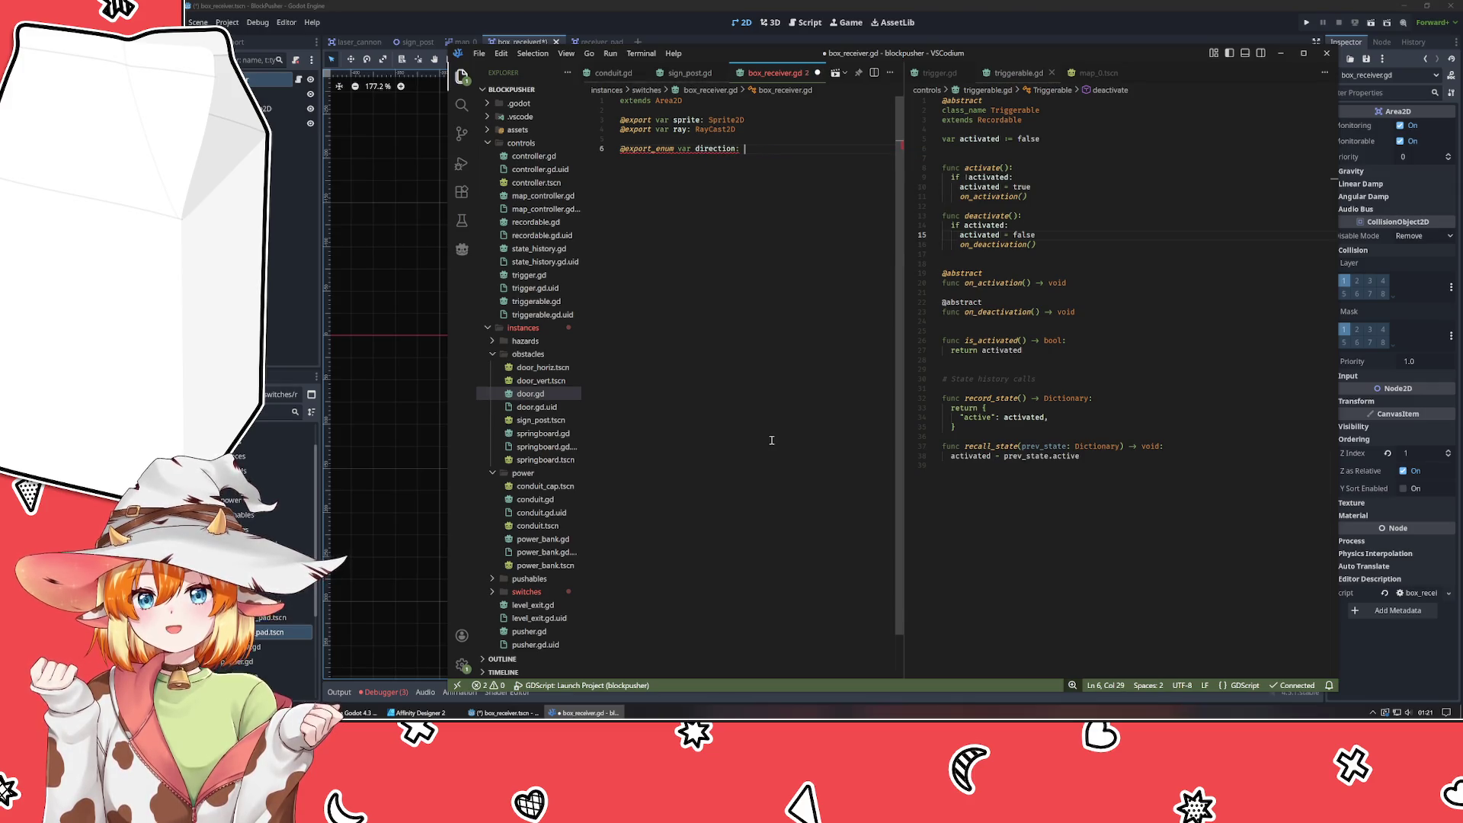
text(int:)
key(Return)
text(set)
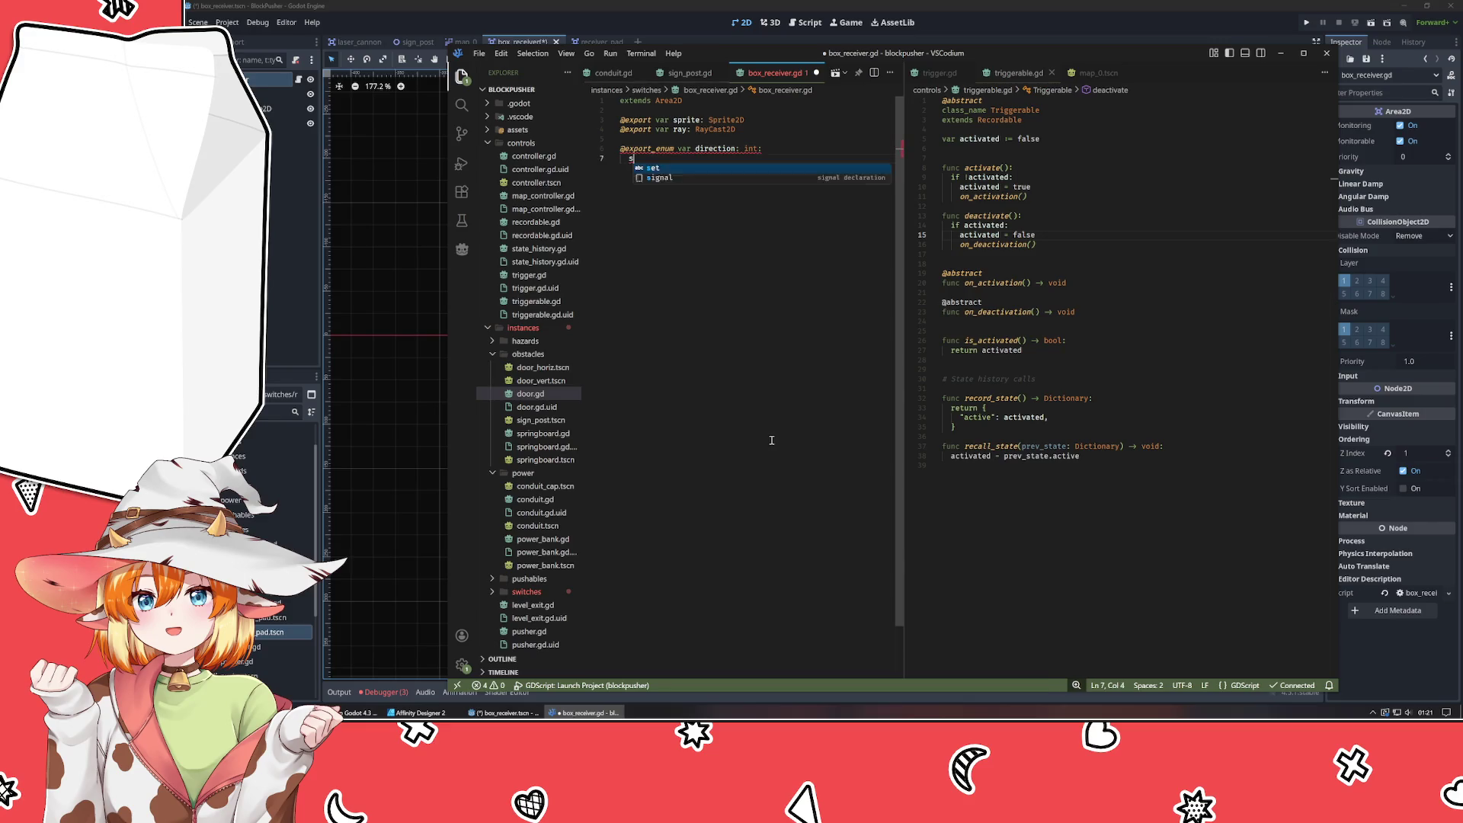
text(():)
key(Left)
key(Left)
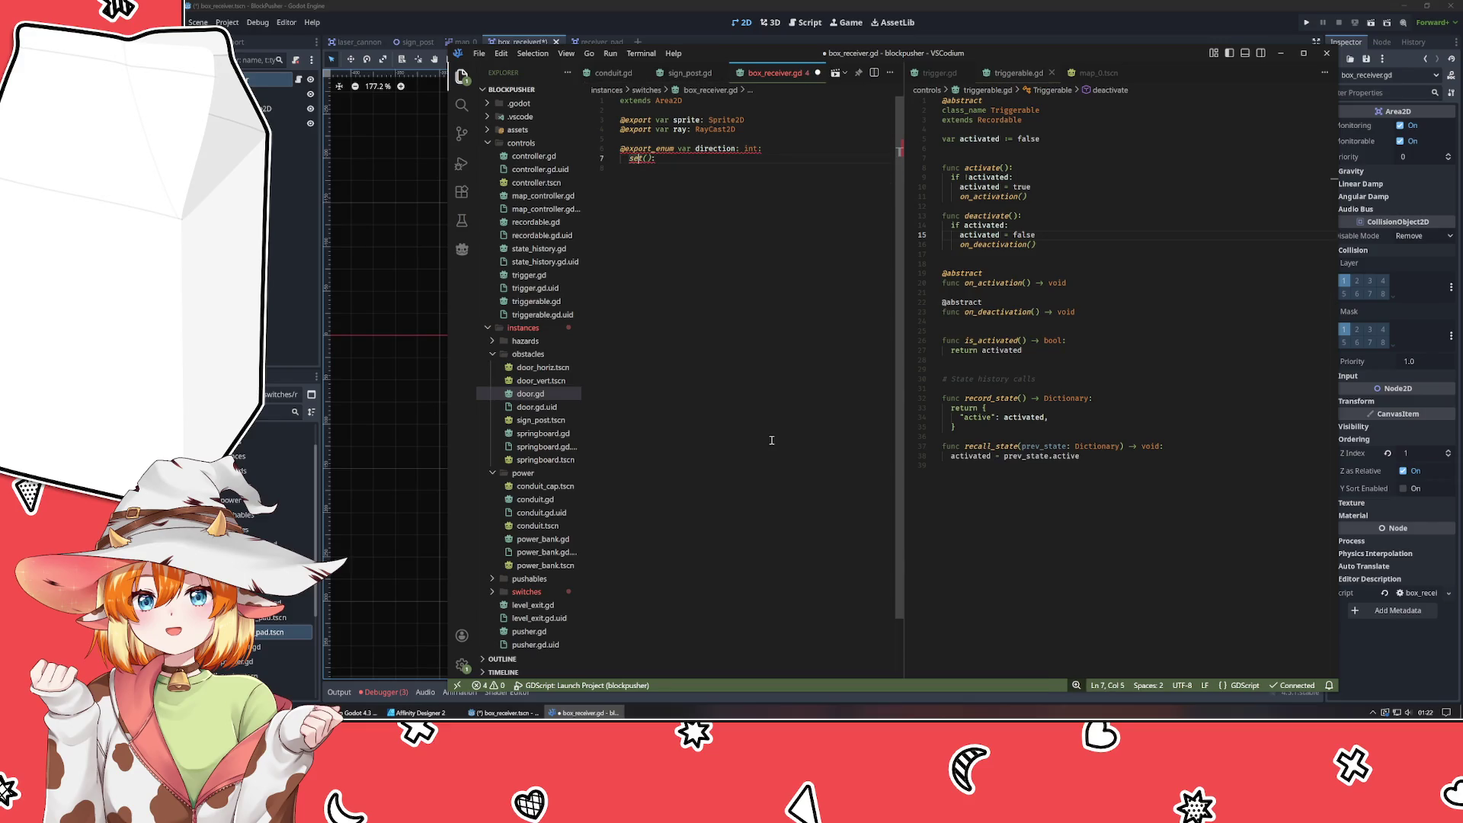
Name the setter parameter new_dir and assign direction = new_dir in its body
text(new_val)
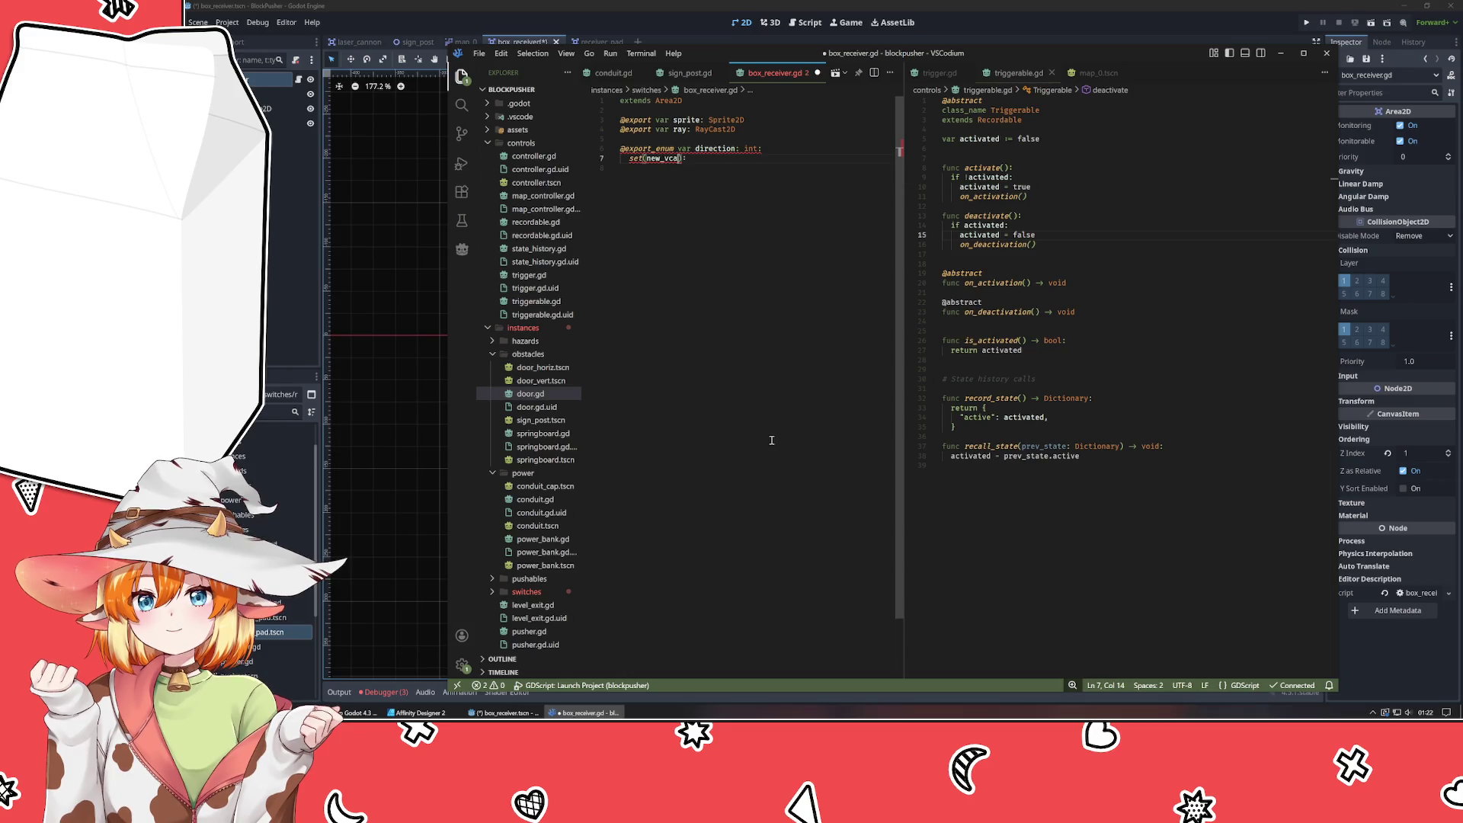
text(l)
key(End)
key(Return)
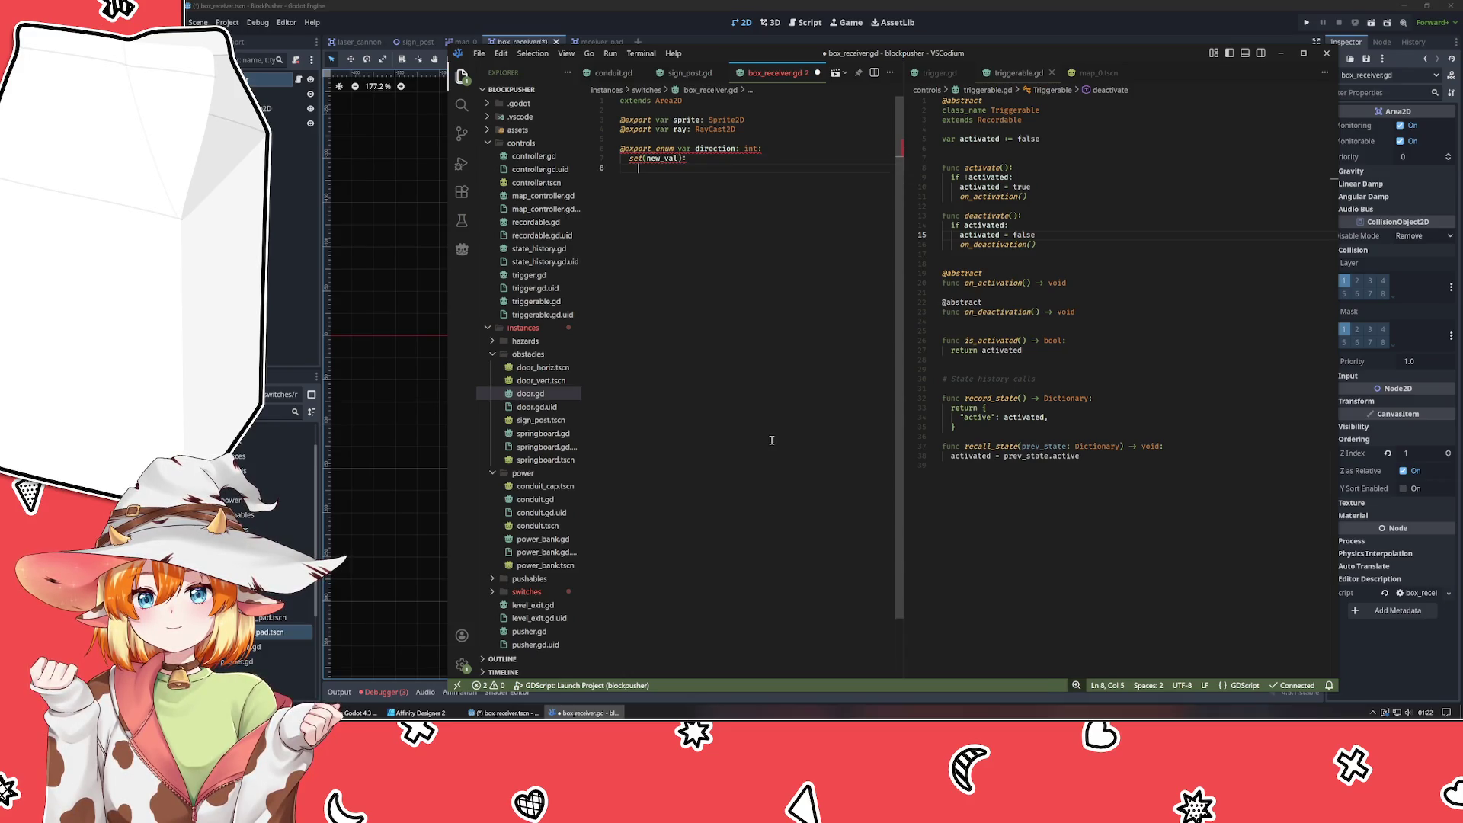
text(di)
key(Return)
key(Up)
key(BackSpace)
key(BackSpace)
key(BackSpace)
text(dir)
key(Escape)
key(Down)
key(End)
text(= new)
key(Return)
key(Return)
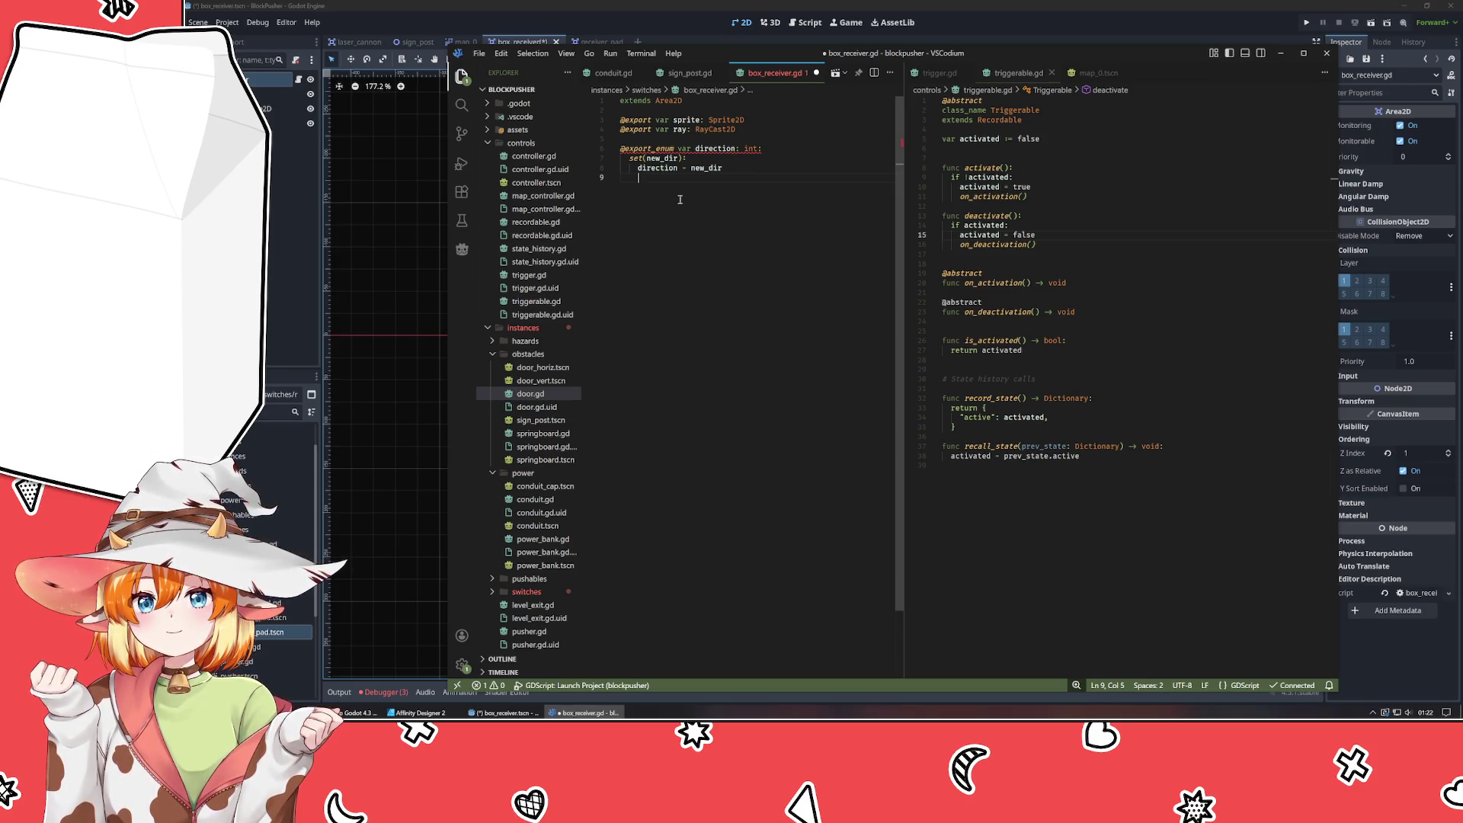
click(674, 150)
text(()
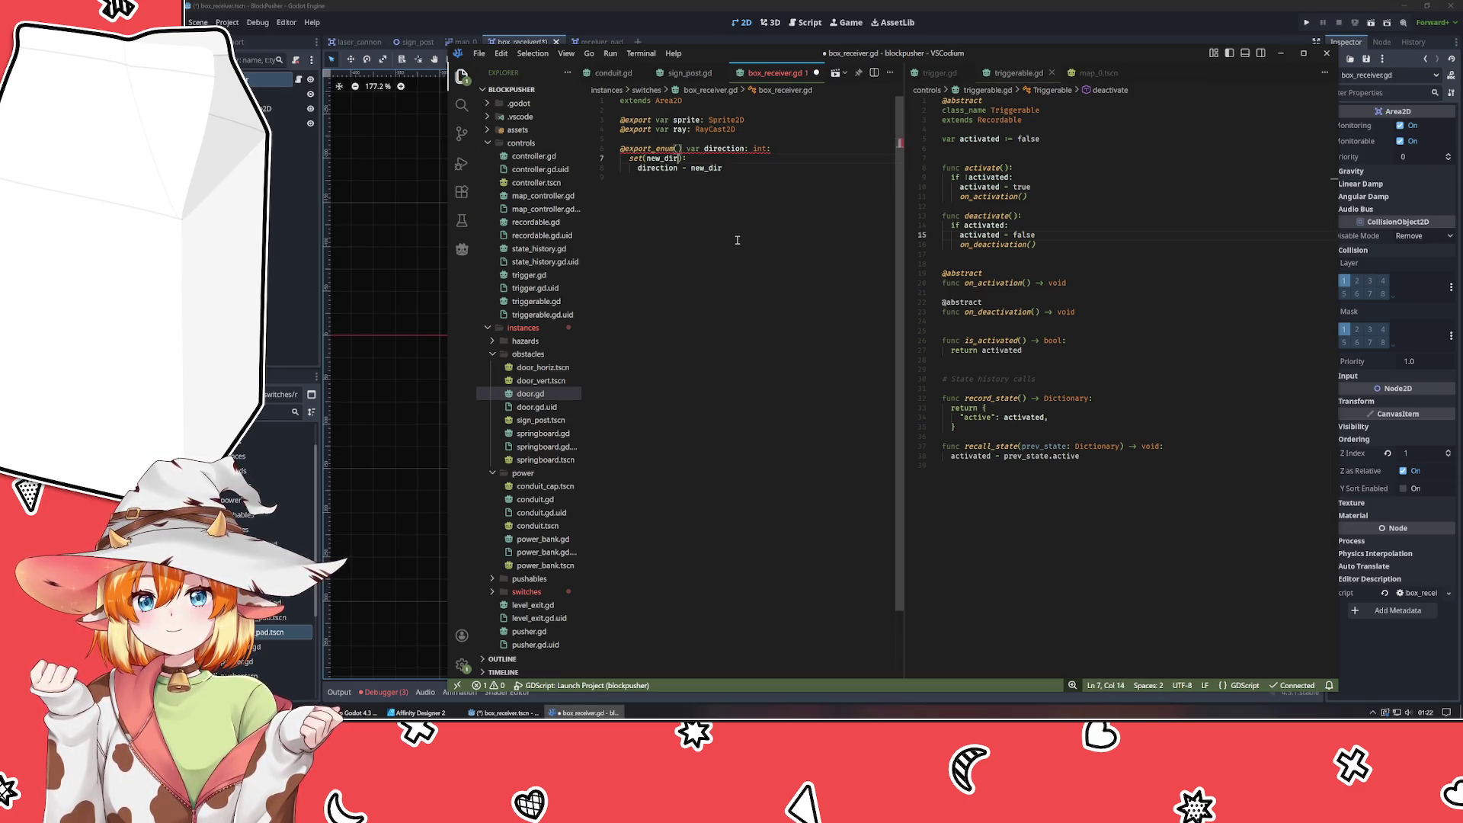
text("DOWN")
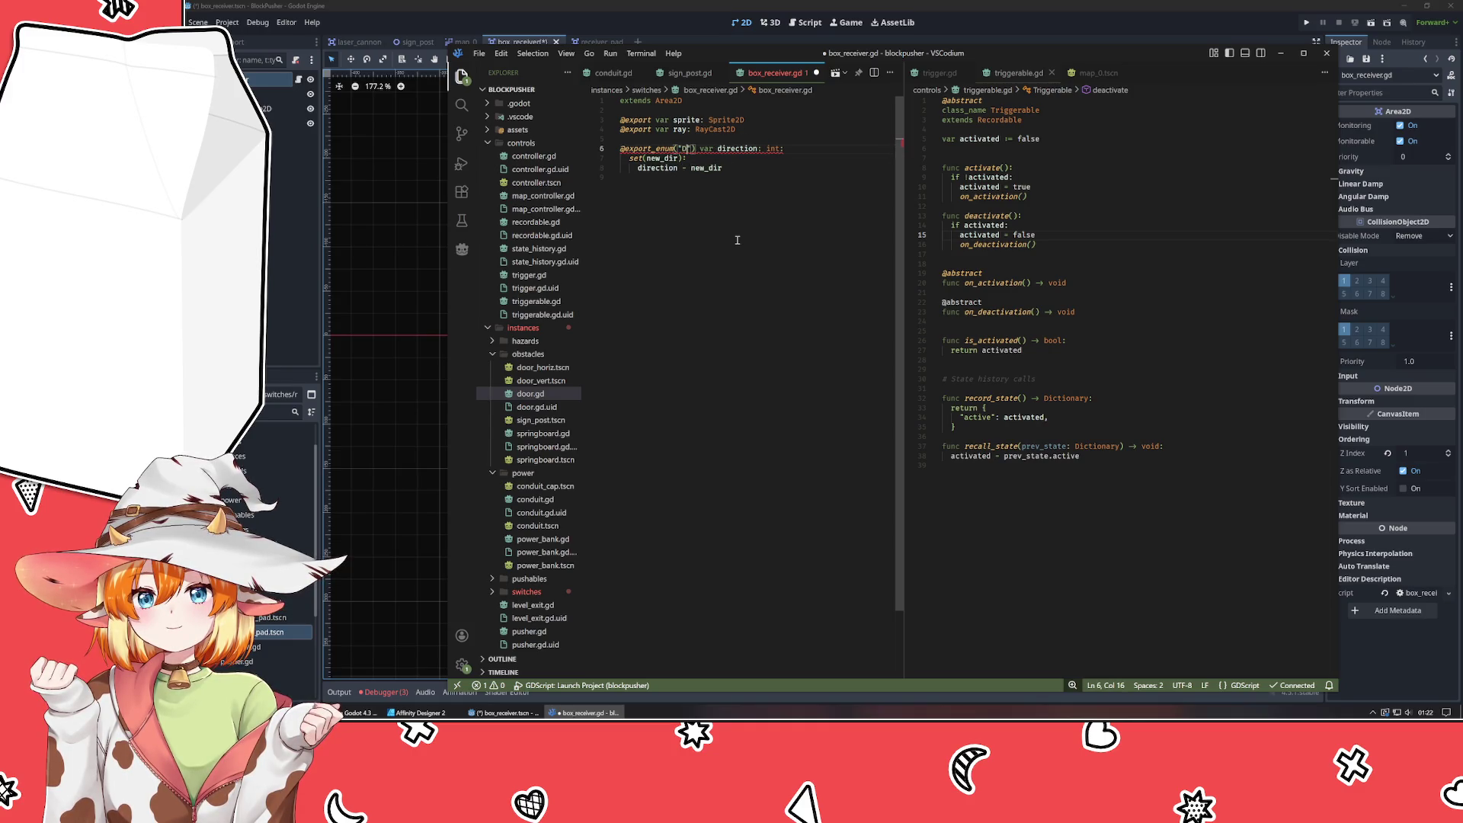
text(, "LEFT")
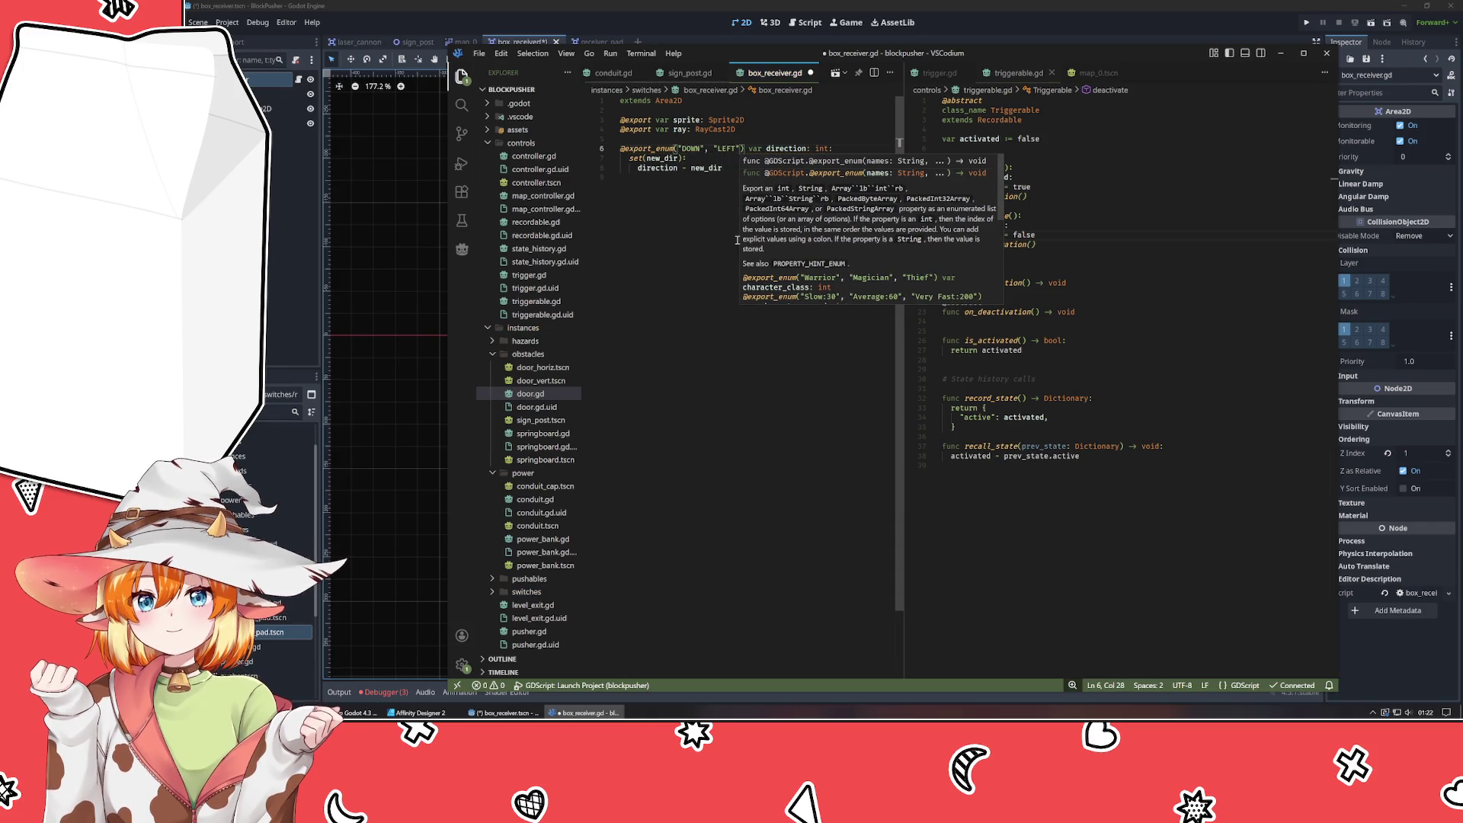
text(, "UP", "R)
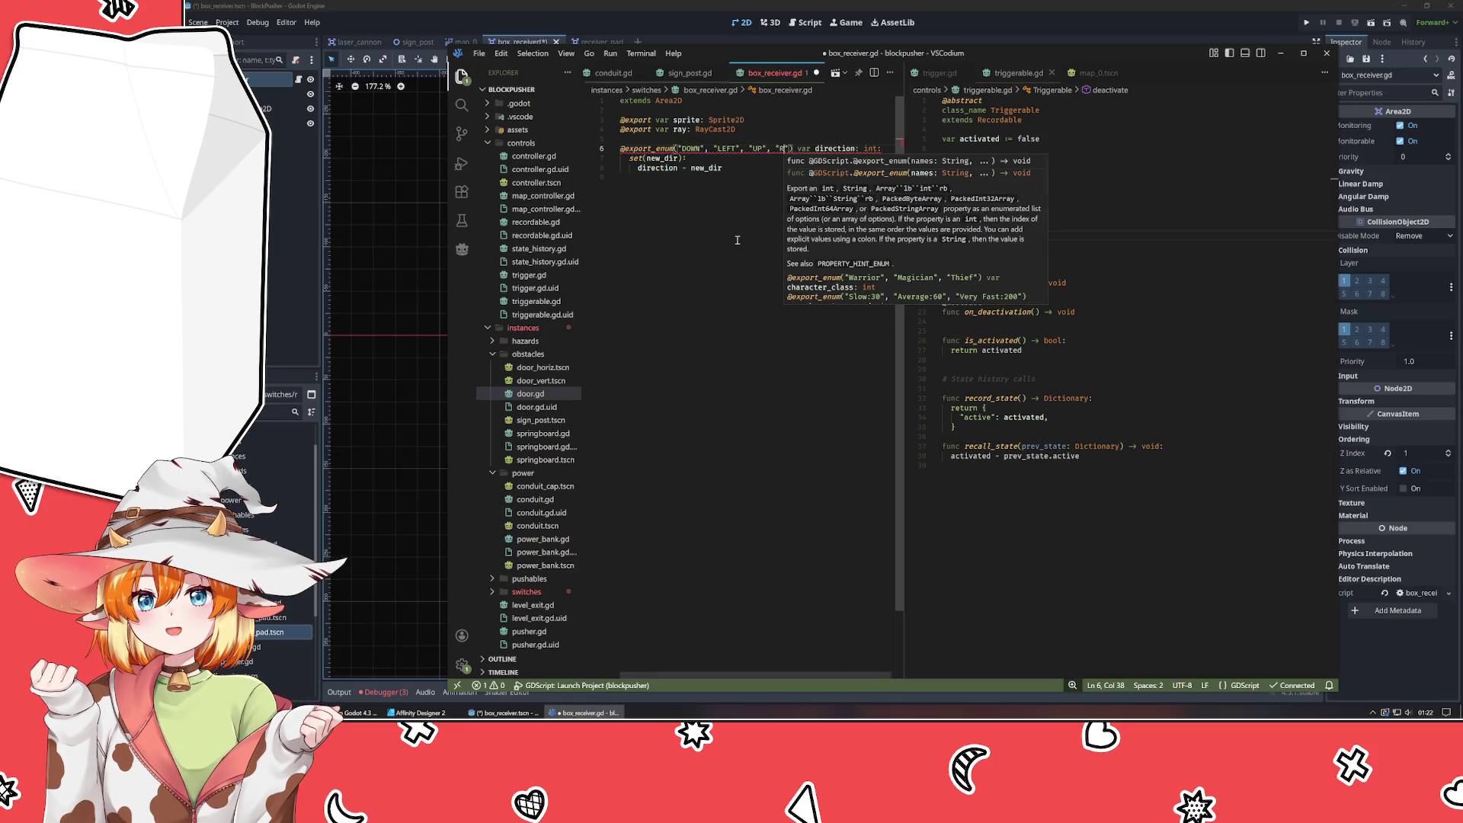
key(alt+Tab)
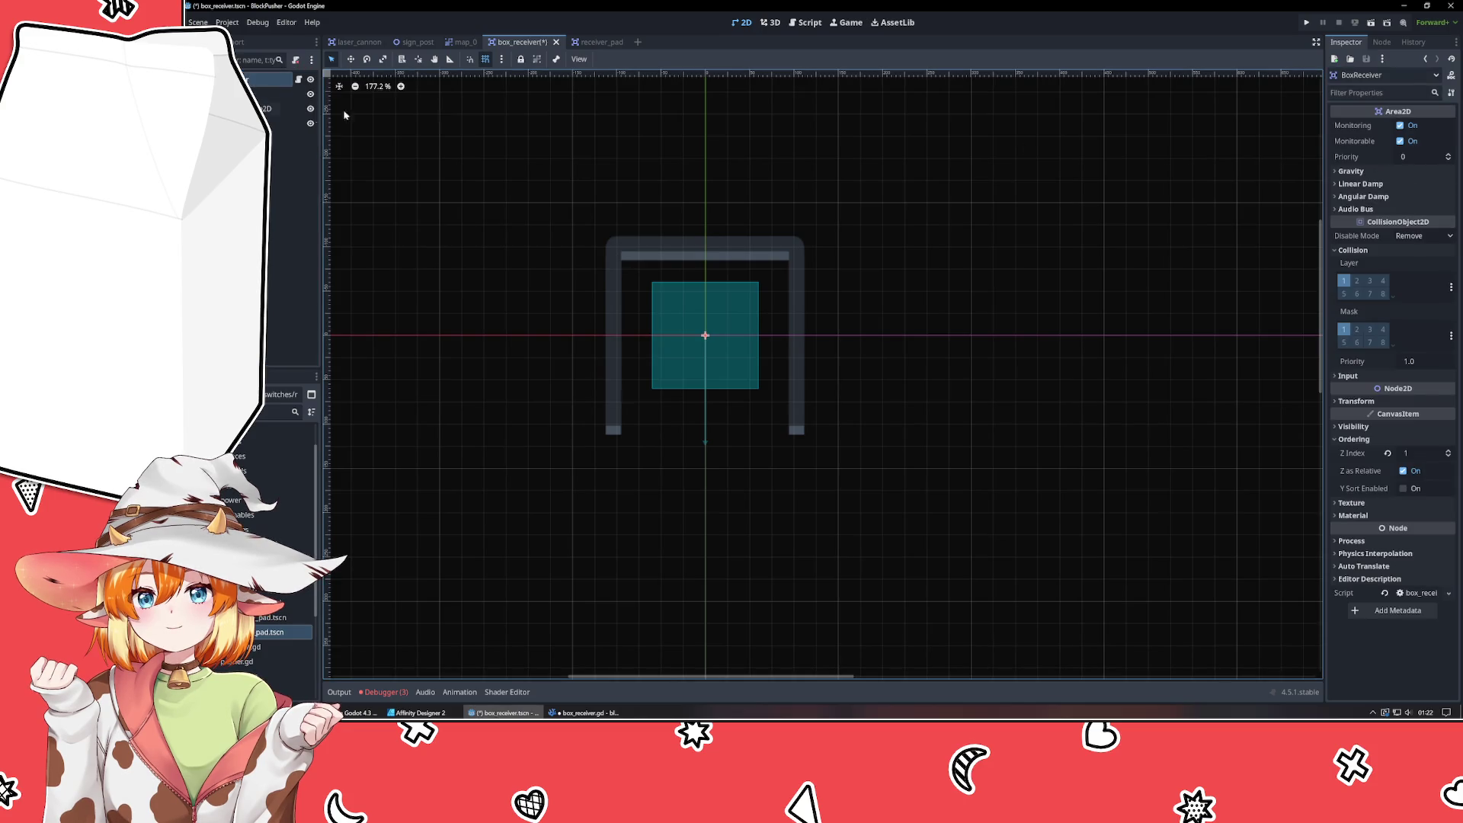
Preview the receiver sprite up to frame 3, reset it to 0, and return to box_receiver.gd
click(281, 93)
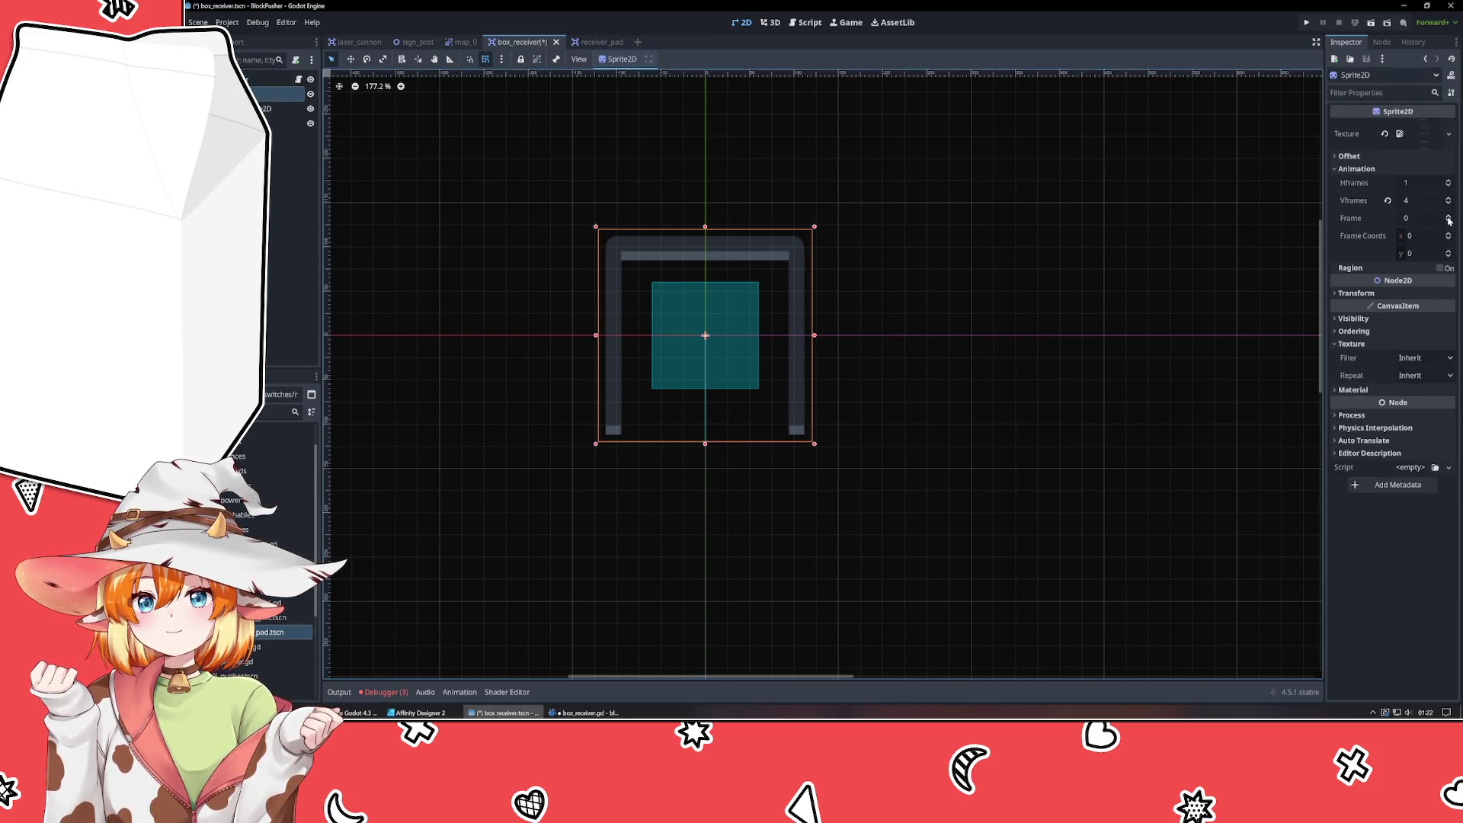
click(1448, 217)
click(1447, 217)
click(1447, 216)
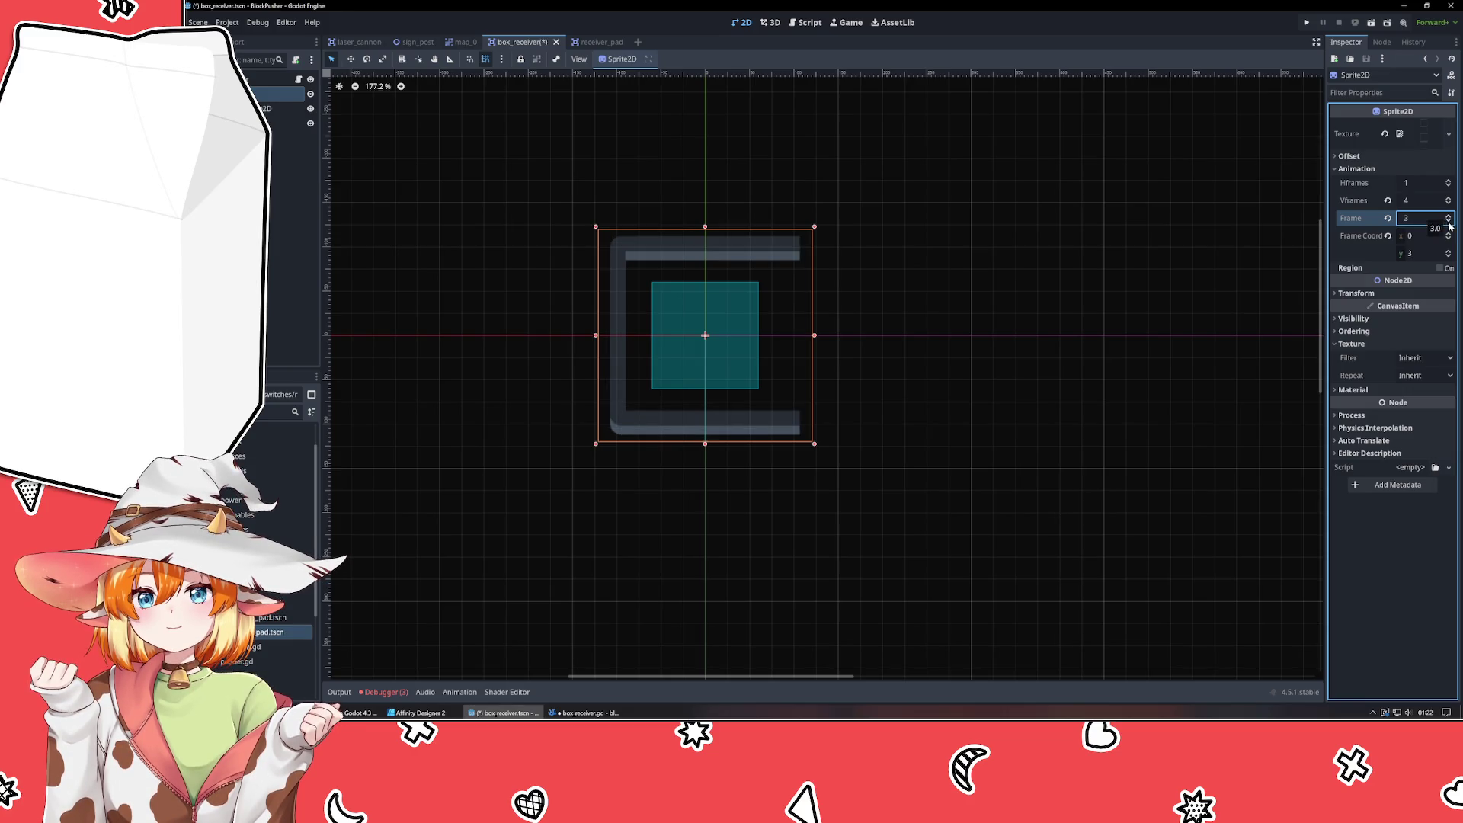
click(1448, 220)
click(1448, 221)
click(1448, 221)
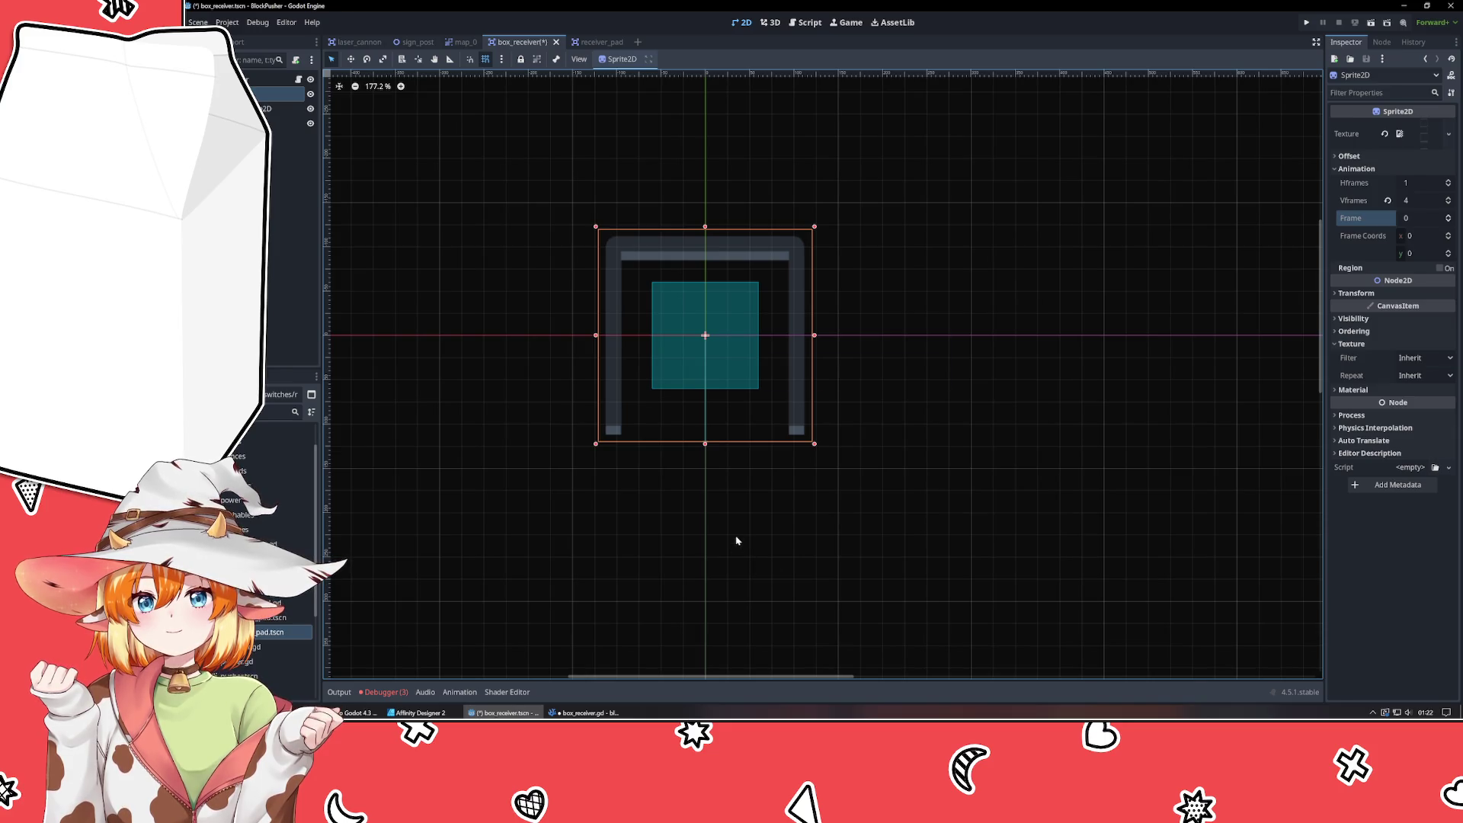
click(583, 713)
click(686, 282)
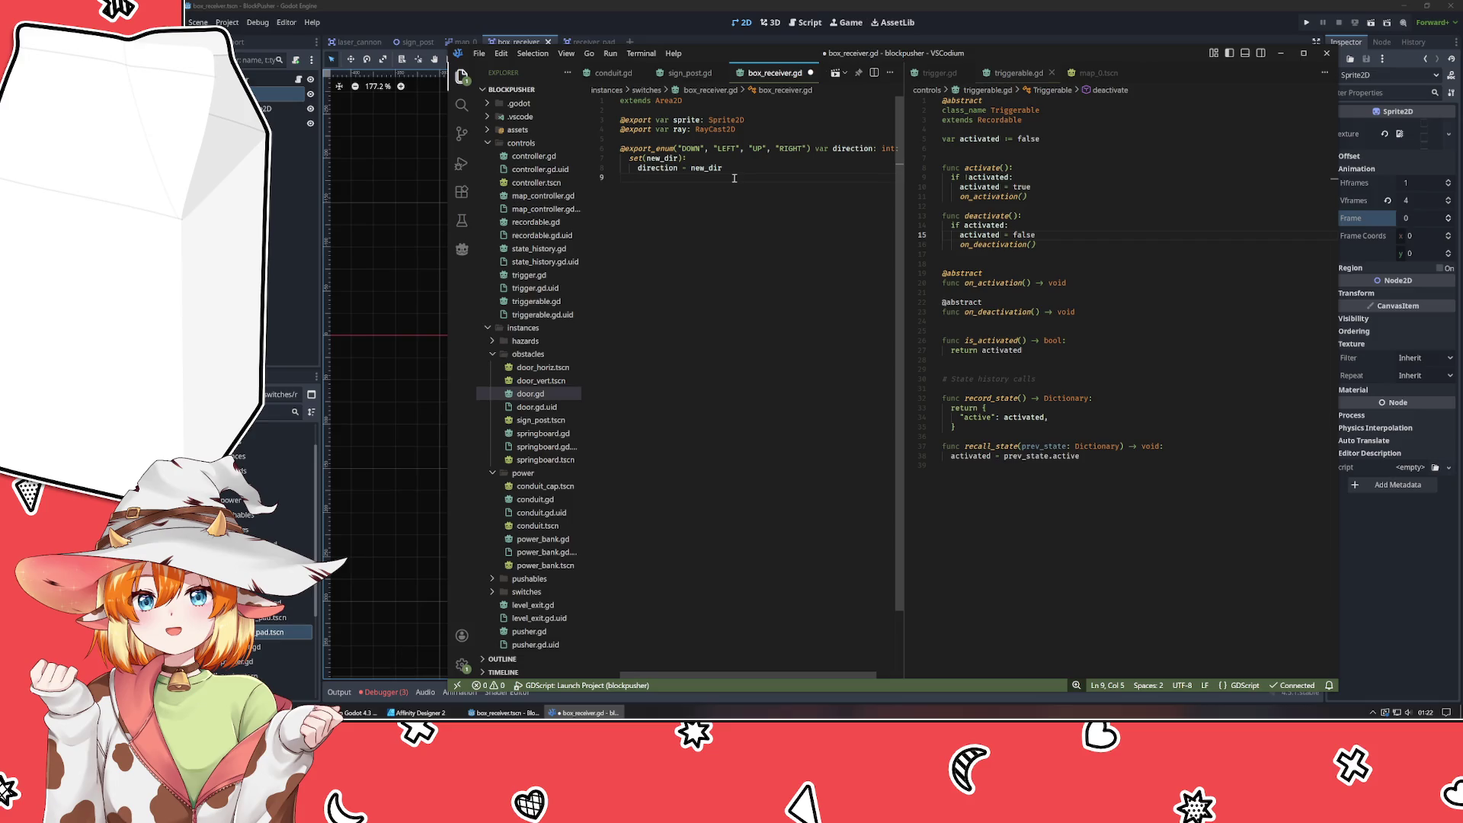
Write 'sprite.frame = new_dir * sprite.hframes' on line 9, fixing typos in 'sprite'
text(SPRITE.)
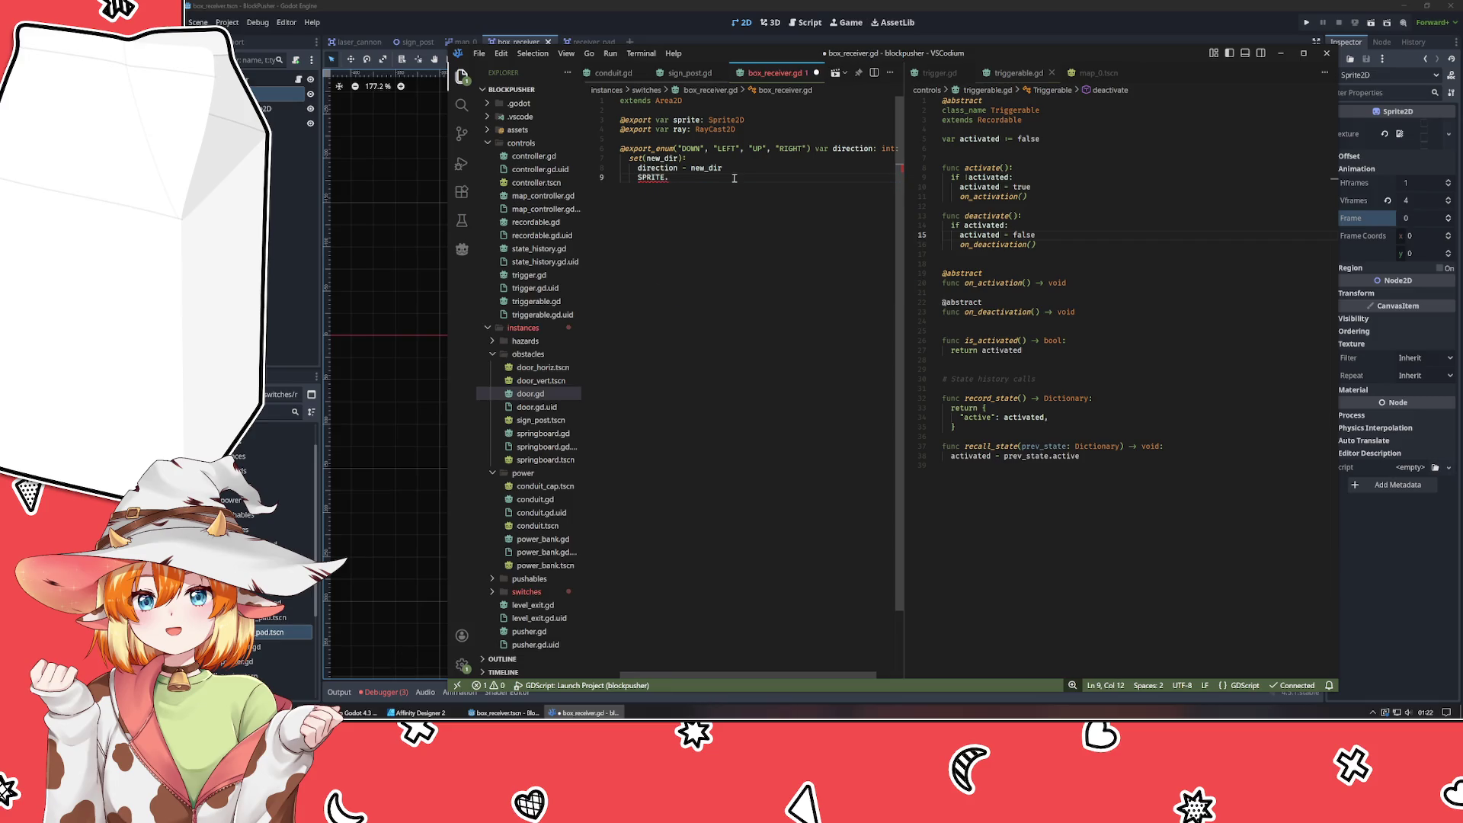
key(BackSpace)
key(BackSpace)
key(BackSpace)
text(s0prite)
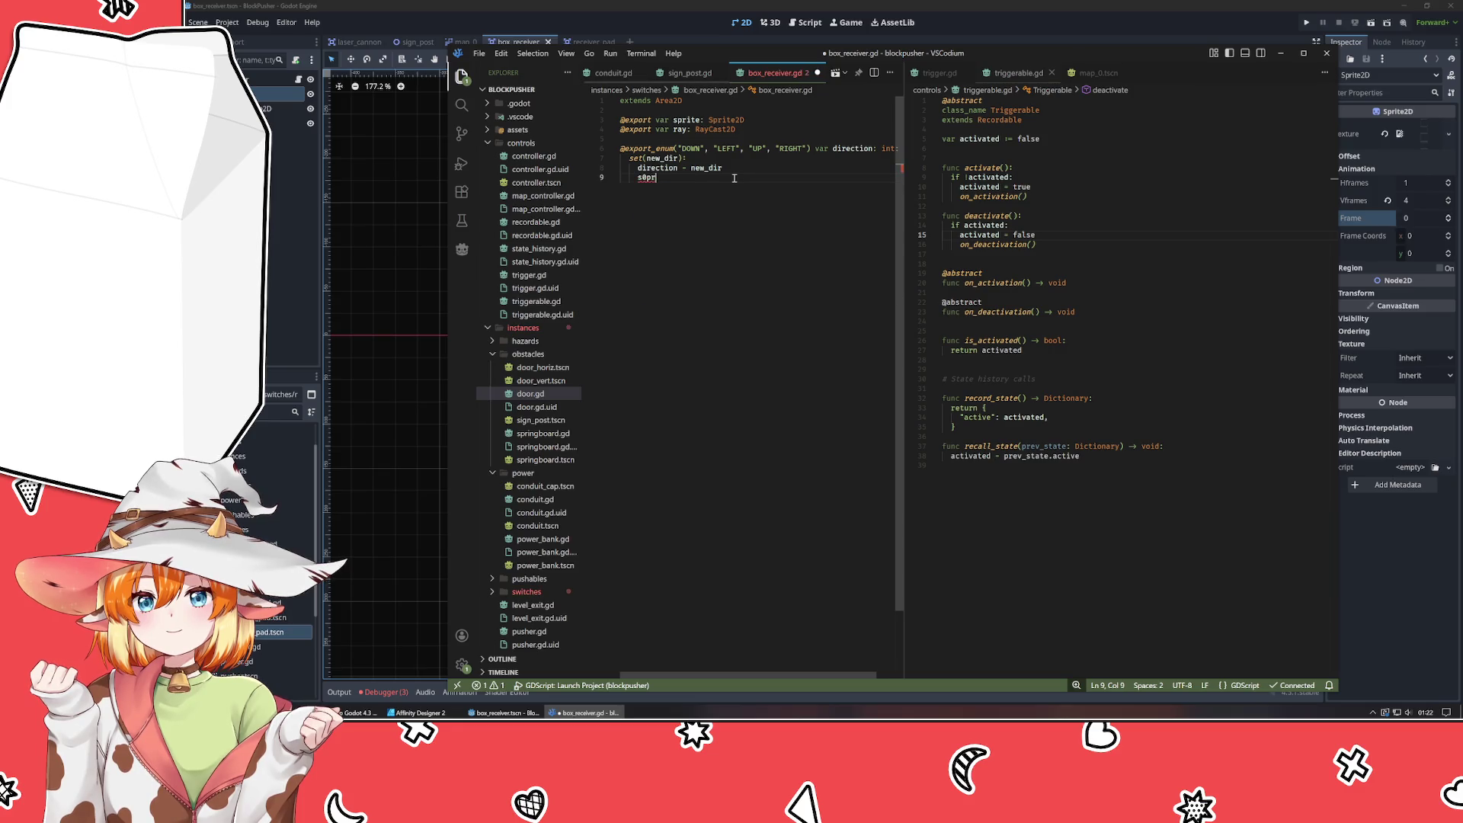
key(Left)
key(Left)
key(Left)
key(BackSpace)
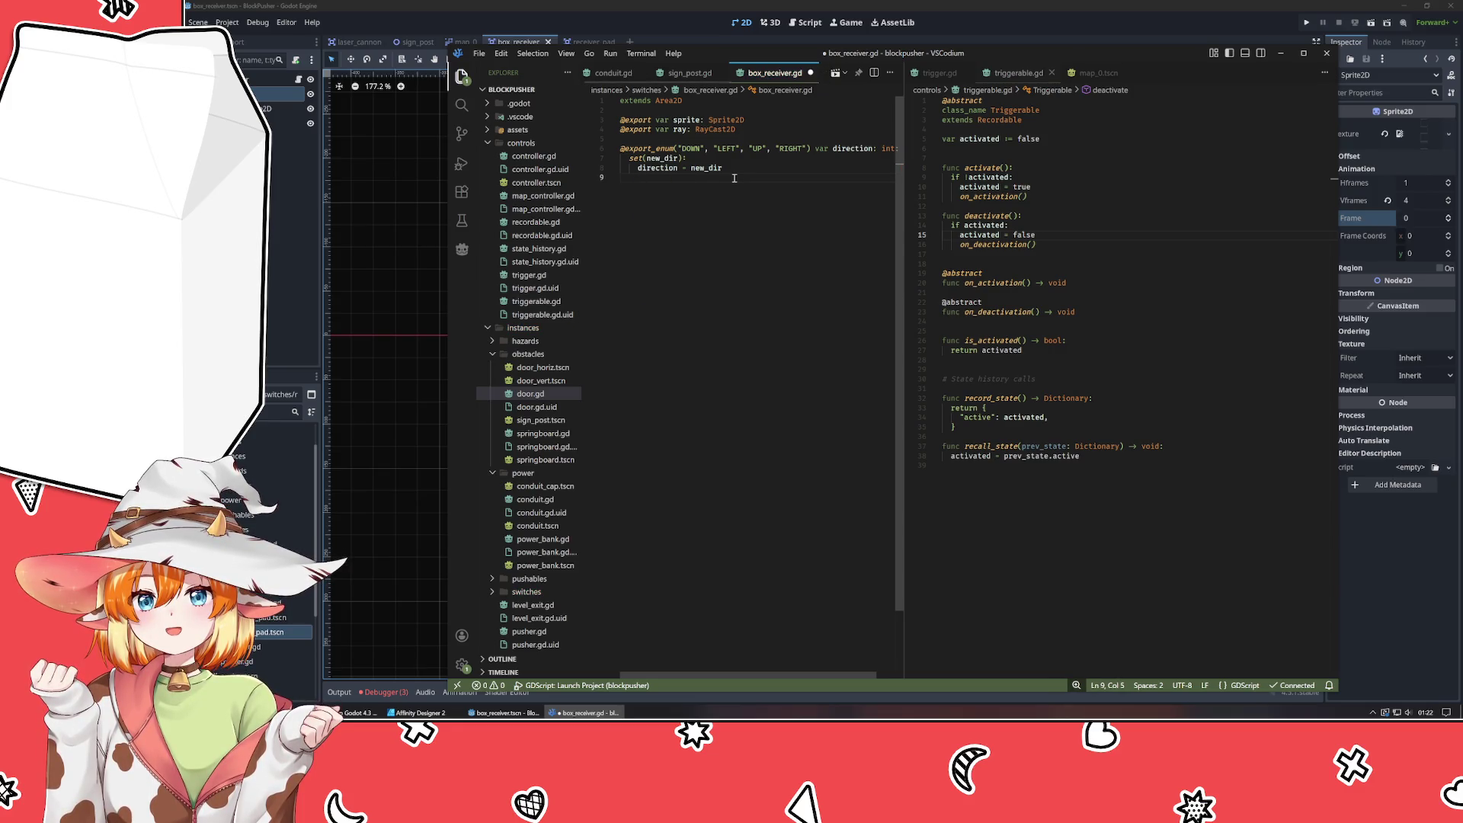
key(End)
text(.frame = )
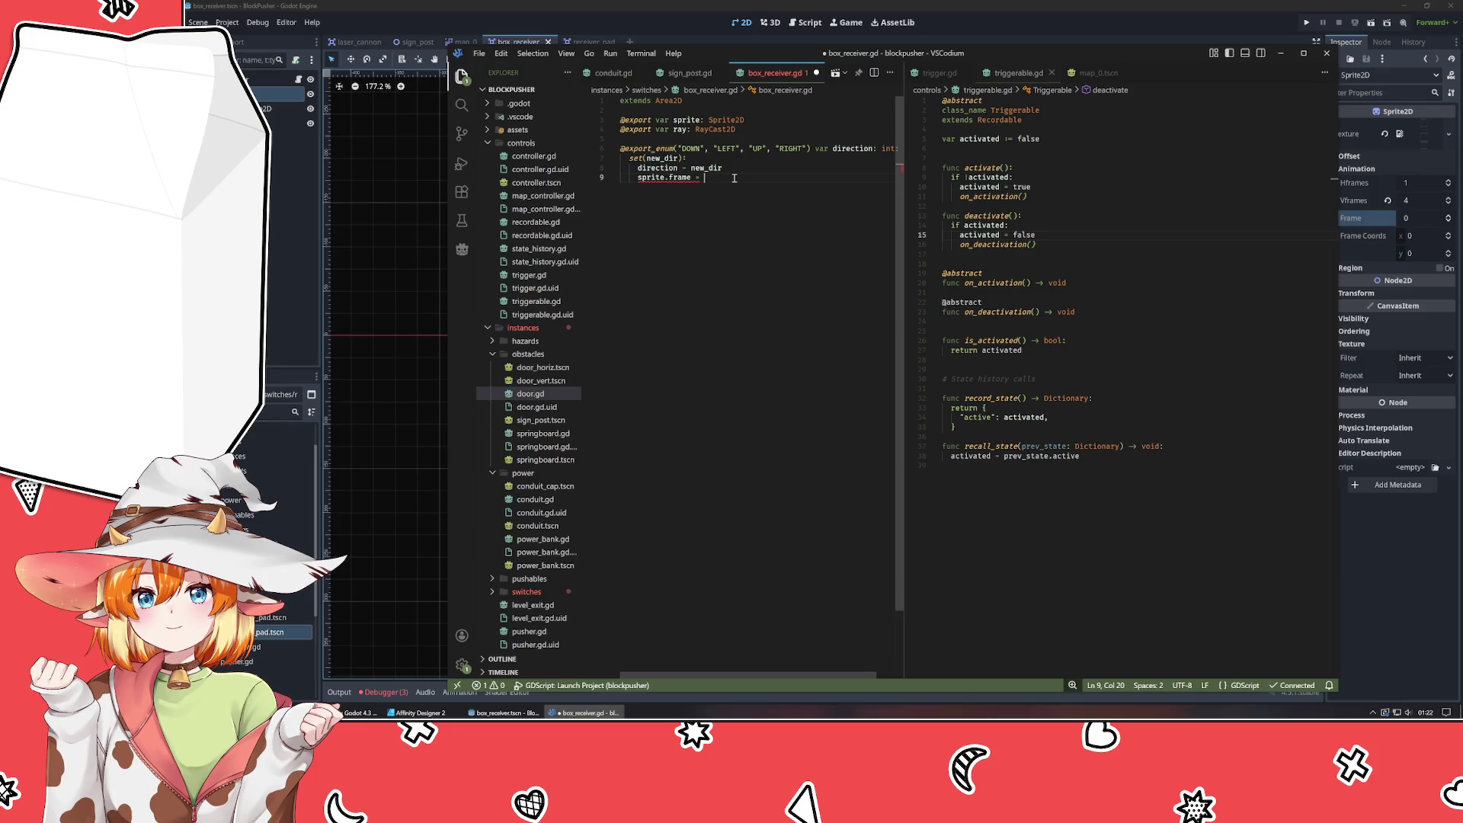
text(new_dir)
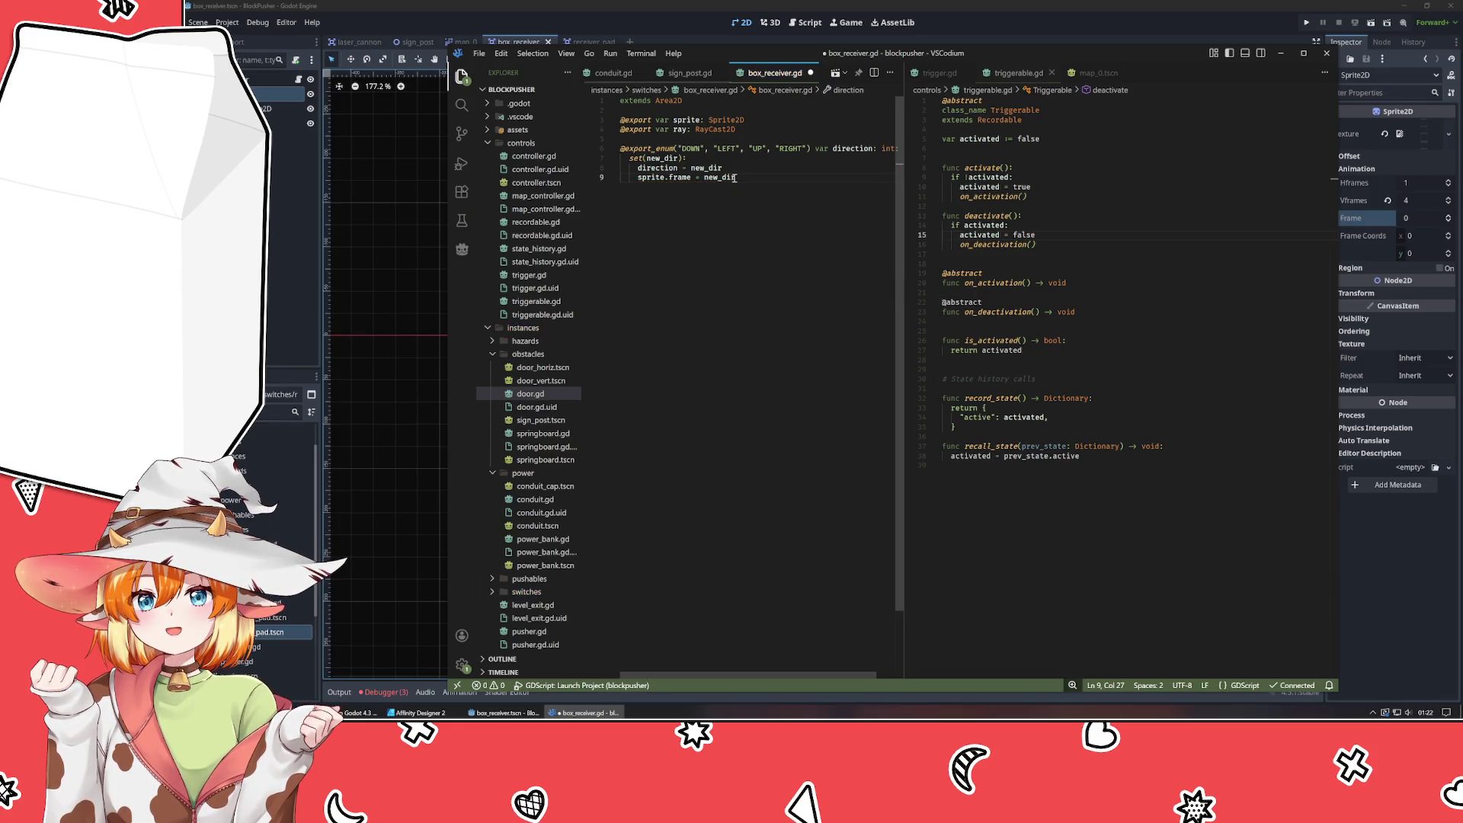
text( * )
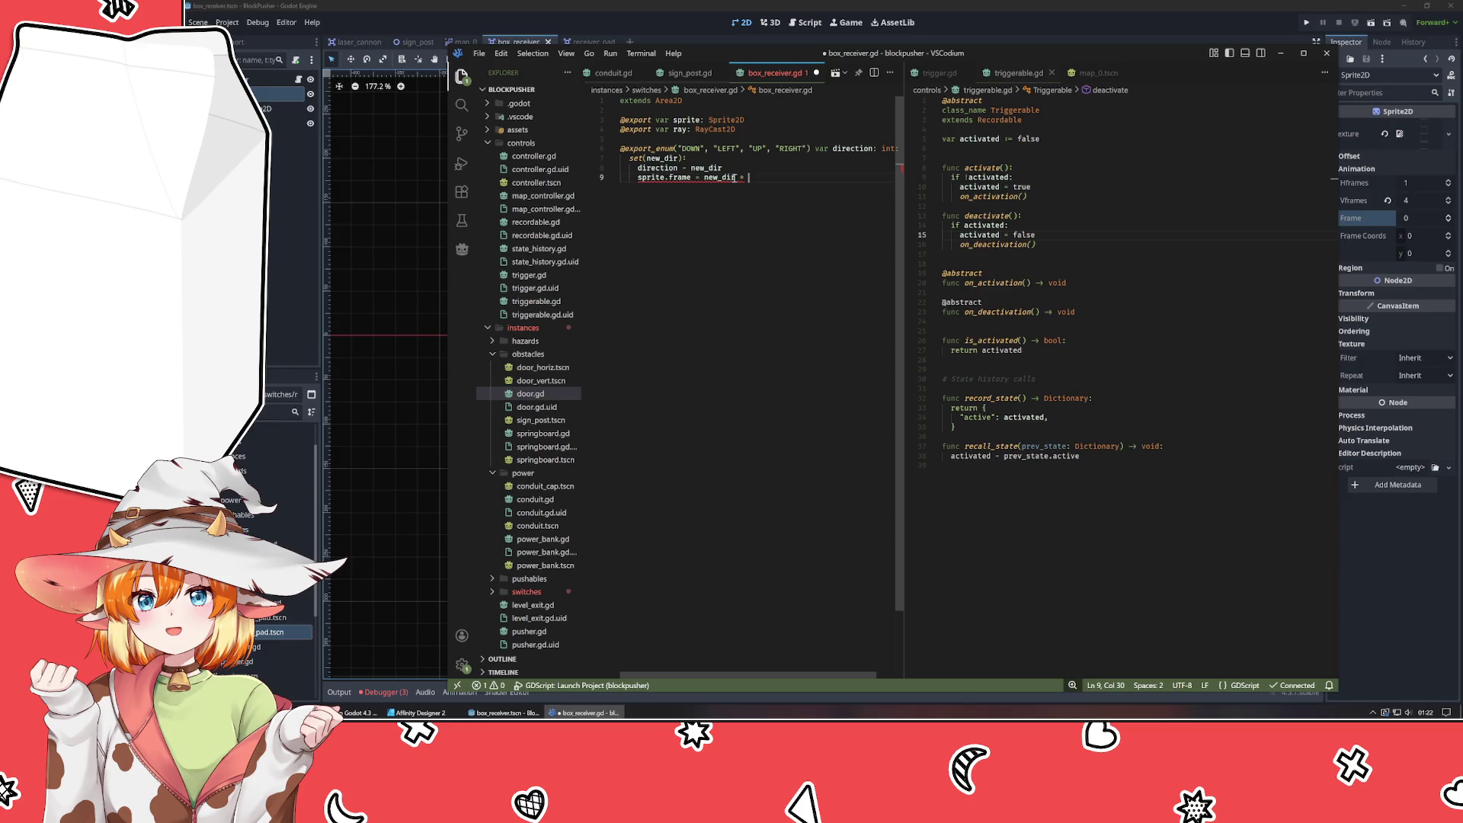
text(sprite.)
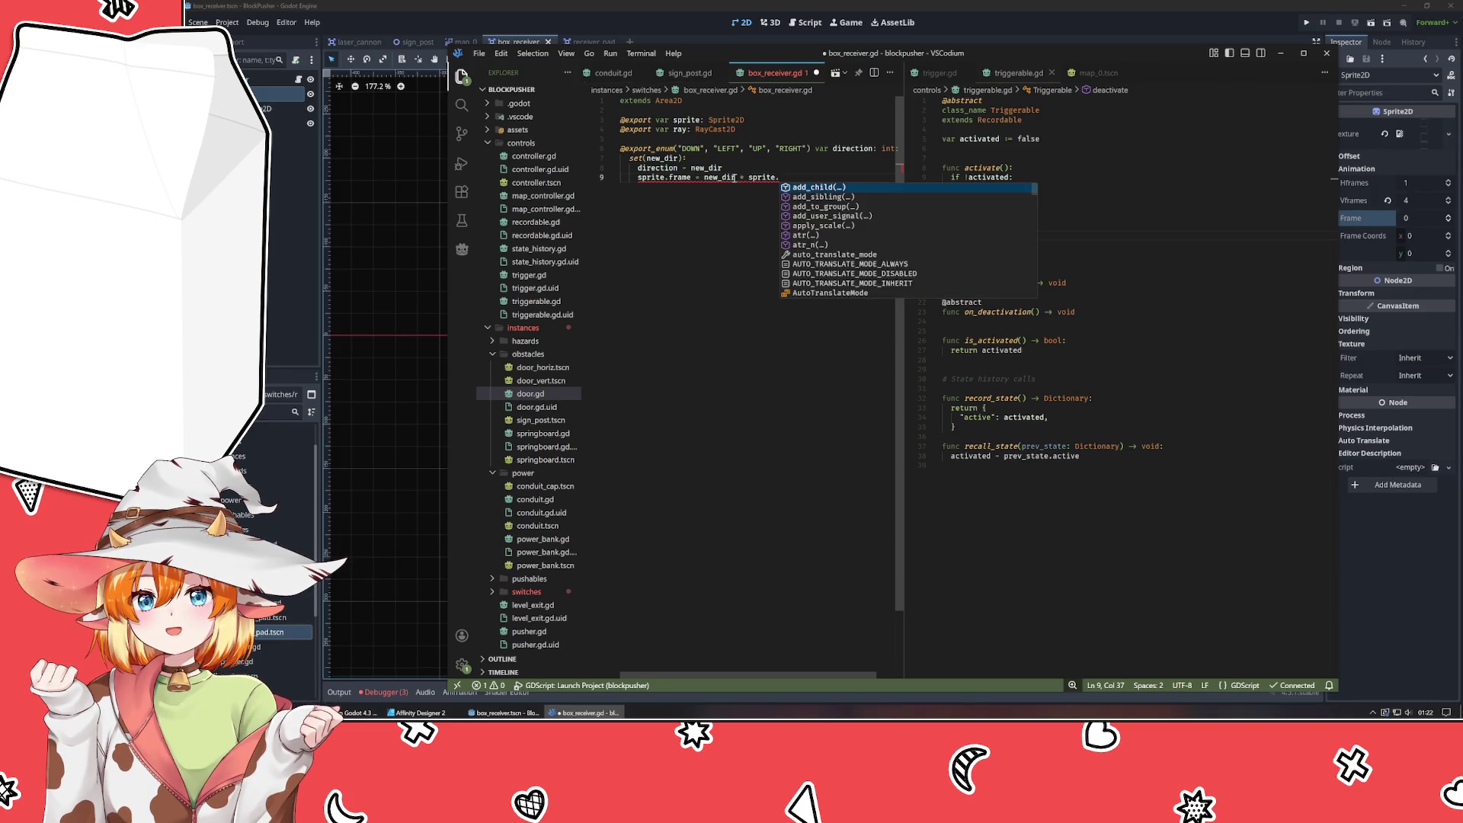
text(h)
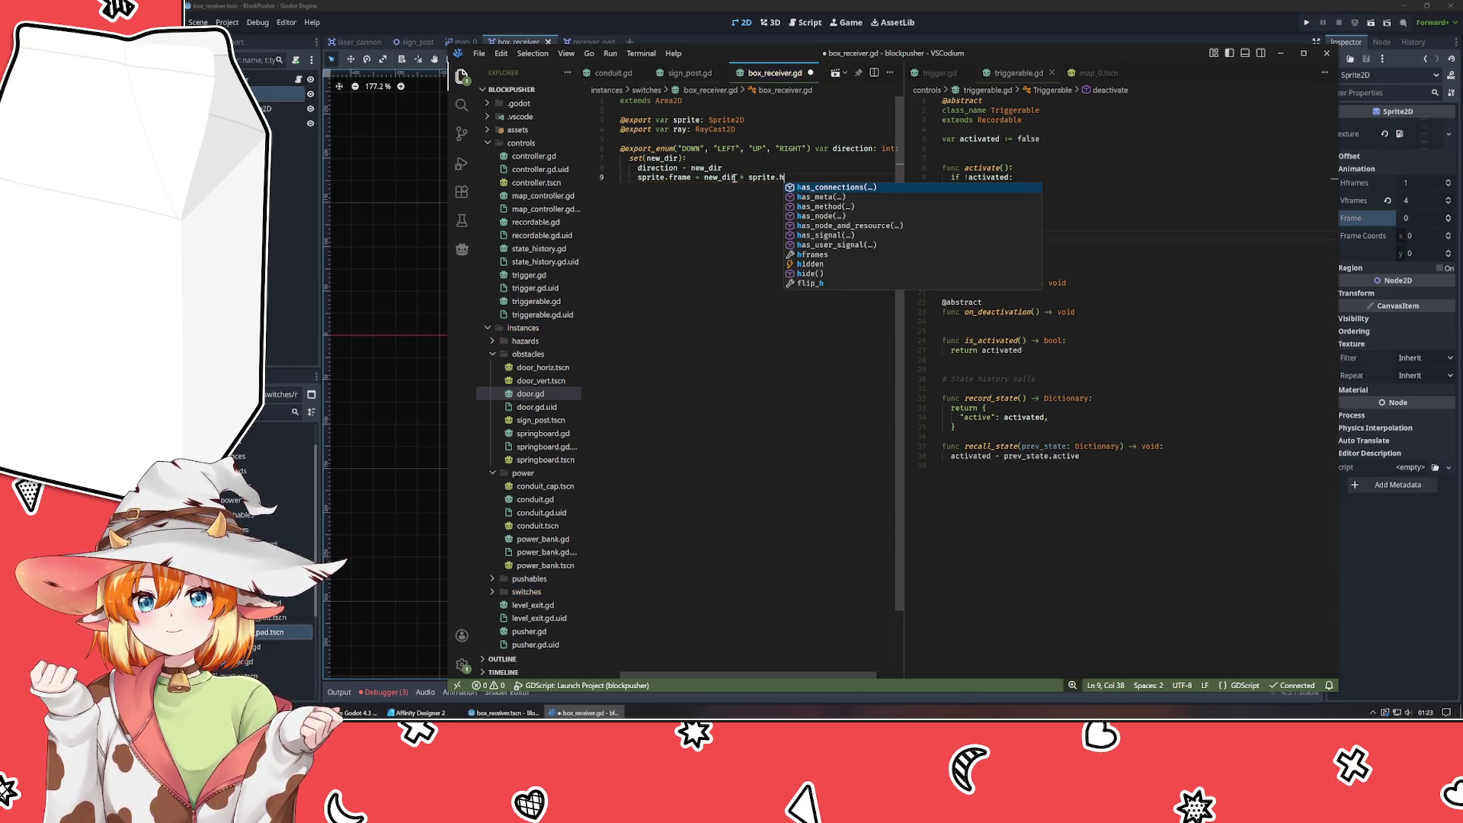
text(fra)
key(Return)
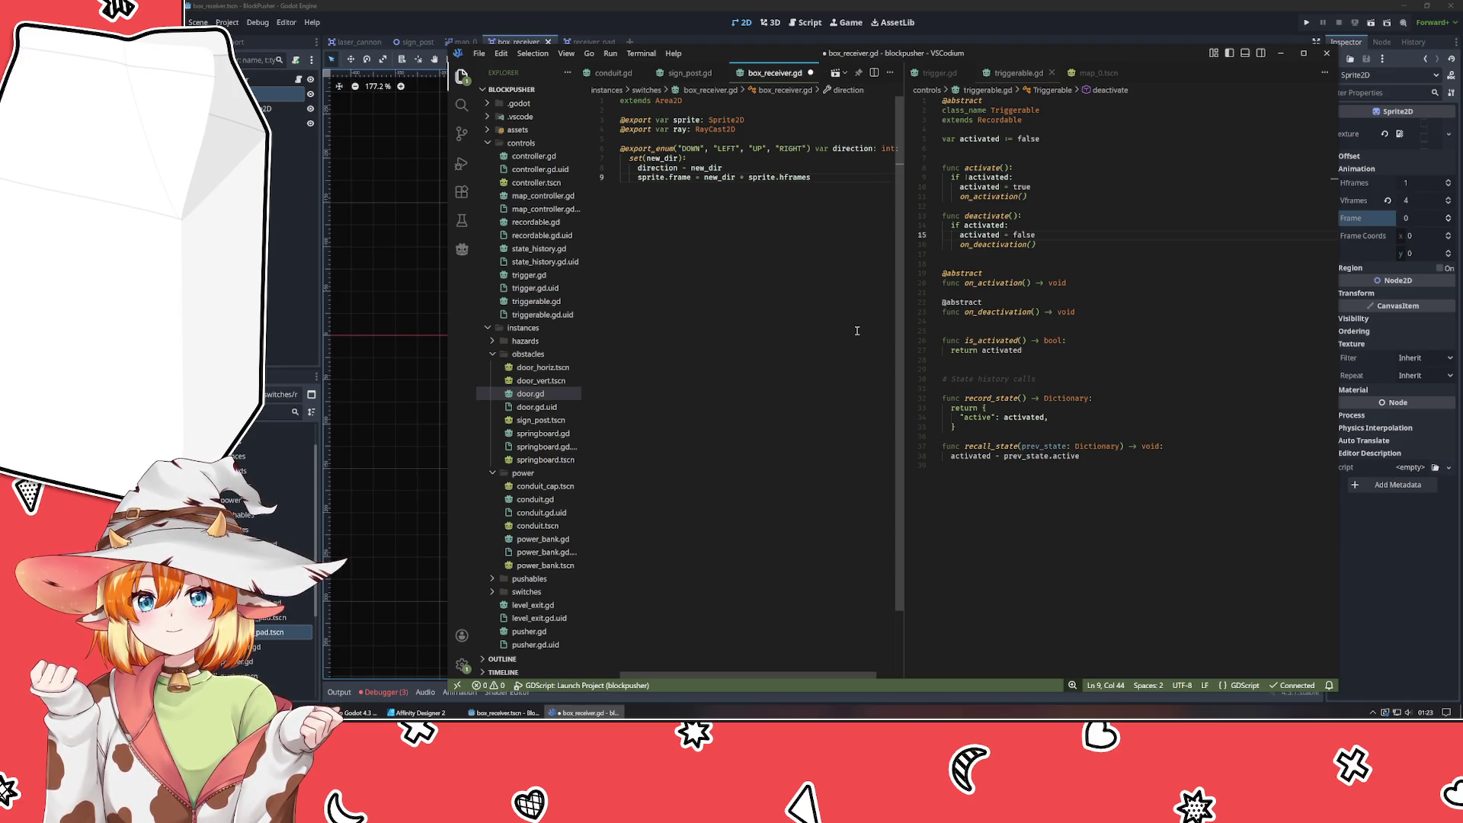
Add 'ray.rotation_degrees = 90 * new_dir' on the next line and save box_receiver.gd
key(Return)
text(ray.)
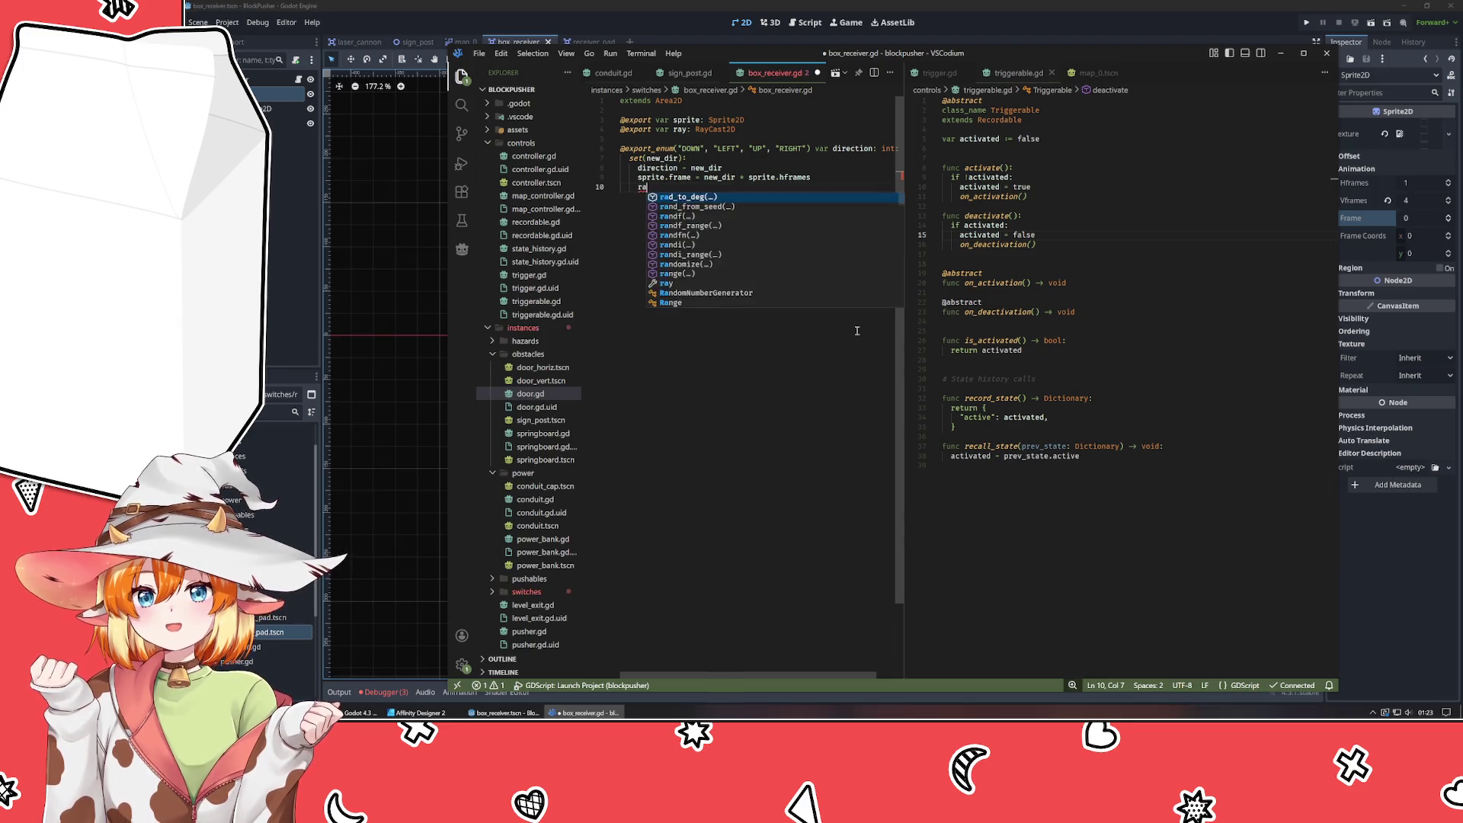
text(rotation)
key(Down)
key(Return)
text(= 90 )
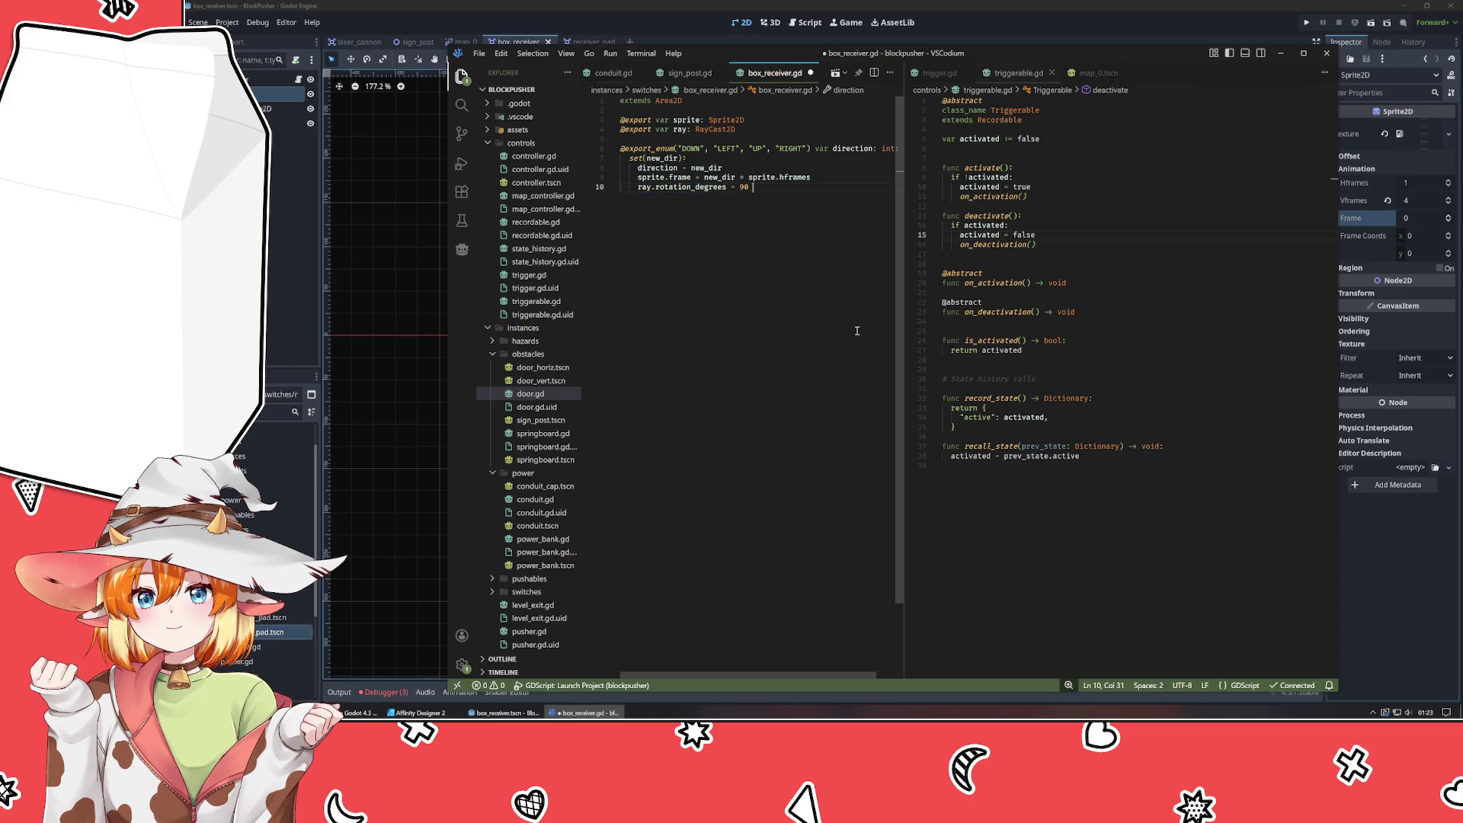
text(* )
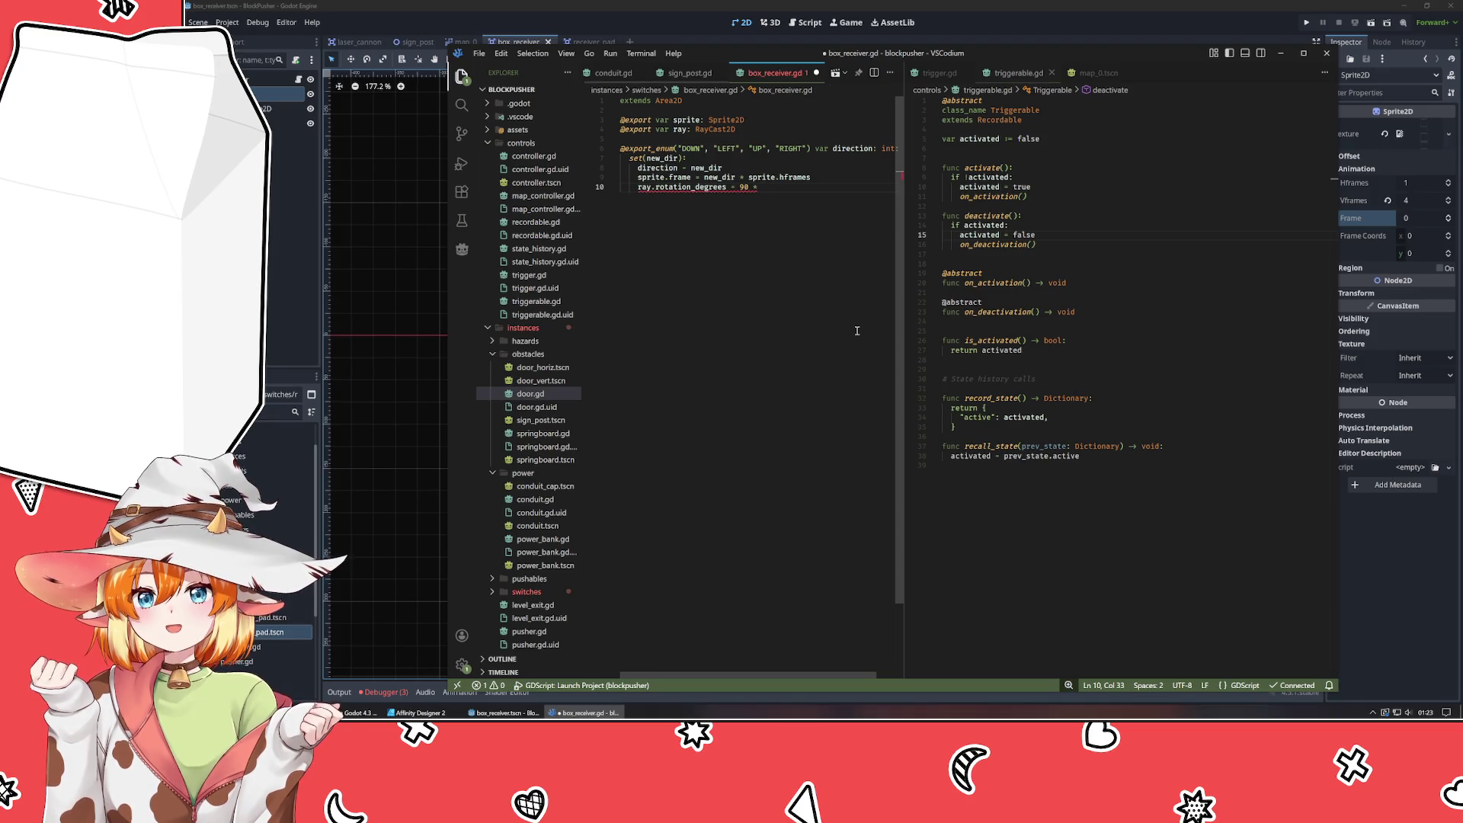
text(new_dir)
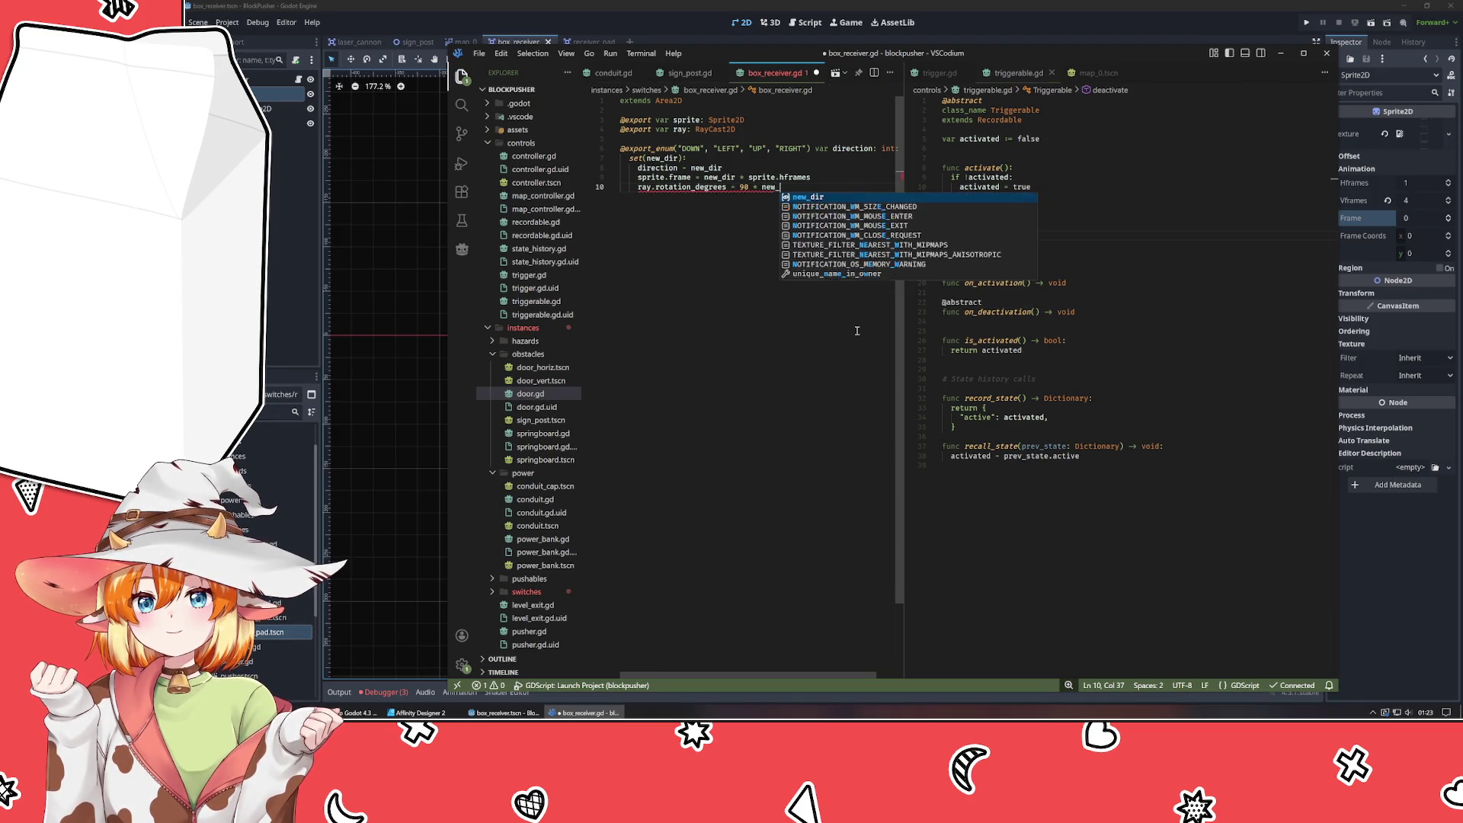
key(ctrl+s)
Assign Sprite2D to BoxReceiver's Sprite export and RayCast2D to its Ray export, then save the scene
click(272, 265)
click(259, 79)
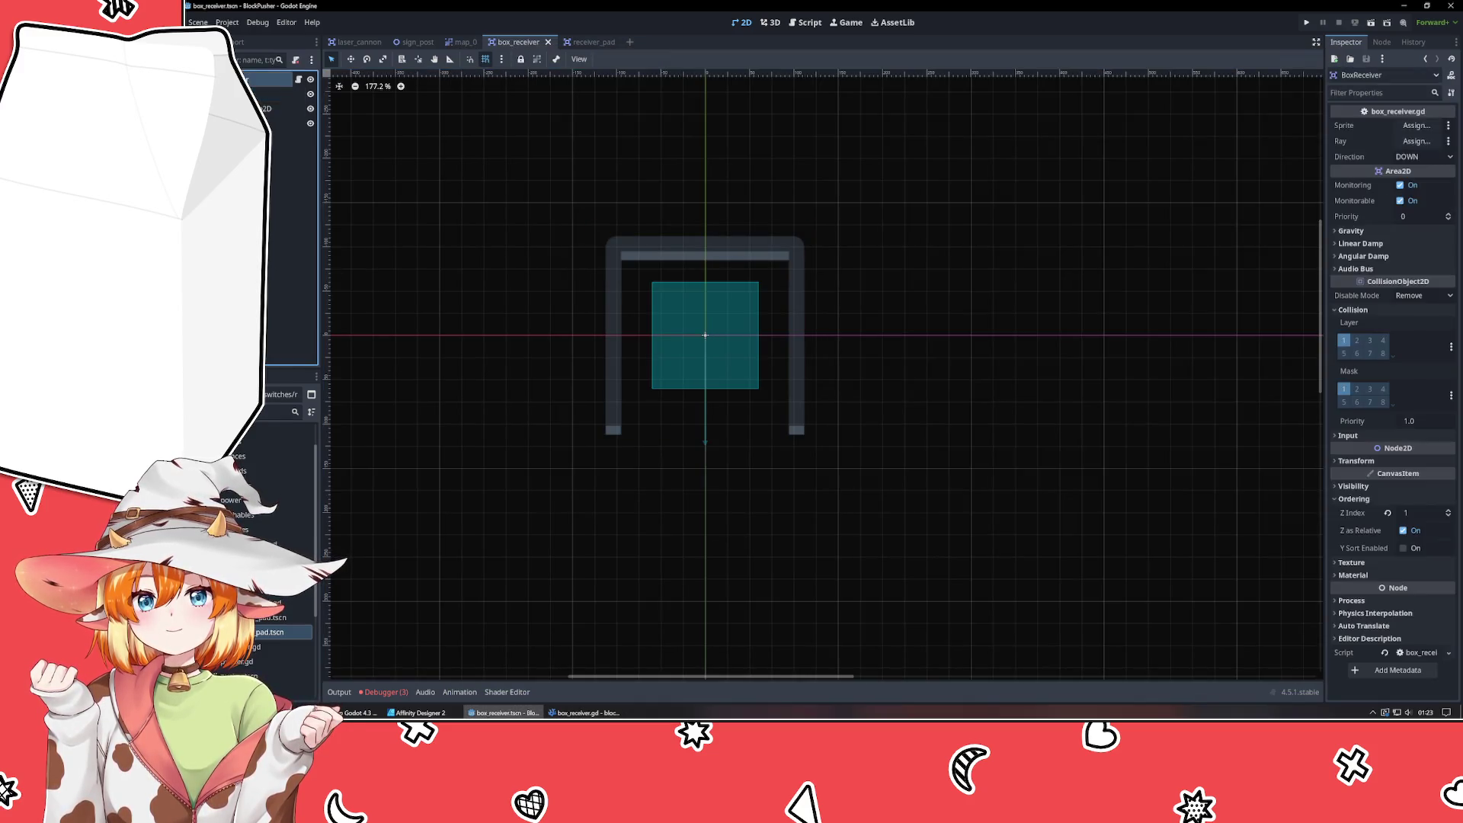
click(1418, 126)
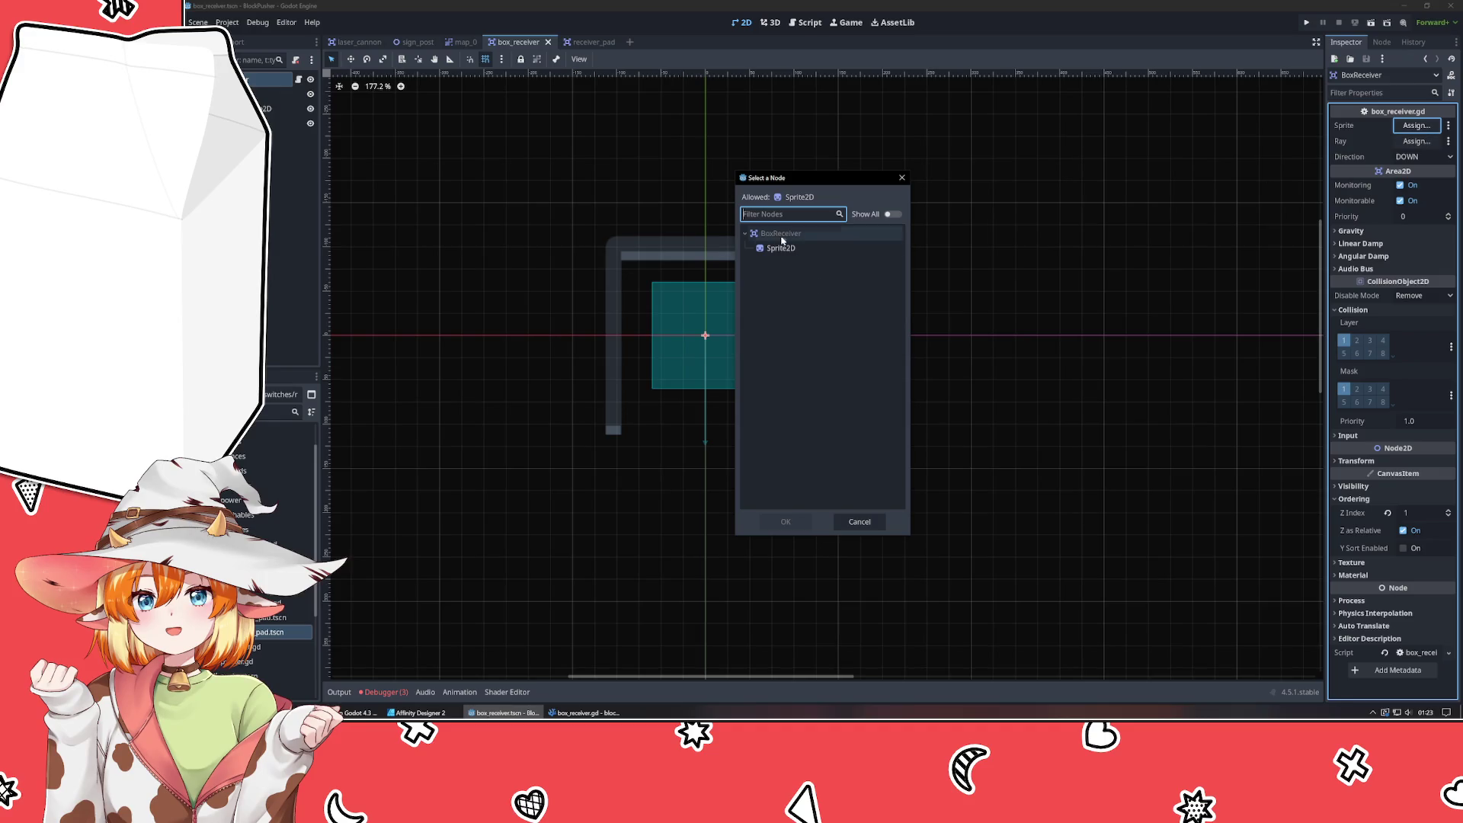
double_click(780, 251)
click(1417, 141)
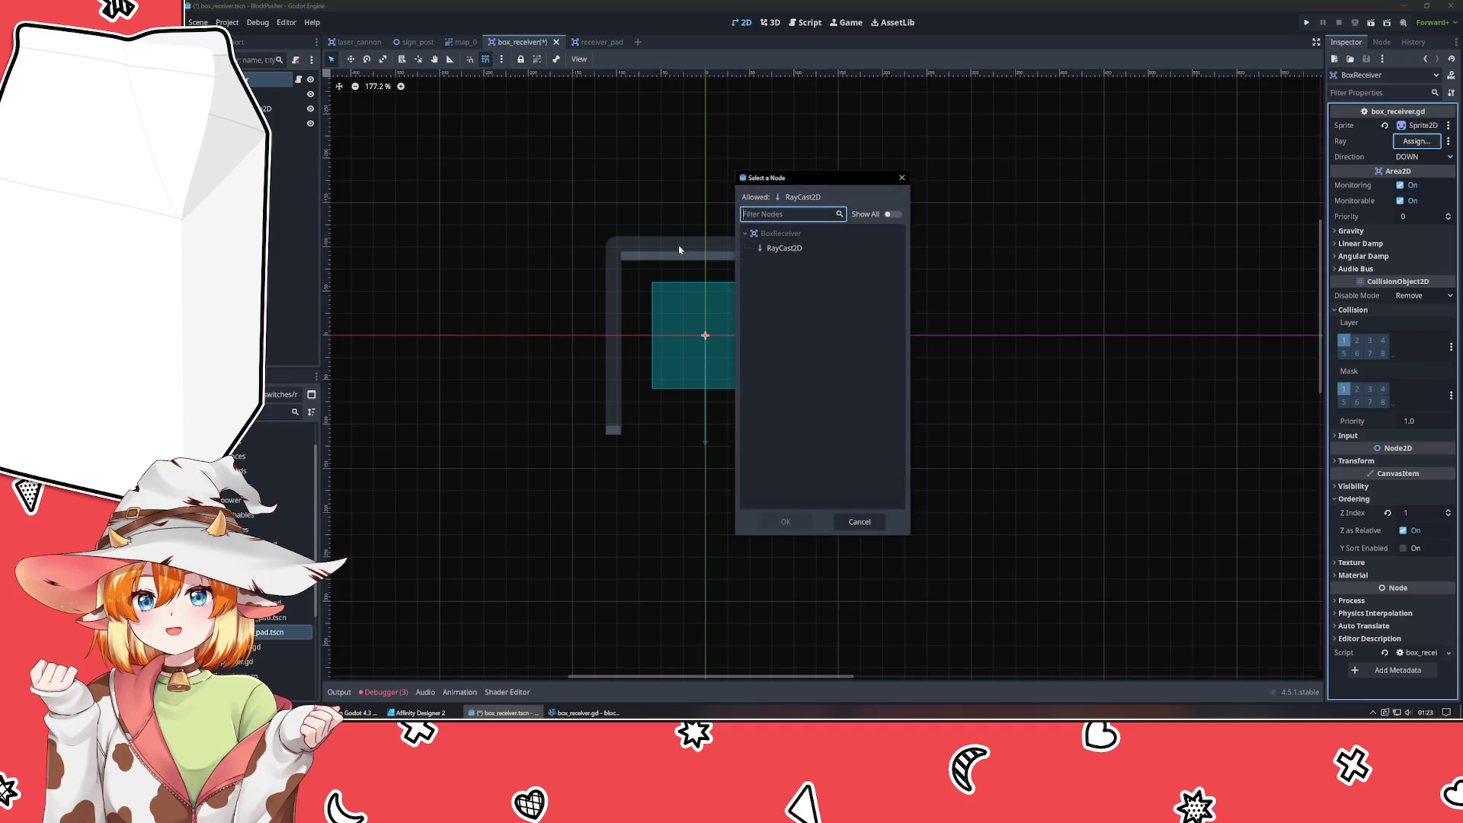
double_click(804, 253)
click(1135, 454)
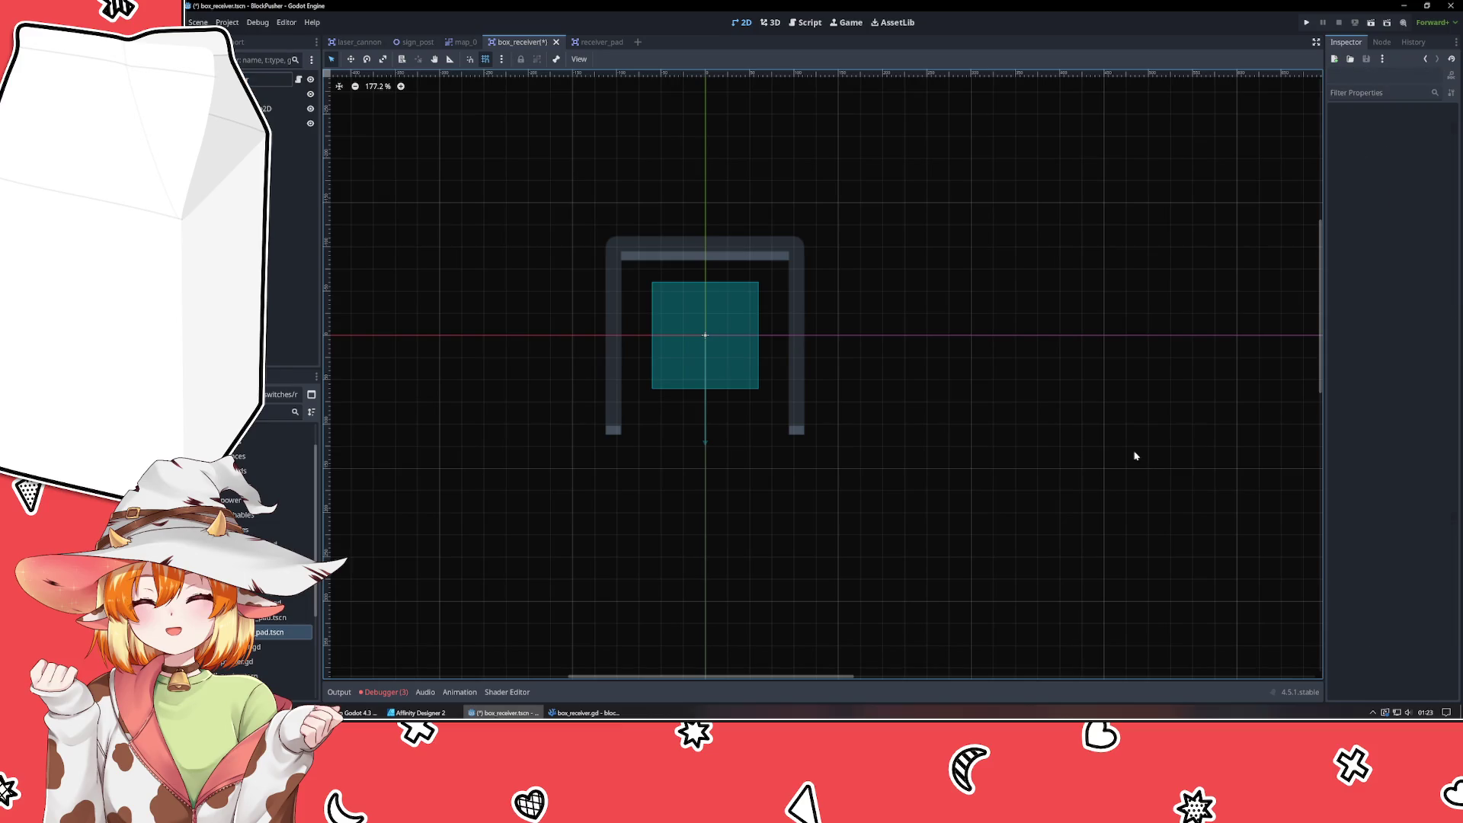
key(ctrl+s)
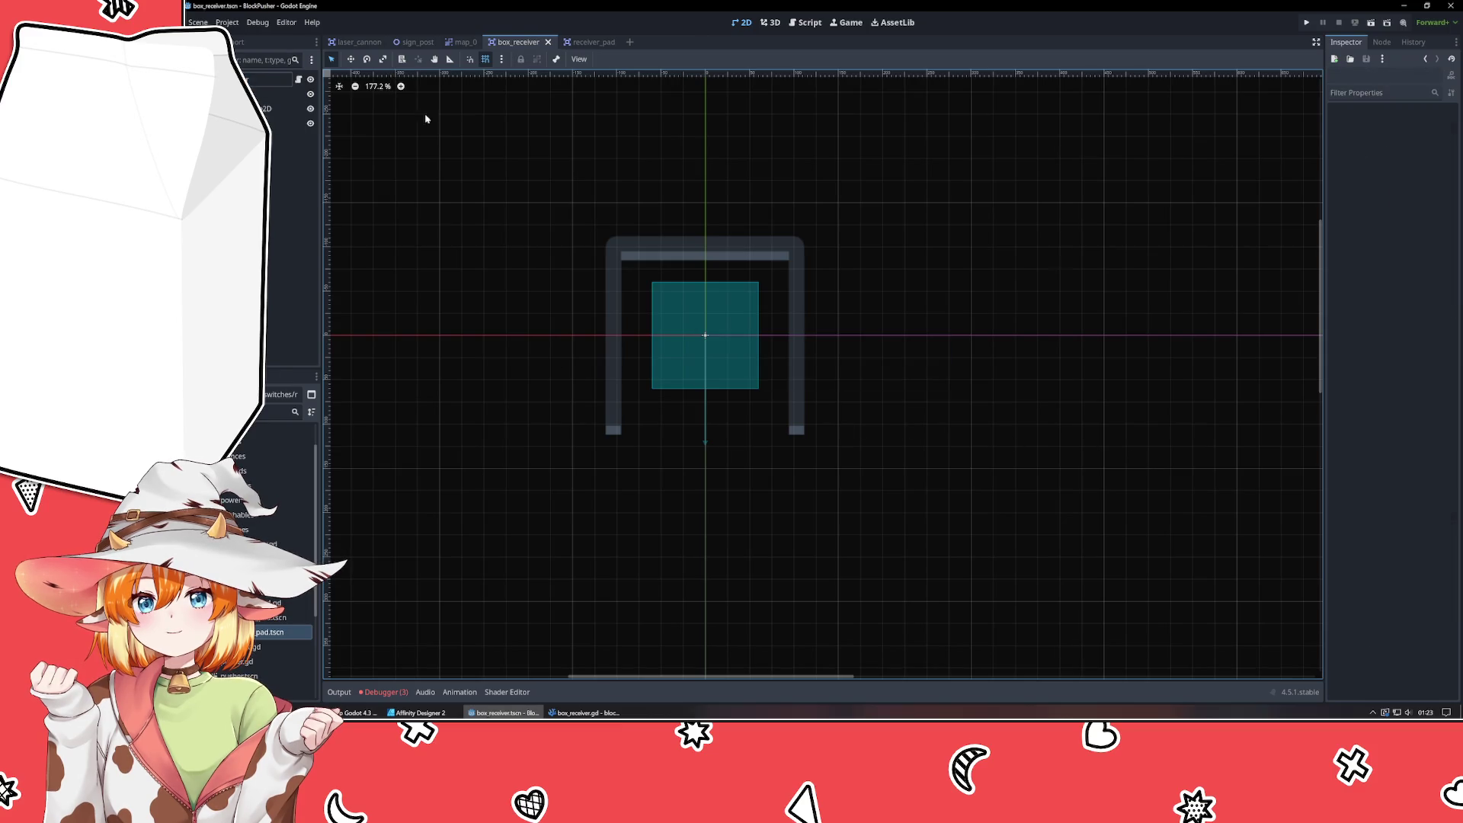
key(alt+Tab)
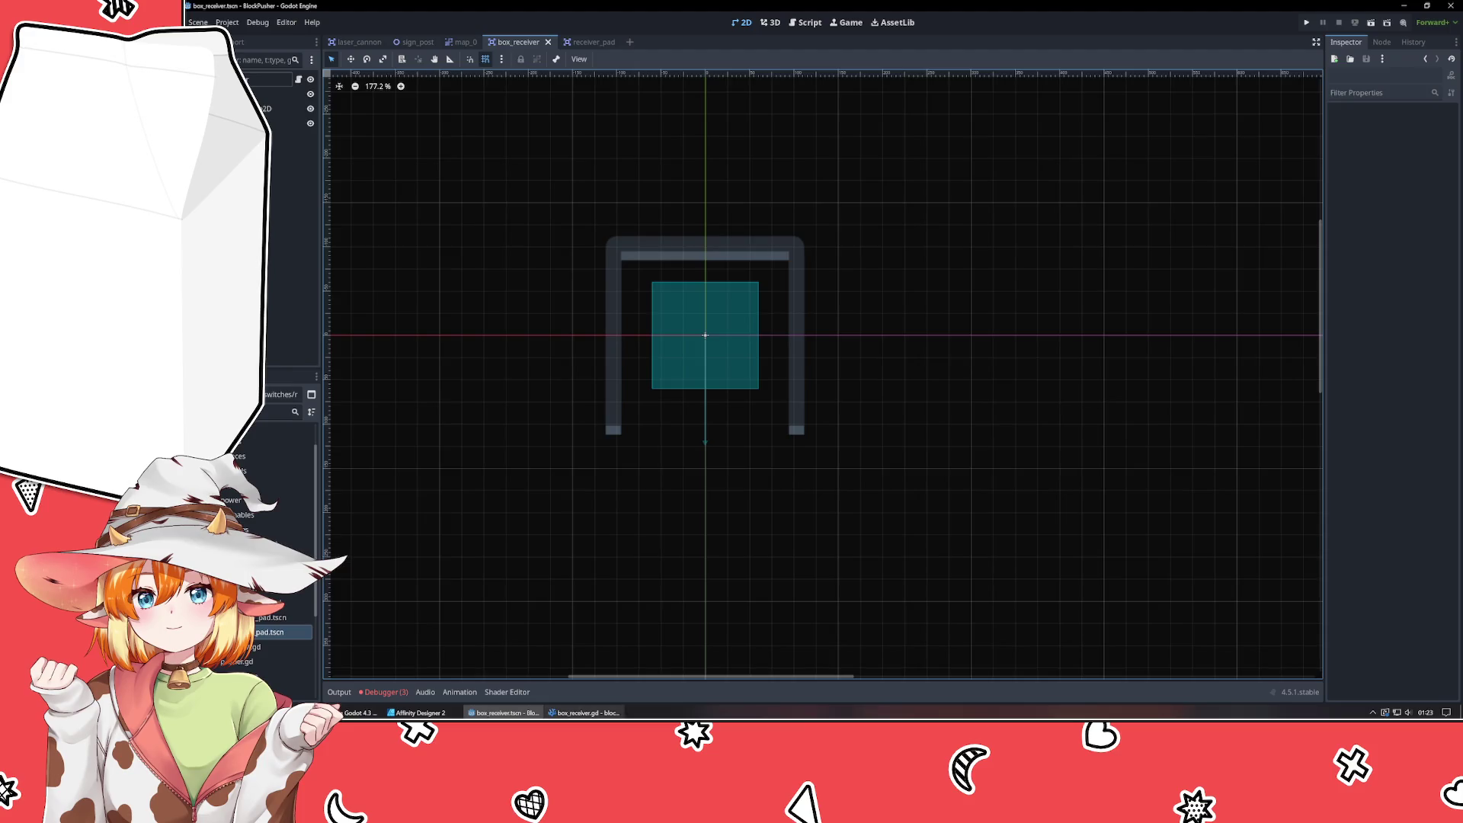
click(698, 102)
key(Home)
key(Return)
key(Up)
text(@to)
key(Return)
key(ctrl+s)
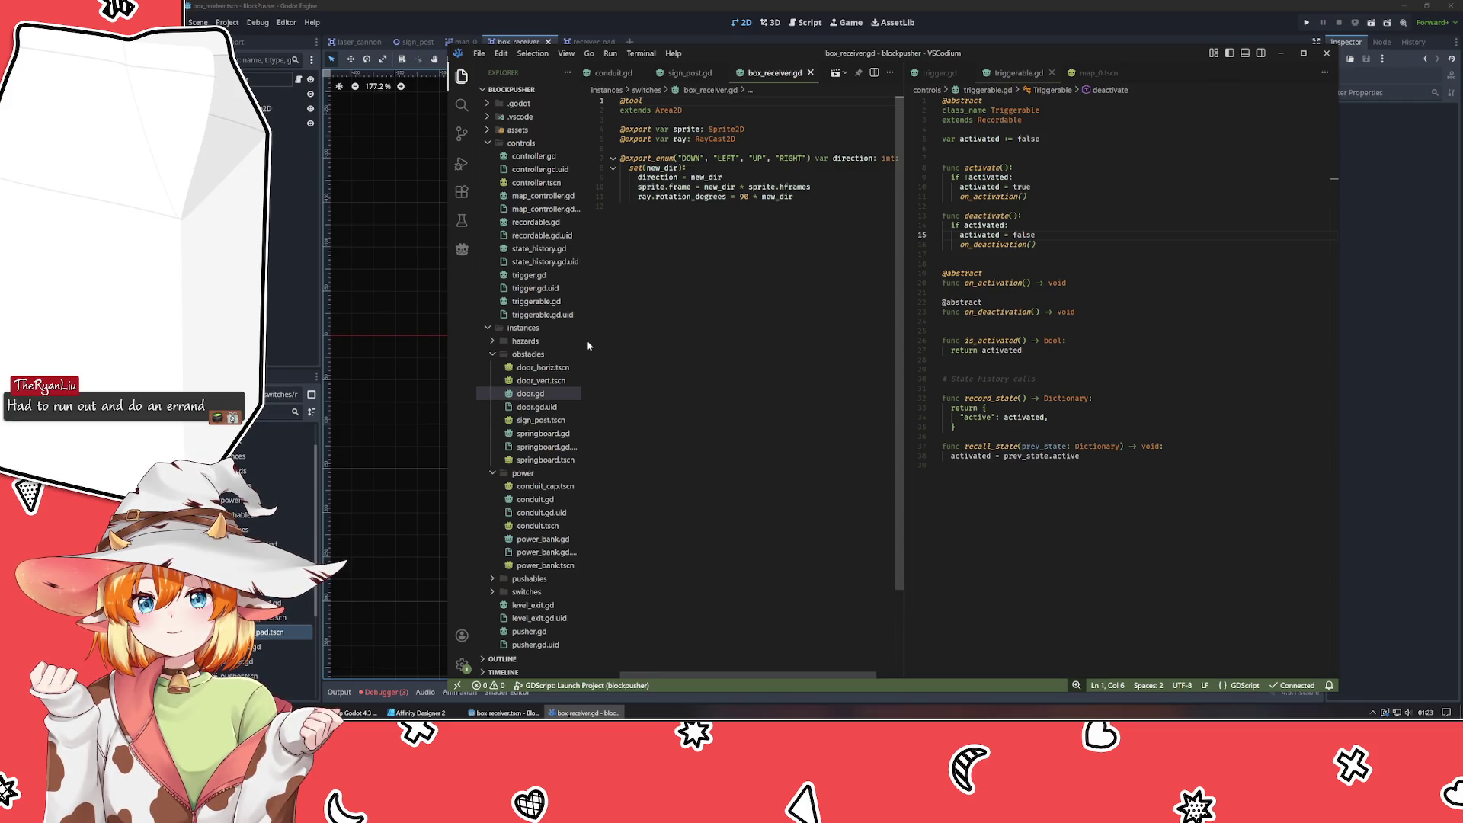
Add blank lines at the end of box_receiver.gd, save, and return to Godot's receiver_pad scene
click(695, 438)
key(Return)
key(Return)
key(Return)
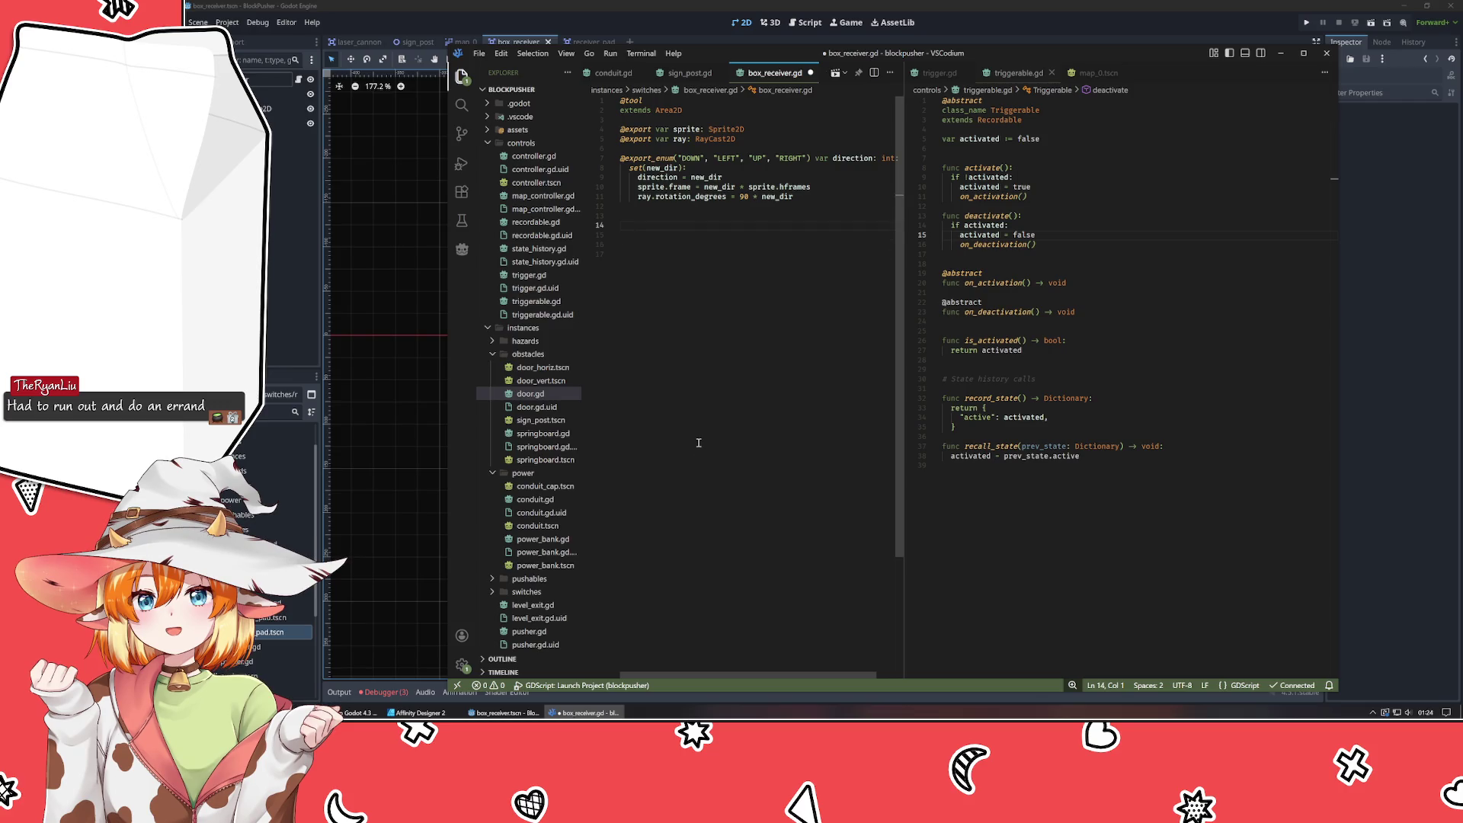
key(ctrl+s)
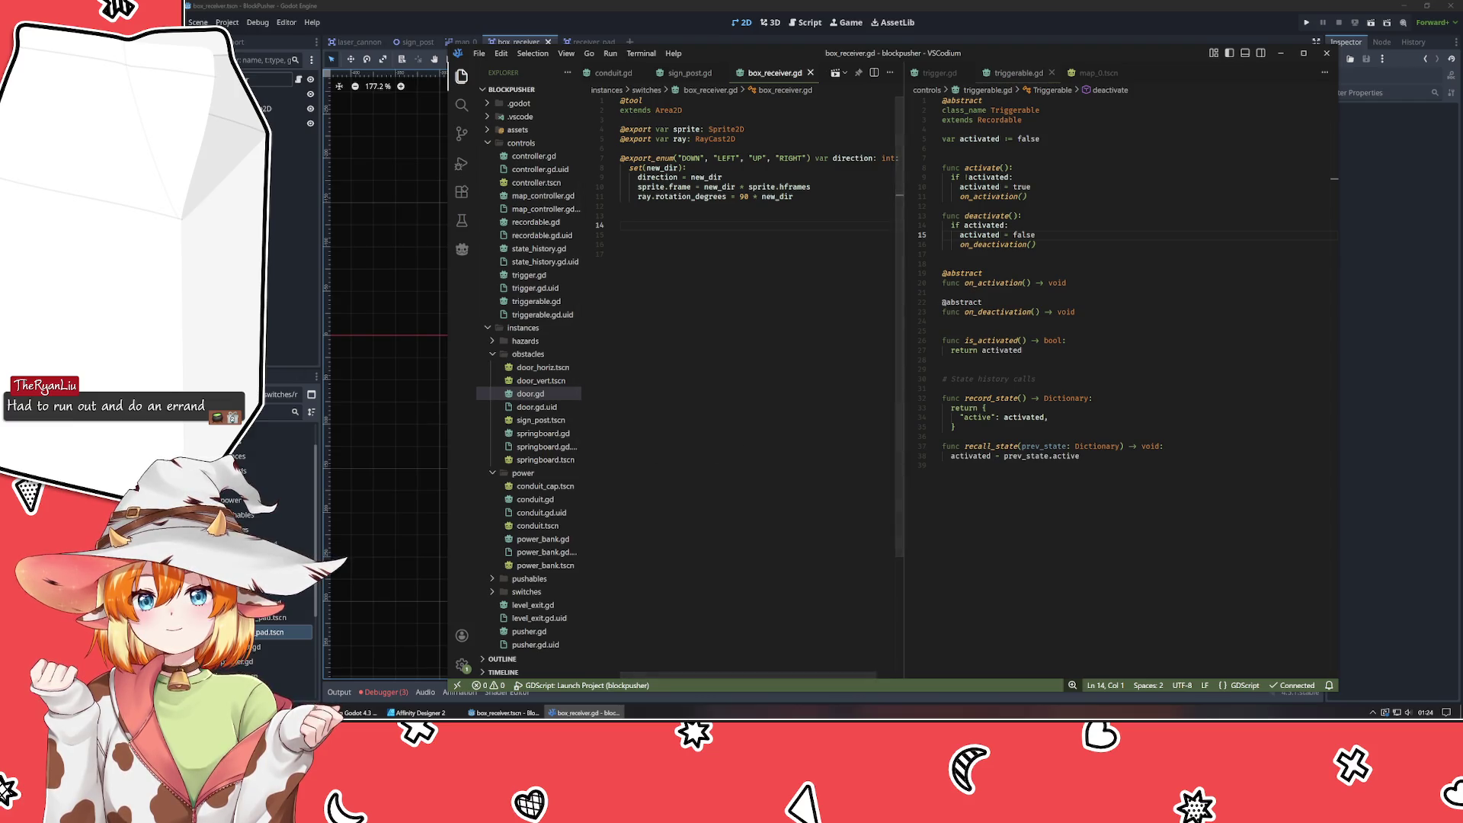
key(alt+Tab)
click(586, 43)
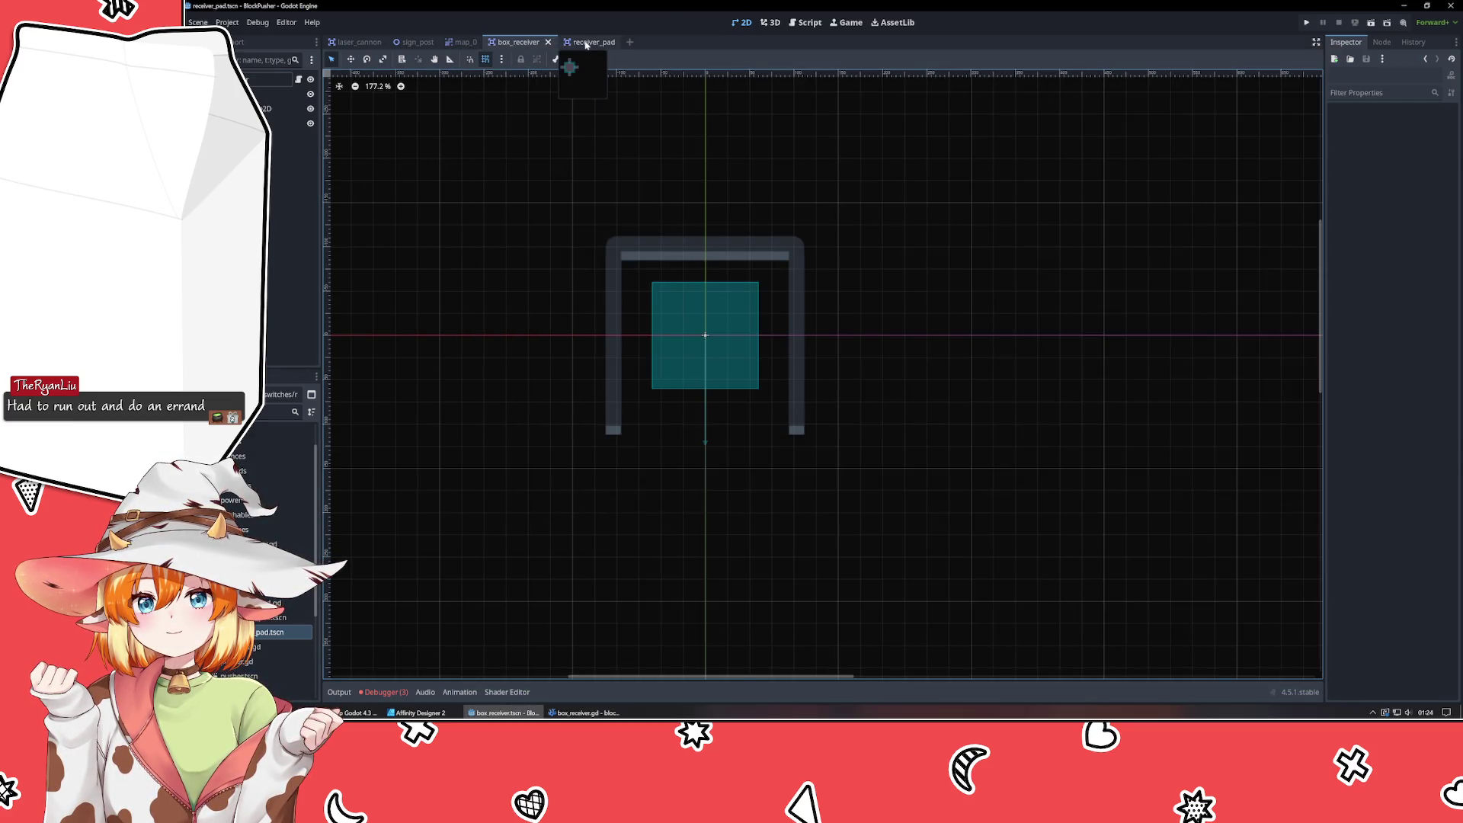
Check the map_0 level, return to box_receiver, then go to the script's last line in VSCodium
click(459, 43)
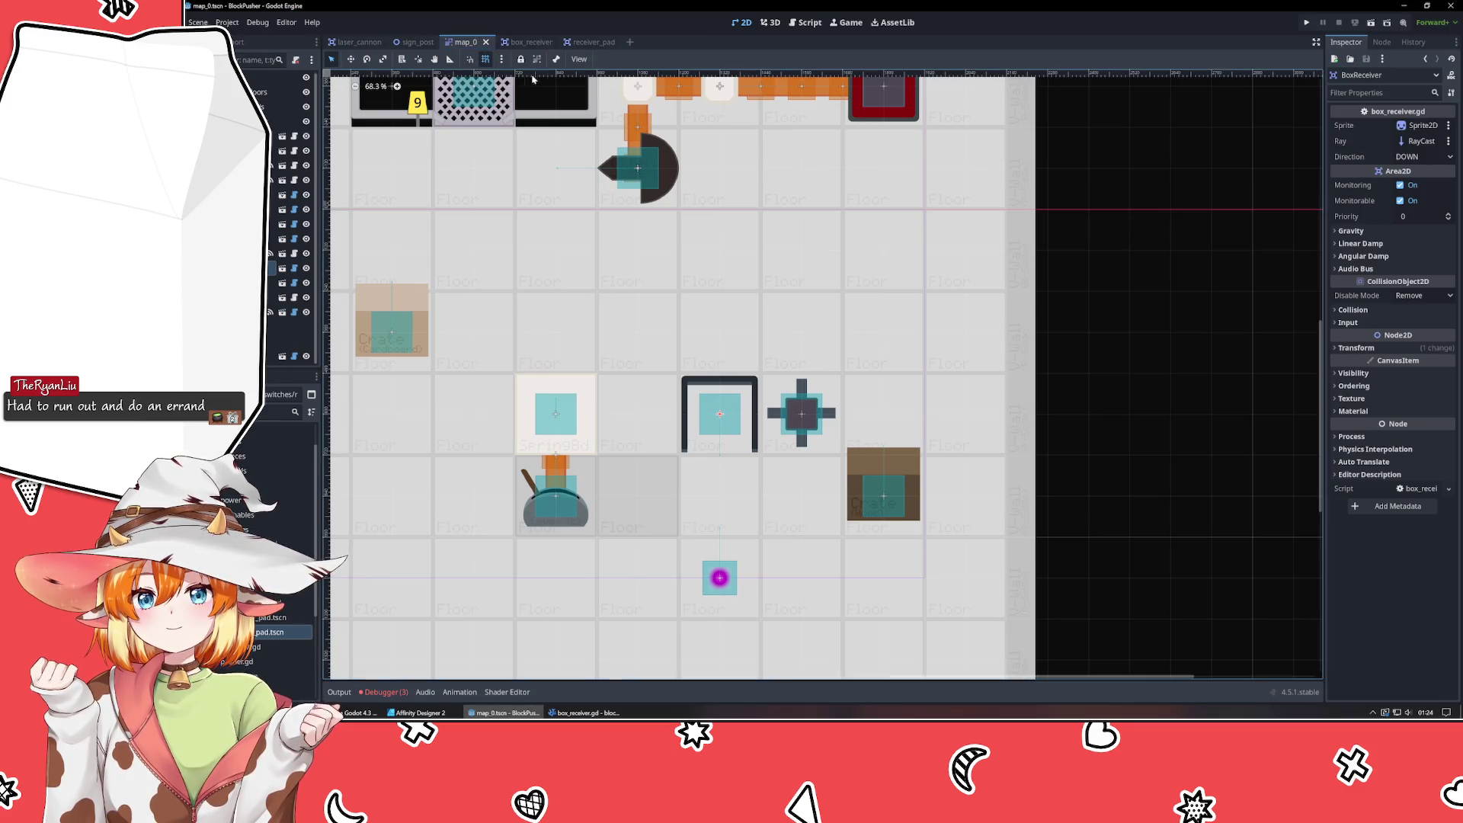
scroll(595, 178, down, 1)
click(543, 42)
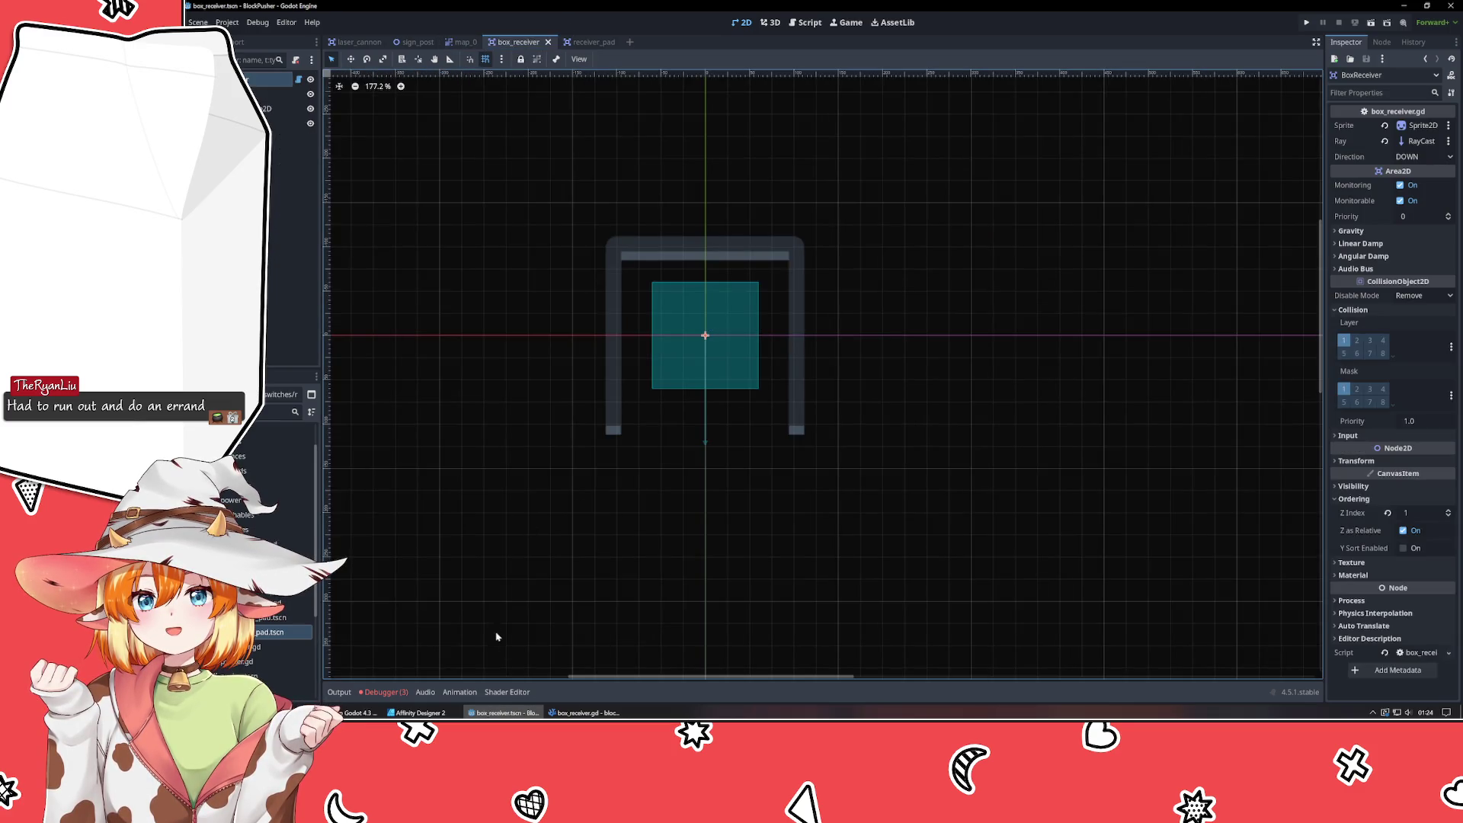
click(583, 712)
click(688, 444)
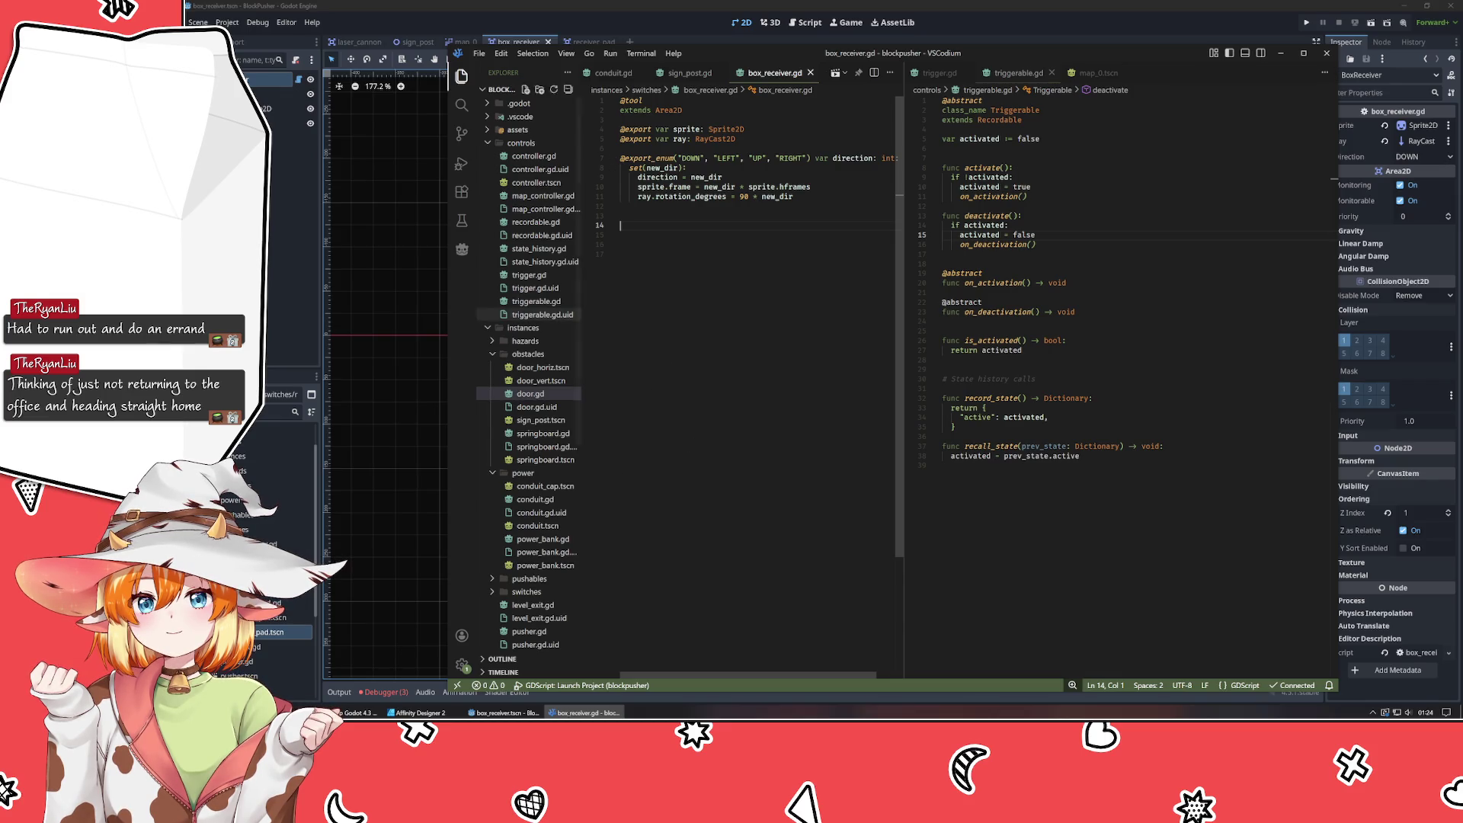
Deselect the collision shape in Godot and bring VSCodium back to the front
click(267, 252)
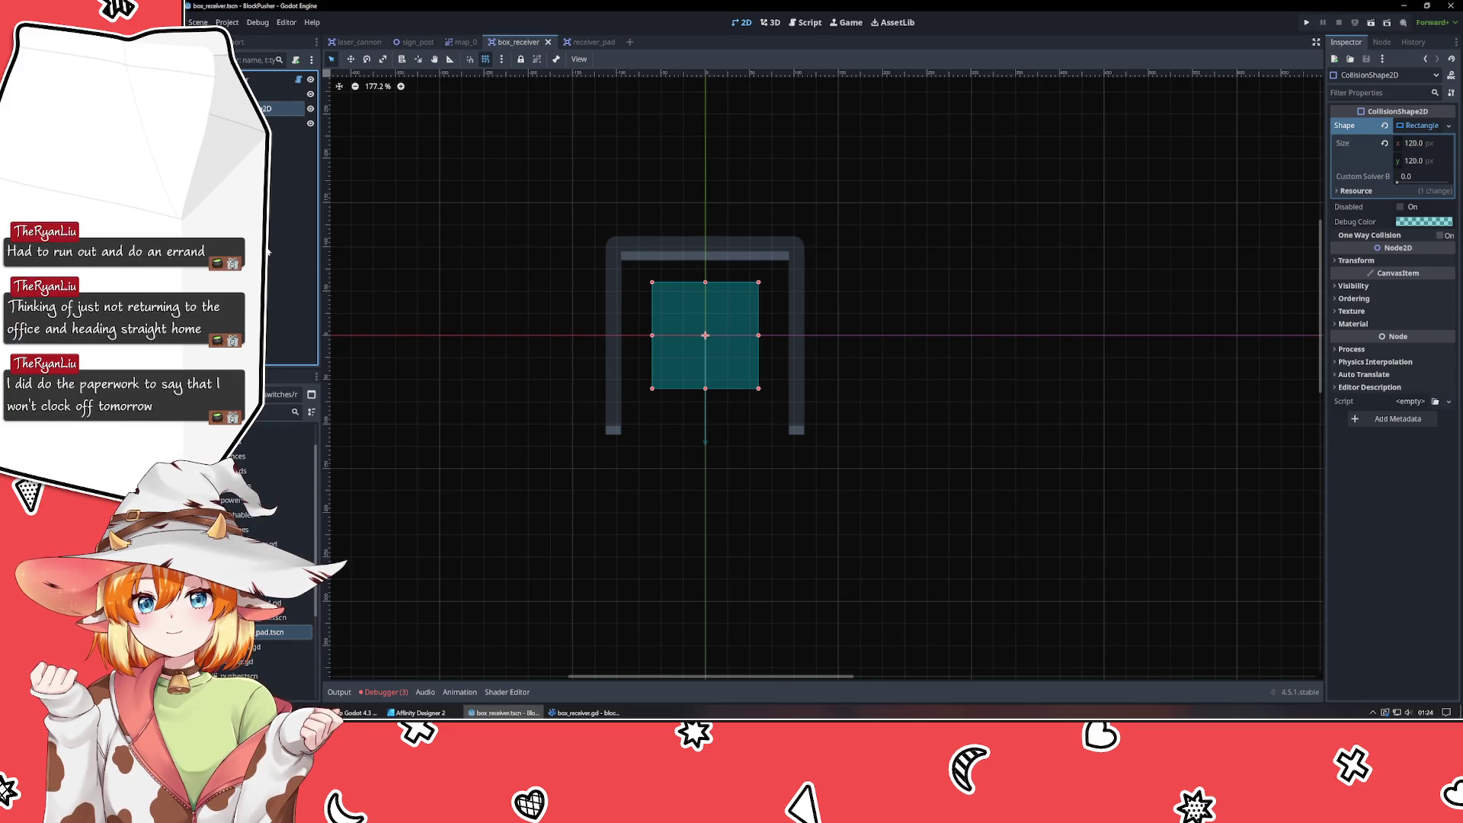
click(267, 251)
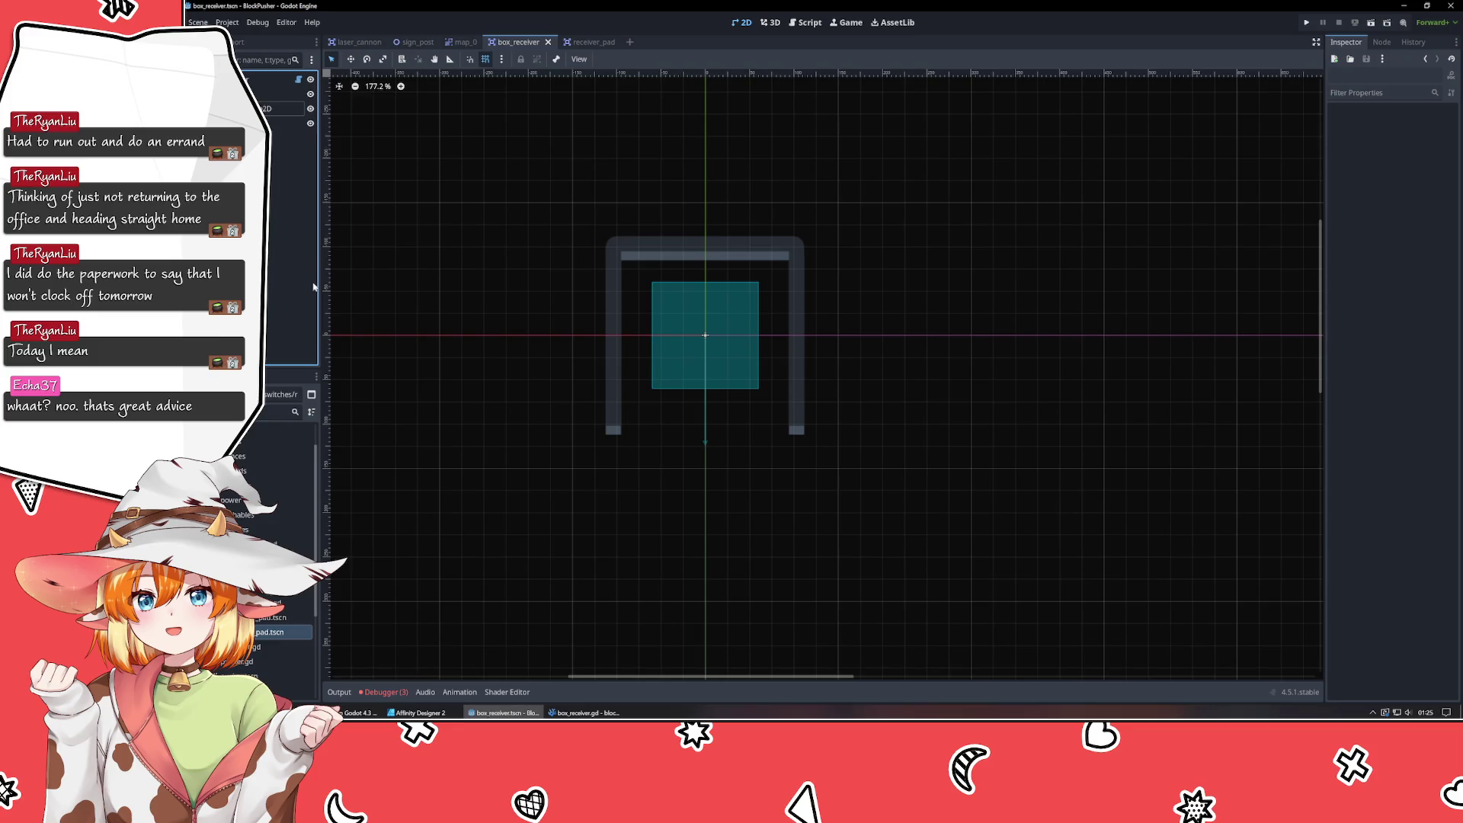
mouse_move(584, 712)
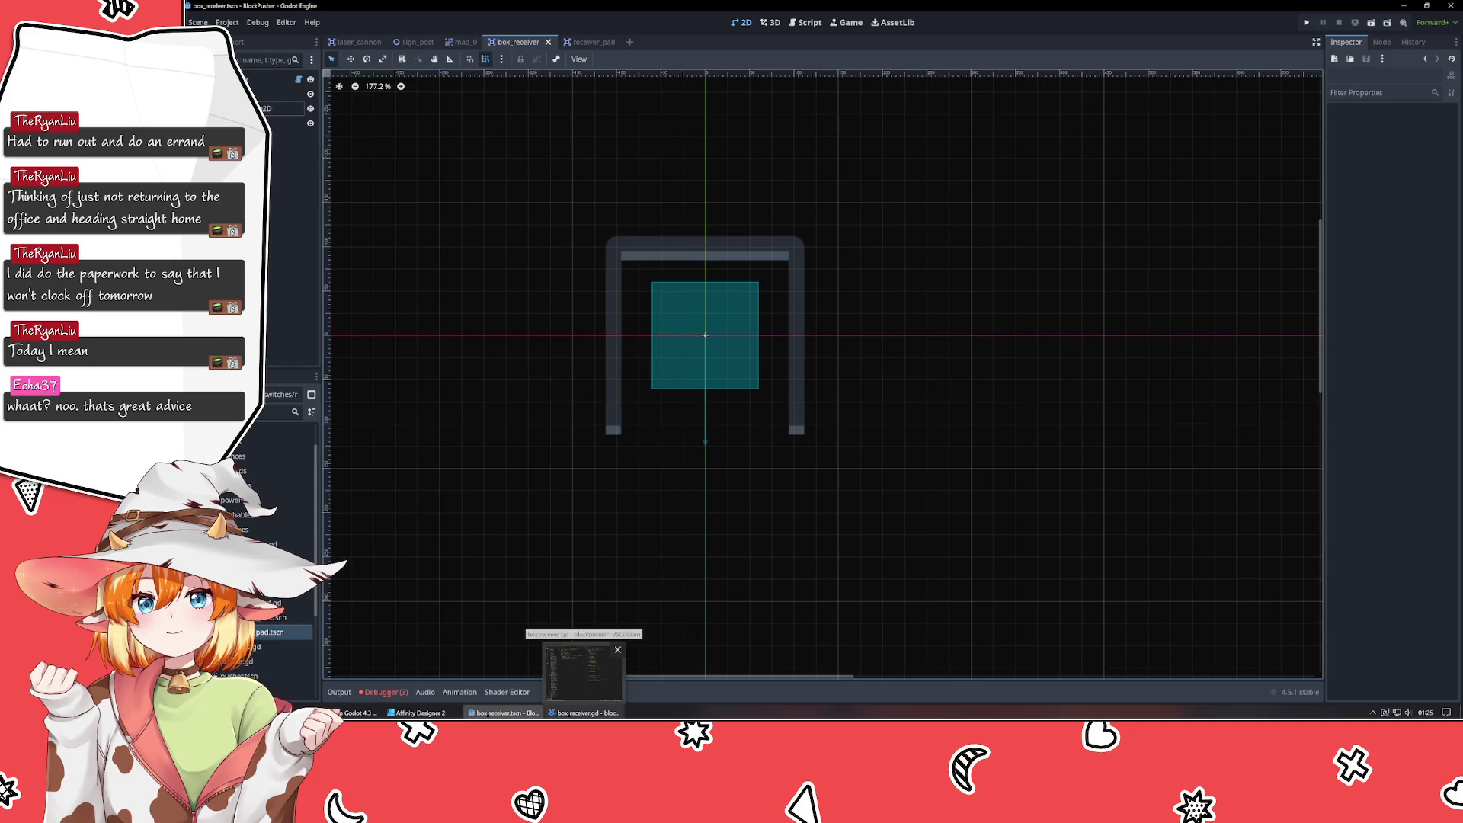
click(584, 672)
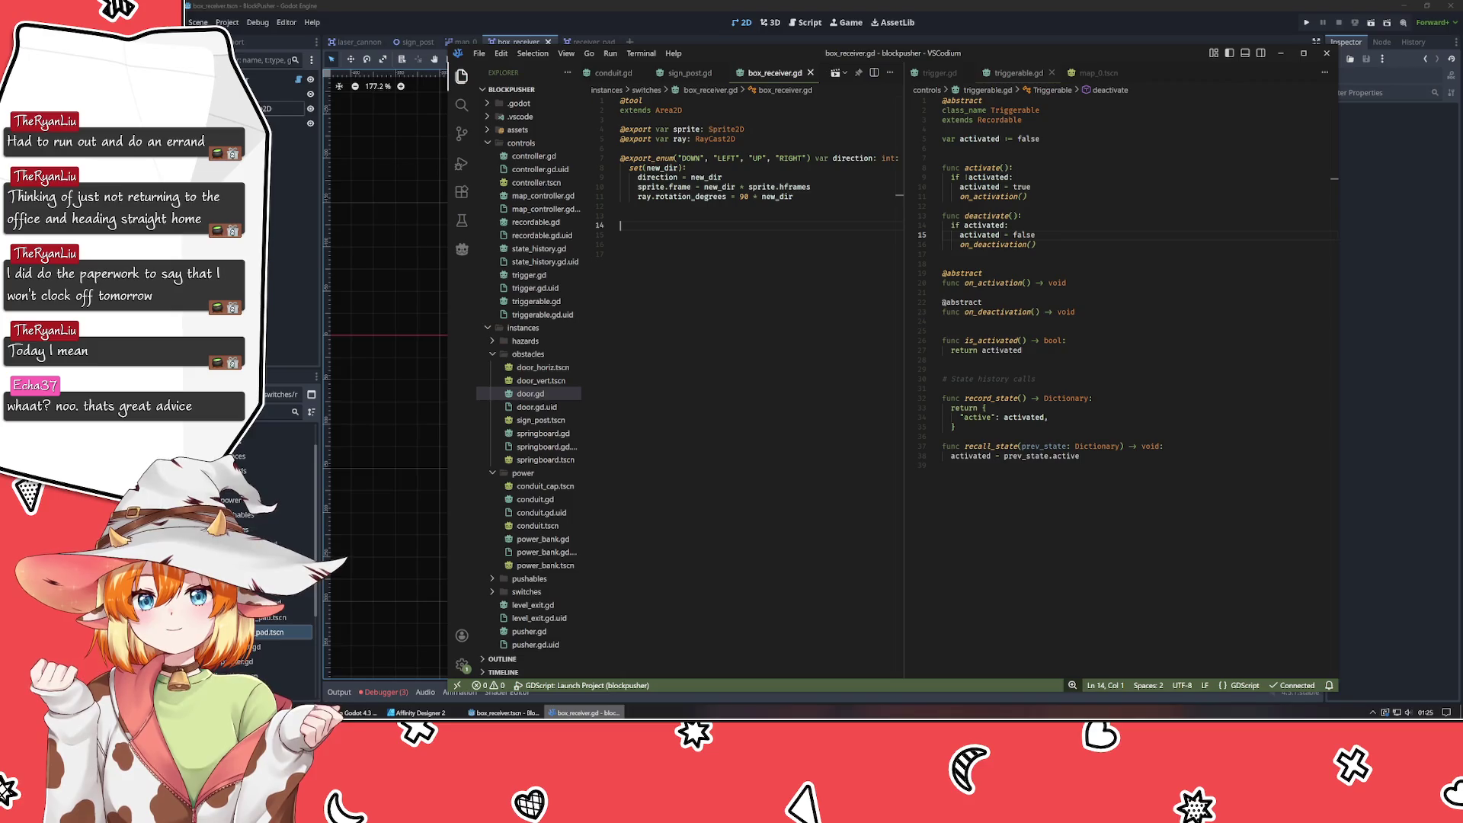
click(793, 335)
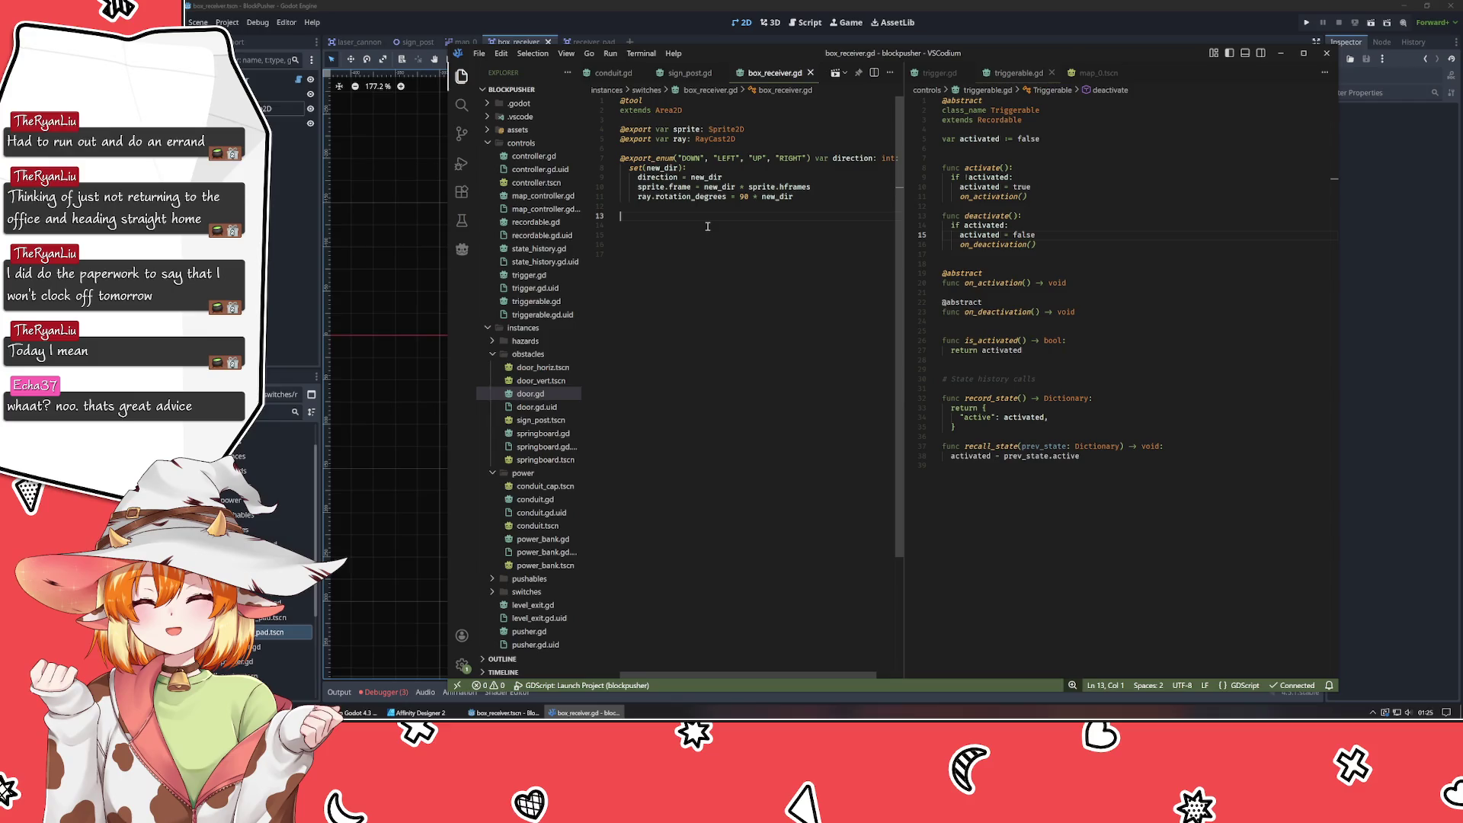
mouse_move(902, 271)
mouse_down()
mouse_move(945, 271)
mouse_move(917, 271)
mouse_up()
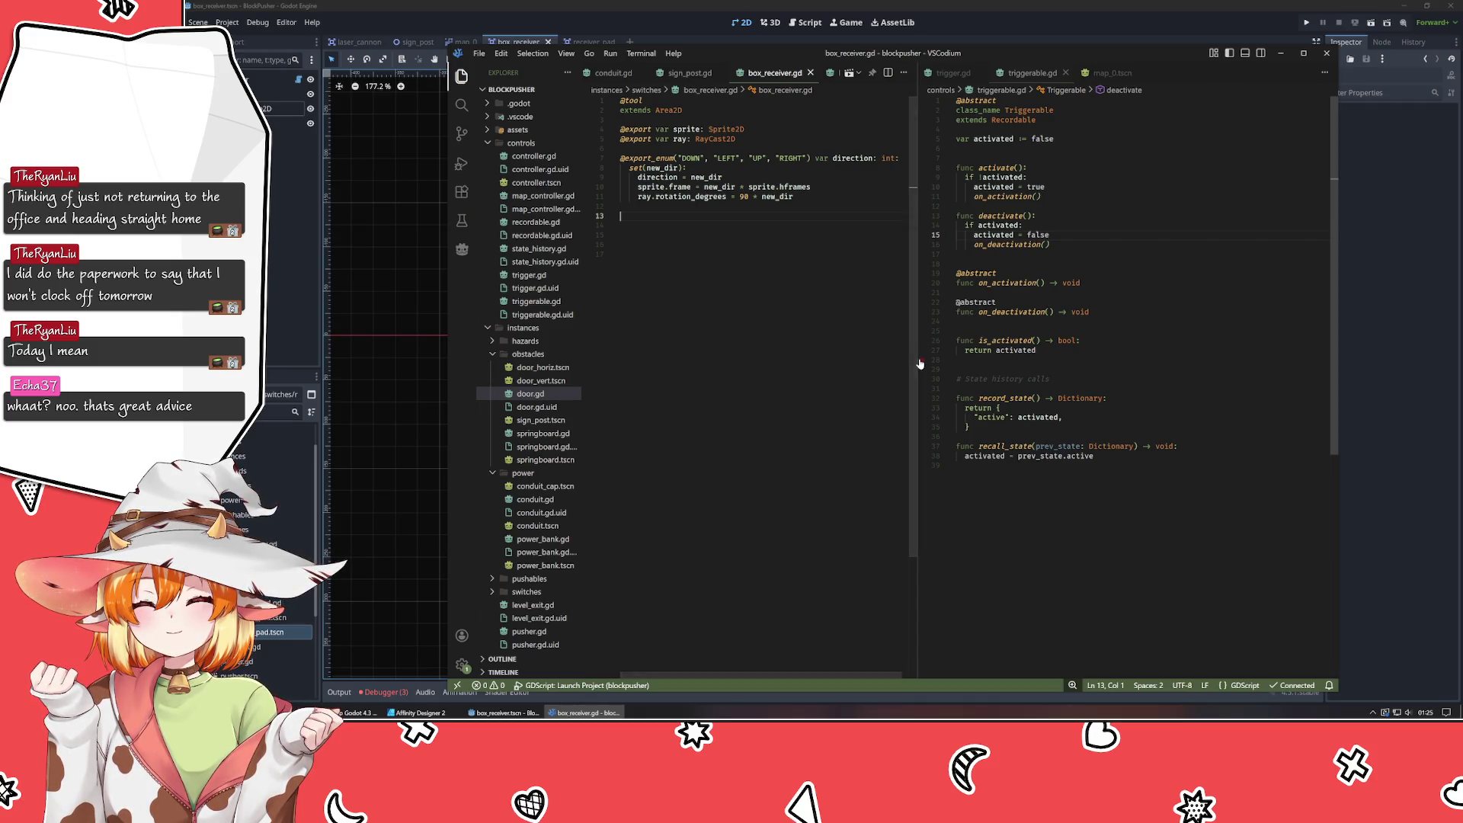
drag(916, 359, 954, 359)
click(842, 330)
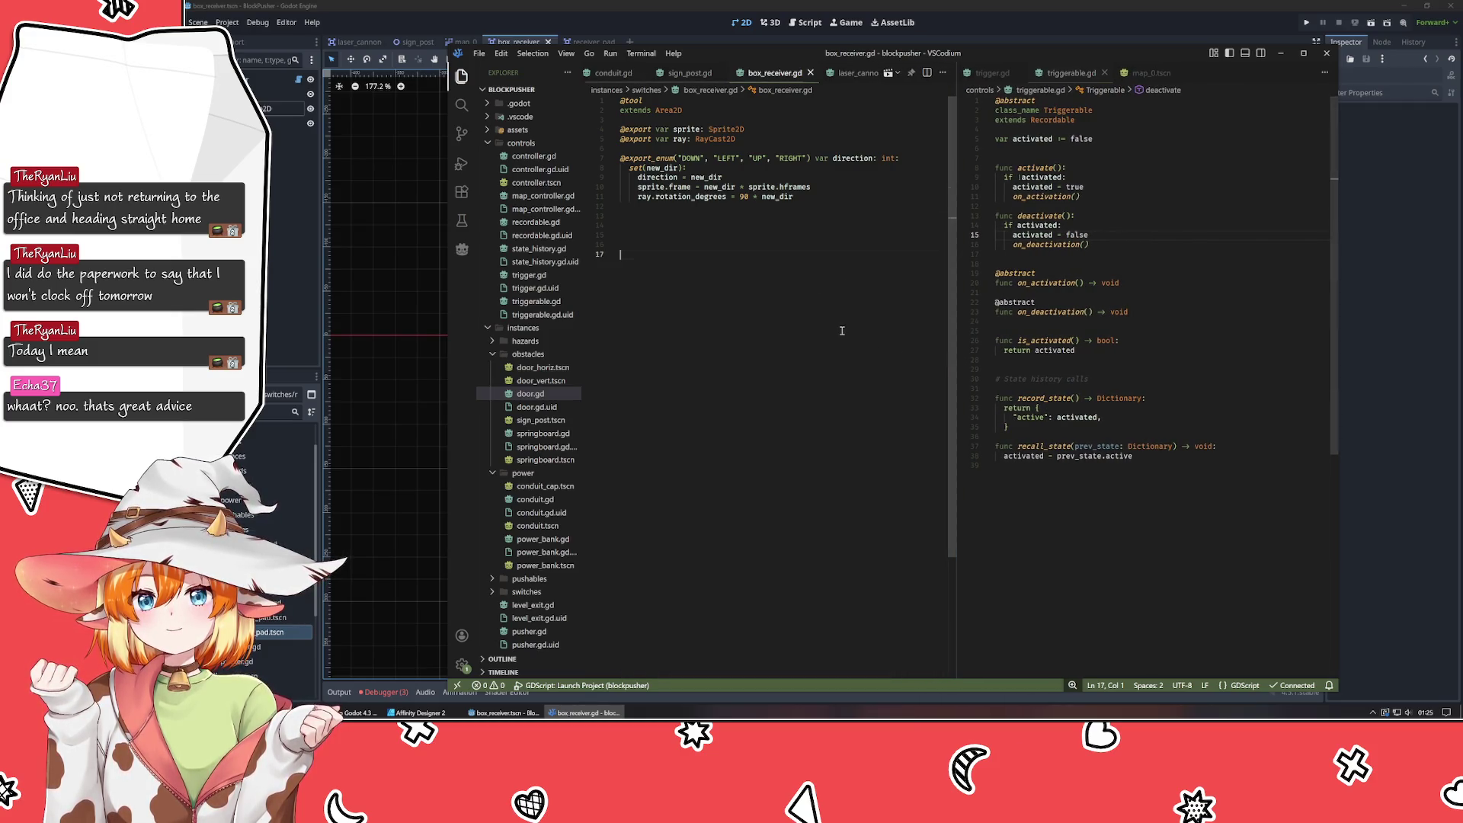